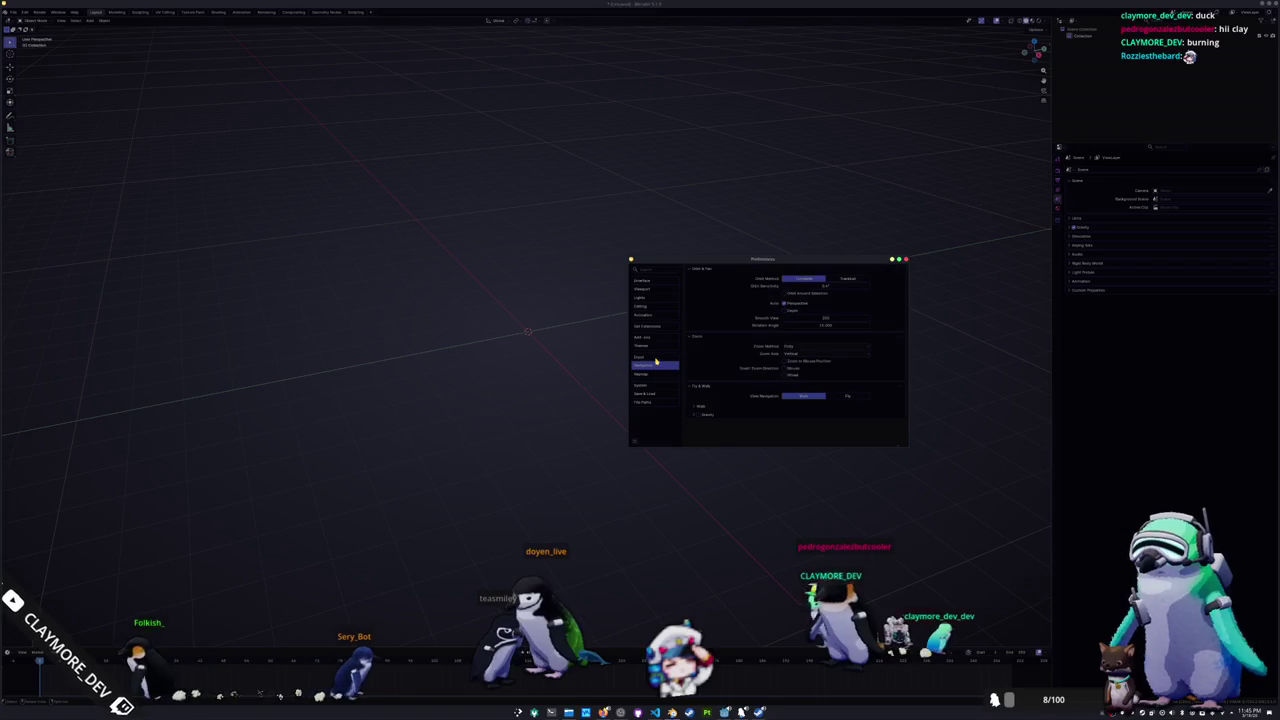
Step: Scroll through the Interface preferences, then show Viewport and expand its Subdivision settings
click(657, 283)
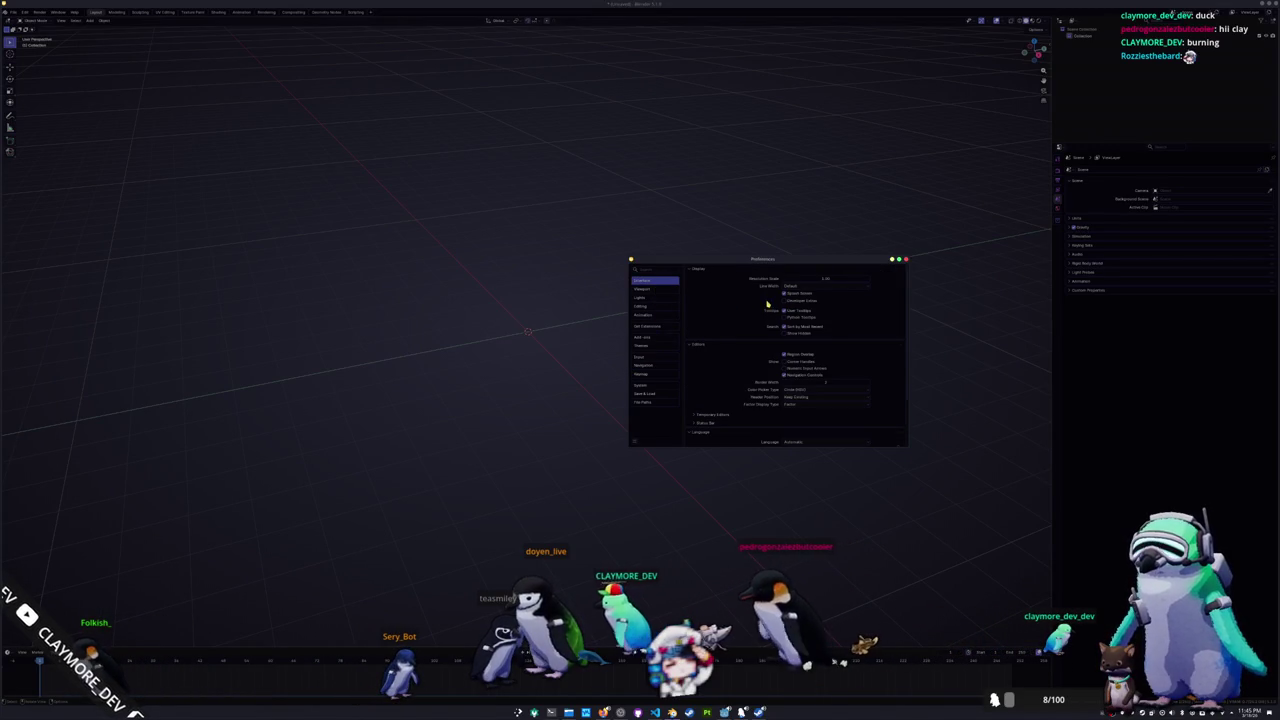
scroll(752, 325, down, 3)
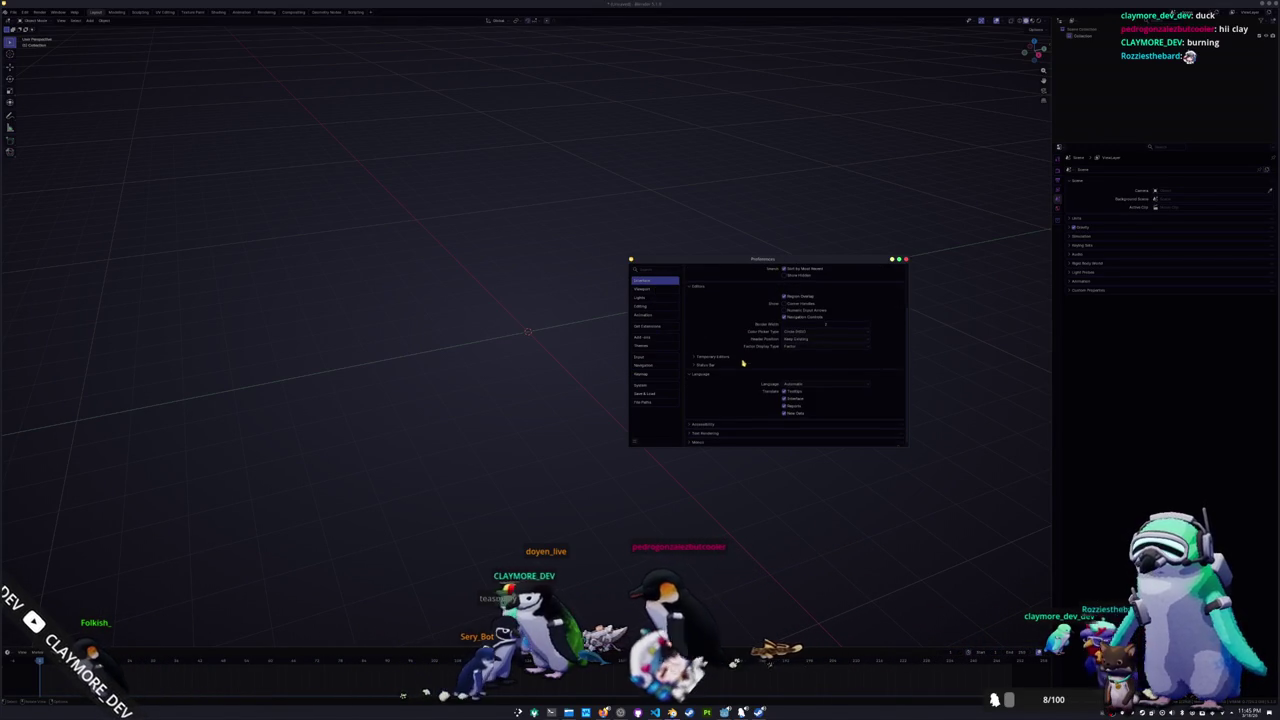
scroll(732, 430, down, 4)
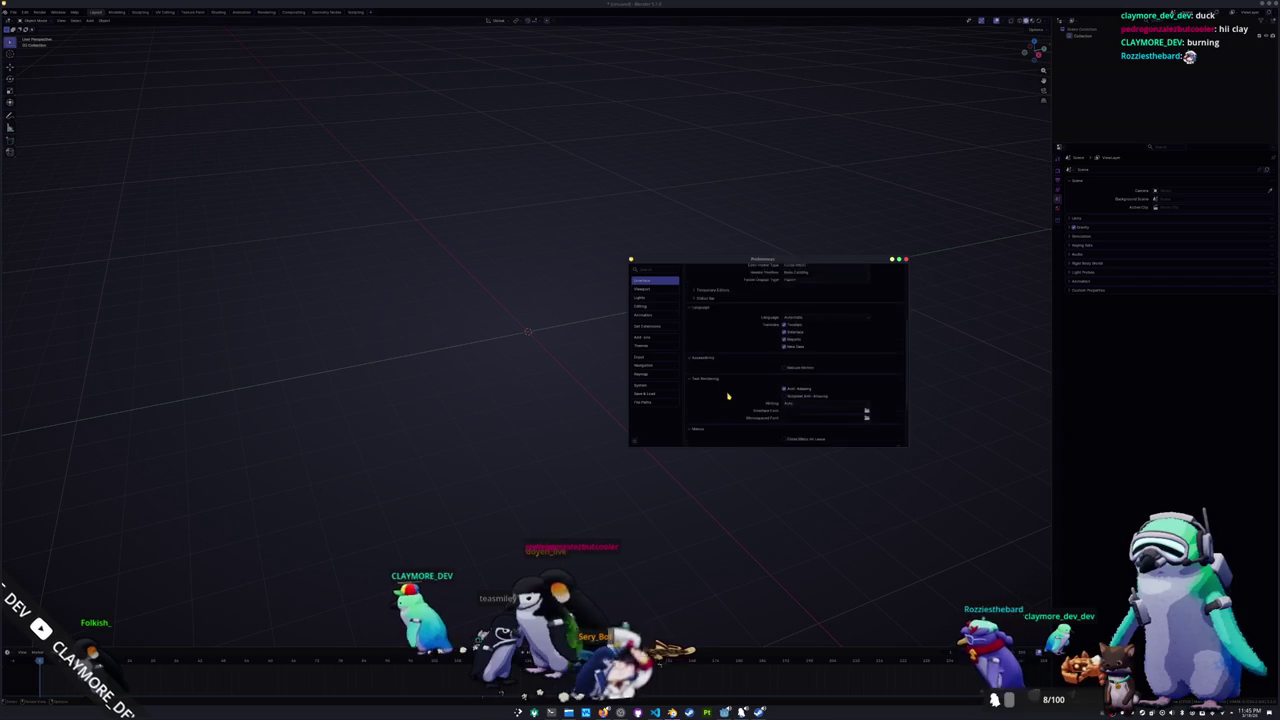
click(641, 289)
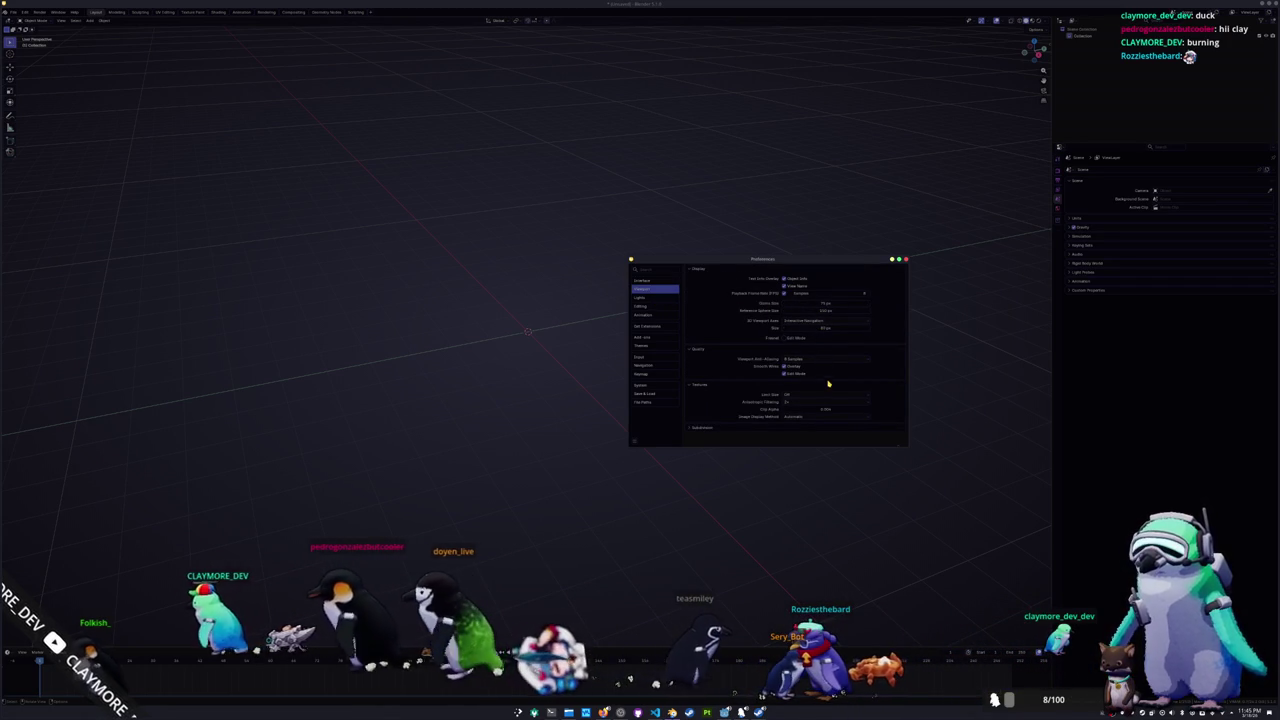
click(766, 428)
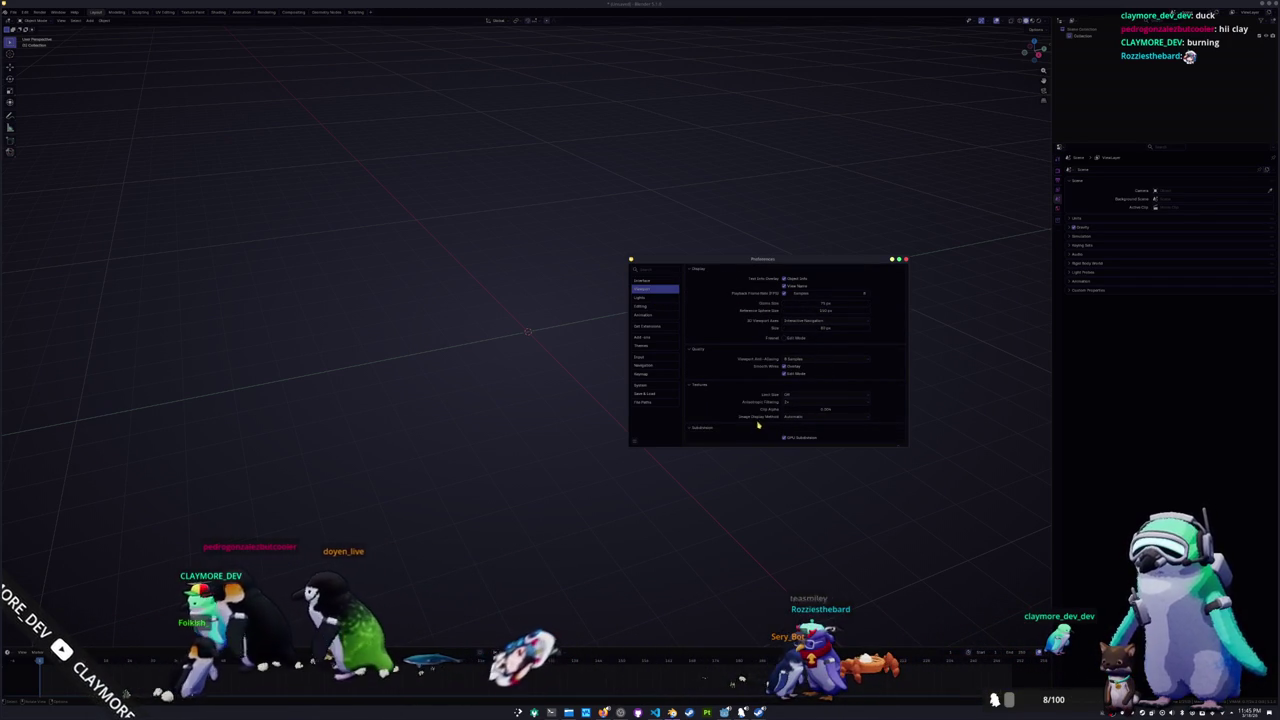
Step: Step through the Lights and Editing pages to the Animation preferences and scroll them
click(641, 297)
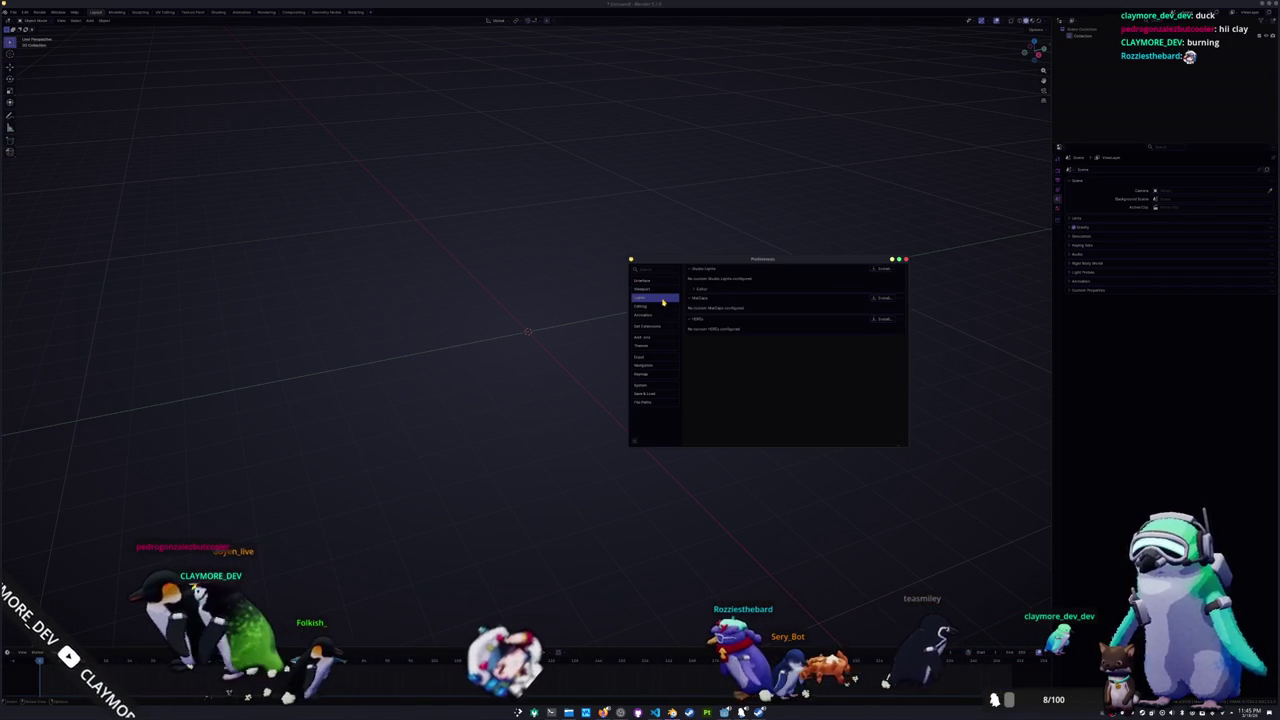
click(648, 306)
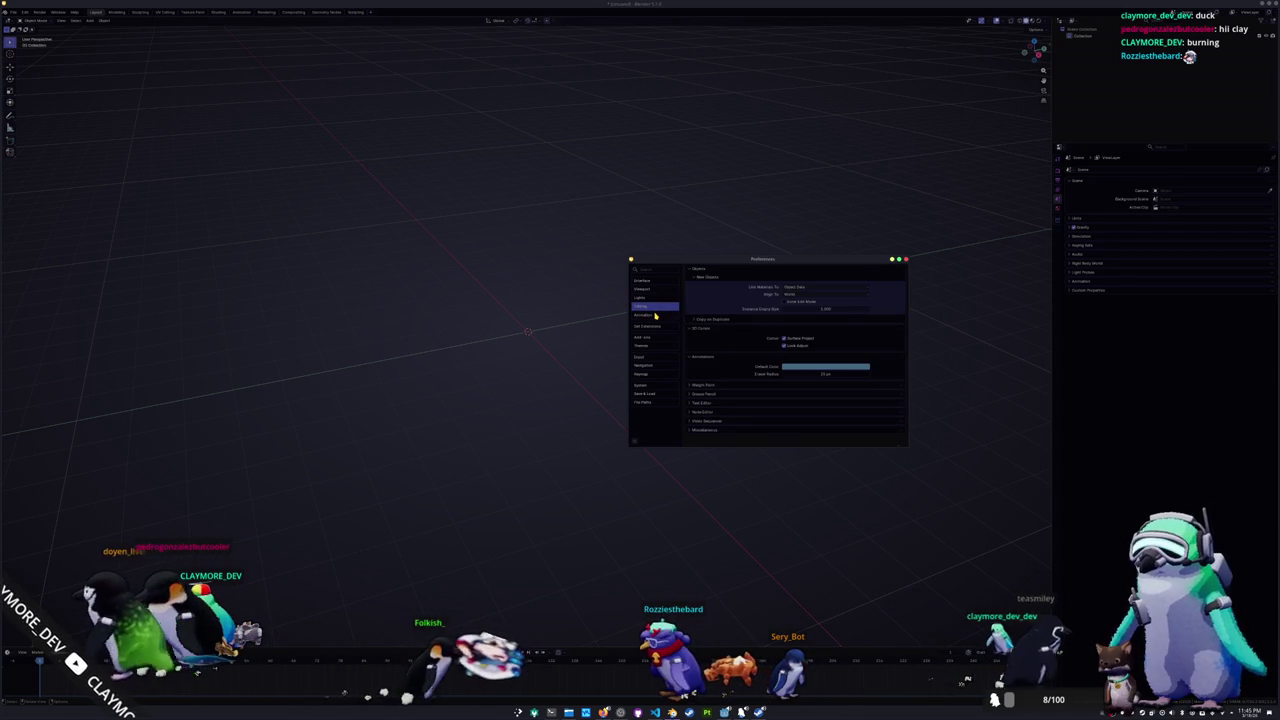
click(655, 316)
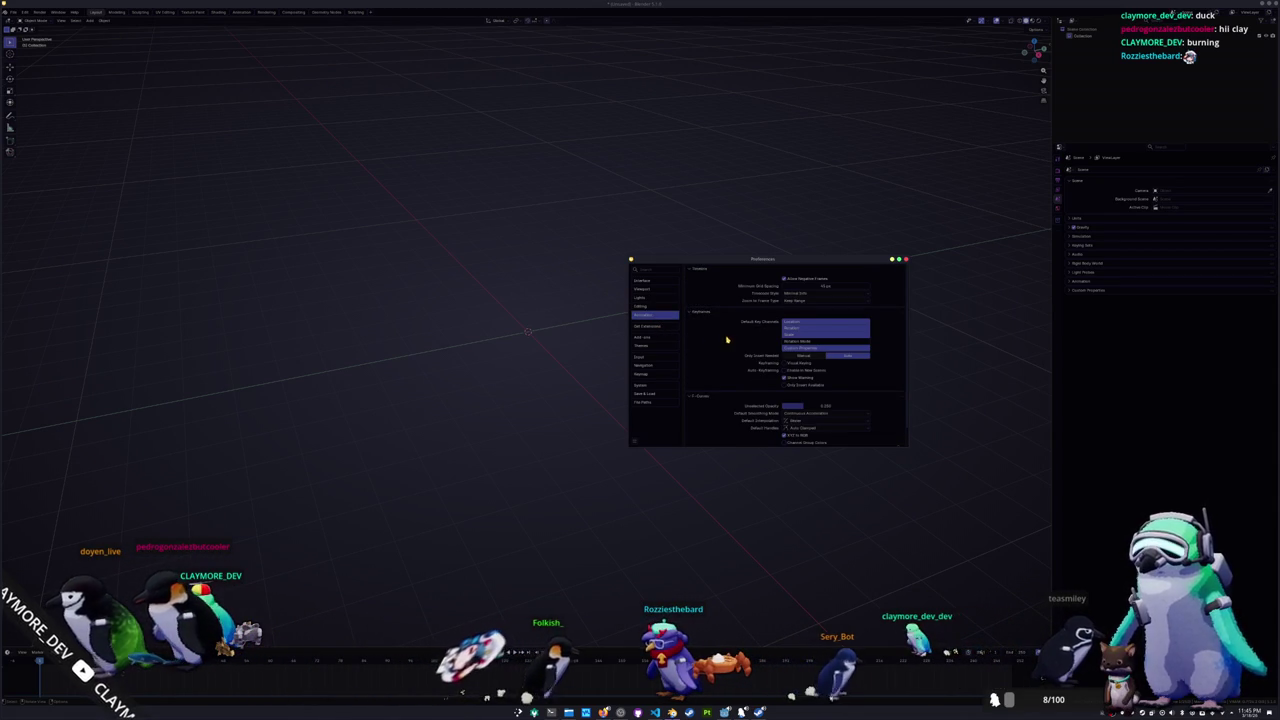
scroll(709, 335, down, 1)
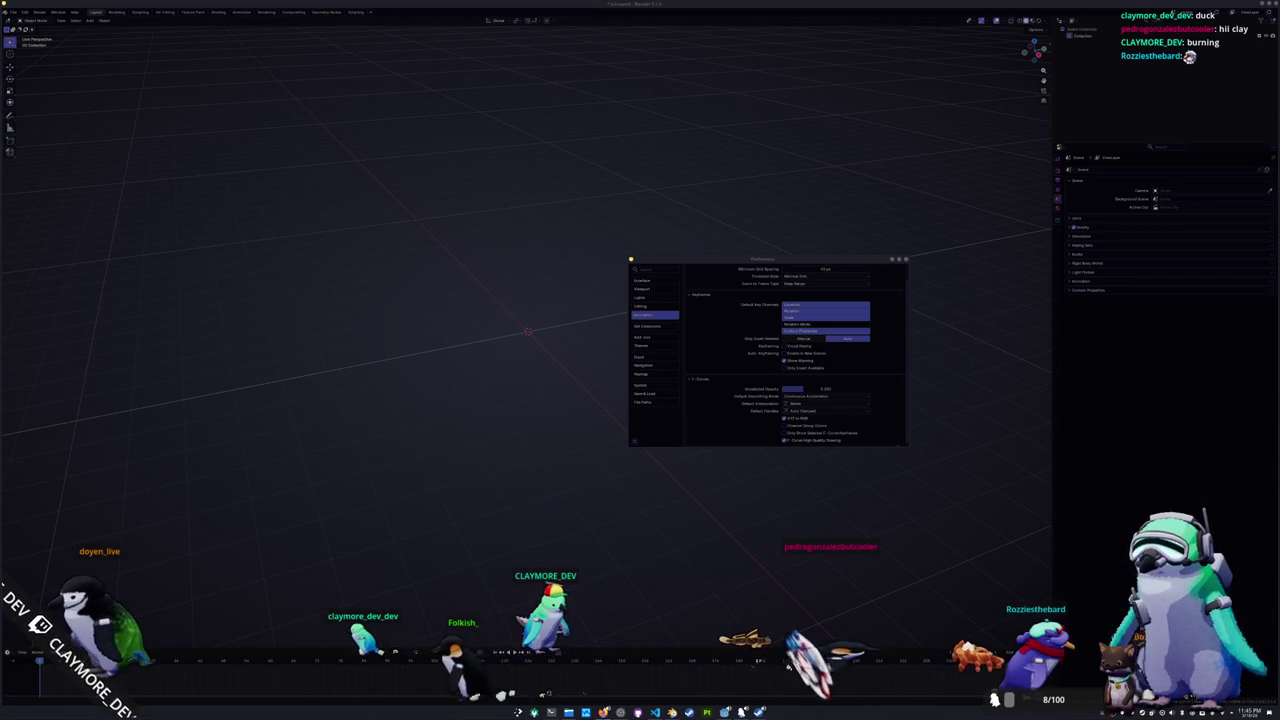
Step: Widen the browser and scroll through issue #155467 about Blender looking dimmer under Vulkan
key(alt+Tab)
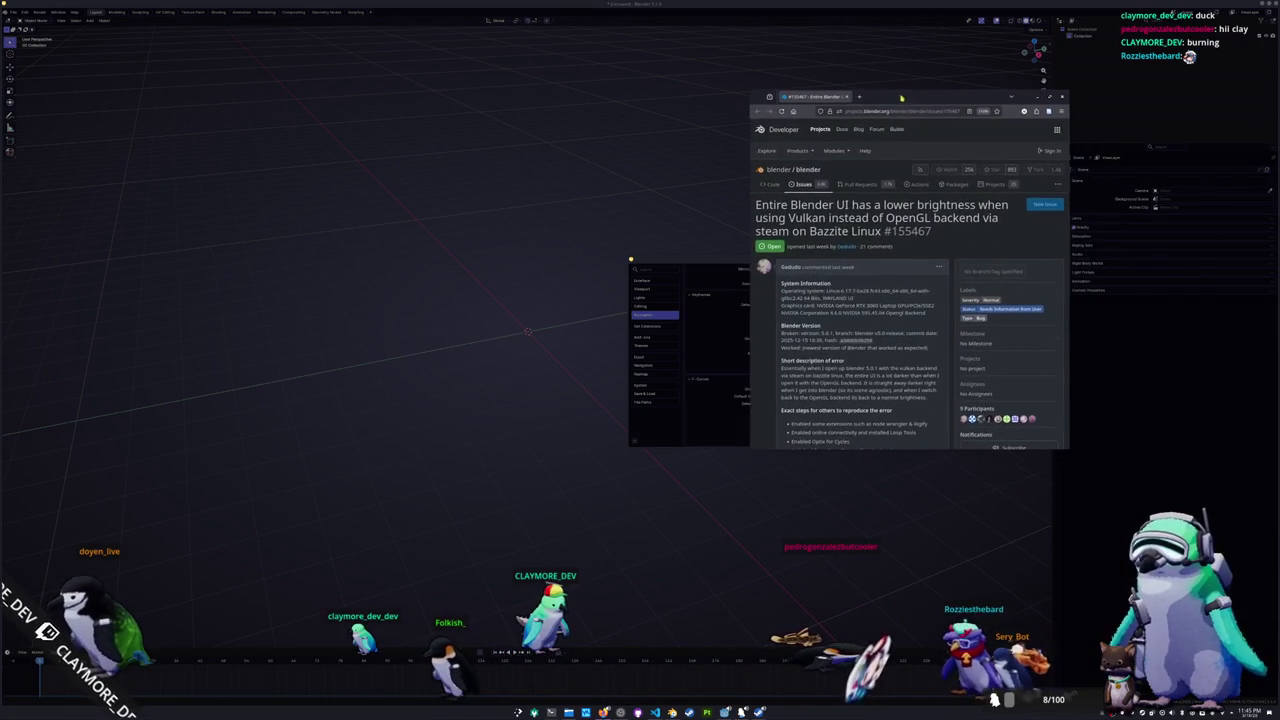
drag(749, 133, 502, 266)
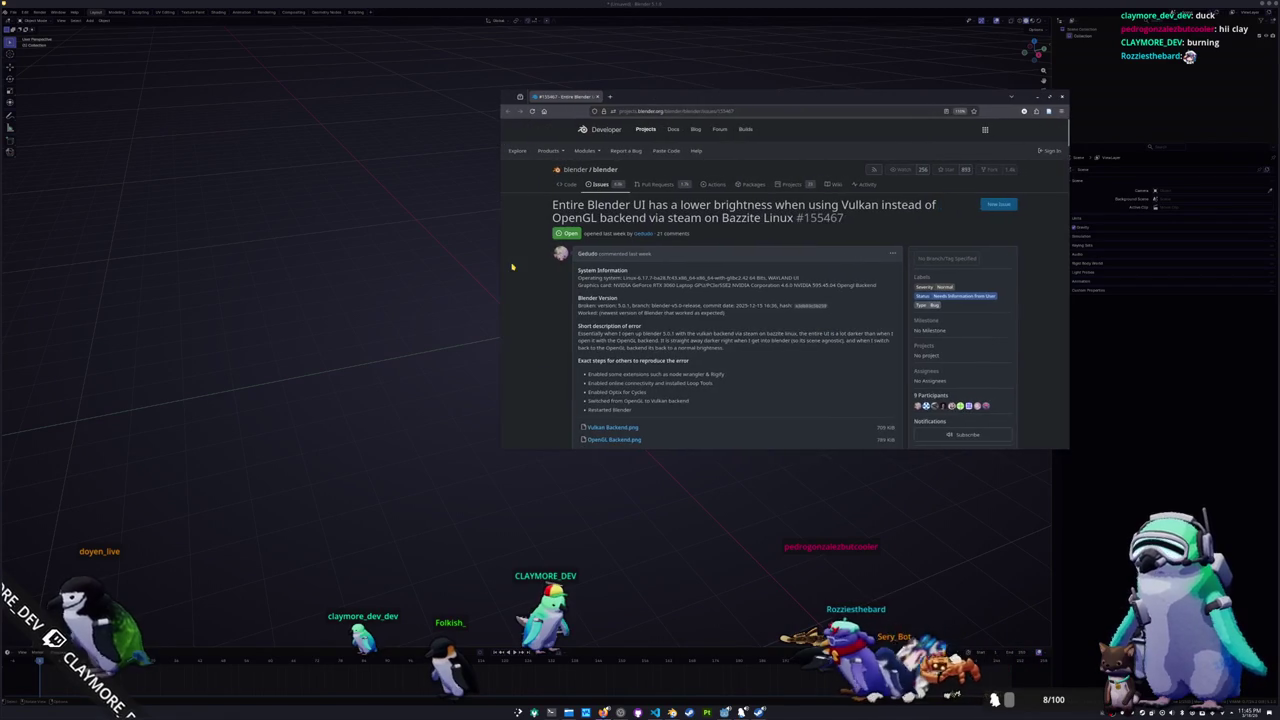
scroll(548, 265, down, 1)
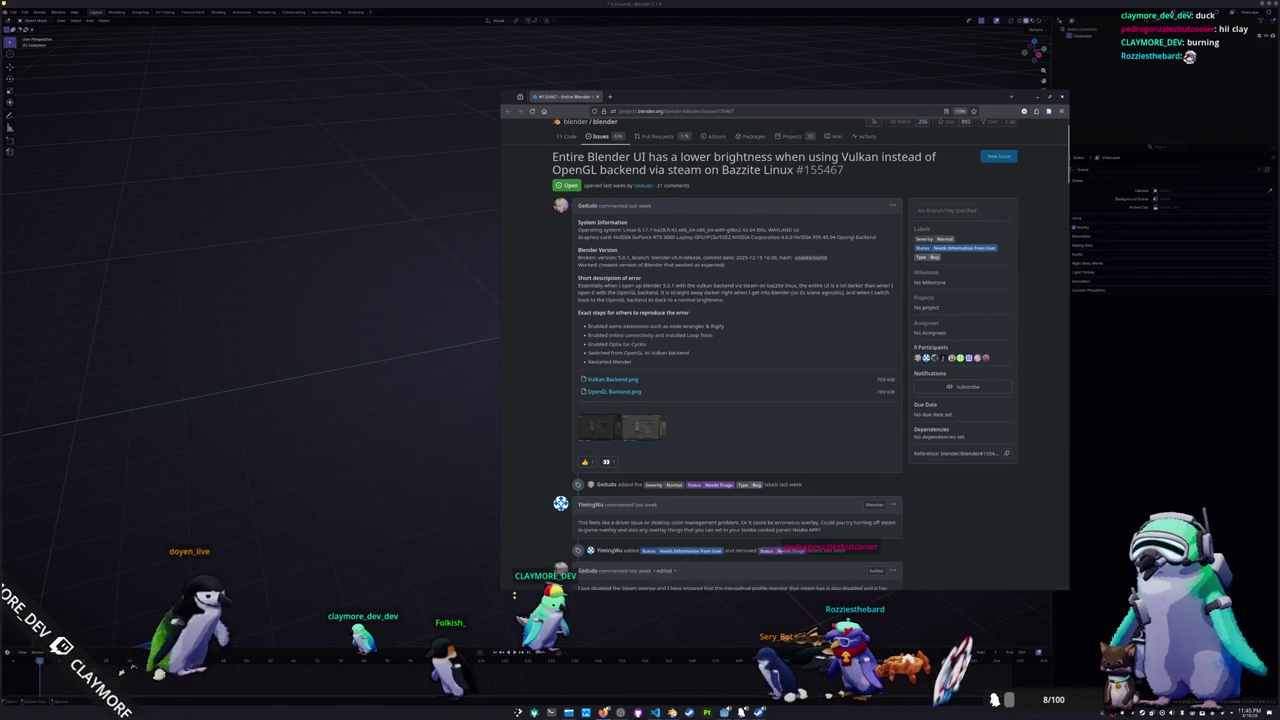
scroll(563, 445, down, 1)
scroll(555, 425, down, 2)
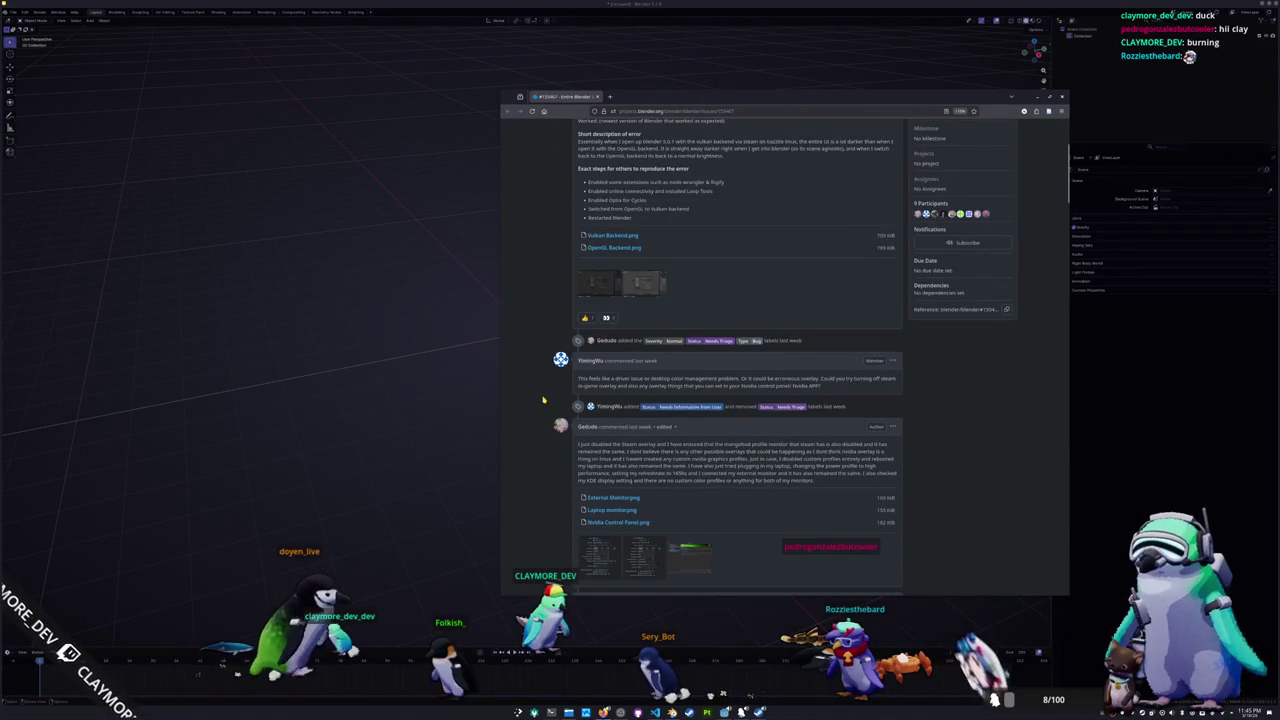
scroll(544, 400, down, 1)
scroll(544, 400, down, 1)
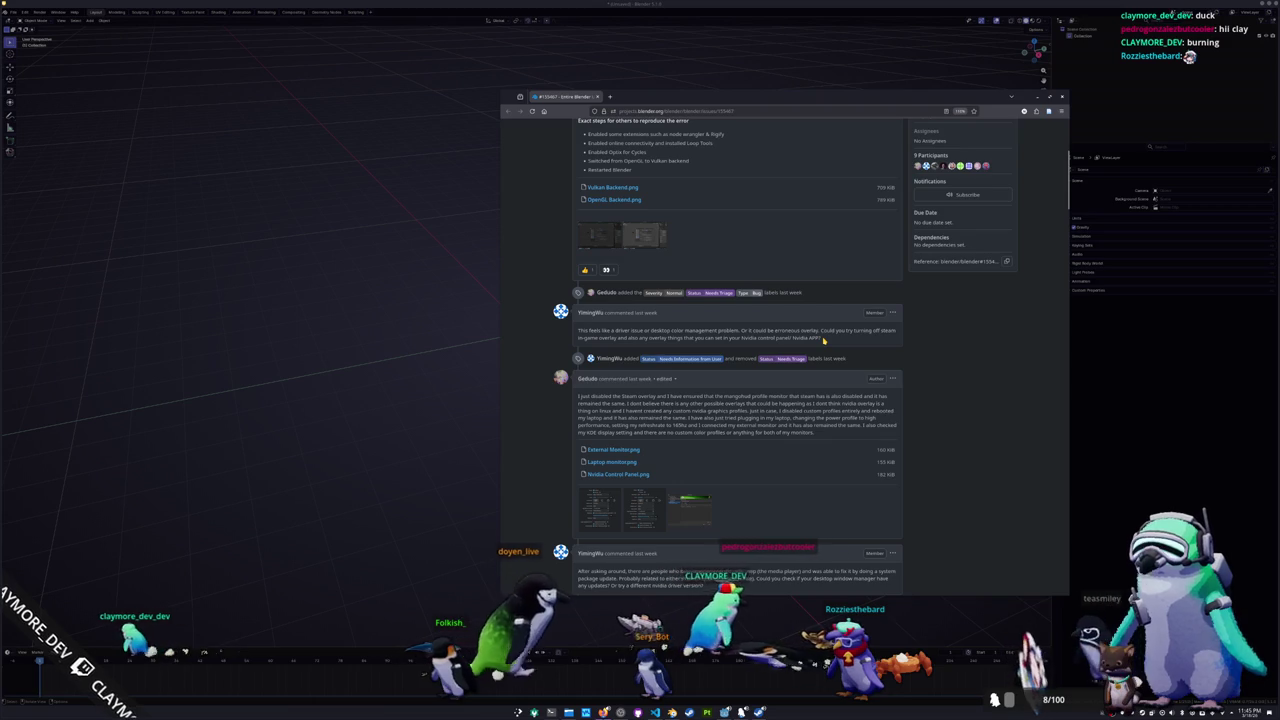
Step: Back in Blender, reopen Preferences, then quit Blender and answer the save prompt
click(452, 420)
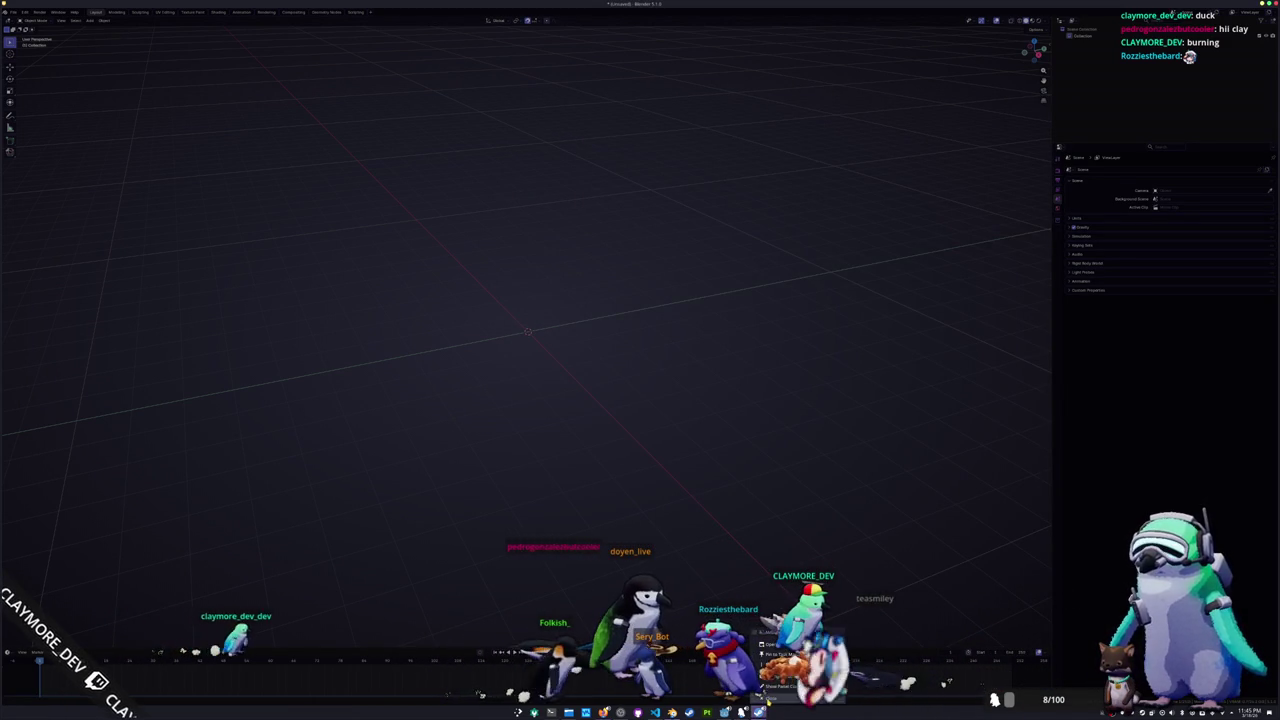
key(ctrl+comma)
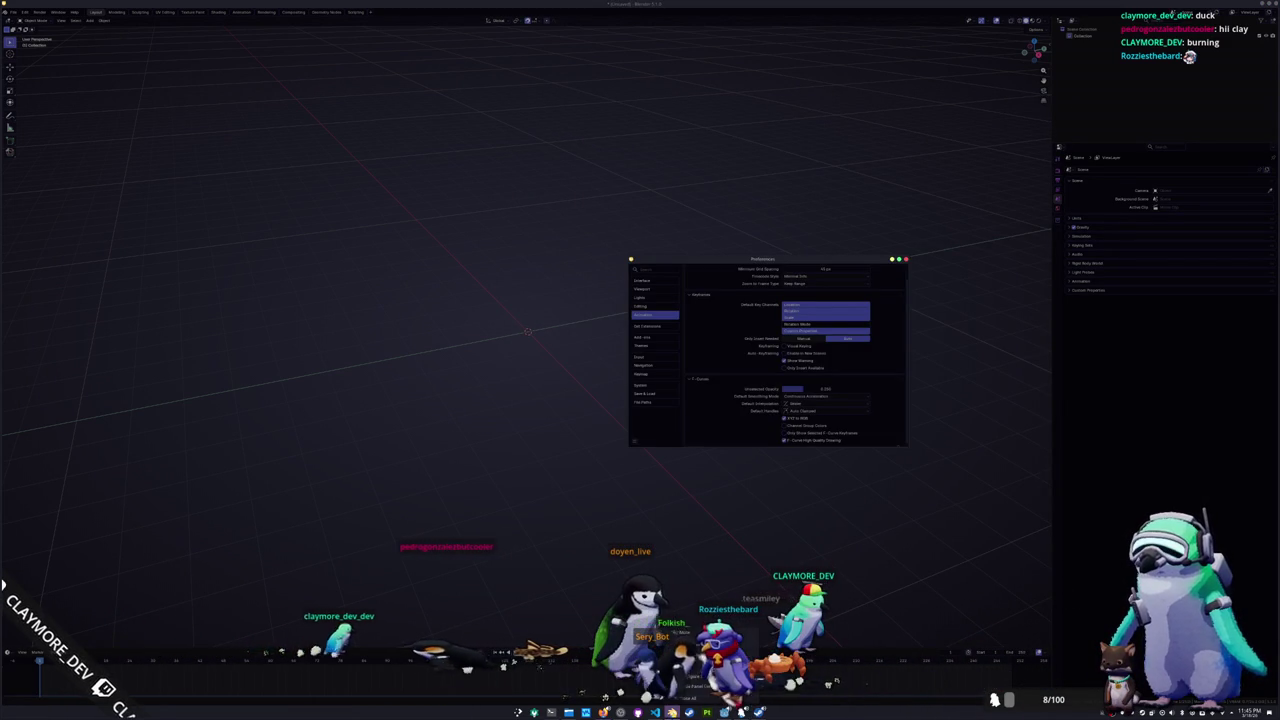
key(ctrl+q)
click(597, 368)
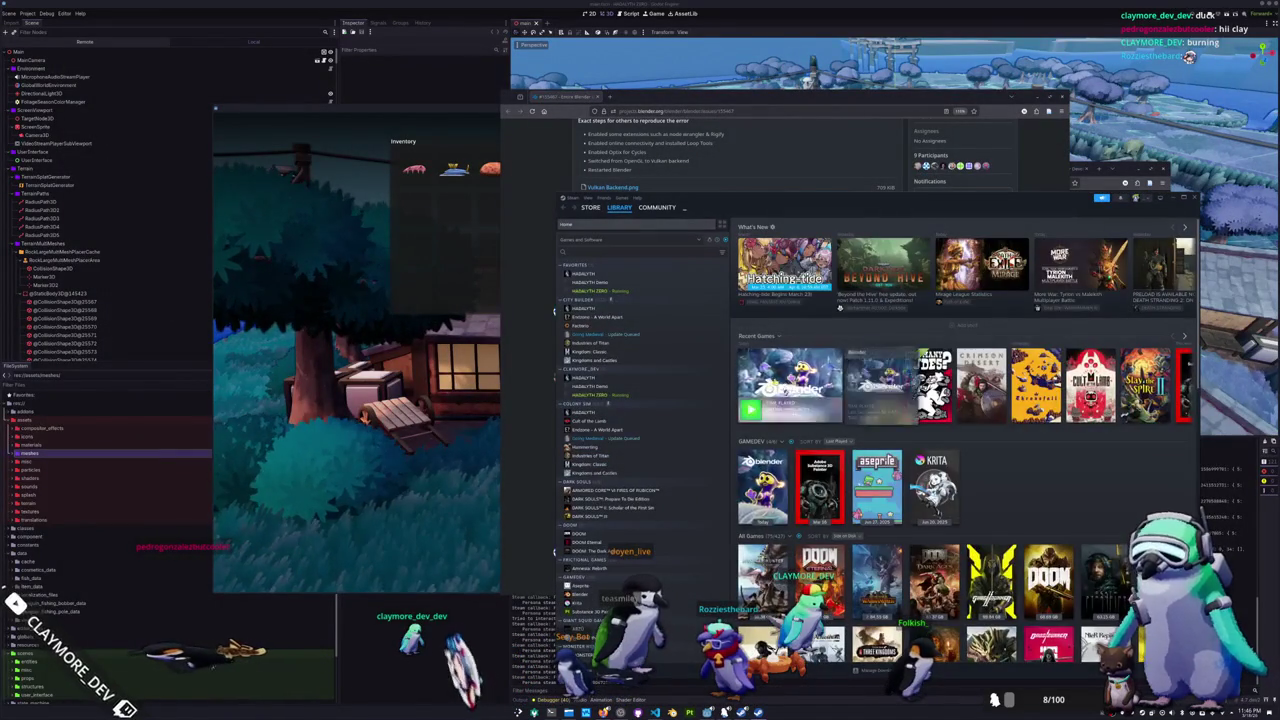
Step: Check the Steam Overlay toggle in Blender's Steam properties, then close the properties
click(795, 395)
click(1156, 337)
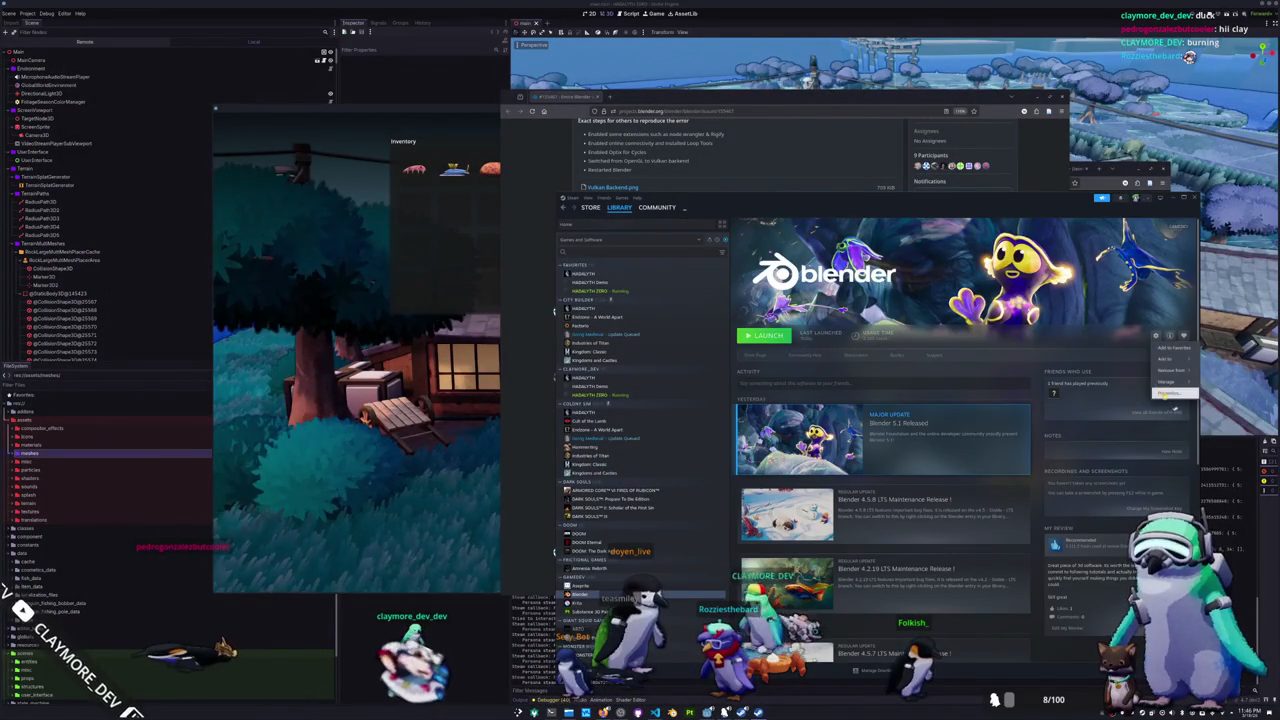
click(1165, 395)
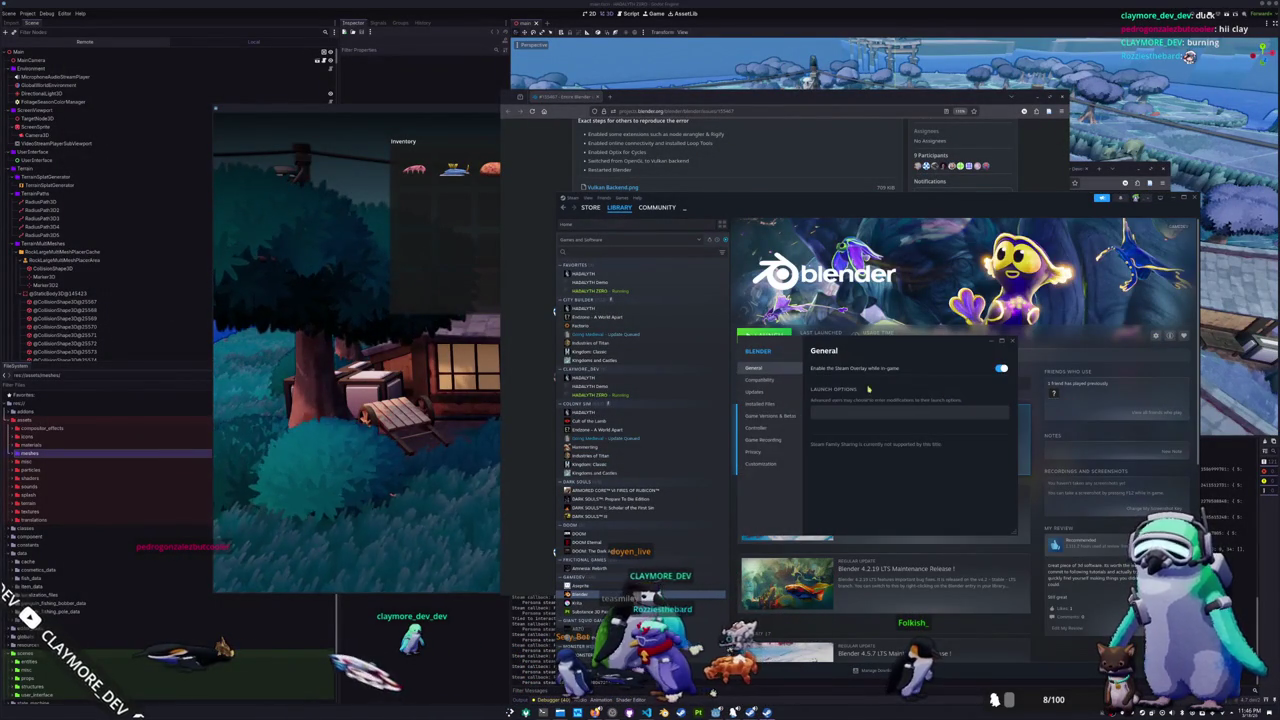
click(1012, 342)
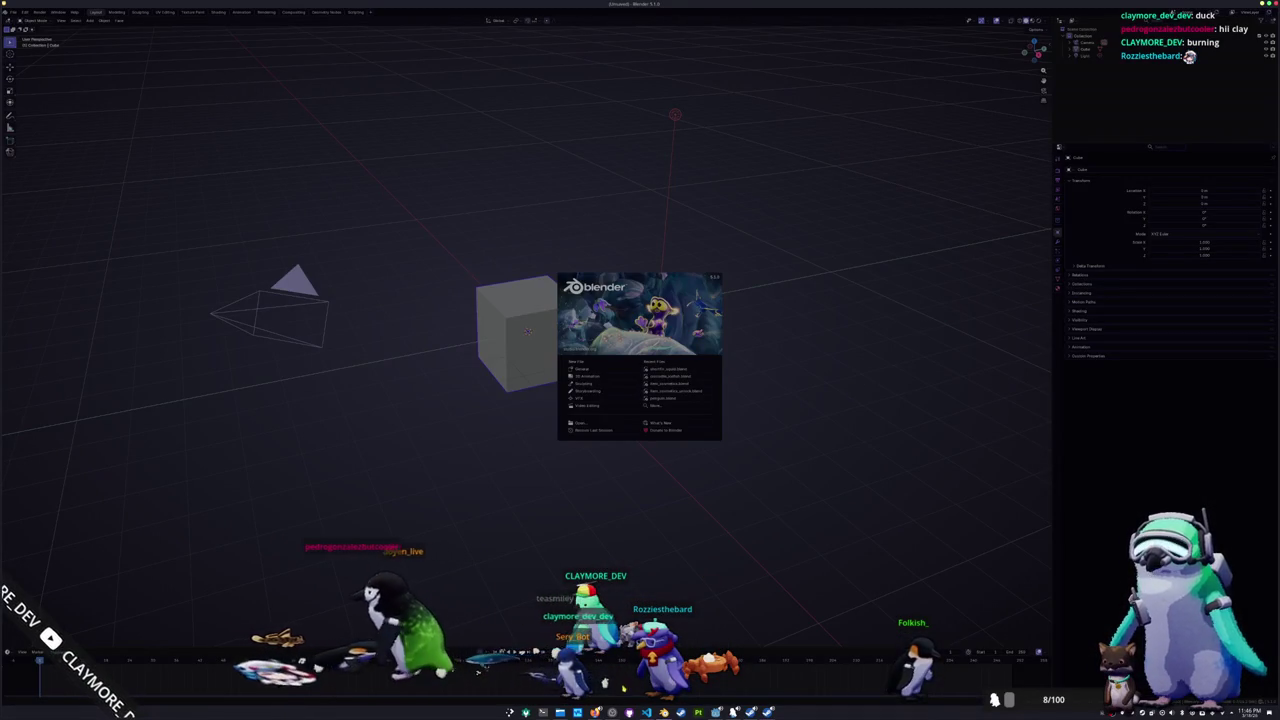
Step: Scroll through the issue's later comments about trying different video devices, then return to Blender
key(alt+Tab)
scroll(536, 434, down, 3)
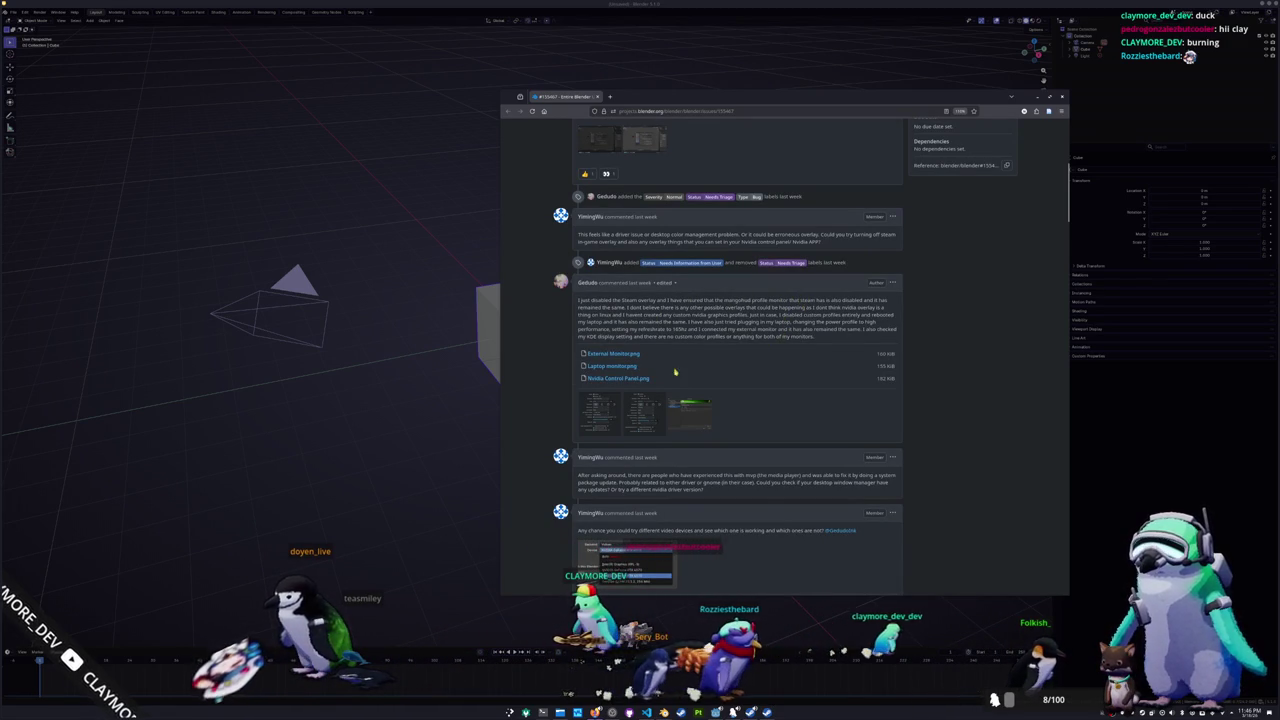
scroll(713, 371, down, 4)
scroll(560, 415, down, 1)
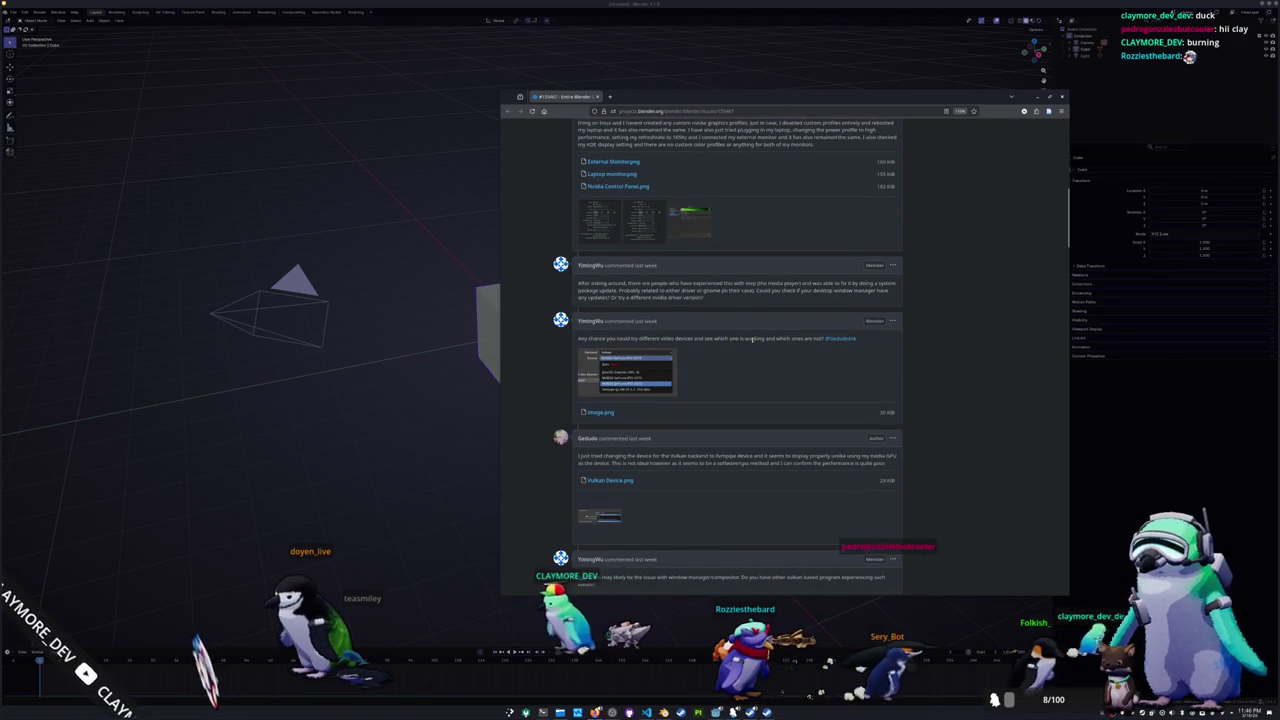
scroll(552, 400, down, 1)
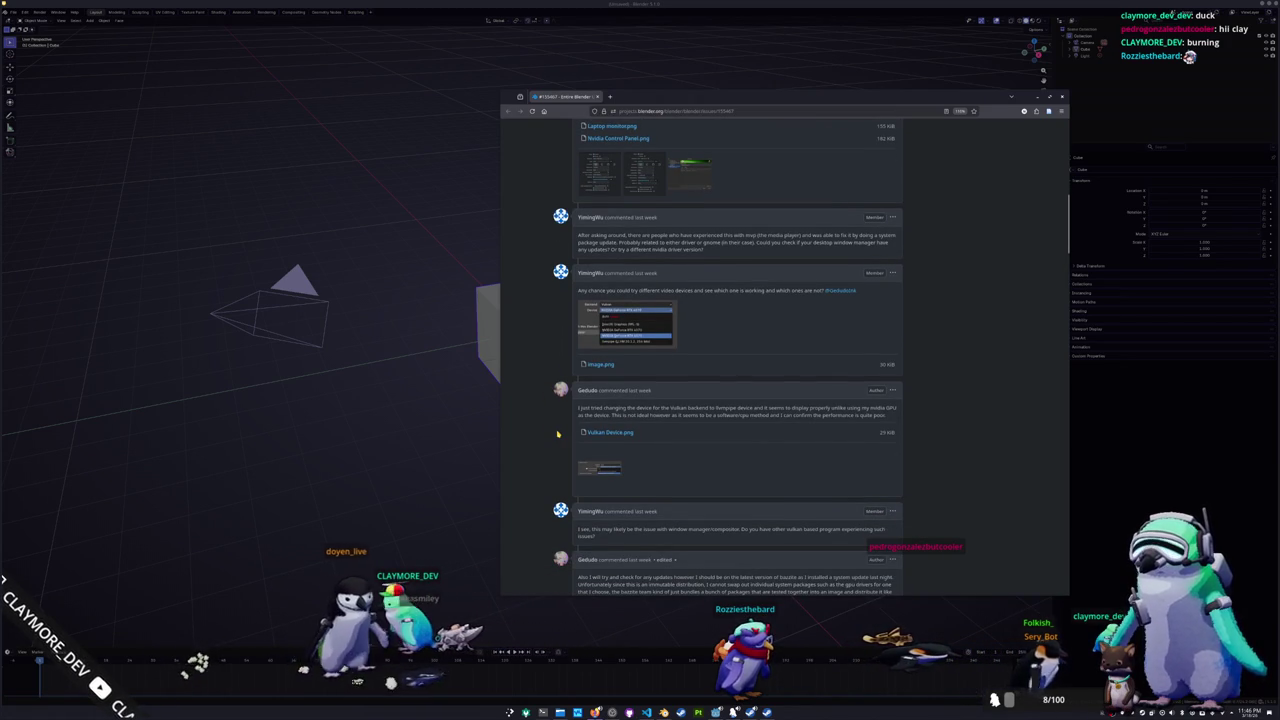
click(433, 454)
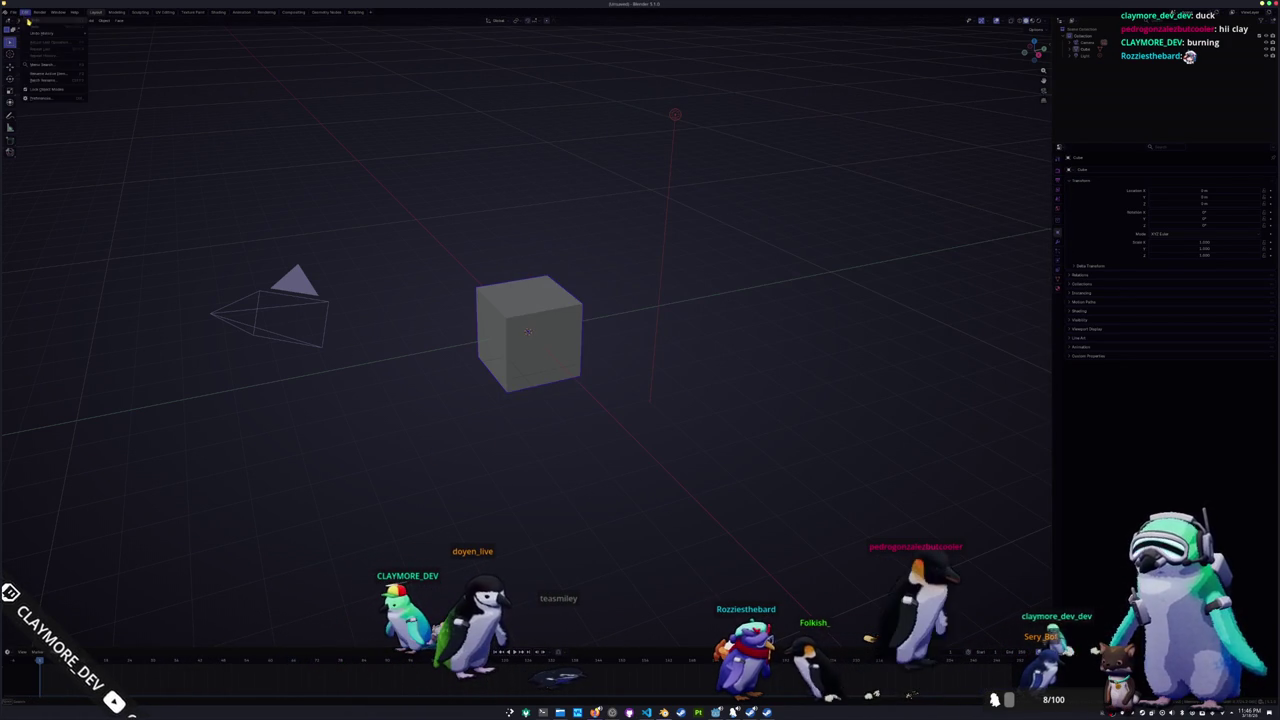
Step: Select CUDA as the Cycles render device in the System preferences, then switch to the issue page
click(38, 98)
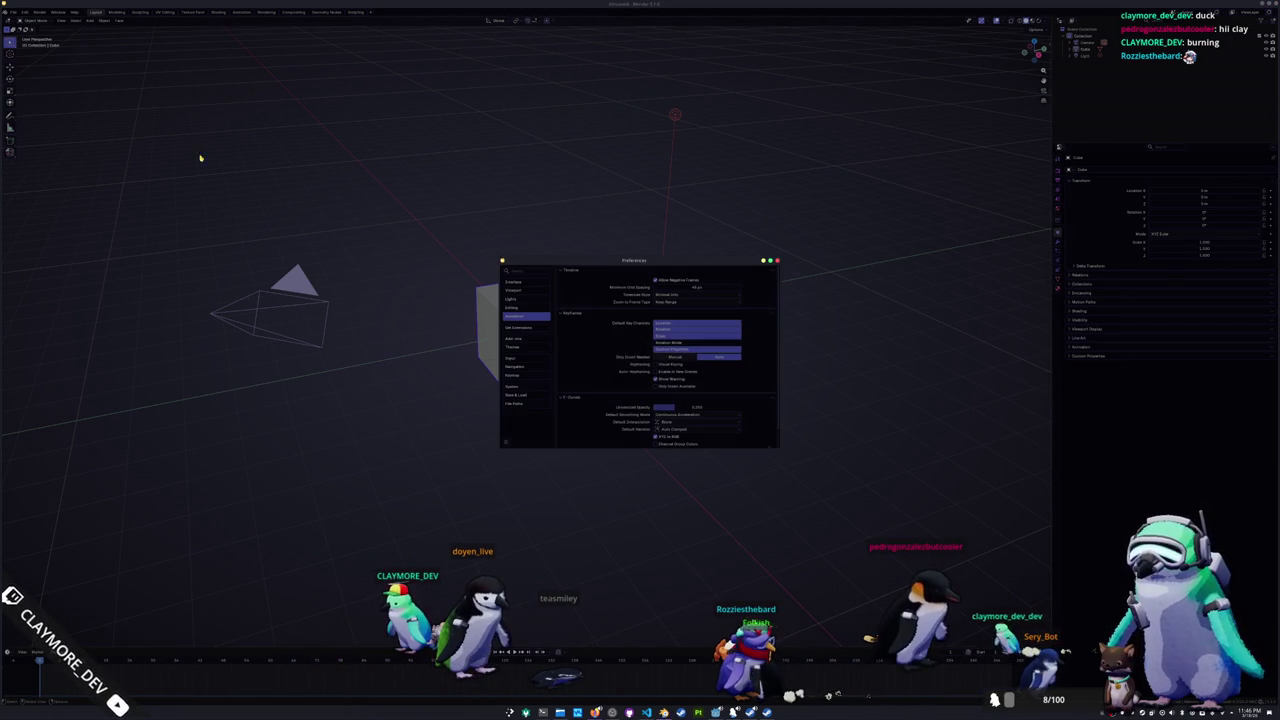
click(520, 386)
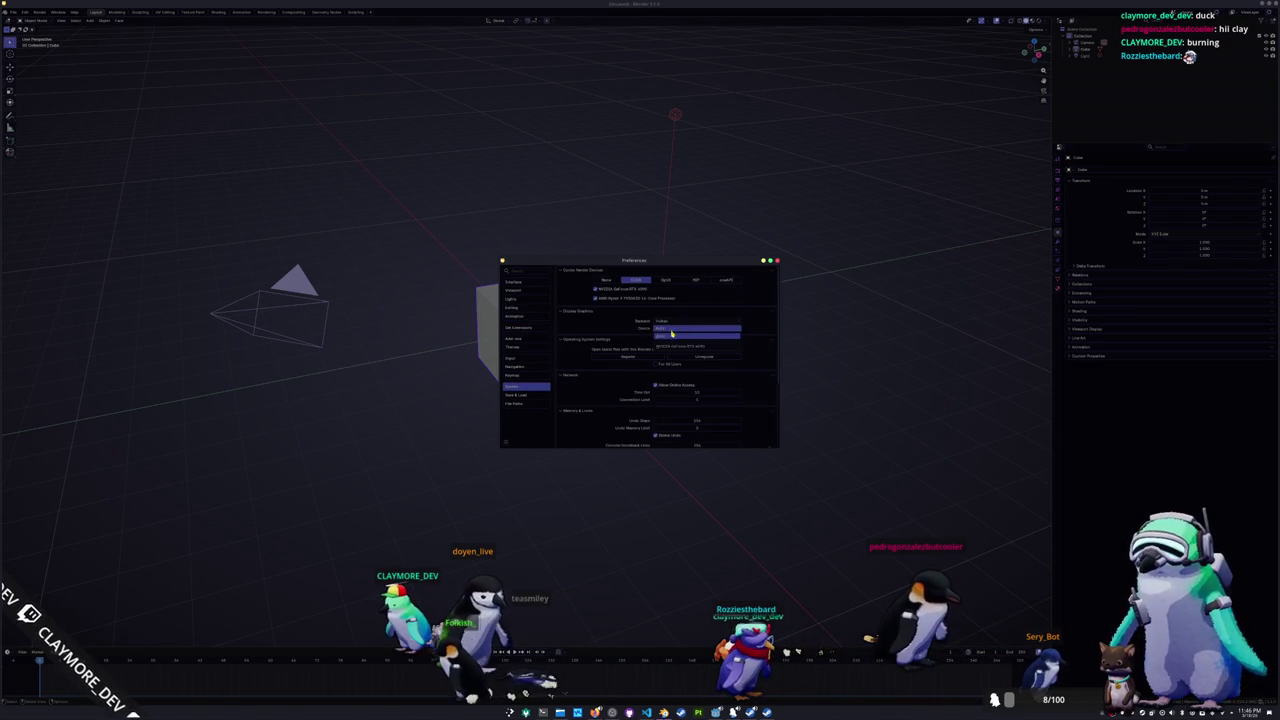
key(alt+Tab)
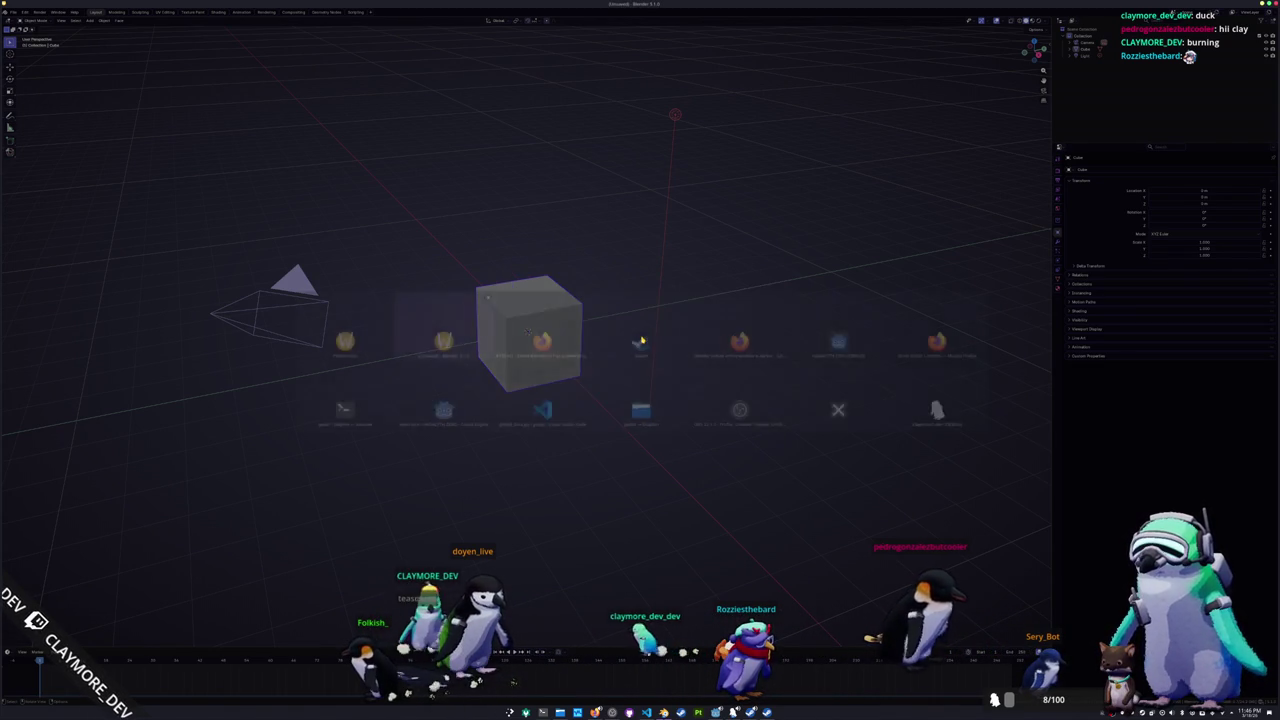
key(alt+Tab)
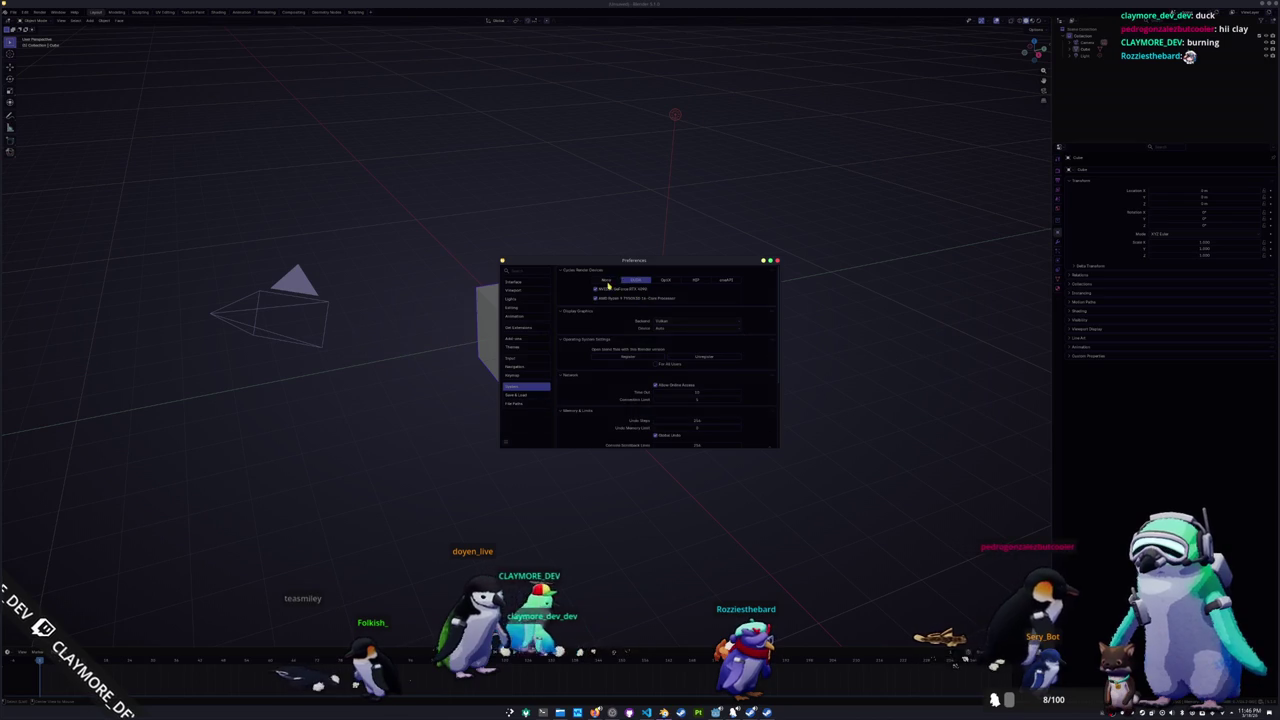
click(637, 281)
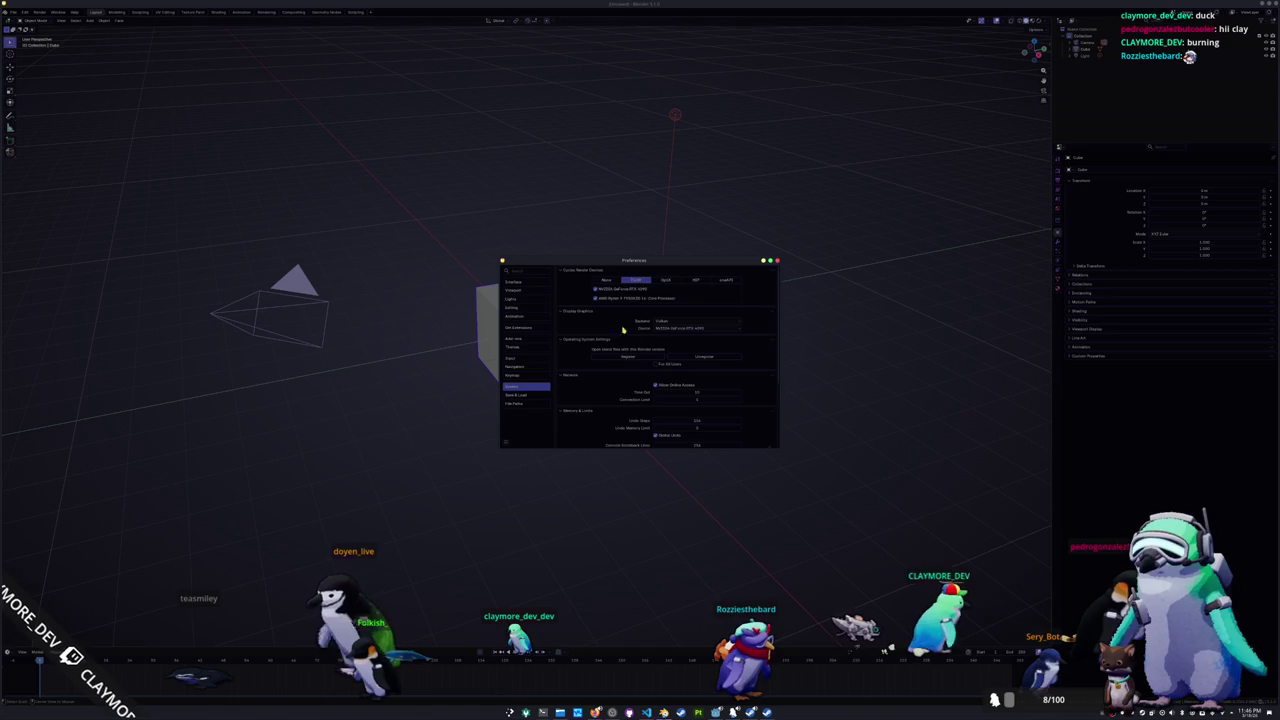
key(alt+Tab)
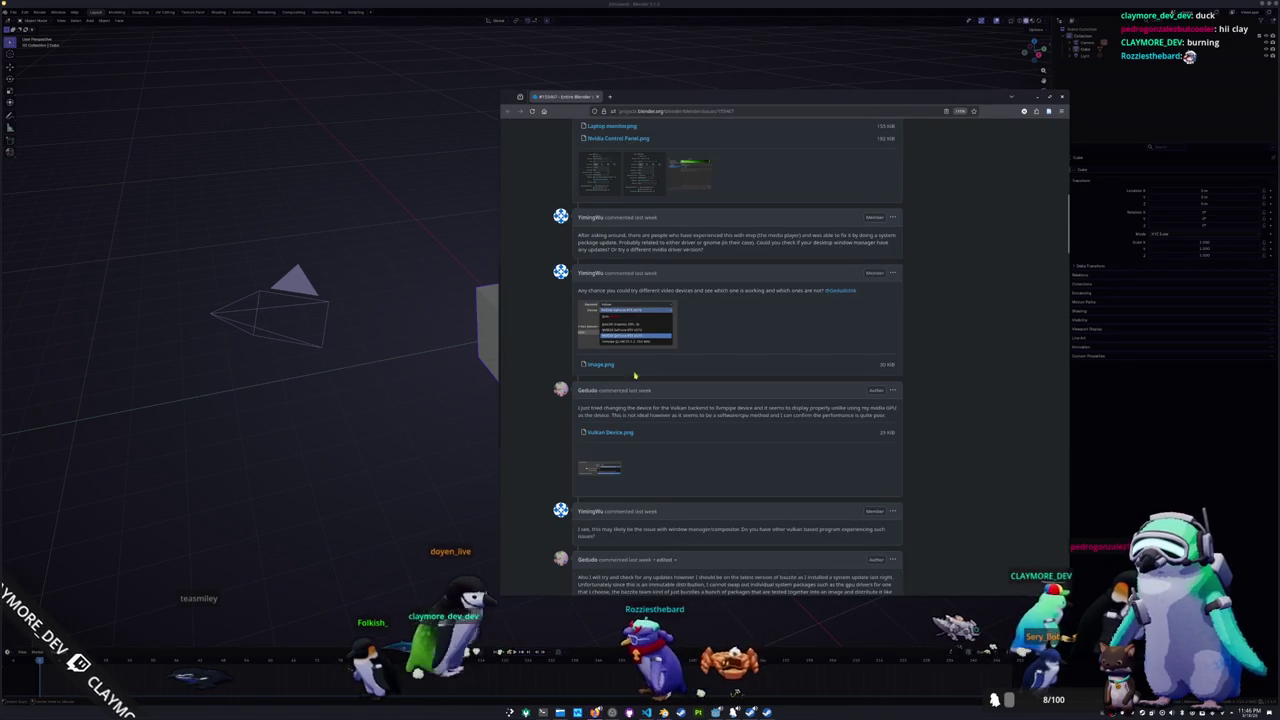
Step: Scroll the Vulkan issue thread through its remaining comments and log output to the latest comment
scroll(602, 410, down, 1)
scroll(602, 410, down, 1)
scroll(590, 405, down, 1)
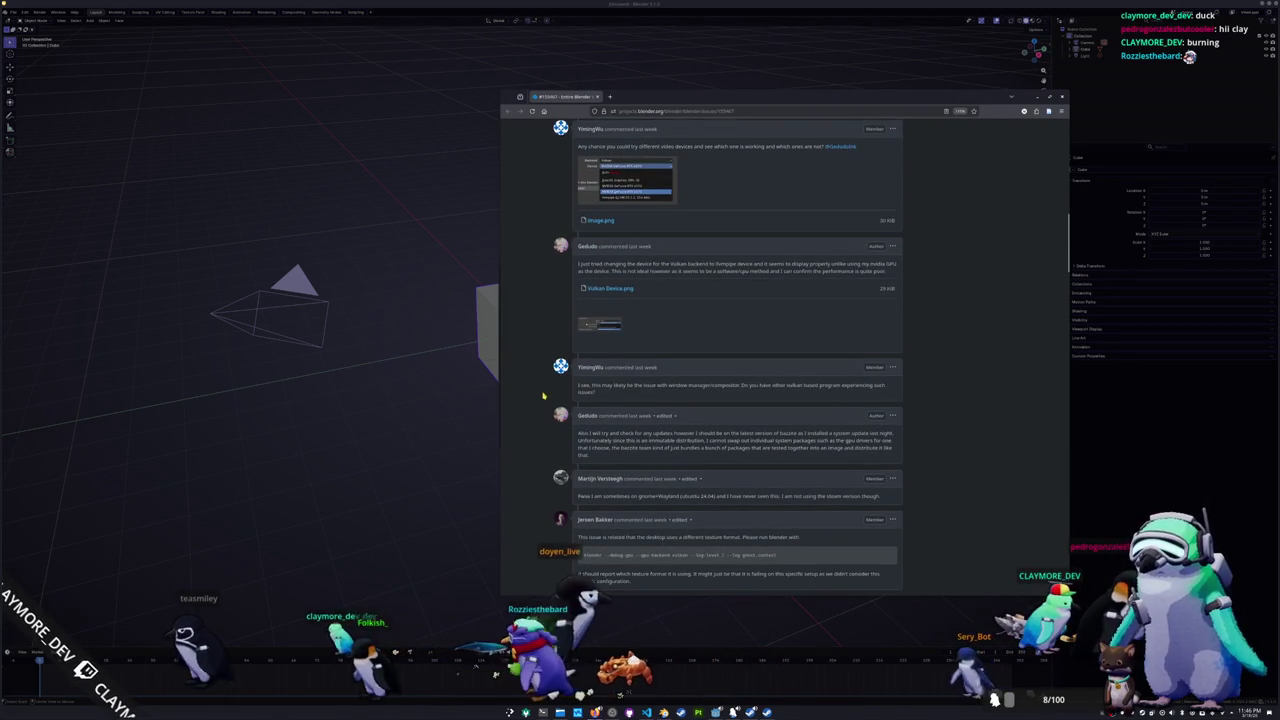
scroll(543, 396, down, 1)
scroll(540, 396, down, 1)
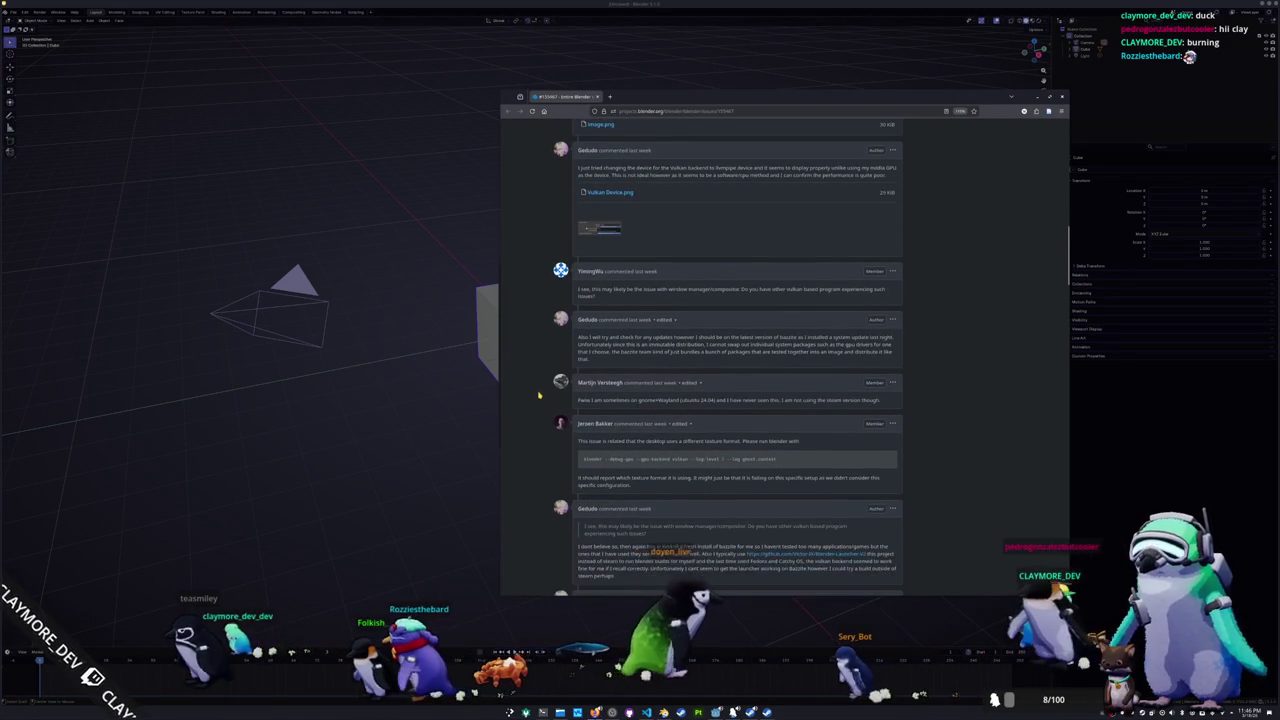
scroll(538, 396, down, 1)
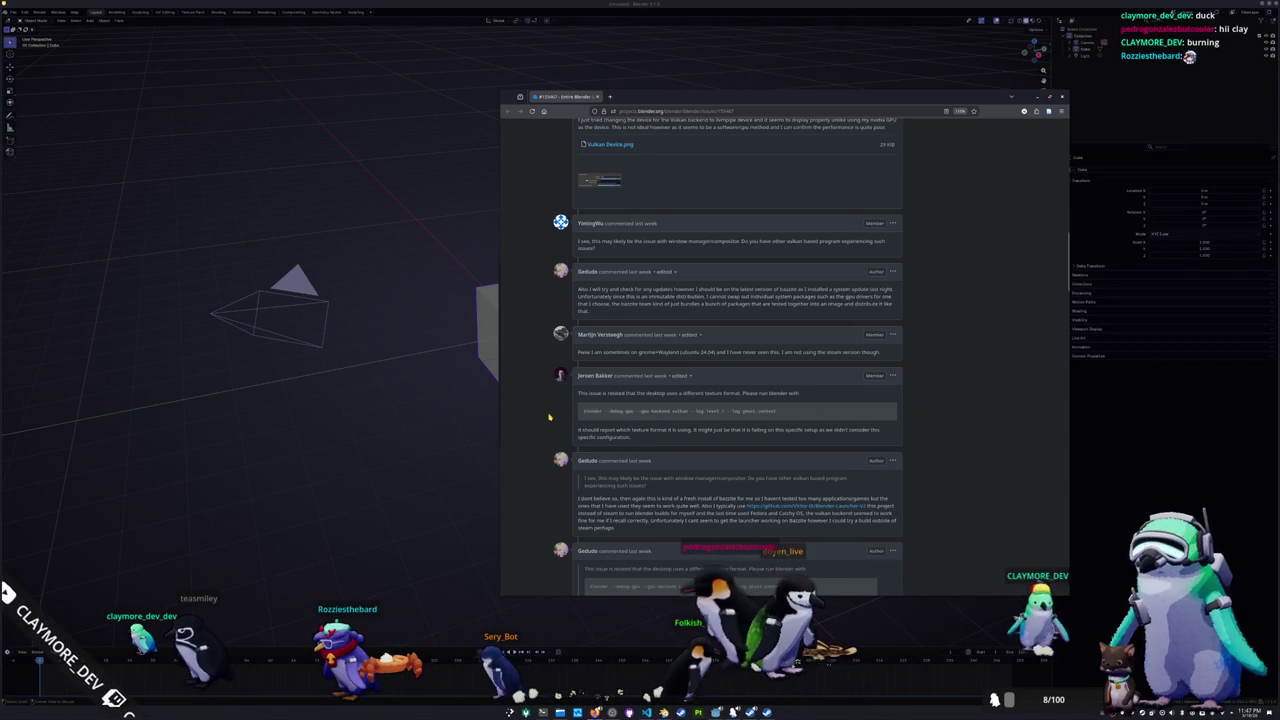
scroll(551, 418, down, 1)
scroll(541, 428, down, 1)
scroll(543, 426, down, 1)
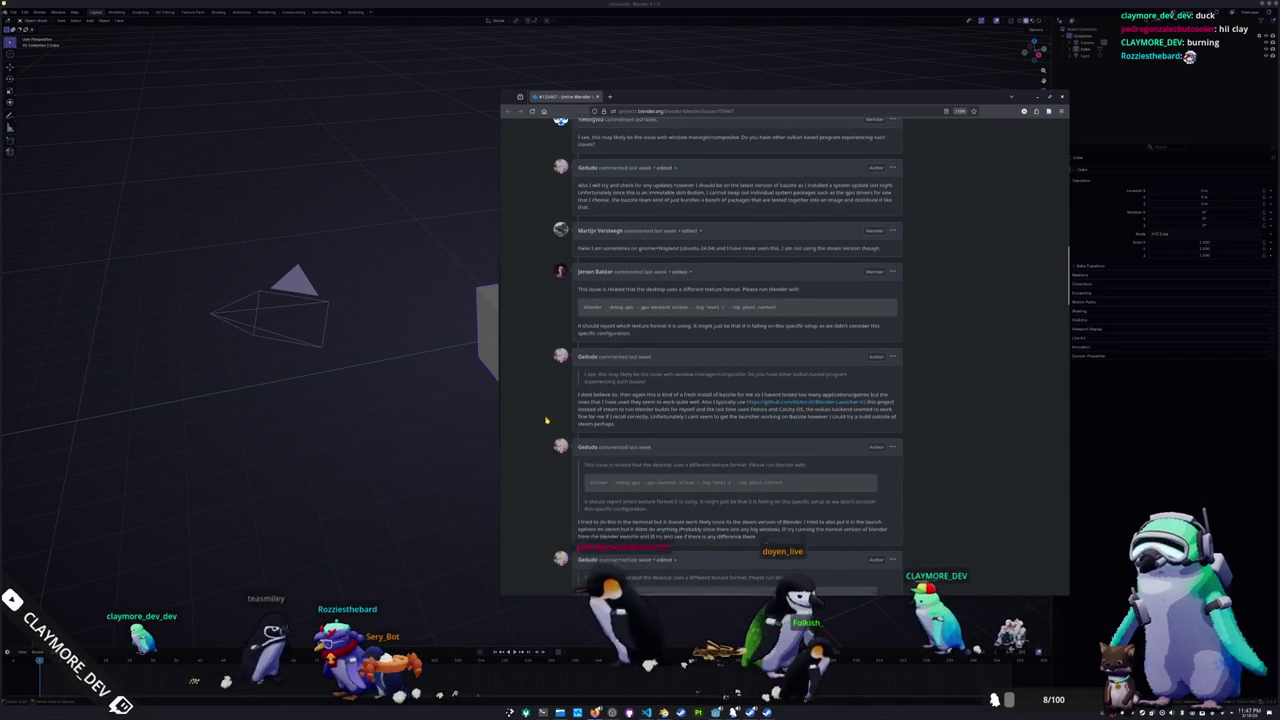
scroll(546, 422, down, 1)
scroll(546, 421, down, 1)
scroll(546, 422, down, 1)
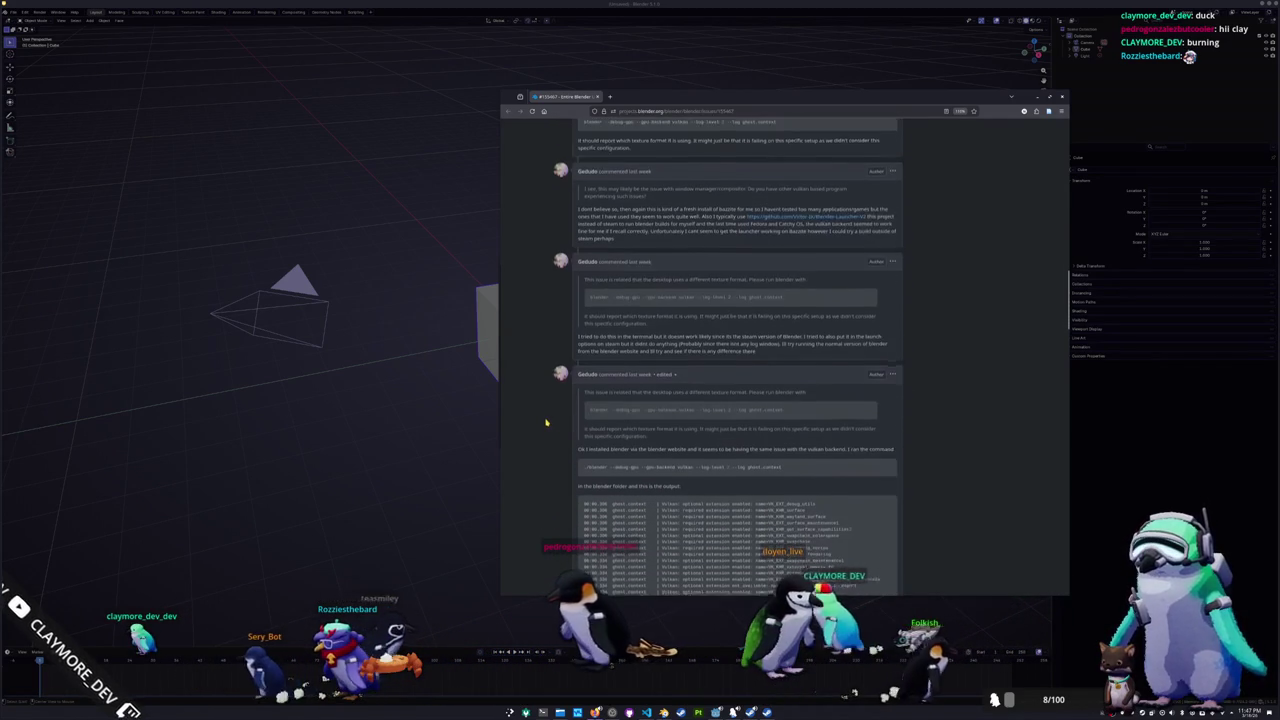
scroll(546, 422, down, 1)
scroll(546, 423, down, 1)
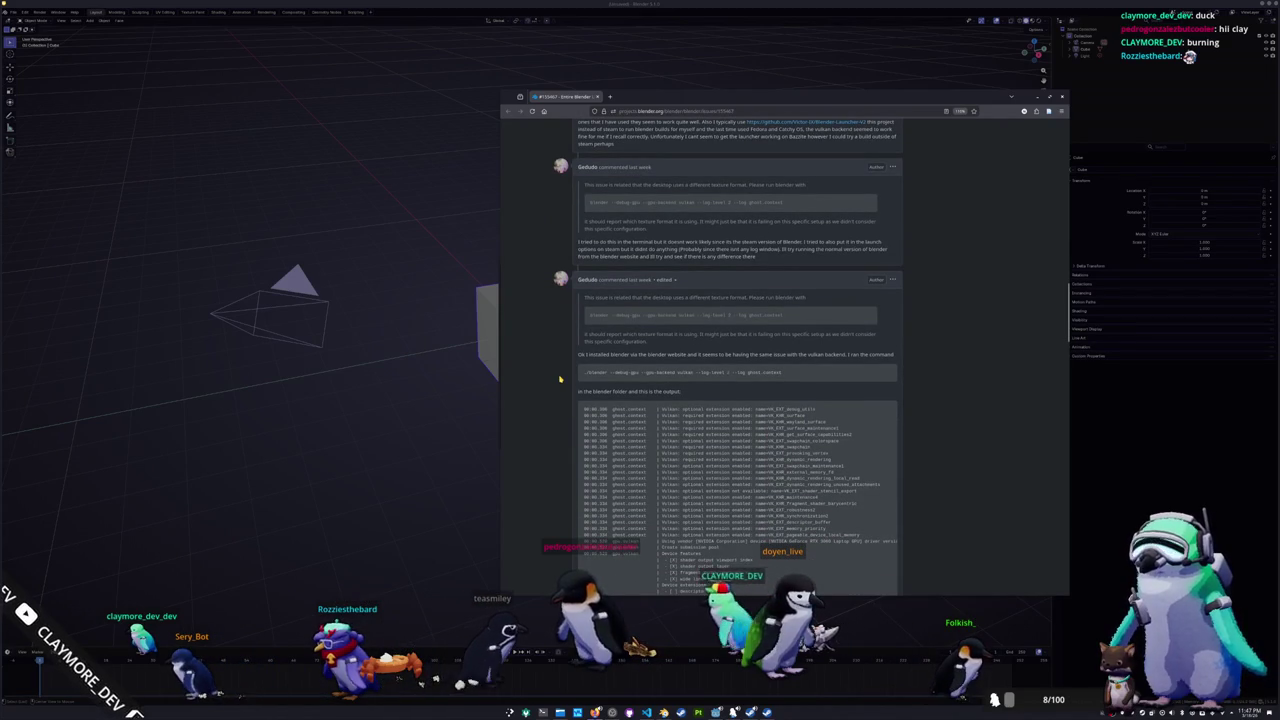
scroll(560, 379, down, 1)
scroll(560, 379, down, 3)
scroll(560, 379, down, 2)
scroll(560, 379, down, 2)
scroll(560, 379, down, 2)
scroll(560, 379, down, 1)
scroll(560, 379, down, 2)
scroll(560, 379, down, 3)
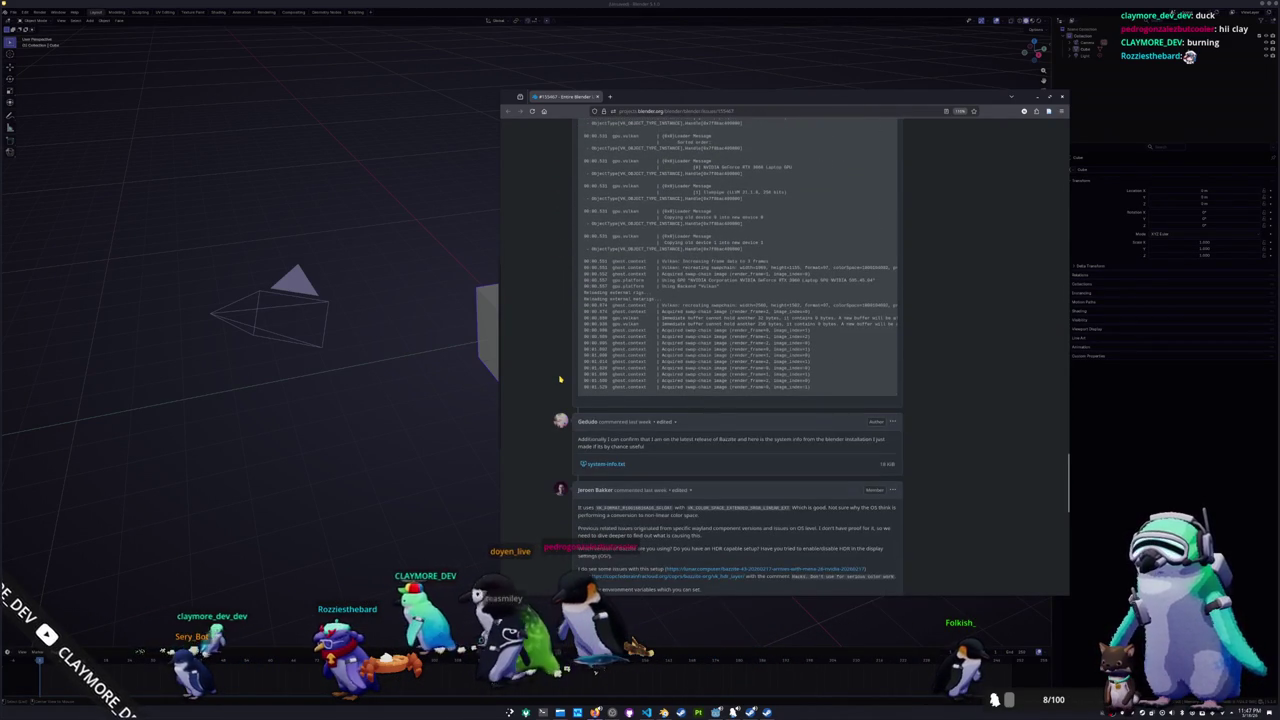
scroll(560, 379, down, 2)
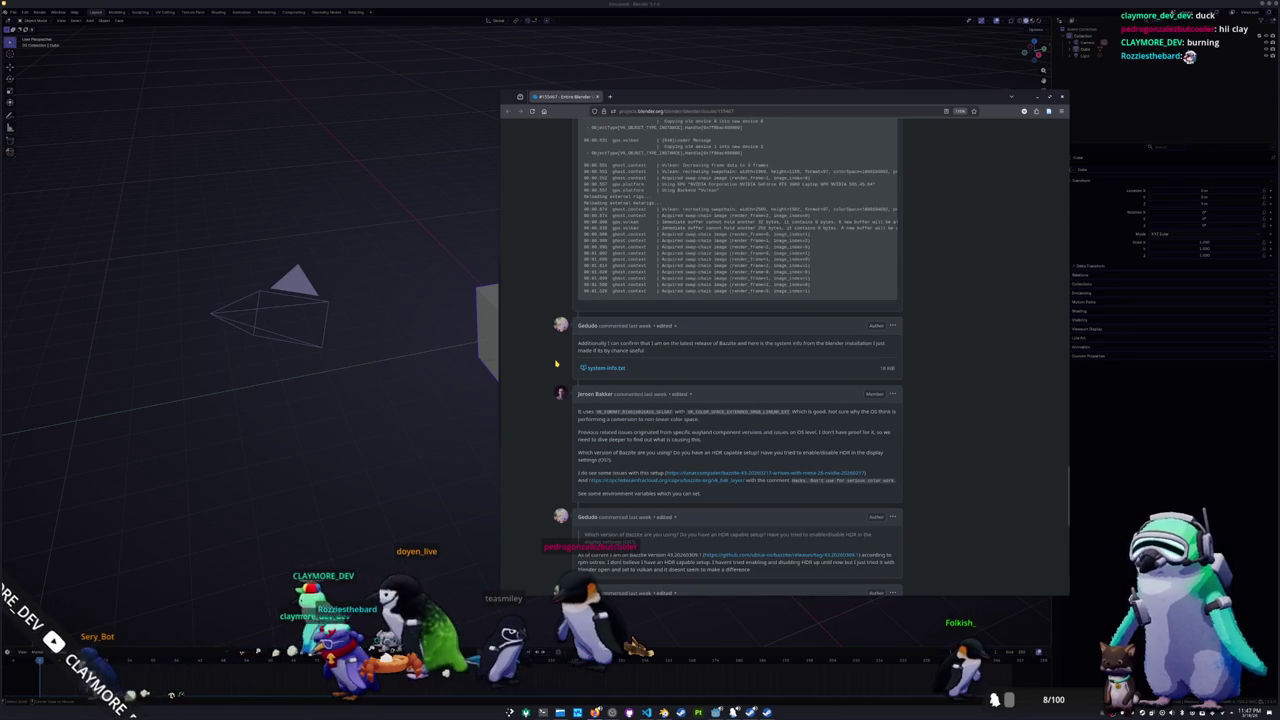
scroll(556, 366, down, 1)
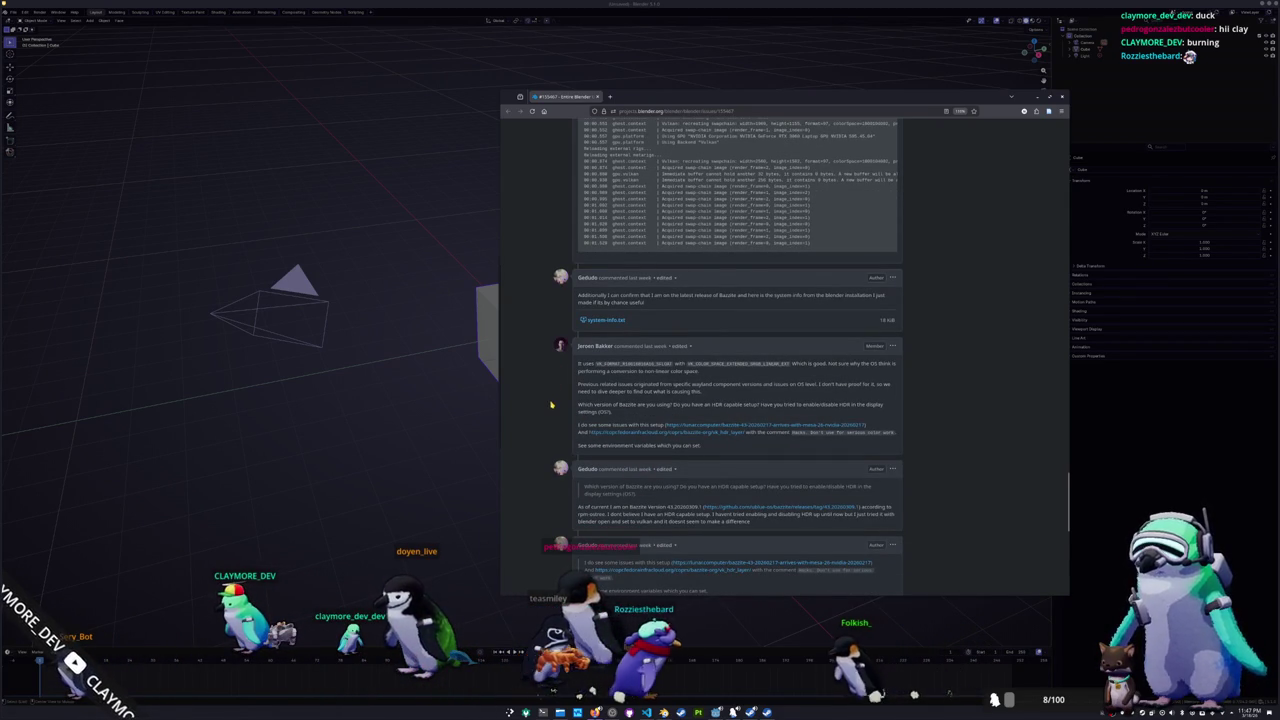
scroll(545, 402, down, 1)
scroll(530, 393, down, 1)
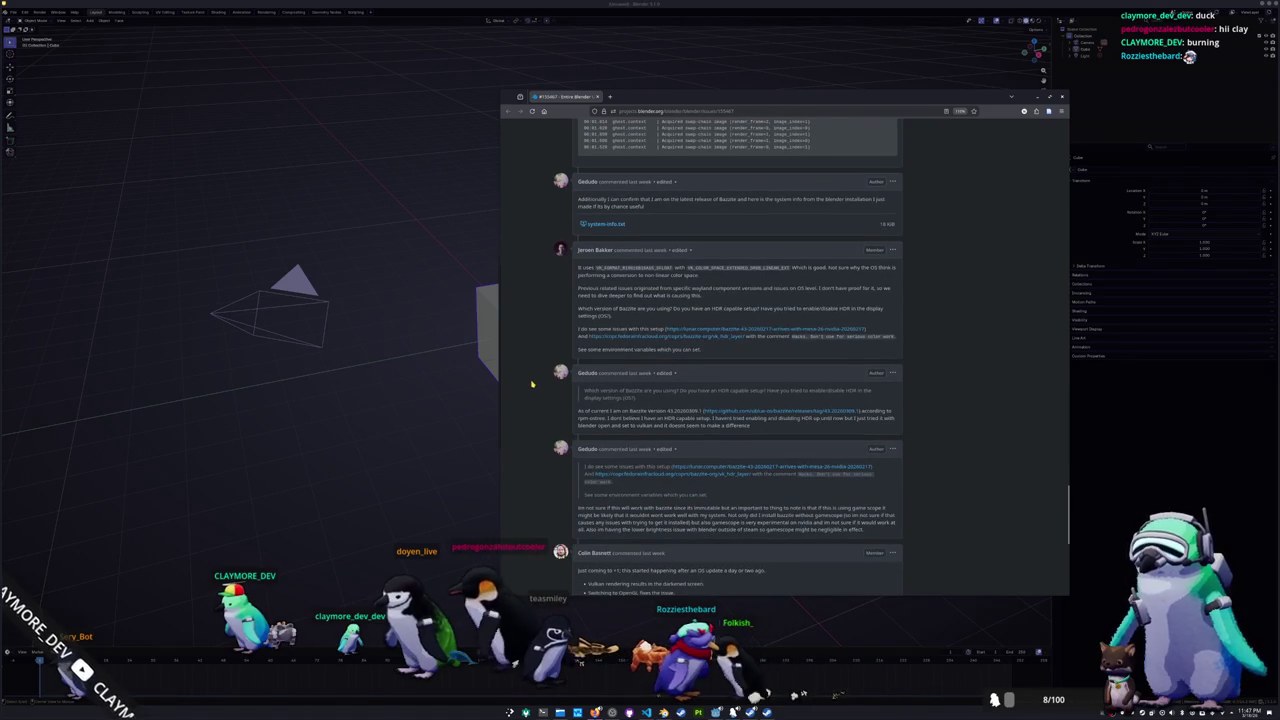
scroll(532, 383, down, 1)
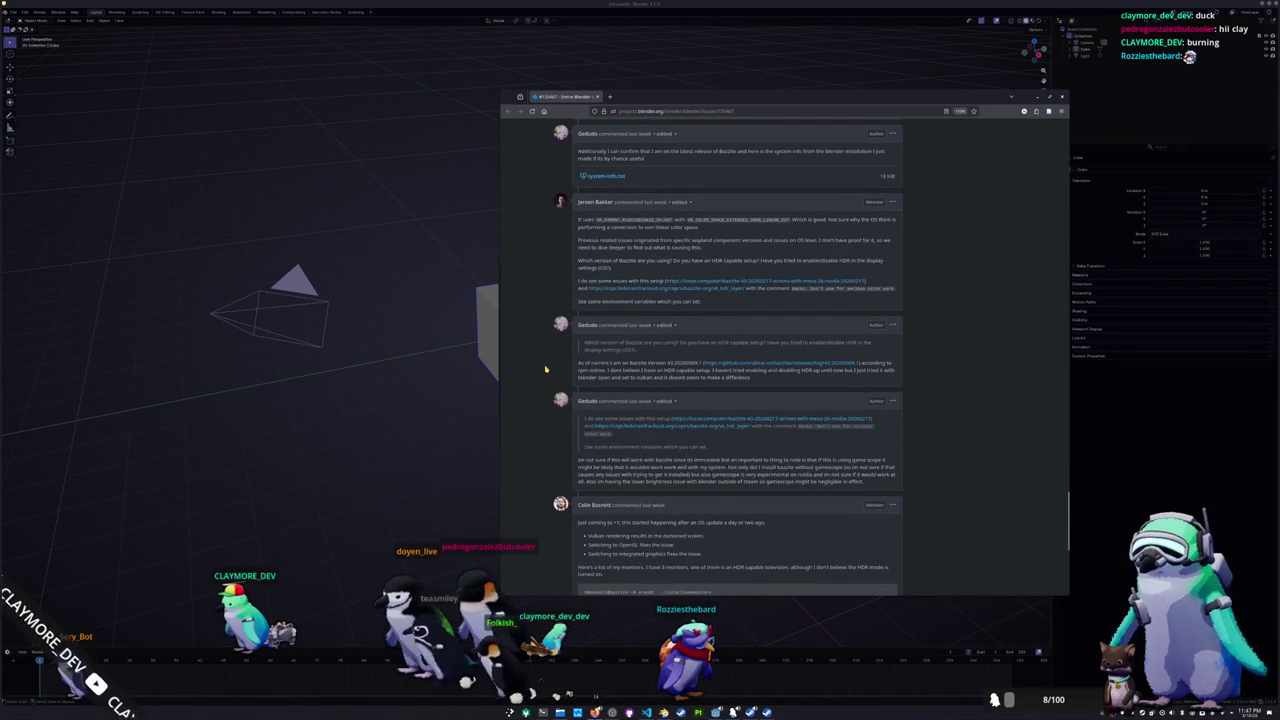
scroll(545, 369, down, 2)
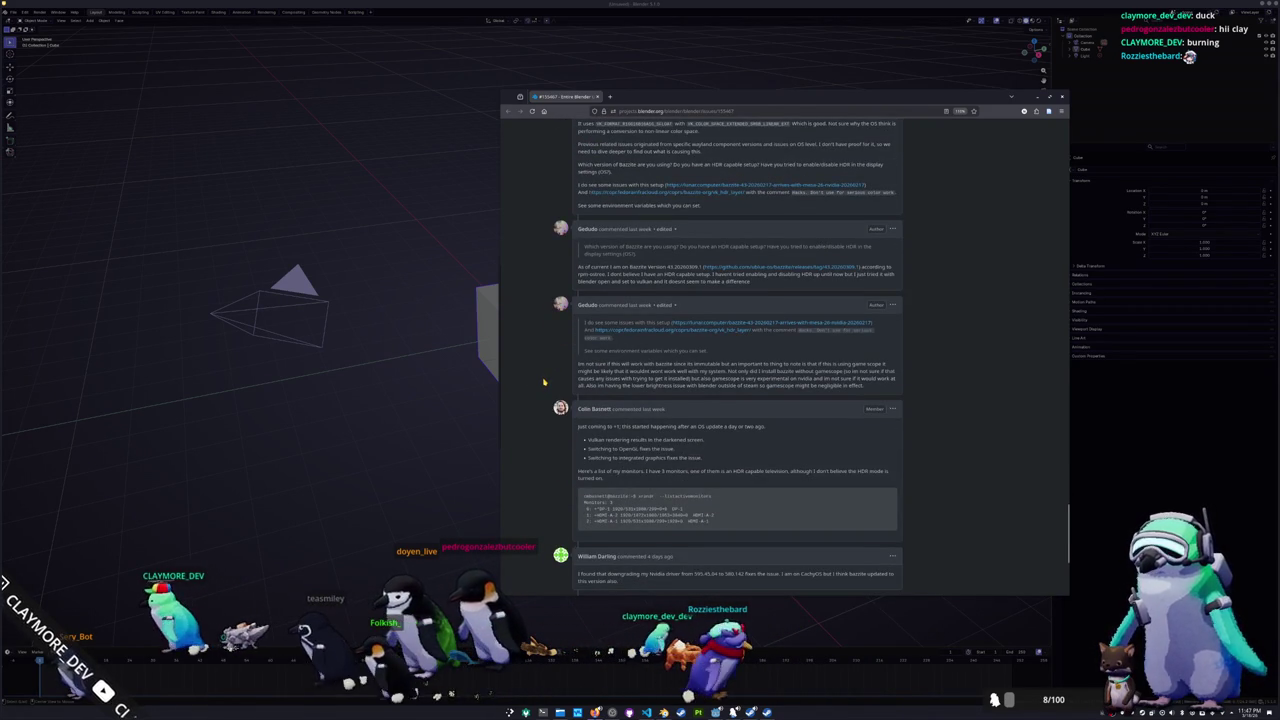
scroll(544, 382, down, 1)
scroll(544, 382, down, 1)
scroll(544, 382, down, 1)
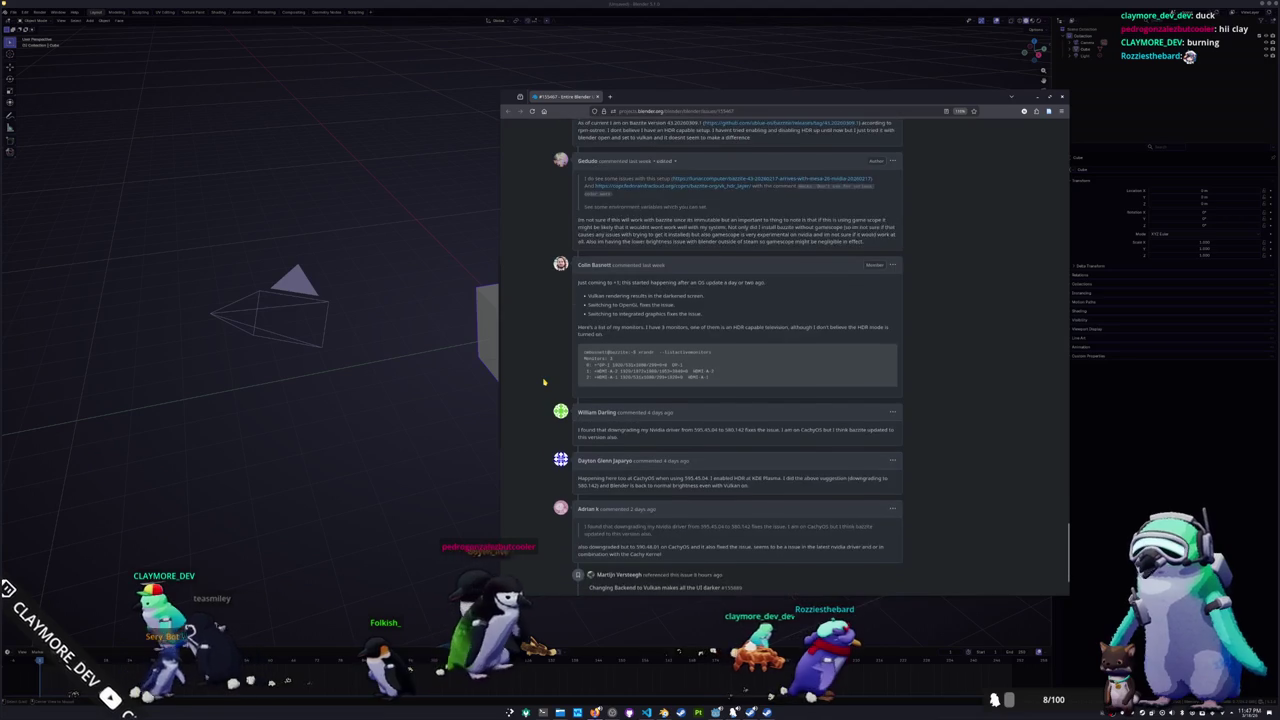
scroll(544, 382, down, 1)
scroll(544, 382, down, 1)
scroll(544, 382, down, 1)
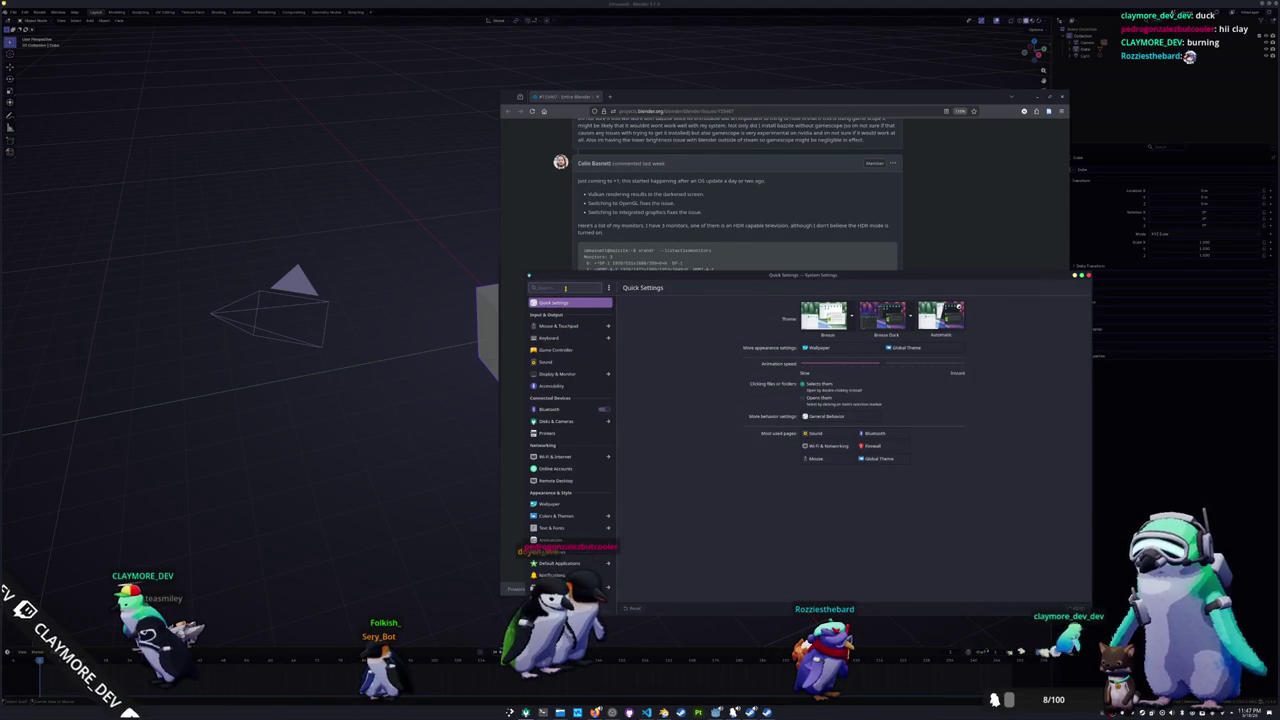
Step: Enable and apply HDR on the main monitor via Display Configuration, then revert the change
text(hdr)
click(547, 326)
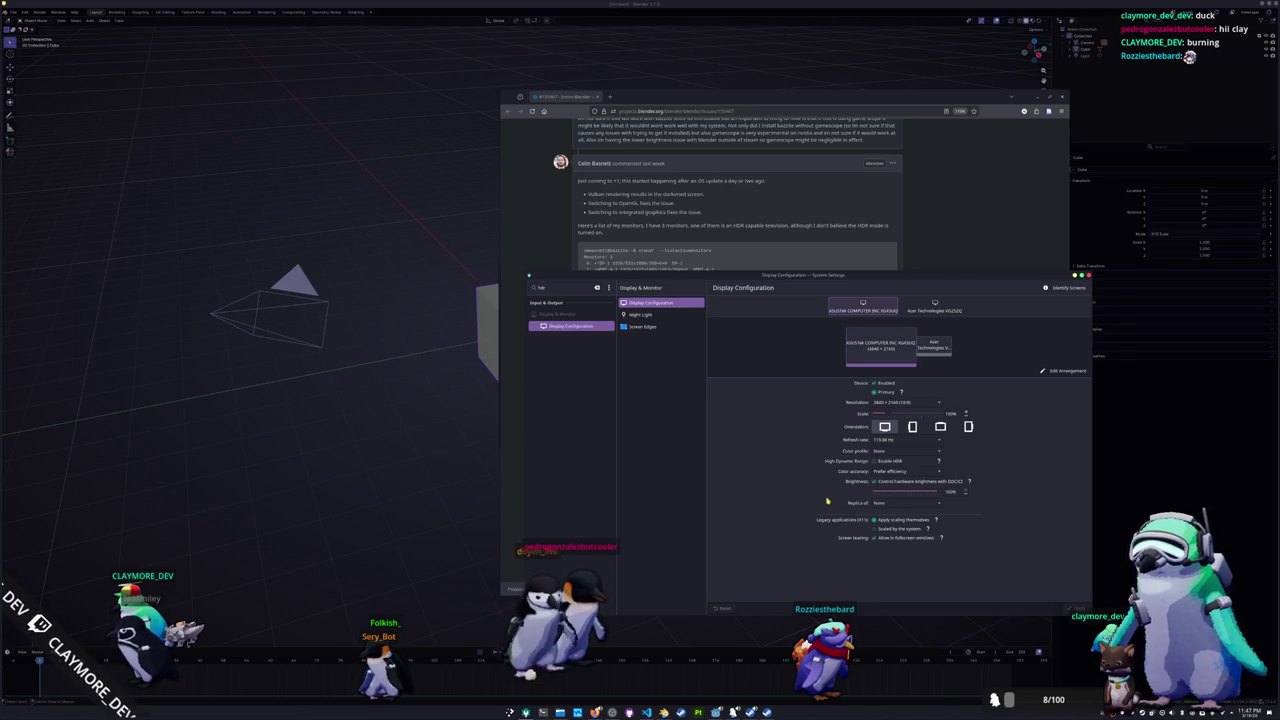
click(876, 461)
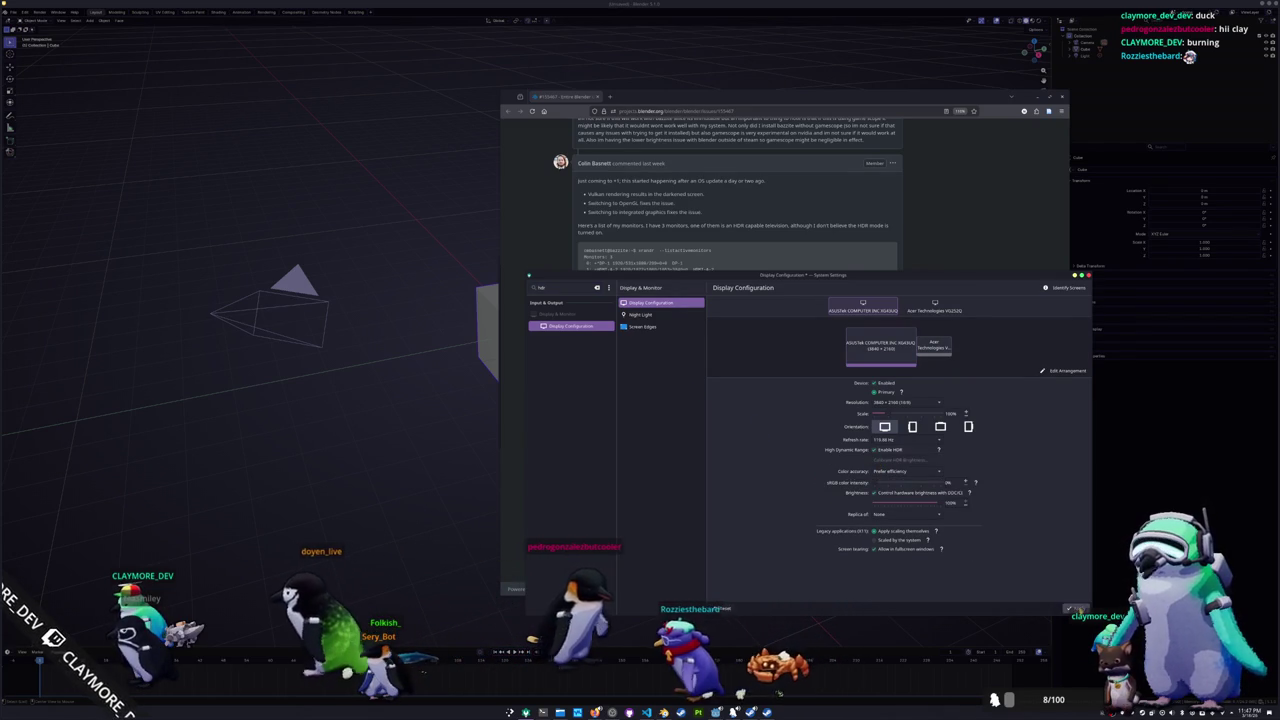
click(1071, 608)
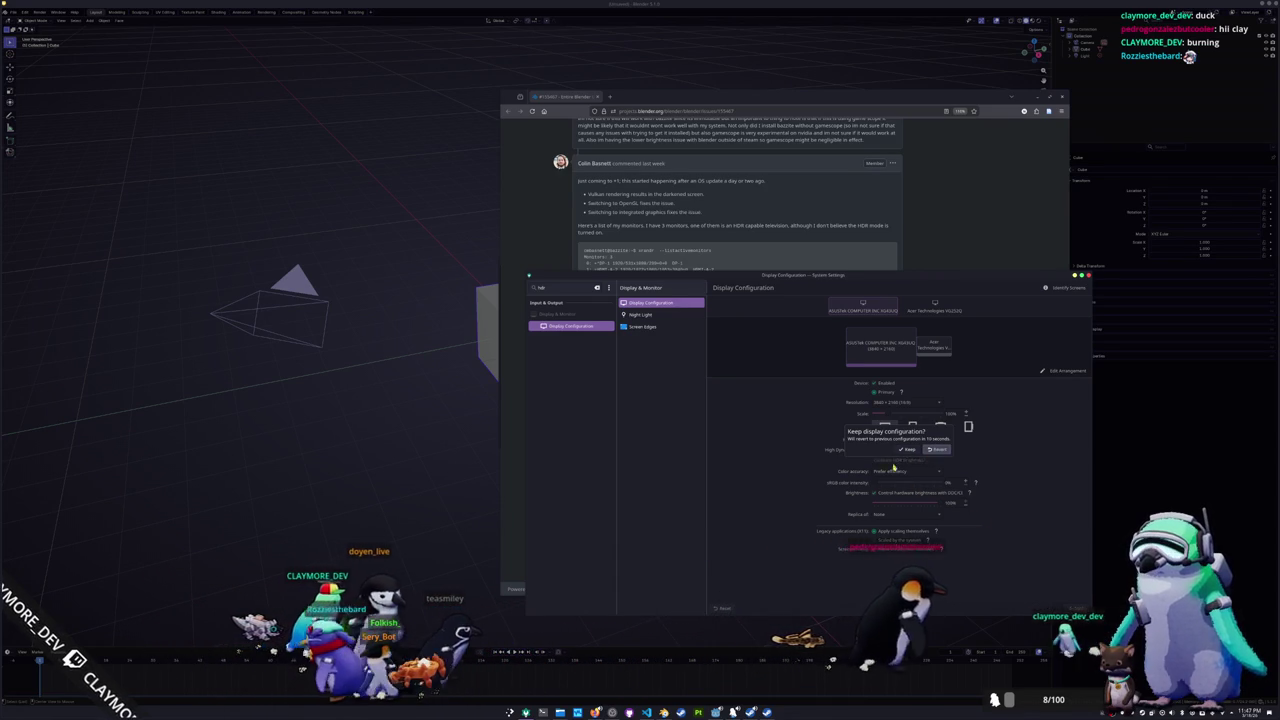
click(936, 449)
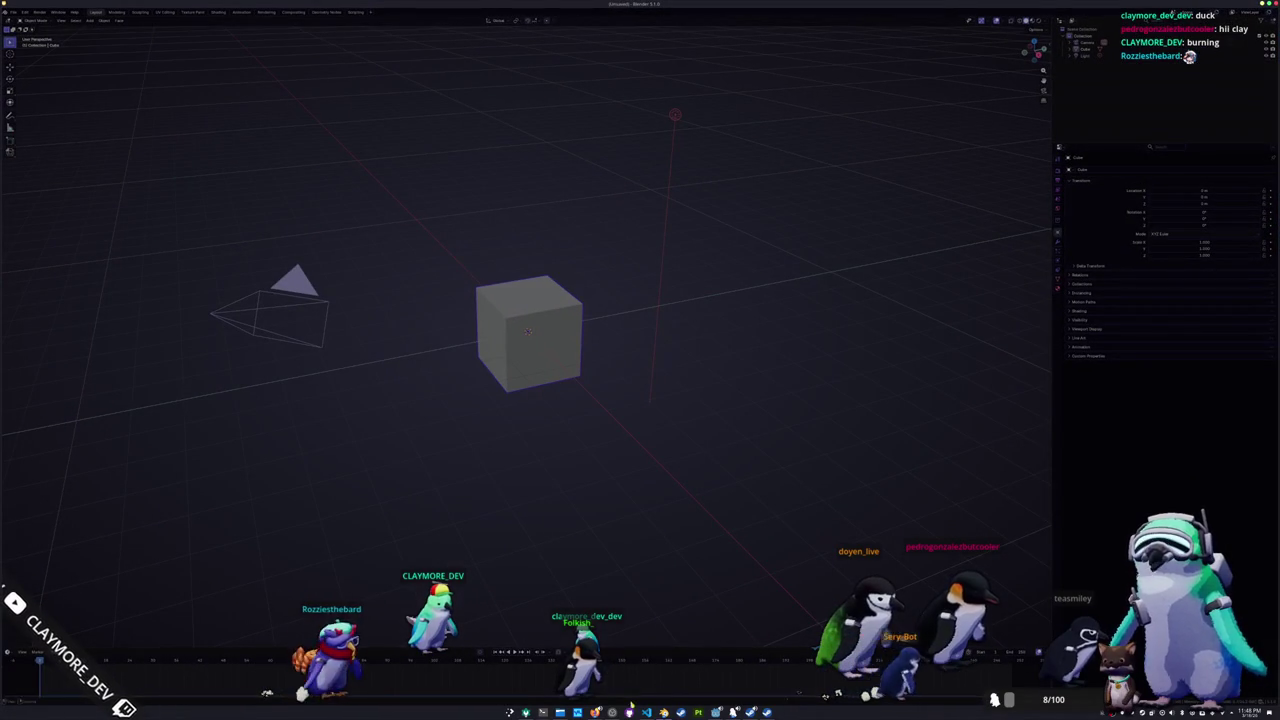
click(526, 712)
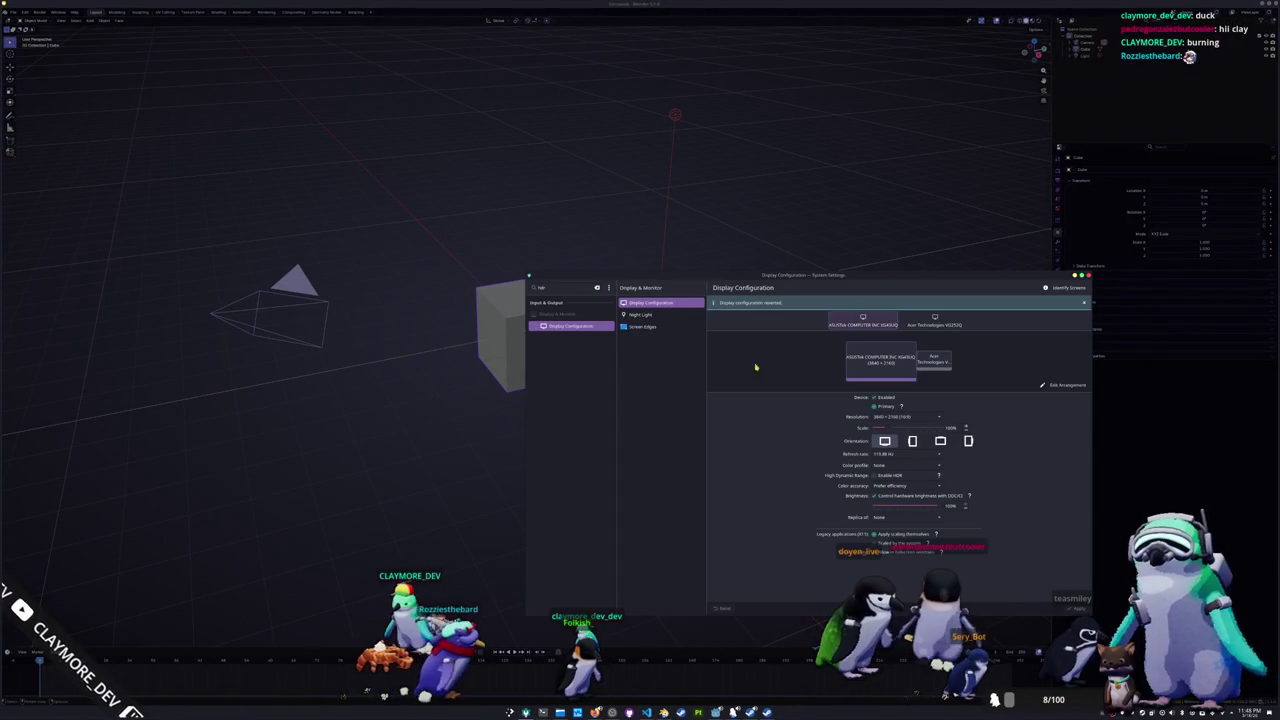
Step: Clear the settings search and launch NVIDIA X Server Settings, making its window taller
click(597, 288)
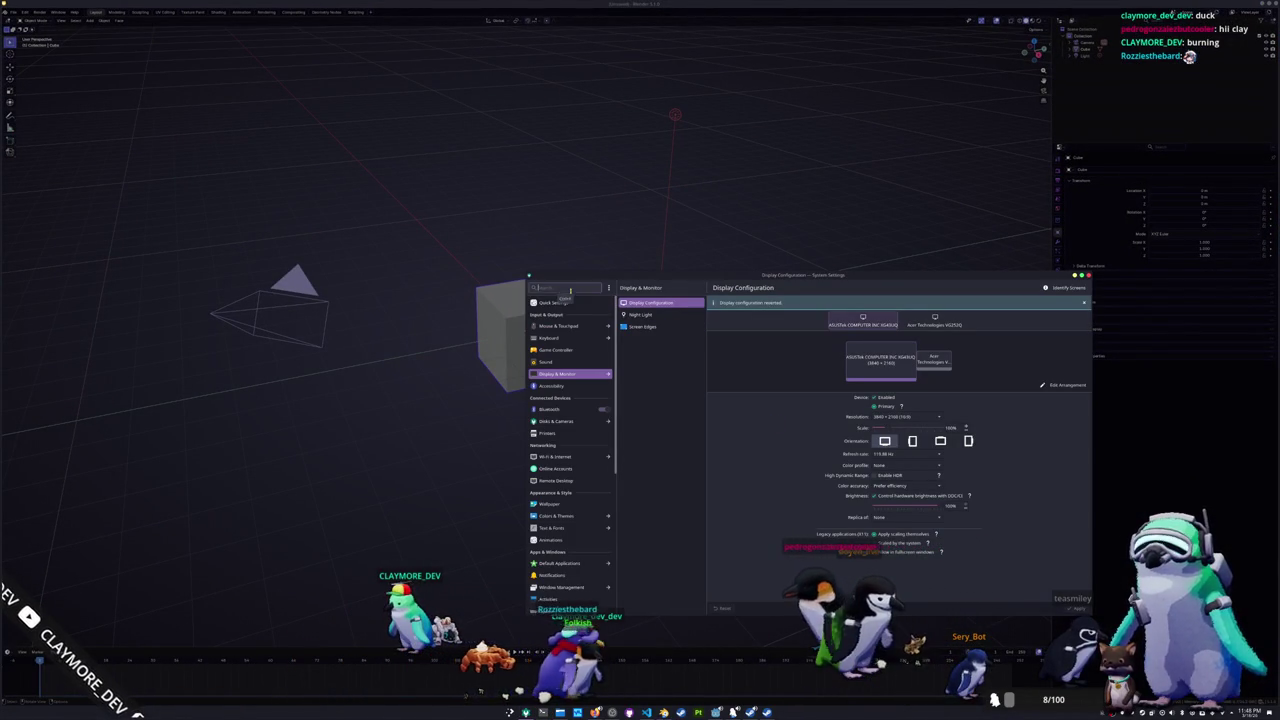
key(super)
text(nvidia)
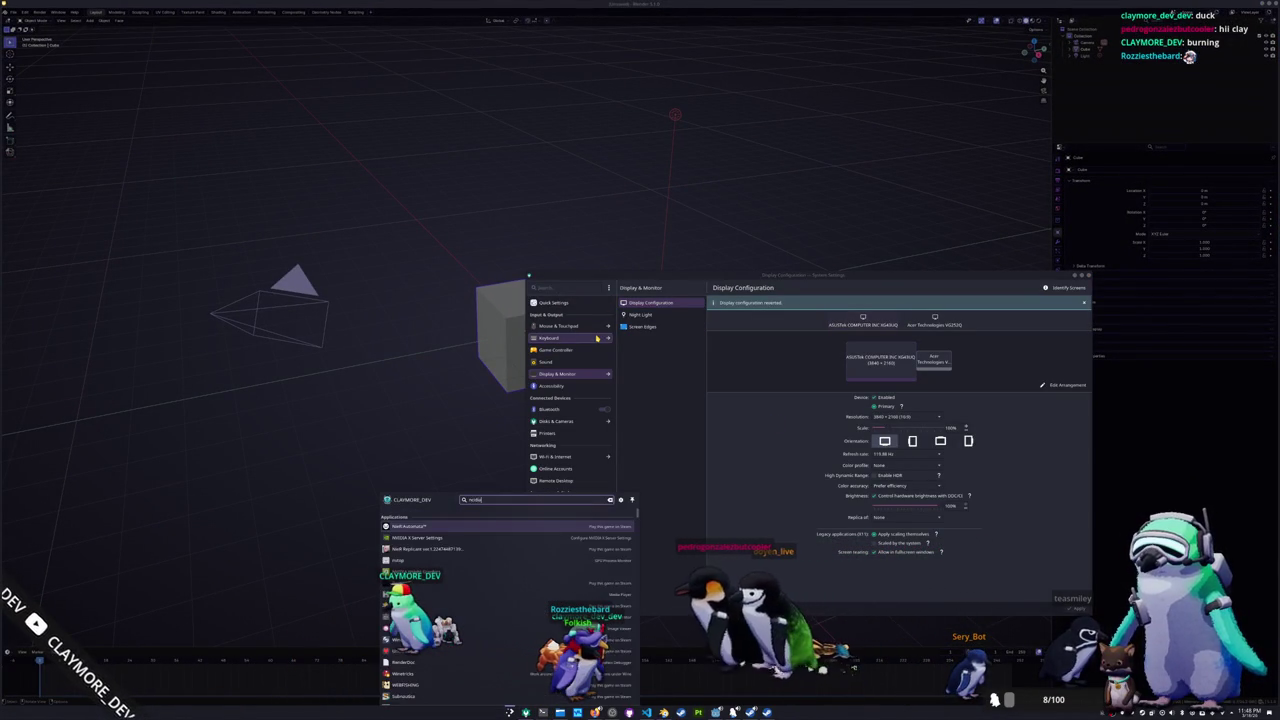
key(Escape)
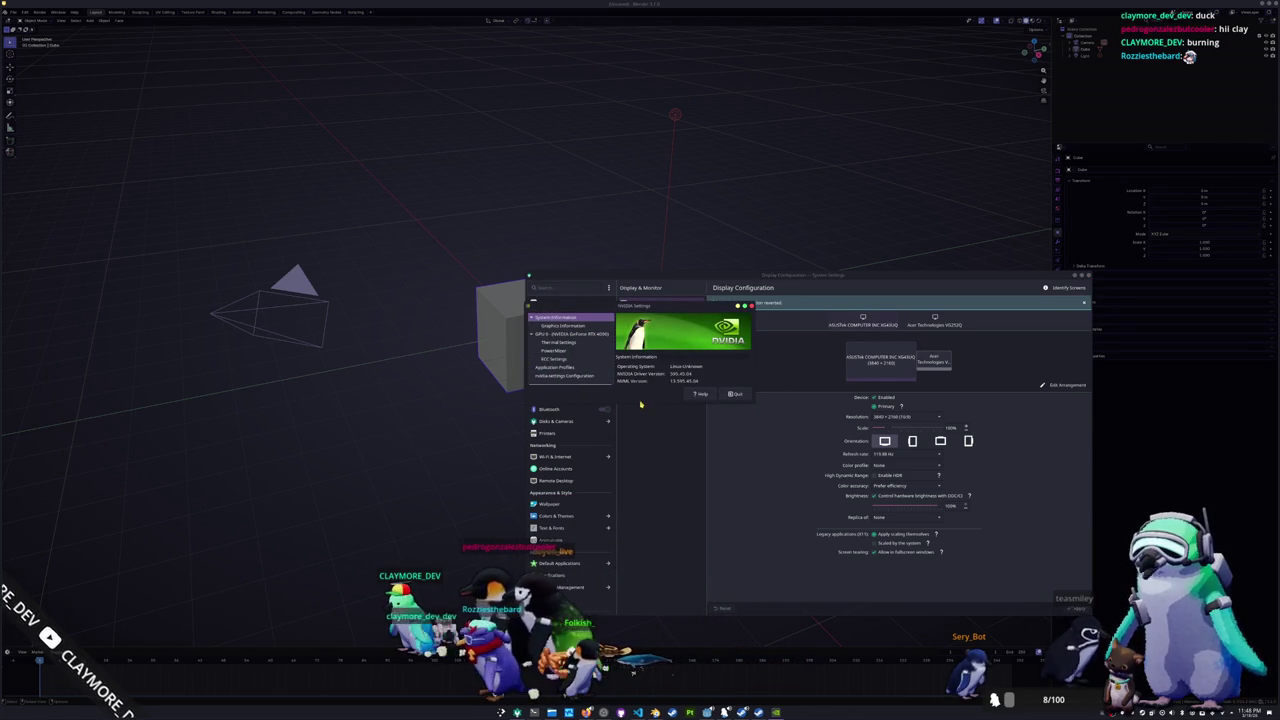
drag(640, 403, 645, 510)
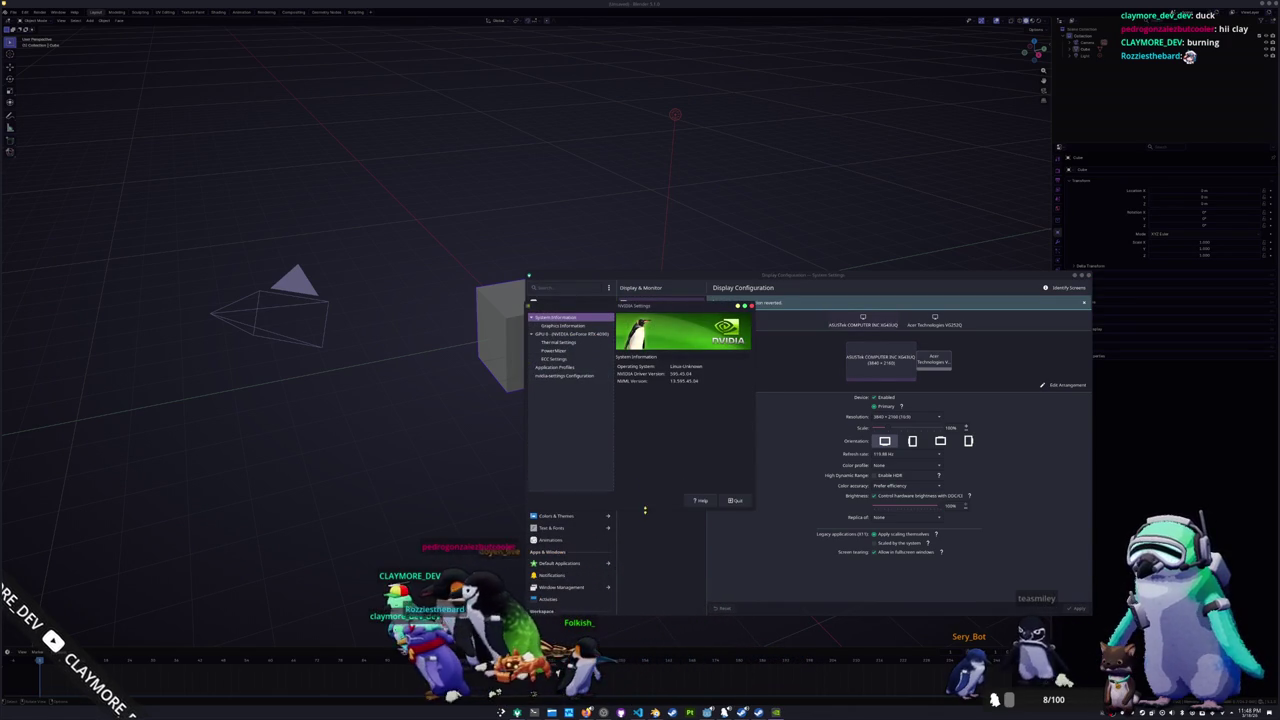
Step: Browse the NVIDIA pages to the GPU 0 RTX 4090 information, then quit the app
click(555, 342)
click(555, 358)
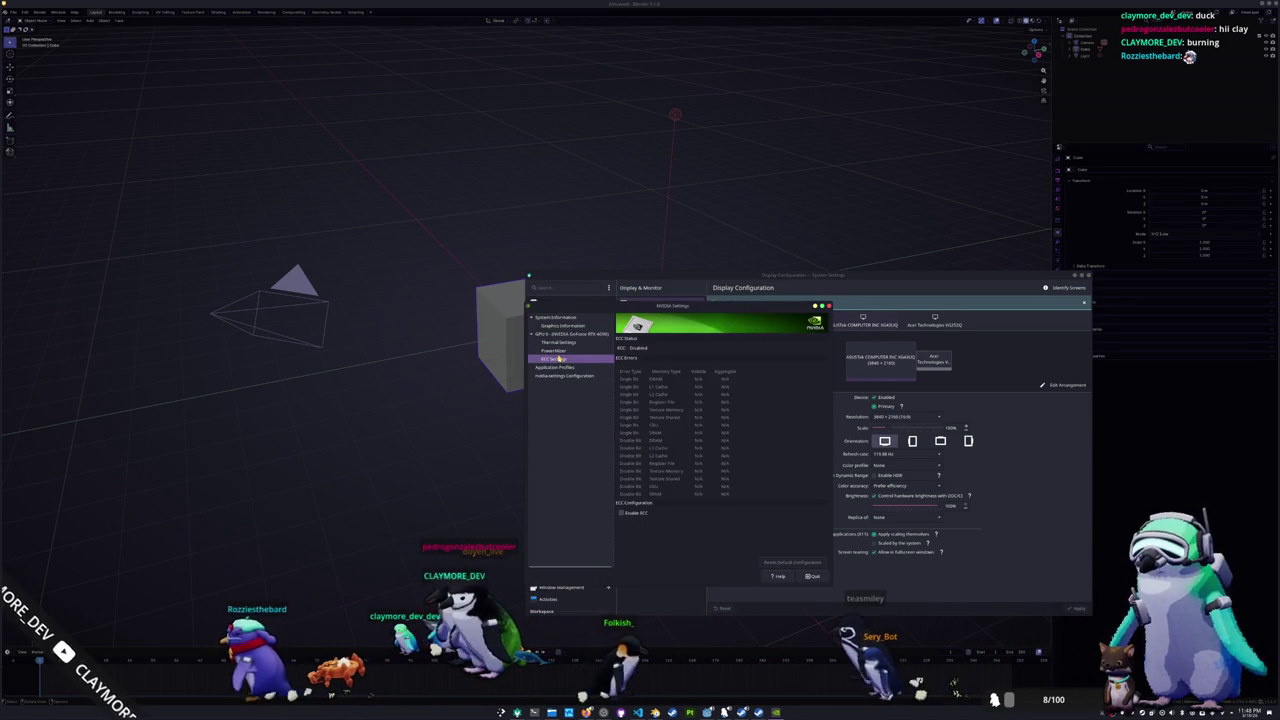
click(560, 368)
click(567, 333)
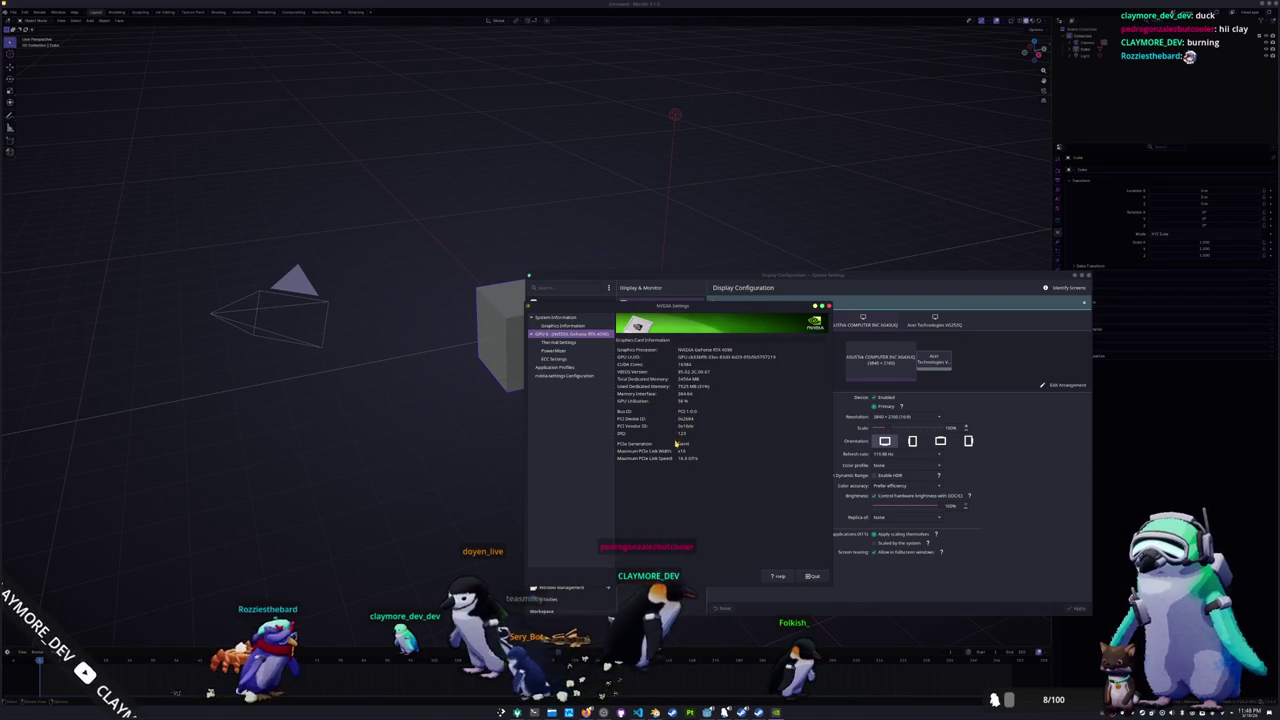
click(811, 576)
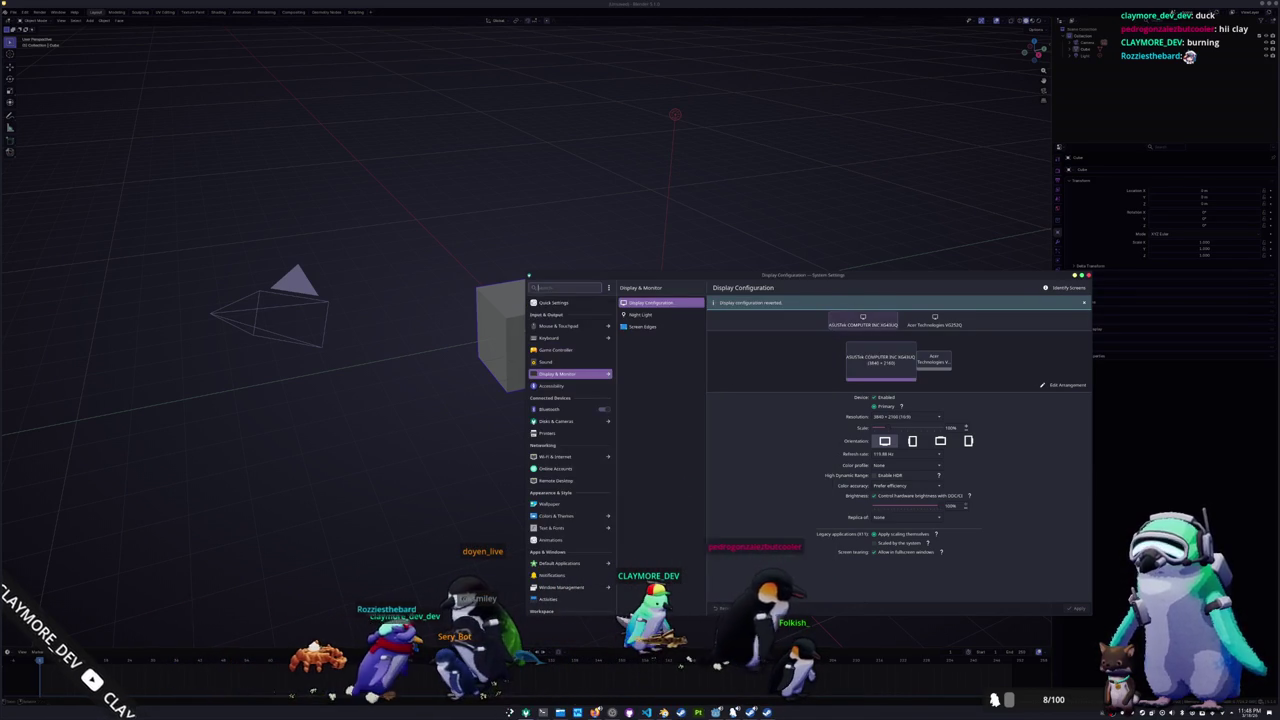
Step: Scroll the issue page back up to the posted Vulkan log, then switch to the Reddit post
key(alt+Tab)
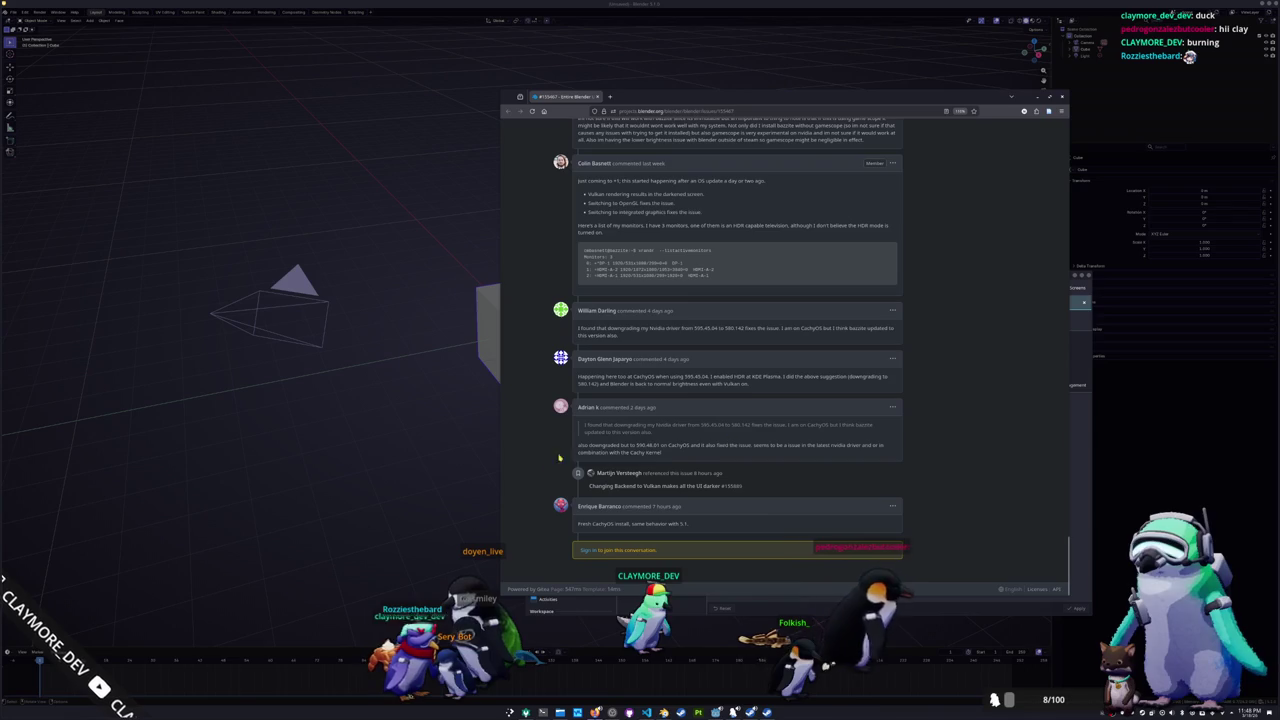
scroll(537, 480, up, 3)
scroll(534, 460, up, 3)
scroll(534, 457, up, 3)
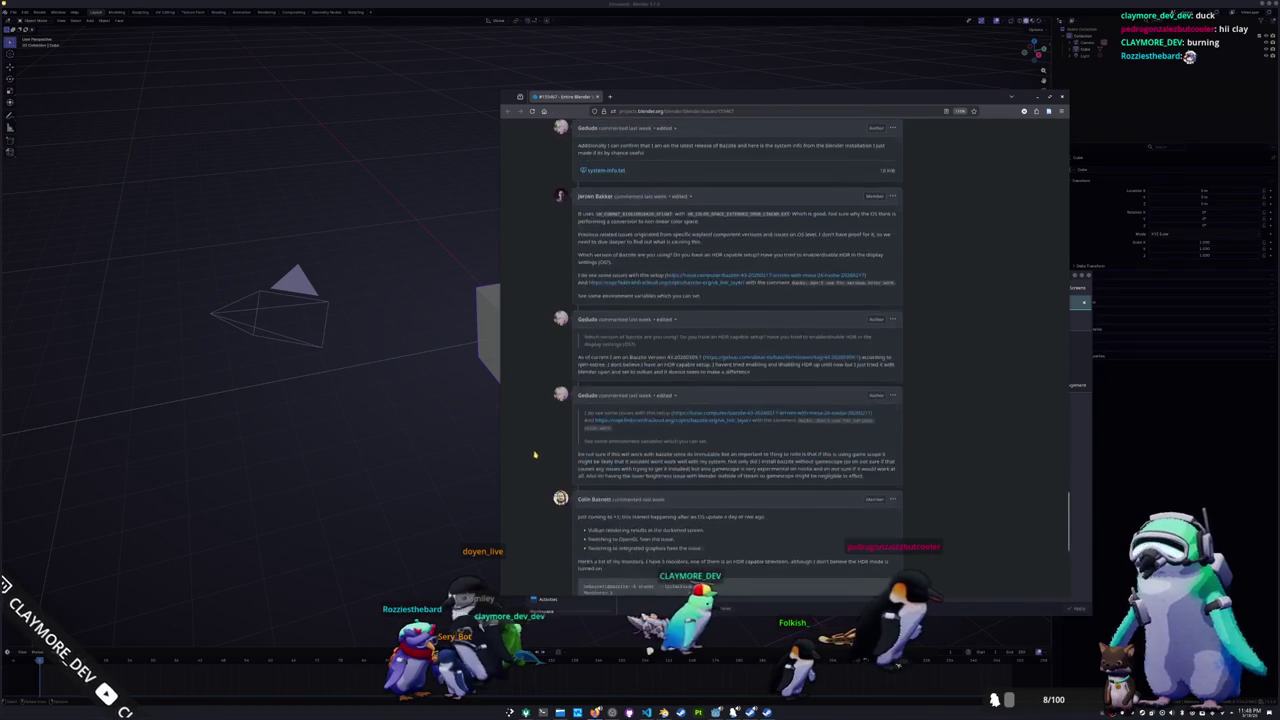
scroll(534, 457, up, 5)
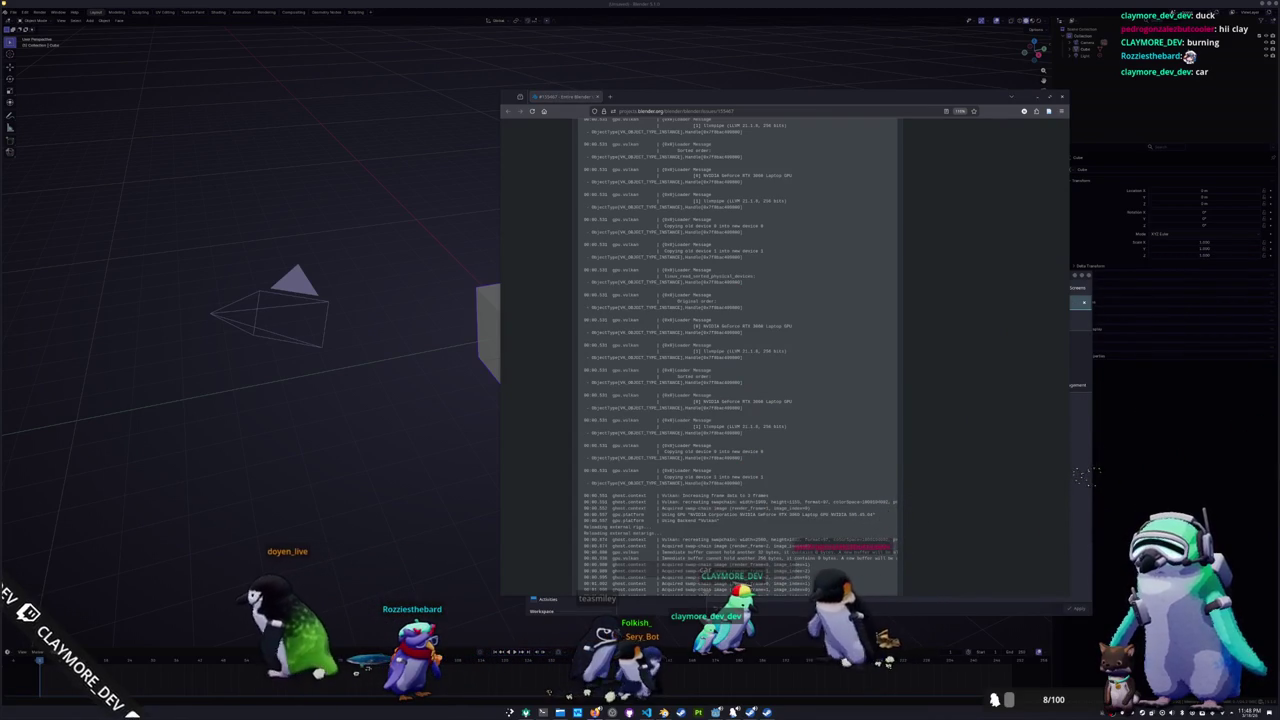
key(alt+Tab)
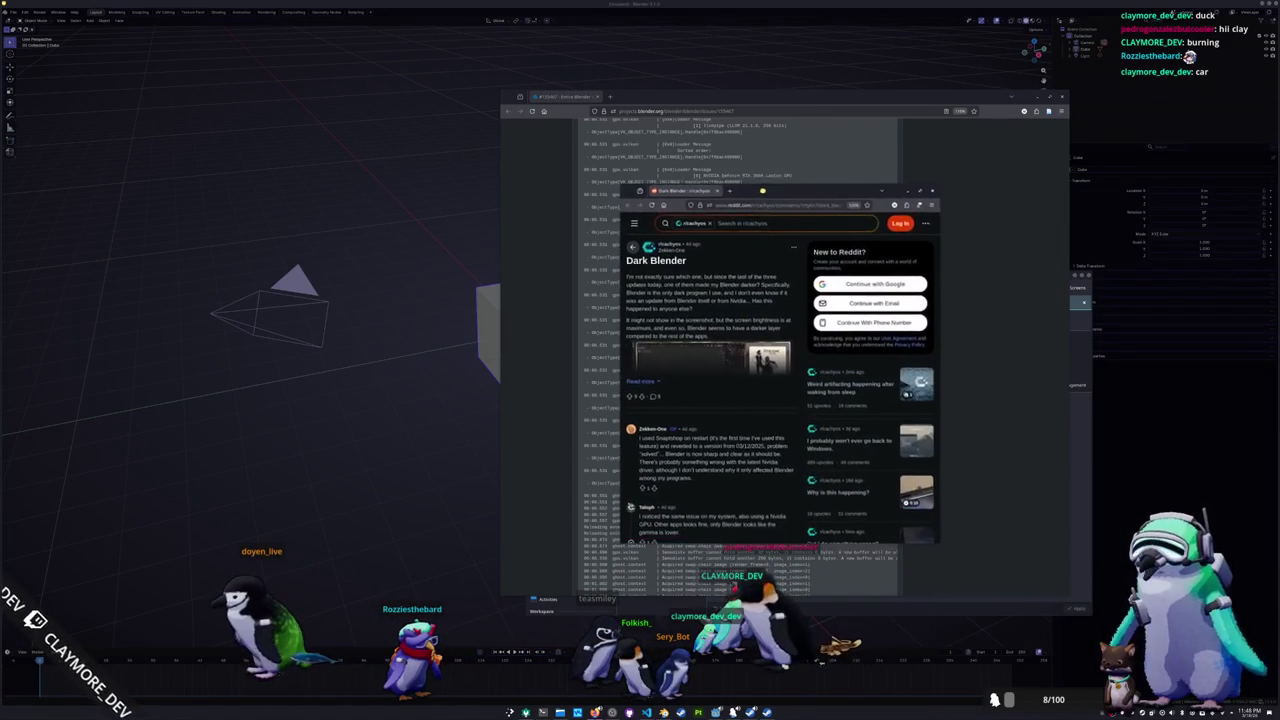
Step: Maximize the Reddit 'Dark Blender' post, read its image and comments, then bring Blender forward
double_click(663, 210)
click(563, 239)
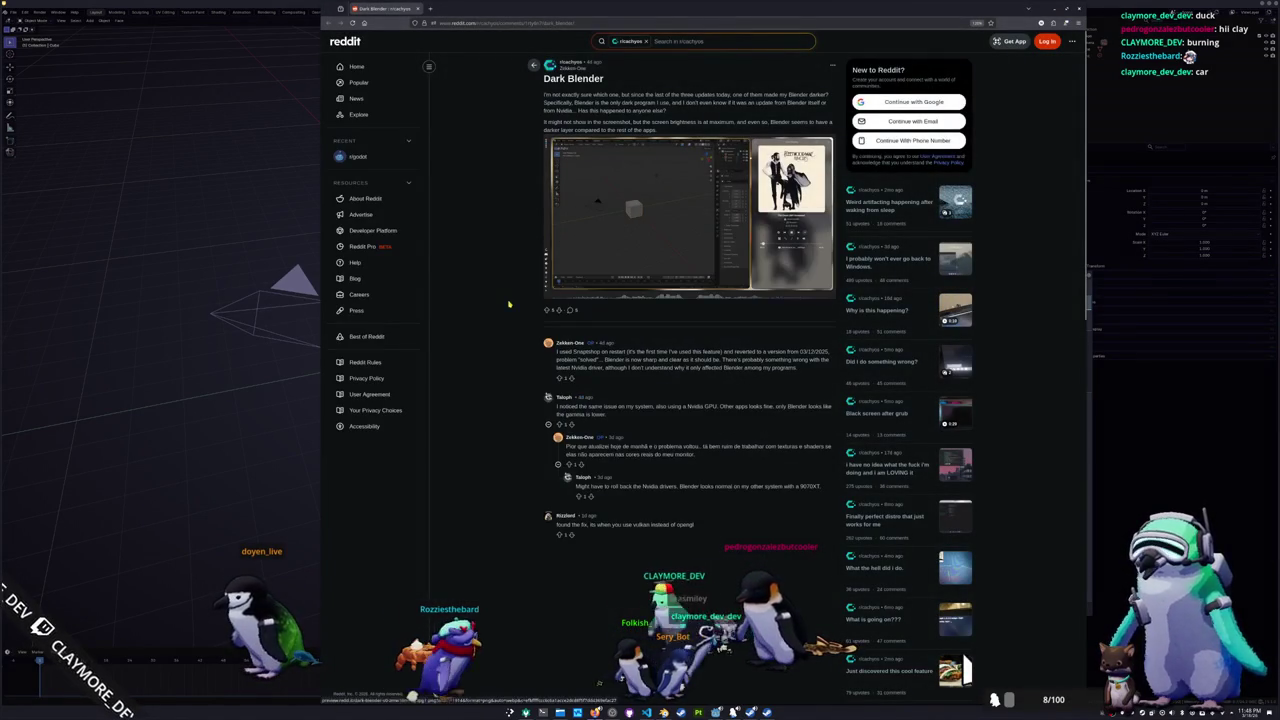
scroll(512, 313, down, 1)
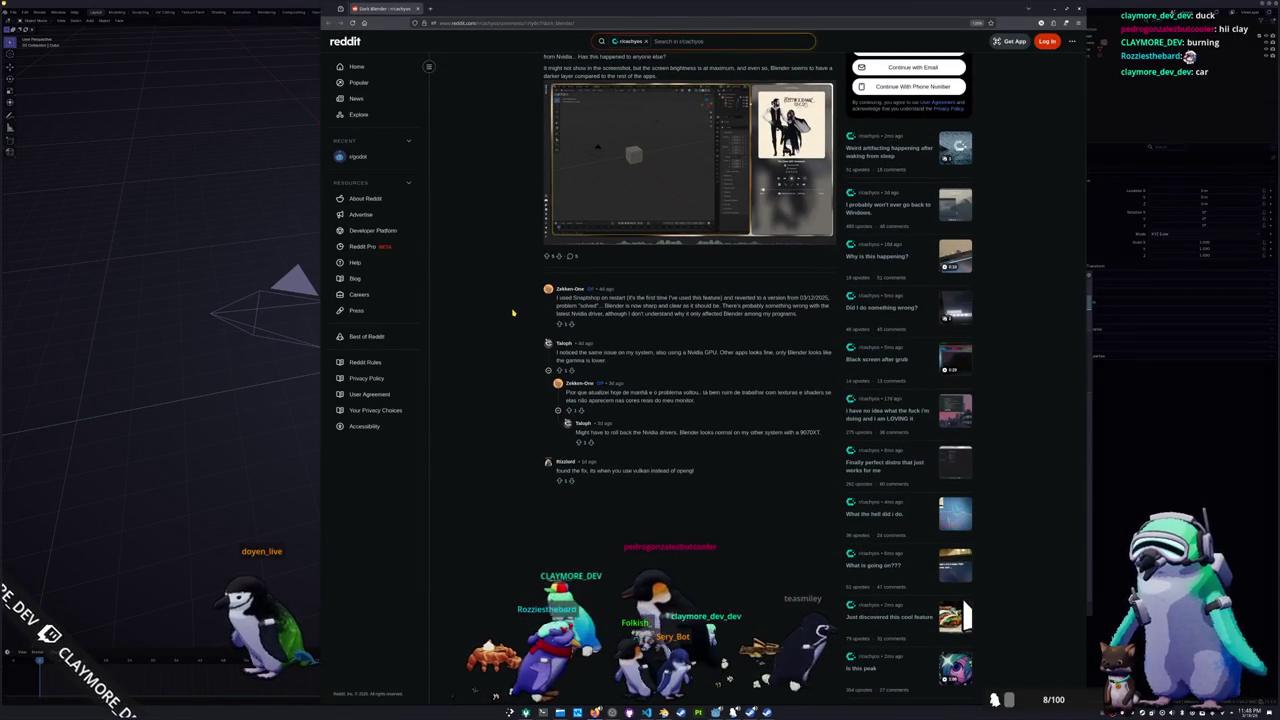
scroll(512, 313, down, 1)
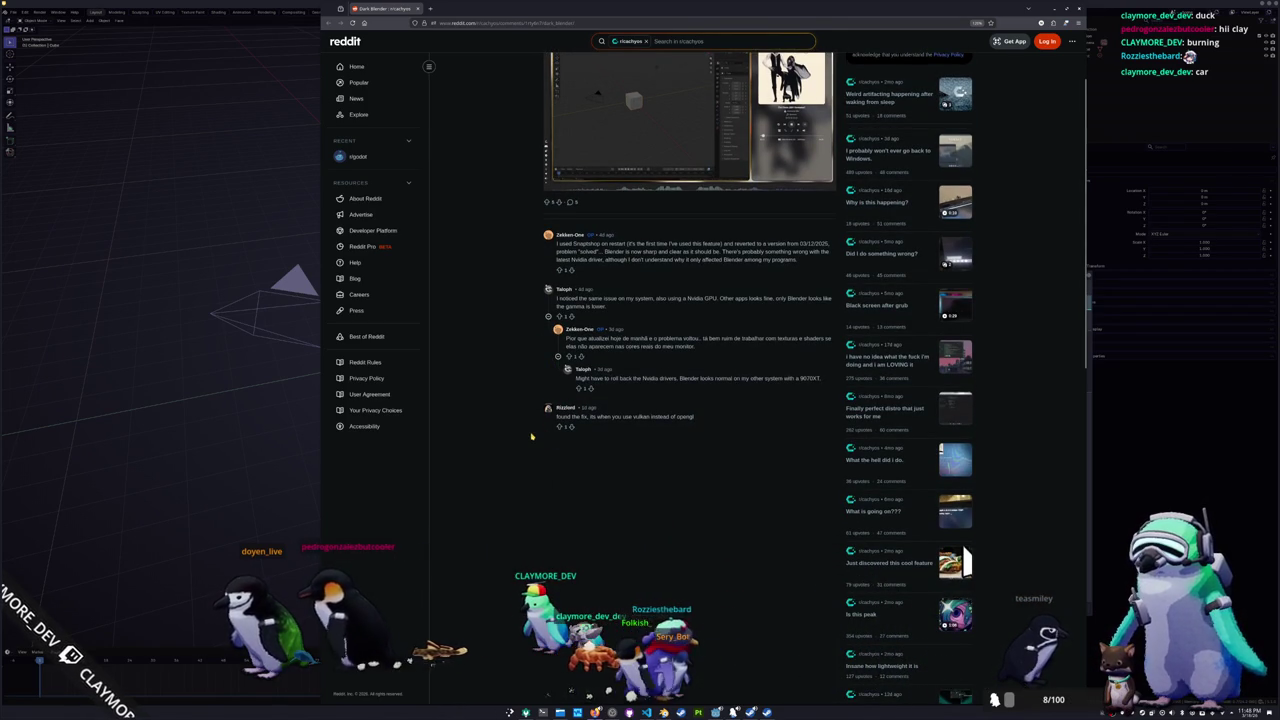
scroll(531, 436, up, 2)
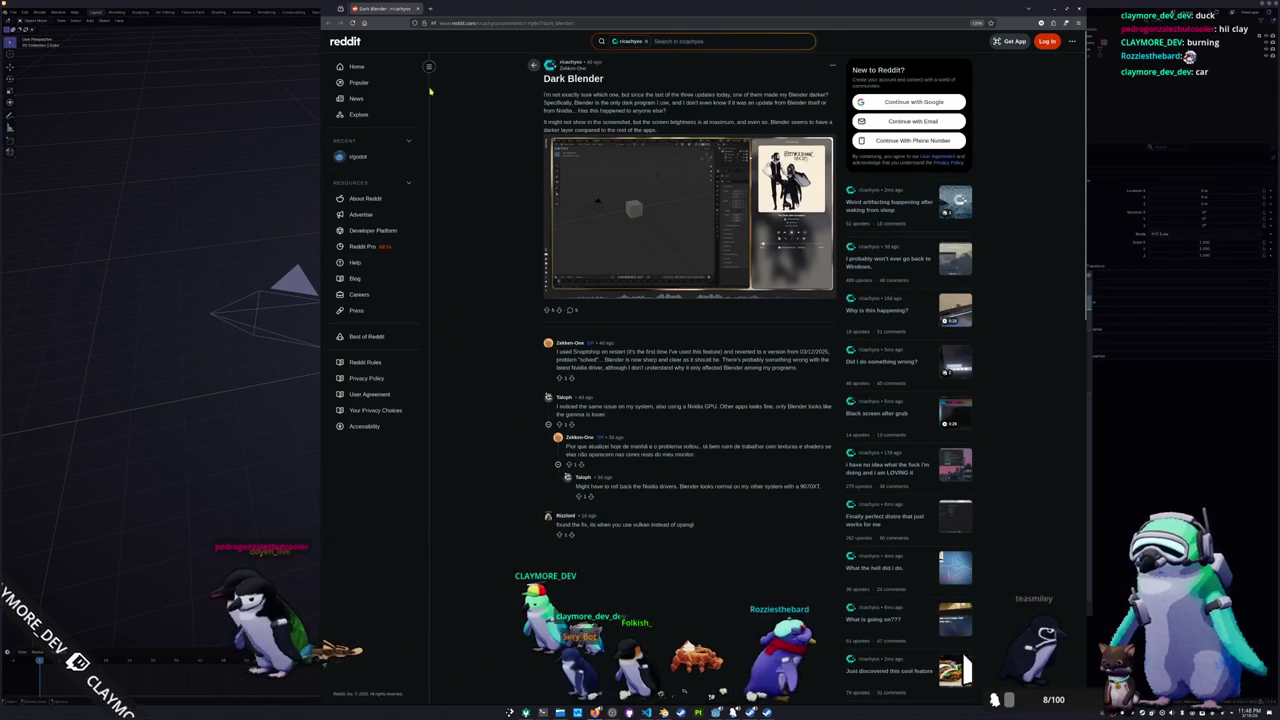
drag(395, 9, 253, 158)
click(285, 154)
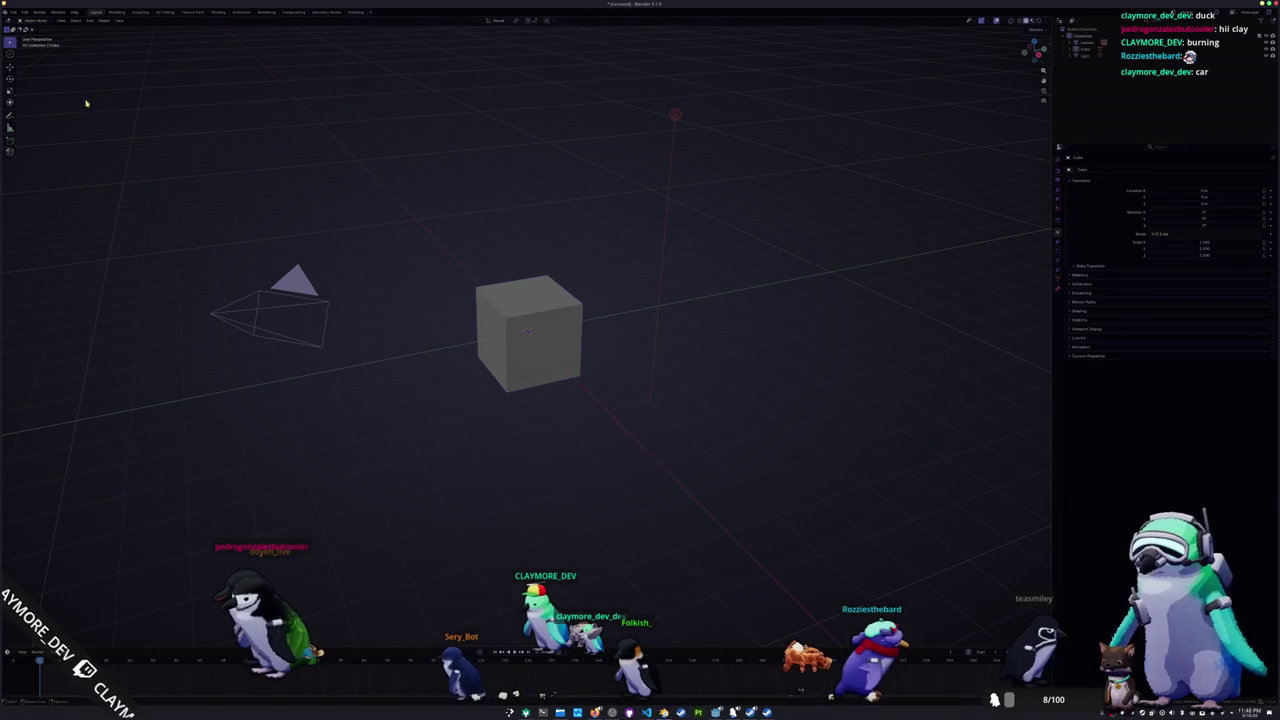
Step: Review the System page in Preferences, then quit Blender choosing Don't Save
click(25, 12)
click(37, 98)
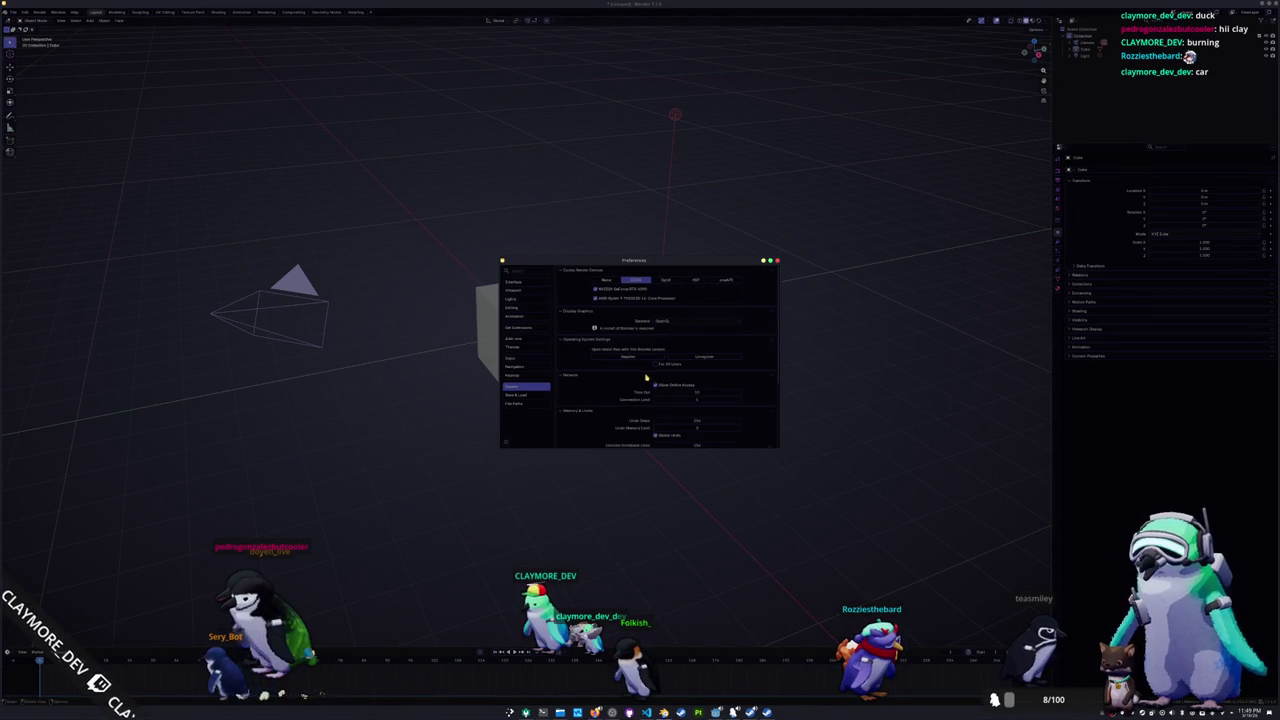
scroll(641, 376, down, 3)
click(777, 261)
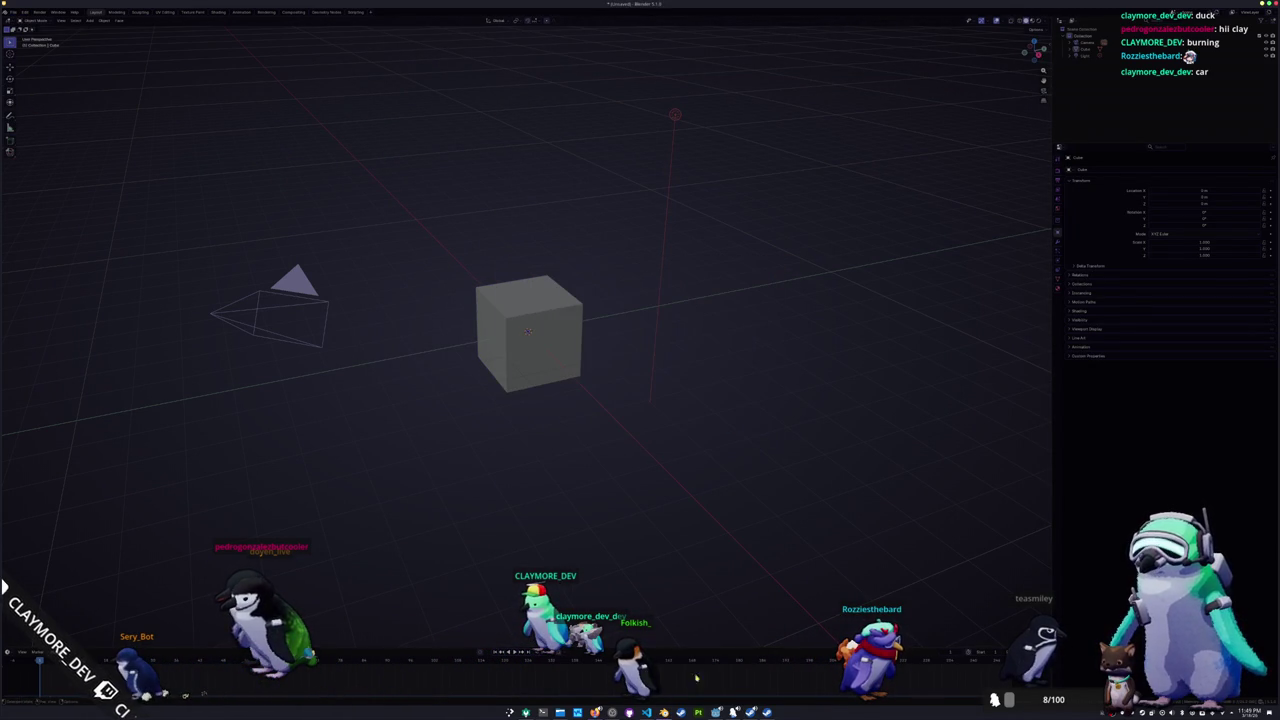
click(675, 697)
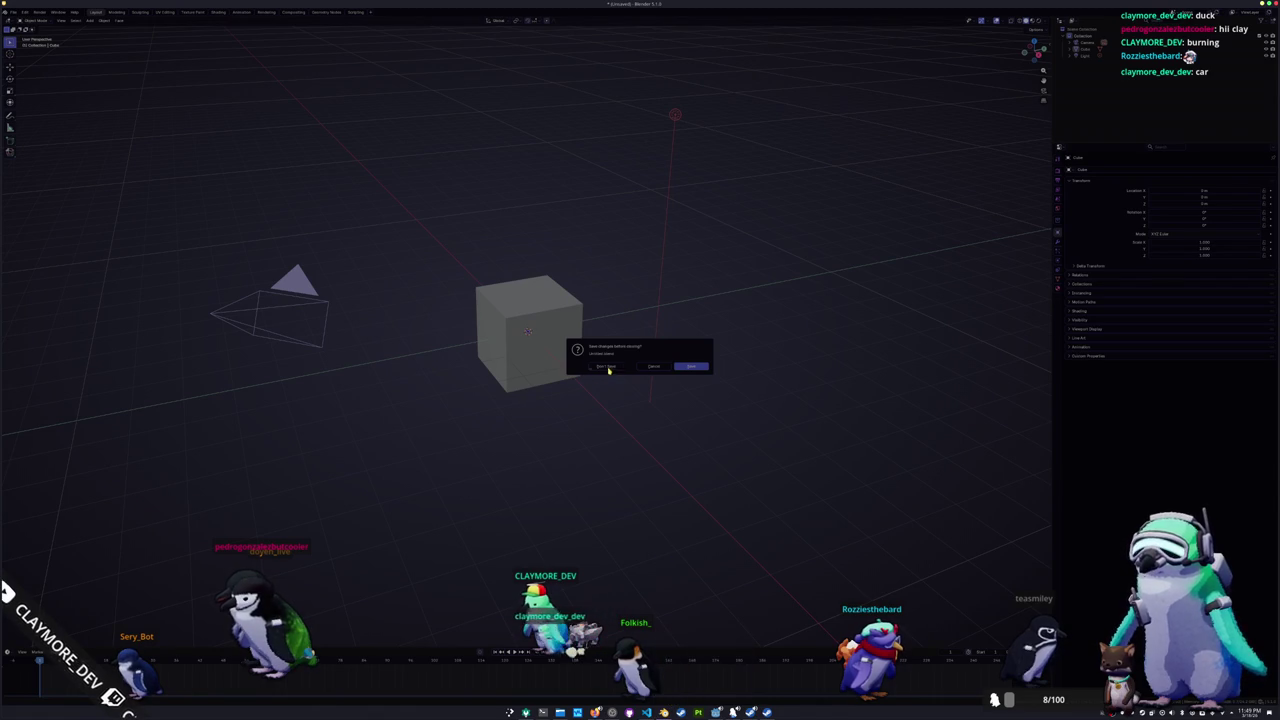
click(606, 368)
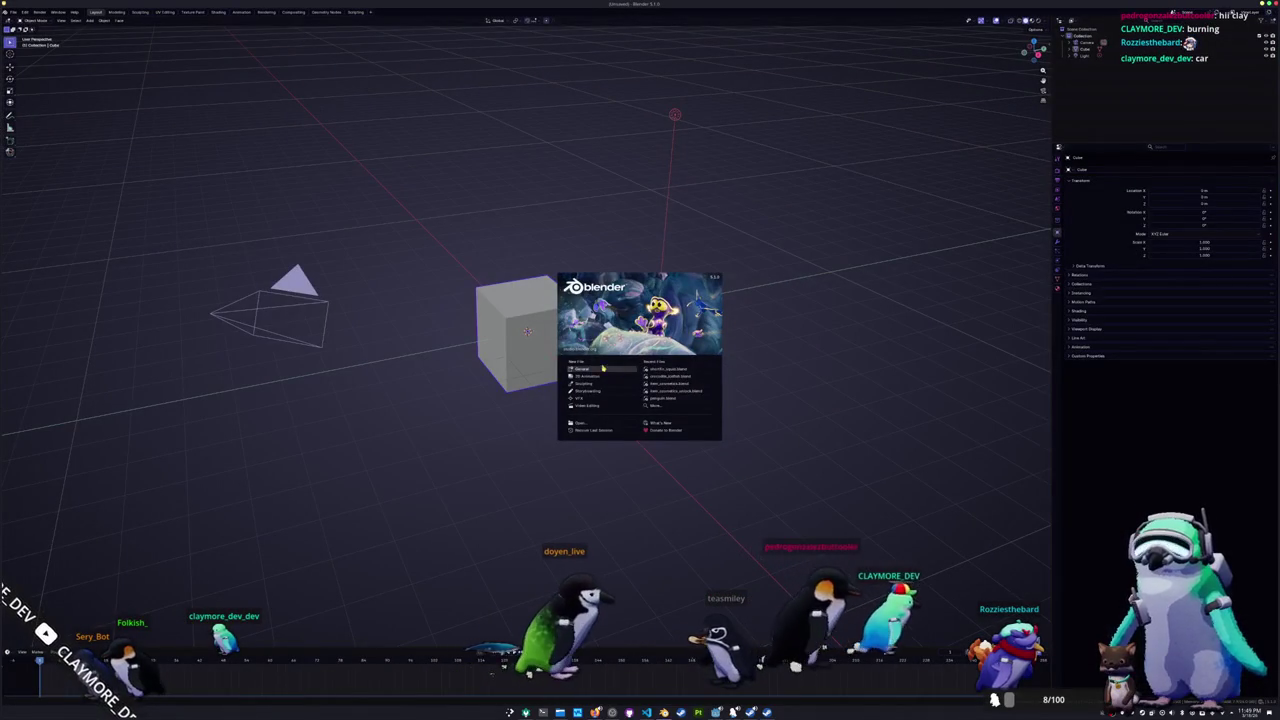
Step: Start a General scene and delete the default camera, cube and light
click(603, 368)
key(a)
key(Delete)
Step: In the save dialog, navigate up to Source, then into the project's godot/assets folder
key(ctrl+o)
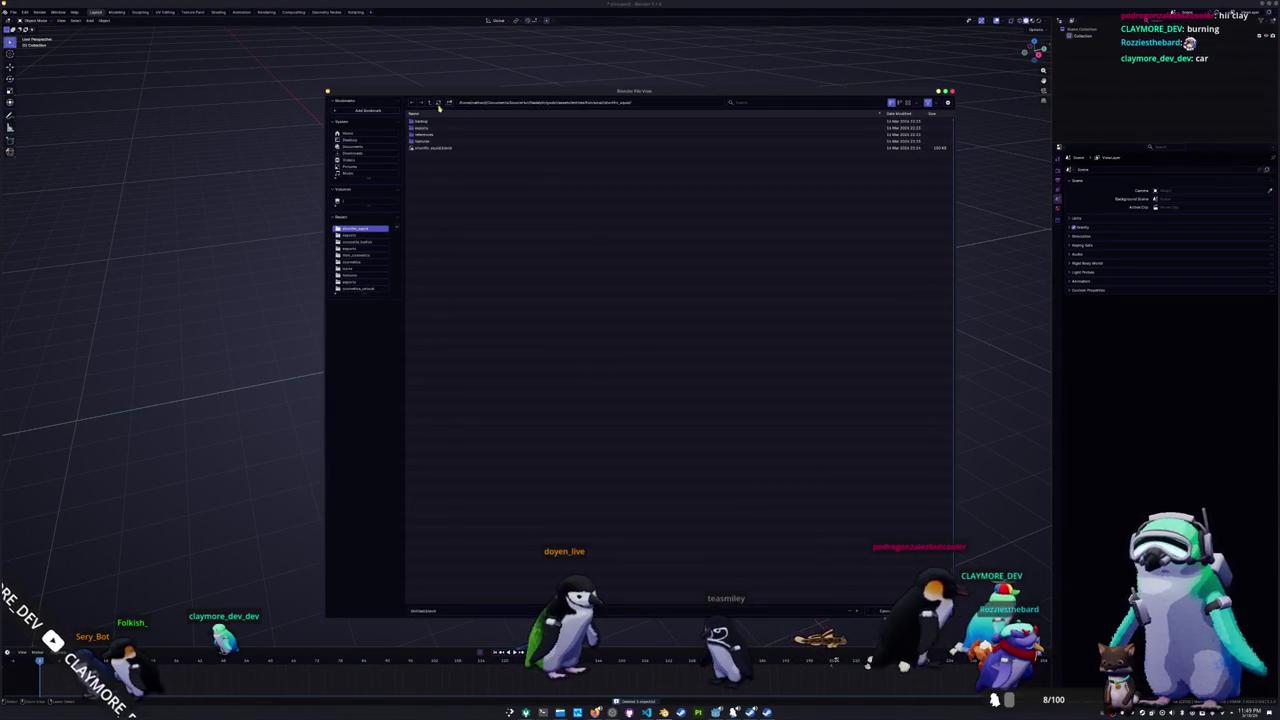
click(429, 103)
click(429, 103)
click(429, 103)
click(429, 103)
double_click(425, 147)
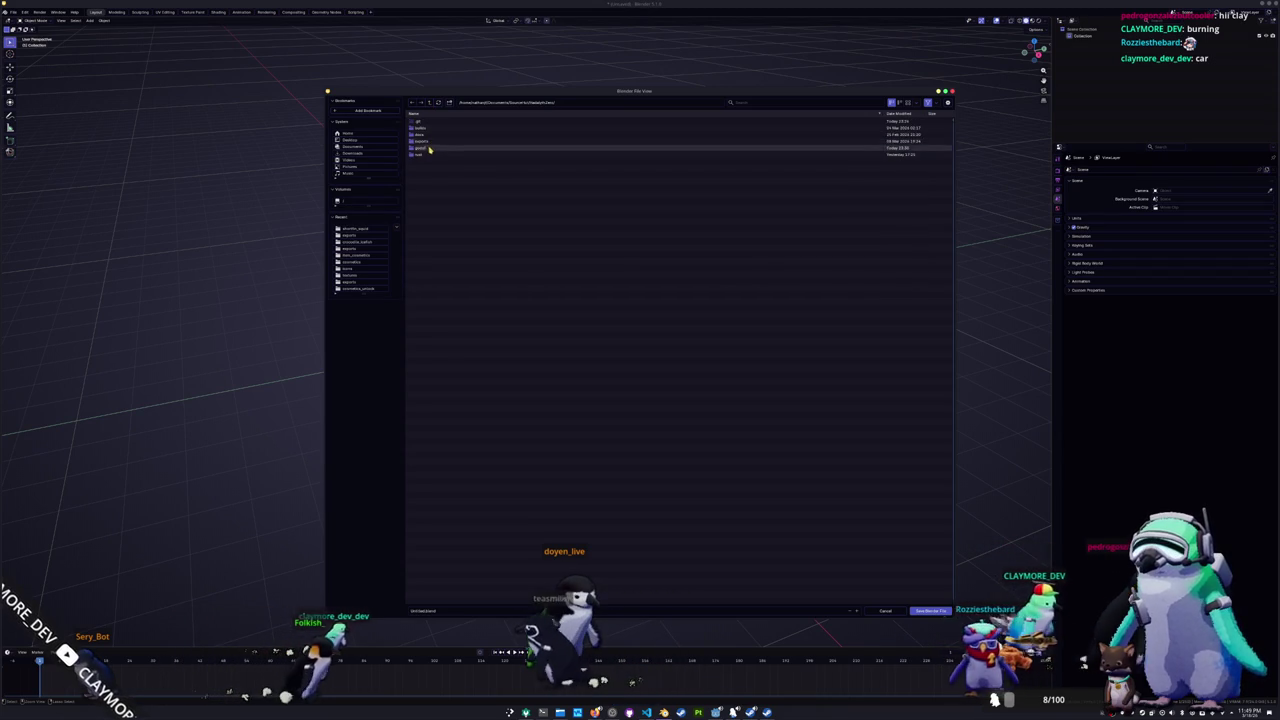
double_click(430, 141)
double_click(426, 134)
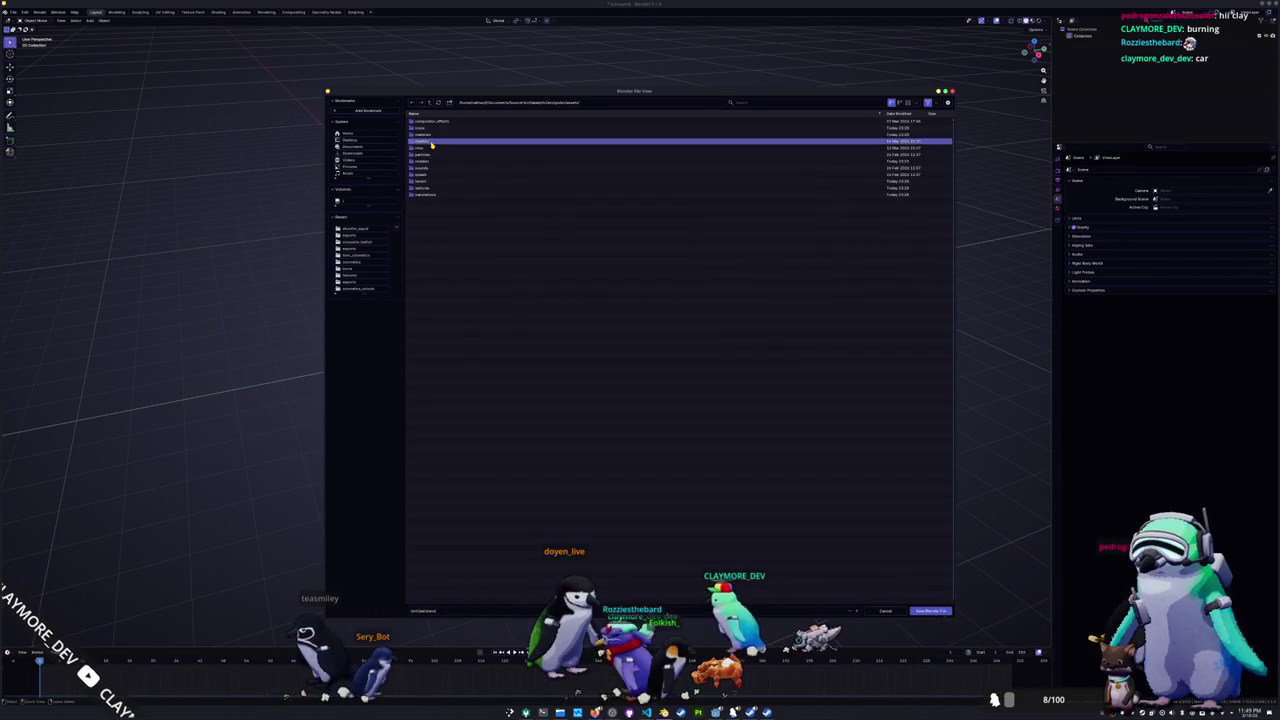
Step: Create a new folder inside assets and save the .blend file there
double_click(429, 143)
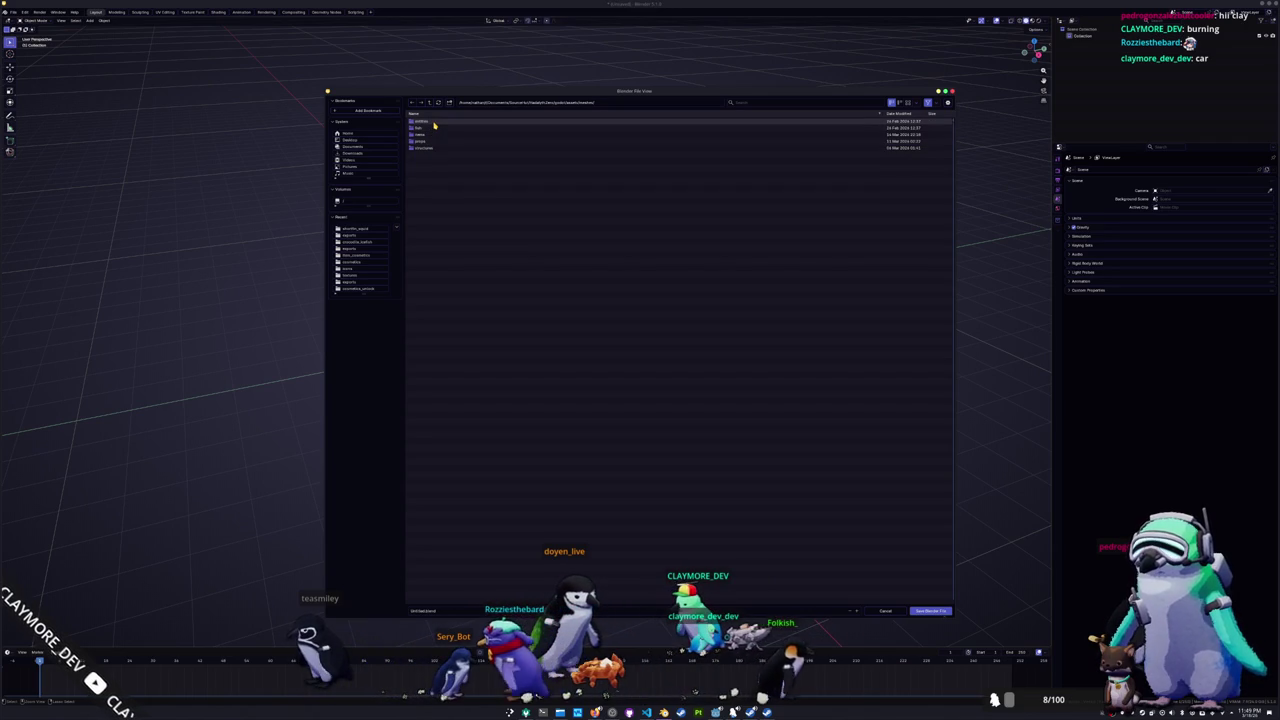
double_click(432, 121)
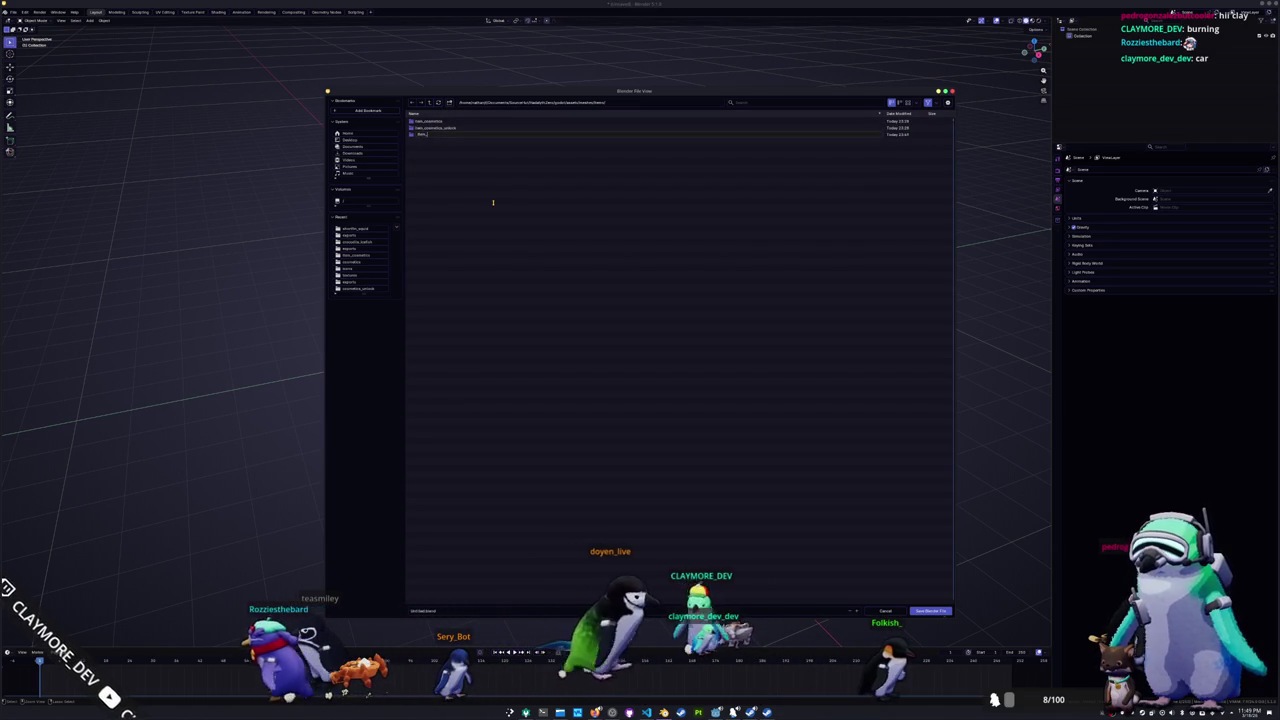
key(Return)
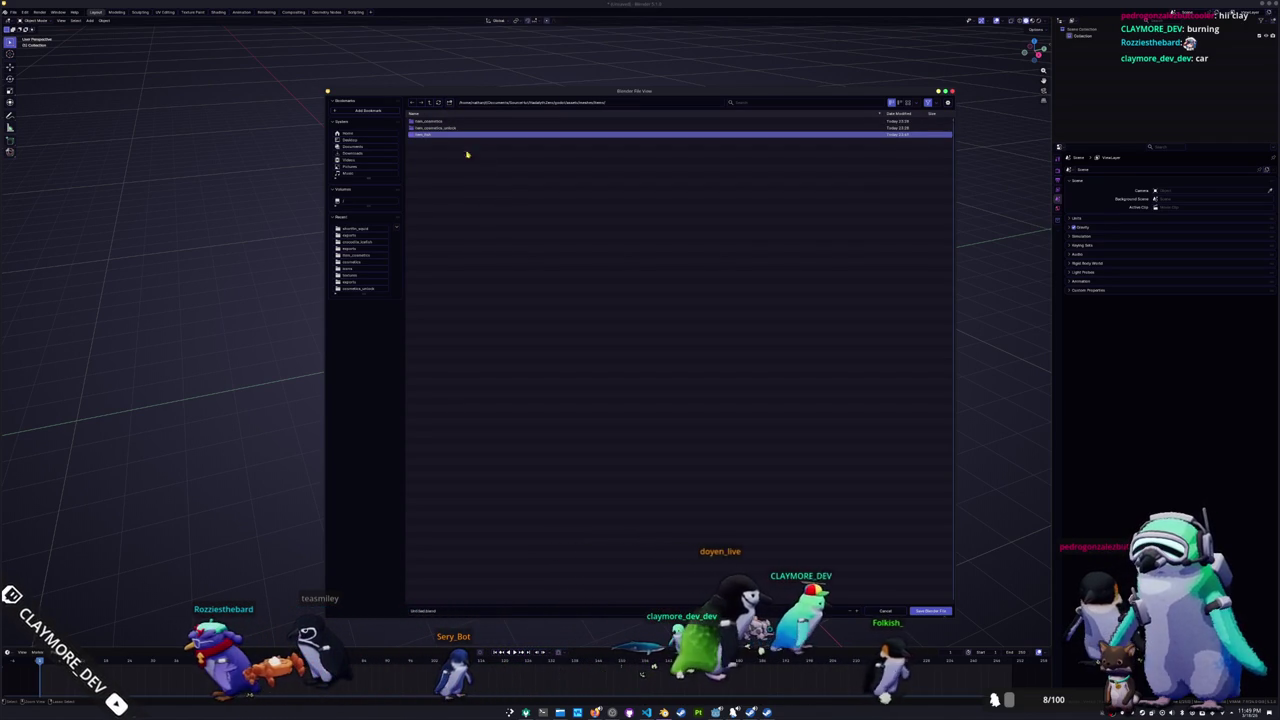
double_click(458, 136)
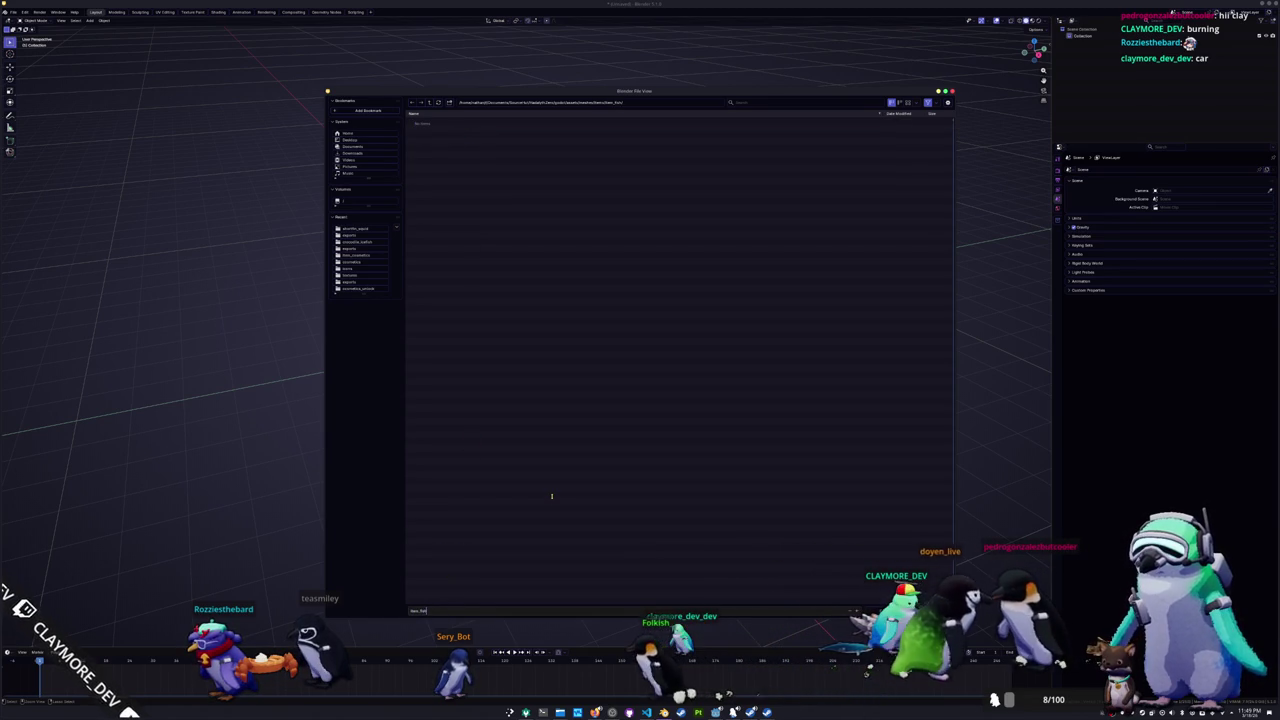
key(Return)
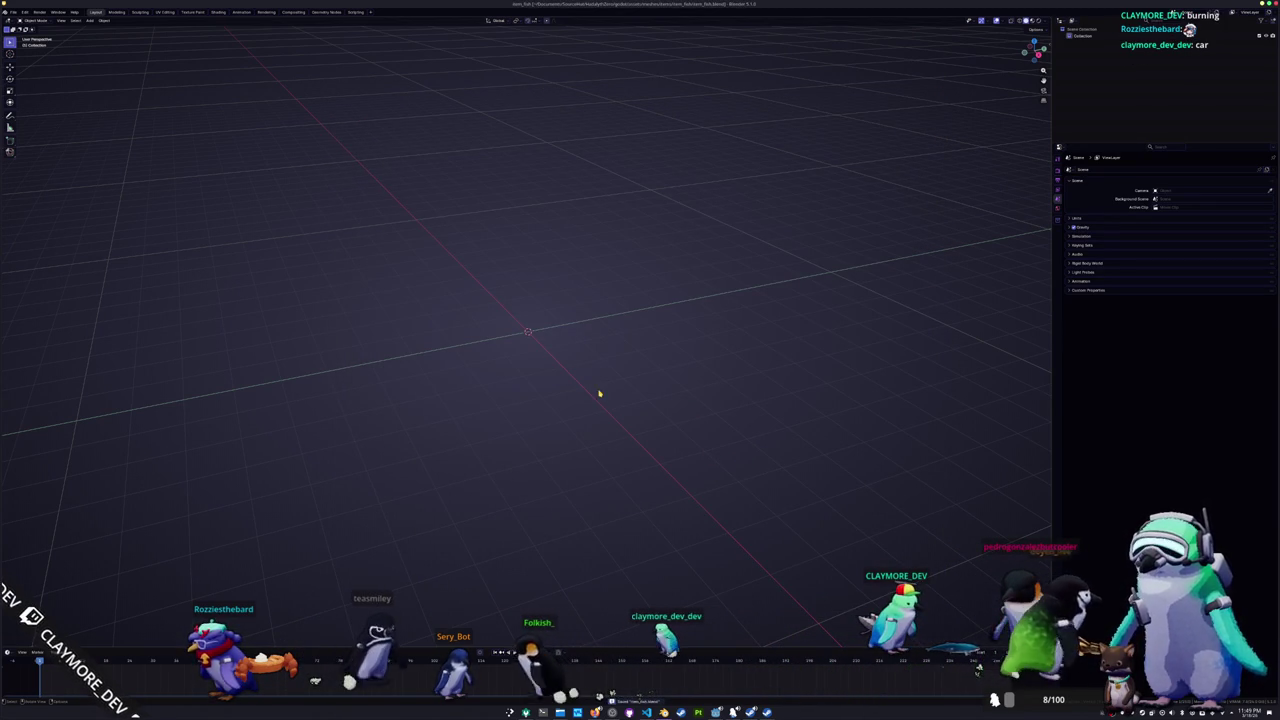
Step: Add a cylinder, rotate it 90° on X onto its side, and scale it up
key(shift+a)
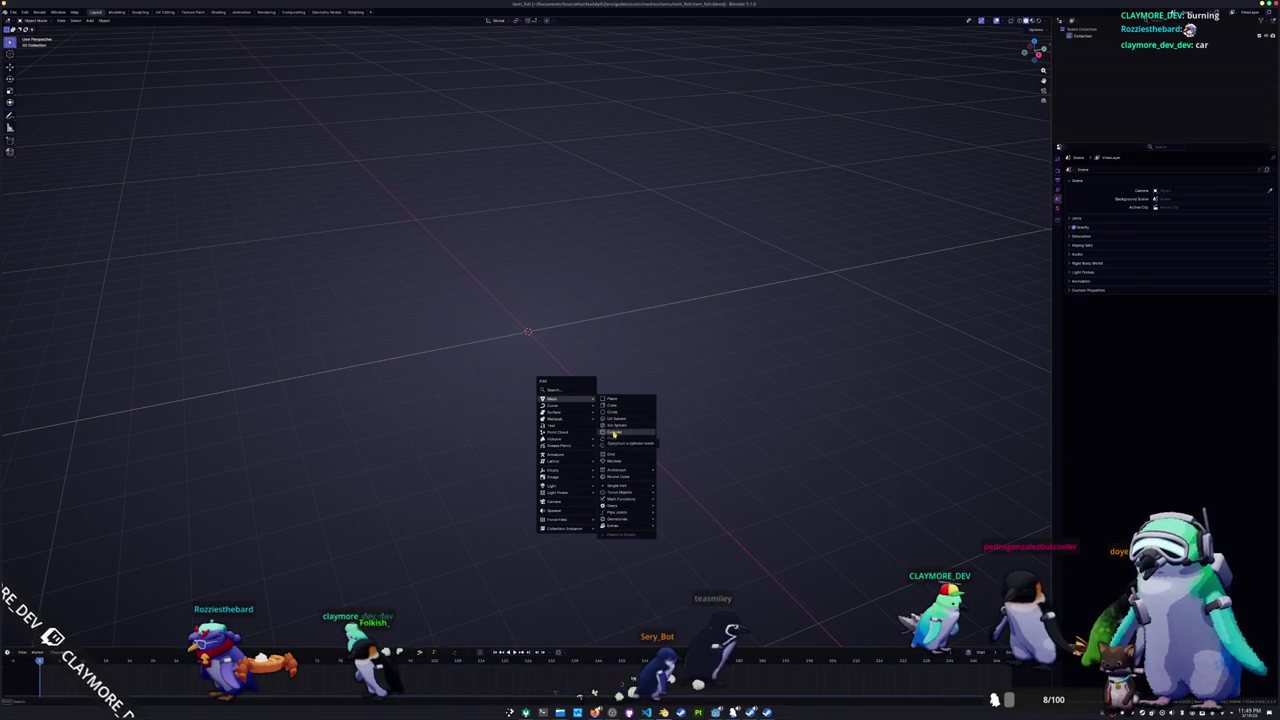
click(613, 433)
text(rx90)
key(Return)
key(s)
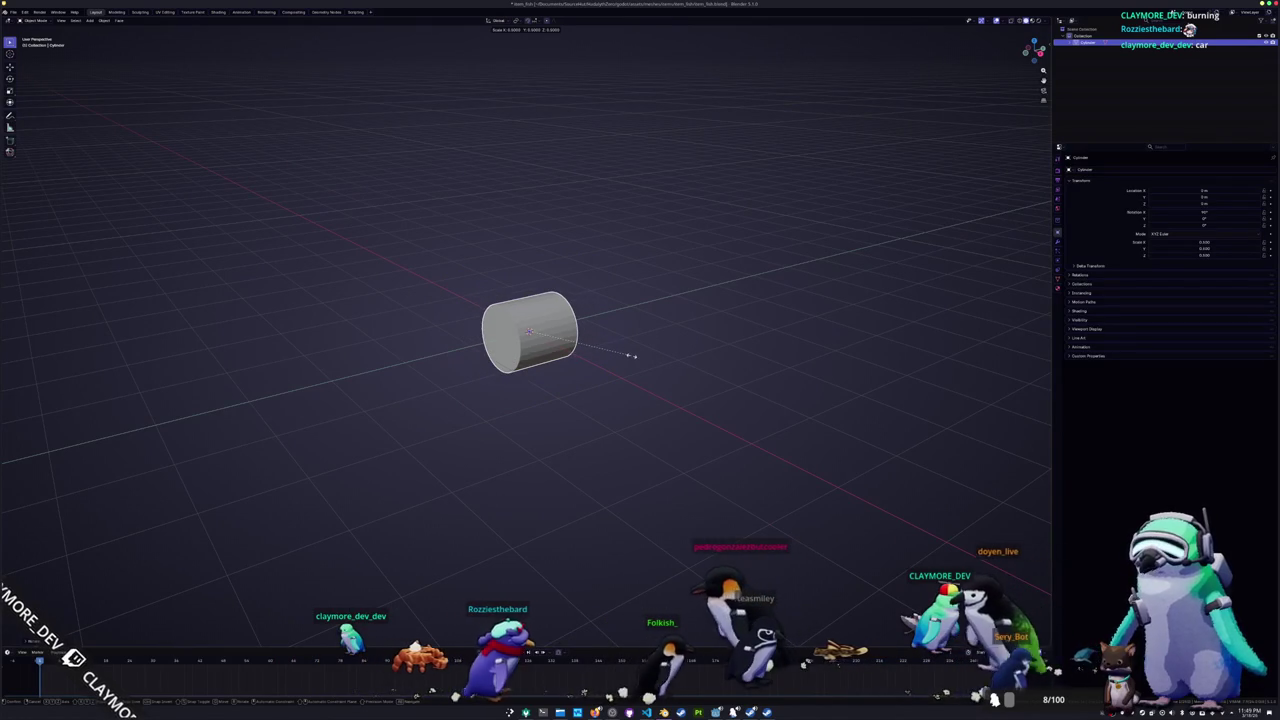
middle_drag(632, 359, 623, 366)
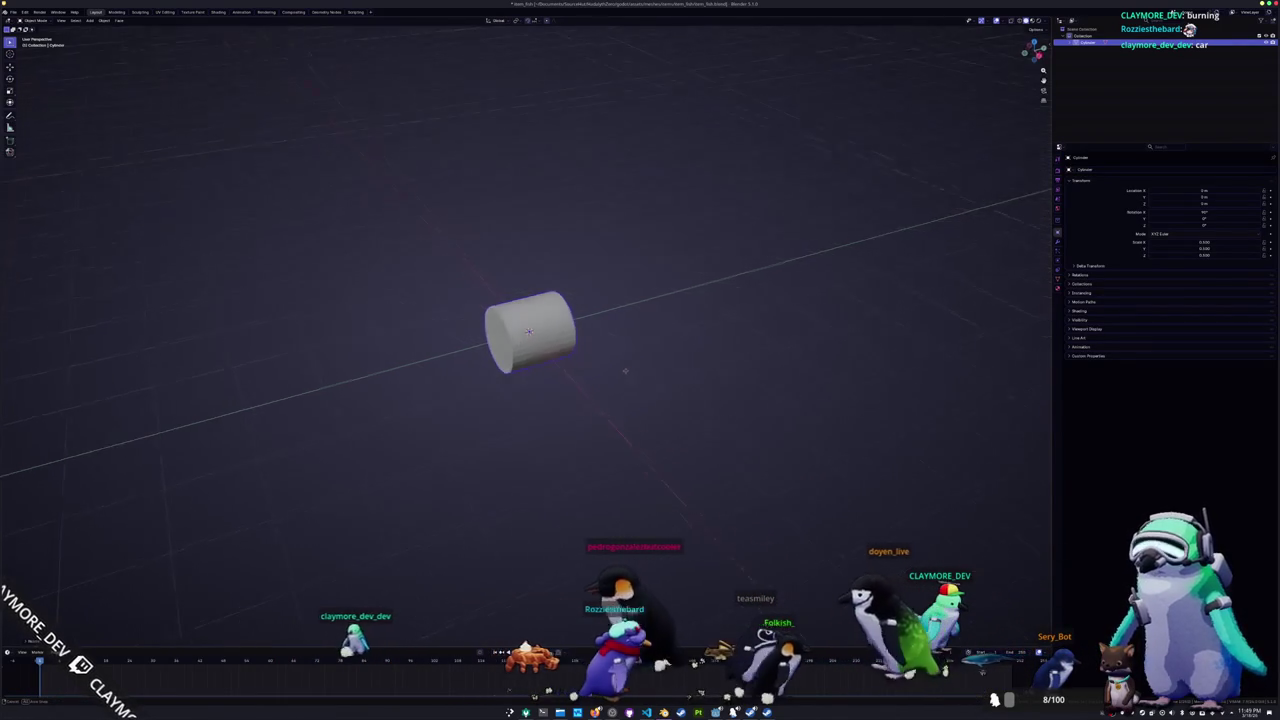
Step: Add a second cylinder, turn it 90° sideways, and flatten it to 0.1 on Z
key(shift+a)
mouse_move(584, 368)
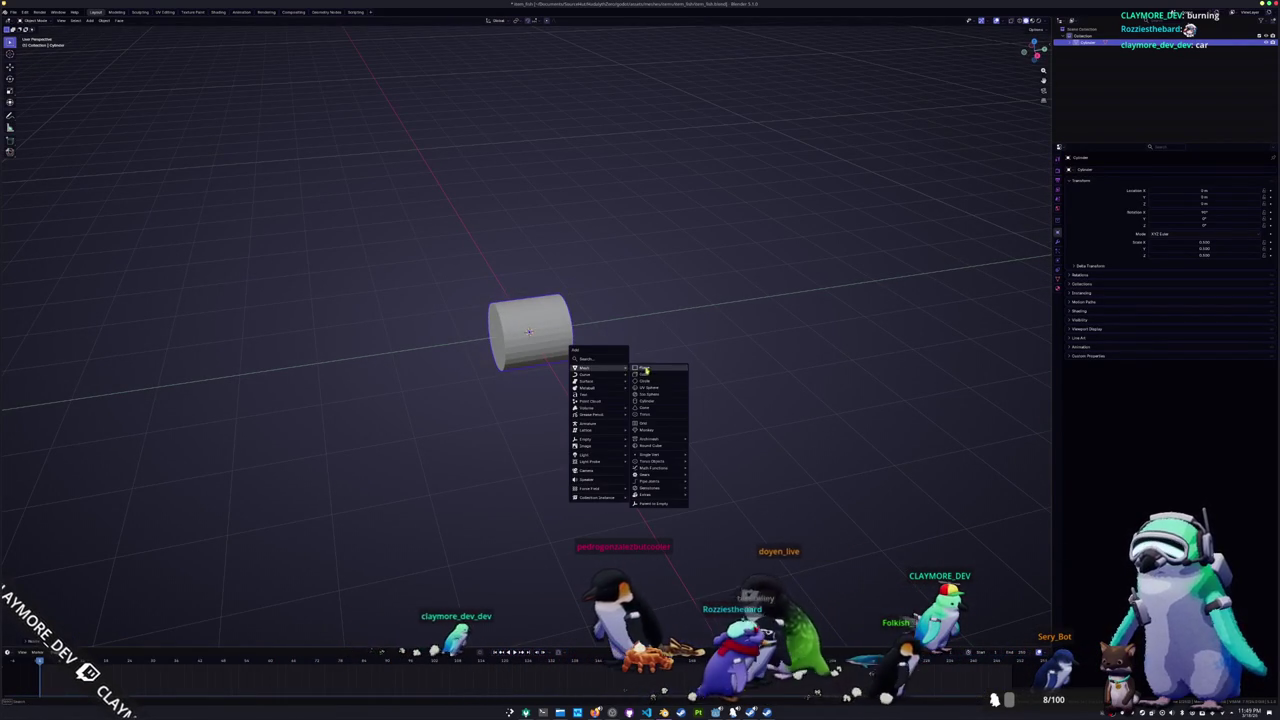
click(657, 401)
key(r)
key(y)
key(9)
key(0)
key(Return)
text(s)
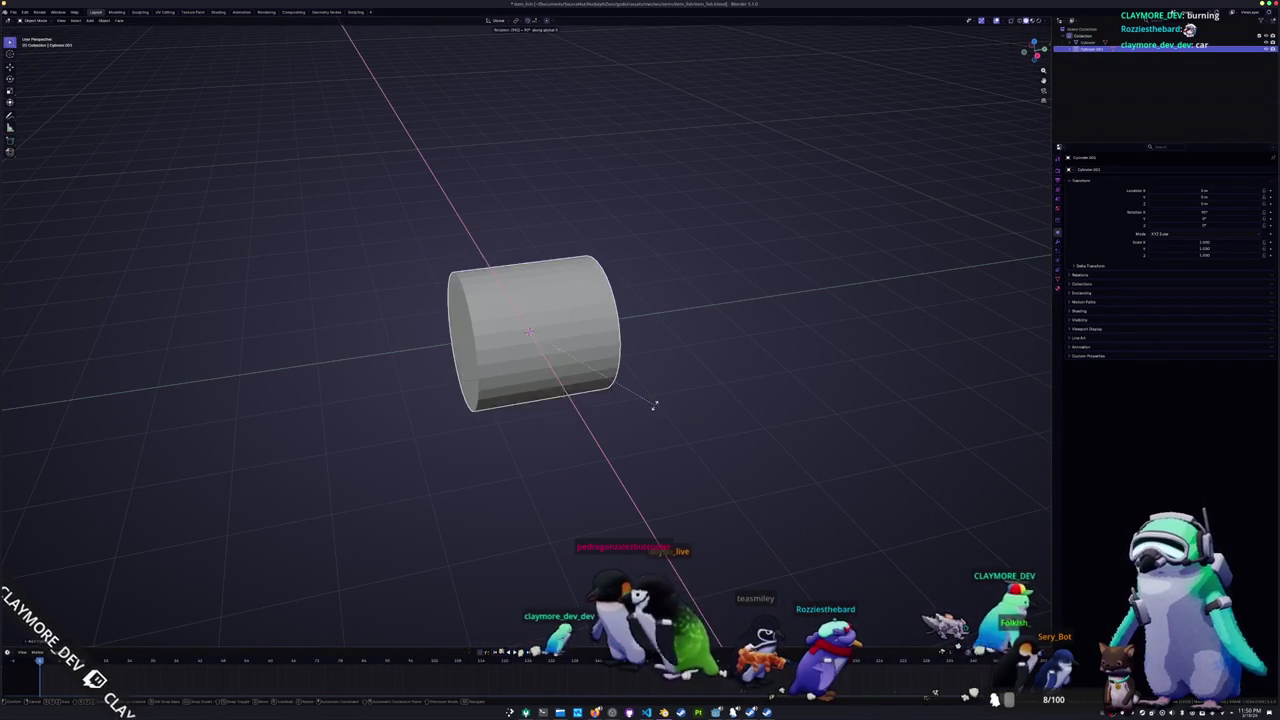
text(0.1)
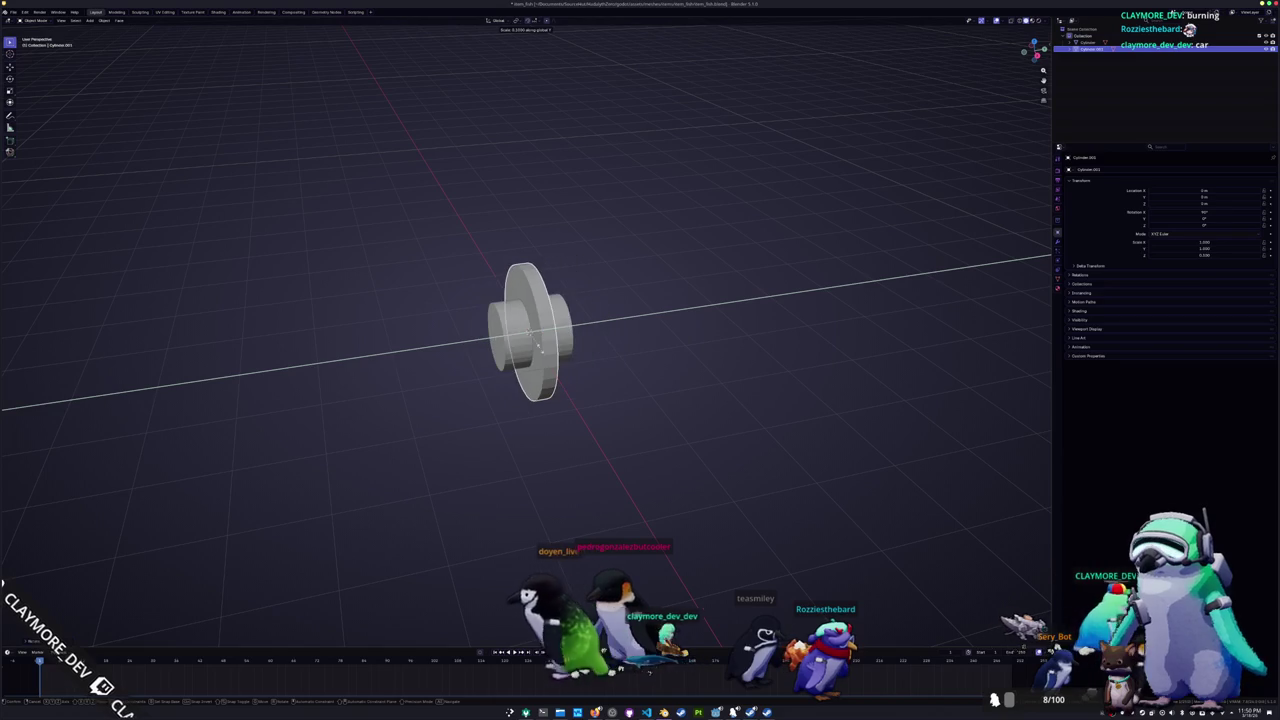
text(z)
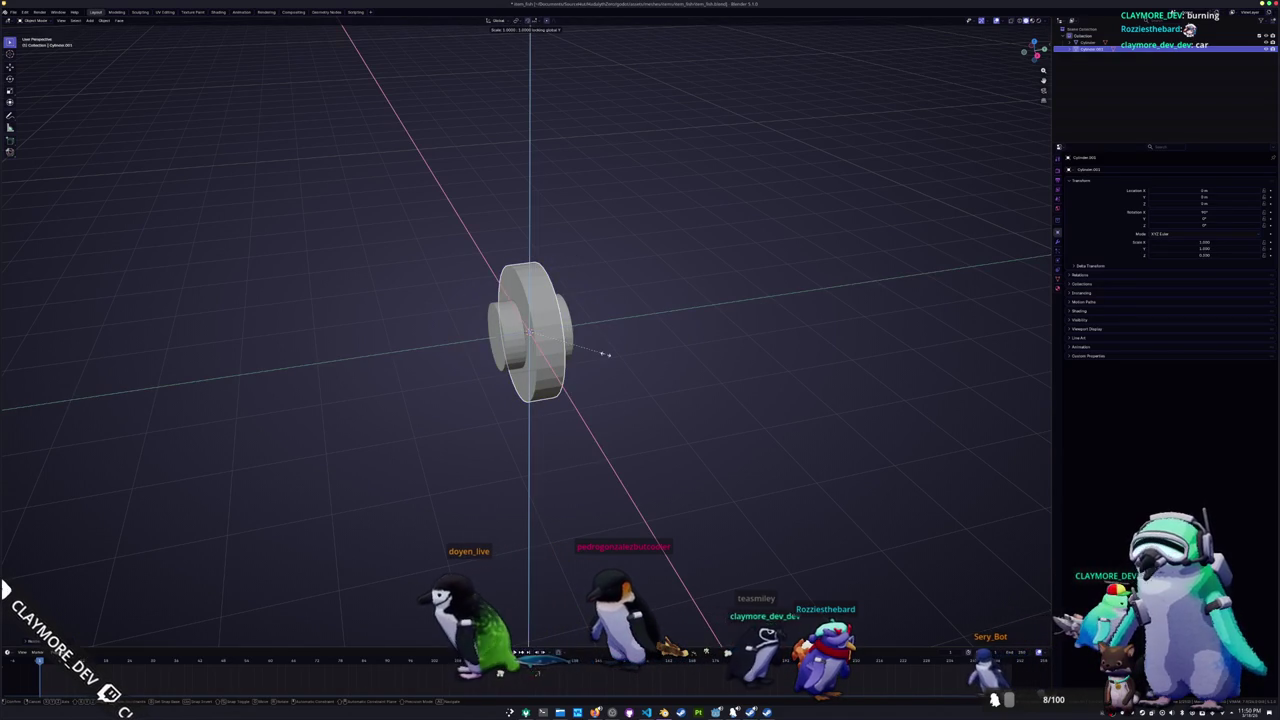
key(Return)
Step: Move the disc 0.6 along Y so it sits against the cylinder's end
key(g)
key(y)
middle_drag(577, 349, 600, 351)
text(0.6)
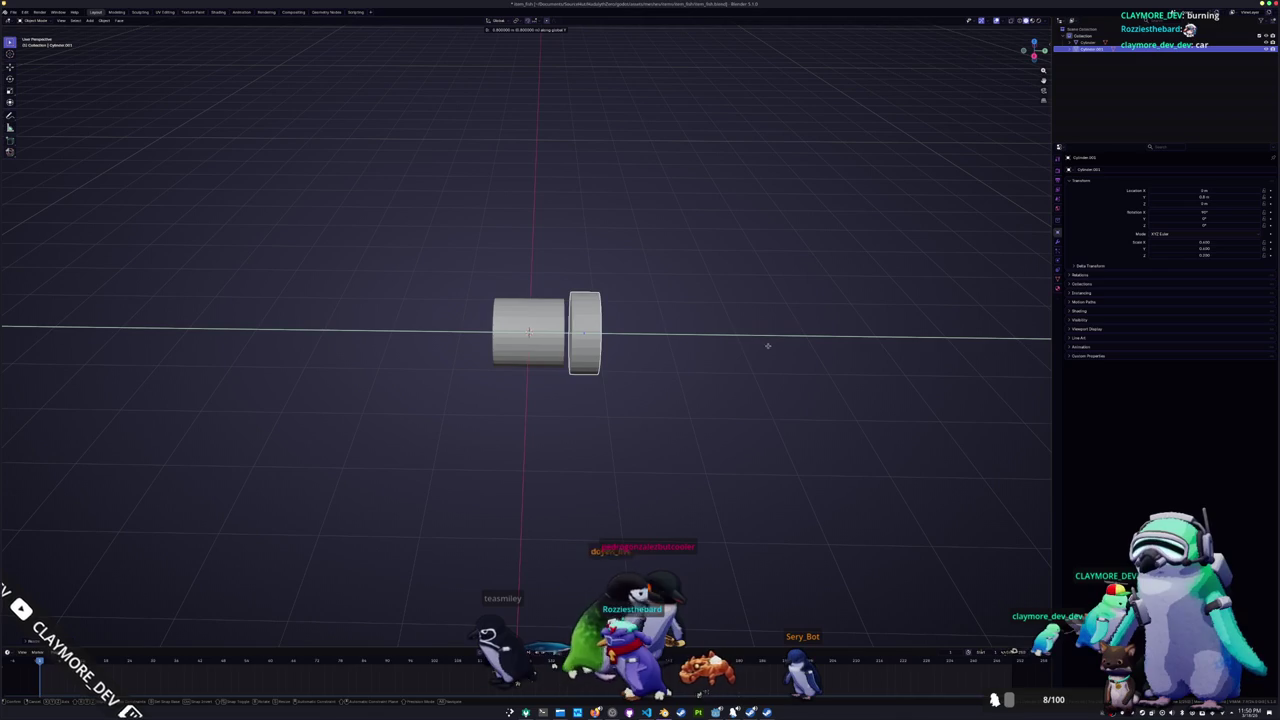
key(Return)
middle_drag(691, 345, 1050, 260)
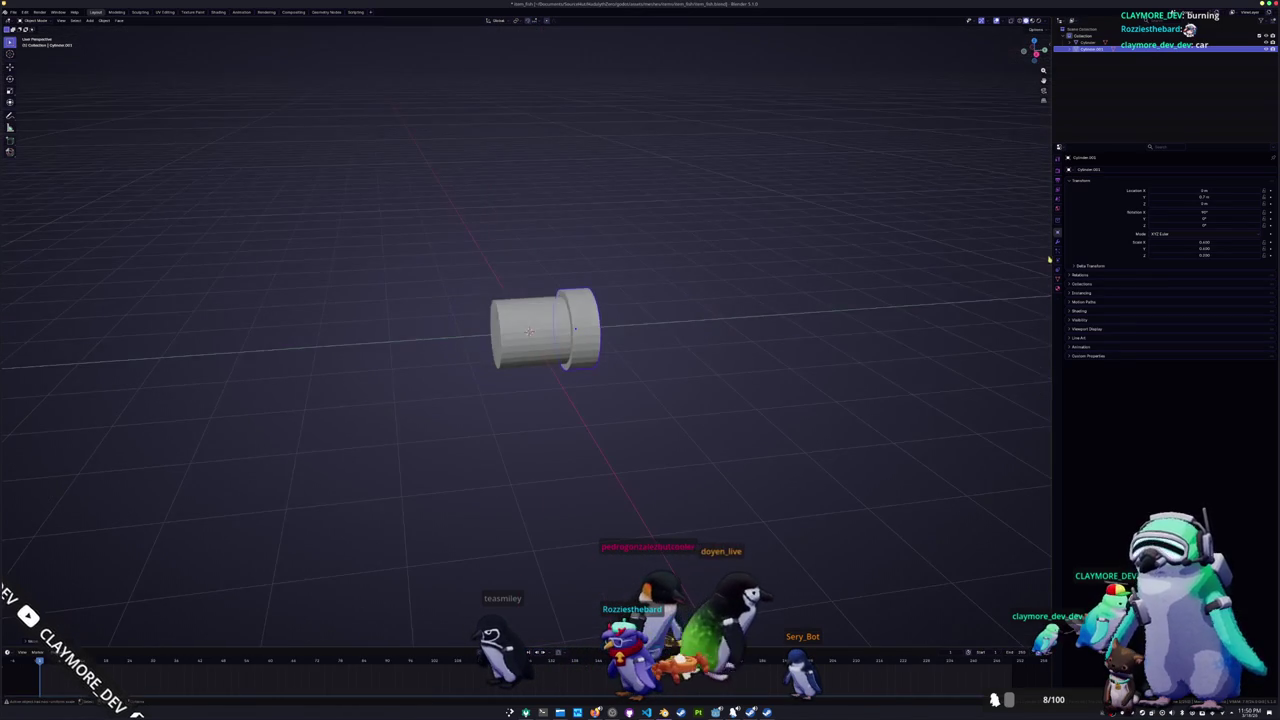
click(1058, 241)
Step: Give the disc a Mirror modifier with Cylinder as the mirror object
click(1146, 172)
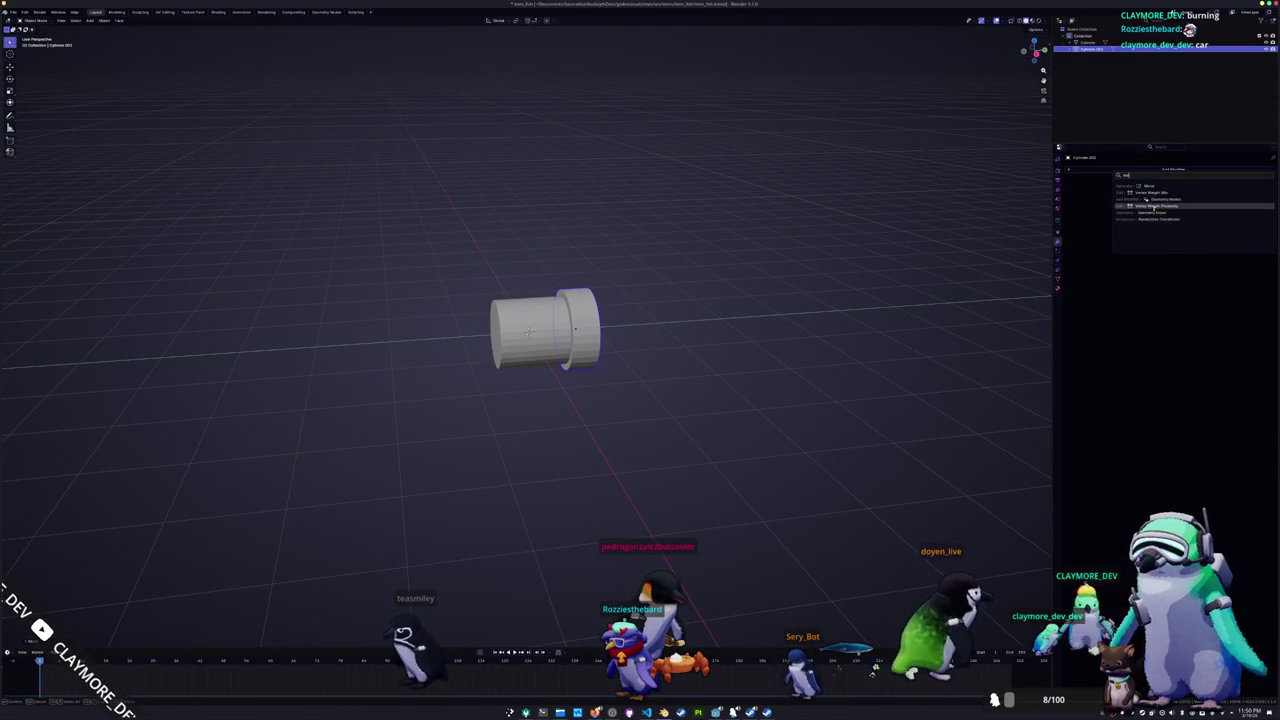
click(1160, 186)
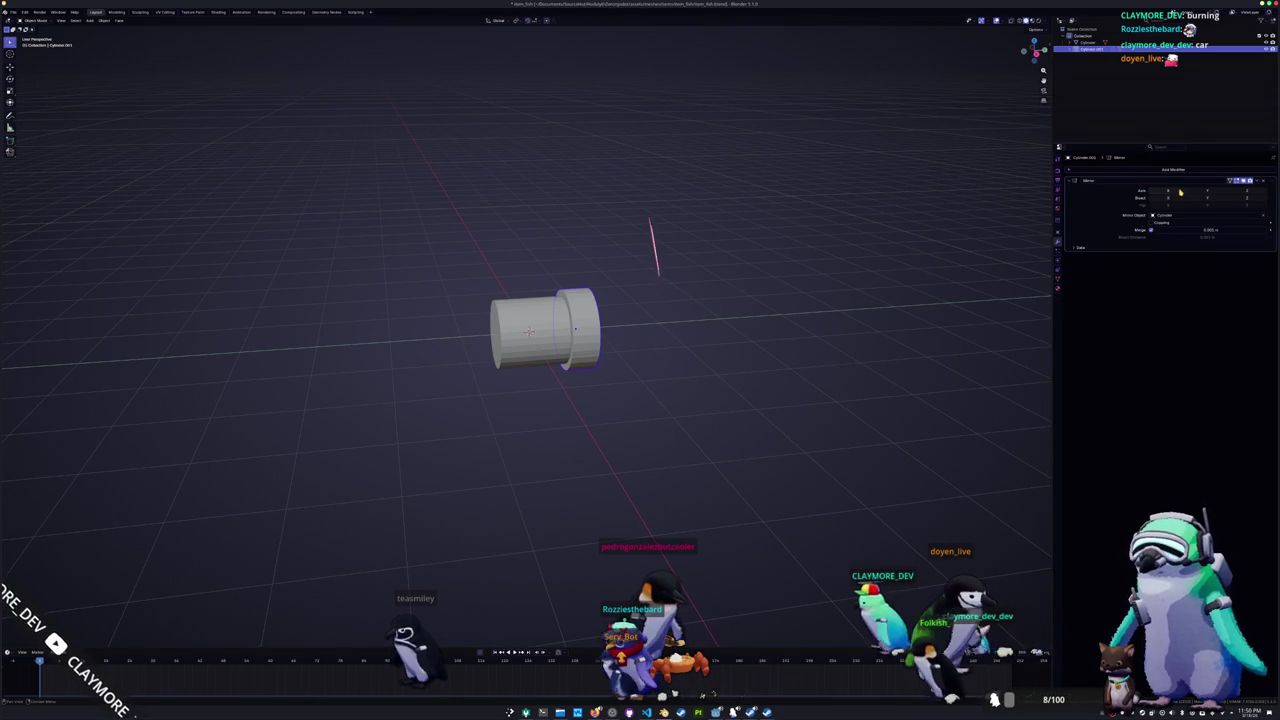
click(1210, 193)
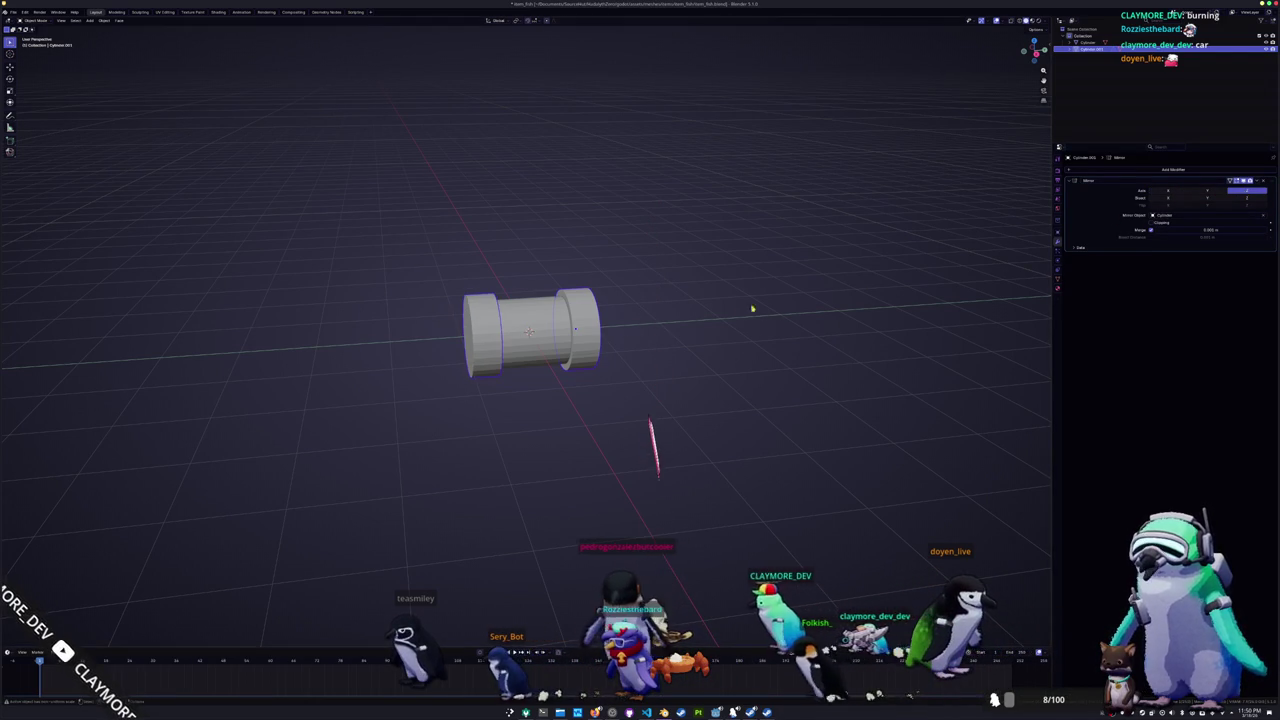
middle_drag(676, 322, 688, 326)
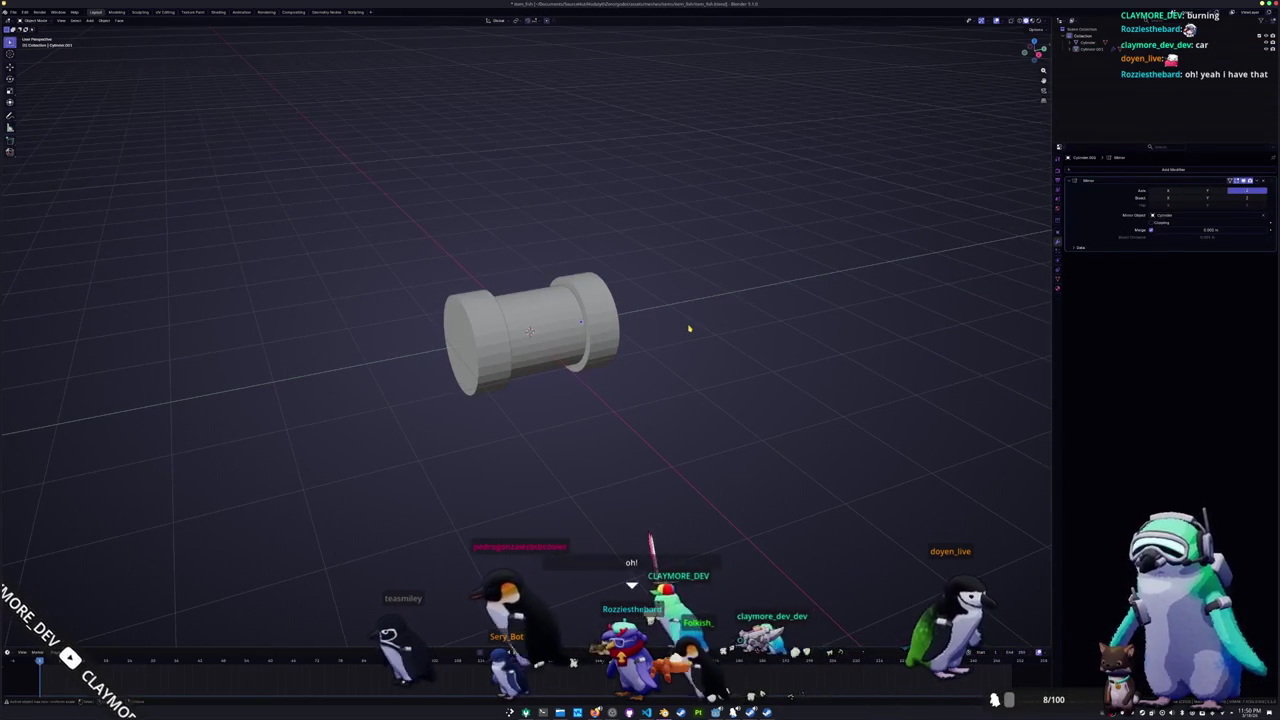
Step: Add a third cylinder rotated 90° on X, viewed from the front orthographic view
key(shift+a)
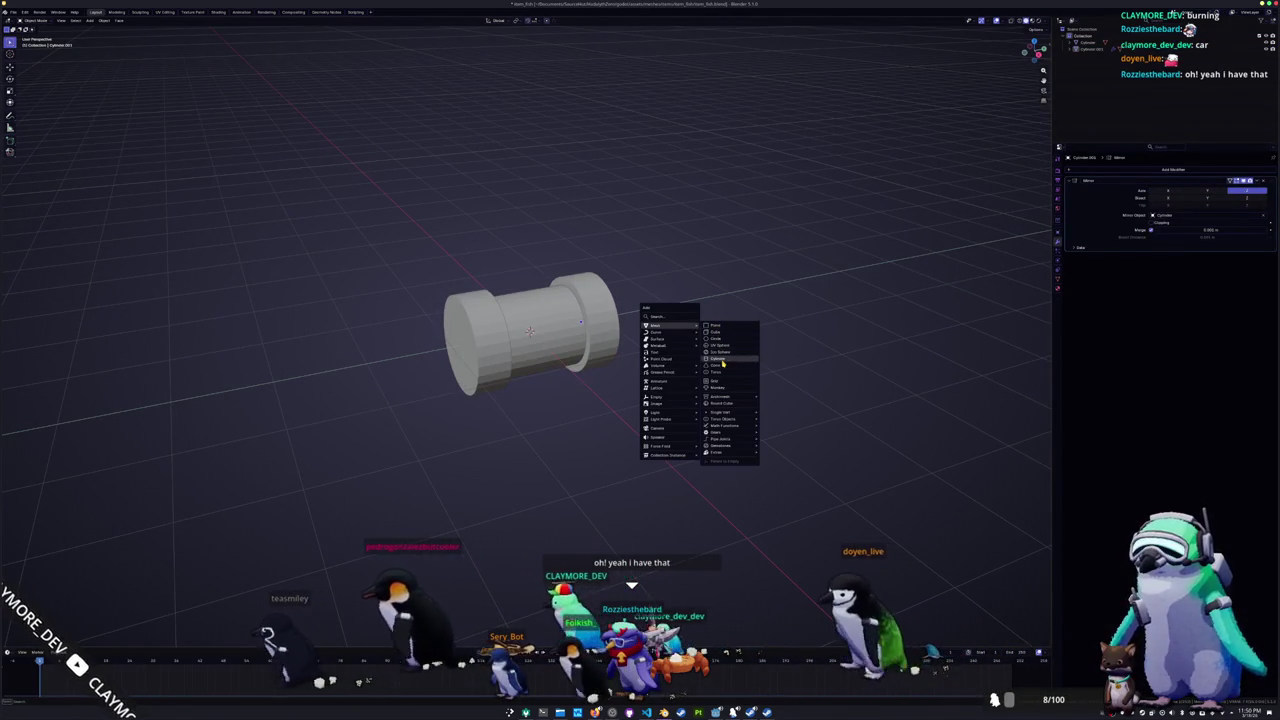
click(717, 358)
text(rx90)
key(Return)
key(KP_1)
Step: Move the new cylinder beside the existing one and shrink it
key(KP_3)
key(g)
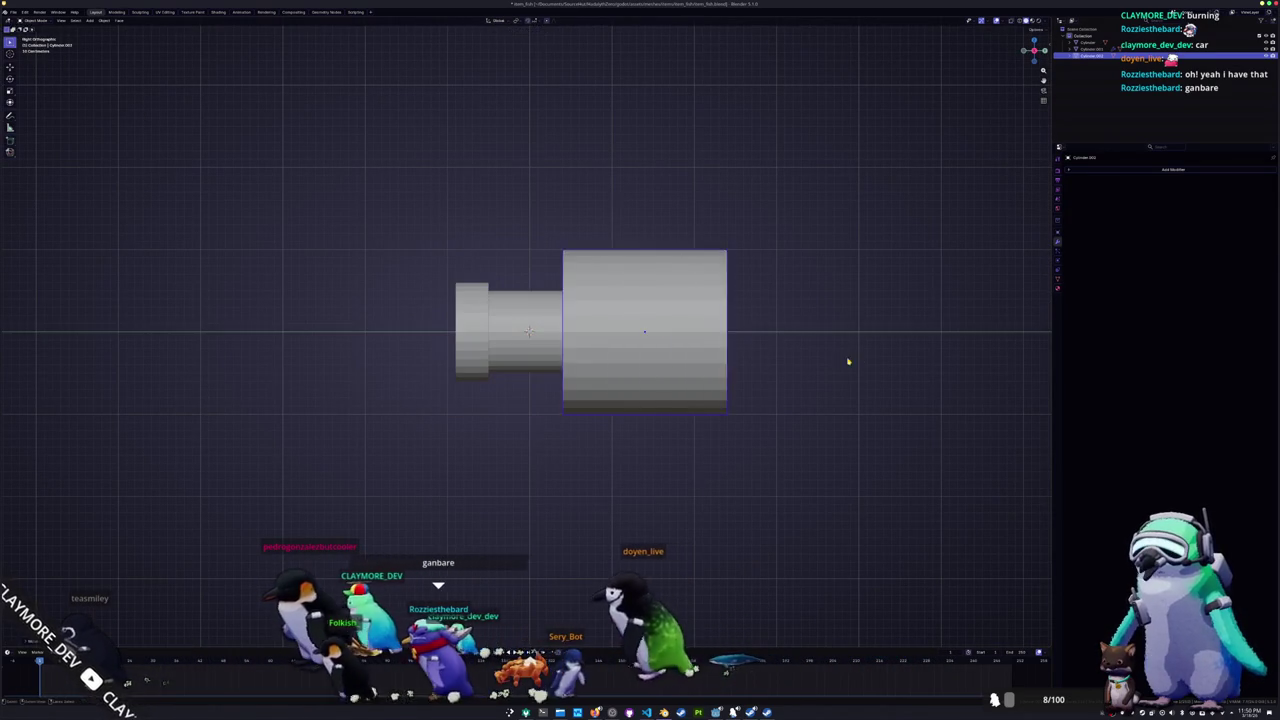
click(846, 363)
key(s)
click(808, 338)
Step: Shorten the right cylinder by moving its end vertices along Y, mirrored to the left end
key(Tab)
drag(735, 390, 662, 250)
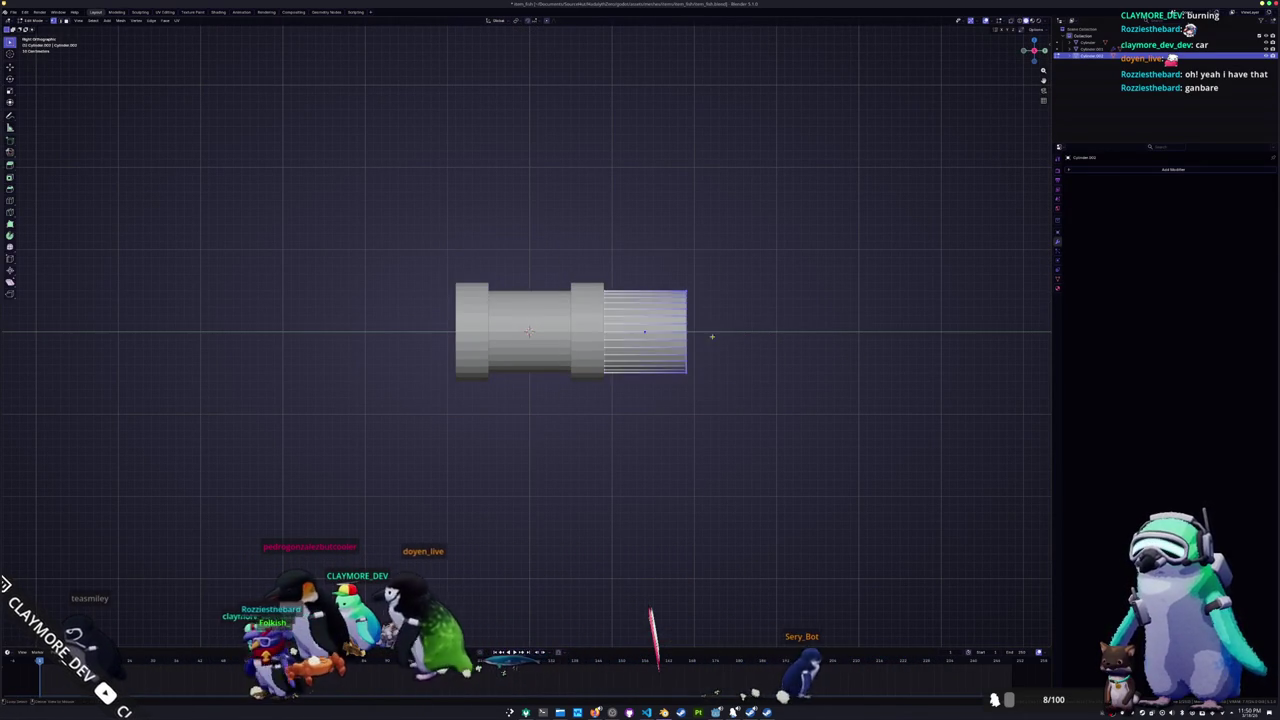
drag(736, 262, 663, 428)
key(g)
key(y)
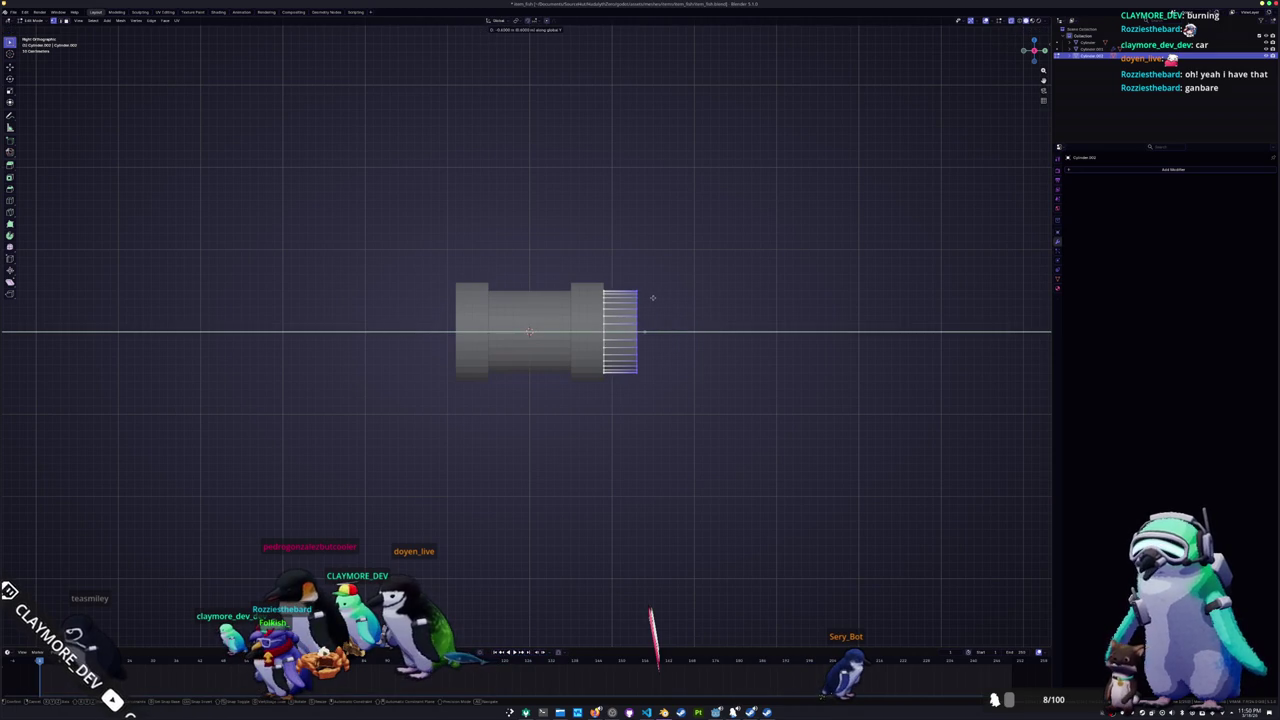
scroll(684, 360, up, 3)
scroll(735, 437, down, 1)
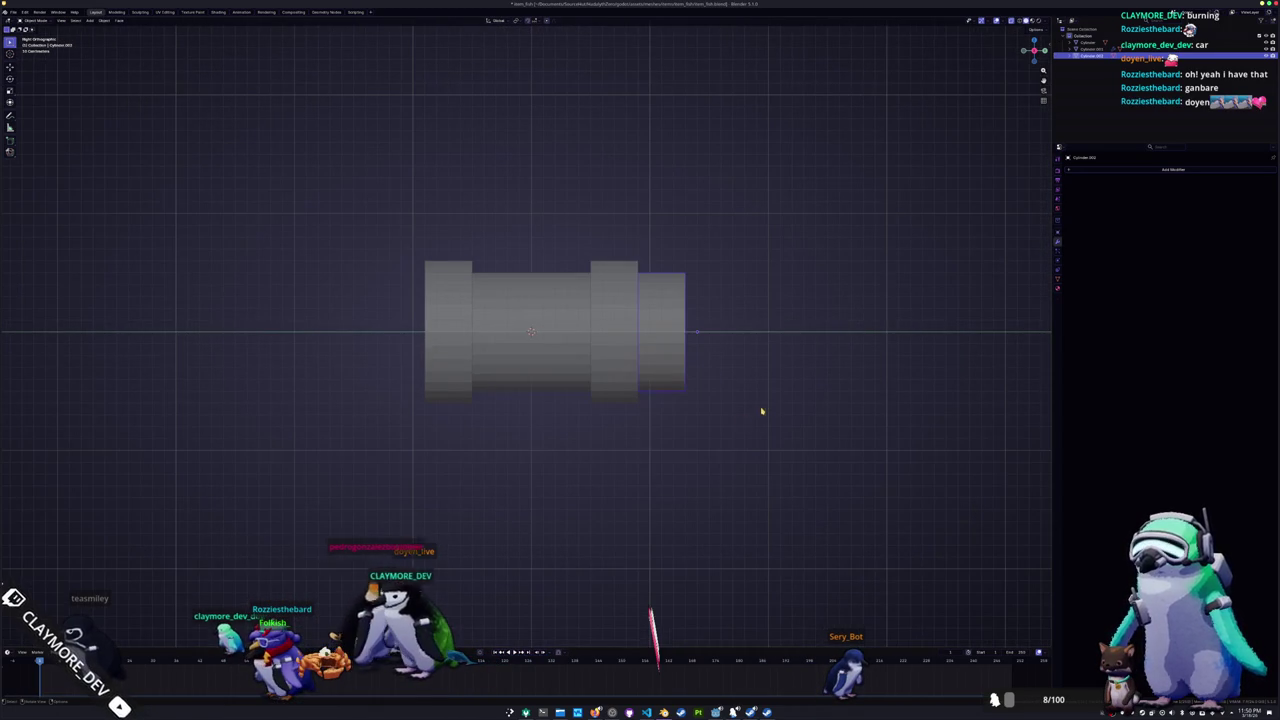
click(503, 405)
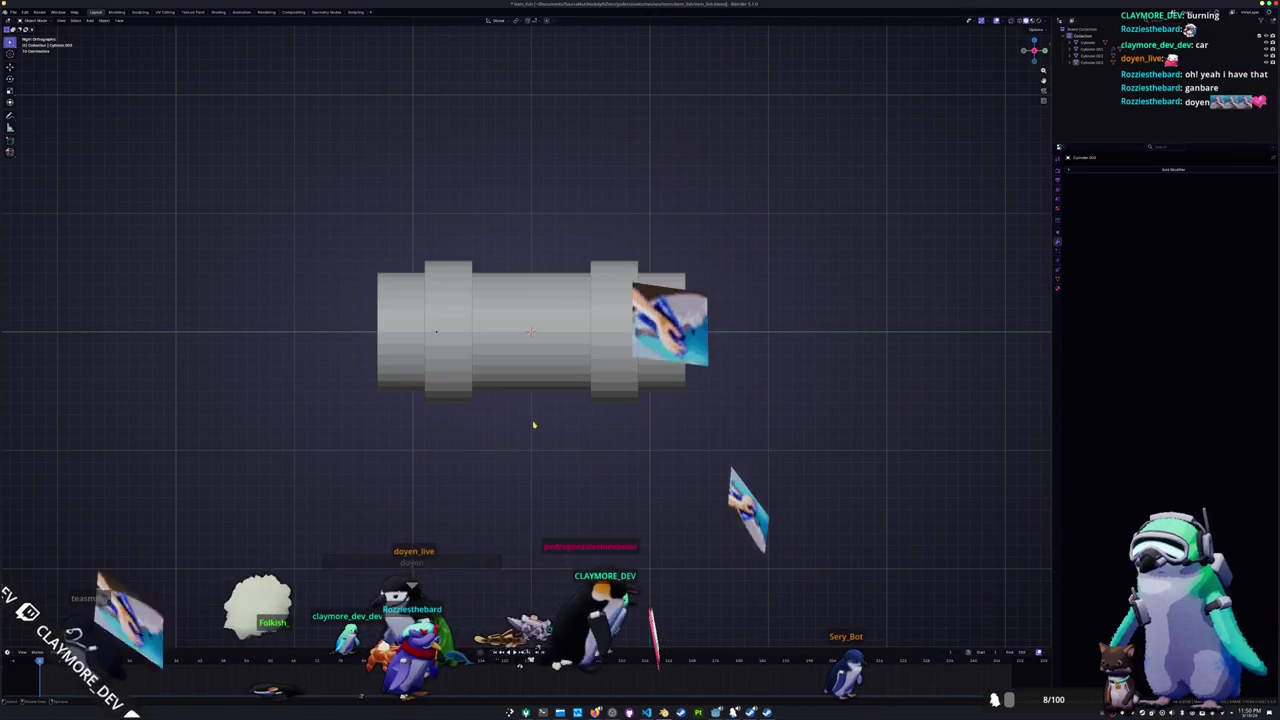
middle_drag(531, 420, 540, 435)
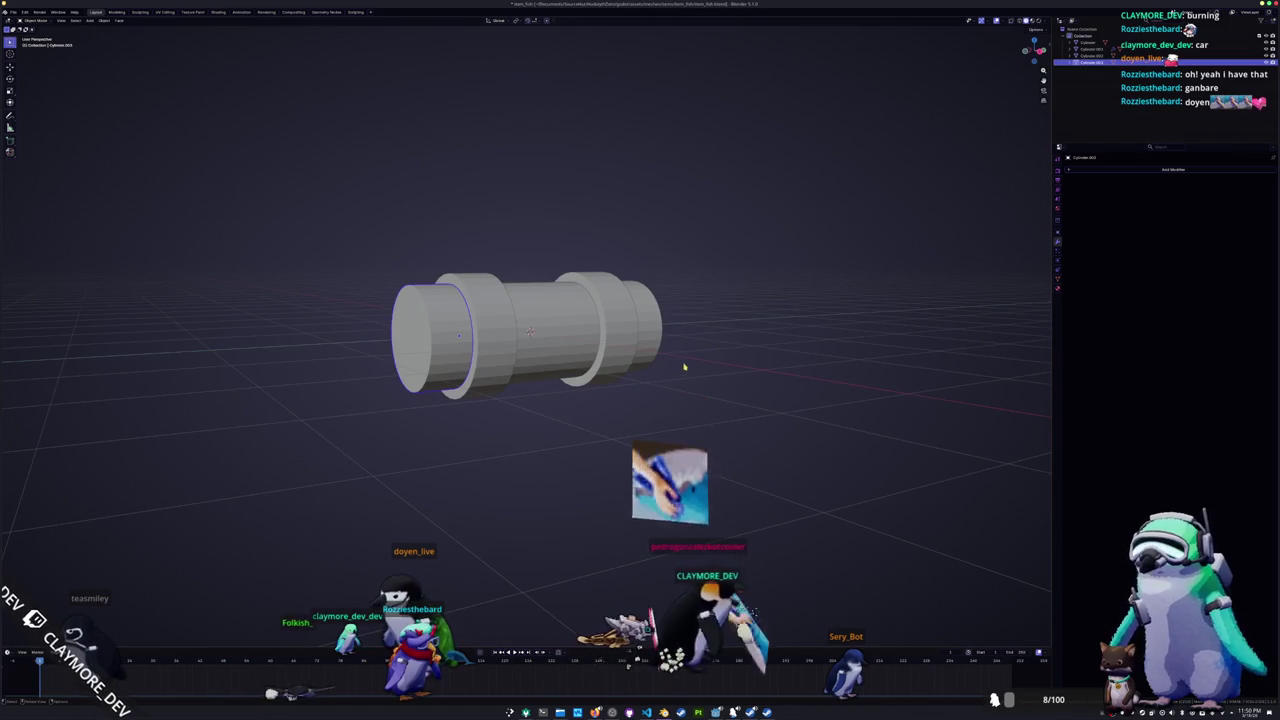
Step: Select the end cap's face in face-select mode
key(Tab)
key(3)
middle_drag(530, 335, 560, 340)
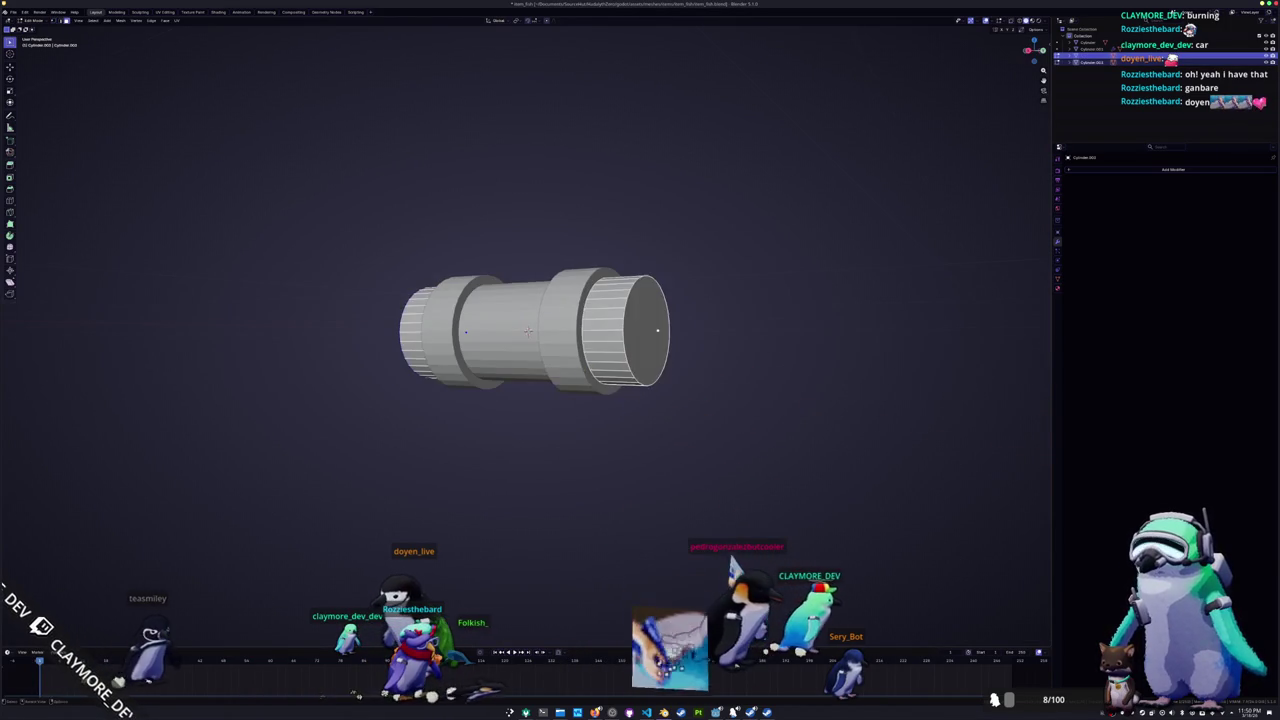
key(Tab)
key(ctrl+a)
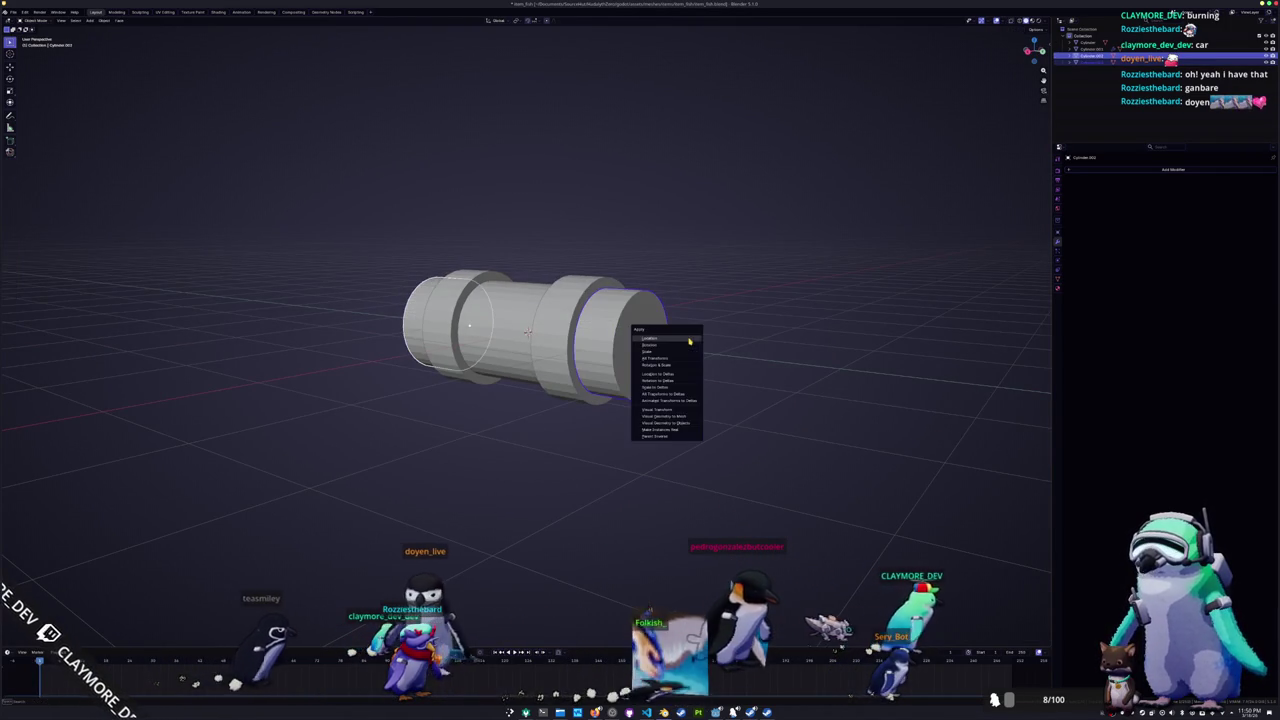
Step: Apply the cap's transforms, bevel its end face with extra segments, and shade it auto smooth
click(686, 352)
key(Tab)
key(ctrl+b)
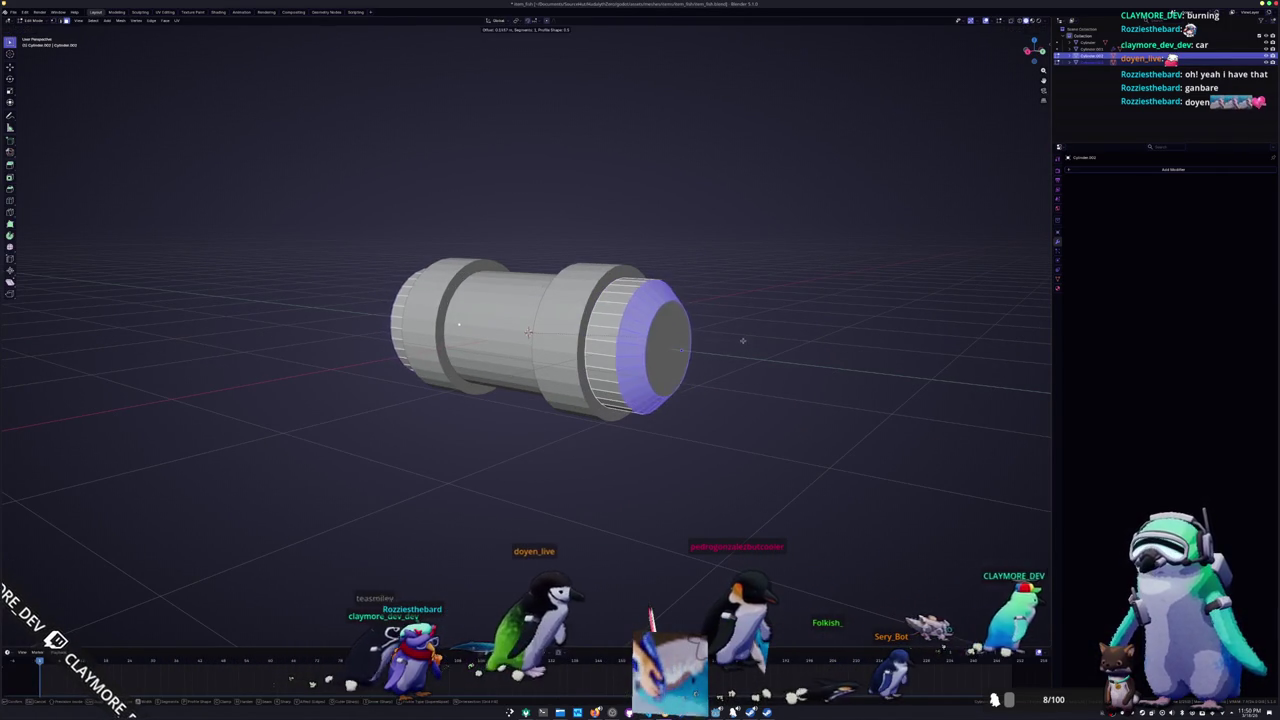
scroll(759, 339, up, 3)
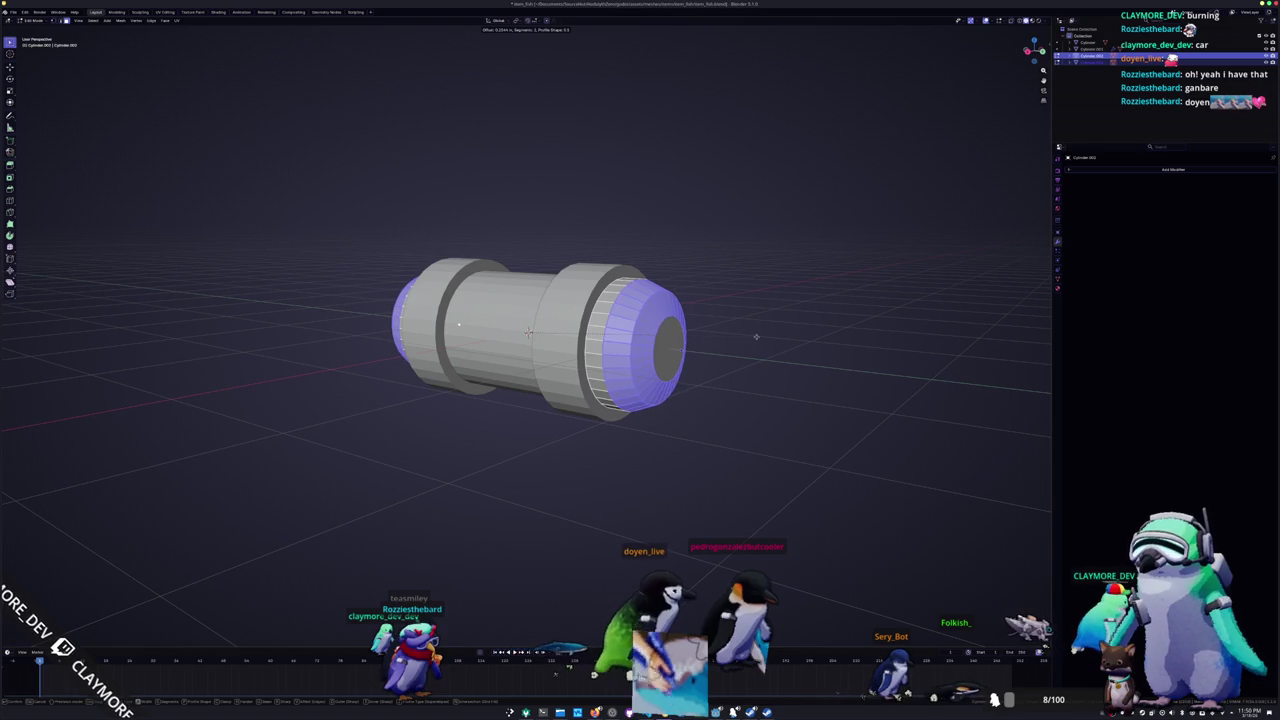
click(755, 336)
key(Tab)
middle_drag(755, 336, 652, 371)
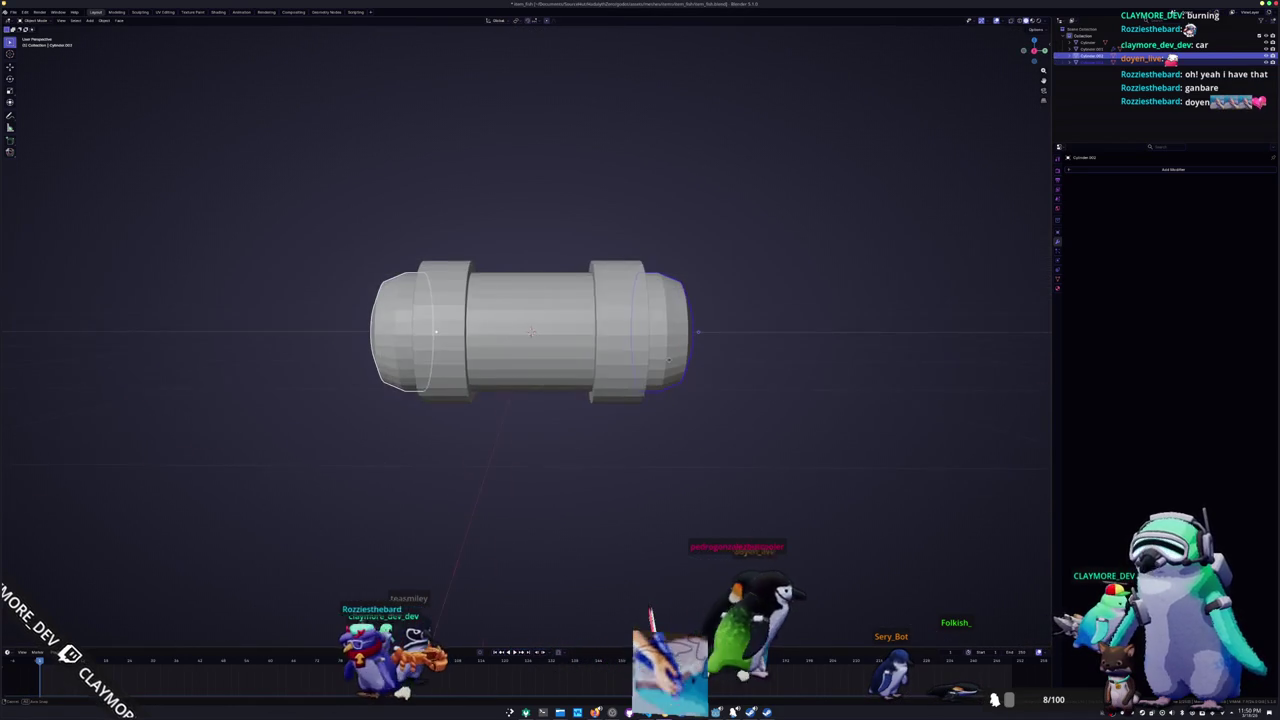
right_click(652, 371)
click(652, 370)
Step: Bevel both end caps of the other cylinder and give it auto smooth shading
middle_drag(551, 423, 607, 382)
click(617, 378)
key(Tab)
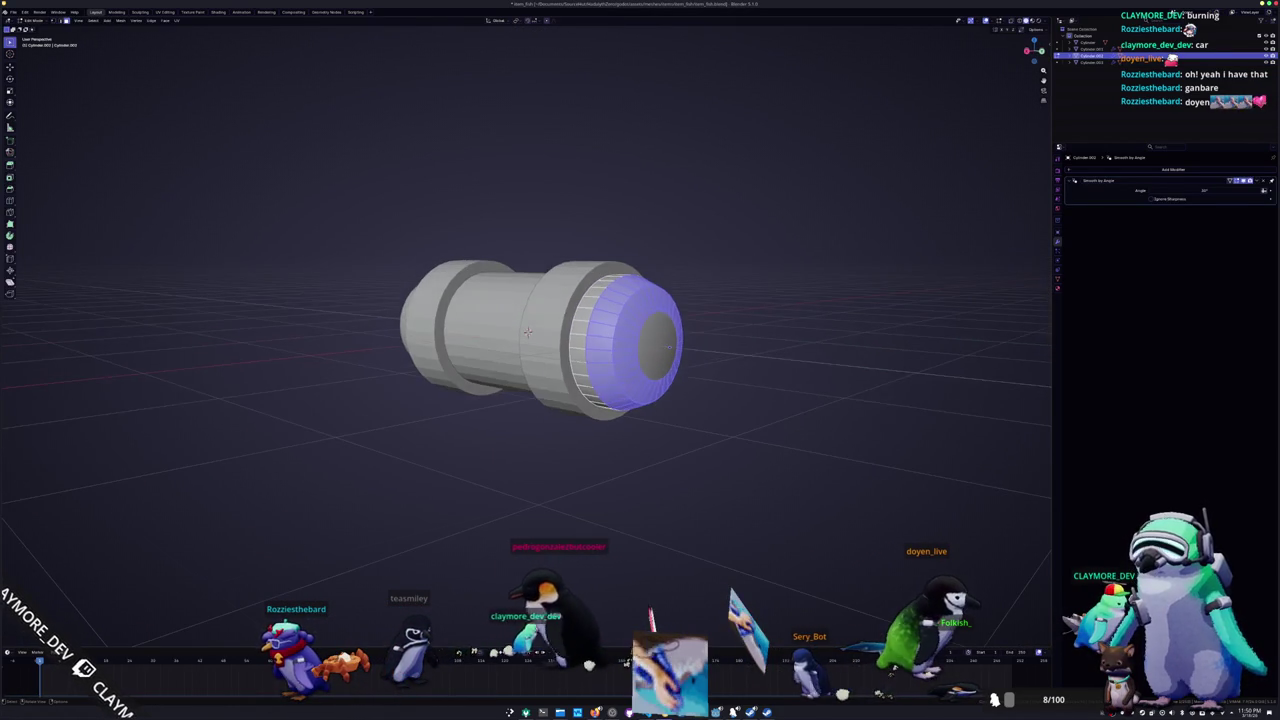
key(alt+a)
middle_drag(600, 380, 560, 330)
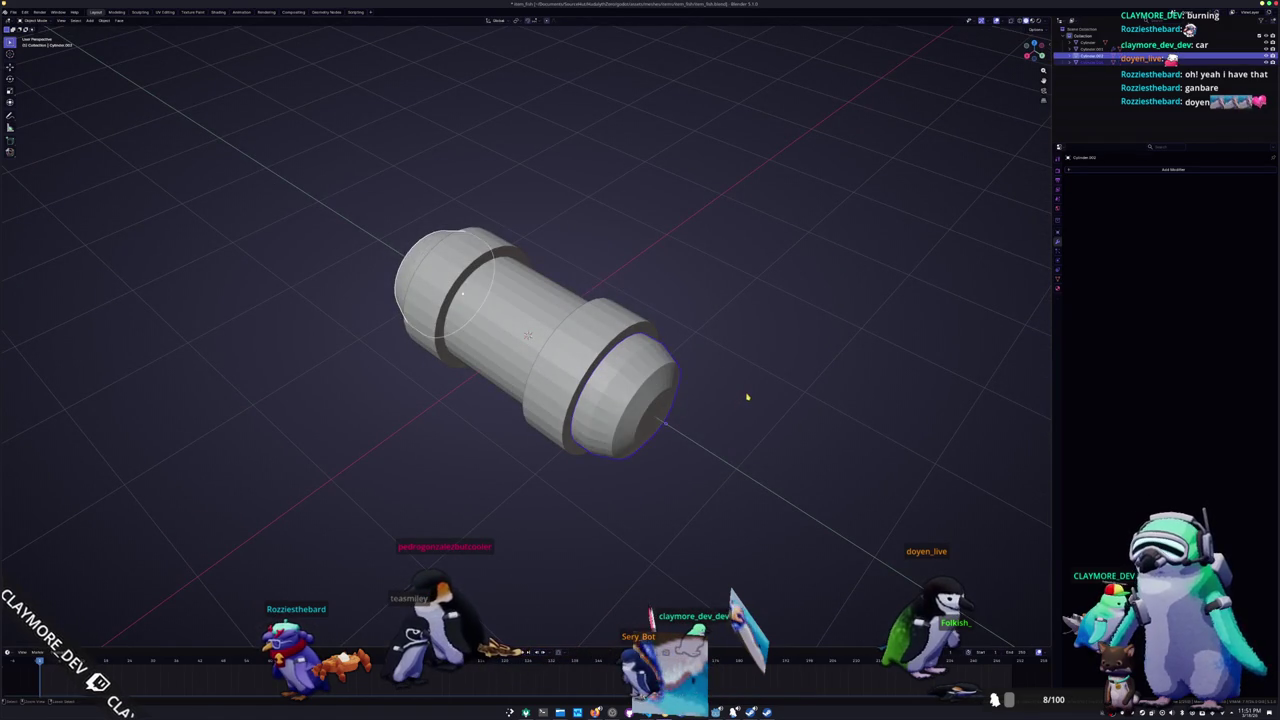
key(ctrl+z)
key(ctrl+b)
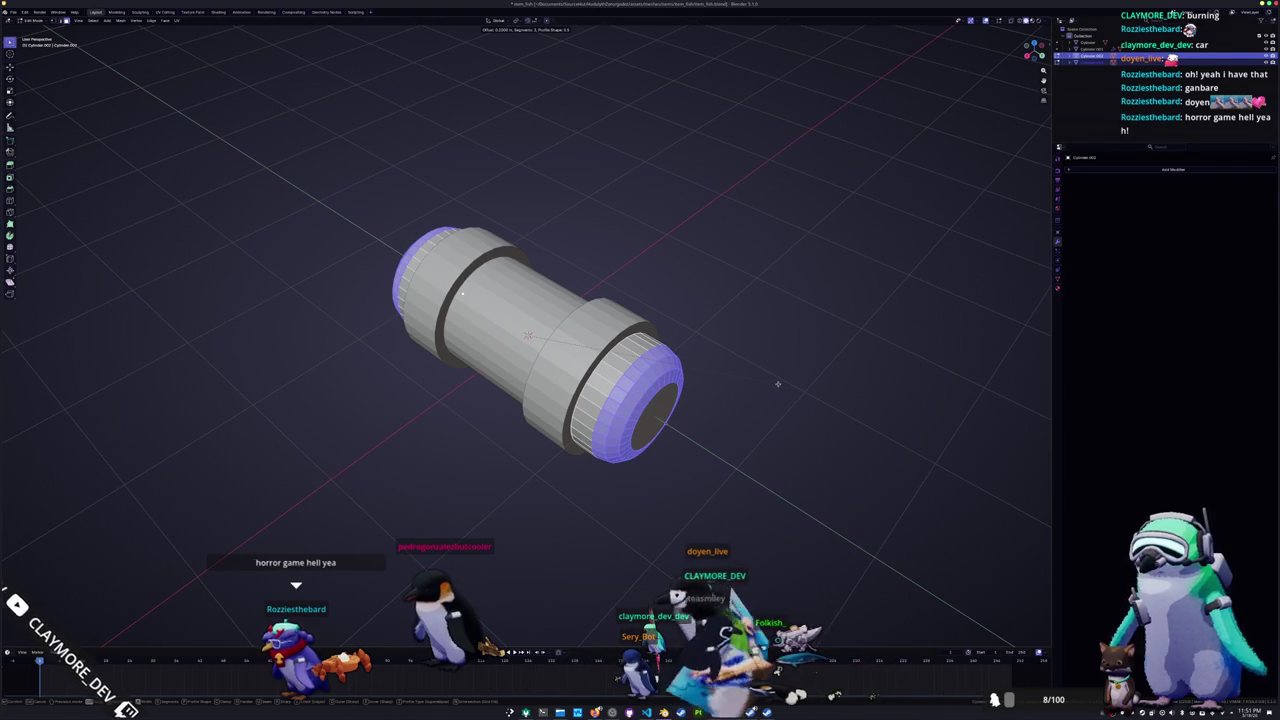
click(729, 406)
key(Tab)
right_click(655, 372)
click(662, 374)
middle_drag(662, 374, 627, 383)
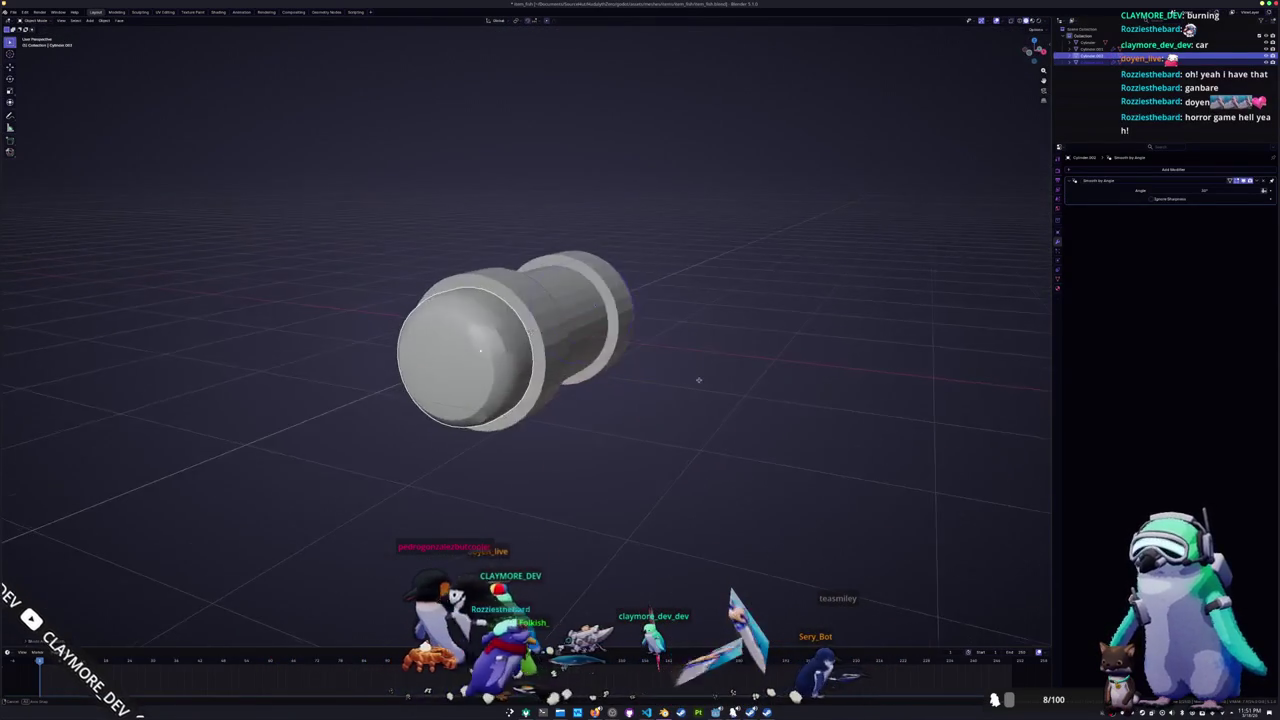
Step: Apply Shade Smooth to the cylinder
right_click(638, 363)
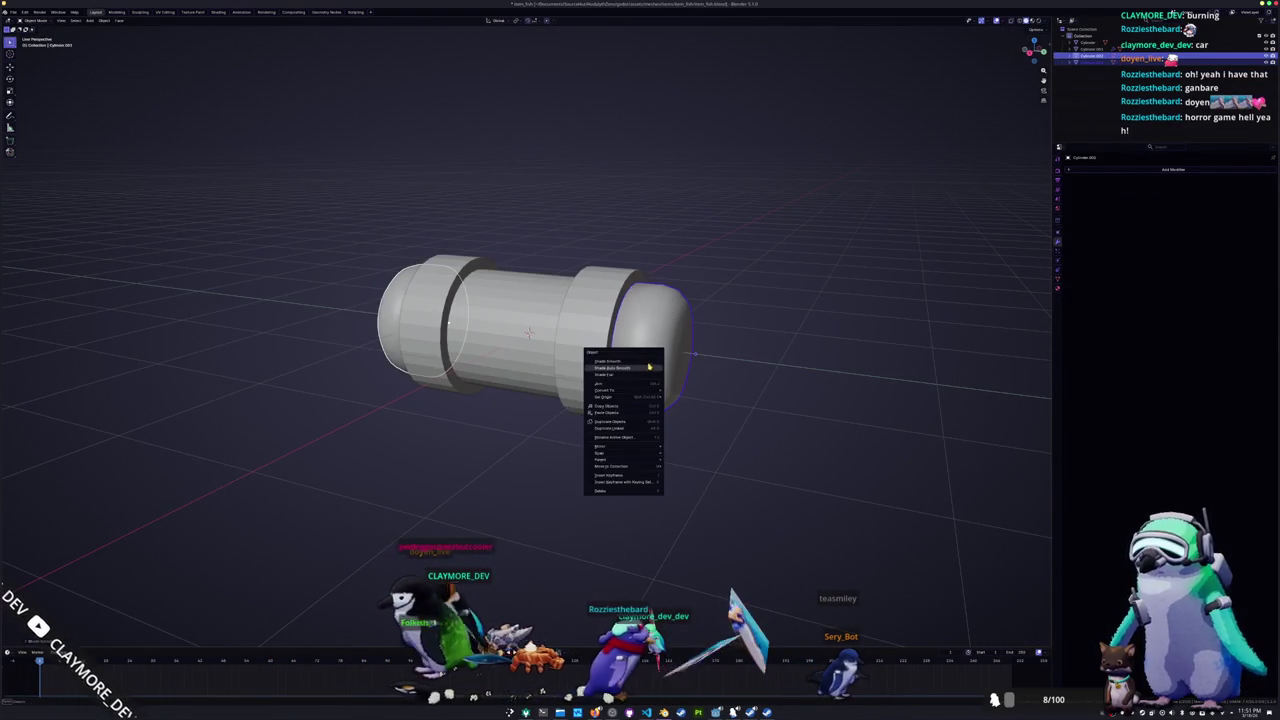
click(638, 360)
mouse_move(638, 360)
middle_down()
mouse_move(661, 378)
mouse_move(532, 331)
mouse_move(471, 344)
middle_up()
Step: Grow the cap selection onto the rim and collapse the cap faces together
key(Tab)
scroll(500, 338, up, 3)
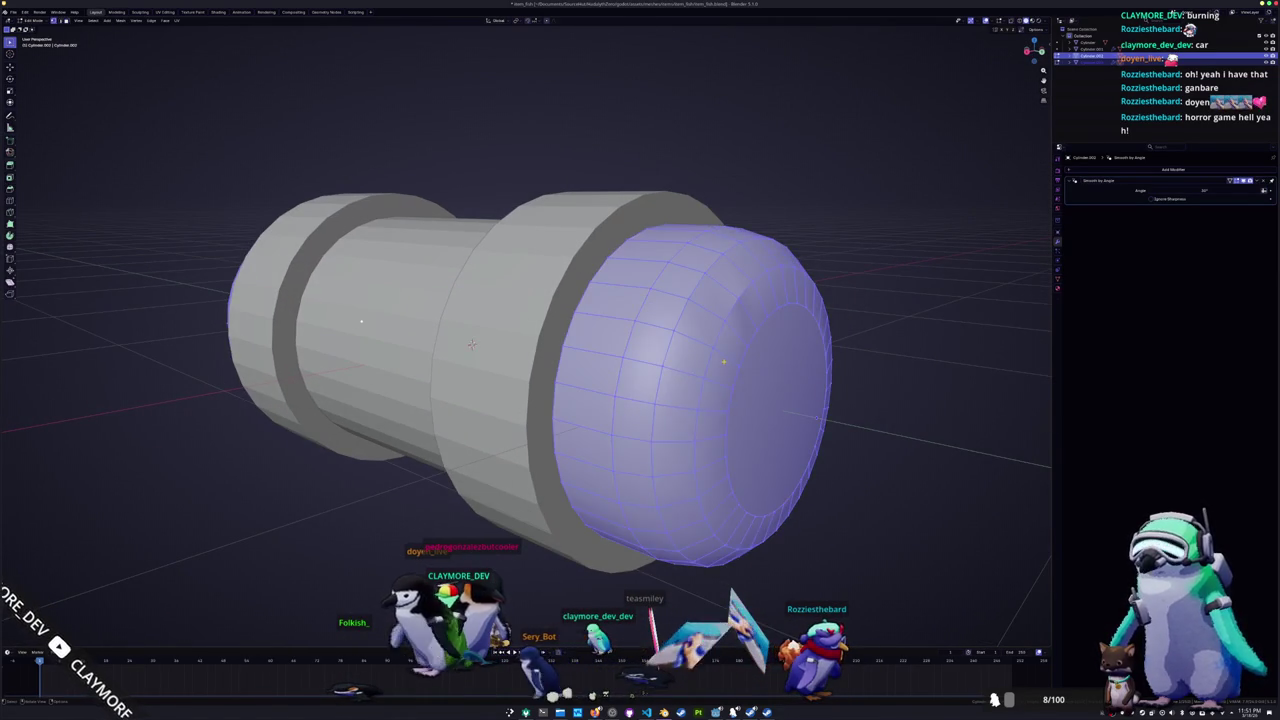
key(ctrl+KP_Add)
right_click(723, 368)
click(756, 506)
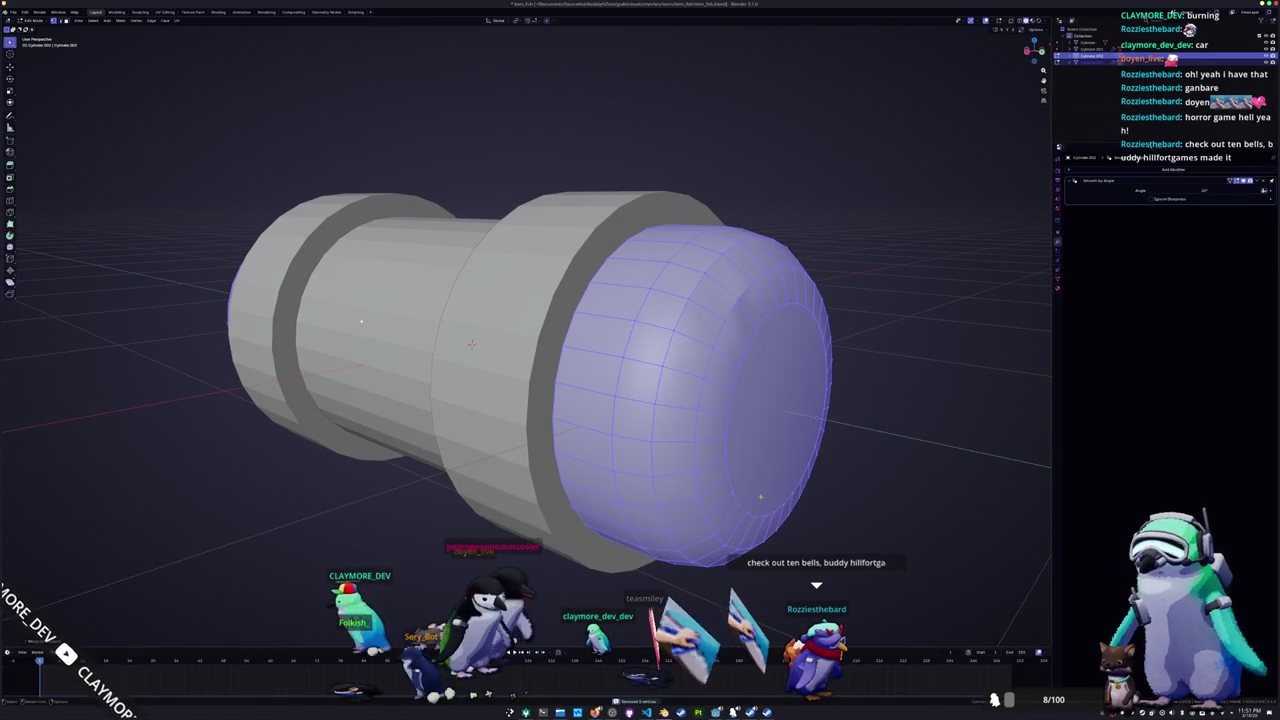
key(Tab)
mouse_move(737, 466)
middle_down()
mouse_move(691, 490)
mouse_move(697, 470)
middle_up()
right_click(691, 490)
click(686, 486)
Step: Inspect the capped mesh from both ends and clear the face selection
key(Tab)
middle_drag(470, 341, 471, 342)
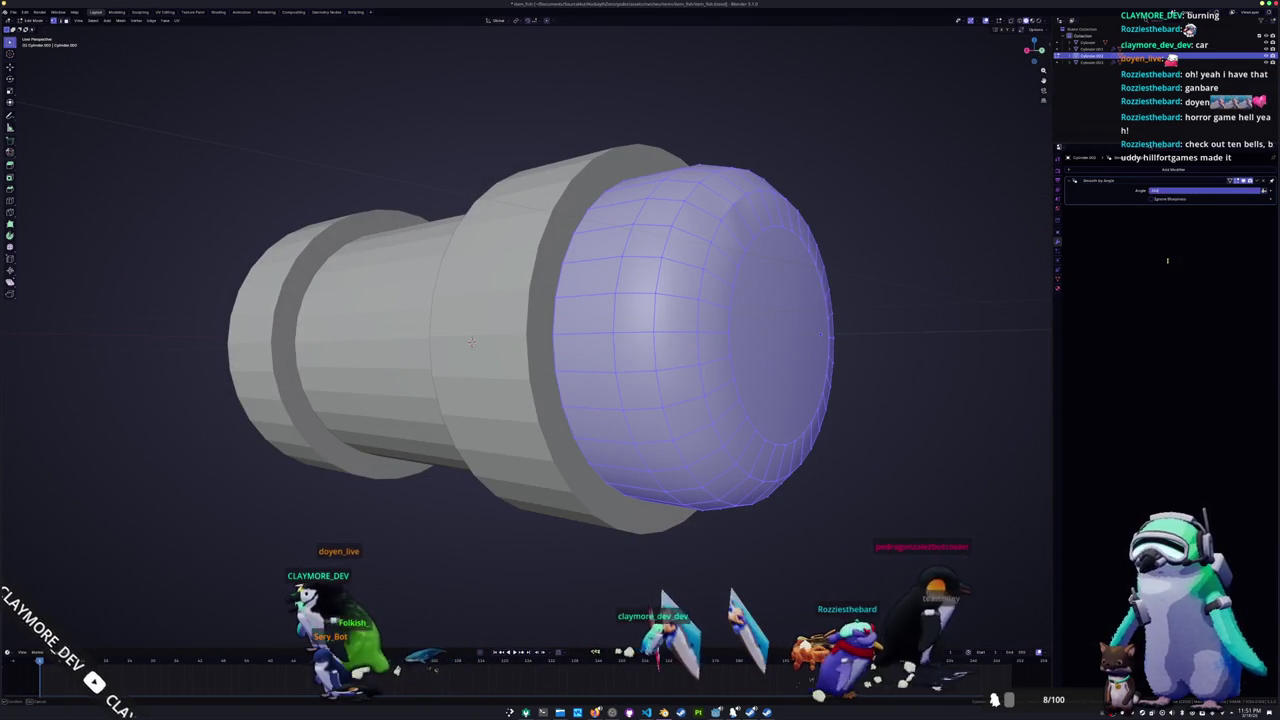
key(Tab)
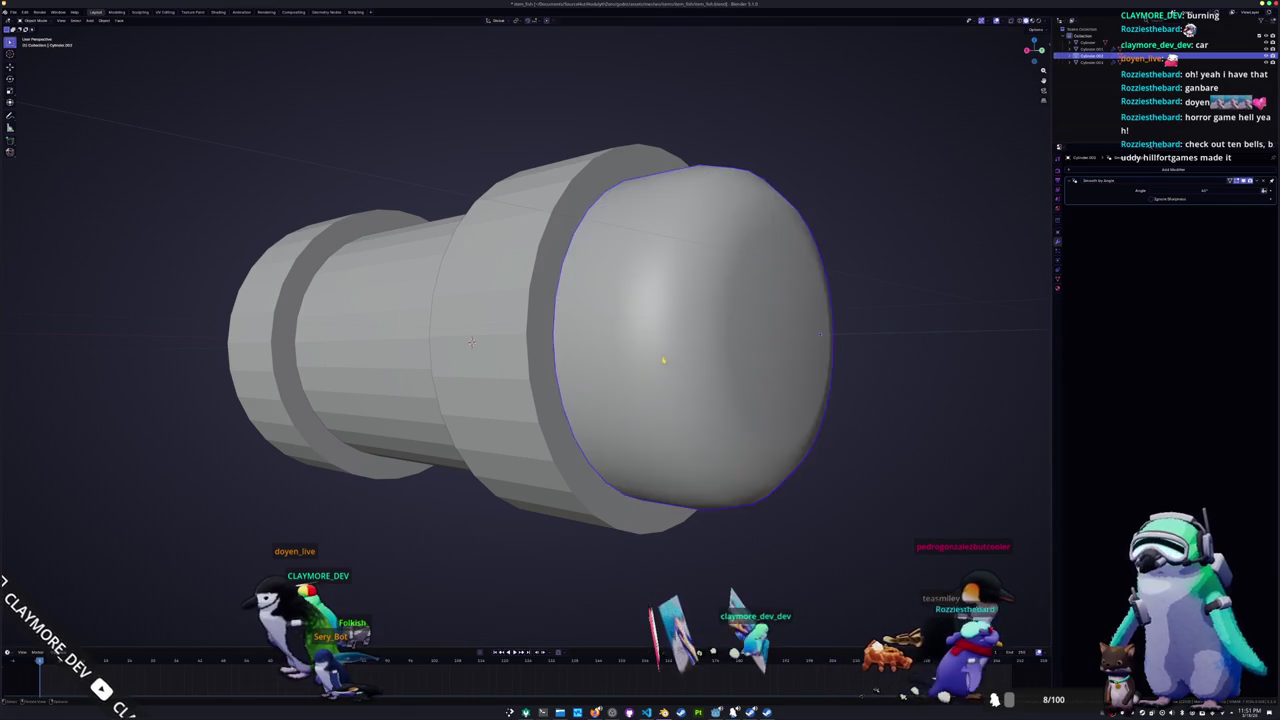
middle_drag(666, 363, 402, 348)
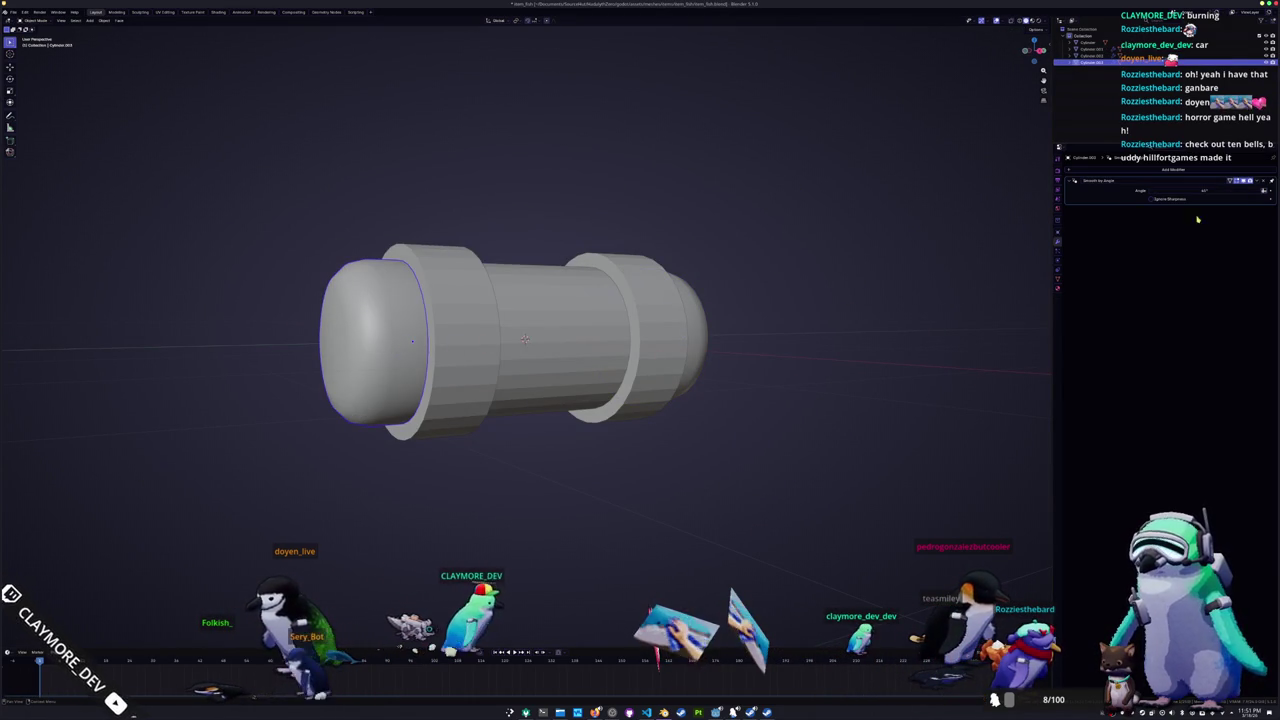
middle_drag(731, 424, 723, 421)
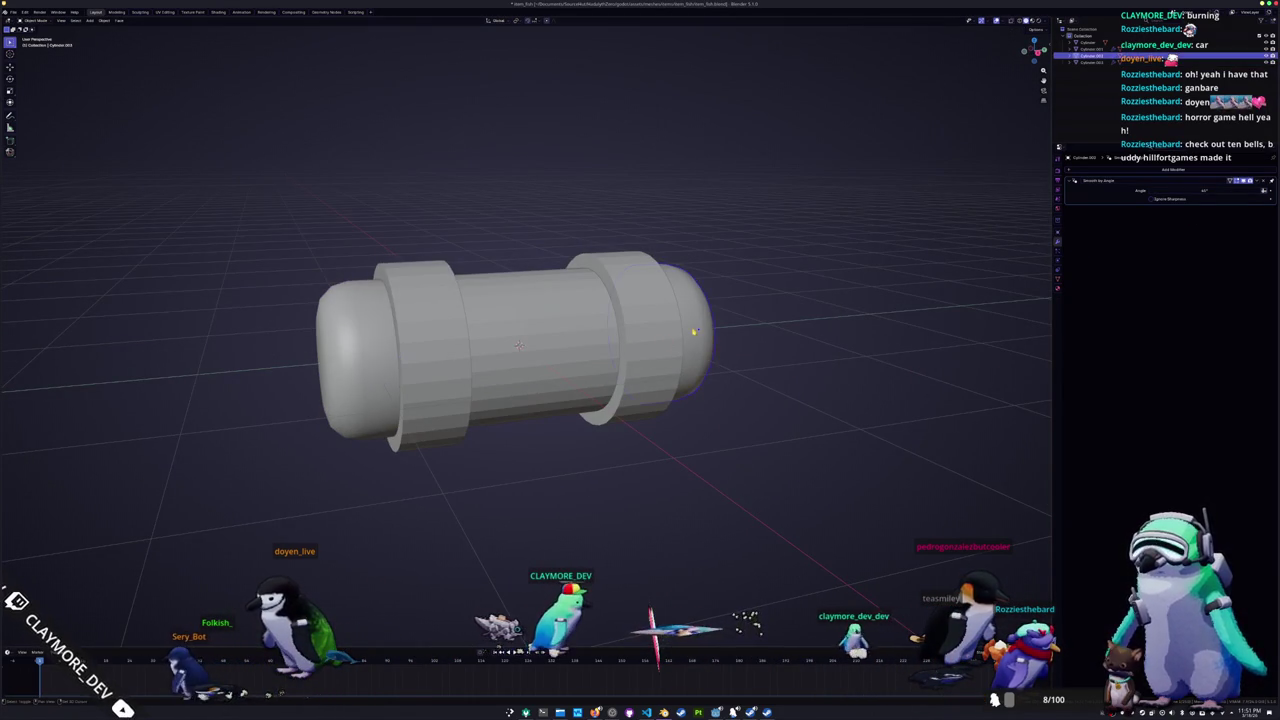
key(Tab)
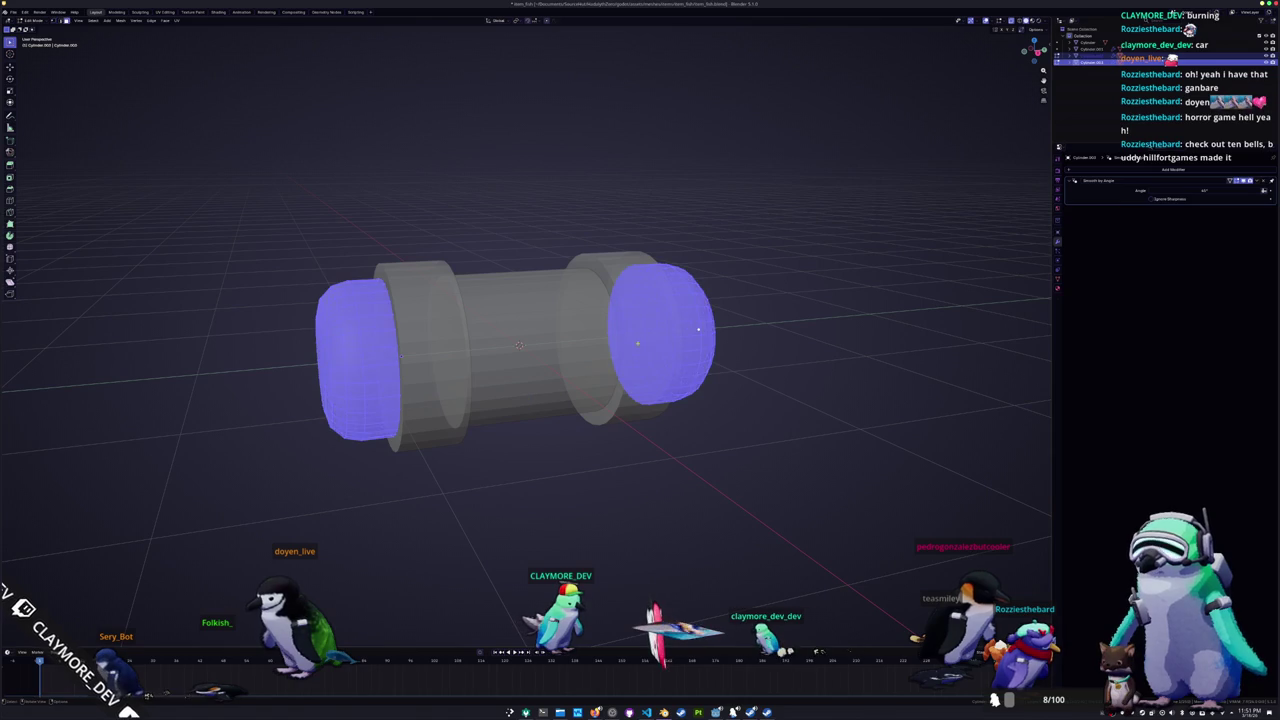
key(alt+a)
mouse_move(698, 329)
middle_down()
mouse_move(610, 348)
mouse_move(714, 356)
mouse_move(689, 334)
middle_up()
Step: Delete the leftover end faces, then select both bracket rings
mouse_move(552, 320)
middle_down()
mouse_move(573, 376)
mouse_move(421, 411)
mouse_move(470, 402)
middle_up()
key(x)
click(546, 333)
key(Tab)
click(421, 411)
click(492, 400)
shift+click(588, 400)
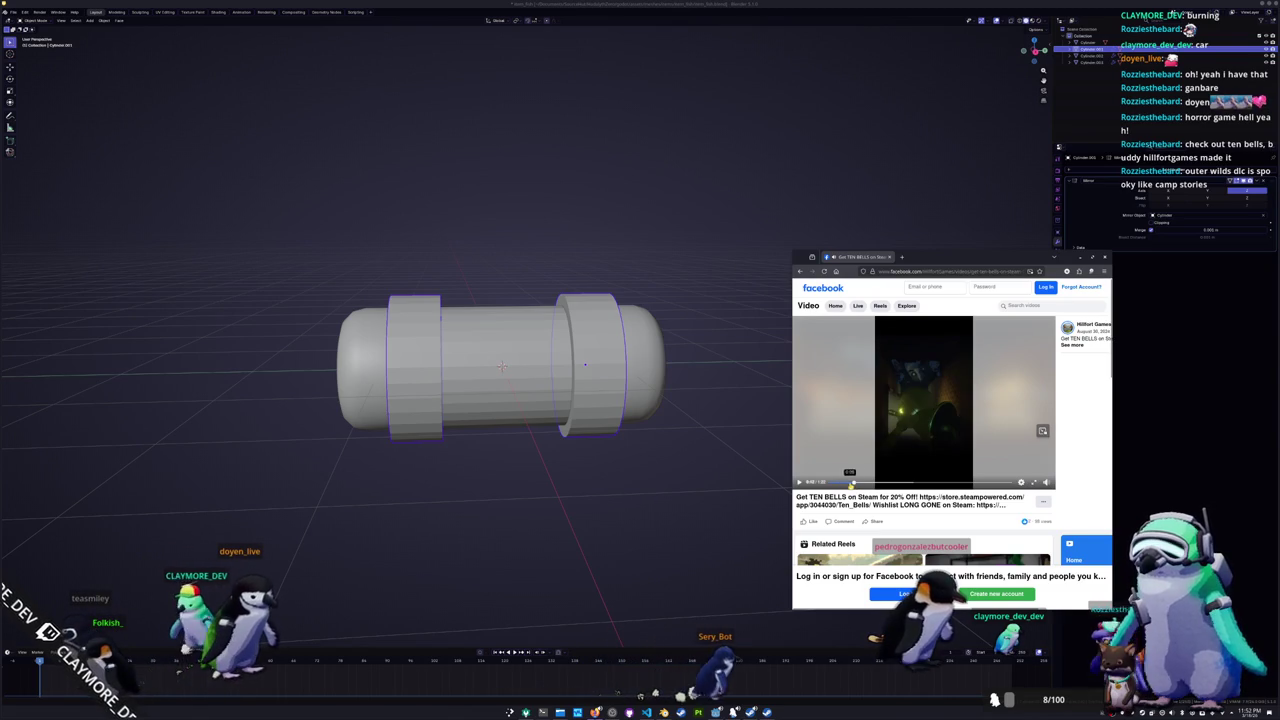
Step: Skip ahead in the TEN BELLS video, then close the Facebook window
click(847, 482)
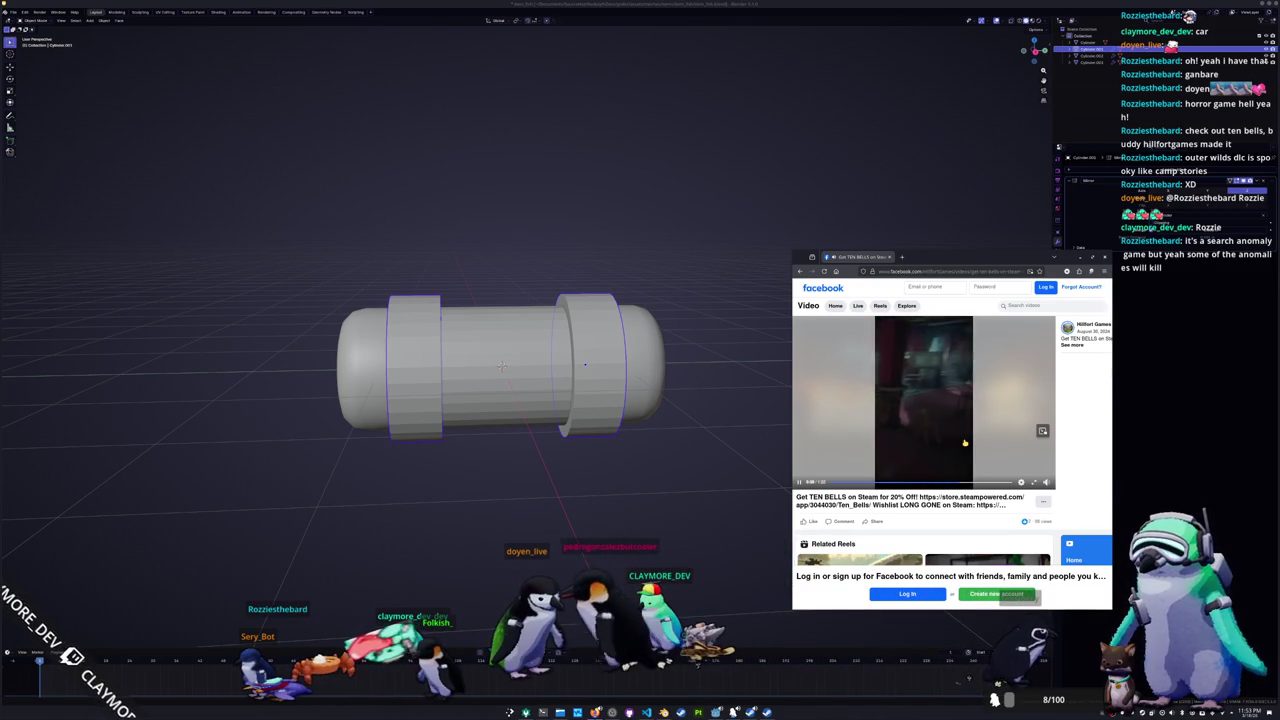
click(763, 408)
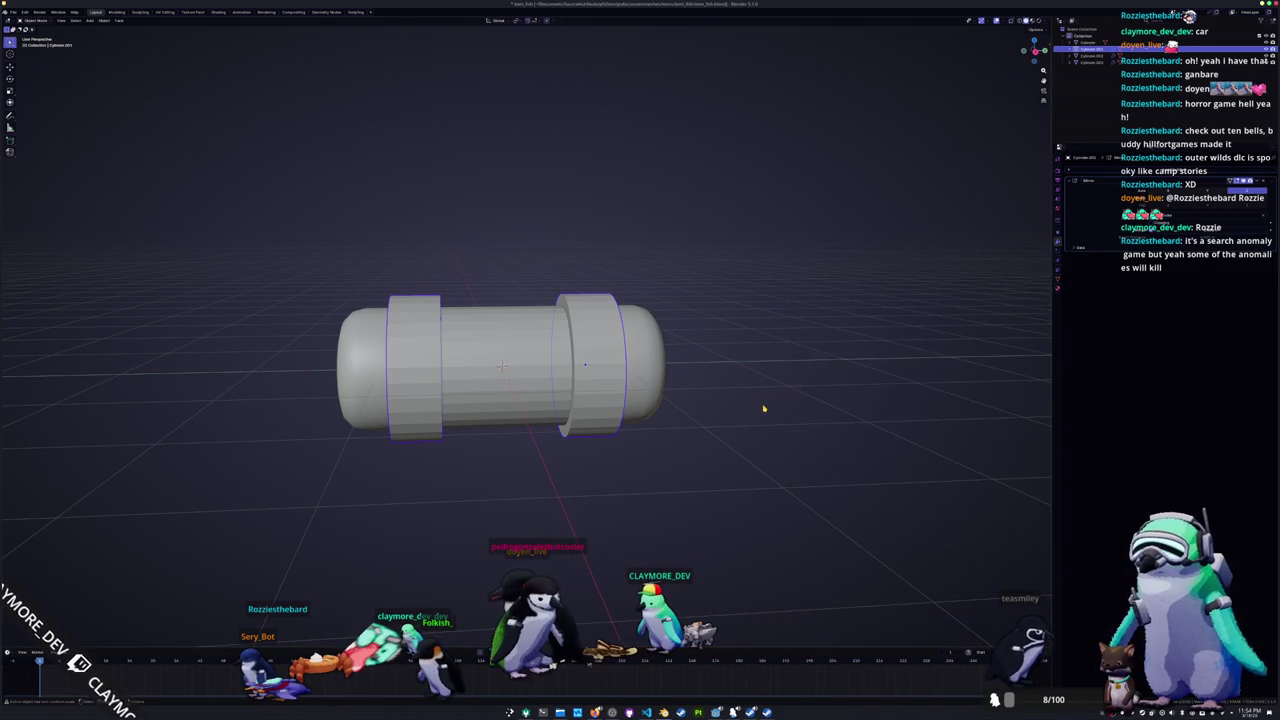
Step: Check the ring mesh, then select the middle cylinder body and bring up the Add menu
key(Tab)
scroll(677, 457, up, 3)
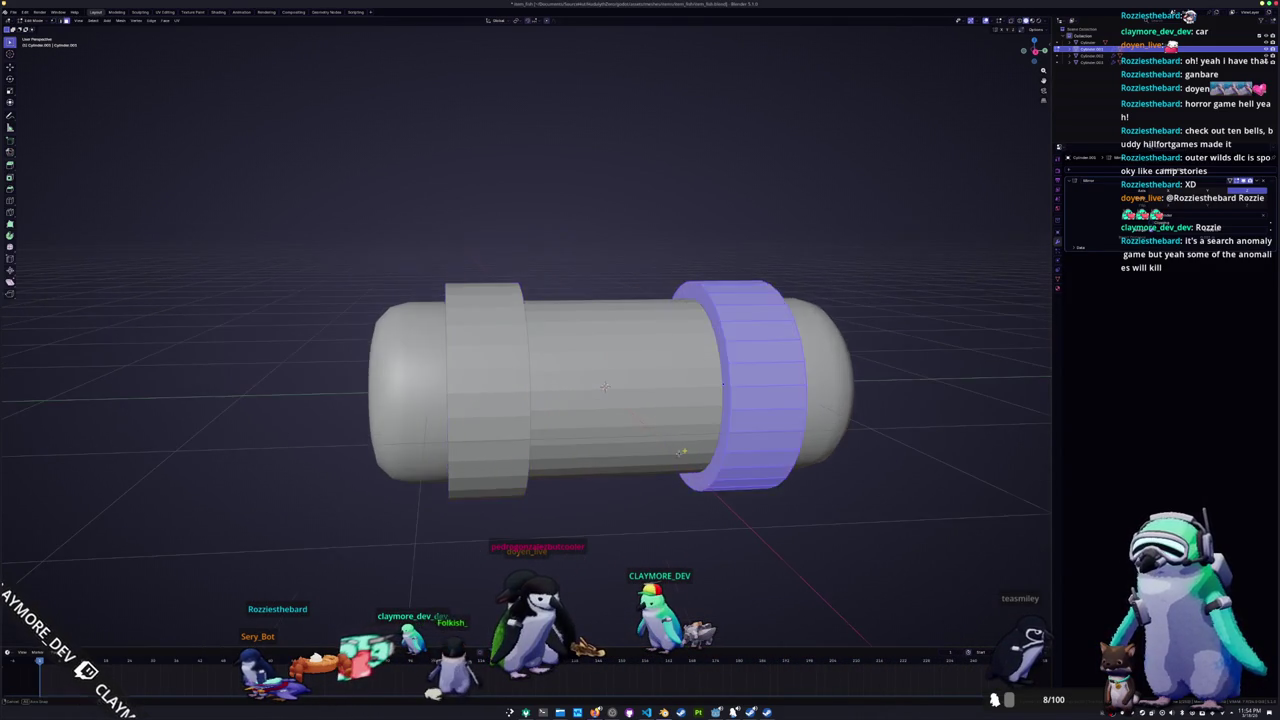
middle_drag(677, 457, 647, 451)
key(Tab)
middle_drag(688, 413, 661, 472)
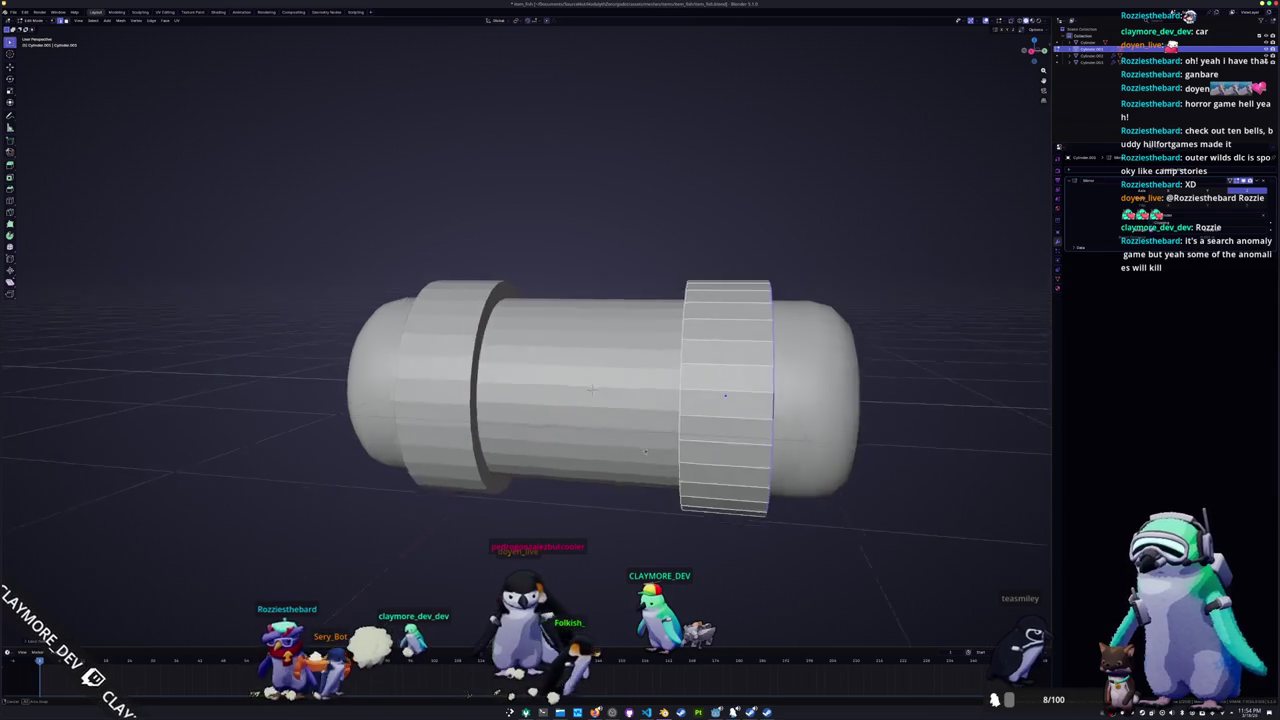
scroll(661, 472, down, 2)
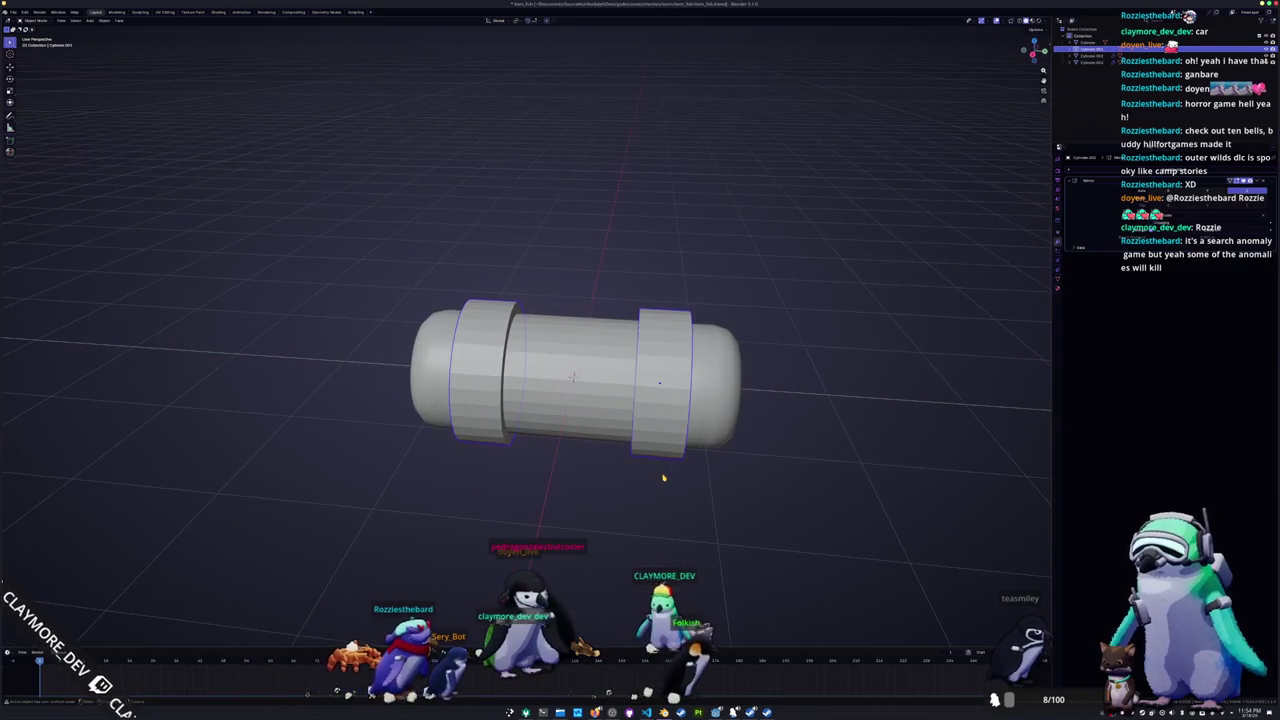
click(608, 440)
key(shift+a)
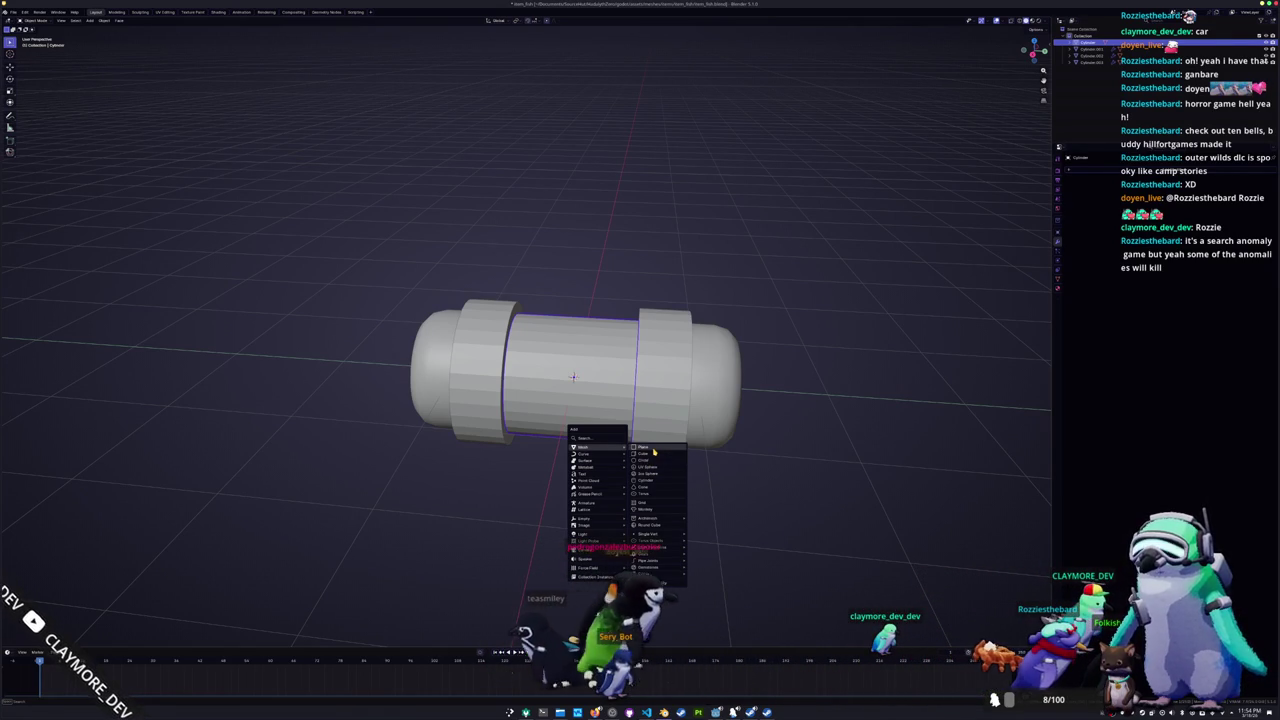
Step: Add a flat plane and raise it along Z above the capsule
click(654, 453)
key(KP_1)
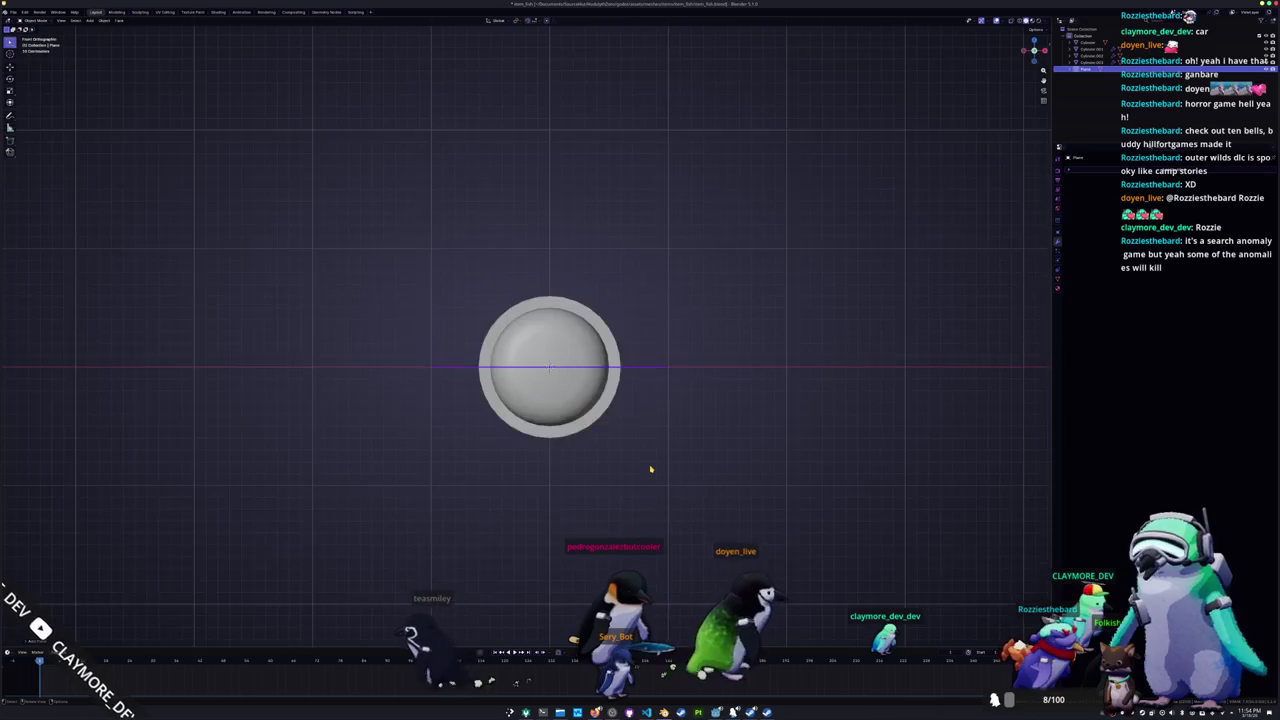
key(KP_3)
key(g)
key(z)
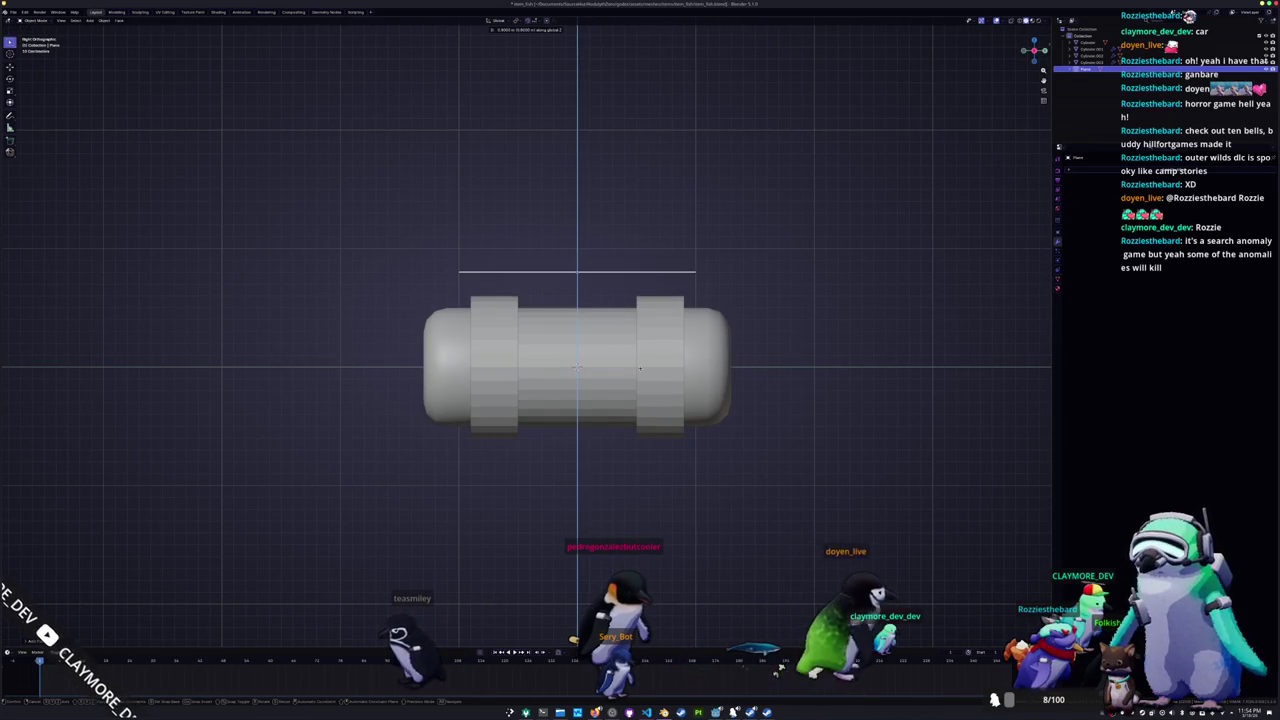
key(Return)
Step: In Edit Mode, raise the plane's middle strip along Z so it arches
key(Tab)
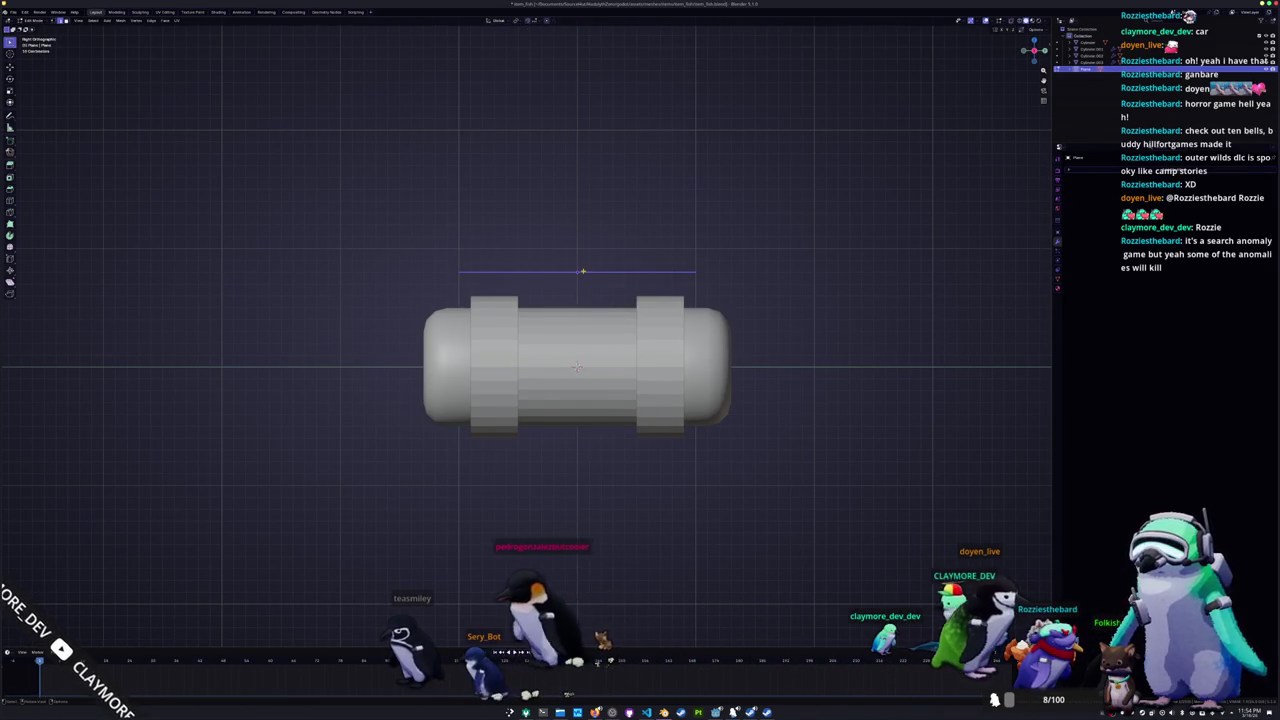
middle_drag(577, 366, 590, 340)
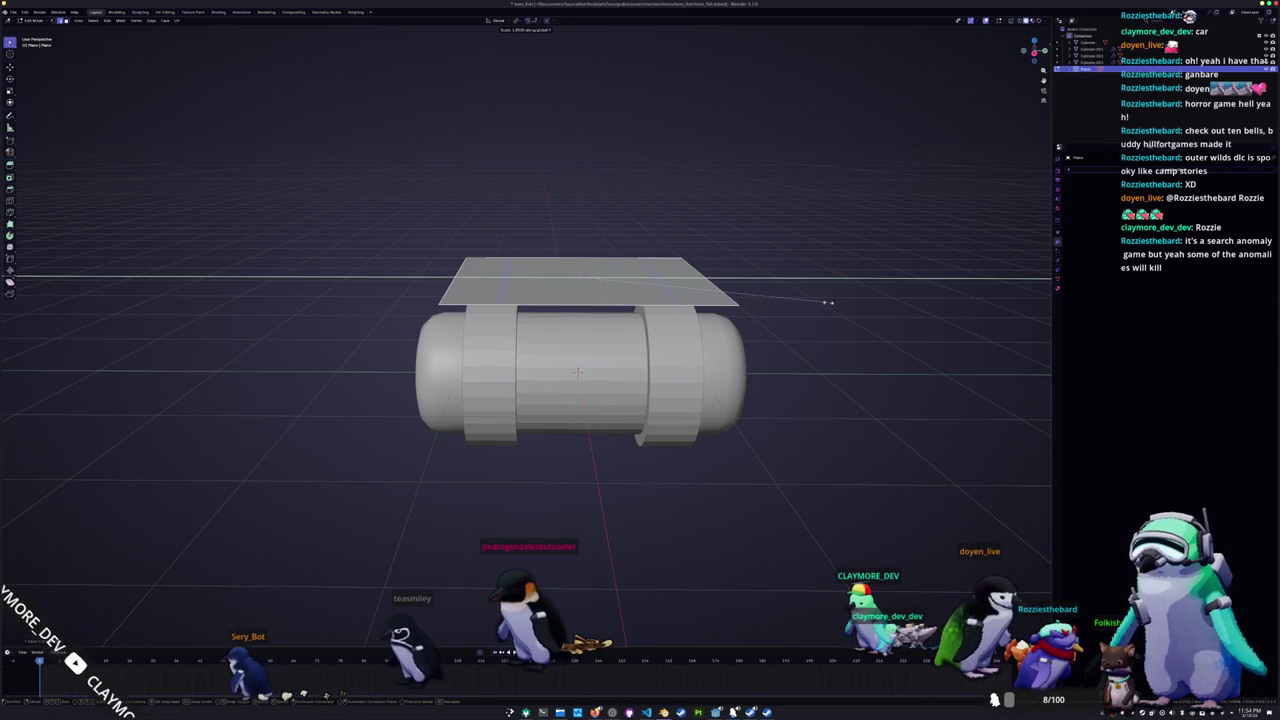
key(Escape)
mouse_move(829, 301)
middle_down()
mouse_move(430, 288)
mouse_move(450, 240)
middle_up()
key(g)
key(z)
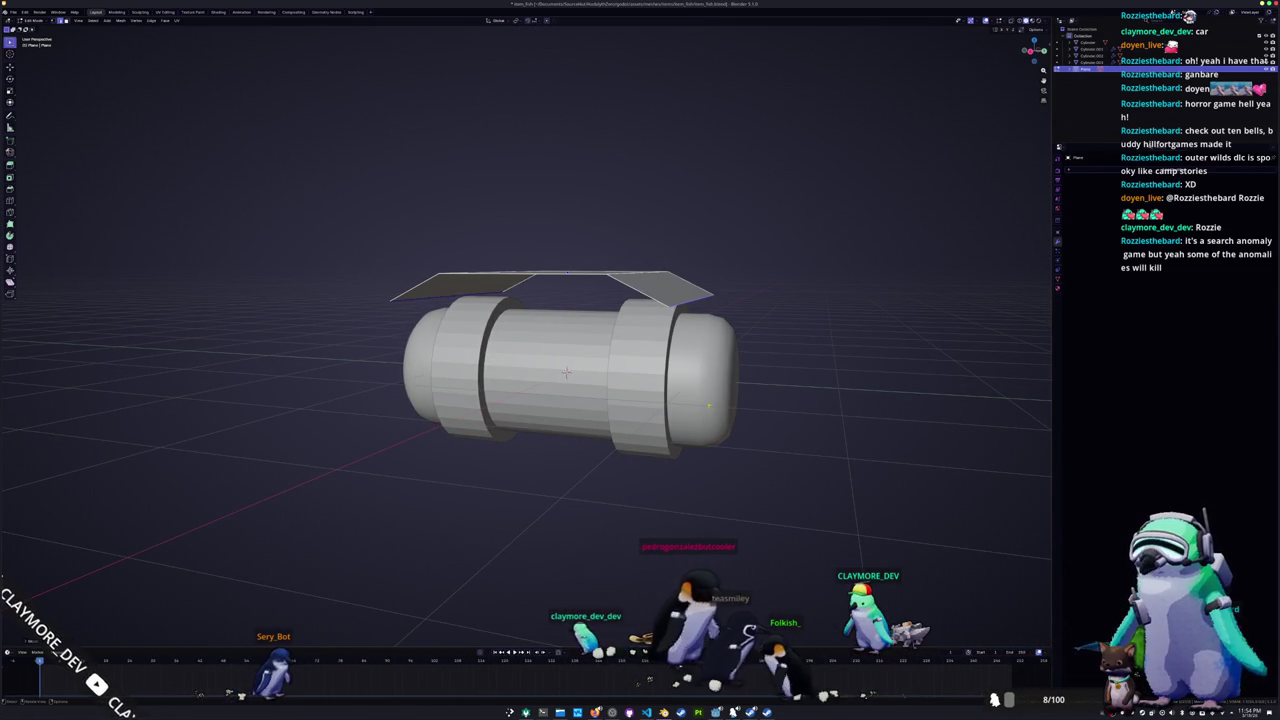
click(711, 410)
middle_drag(711, 410, 645, 380)
Step: Narrow the whole plane along X into a thin strip
key(a)
key(s)
key(x)
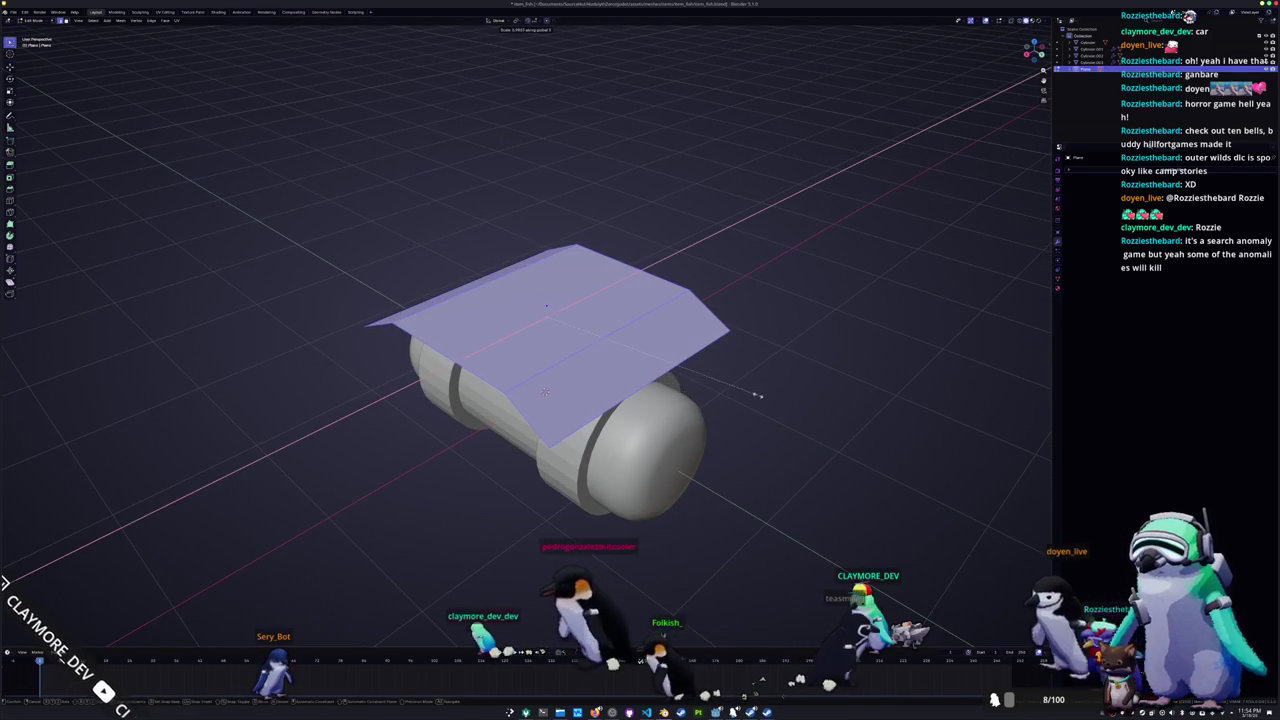
middle_drag(837, 397, 660, 362)
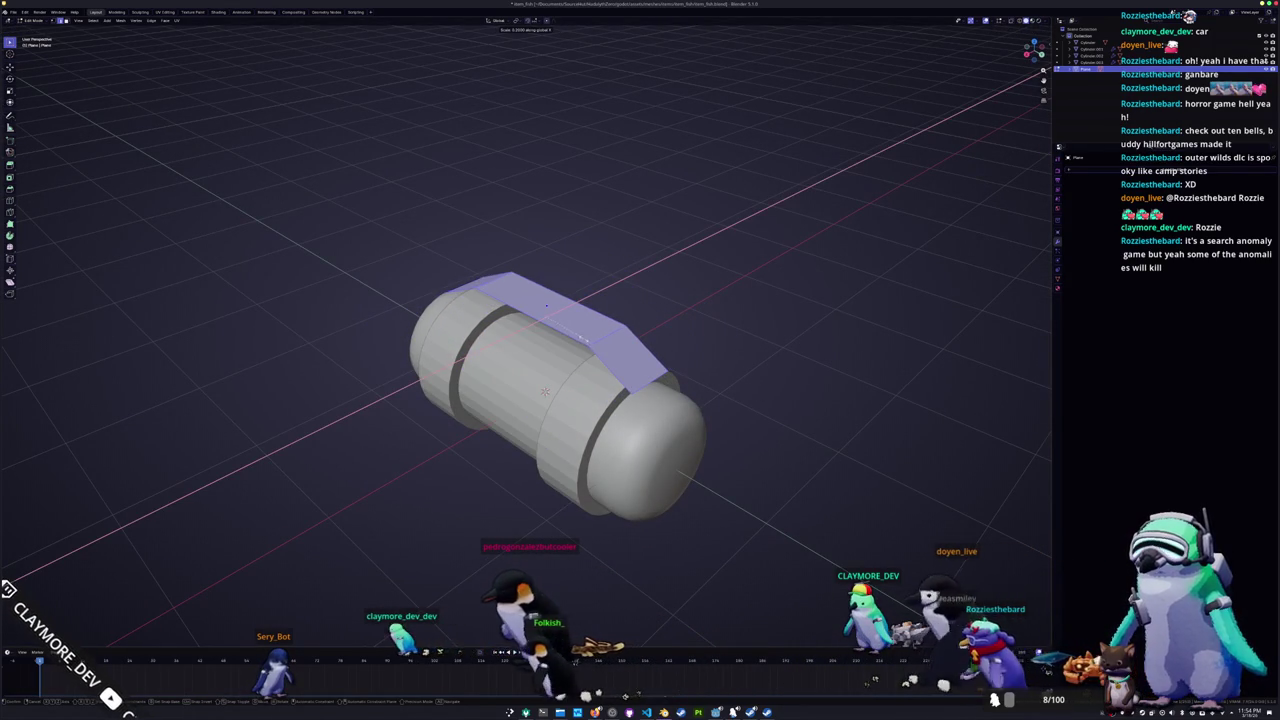
click(580, 336)
Step: Shift the strip along Y to span between the band rings, then leave Edit Mode
key(KP_1)
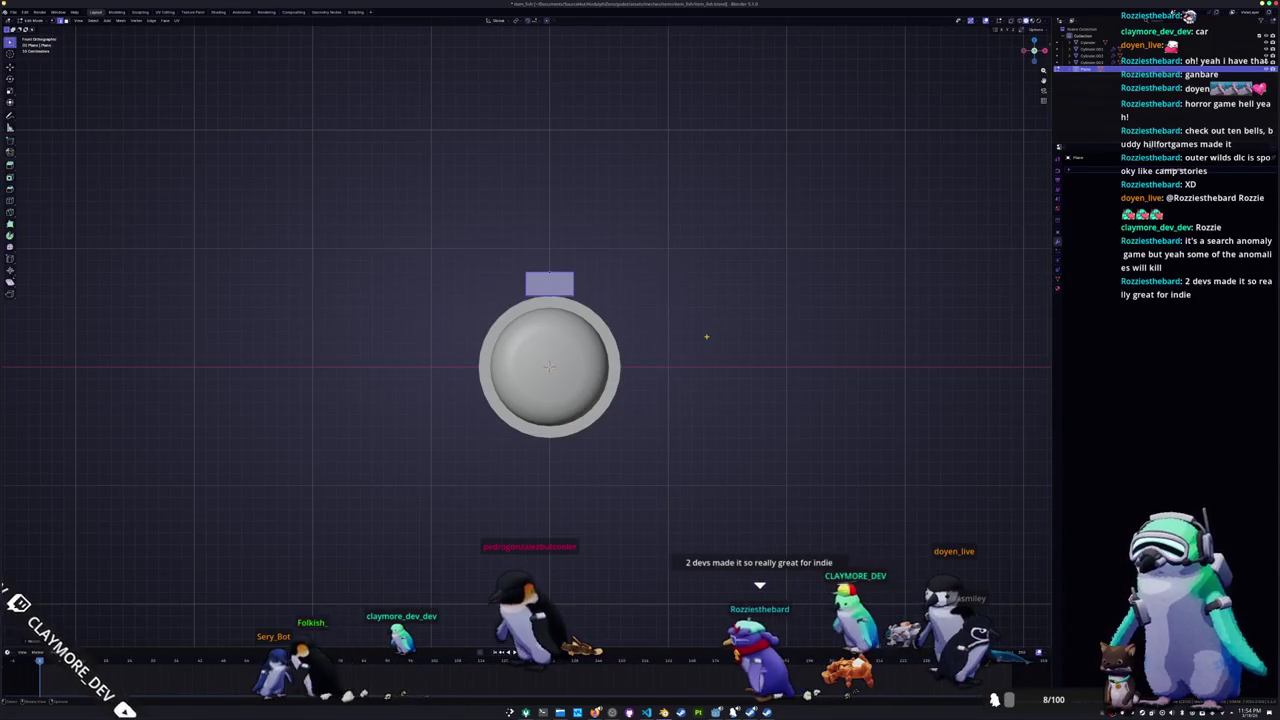
key(KP_3)
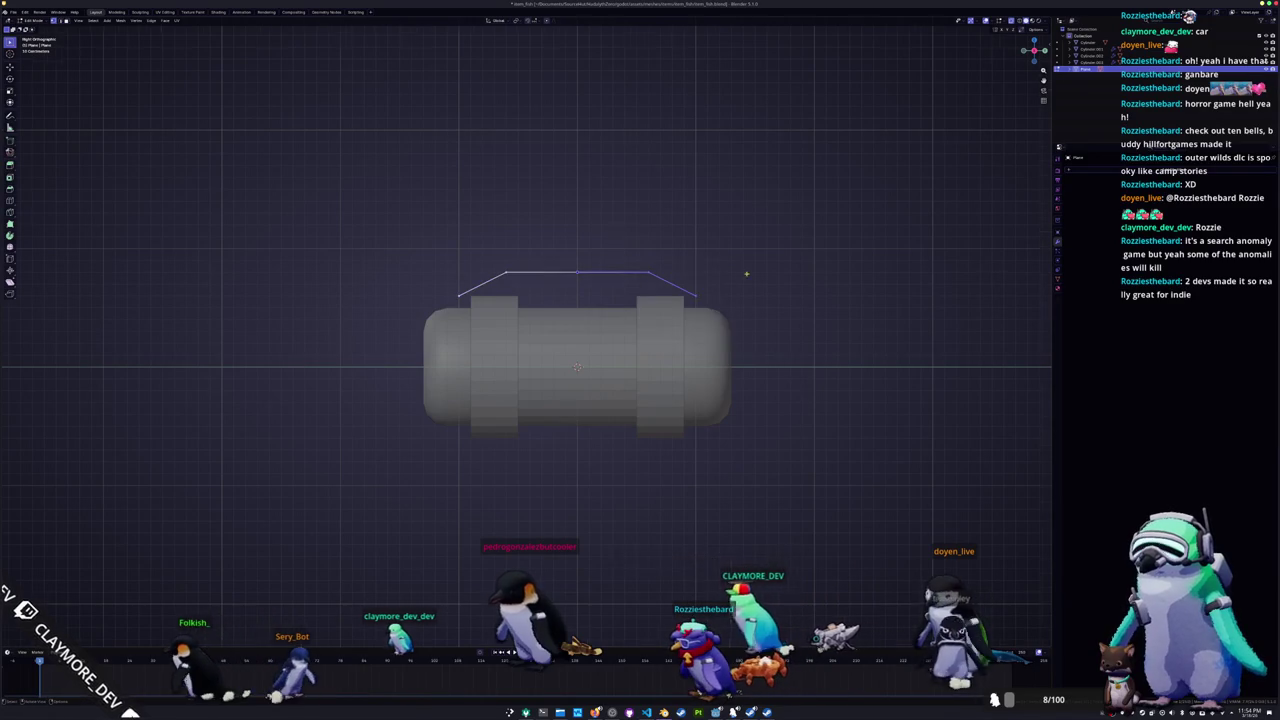
scroll(721, 332, up, 1)
key(g)
key(y)
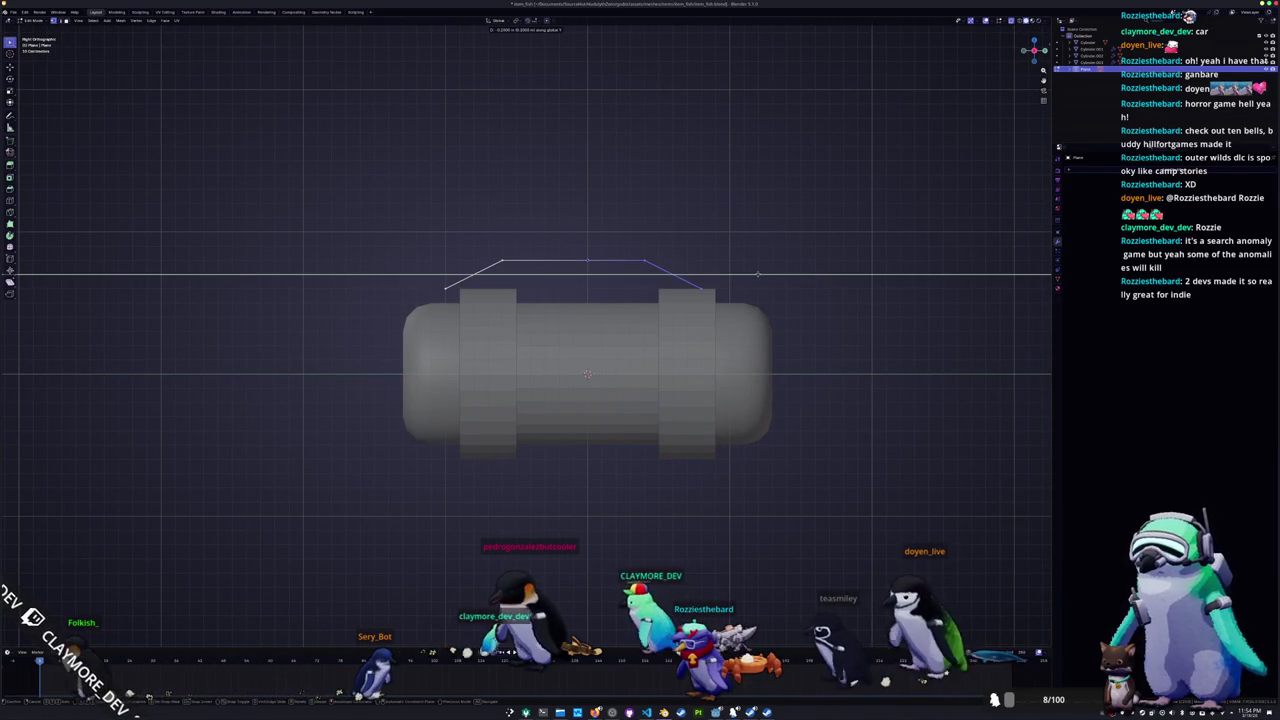
click(397, 214)
key(Tab)
middle_drag(423, 234, 475, 262)
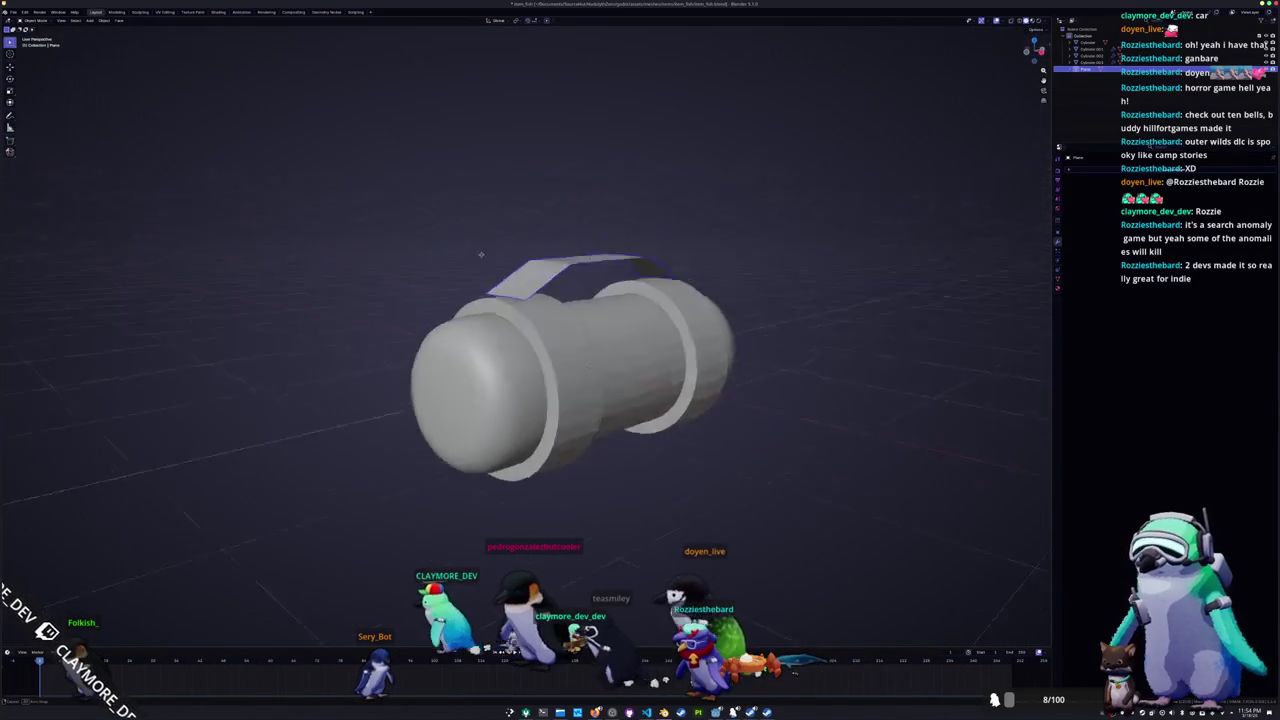
Step: Adjust the handle strip's height along Z to sit over the capsule
key(g)
key(z)
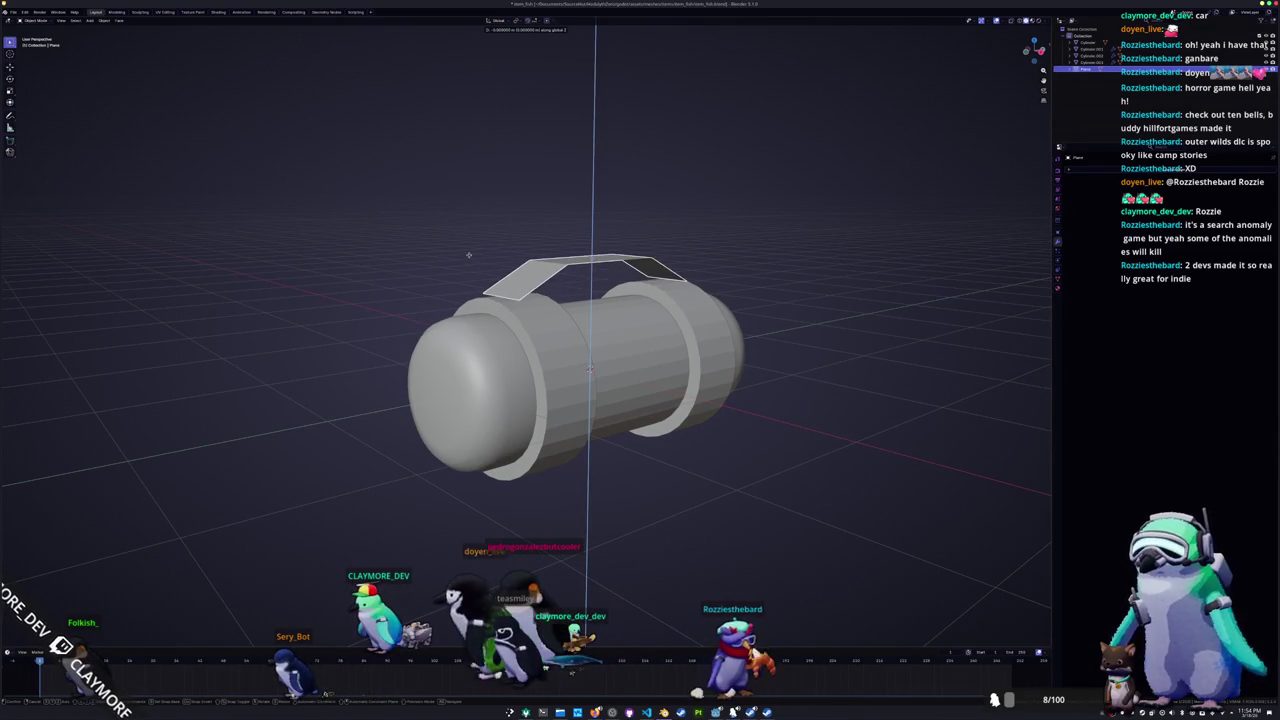
click(467, 257)
key(Tab)
middle_drag(589, 368, 640, 360)
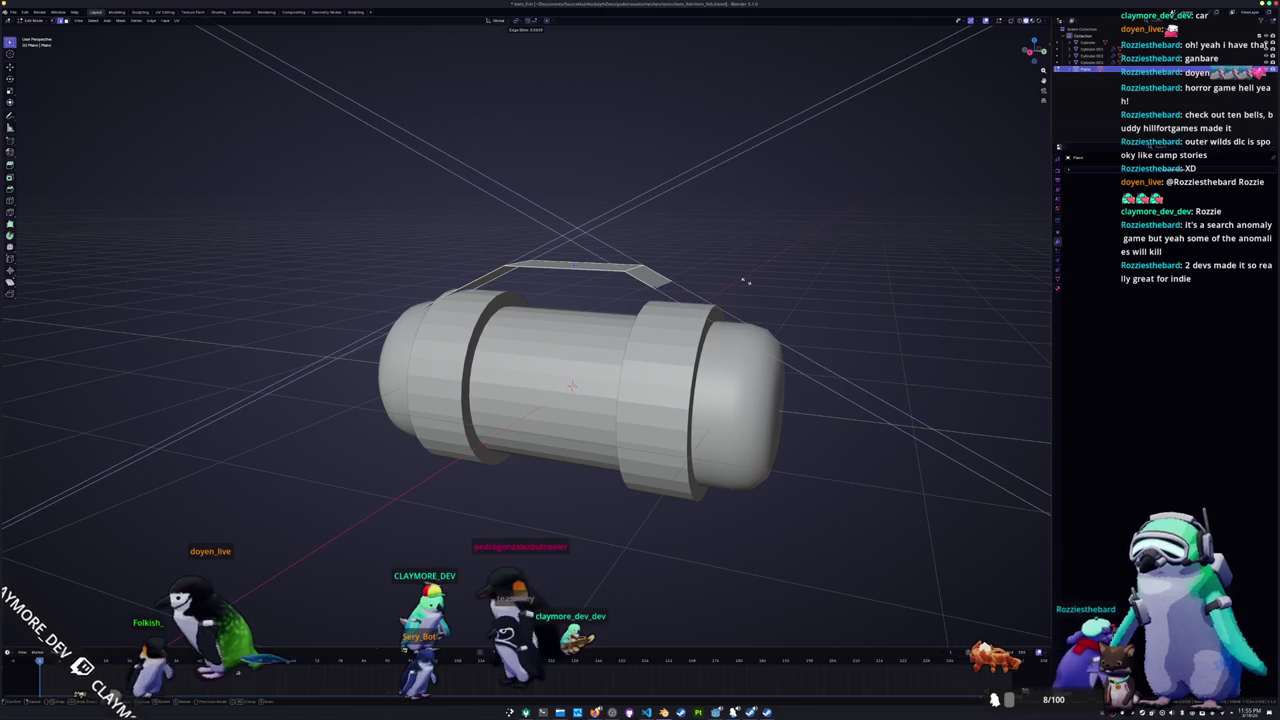
mouse_move(580, 390)
middle_down()
mouse_move(640, 395)
mouse_move(578, 402)
middle_up()
scroll(580, 390, up, 2)
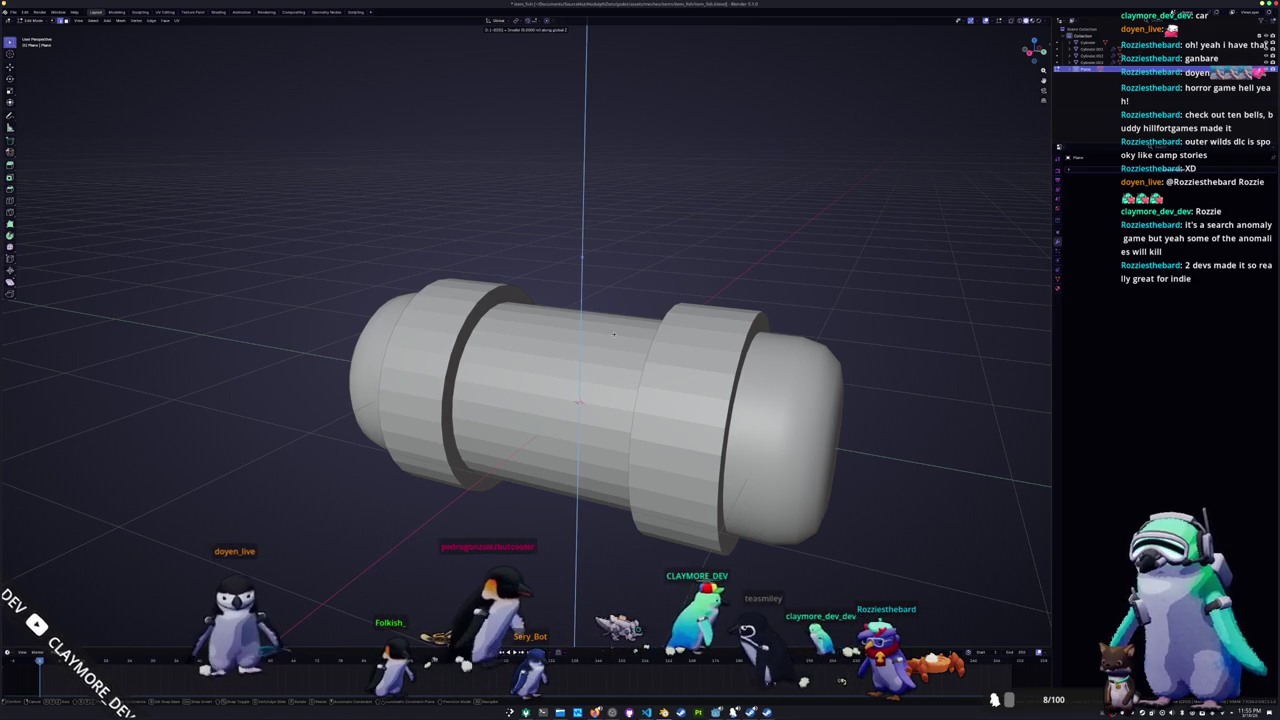
key(Return)
key(Tab)
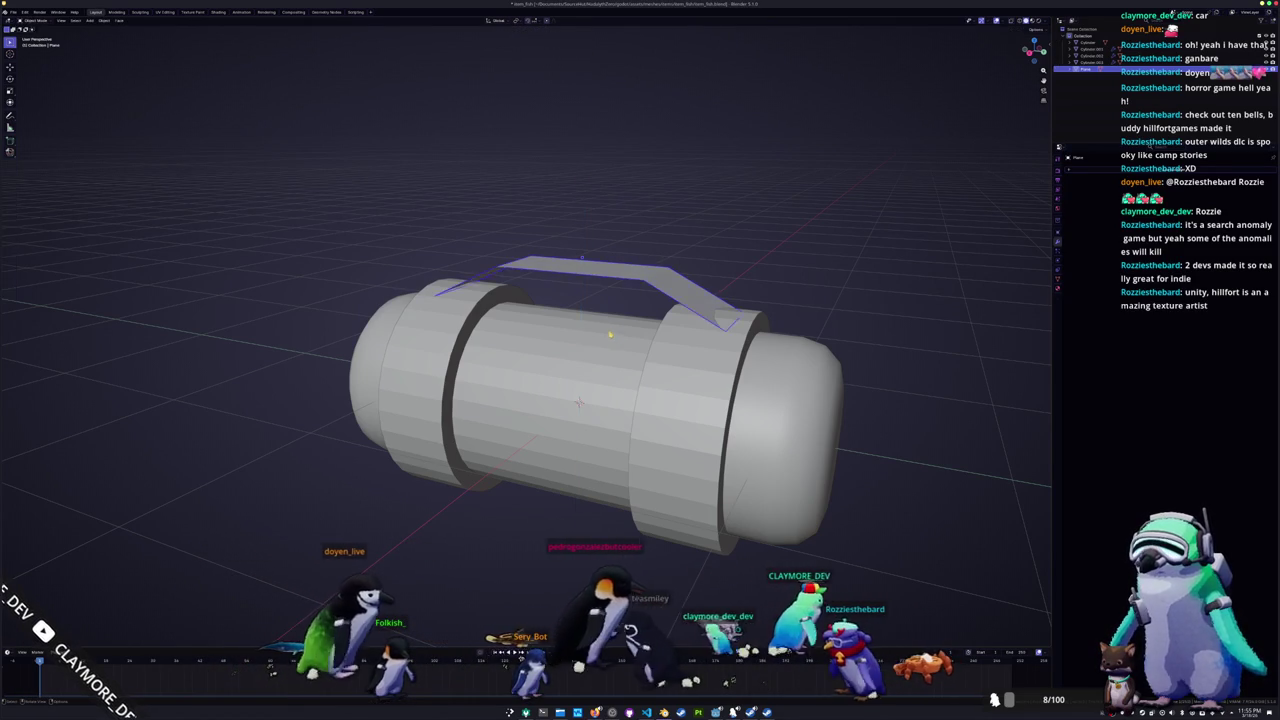
Step: Add a Solidify modifier to give the handle strip thickness
scroll(590, 400, down, 3)
click(1105, 172)
click(1105, 172)
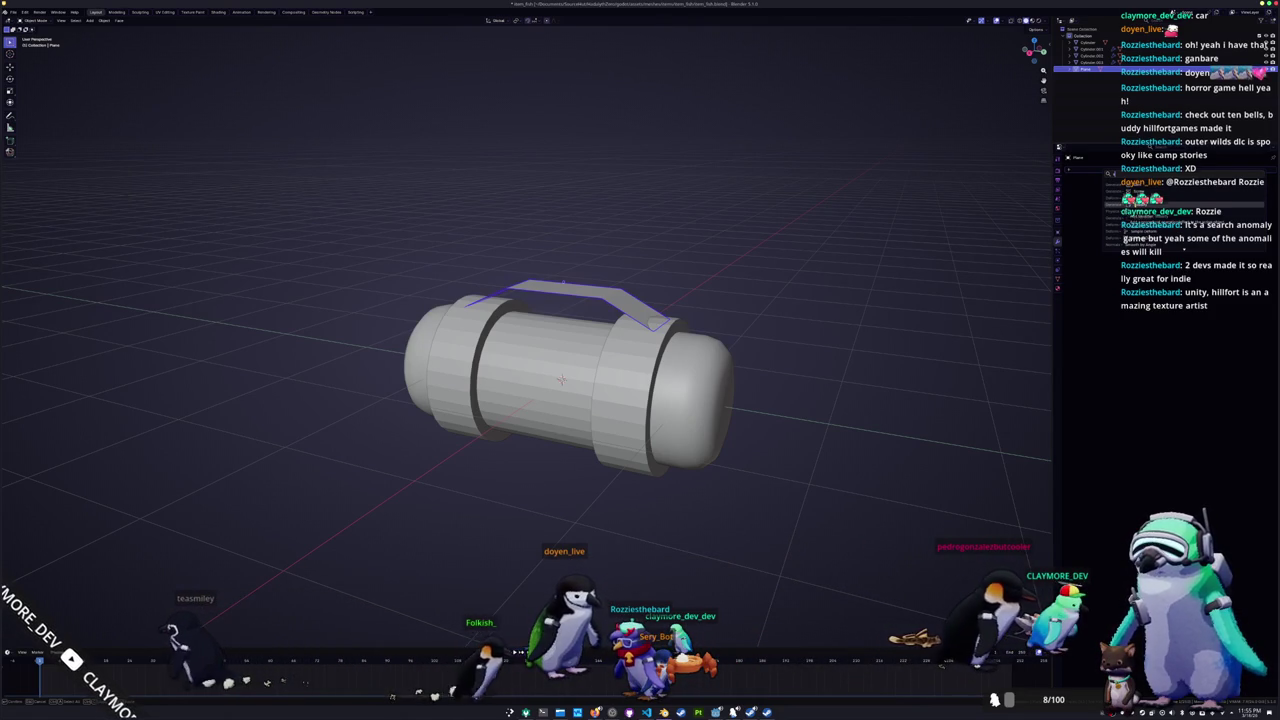
click(1130, 207)
scroll(923, 249, up, 1)
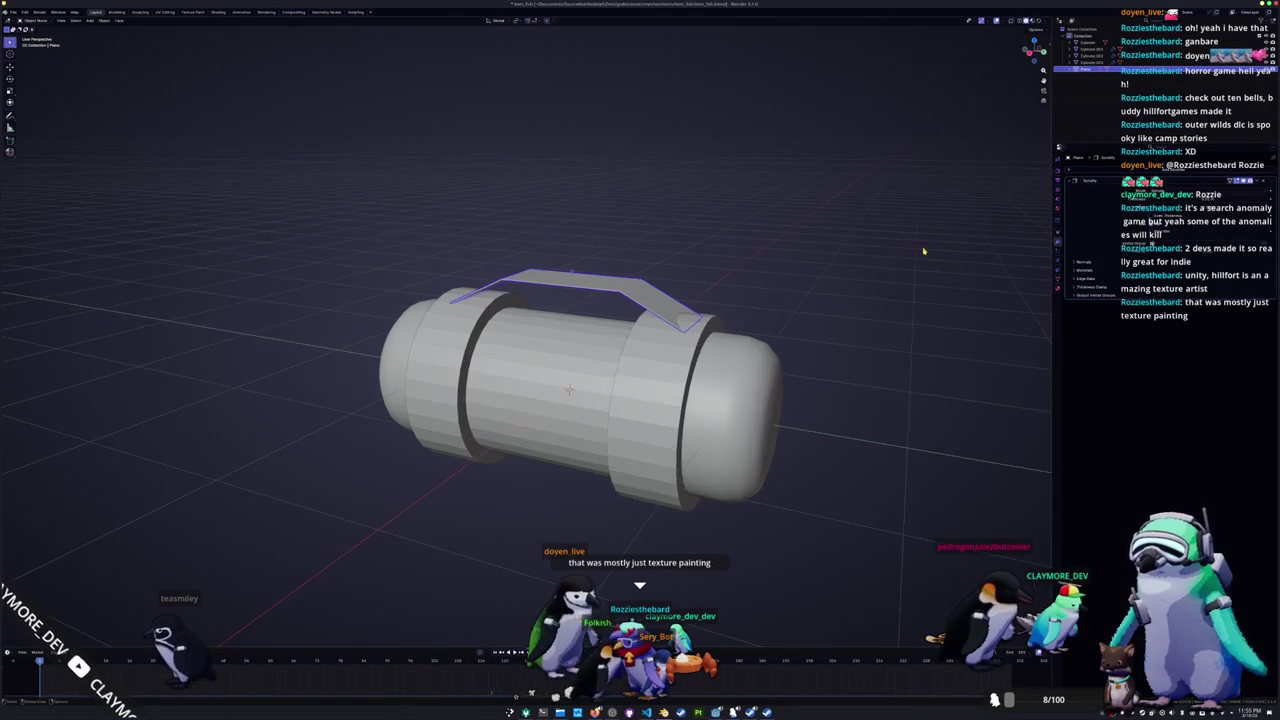
scroll(915, 262, up, 2)
key(ctrl+a)
click(915, 261)
middle_drag(915, 262, 909, 280)
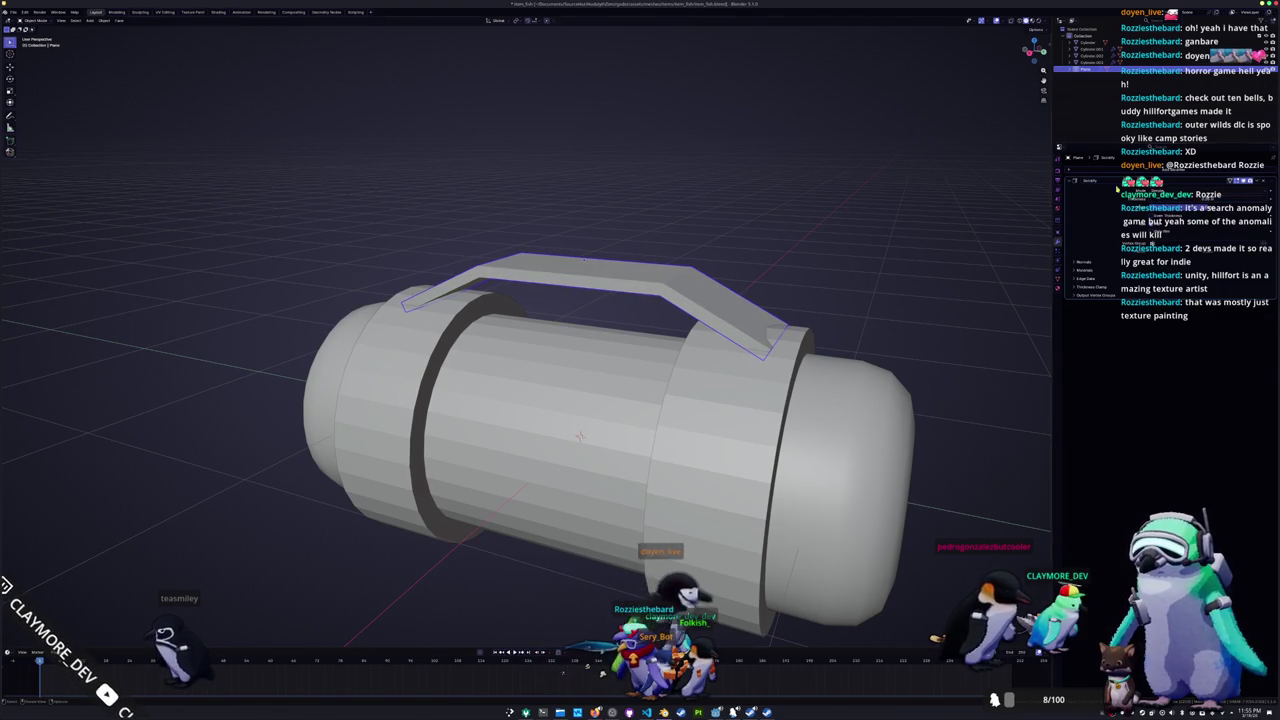
middle_drag(583, 258, 769, 217)
Step: Raise the thickened handle slightly along Z
key(g)
key(z)
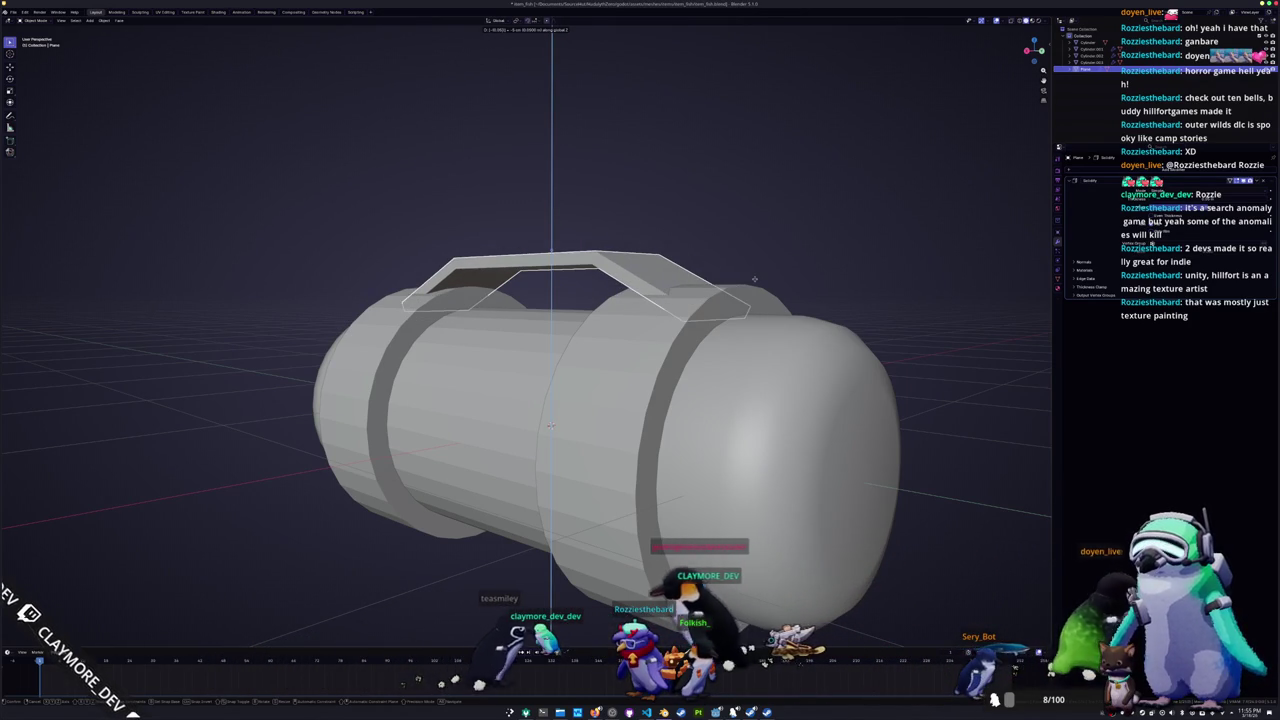
click(757, 283)
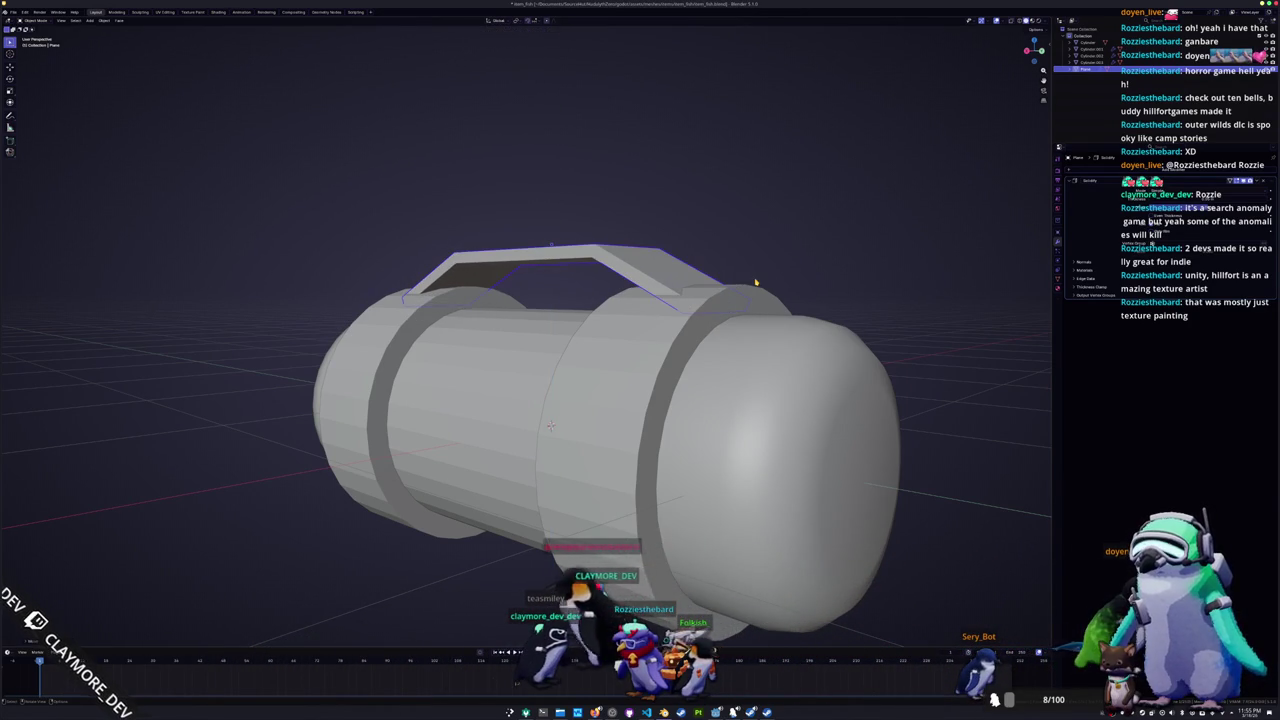
key(Tab)
scroll(757, 283, down, 3)
middle_drag(757, 283, 700, 312)
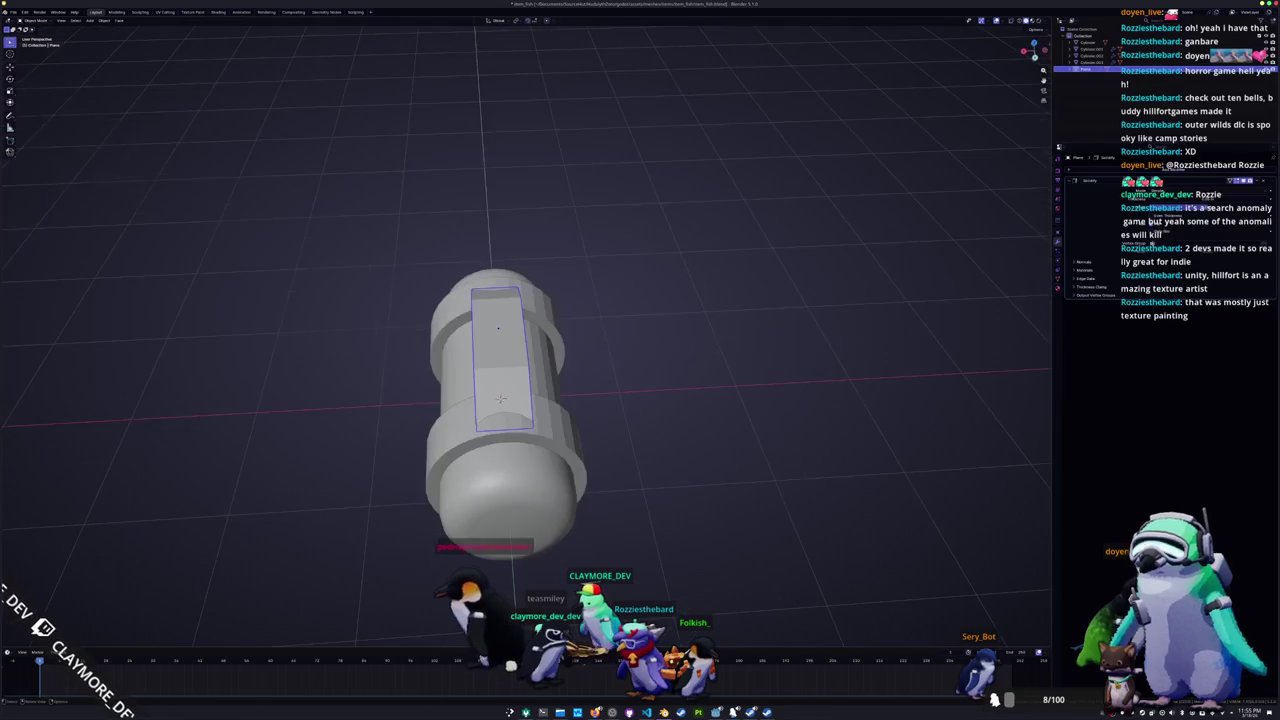
Step: Scale the handle mesh along X and add an Array modifier to repeat it
key(s)
key(z)
key(x)
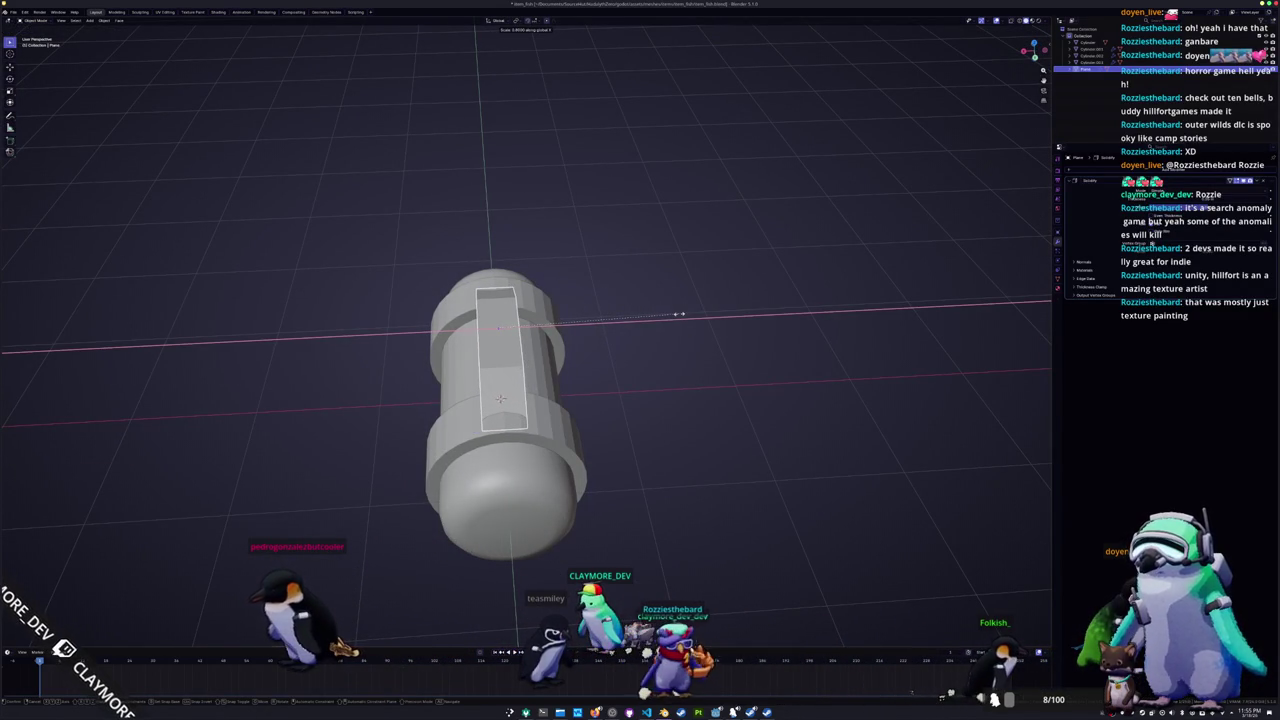
middle_drag(671, 321, 600, 330)
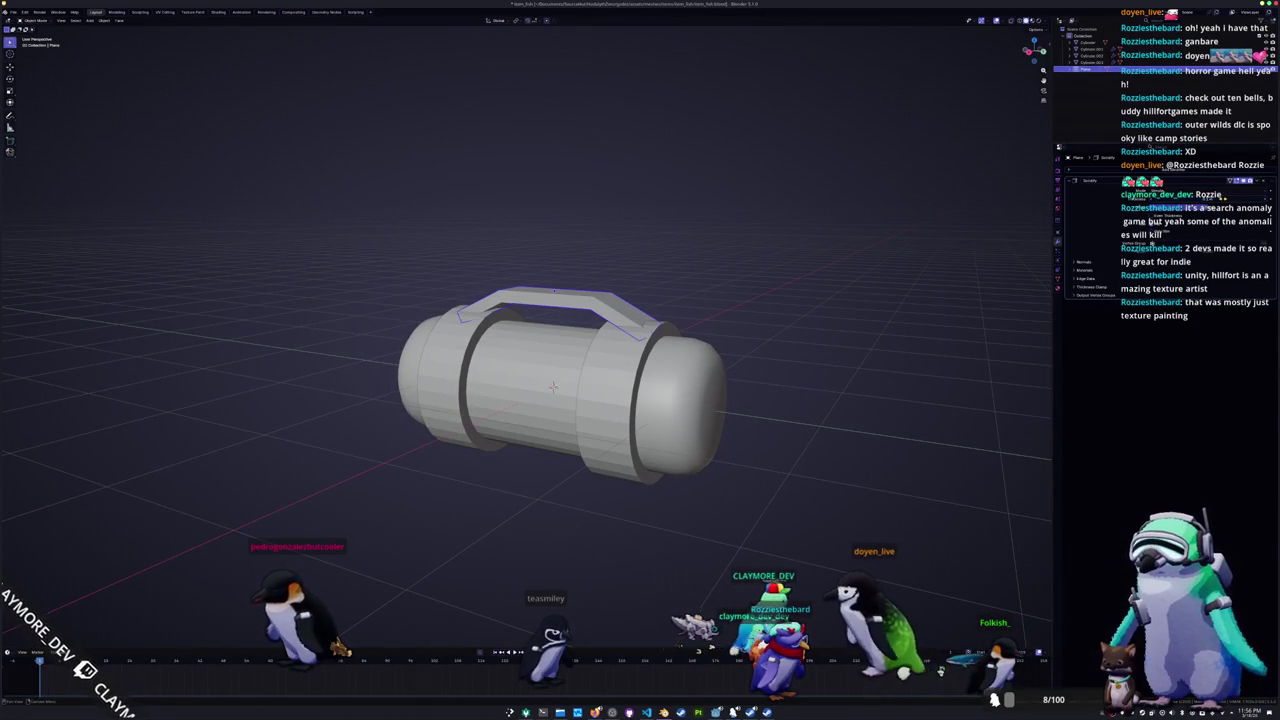
click(1110, 172)
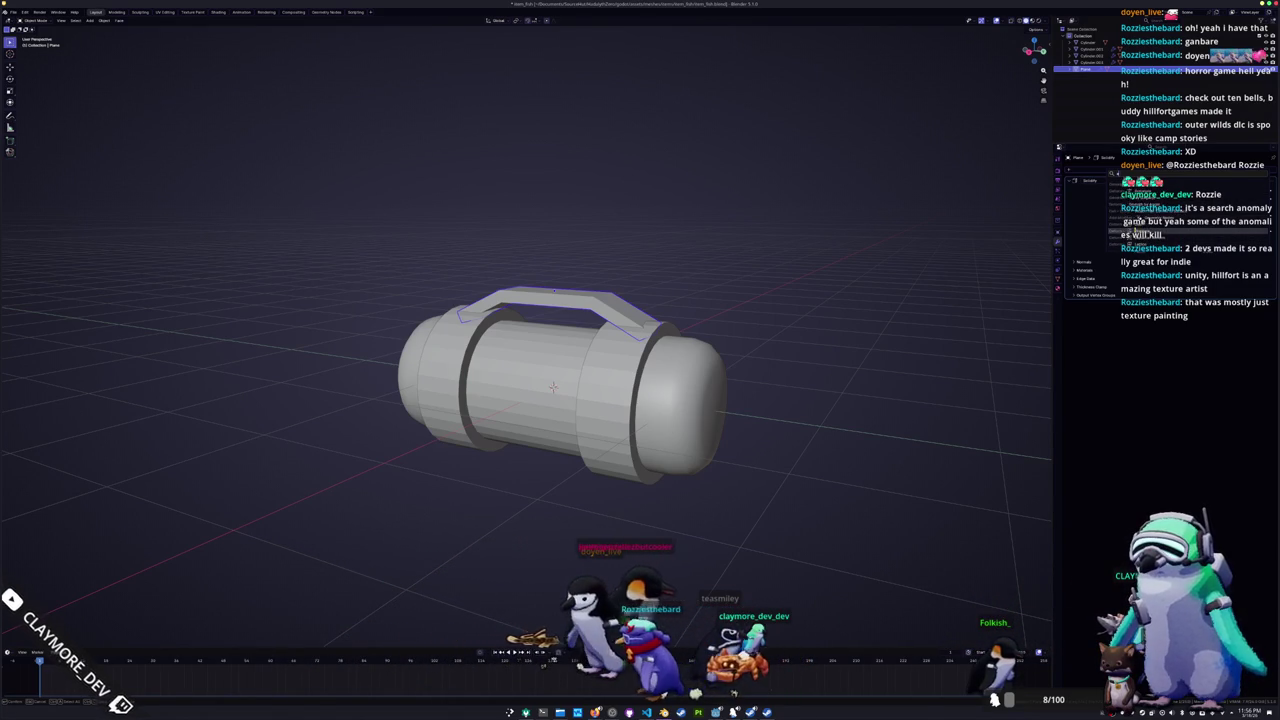
click(1120, 182)
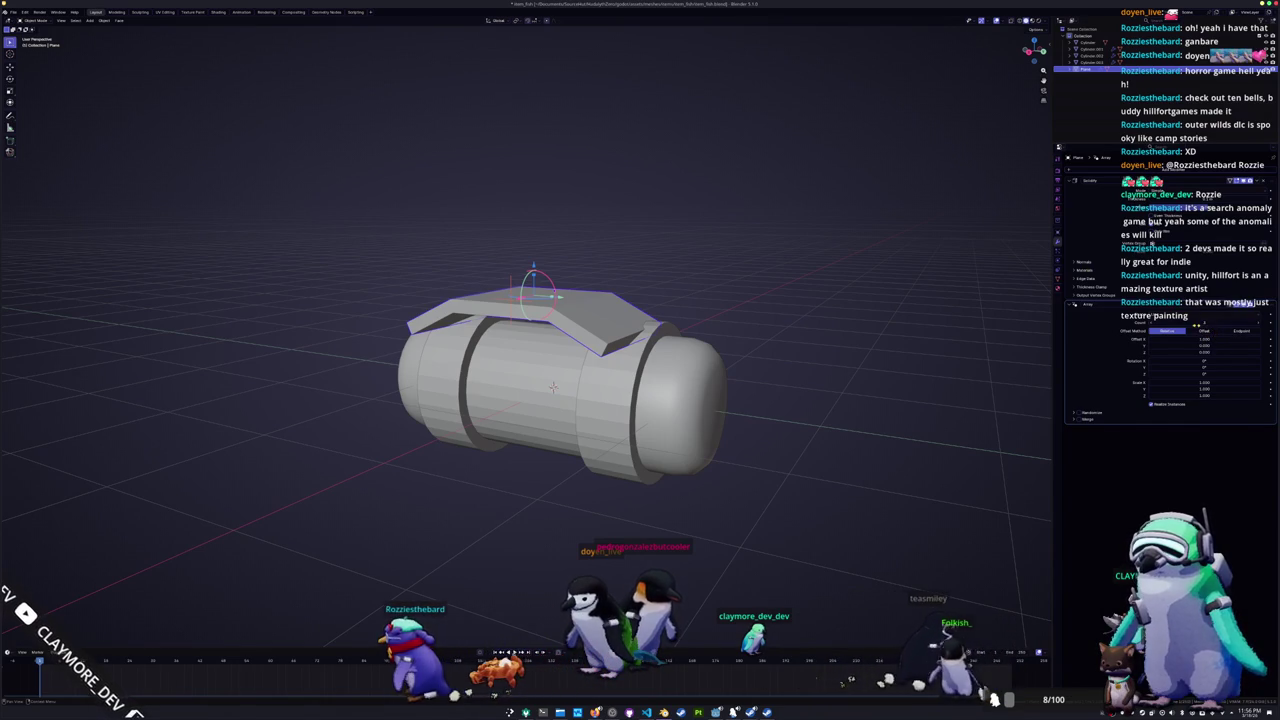
Step: Set the Array to arrange copies around the tank, apply transforms, and tweak count and rotation
click(1171, 331)
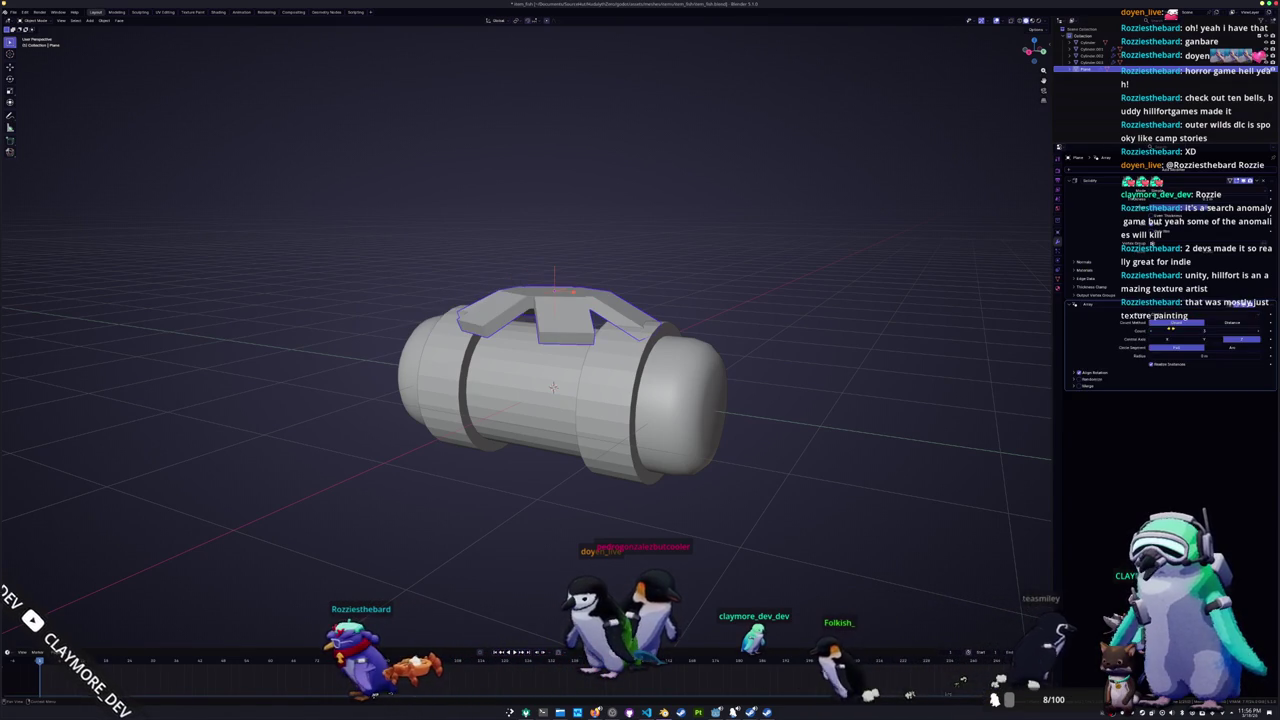
middle_drag(553, 387, 971, 350)
key(ctrl+a)
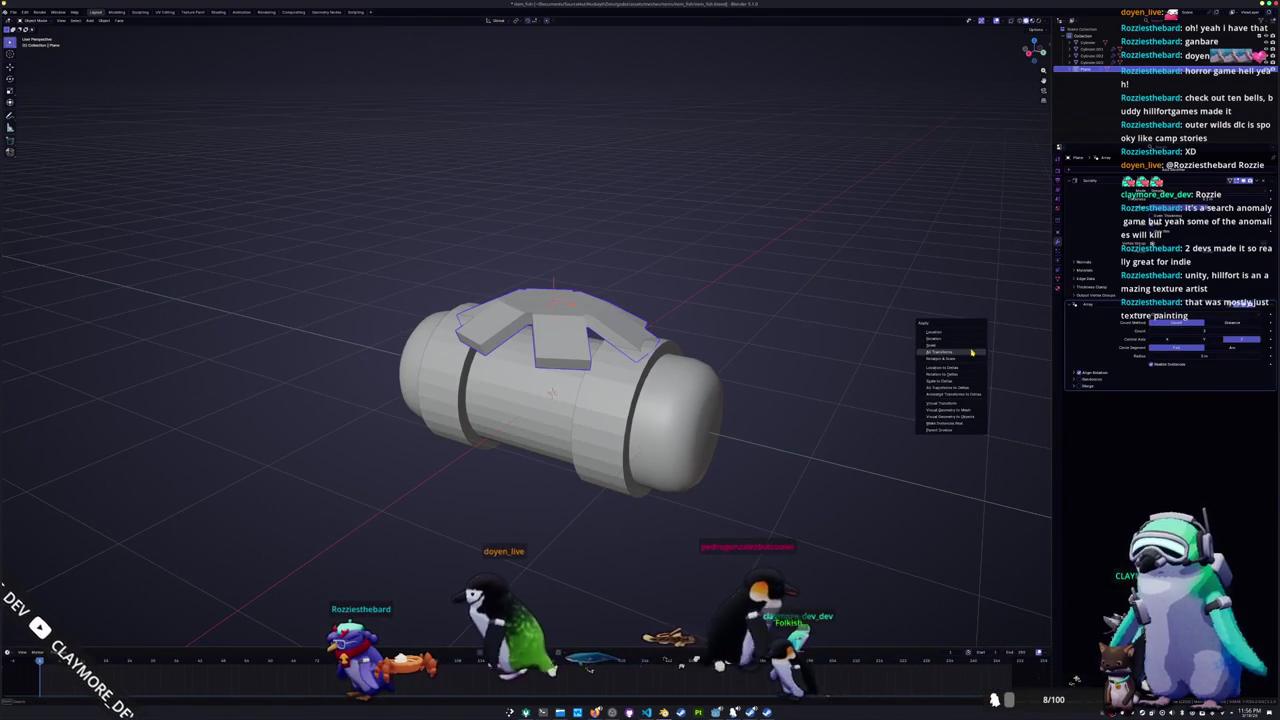
click(971, 352)
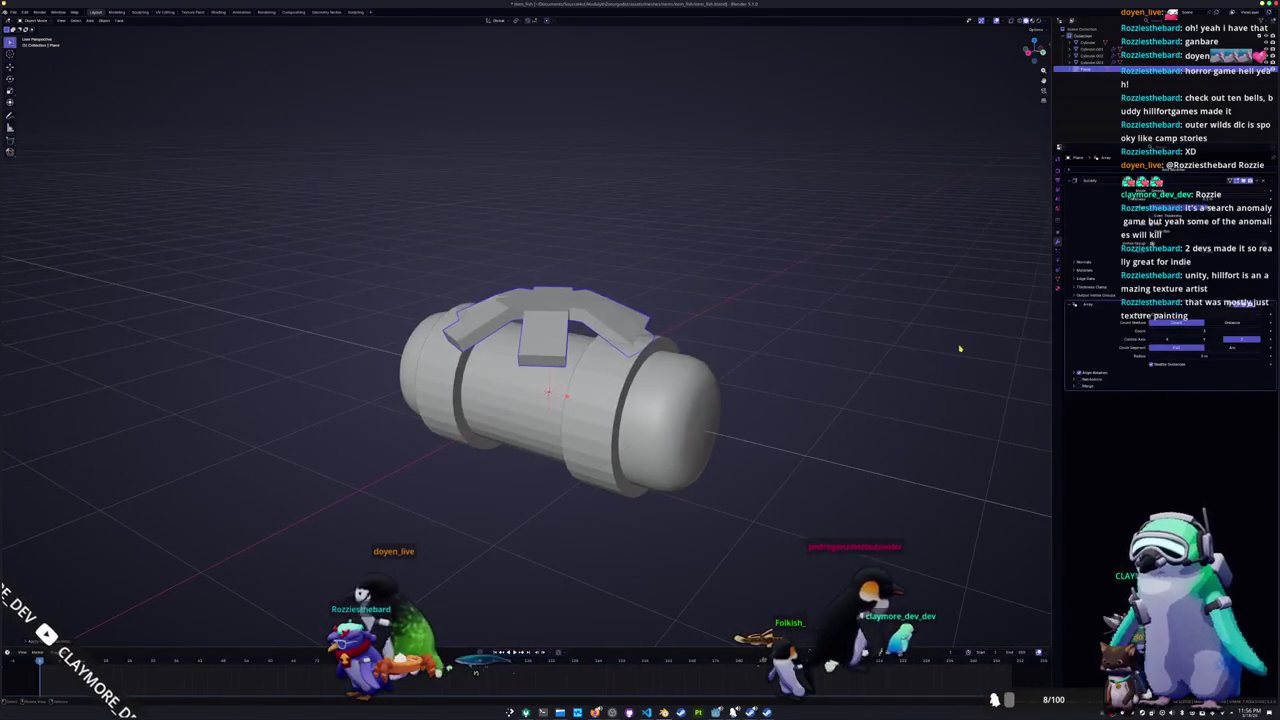
drag(1180, 331, 1233, 342)
click(1108, 374)
click(1104, 372)
click(1075, 374)
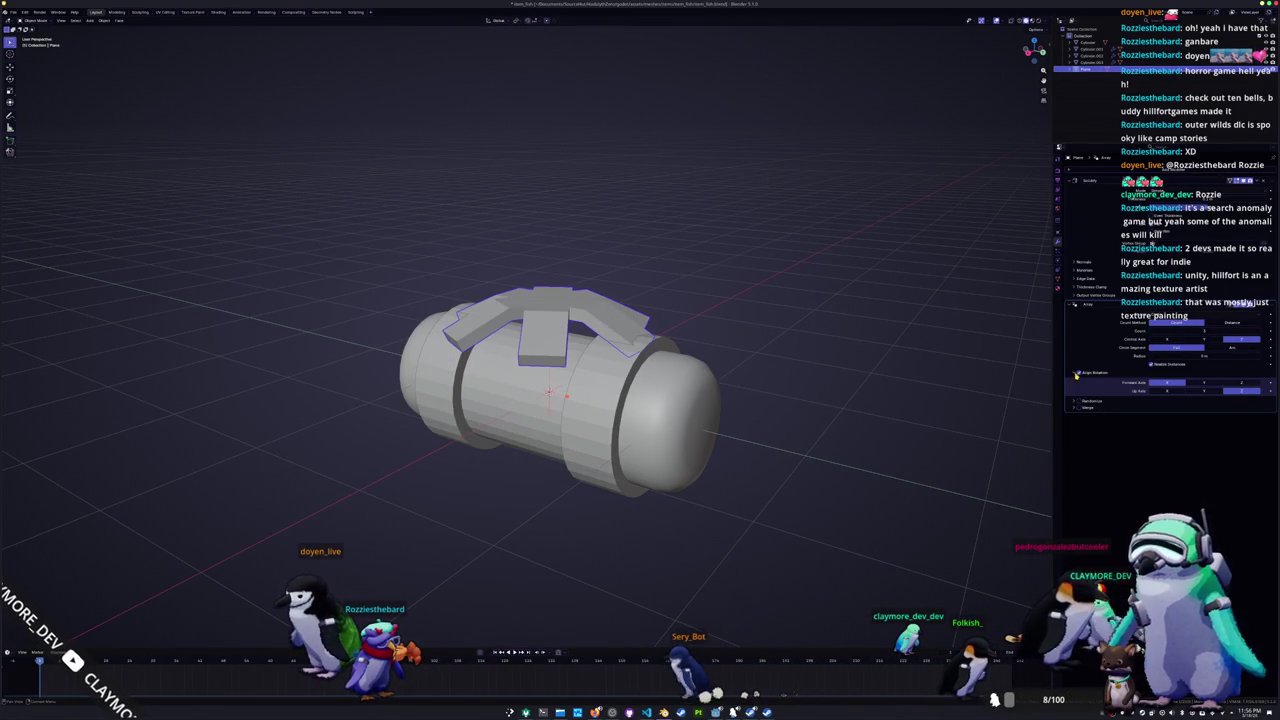
Step: Cycle the copies' forward and up axes until the handle arches over the tank
click(1257, 333)
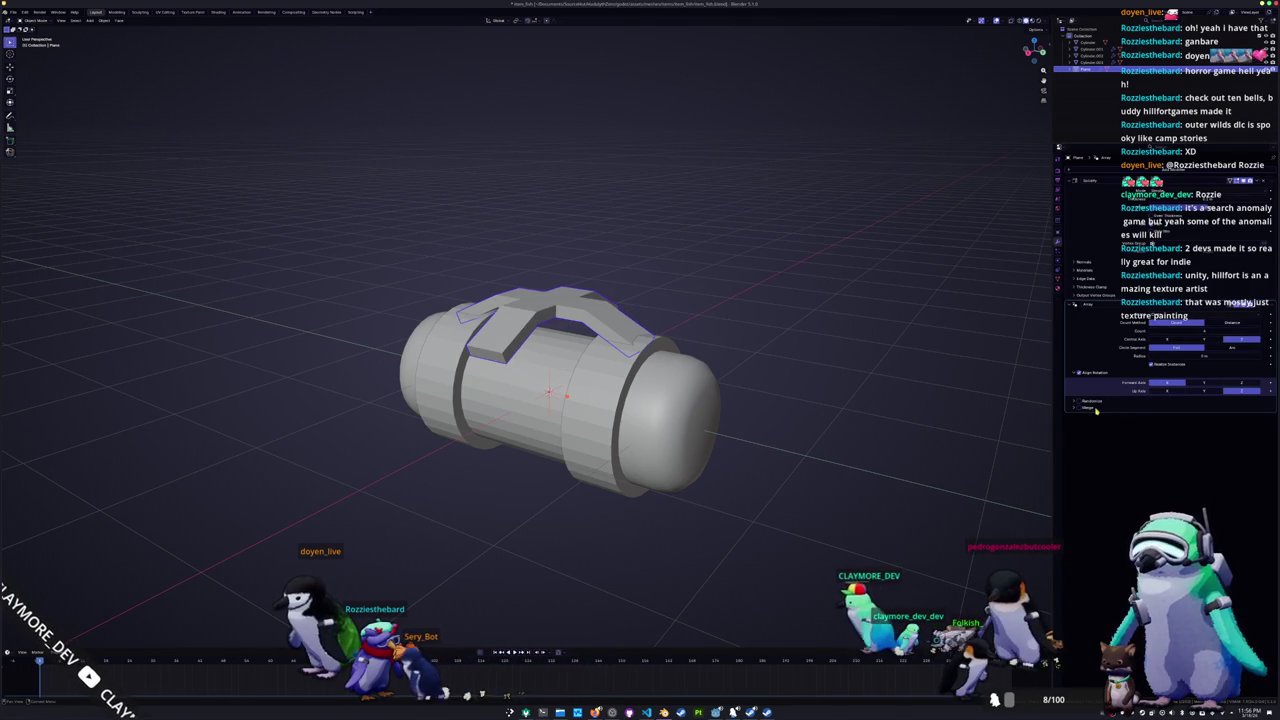
click(1203, 392)
click(1244, 392)
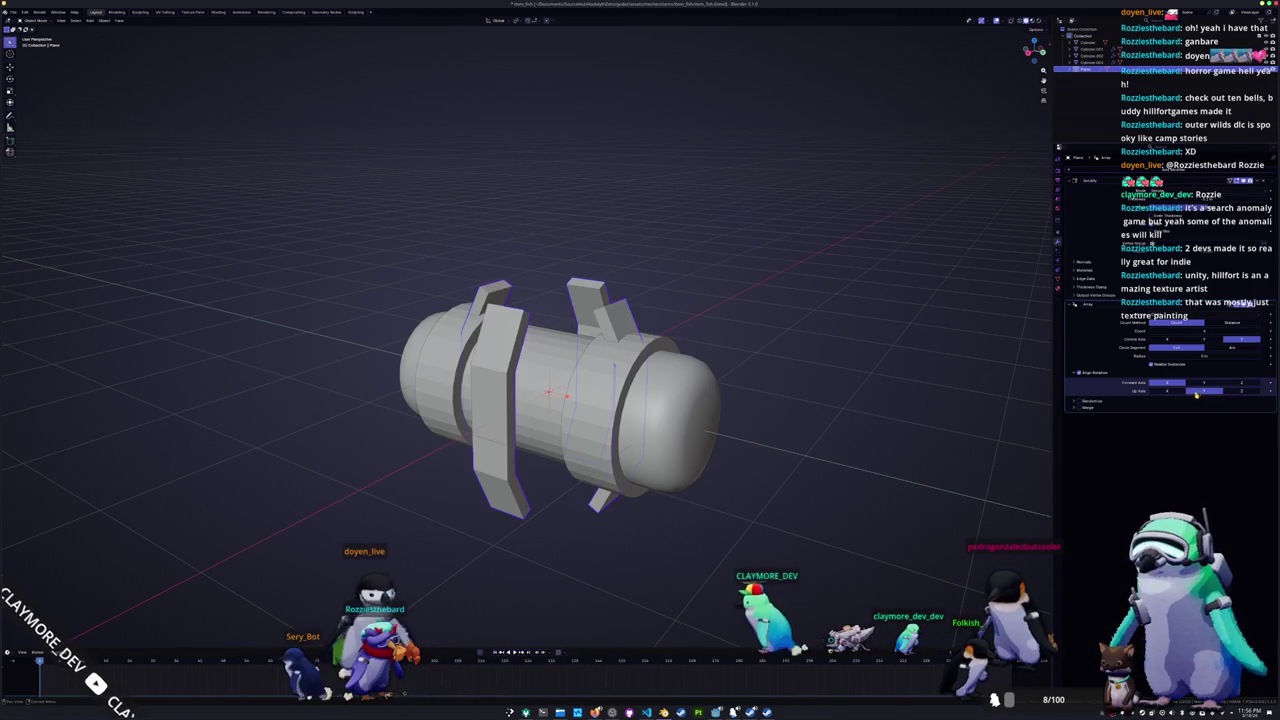
click(1205, 392)
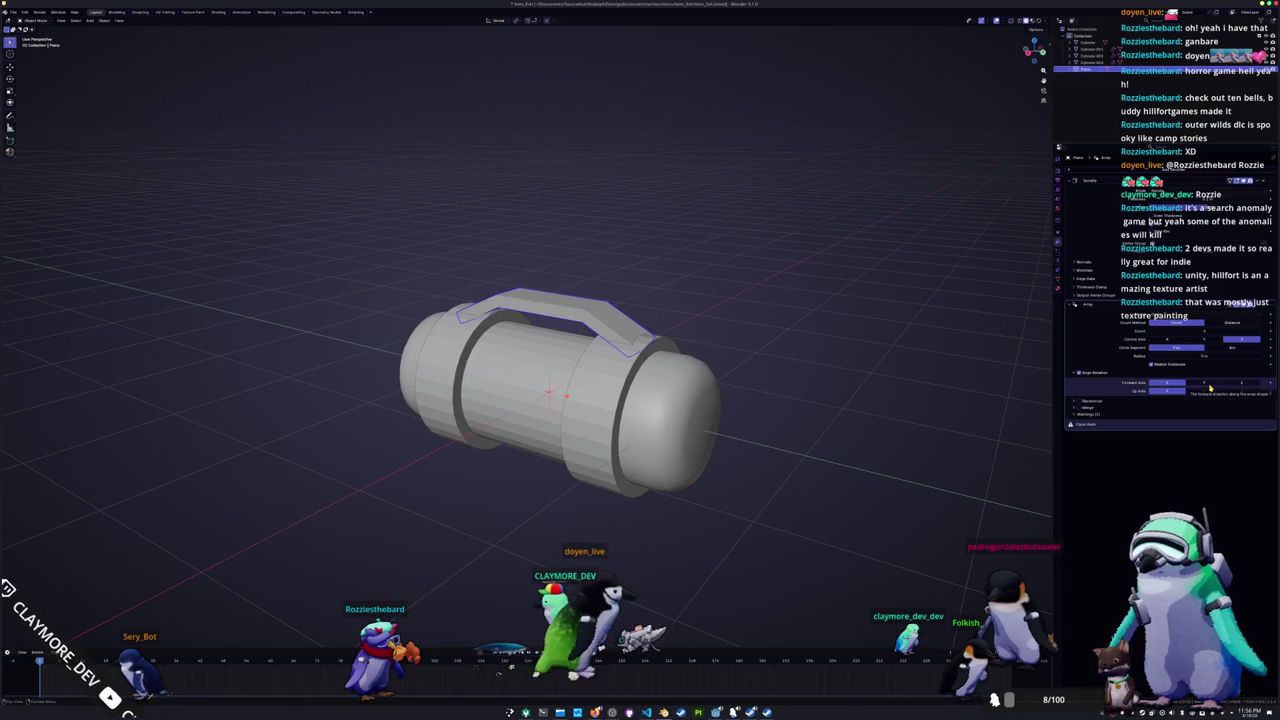
click(1209, 384)
click(1172, 385)
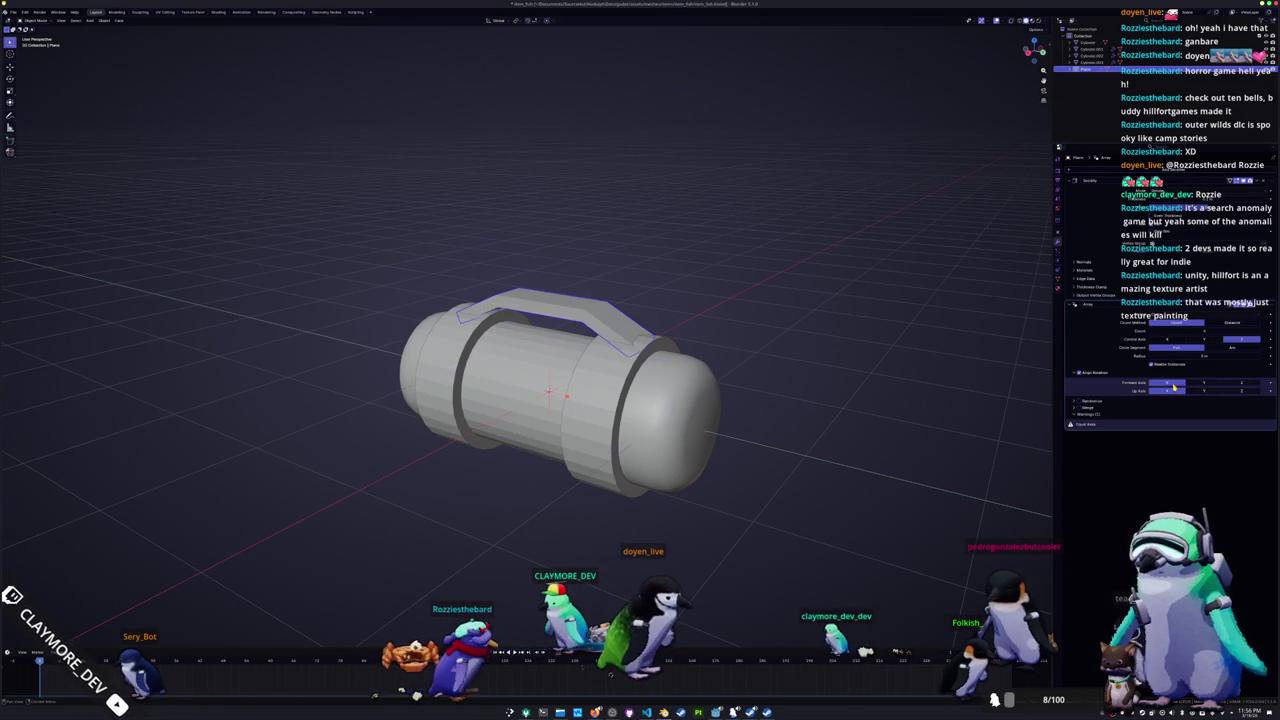
Step: Try further forward and up axis combinations, laying the handle along the tank's side
click(1244, 384)
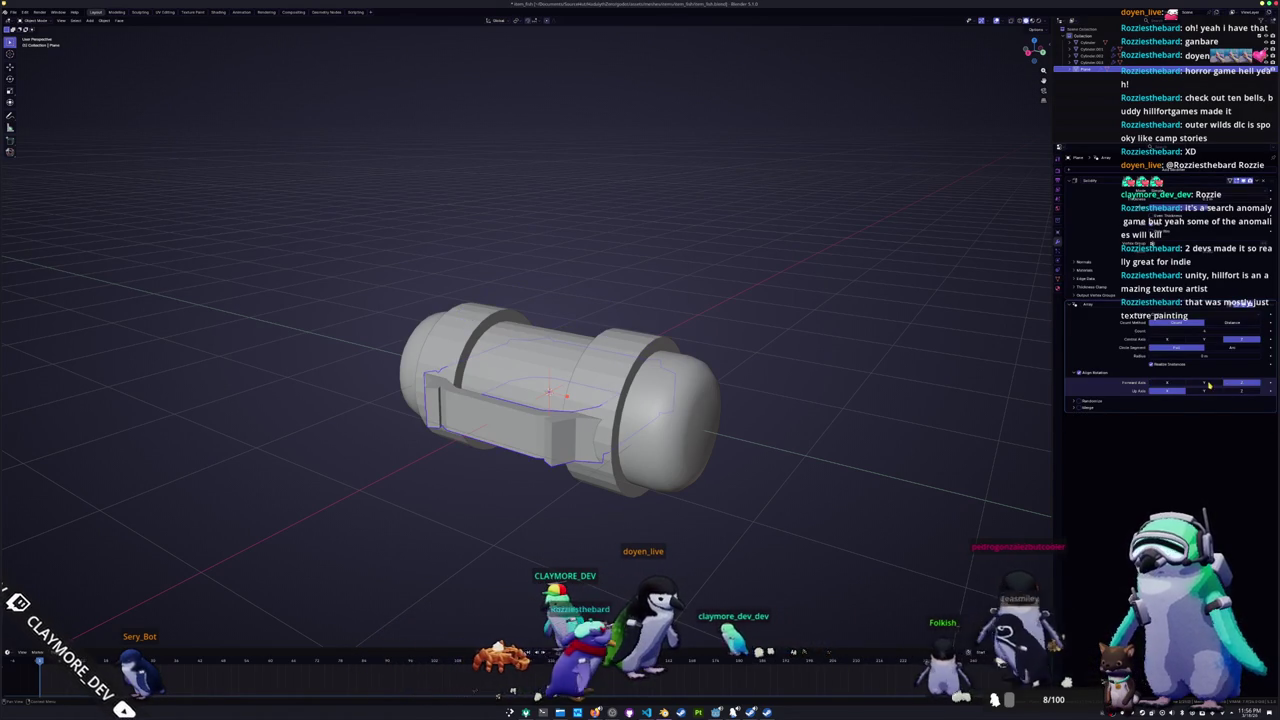
click(1208, 391)
click(1241, 391)
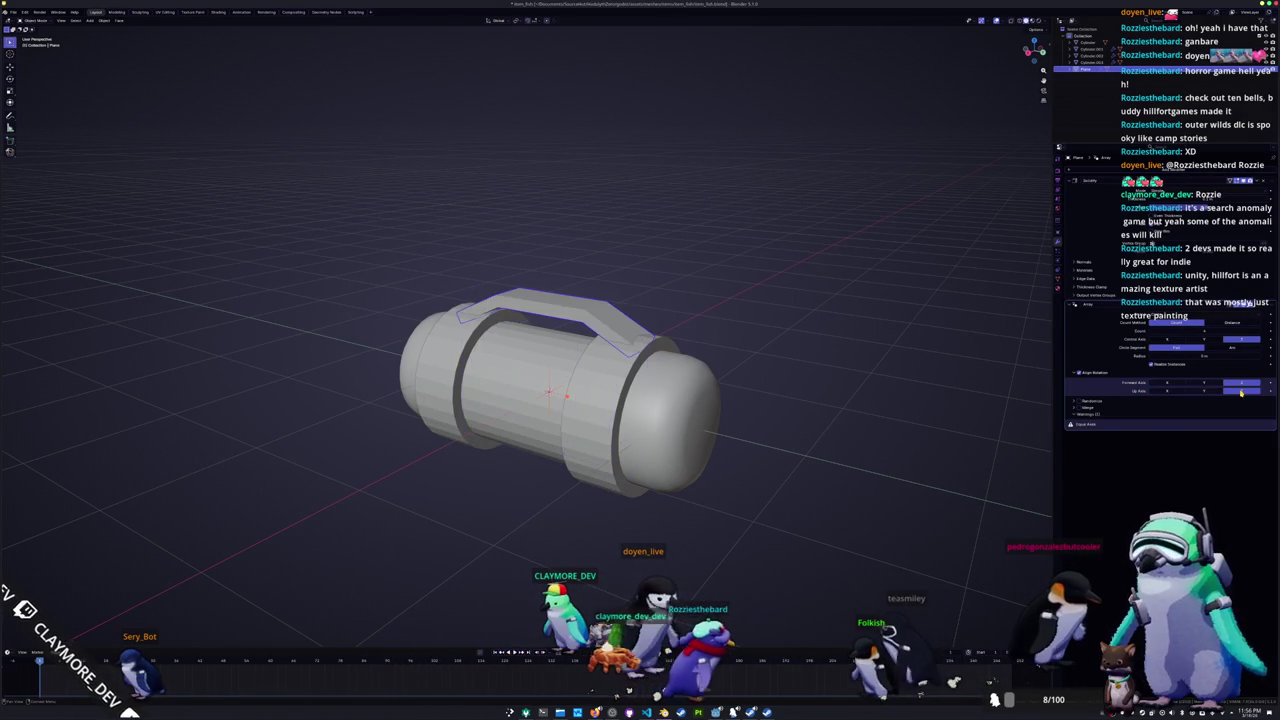
click(1168, 391)
click(1205, 391)
click(1241, 391)
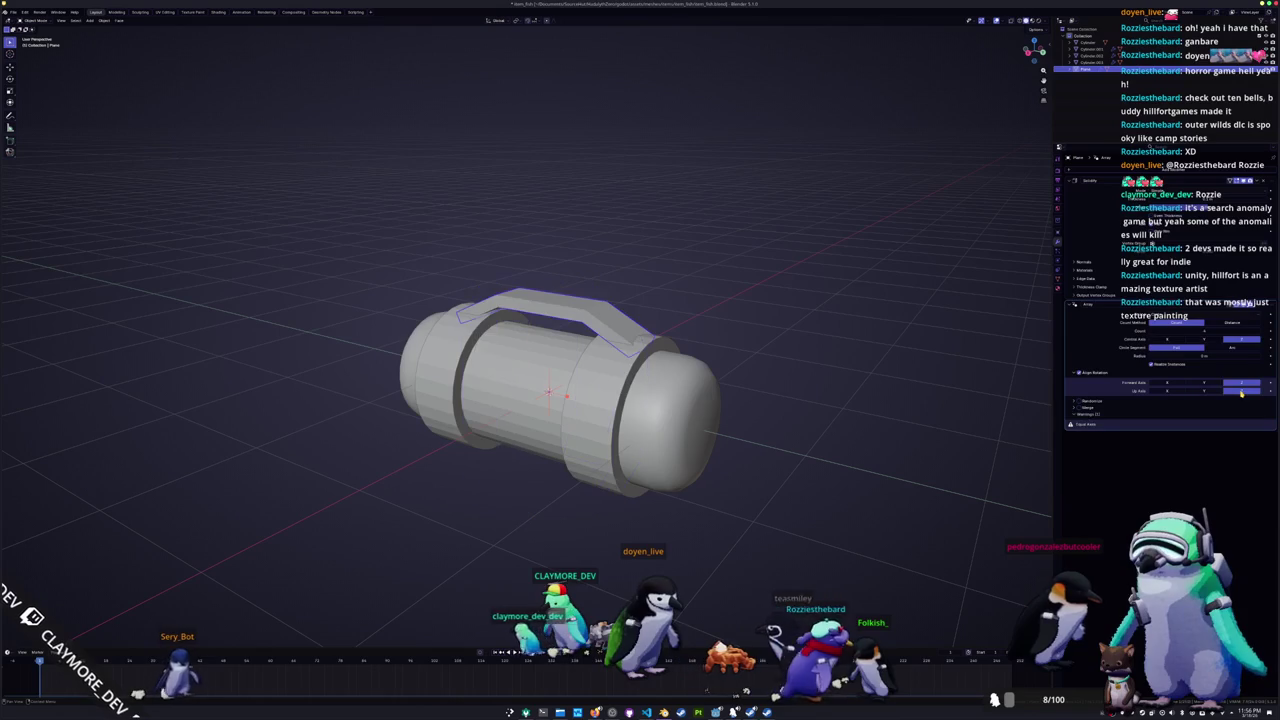
click(1204, 385)
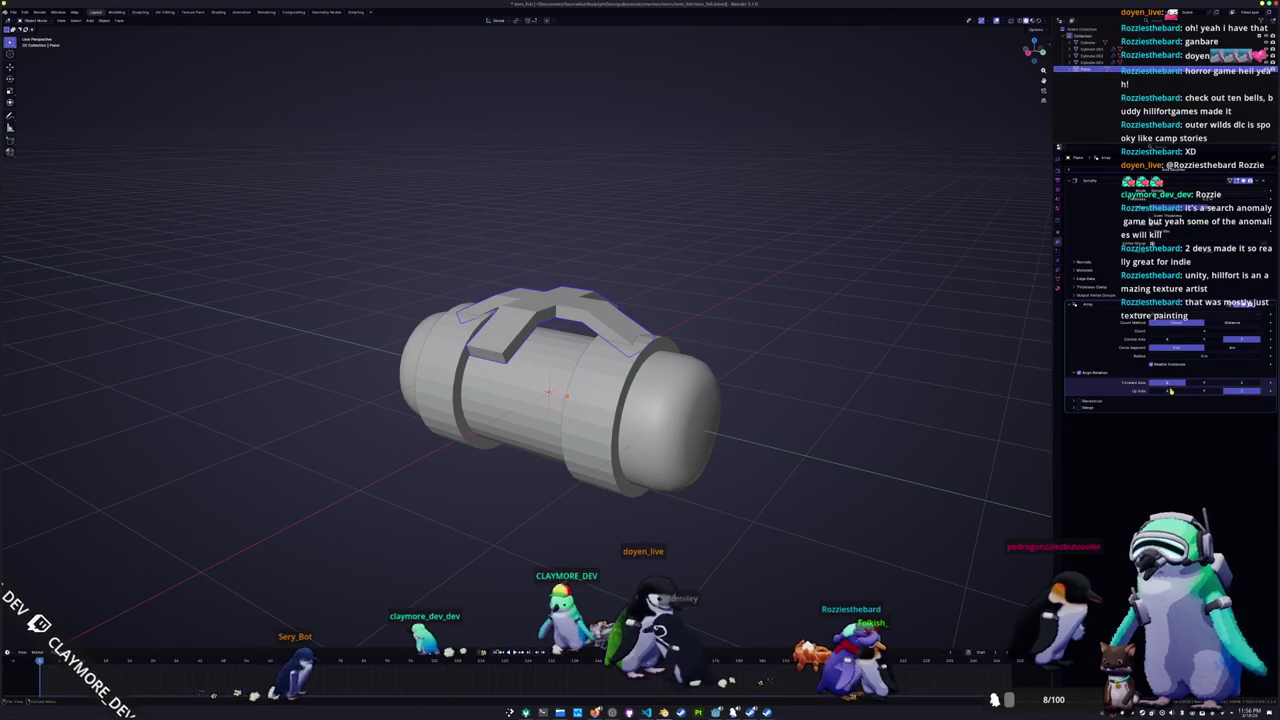
click(1172, 391)
click(1203, 385)
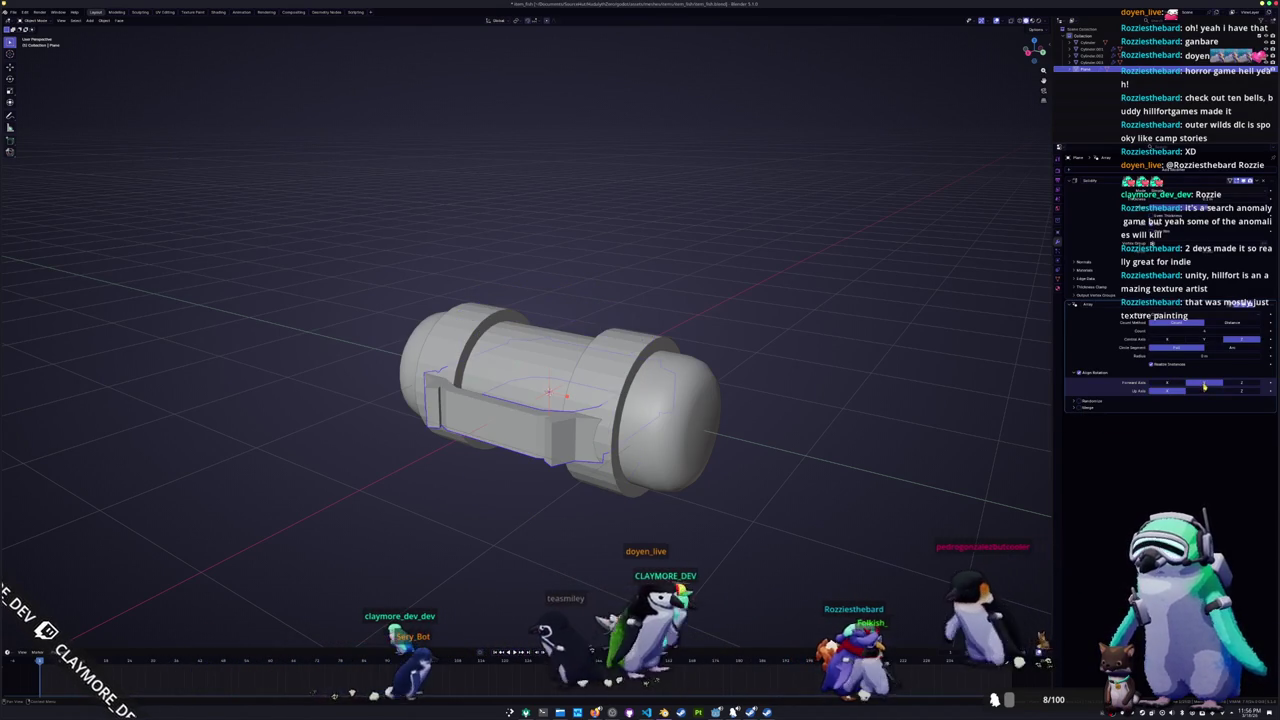
middle_drag(911, 411, 960, 380)
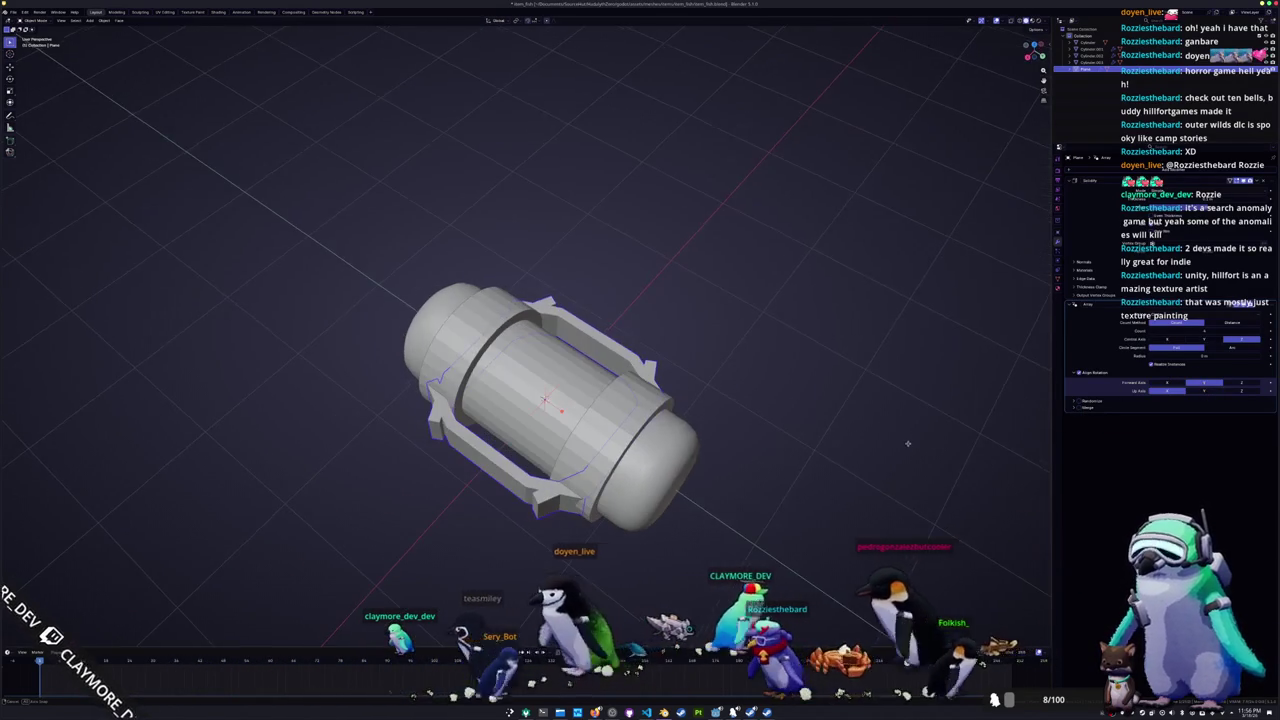
Step: Test more axis combinations and cycle the bend control axis, reverting it to the middle axis
click(1166, 383)
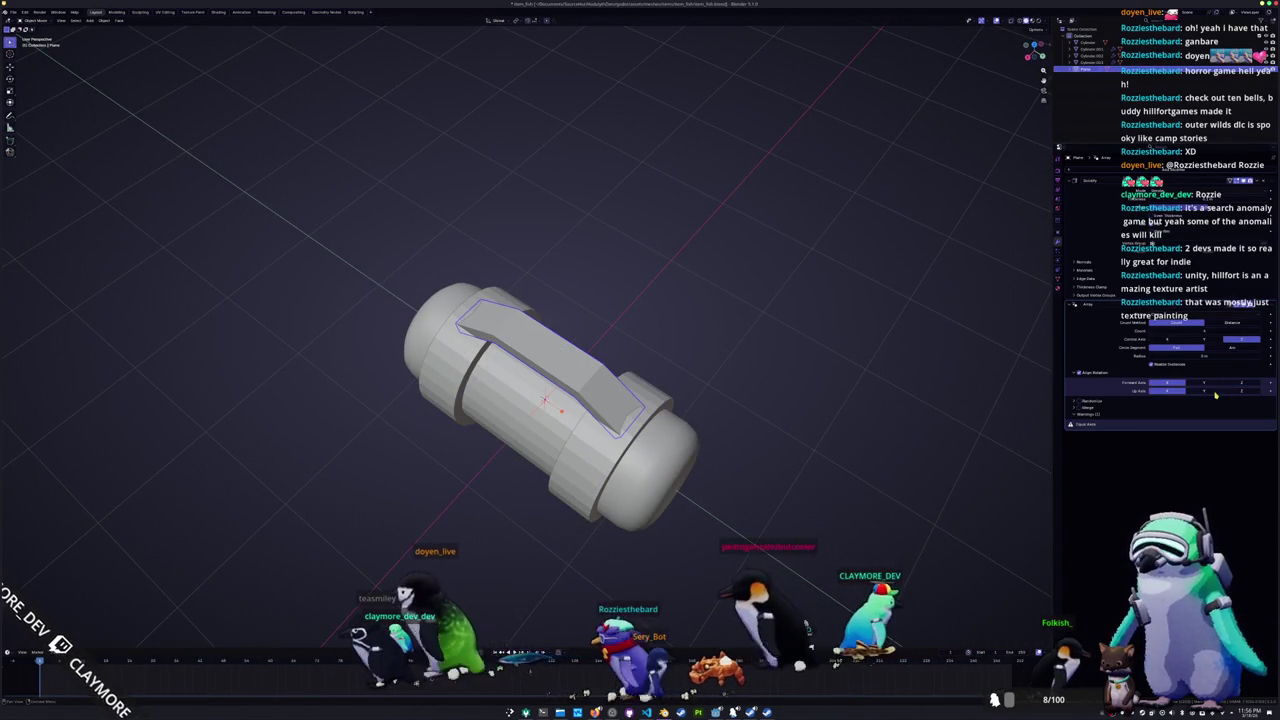
click(1210, 391)
click(1167, 391)
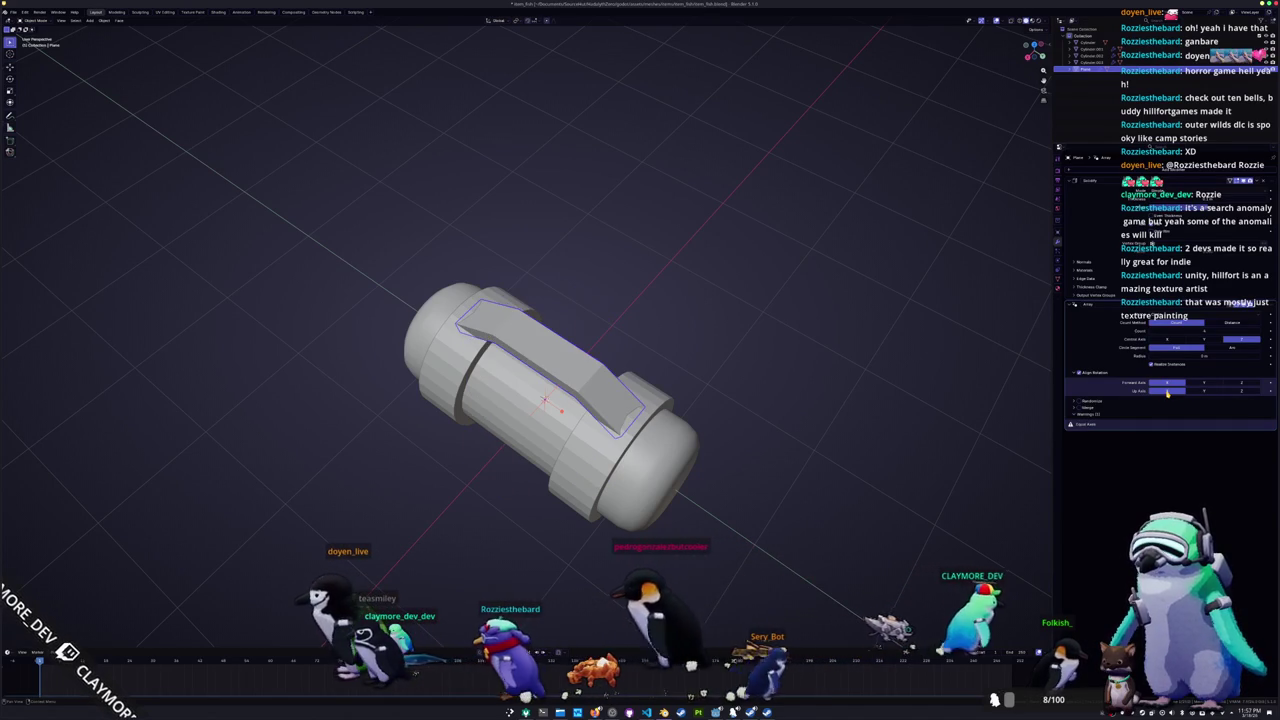
click(1168, 339)
click(1203, 340)
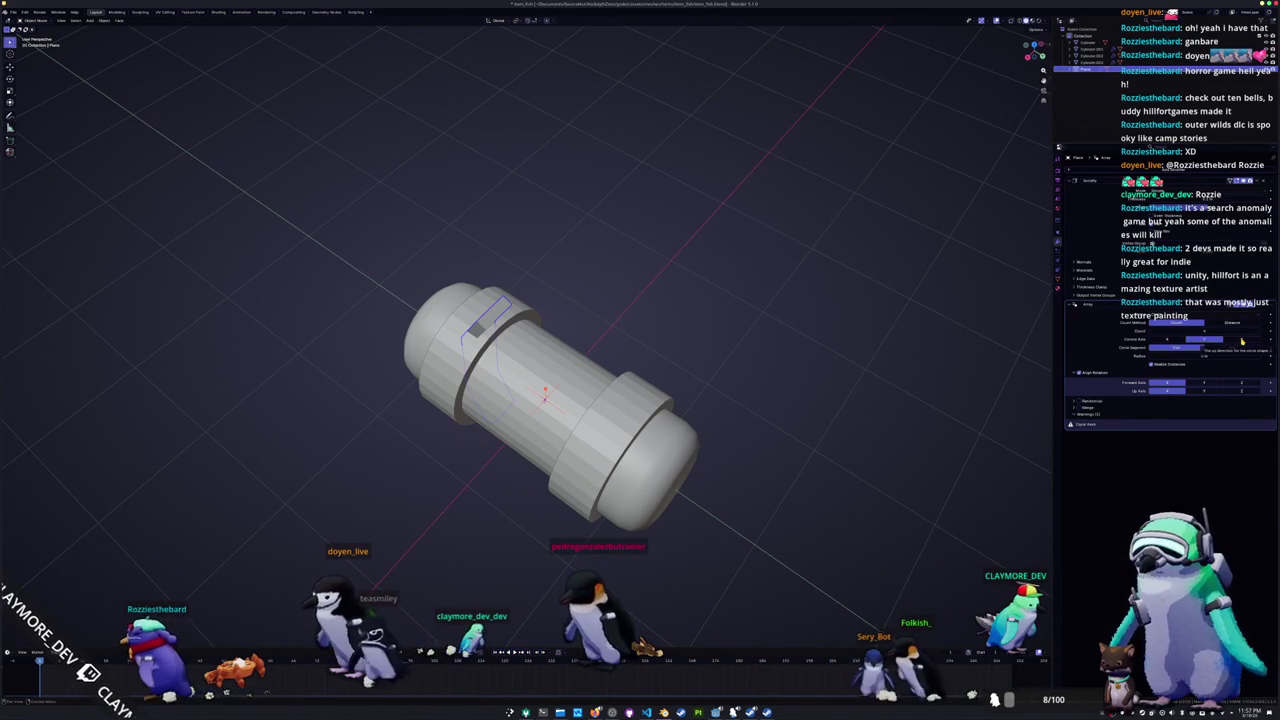
click(1242, 340)
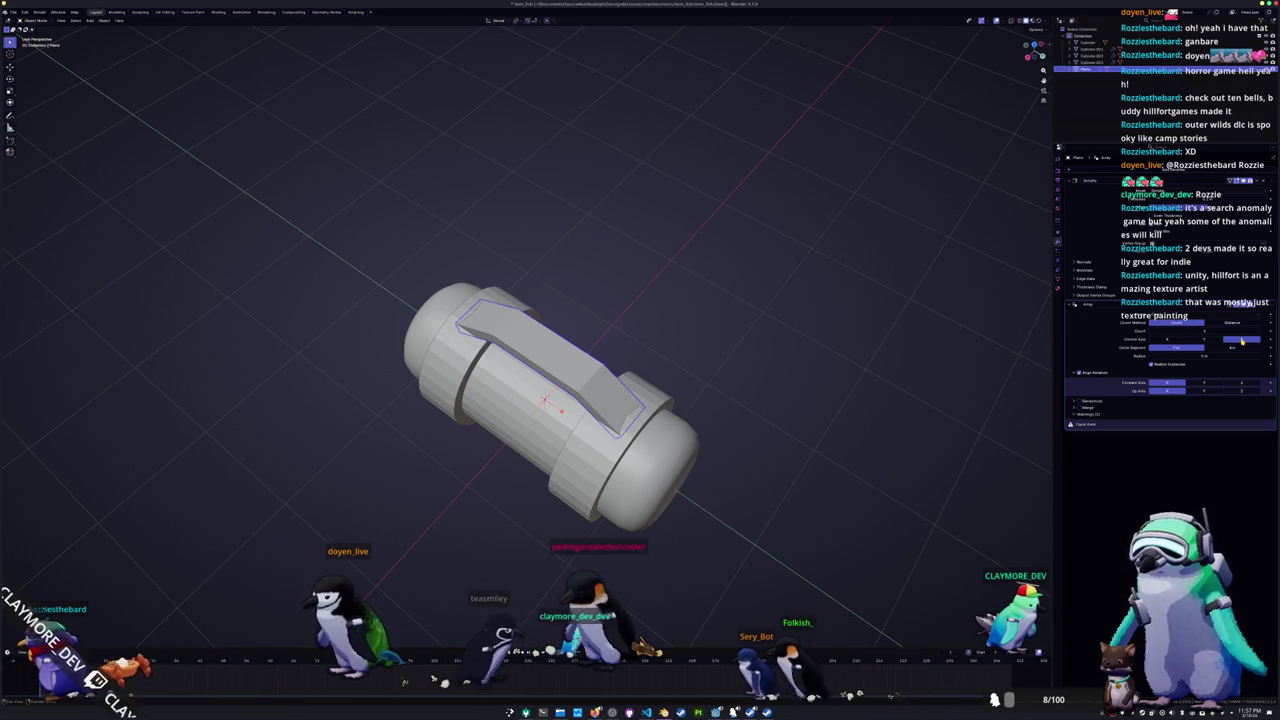
click(1208, 341)
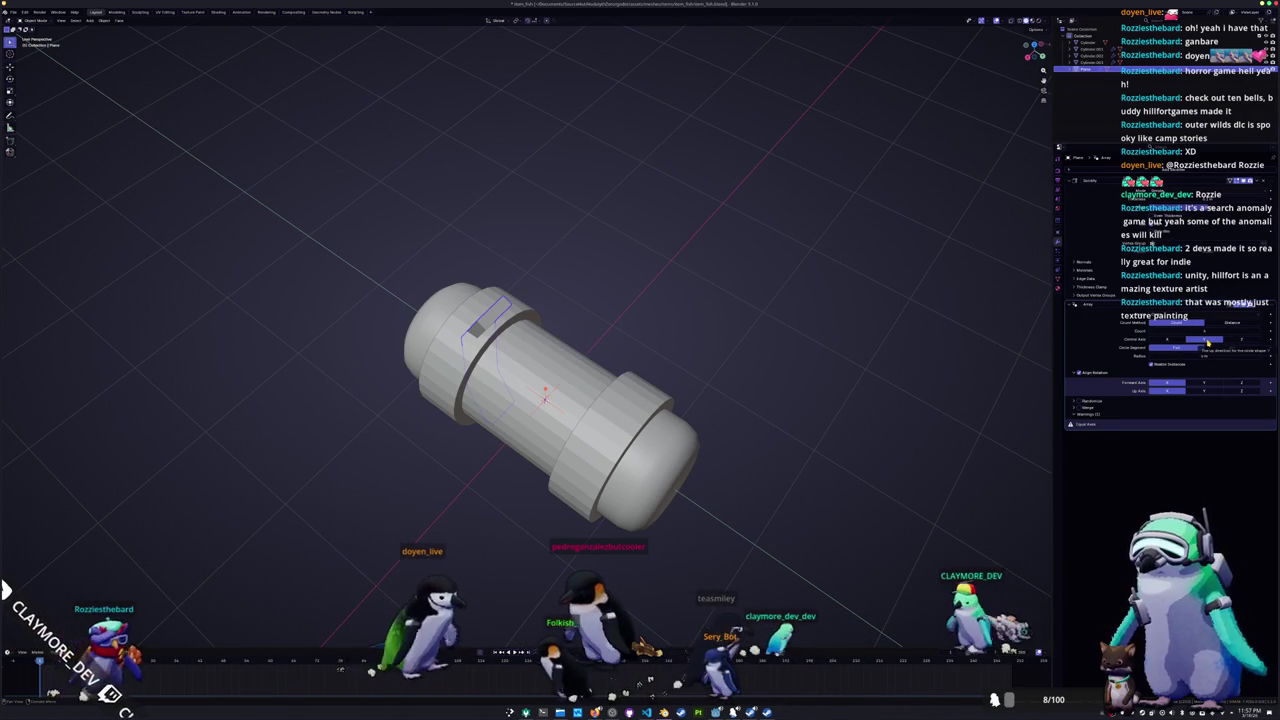
Step: Set the forward axis so four large brackets wrap evenly around the tank's middle
click(1204, 383)
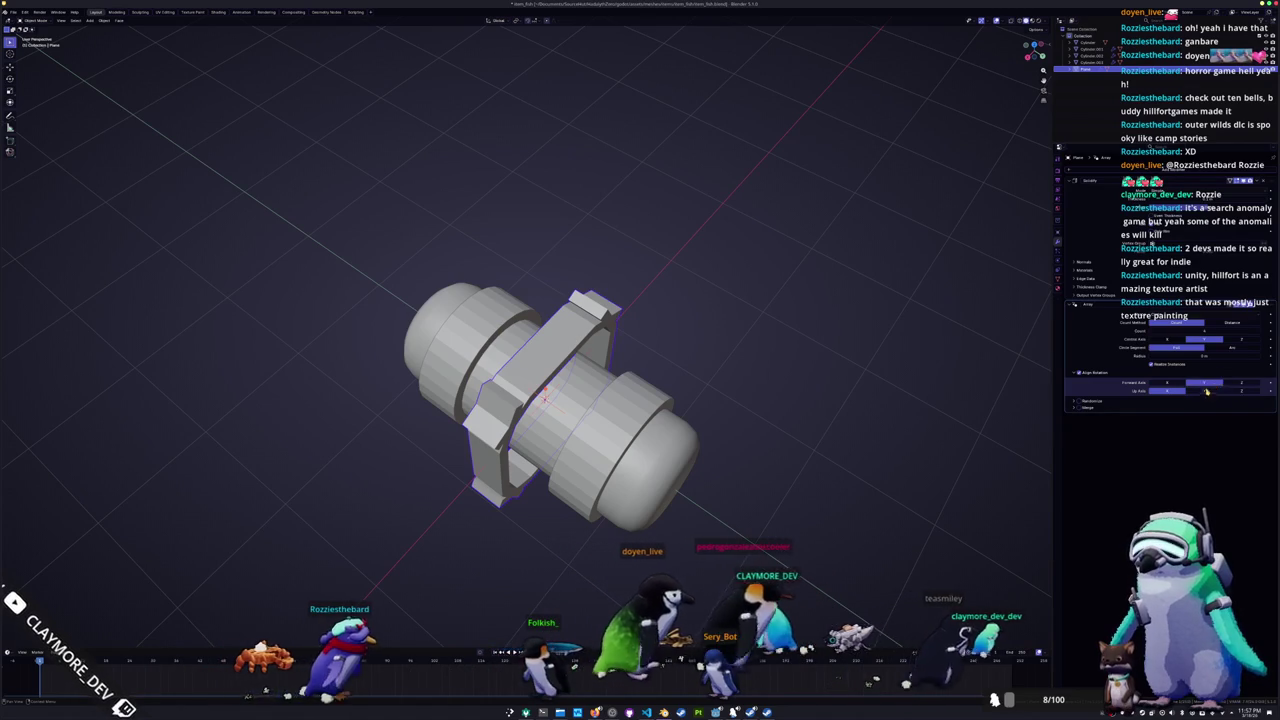
click(1218, 391)
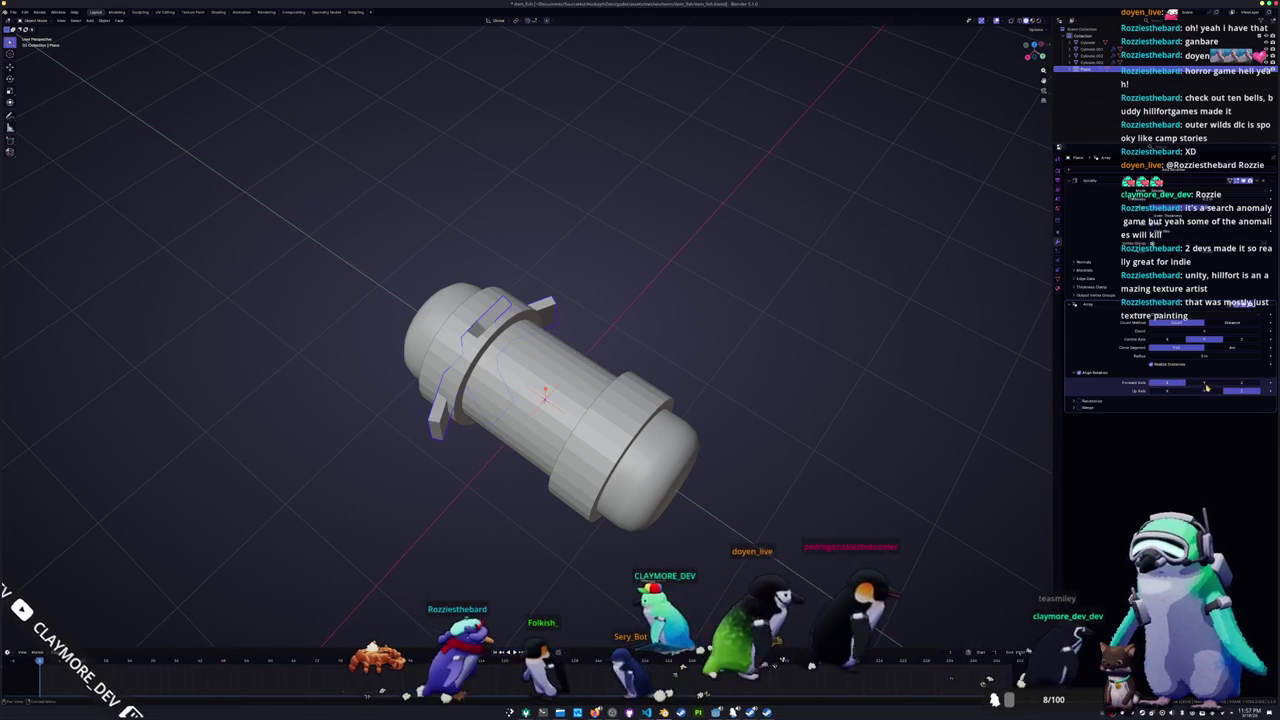
click(1205, 383)
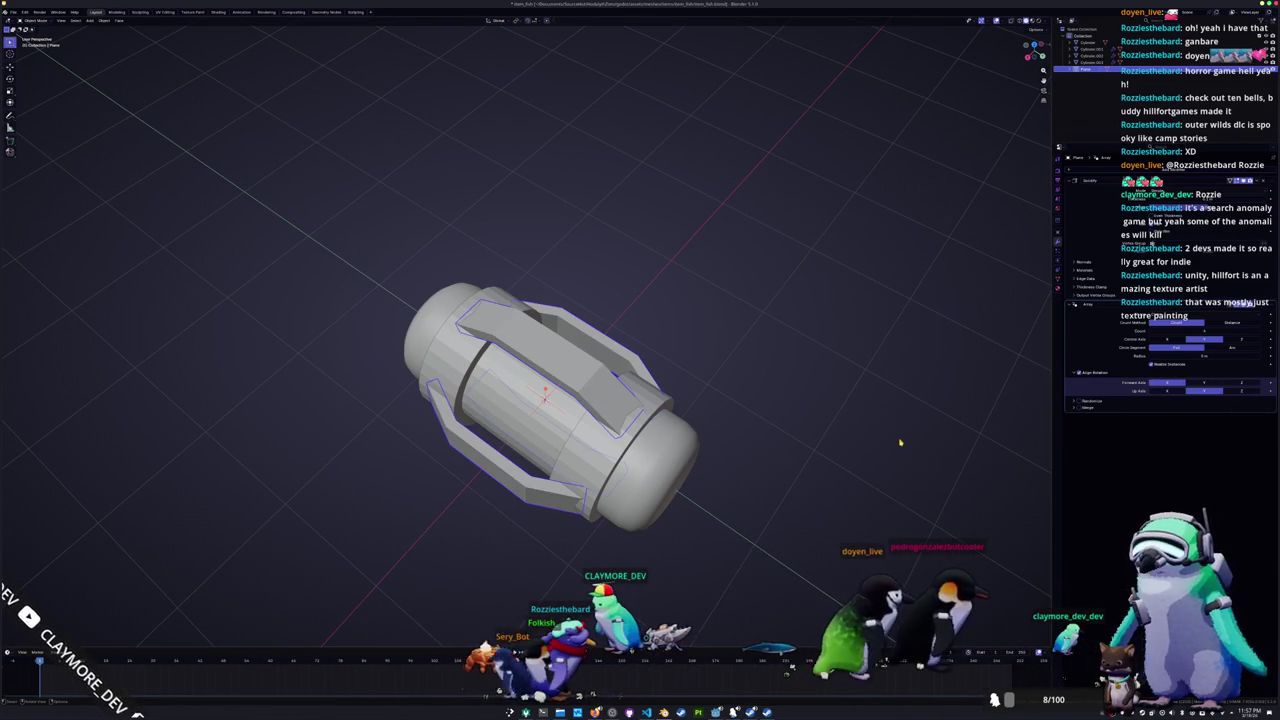
middle_drag(900, 442, 843, 420)
key(KP_1)
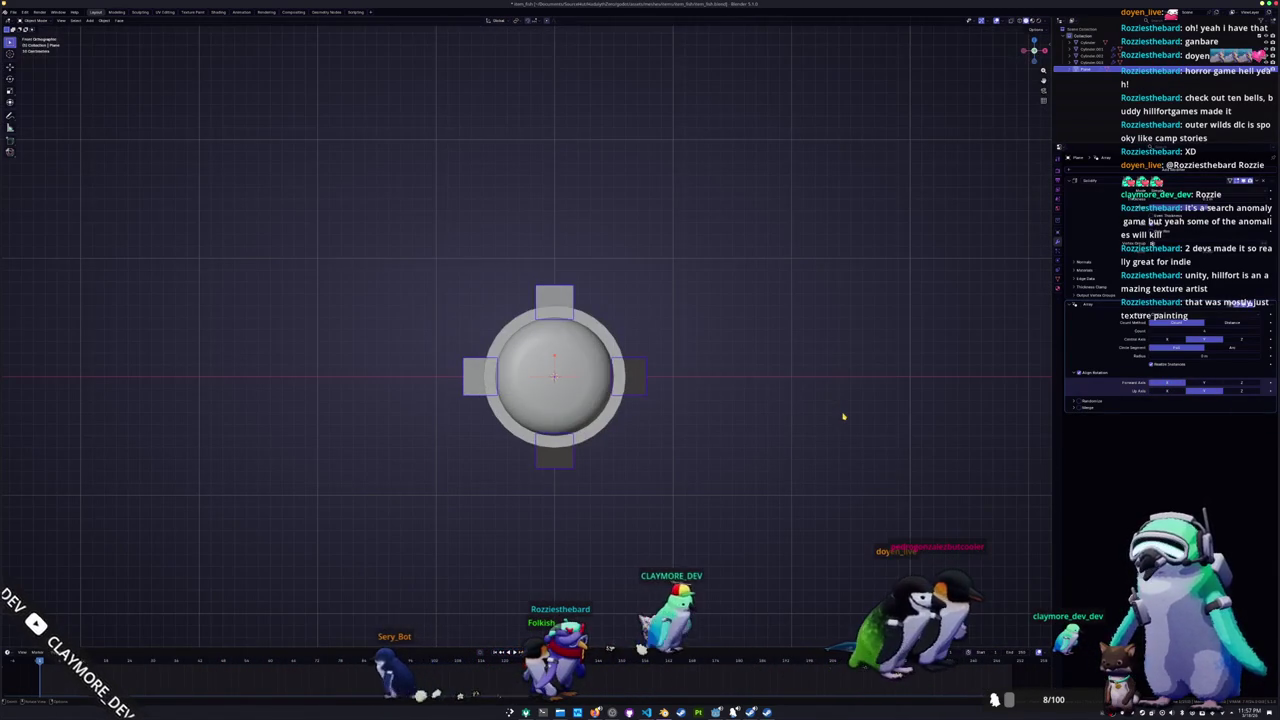
Step: Rotate the four brackets 45° around the capsule and reselect the bracket object
key(r)
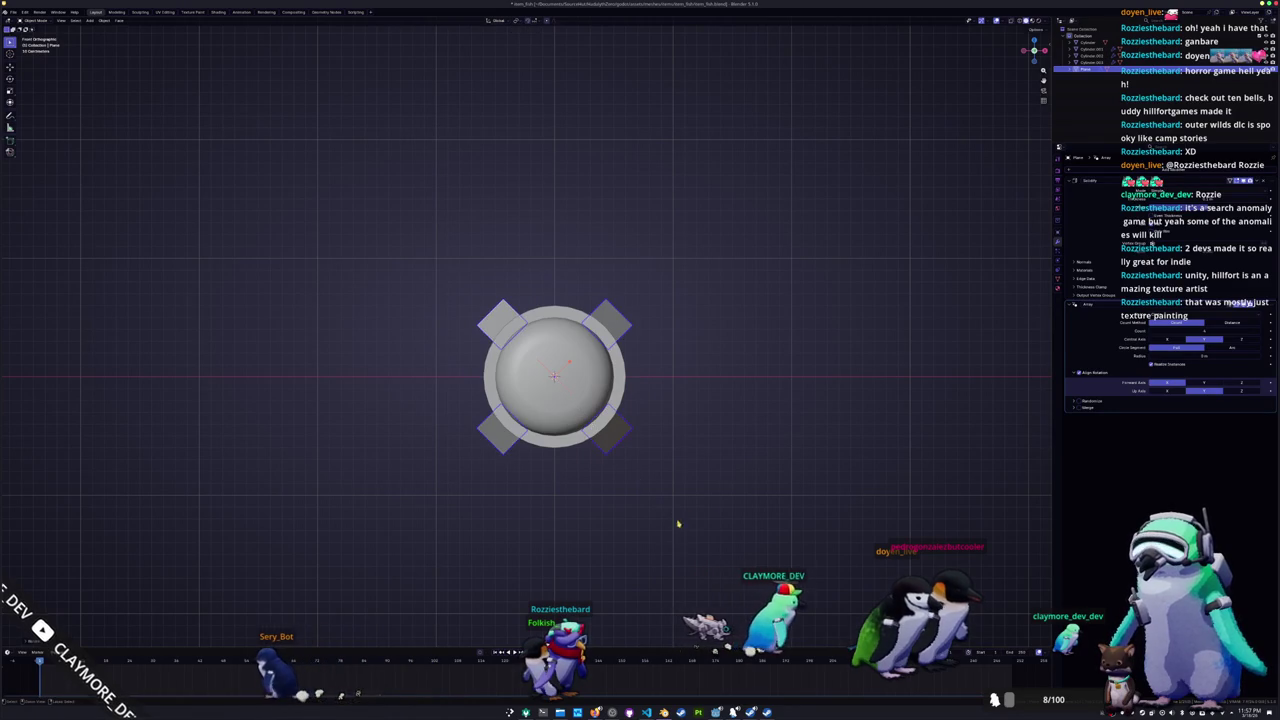
mouse_move(733, 483)
middle_down()
mouse_move(666, 500)
mouse_move(680, 466)
mouse_move(660, 437)
middle_up()
click(576, 386)
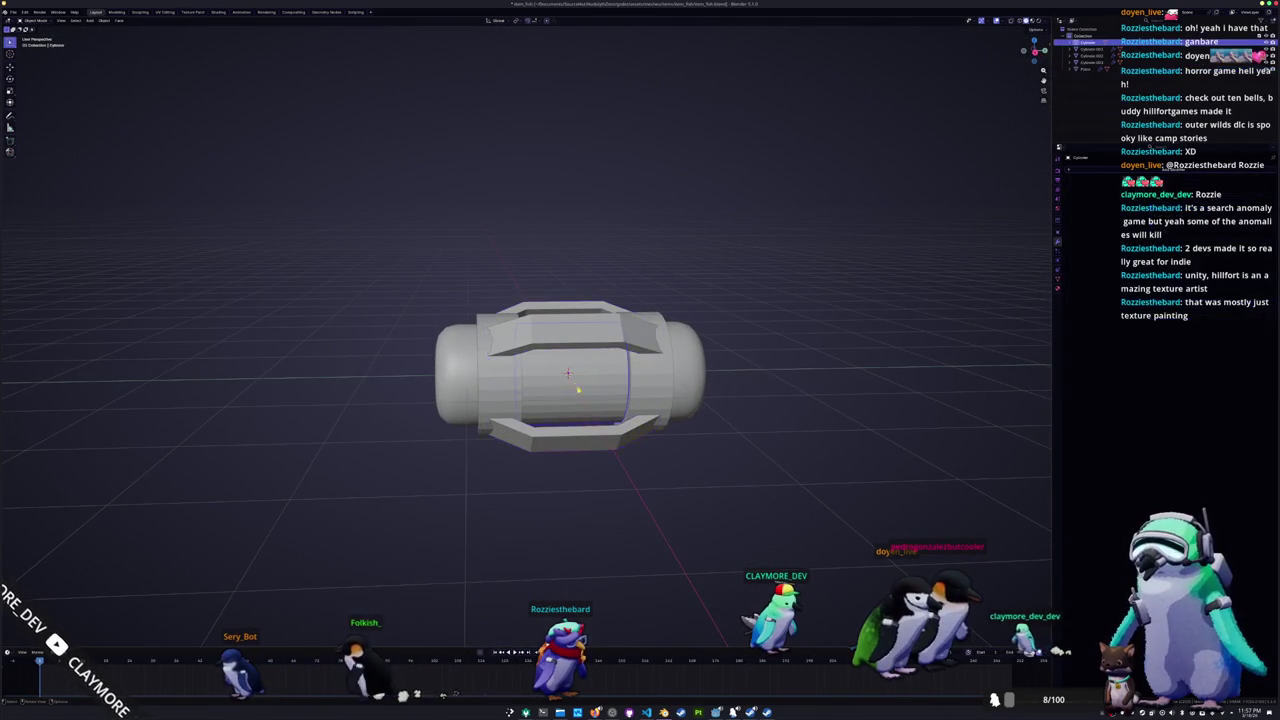
scroll(576, 386, up, 2)
middle_drag(576, 386, 605, 412)
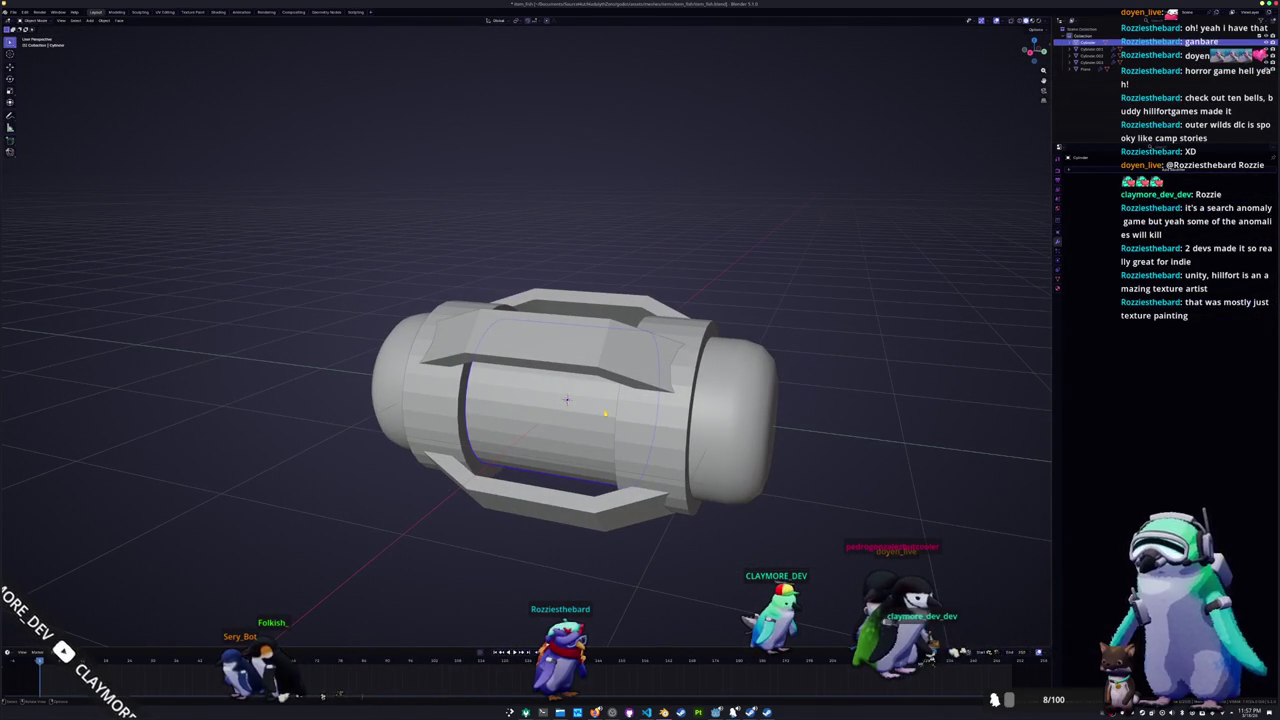
click(594, 316)
mouse_move(594, 316)
middle_down()
mouse_move(647, 346)
mouse_move(505, 370)
mouse_move(499, 330)
middle_up()
Step: With X-ray on in Edit Mode, move the bracket faces -0.1 along local Z toward the body
key(Tab)
key(alt+z)
text(gzz)
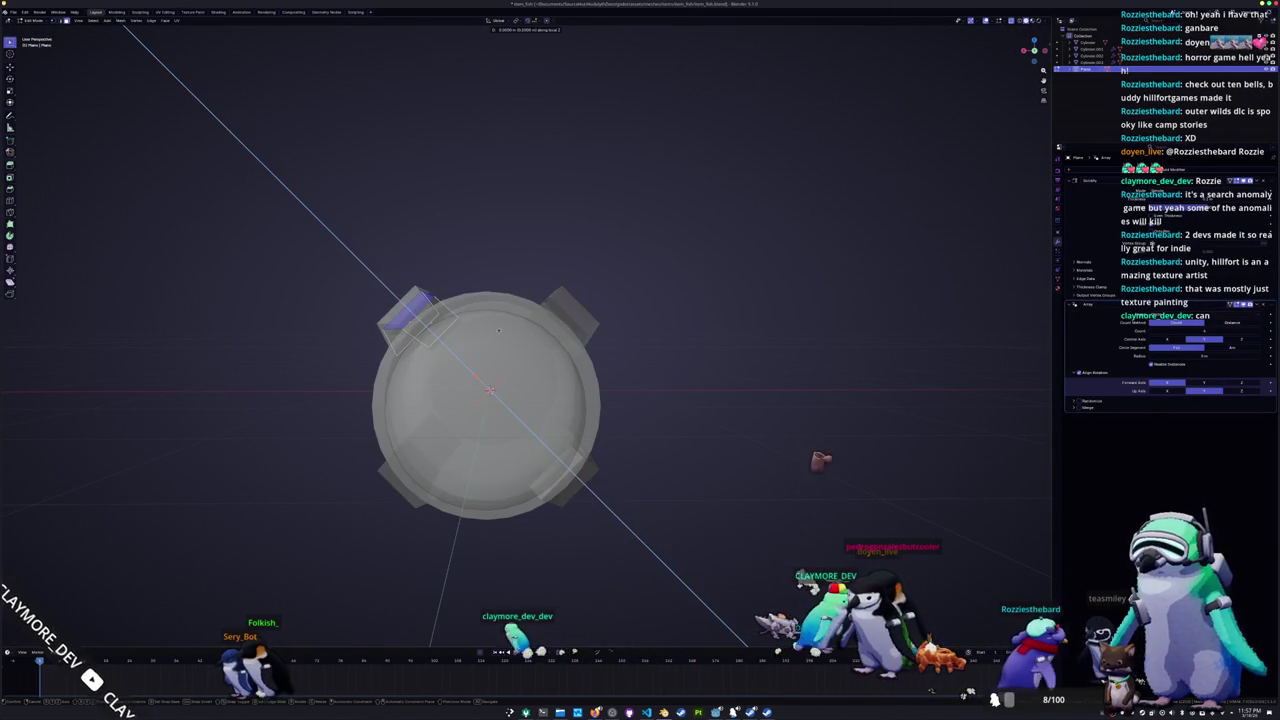
text(0.1)
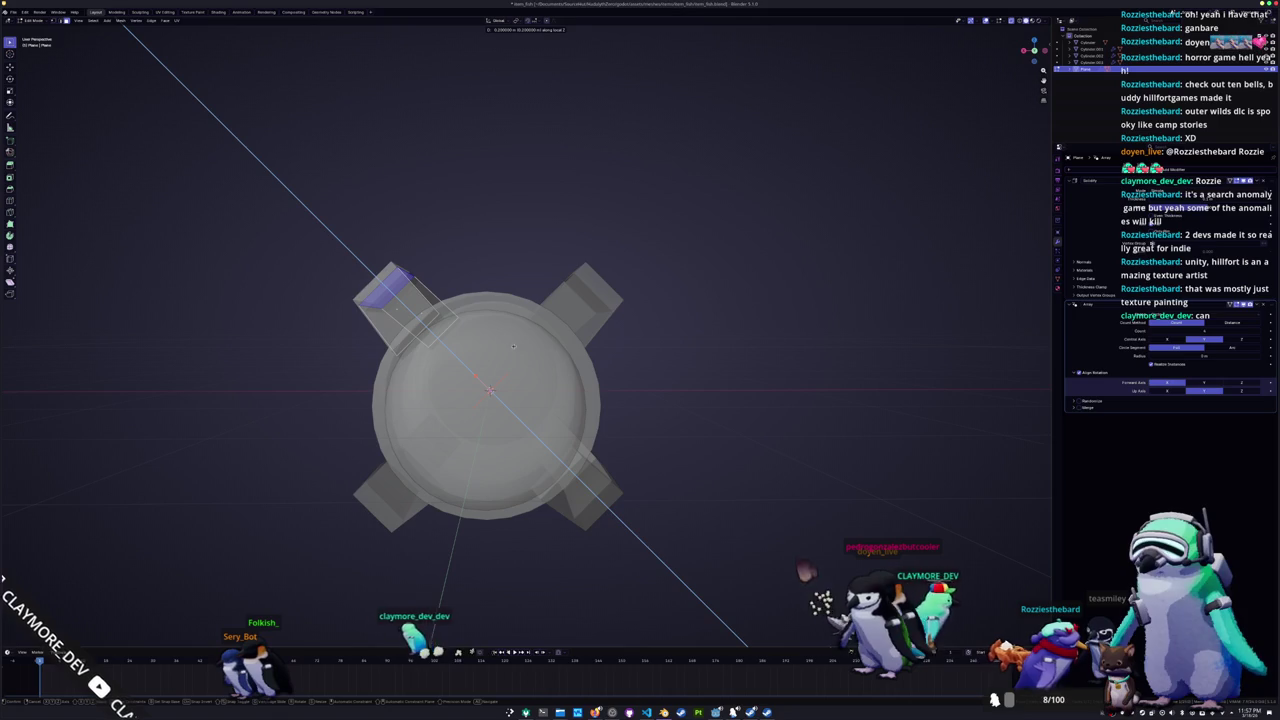
key(minus)
key(minus)
key(minus)
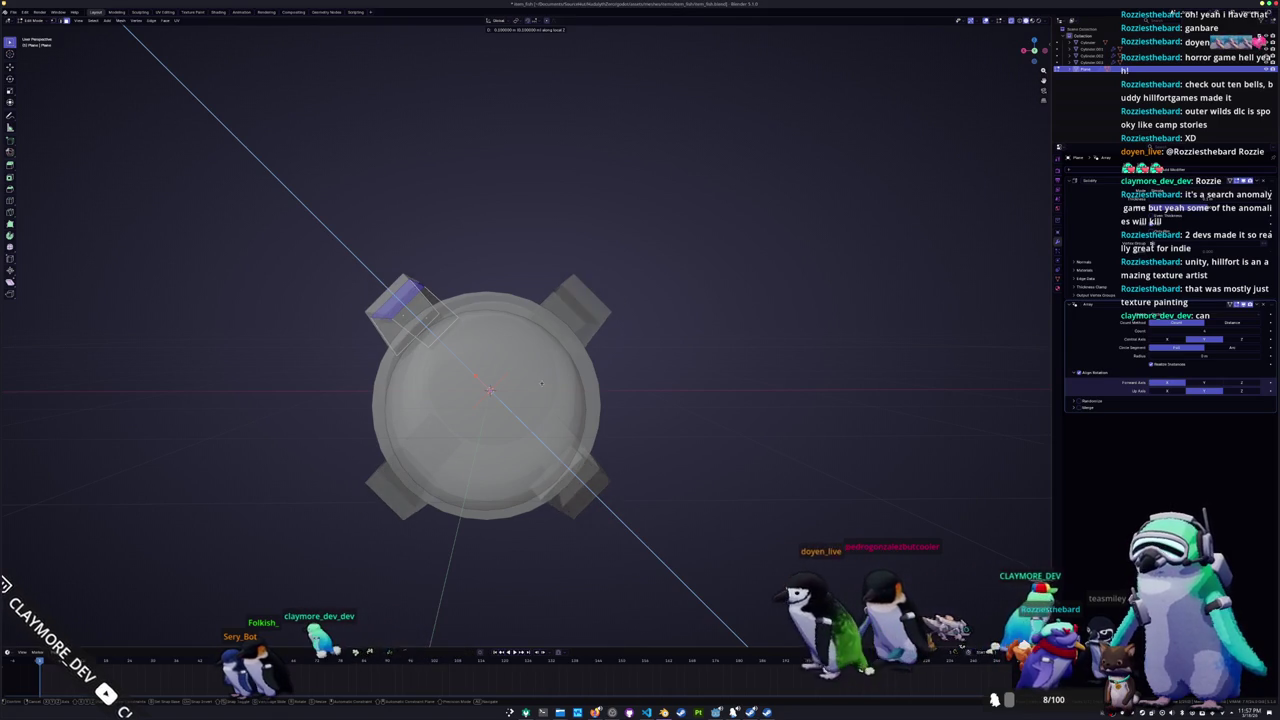
key(Return)
key(g)
key(z)
key(z)
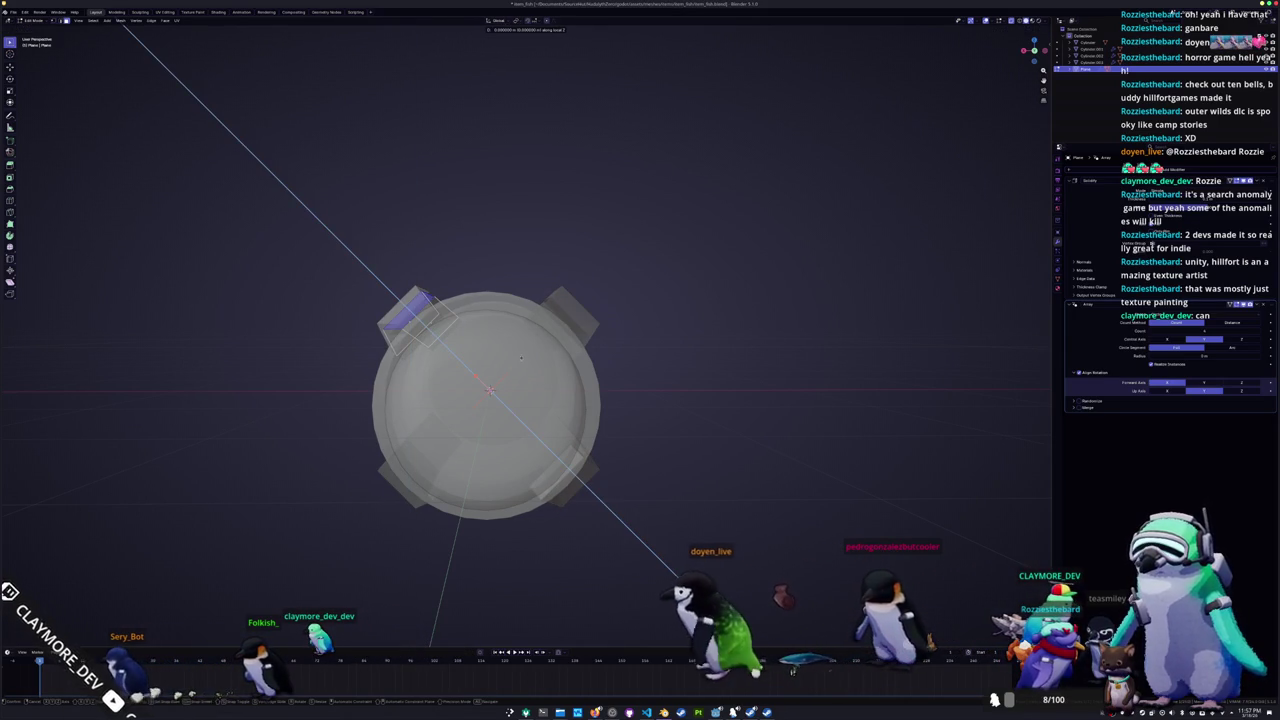
key(Escape)
key(Tab)
mouse_move(485, 331)
middle_down()
mouse_move(567, 411)
mouse_move(563, 372)
middle_up()
click(563, 370)
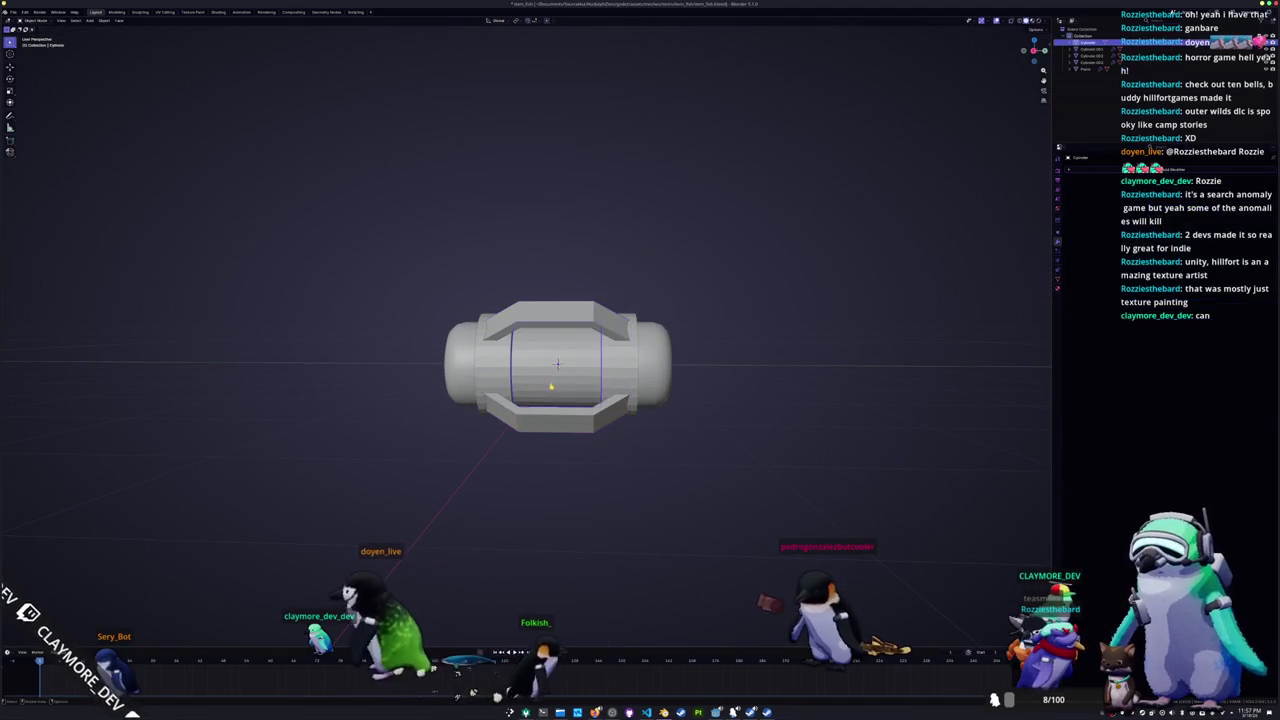
Step: Edit the middle cylinder's mesh, clear the selection, and select its middle loop
key(Tab)
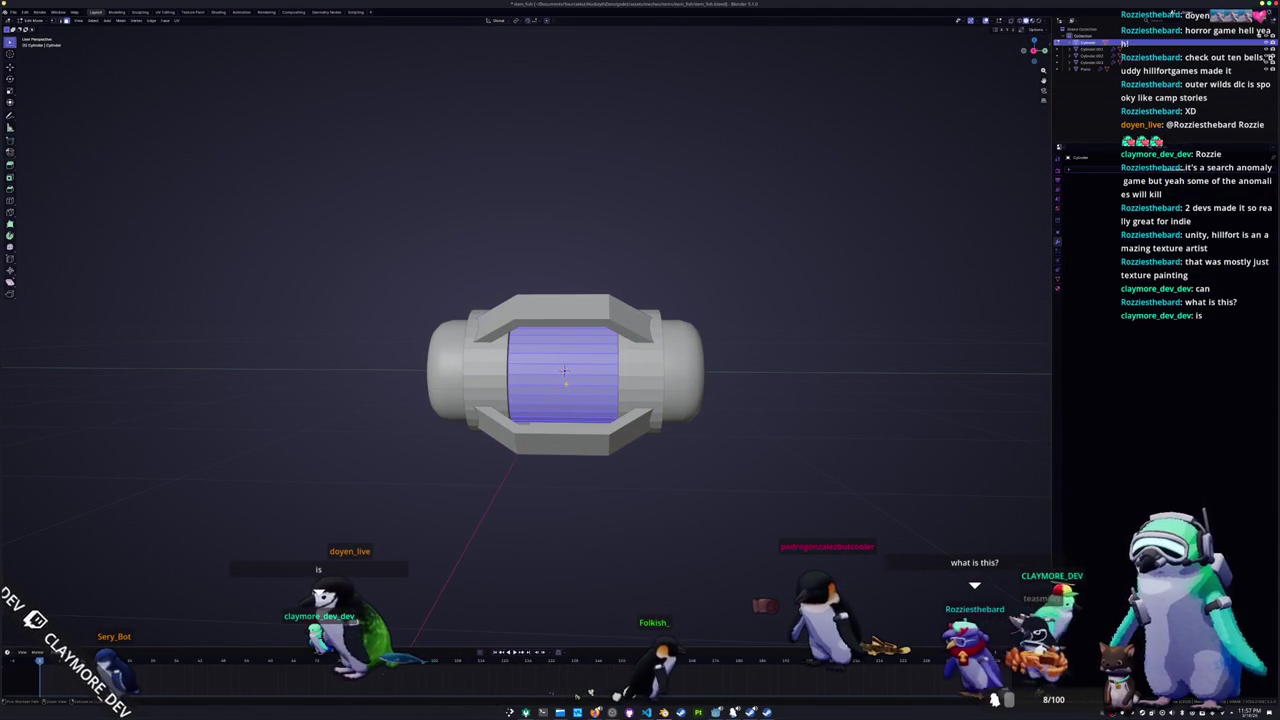
key(alt+a)
middle_drag(564, 370, 559, 372)
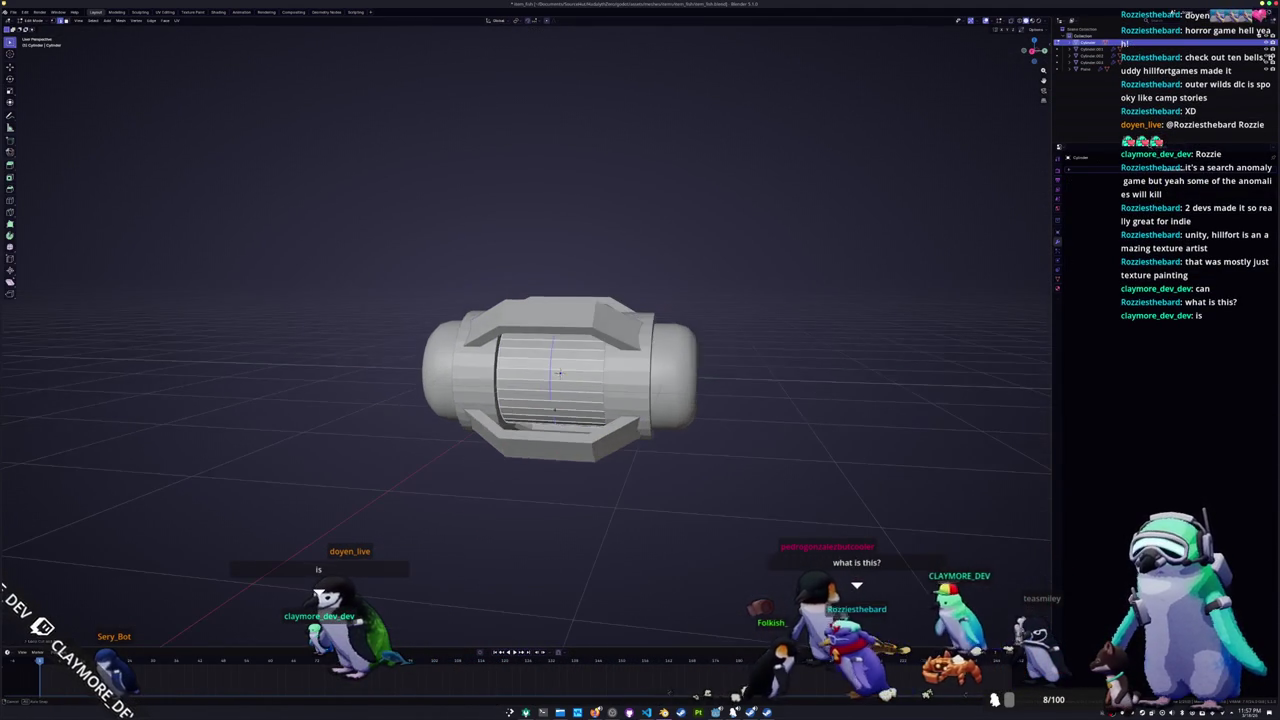
click(559, 372)
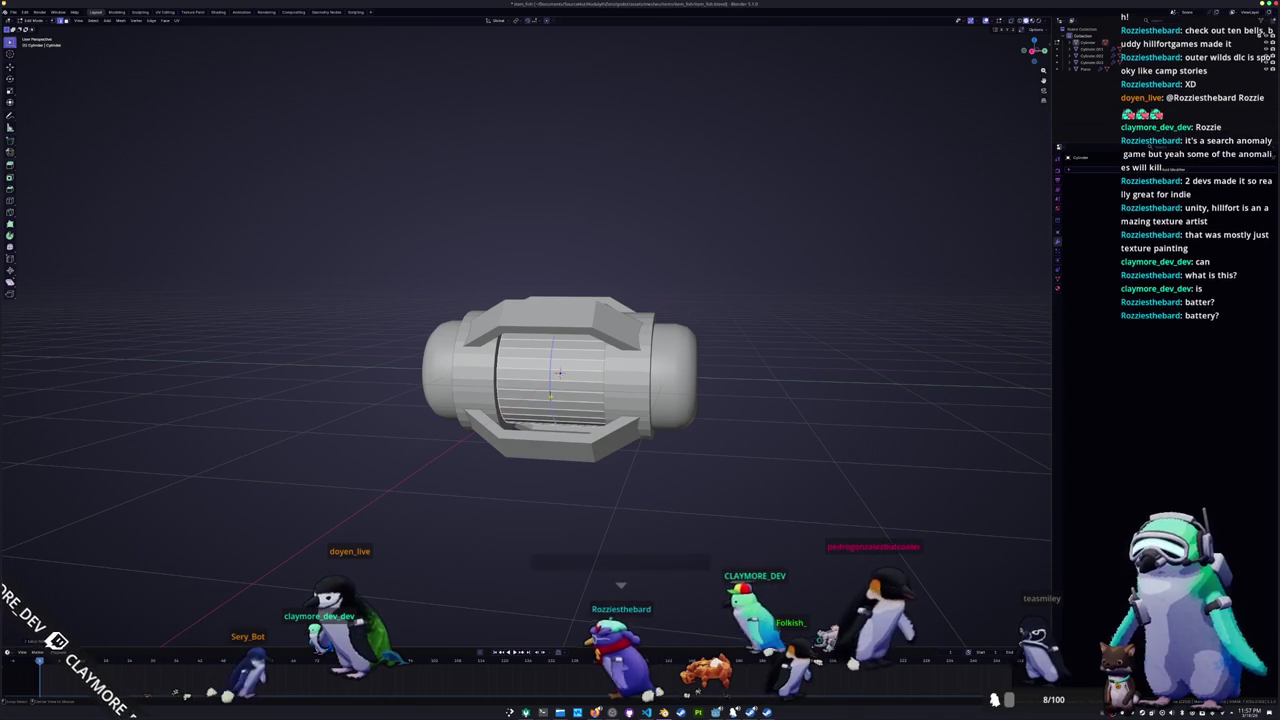
scroll(560, 380, up, 1)
alt+click(560, 390)
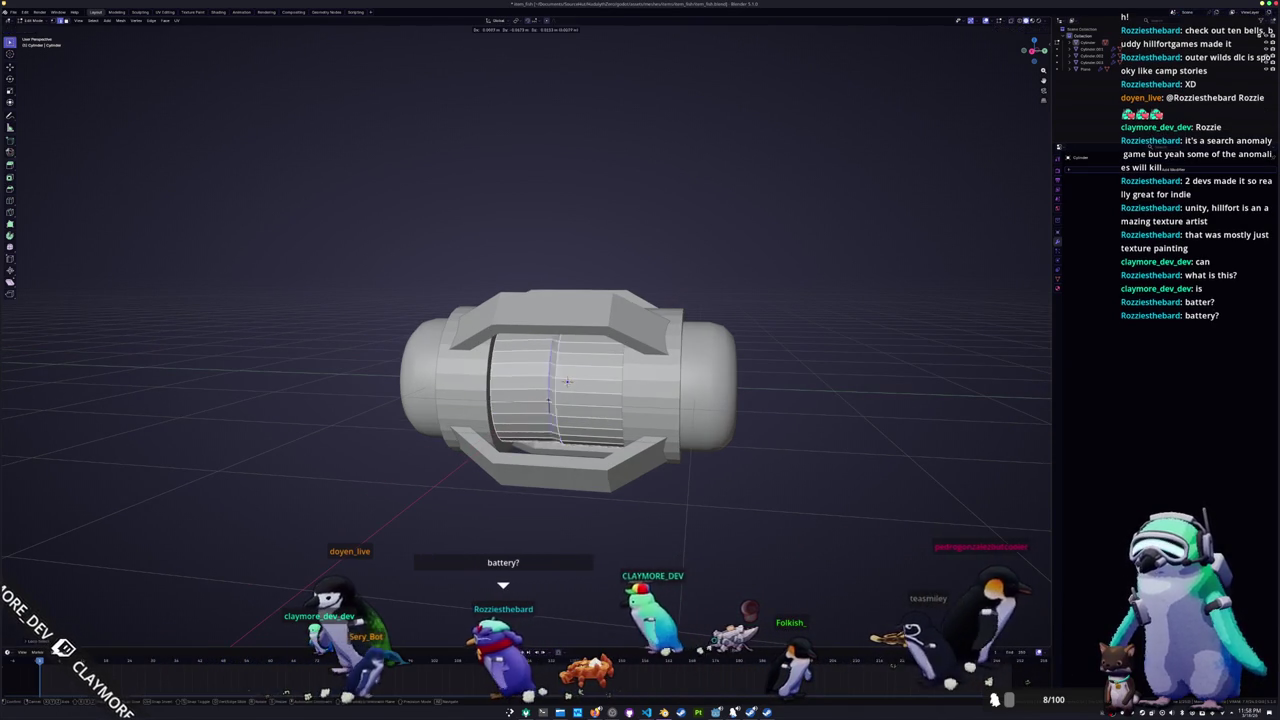
scroll(566, 383, up, 1)
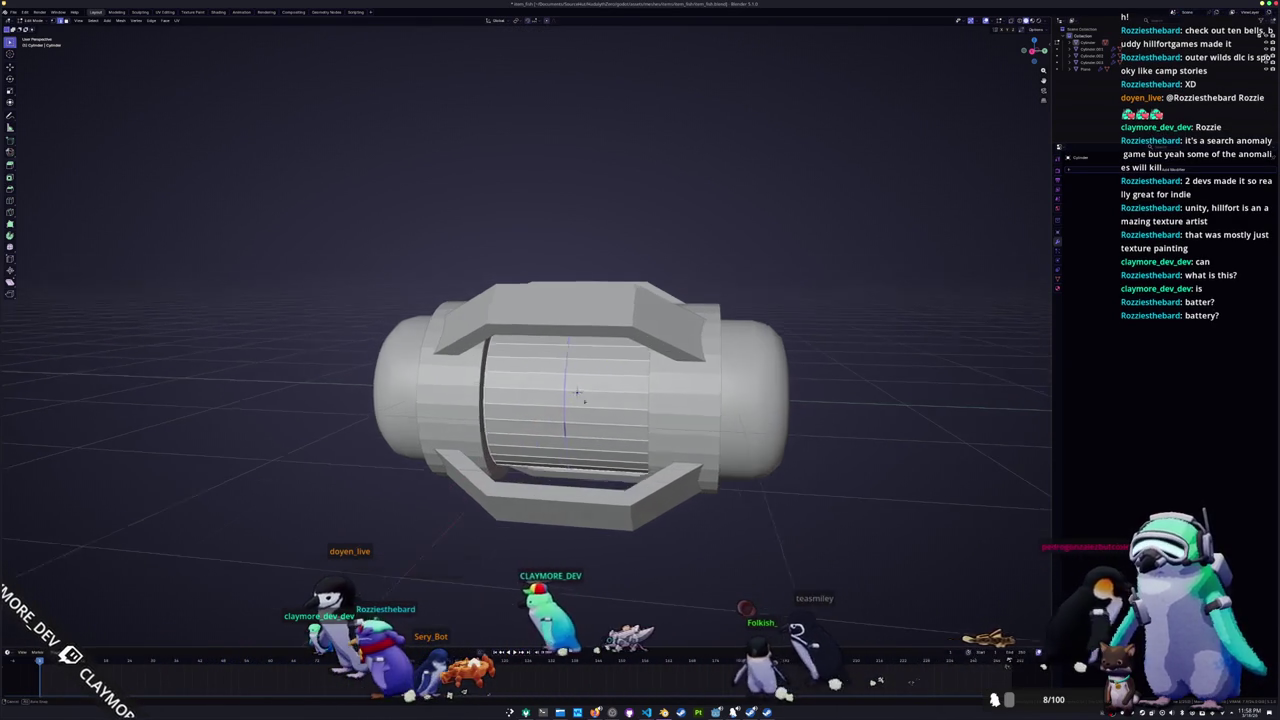
middle_drag(588, 404, 580, 400)
Step: Select a block of faces across the cylinder's front, then clear the selection
alt+click(600, 428)
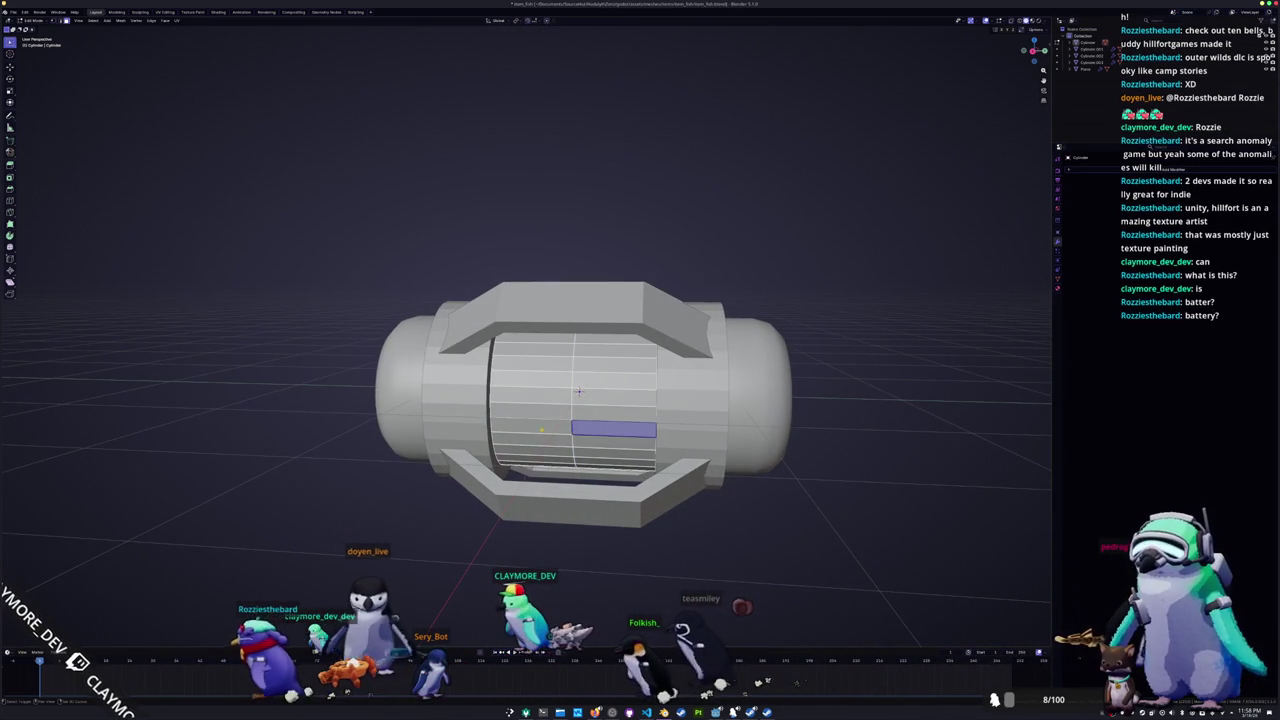
shift+click(535, 414)
alt+shift+click(578, 412)
alt+shift+click(578, 398)
alt+shift+click(580, 386)
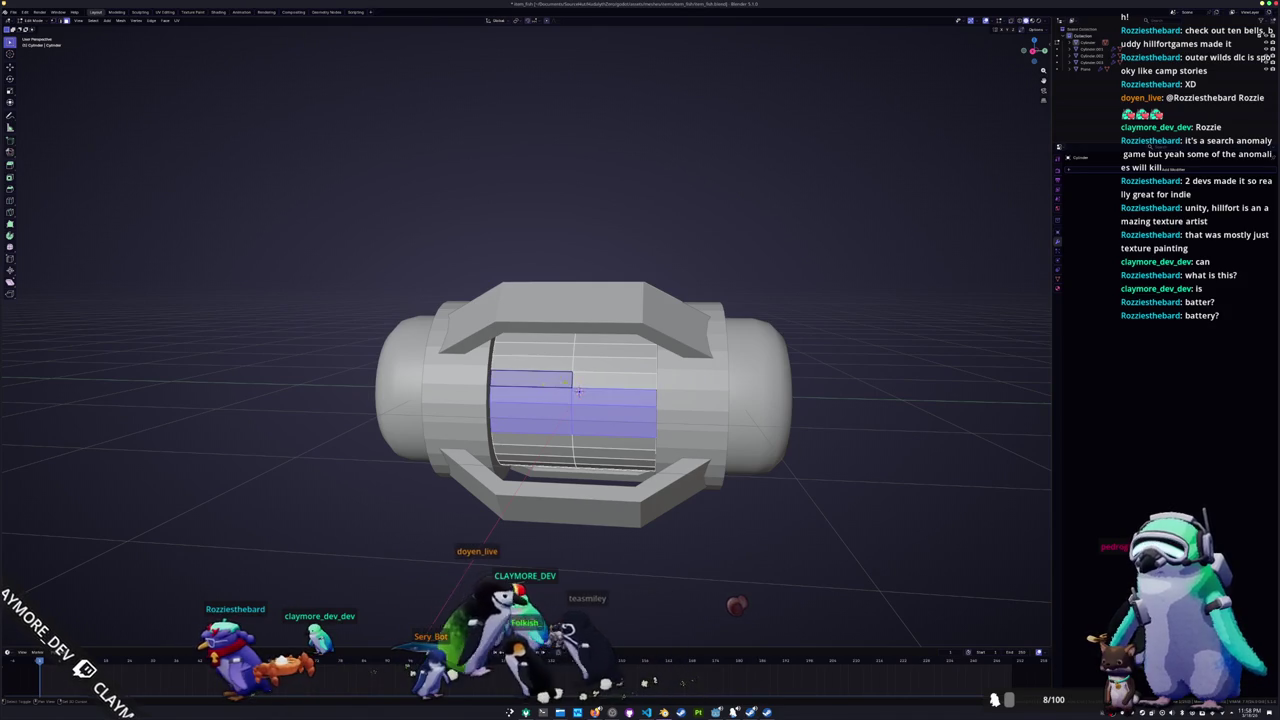
middle_drag(578, 392, 465, 385)
key(alt+a)
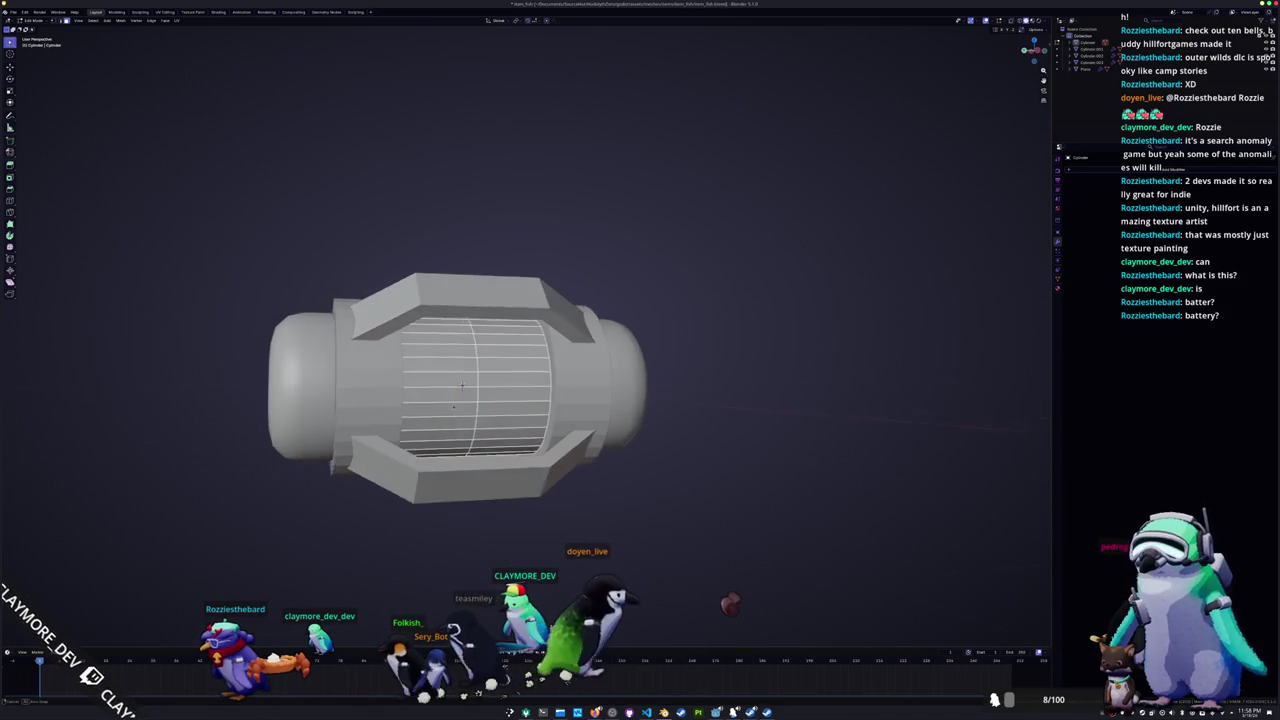
Step: In front and side ortho views, try dissolving the faces, undo, and reselect a face block
key(KP_1)
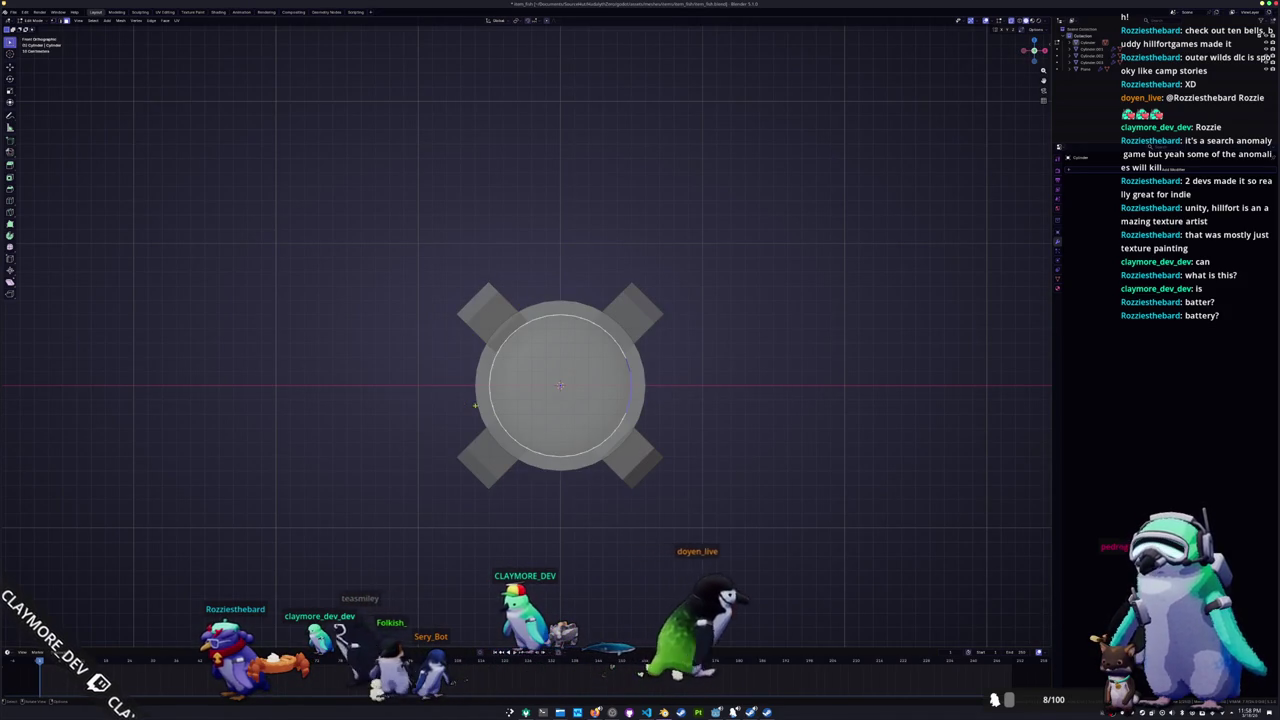
key(KP_3)
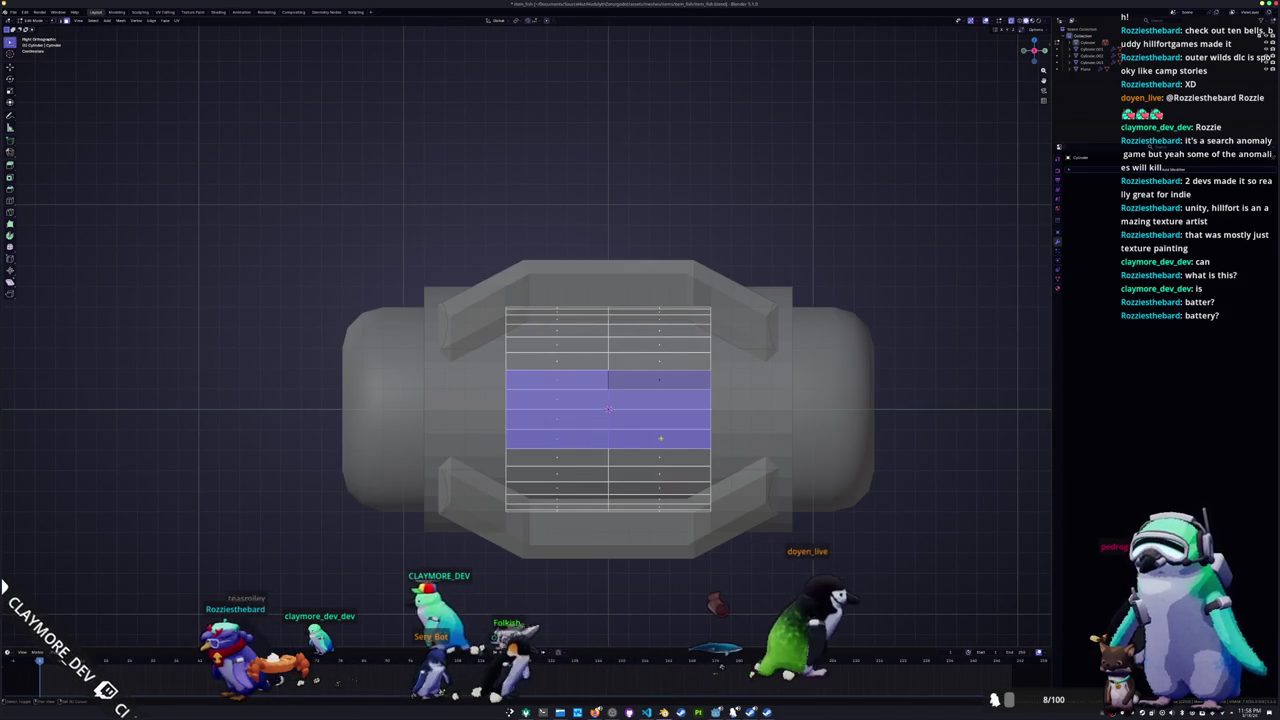
key(ctrl+x)
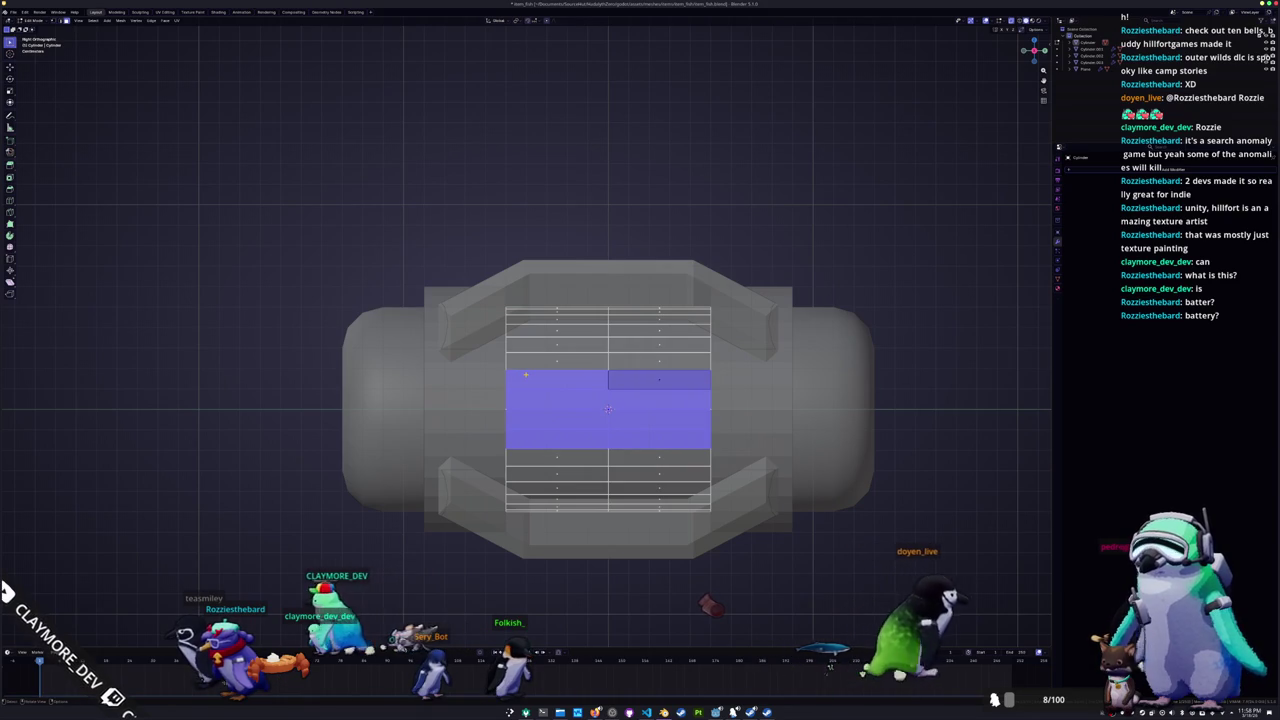
key(KP_1)
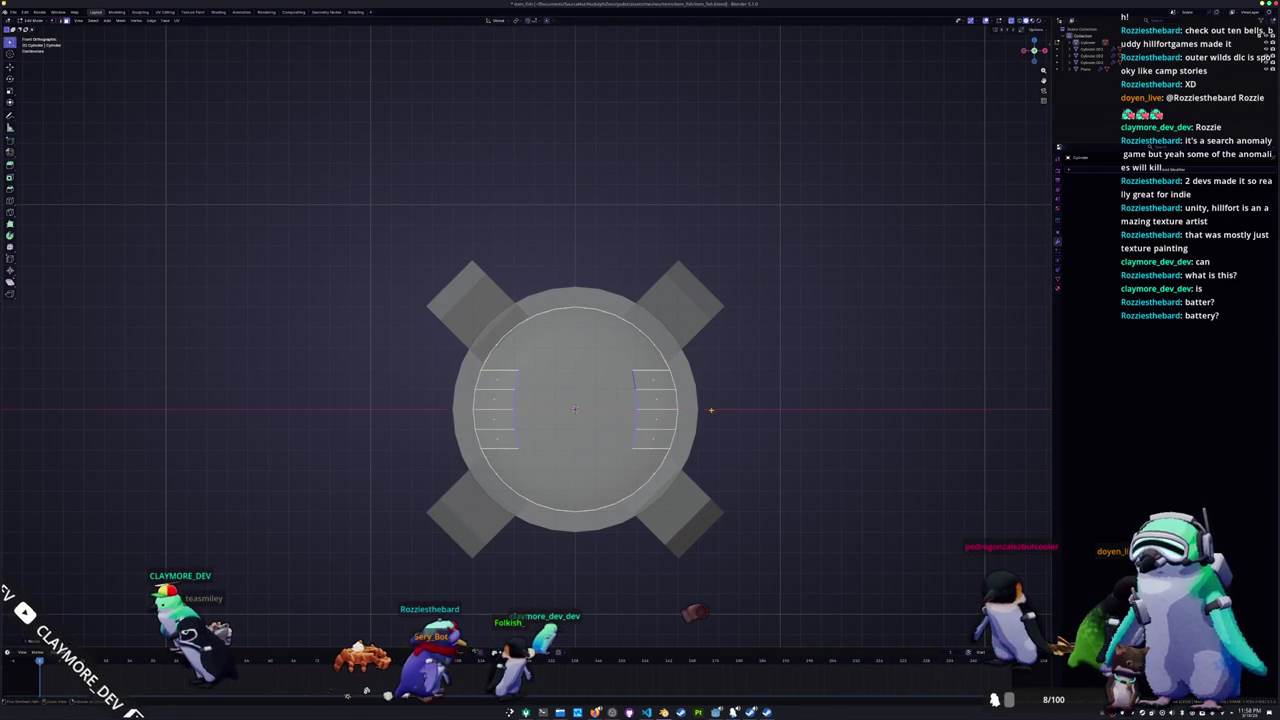
right_click(594, 362)
key(ctrl+z)
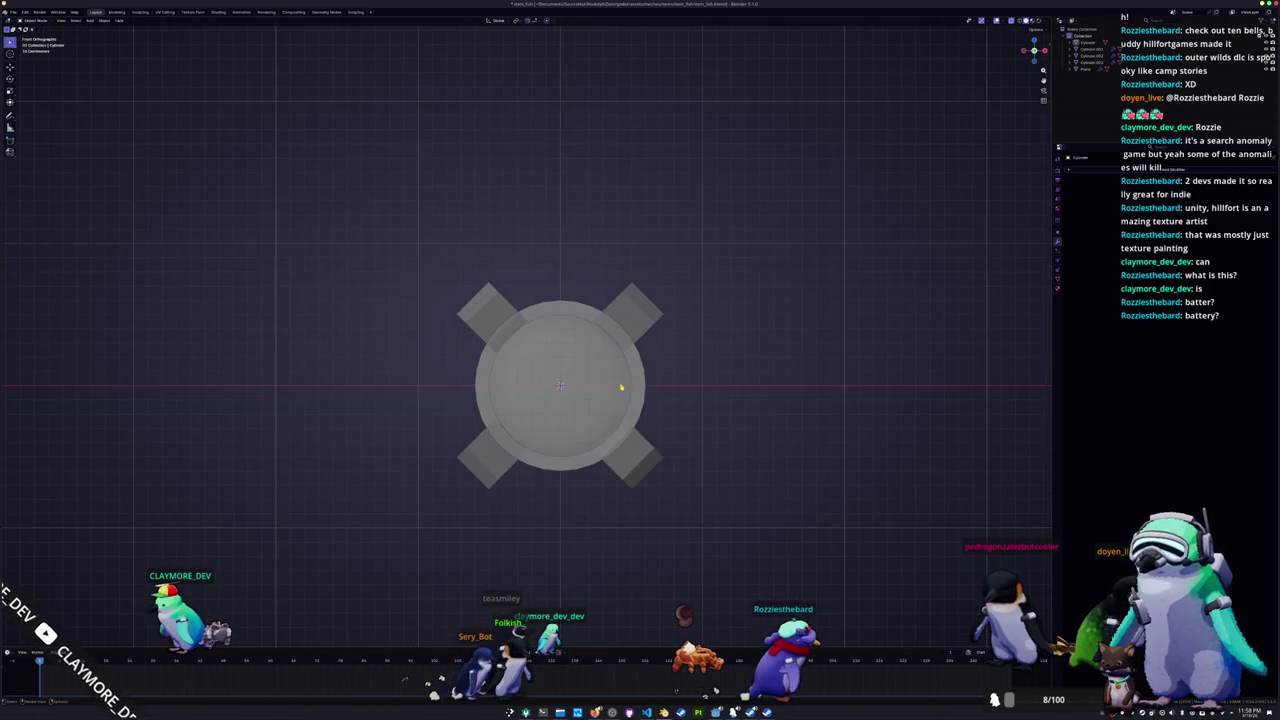
middle_drag(620, 383, 563, 392)
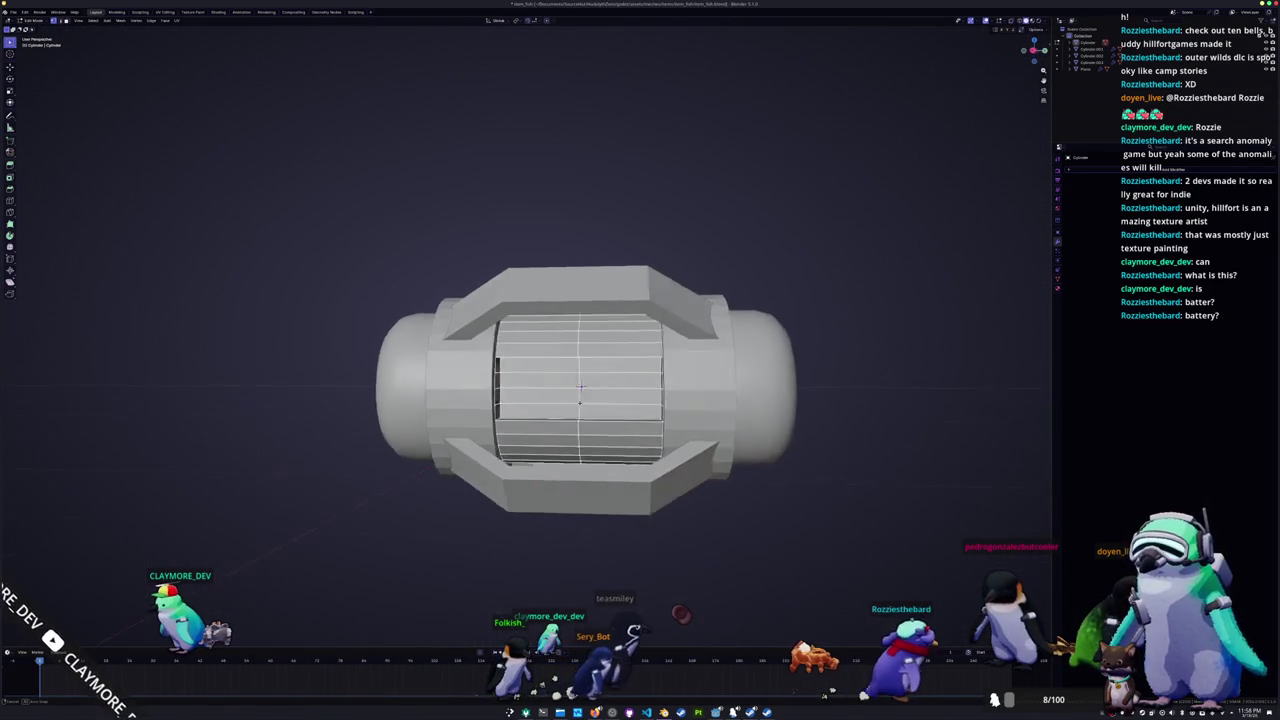
ctrl+click(563, 392)
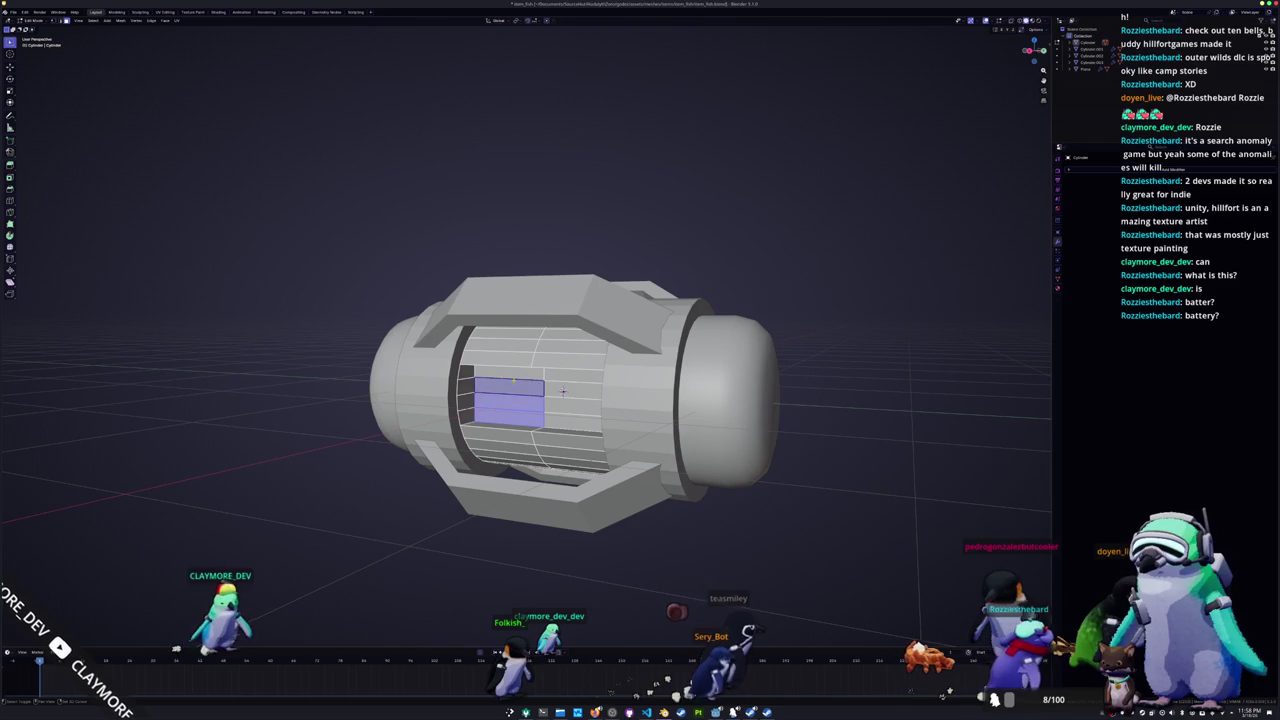
mouse_move(563, 392)
middle_down()
mouse_move(563, 373)
mouse_move(553, 379)
mouse_move(566, 356)
mouse_move(560, 372)
middle_up()
key(alt+a)
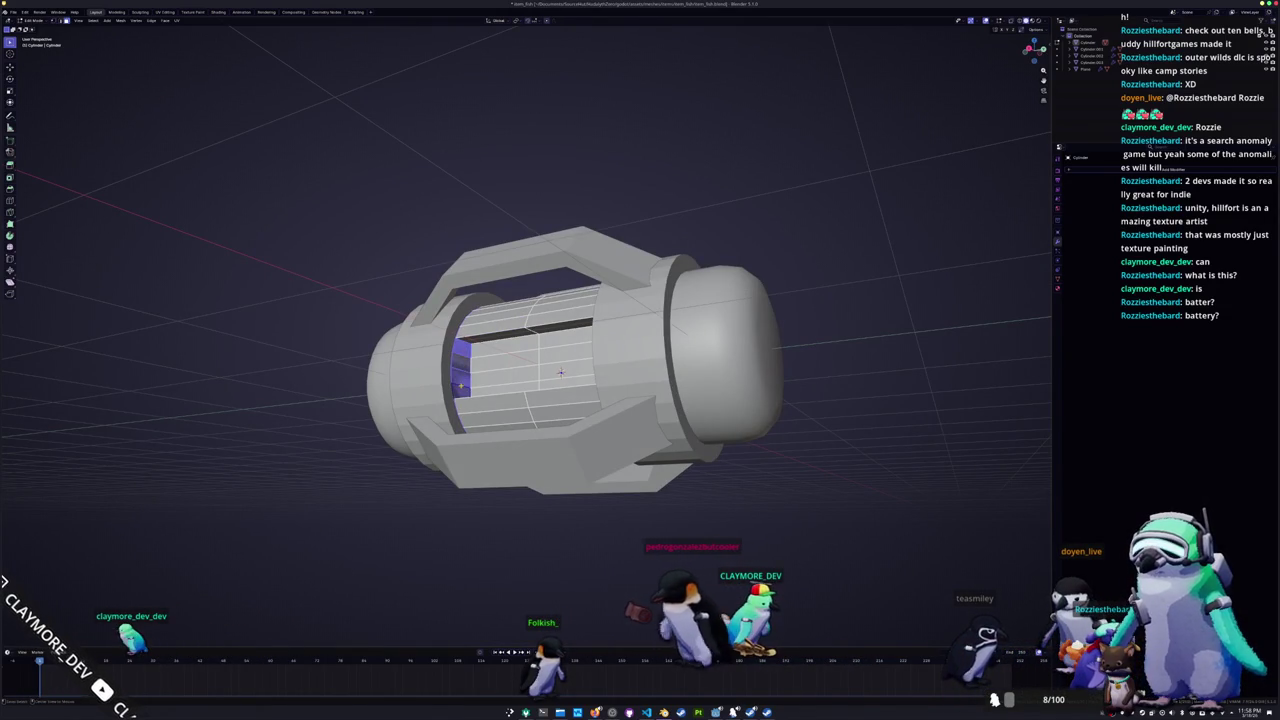
Step: Turn on X-ray and delete the selected end faces of the central cylinder
key(alt+z)
middle_drag(560, 372, 437, 393)
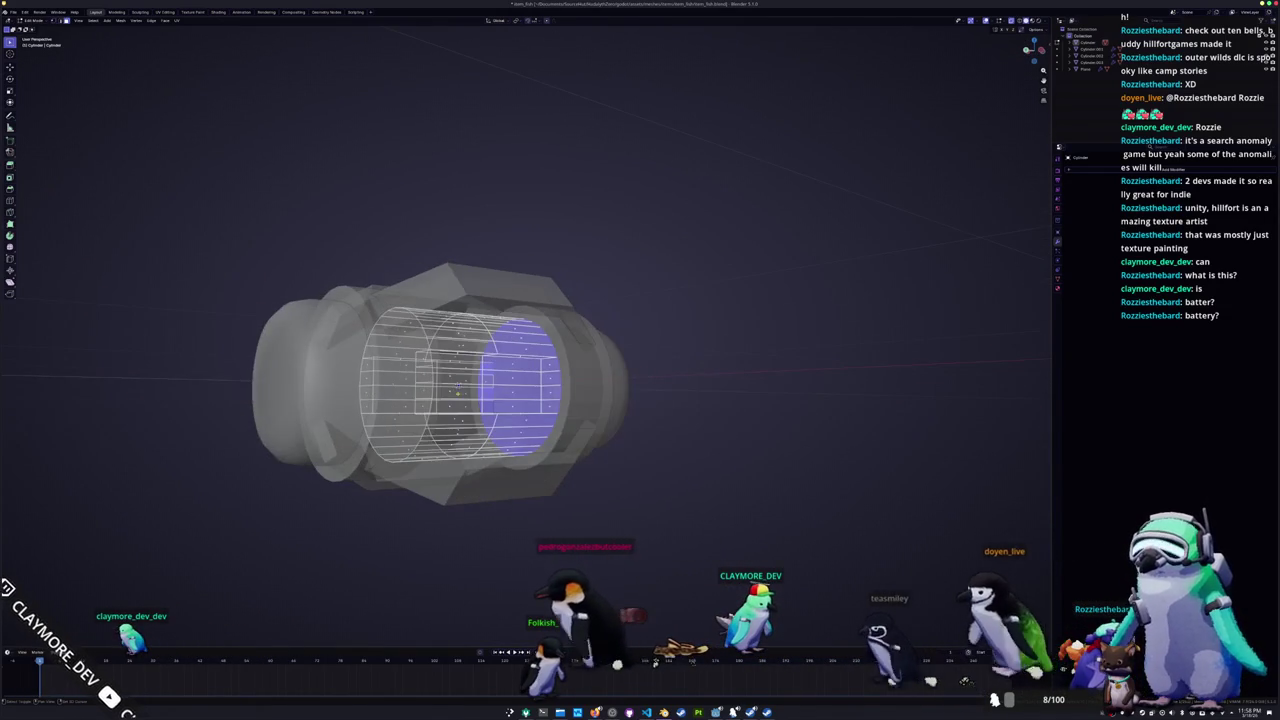
key(x)
click(551, 372)
Step: Delete two panel faces on the inner cylinder's left side
middle_drag(551, 372, 416, 401)
click(404, 372)
middle_drag(413, 366, 370, 378)
shift+click(371, 378)
key(x)
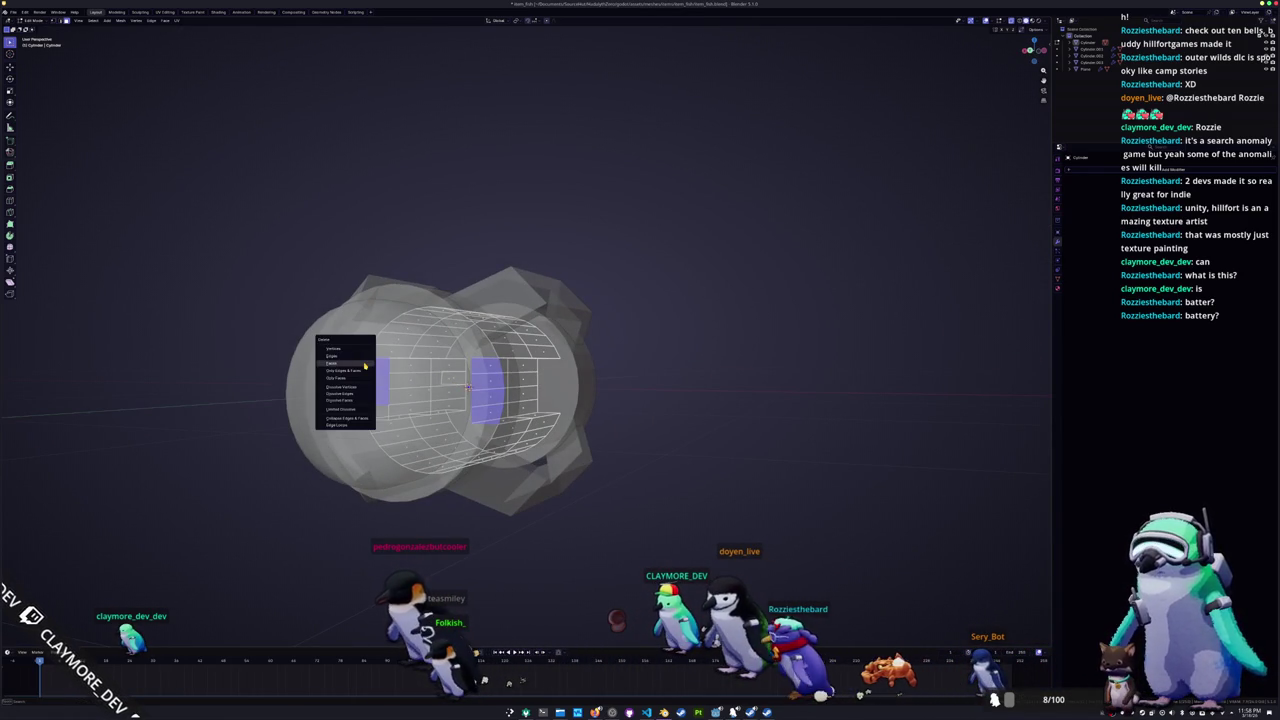
click(364, 364)
Step: Delete the inner circular face and leave Edit Mode
mouse_move(380, 400)
middle_down()
mouse_move(491, 411)
mouse_move(544, 397)
mouse_move(517, 342)
middle_up()
click(491, 411)
key(x)
click(491, 411)
key(Tab)
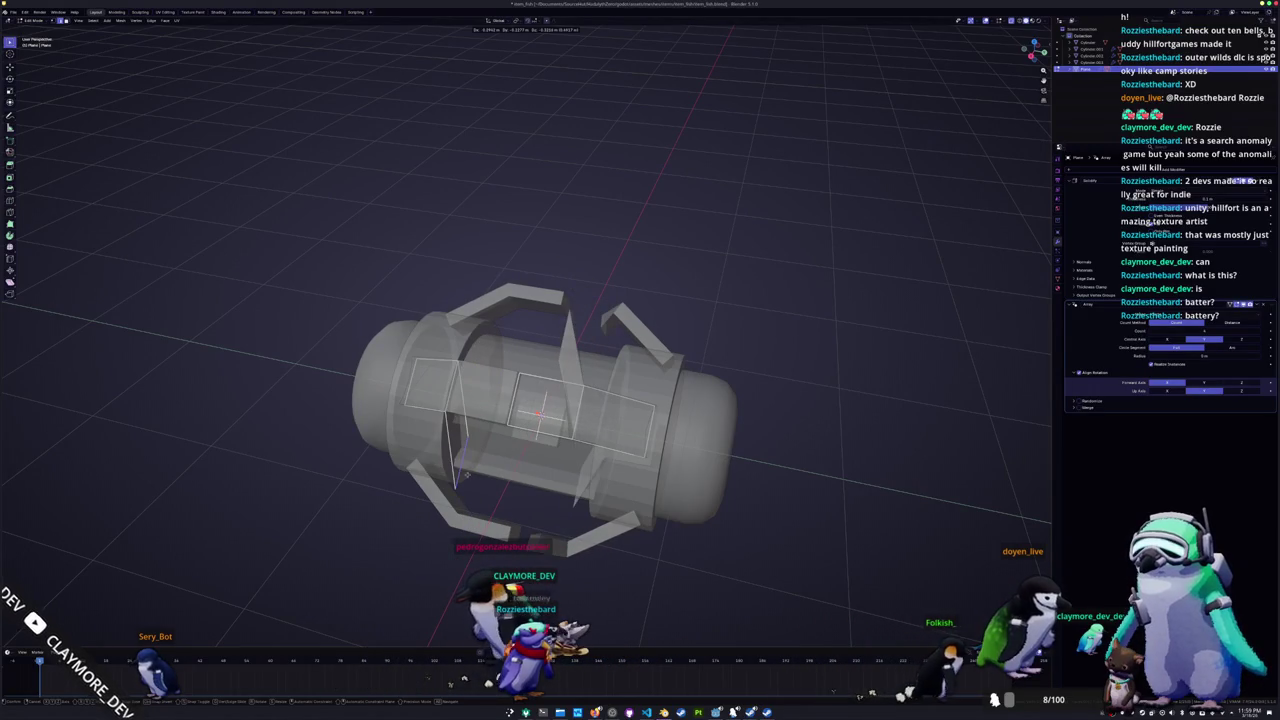
Step: Select the arrayed bracket object with X-ray off and return to Object Mode
click(466, 474)
key(alt+z)
scroll(466, 474, up, 3)
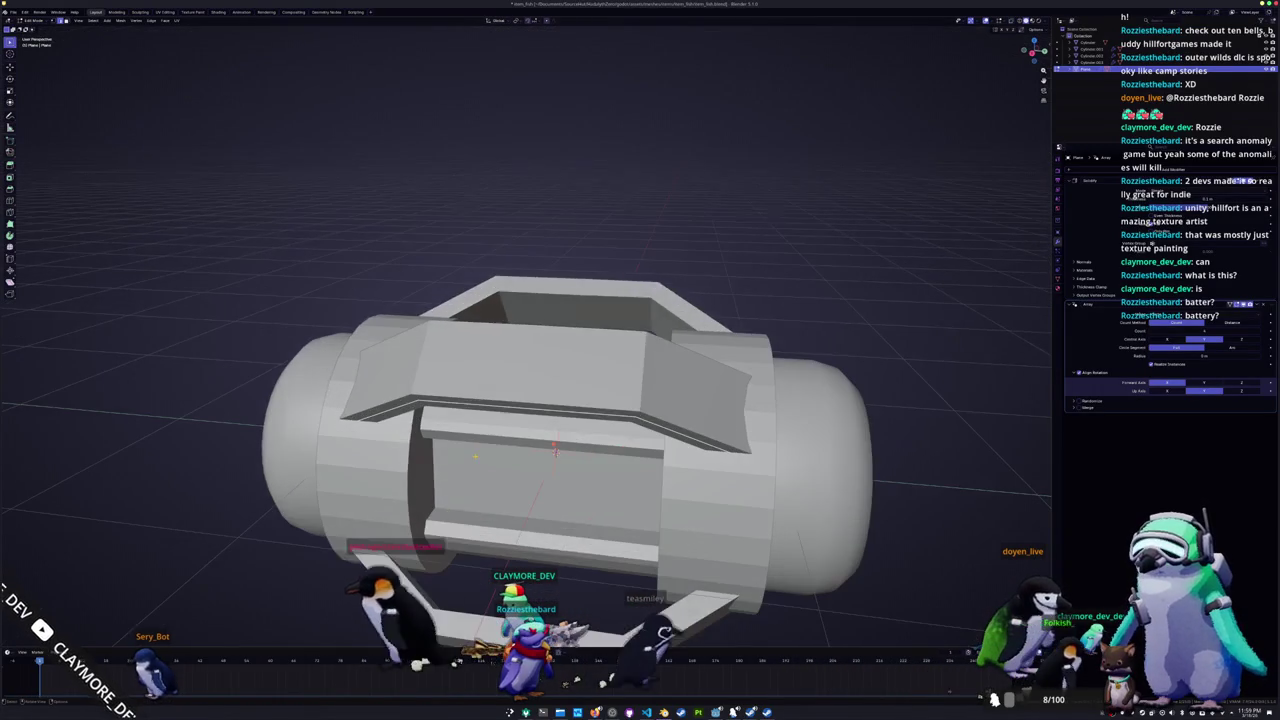
middle_drag(466, 474, 497, 444)
key(z)
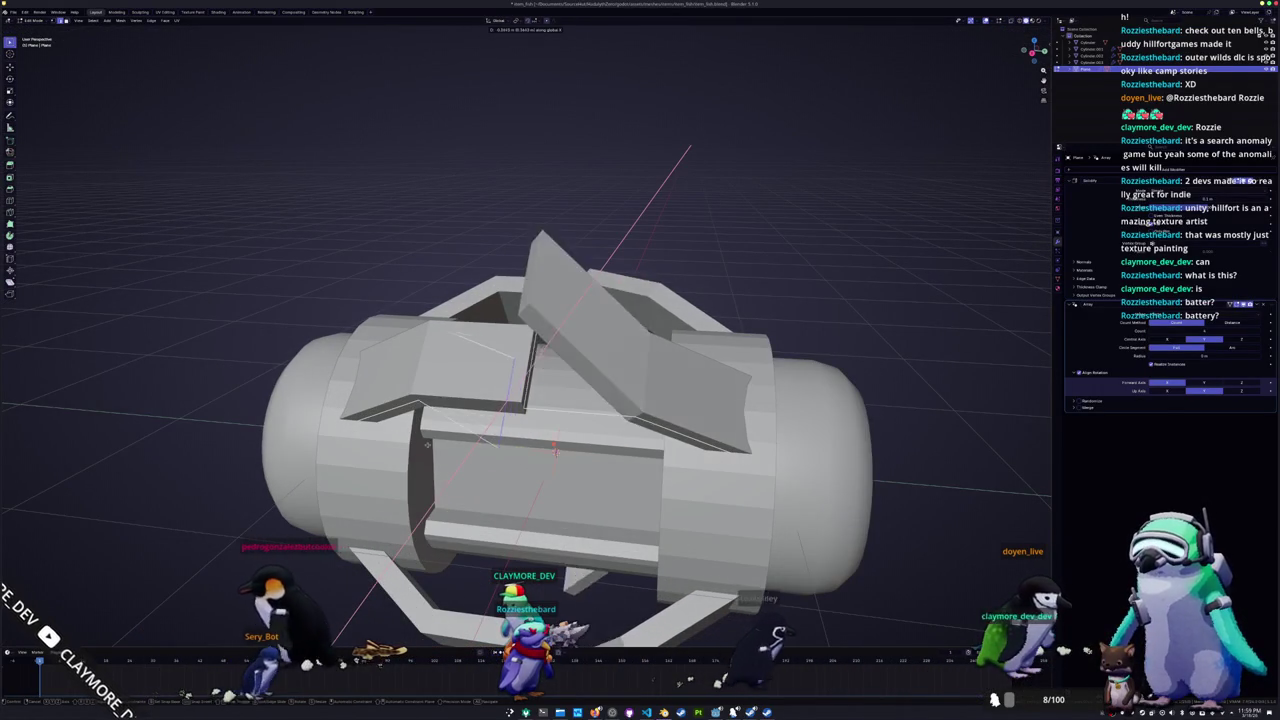
key(g)
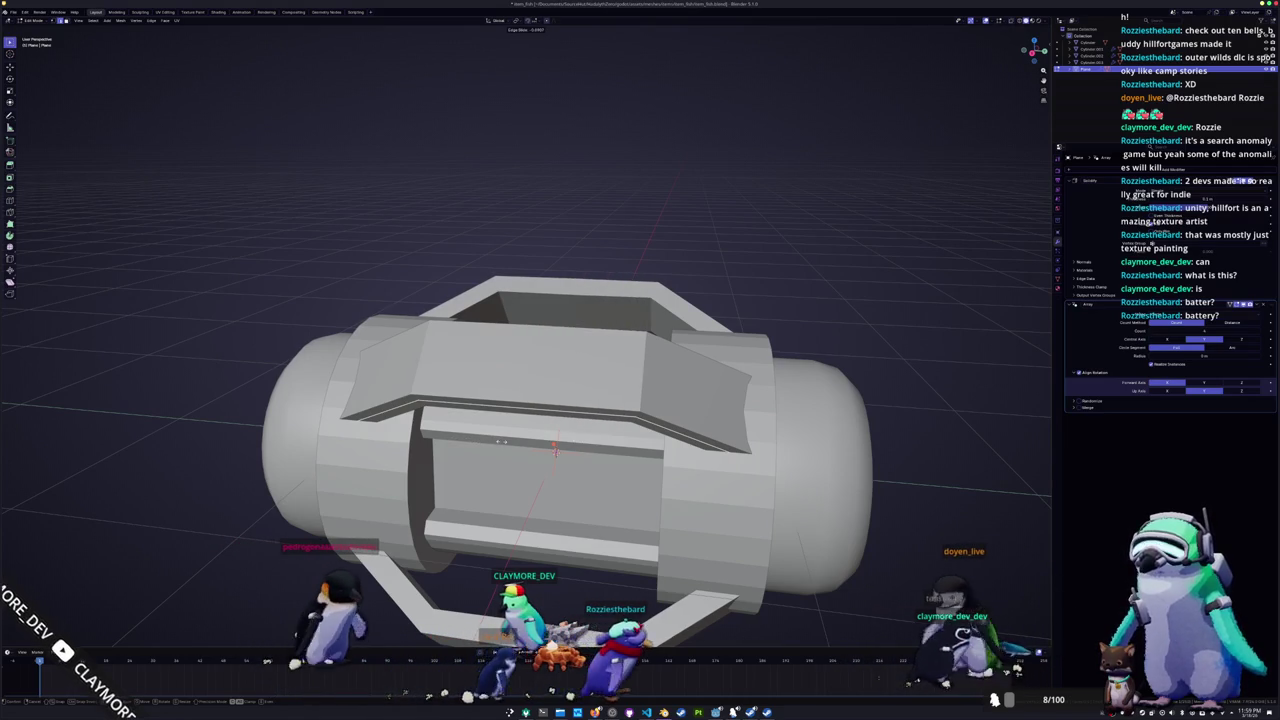
key(Escape)
scroll(472, 437, down, 2)
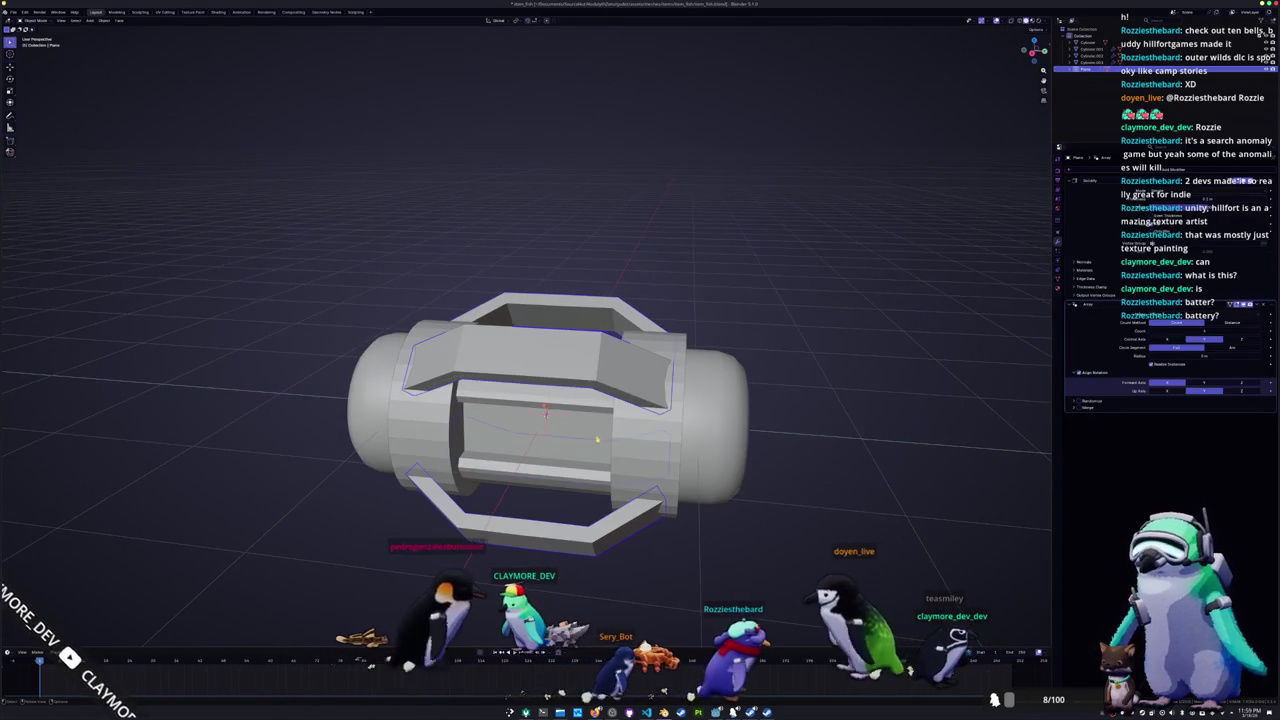
key(Tab)
Step: Apply all transforms to the bracket and give its arms a small bevel
key(ctrl+a)
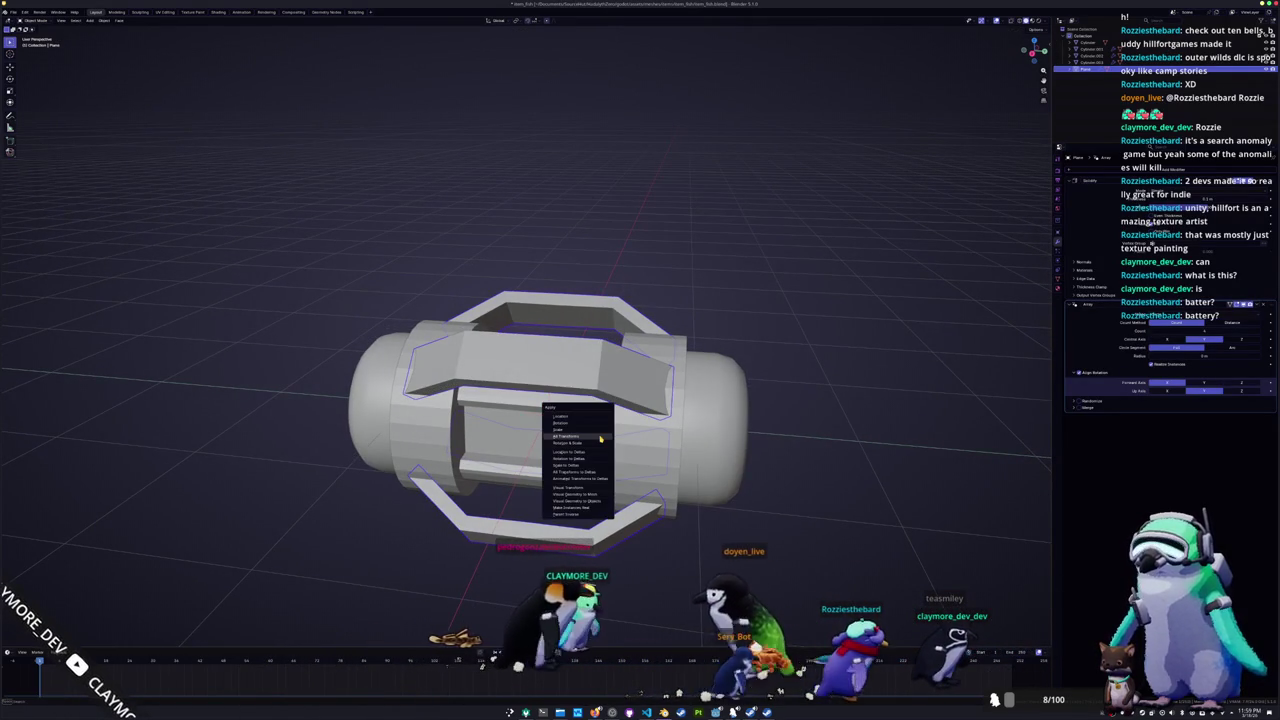
click(599, 438)
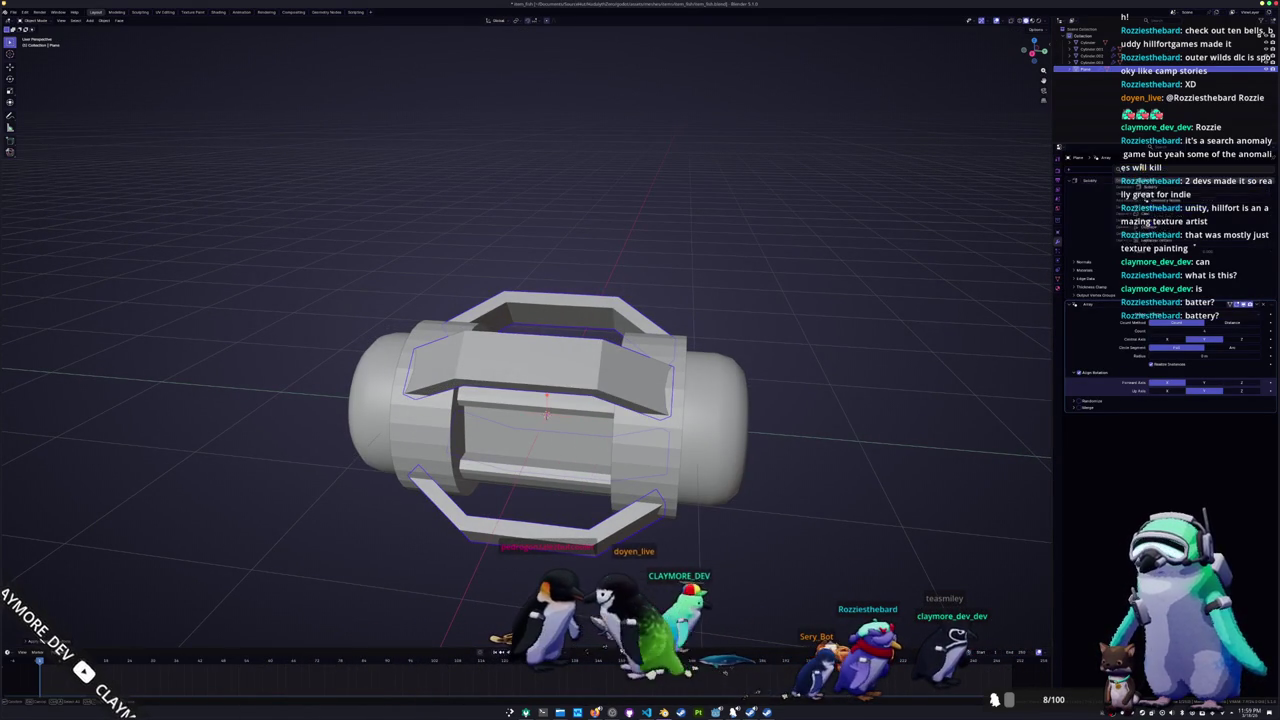
key(ctrl+b)
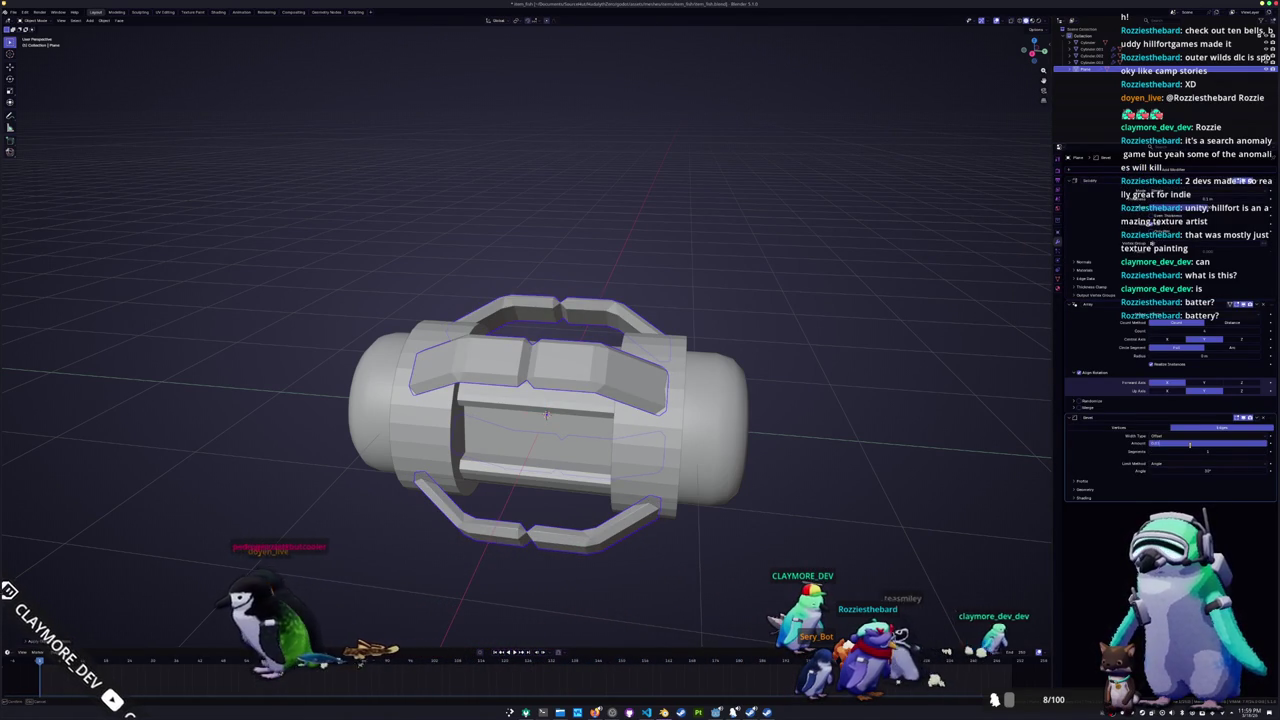
drag(1190, 443, 1188, 444)
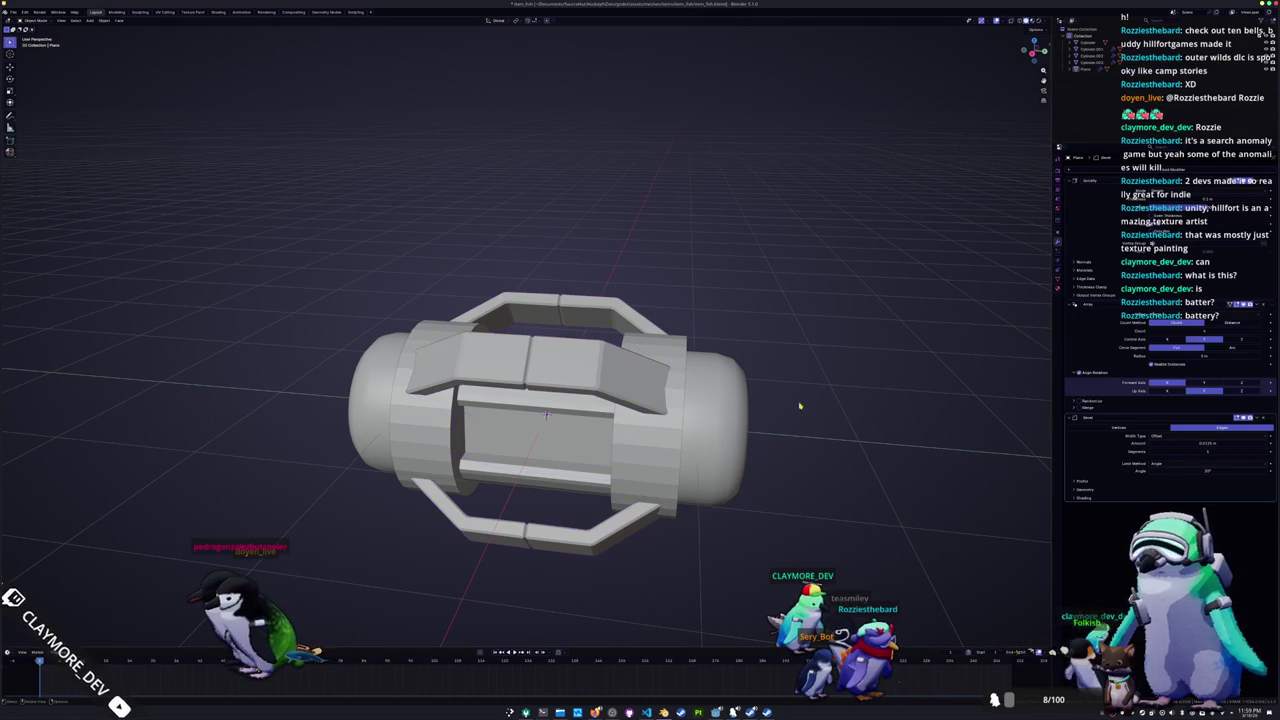
Step: From the front view, select the central cylinder's middle edge loop in Edit Mode
key(KP_1)
key(Tab)
alt+click(588, 345)
Step: Bevel the middle edge loop with extra segments and push the new band inward
middle_drag(588, 345, 552, 400)
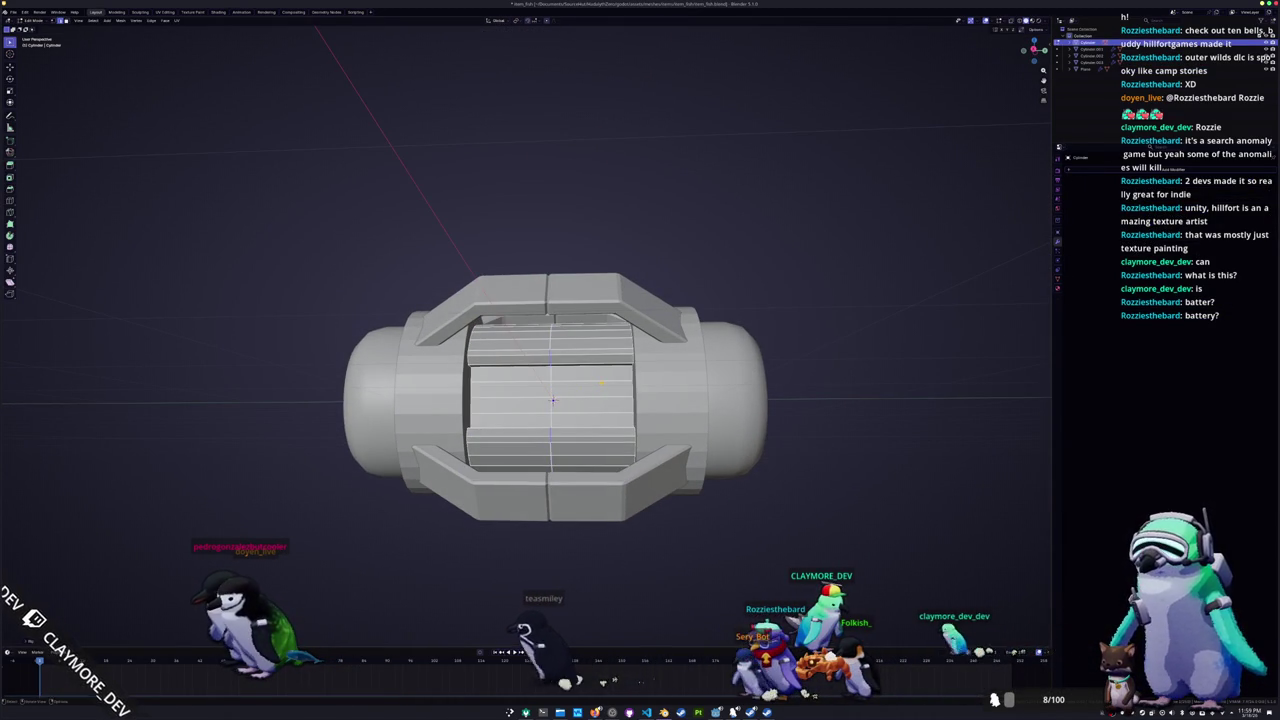
key(ctrl+b)
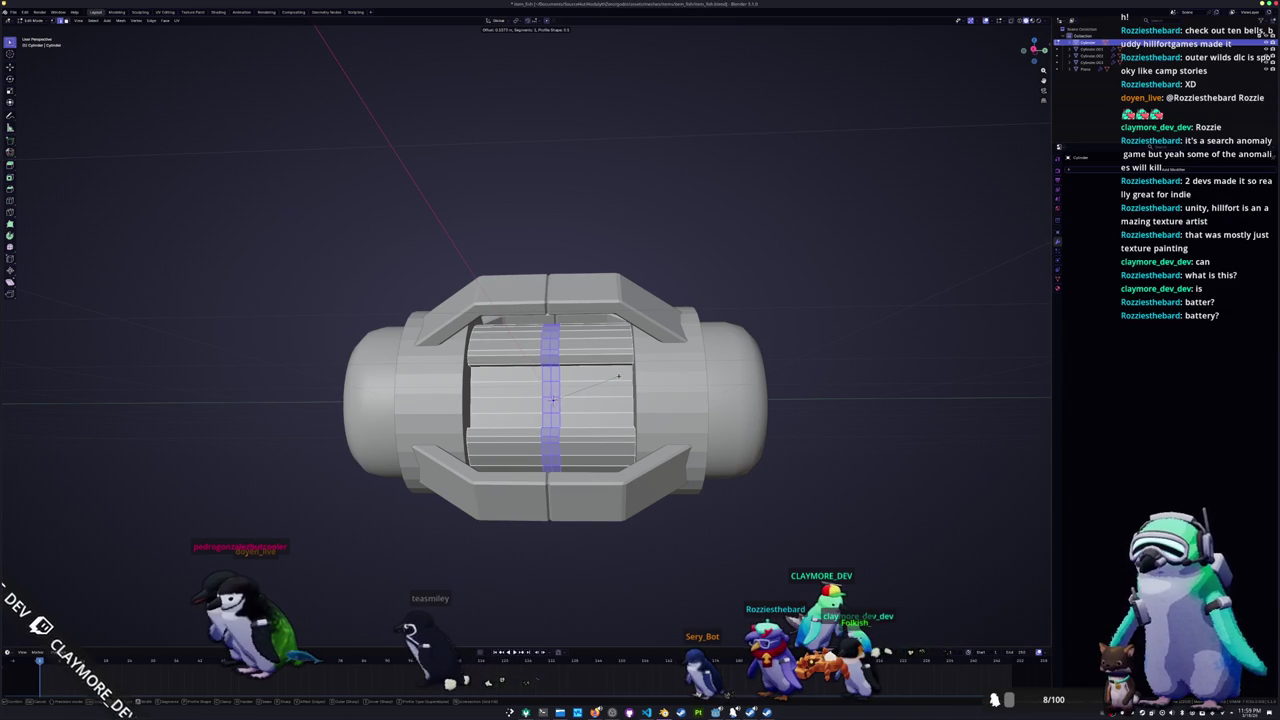
scroll(552, 400, up, 2)
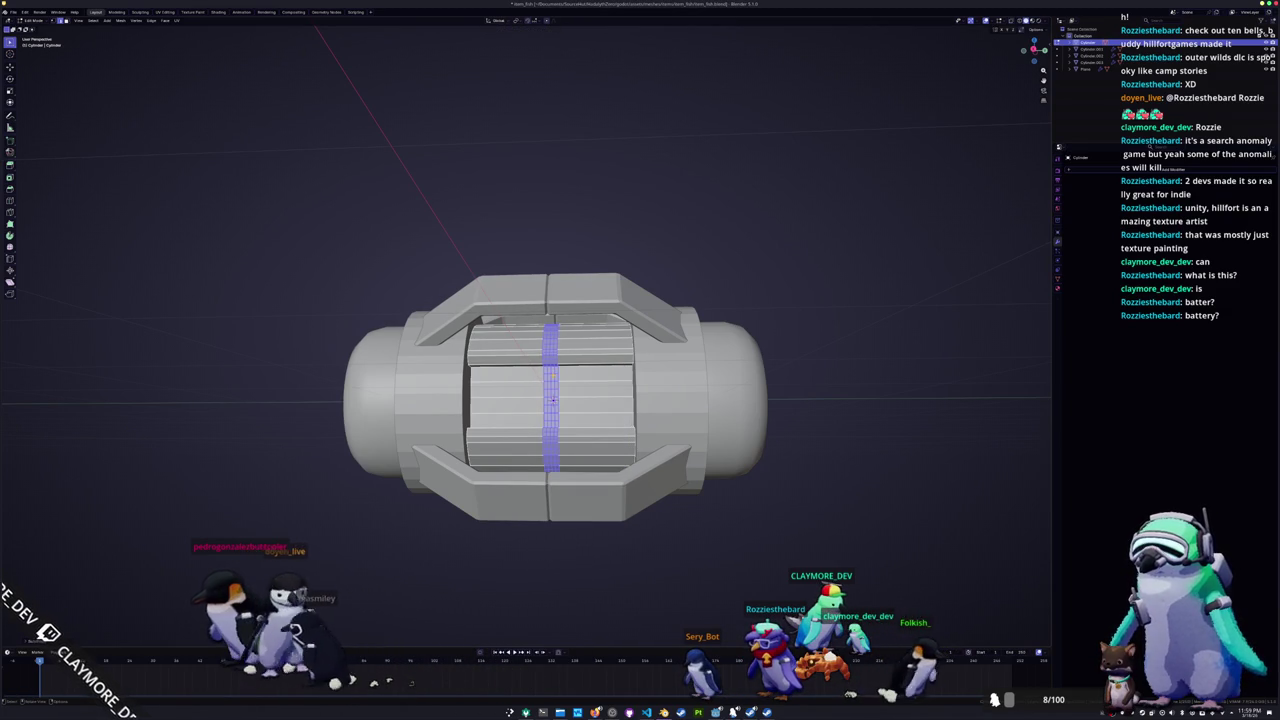
click(551, 400)
scroll(551, 400, up, 2)
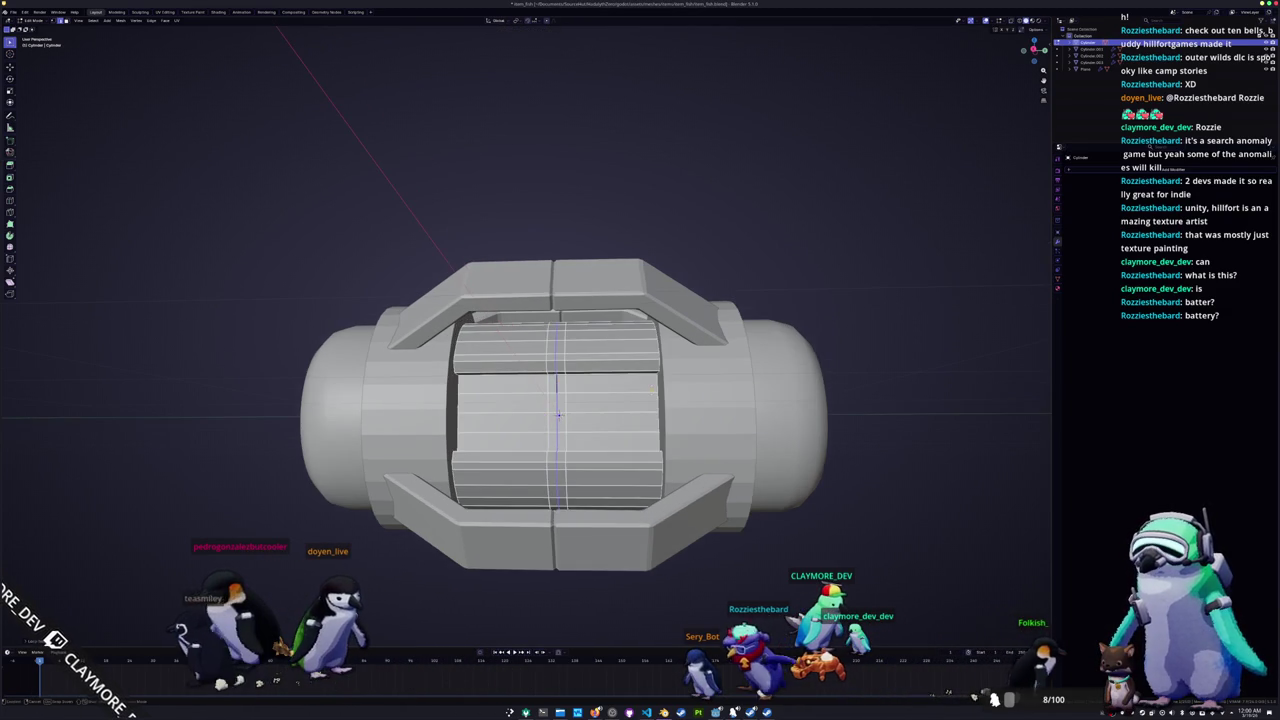
click(559, 414)
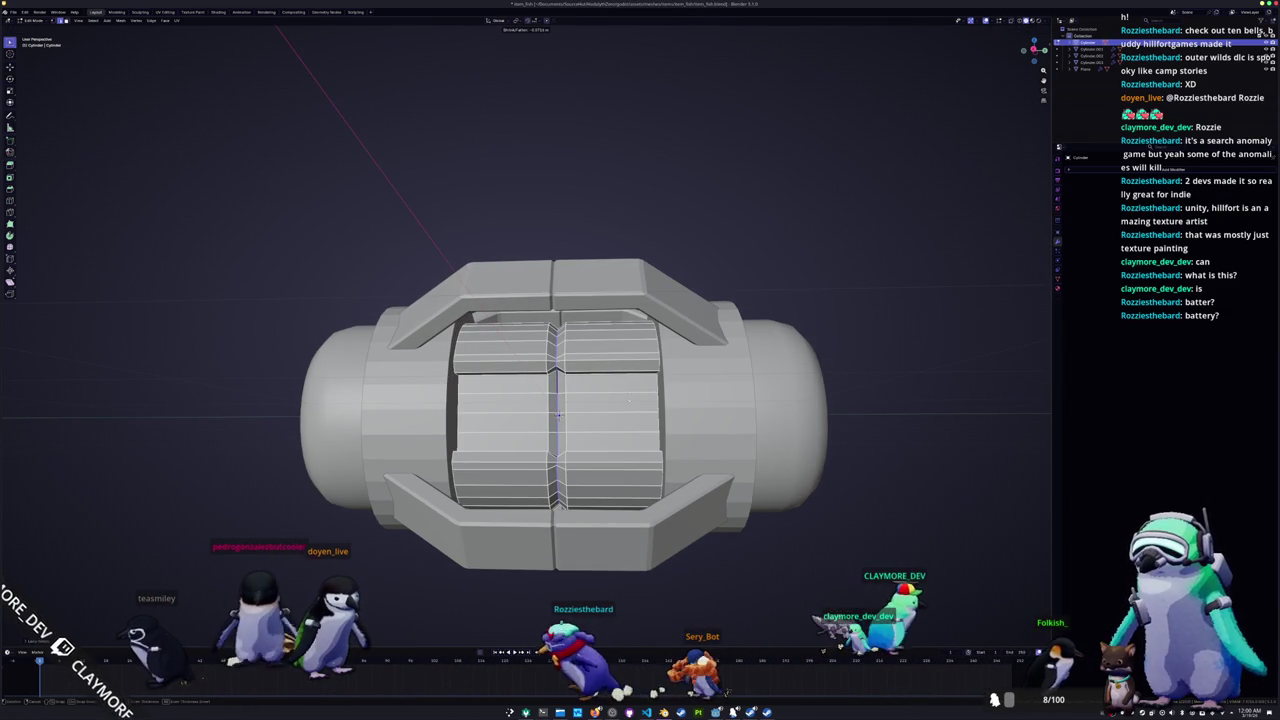
Step: Clear the selection and select a vertex on the middle seam, viewed end-on
middle_drag(559, 414, 548, 422)
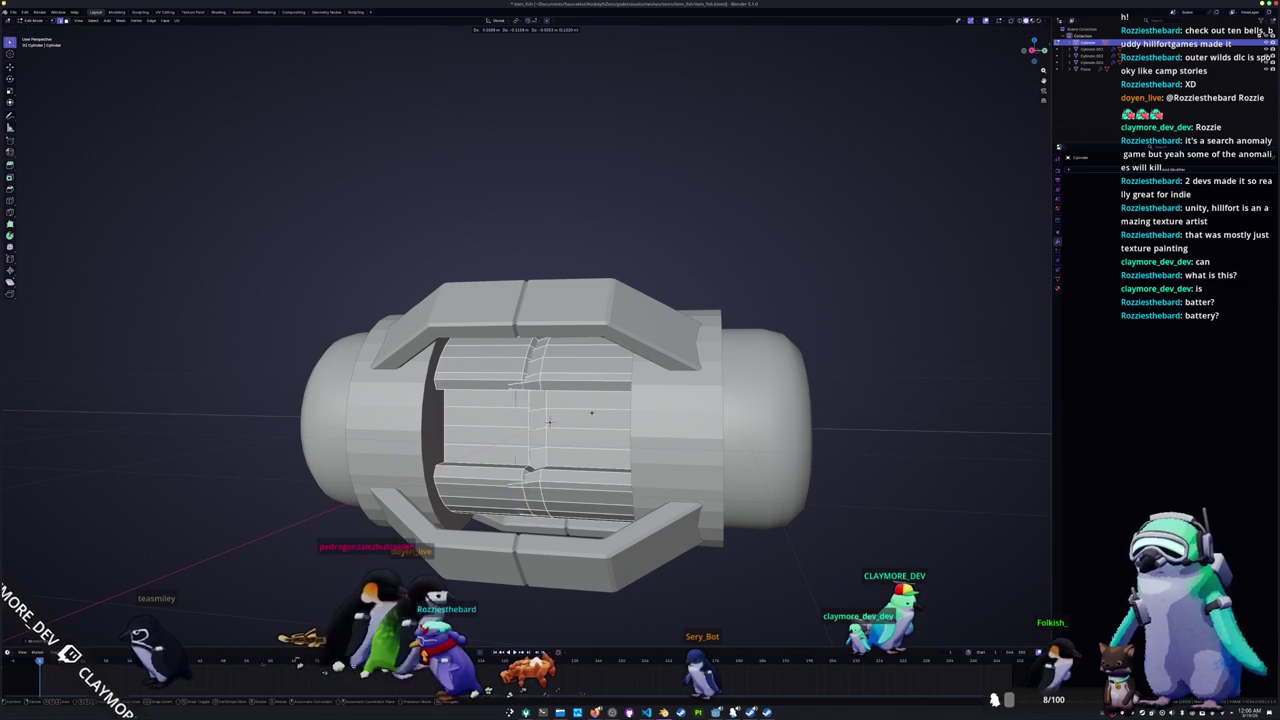
scroll(550, 425, up, 3)
middle_drag(565, 460, 563, 456)
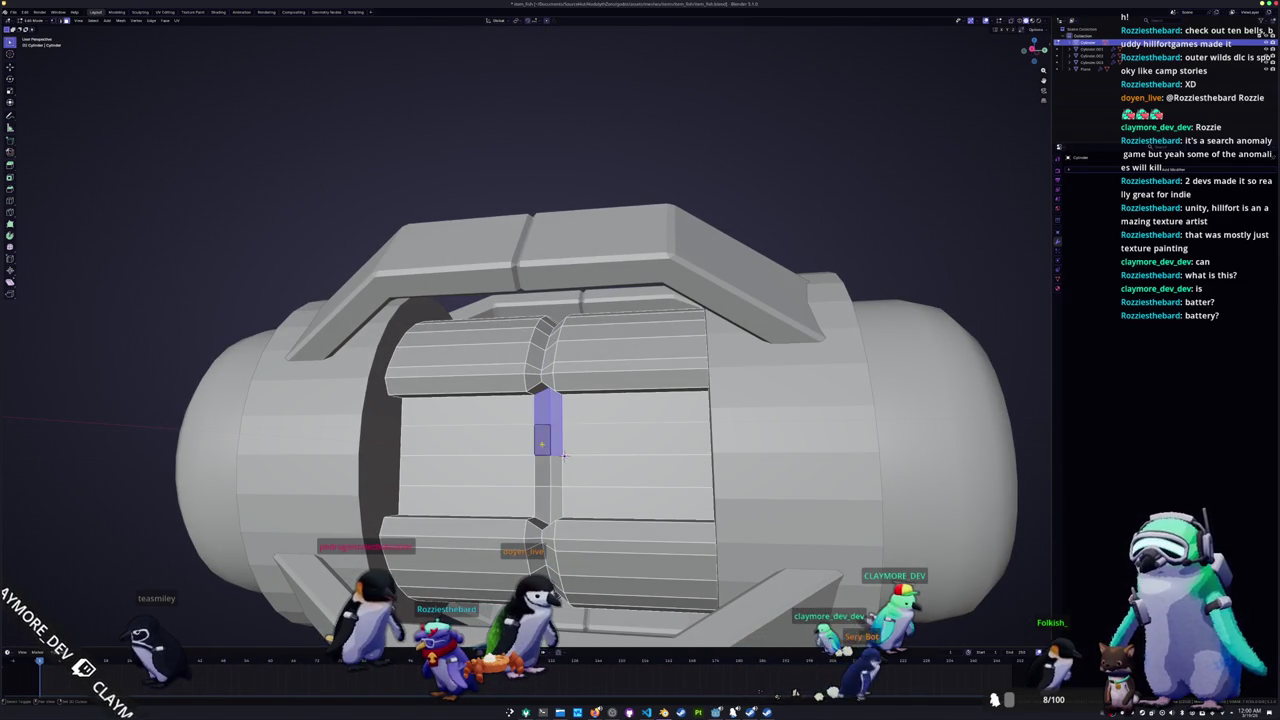
middle_drag(563, 456, 570, 459)
key(alt+a)
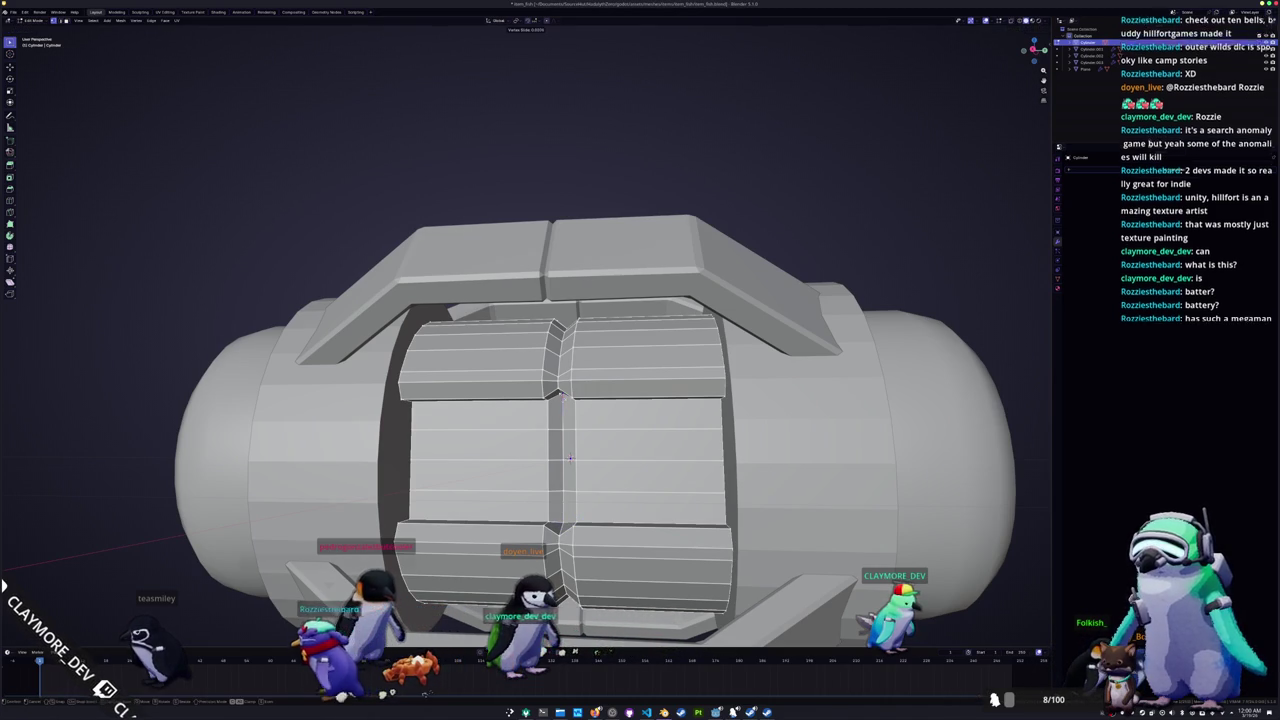
click(562, 397)
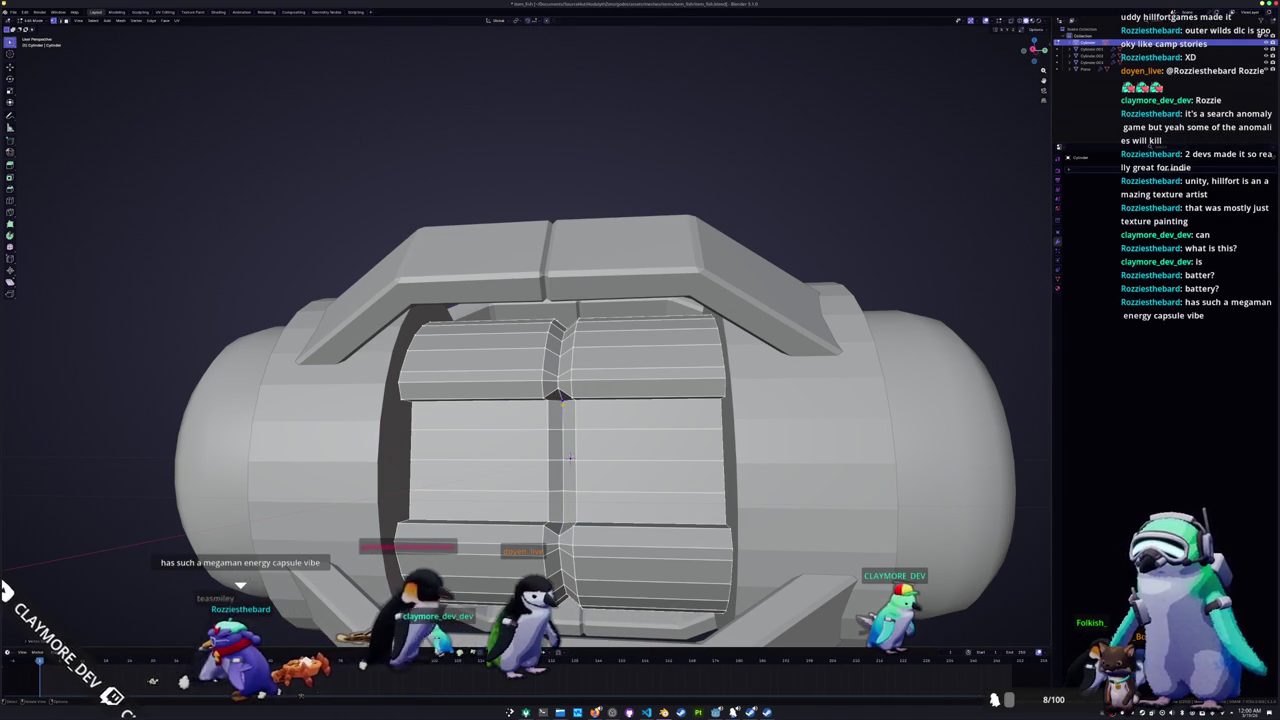
key(KP_1)
Step: In the right side view with X-ray, join the two face blocks into one strip
key(KP_3)
key(alt+z)
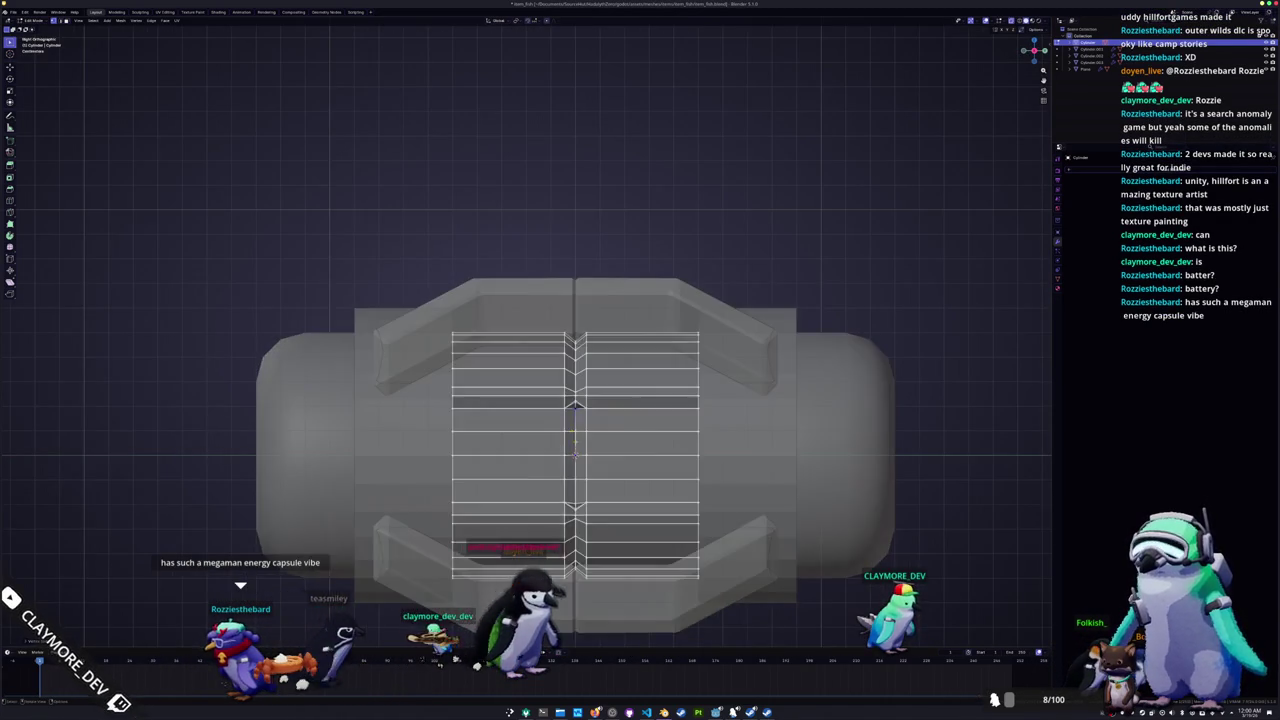
scroll(550, 429, up, 2)
shift+middle_drag(550, 429, 567, 421)
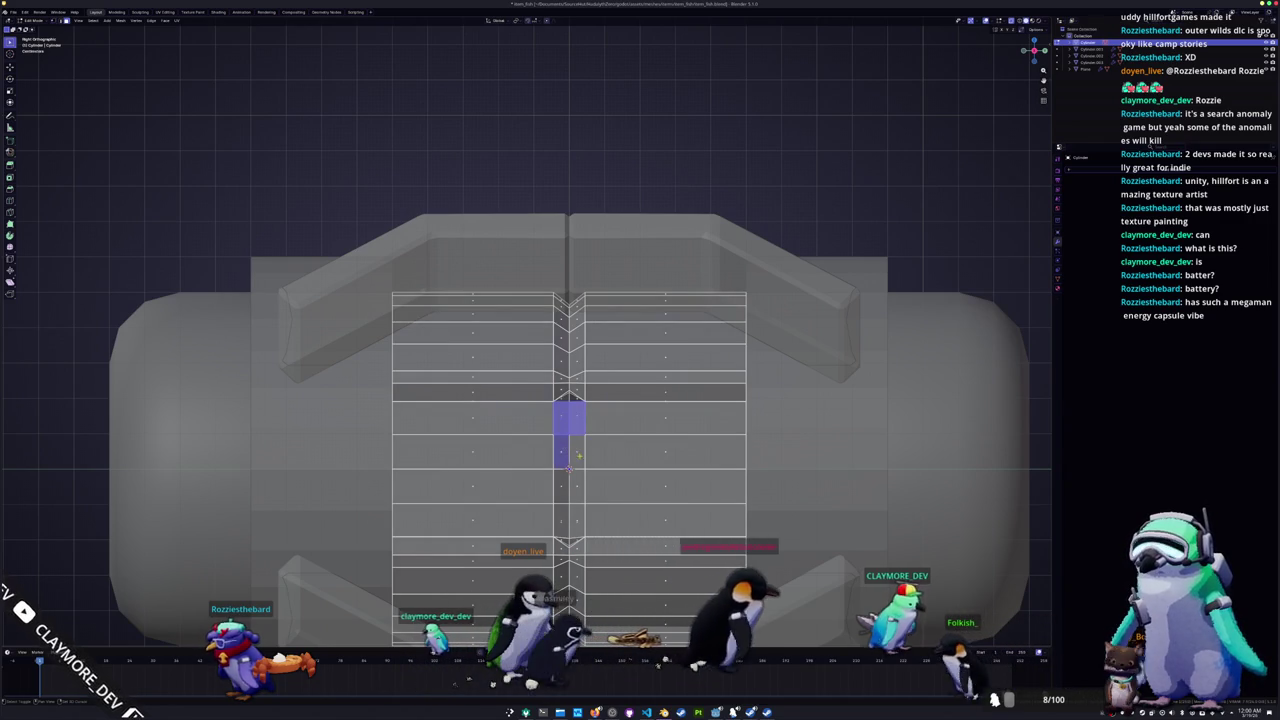
key(x)
click(576, 521)
Step: Delete the selected face strip to open a slot in the seam
key(x)
click(577, 521)
key(alt+z)
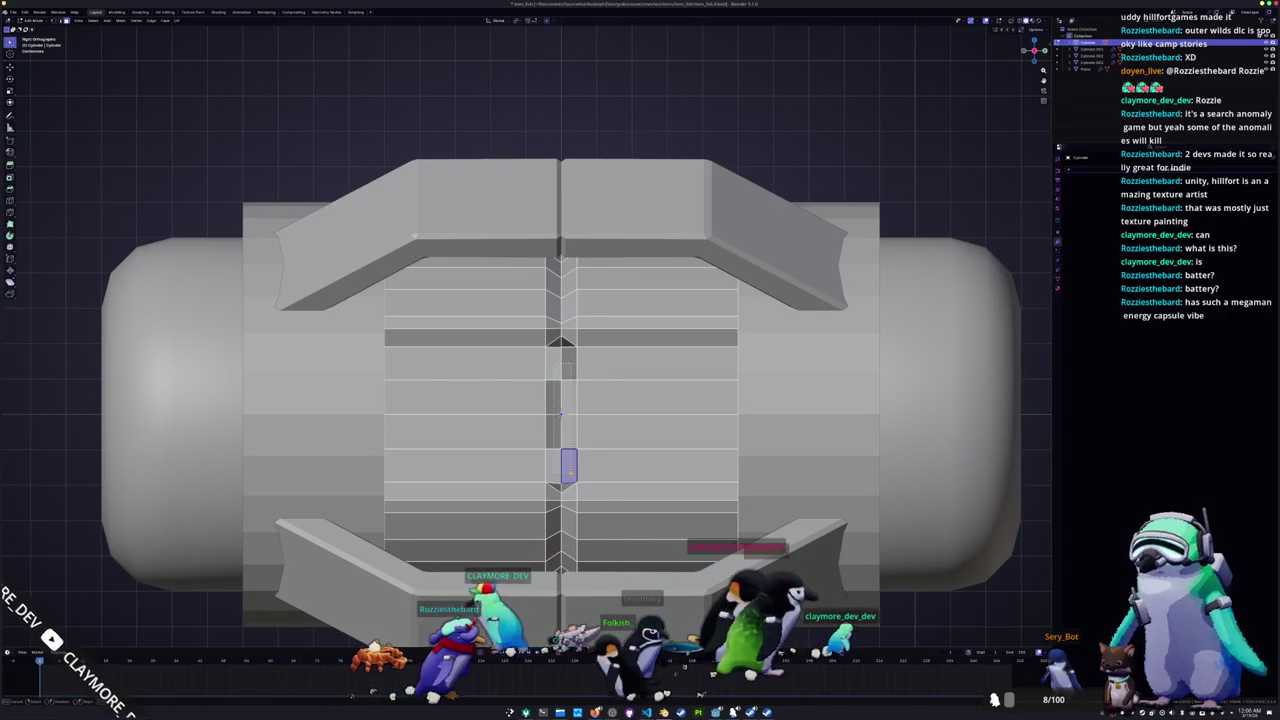
key(x)
click(540, 478)
Step: Check the new opening with X-ray toggled, then orbit to a tilted perspective
scroll(540, 470, up, 1)
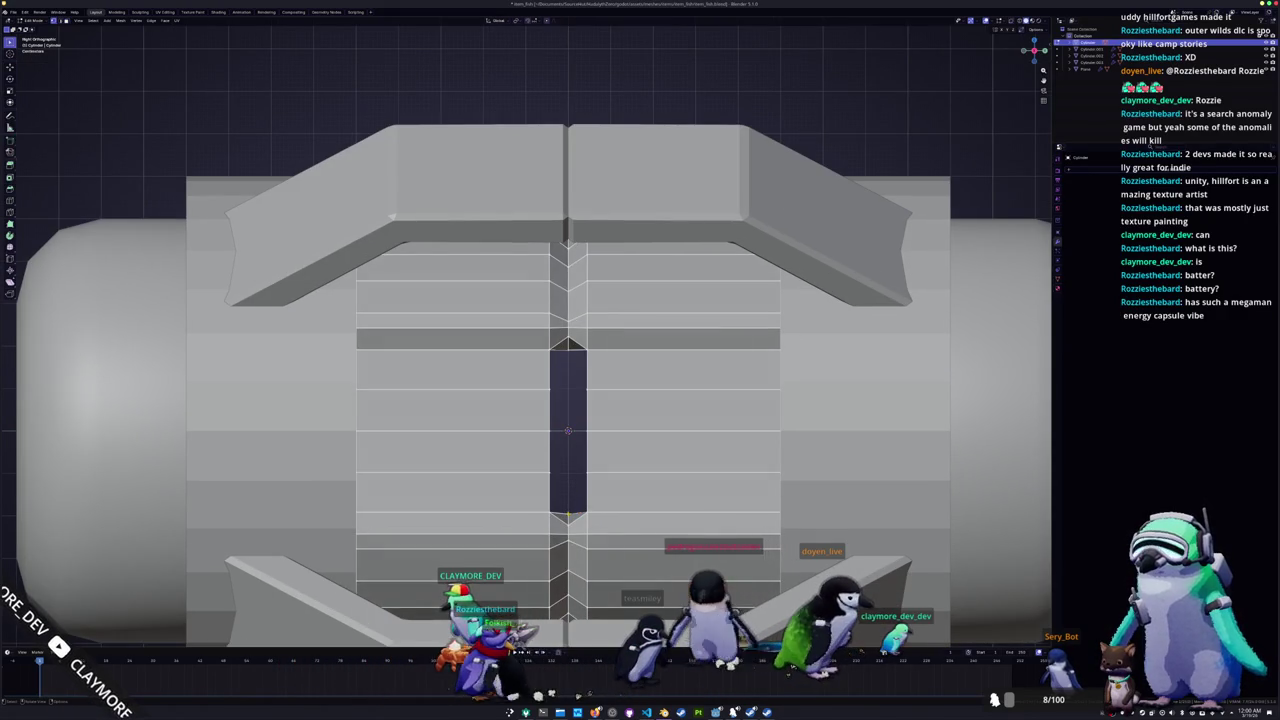
key(alt+z)
scroll(568, 518, up, 2)
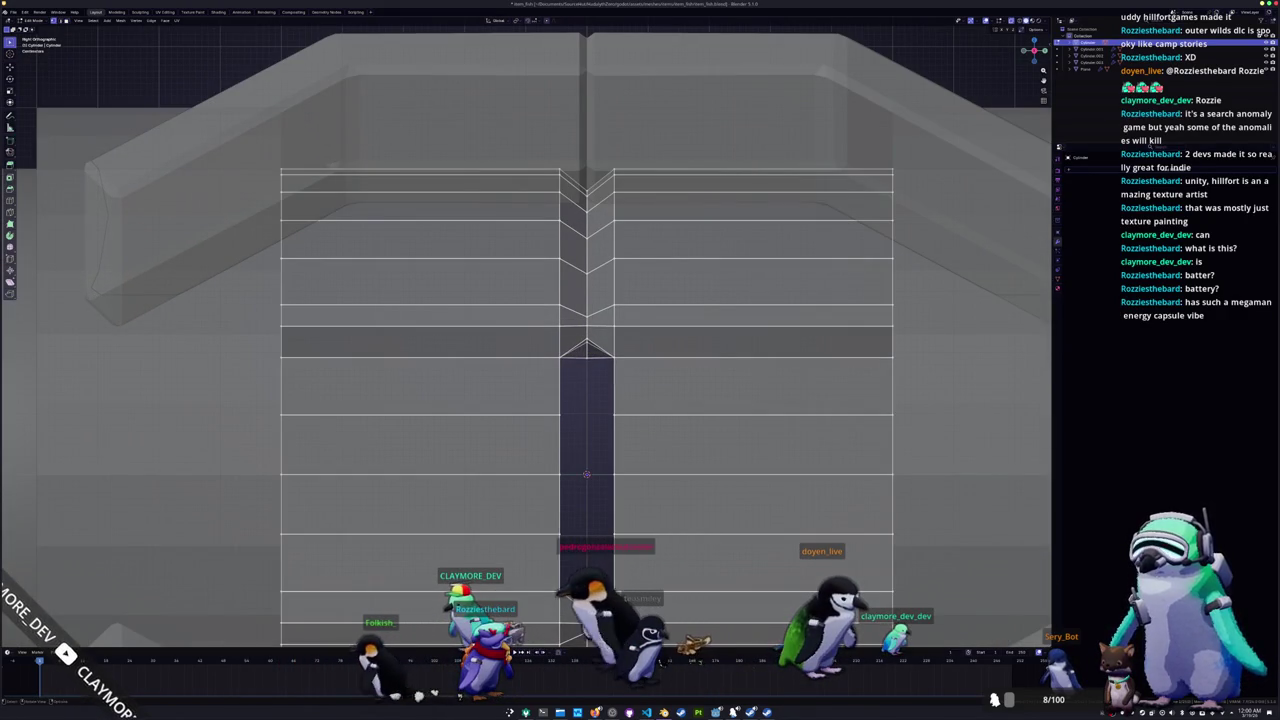
scroll(585, 575, down, 1)
key(alt+z)
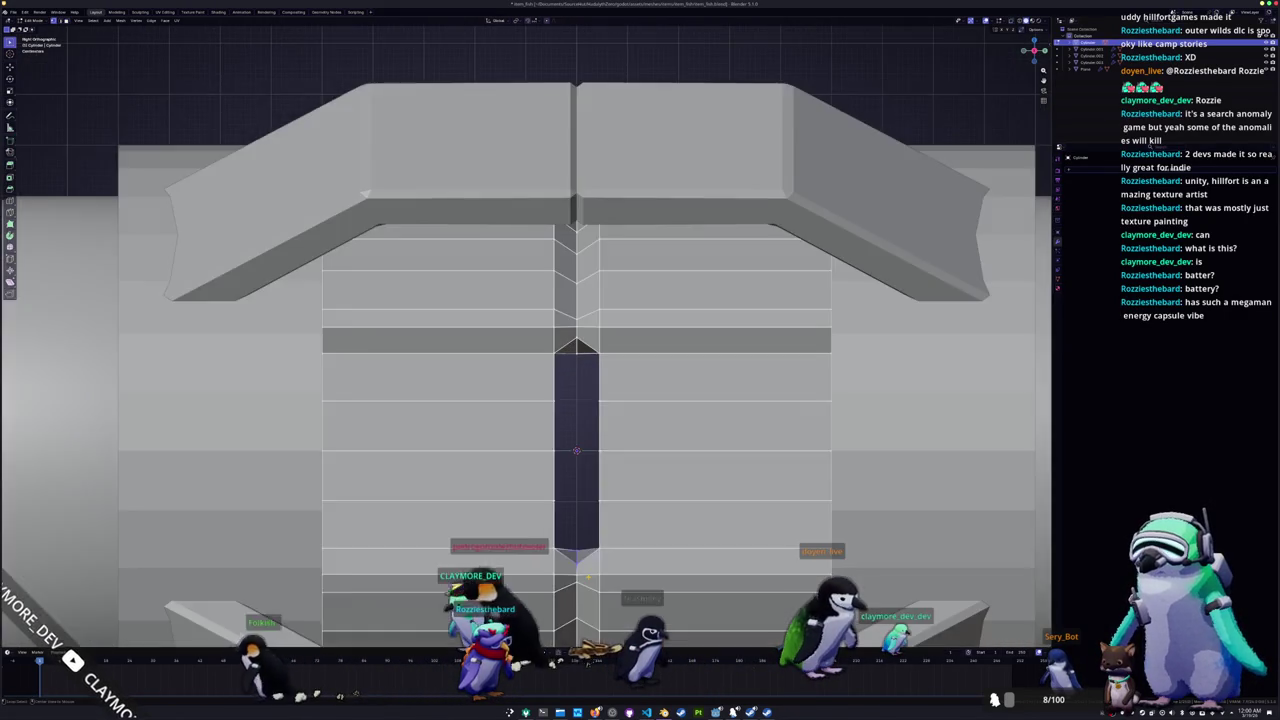
key(alt+z)
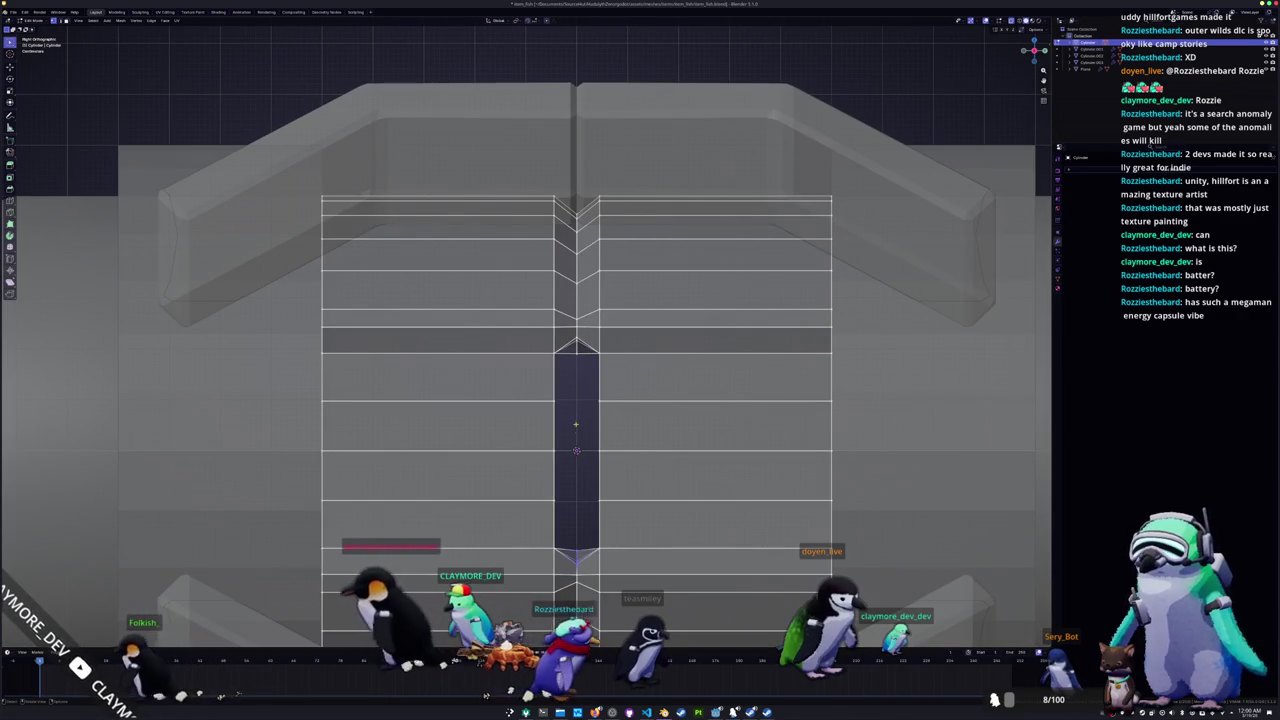
key(alt+z)
mouse_move(576, 452)
middle_down()
mouse_move(565, 491)
mouse_move(567, 449)
mouse_move(536, 394)
middle_up()
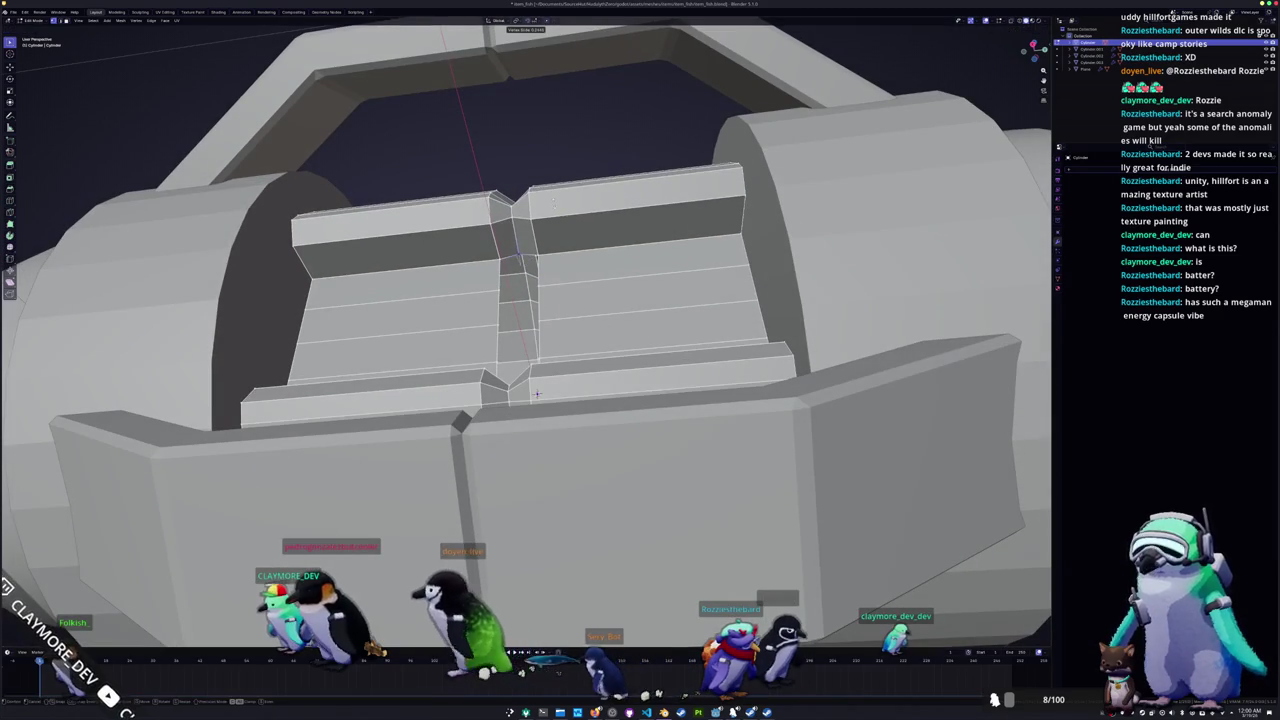
Step: Inspect the cylinder opening from several orbit and numpad angles
middle_drag(536, 394, 563, 351)
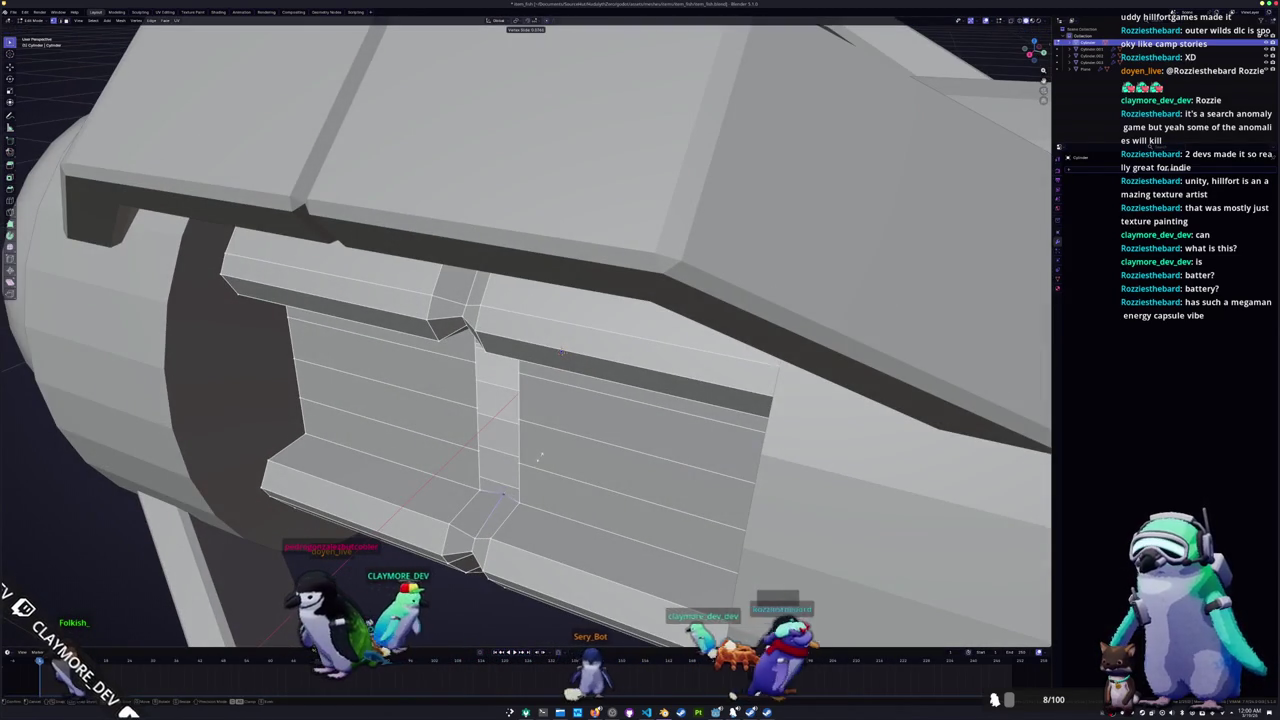
scroll(562, 351, down, 5)
mouse_move(562, 351)
middle_down()
mouse_move(480, 330)
mouse_move(400, 290)
mouse_move(318, 212)
mouse_move(309, 226)
mouse_move(507, 425)
mouse_move(548, 422)
middle_up()
scroll(480, 330, up, 3)
scroll(436, 322, up, 2)
scroll(318, 212, up, 2)
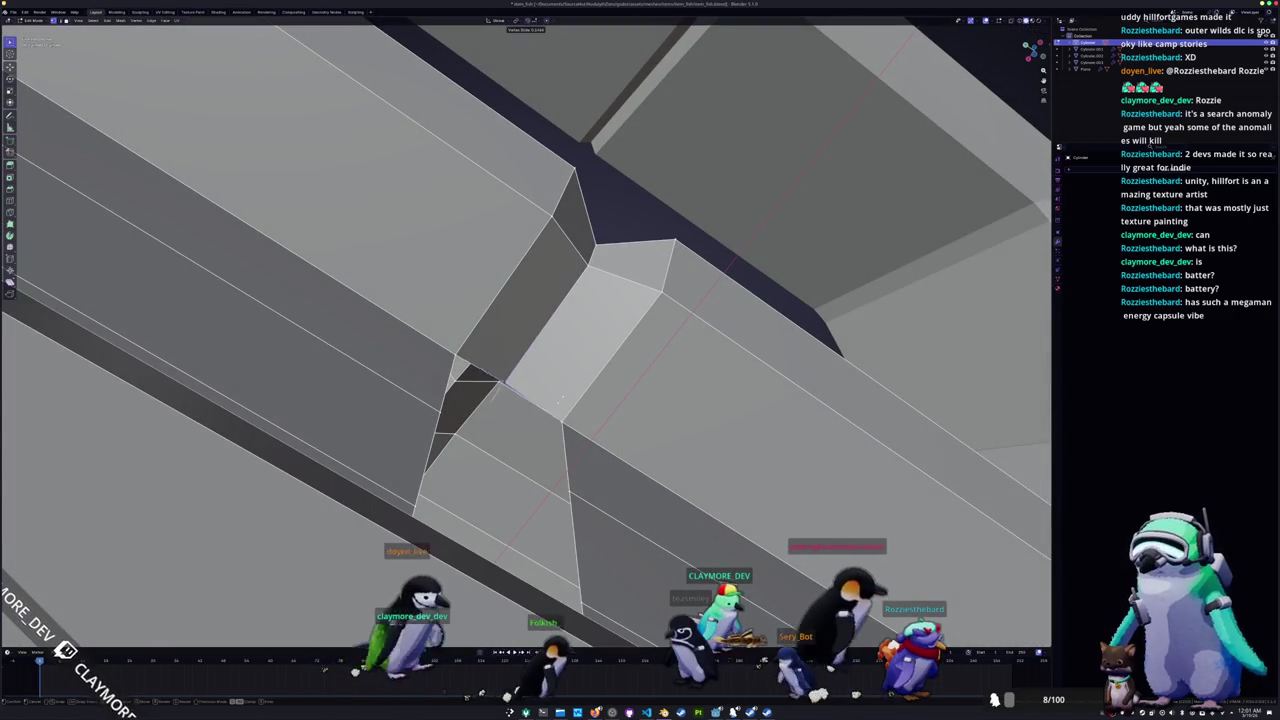
key(KP_Decimal)
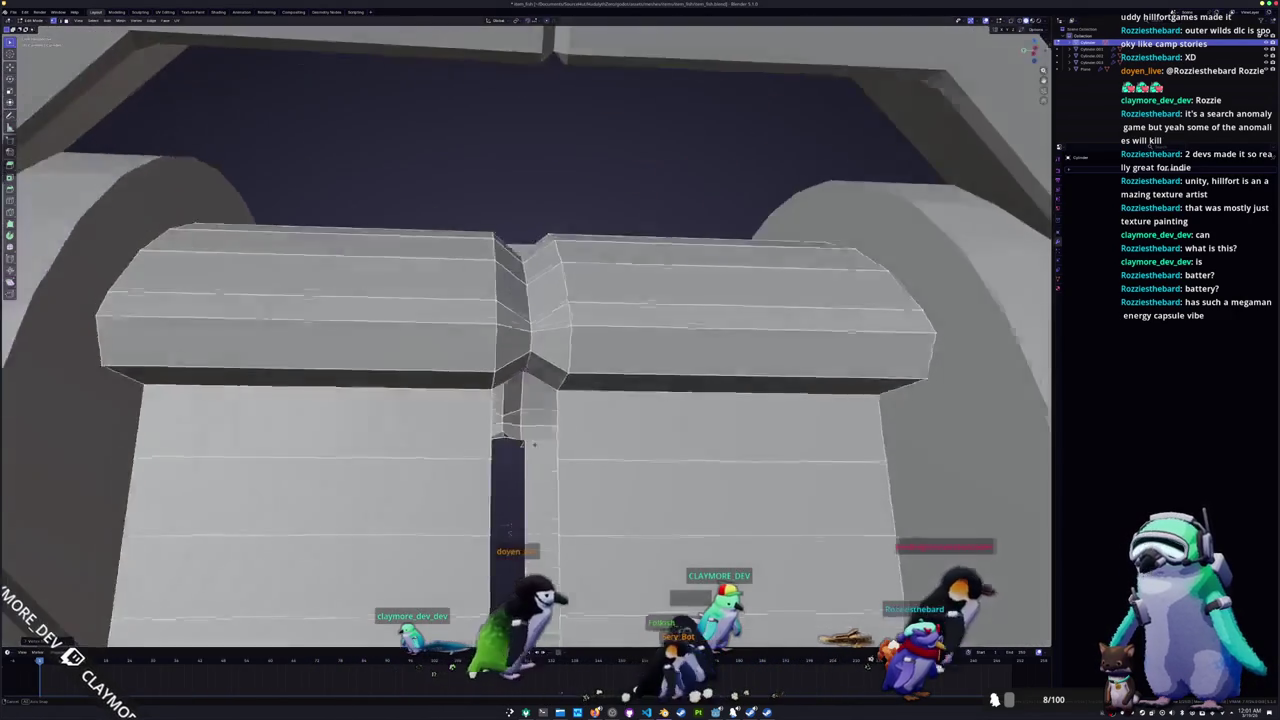
key(KP_1)
key(ctrl+KP_3)
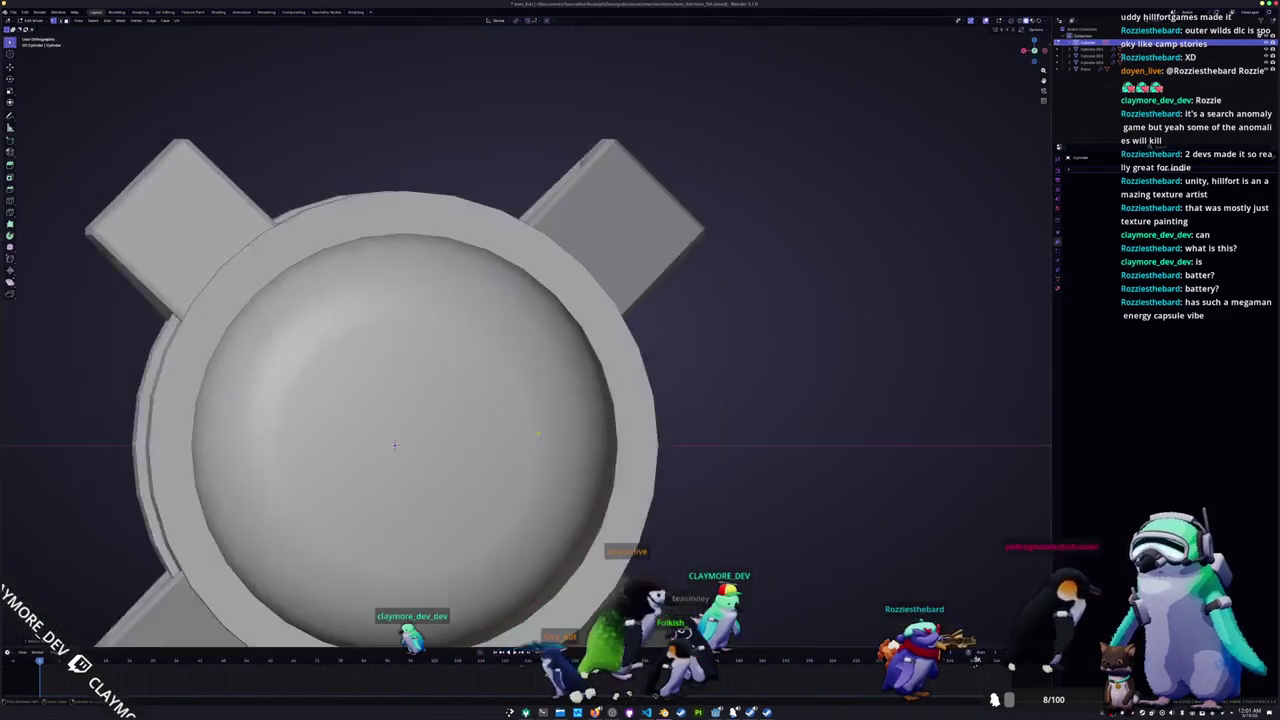
scroll(525, 440, up, 2)
scroll(525, 440, up, 1)
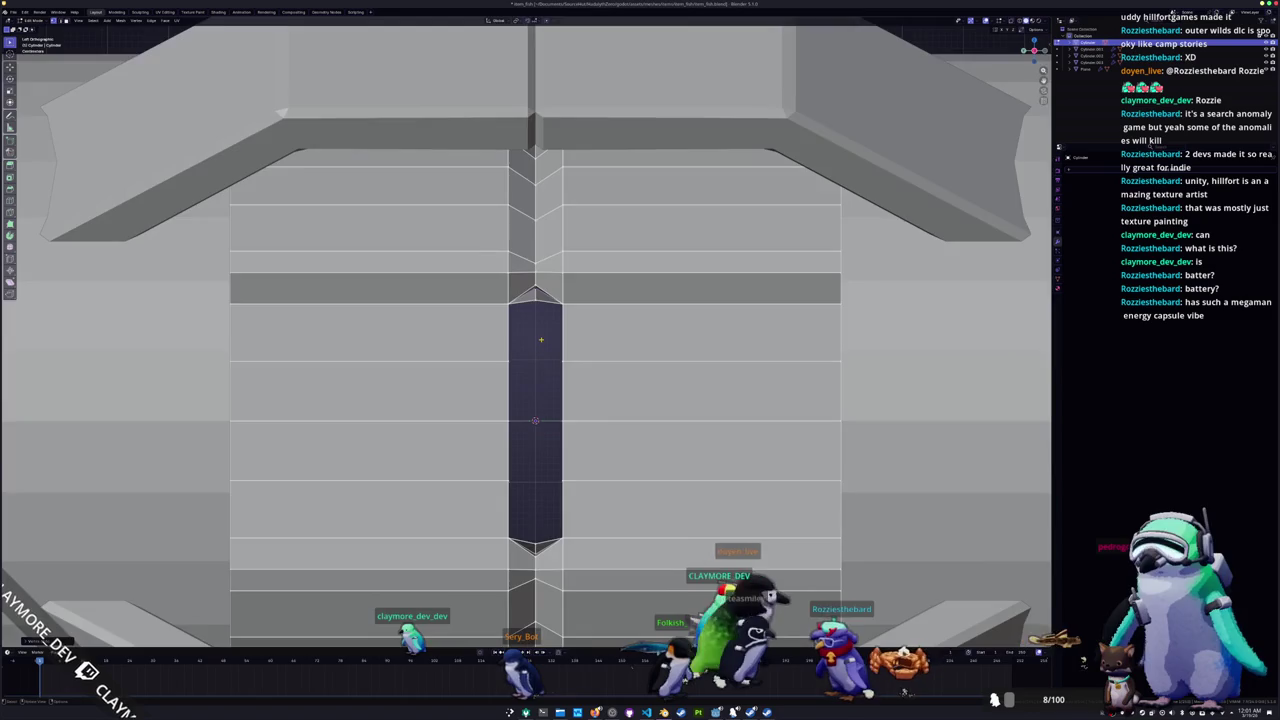
scroll(530, 440, up, 2)
scroll(540, 470, up, 1)
mouse_move(540, 400)
middle_down()
mouse_move(546, 290)
mouse_move(515, 466)
mouse_move(530, 512)
middle_up()
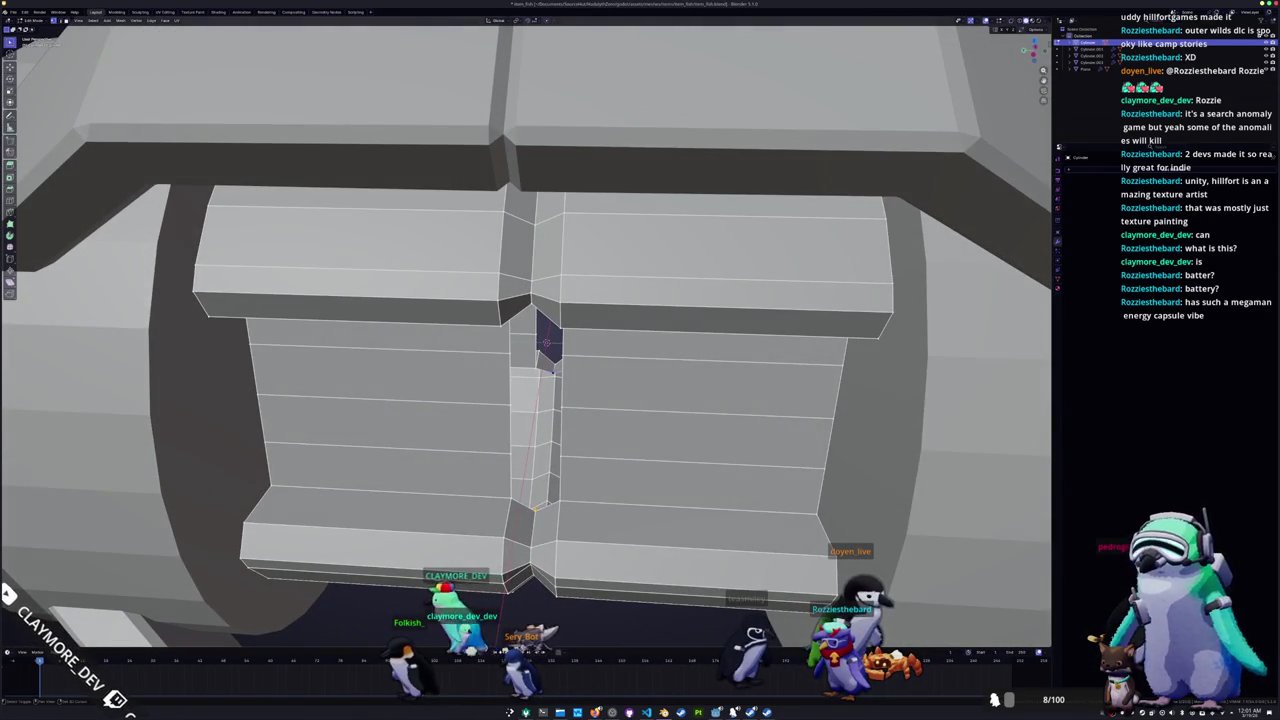
Step: In the right ortho view with X-ray, move the opening's selected edges along Z
key(KP_3)
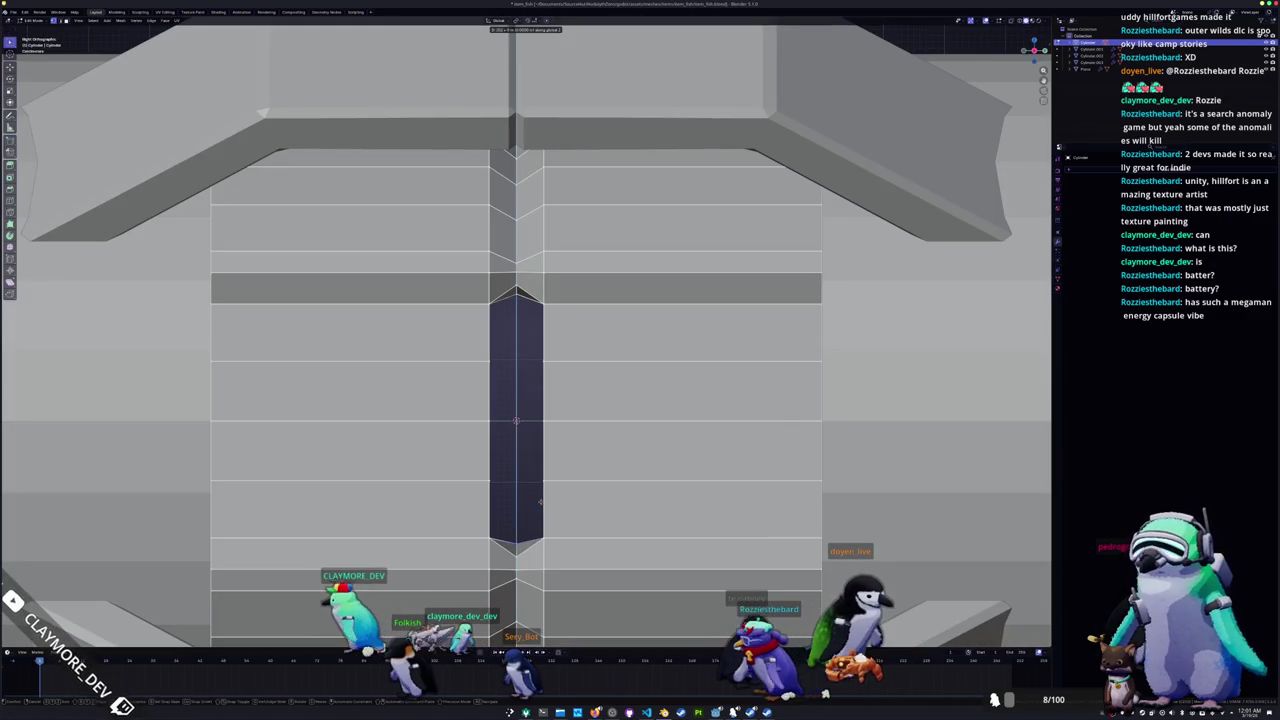
scroll(540, 501, up, 2)
scroll(560, 450, up, 2)
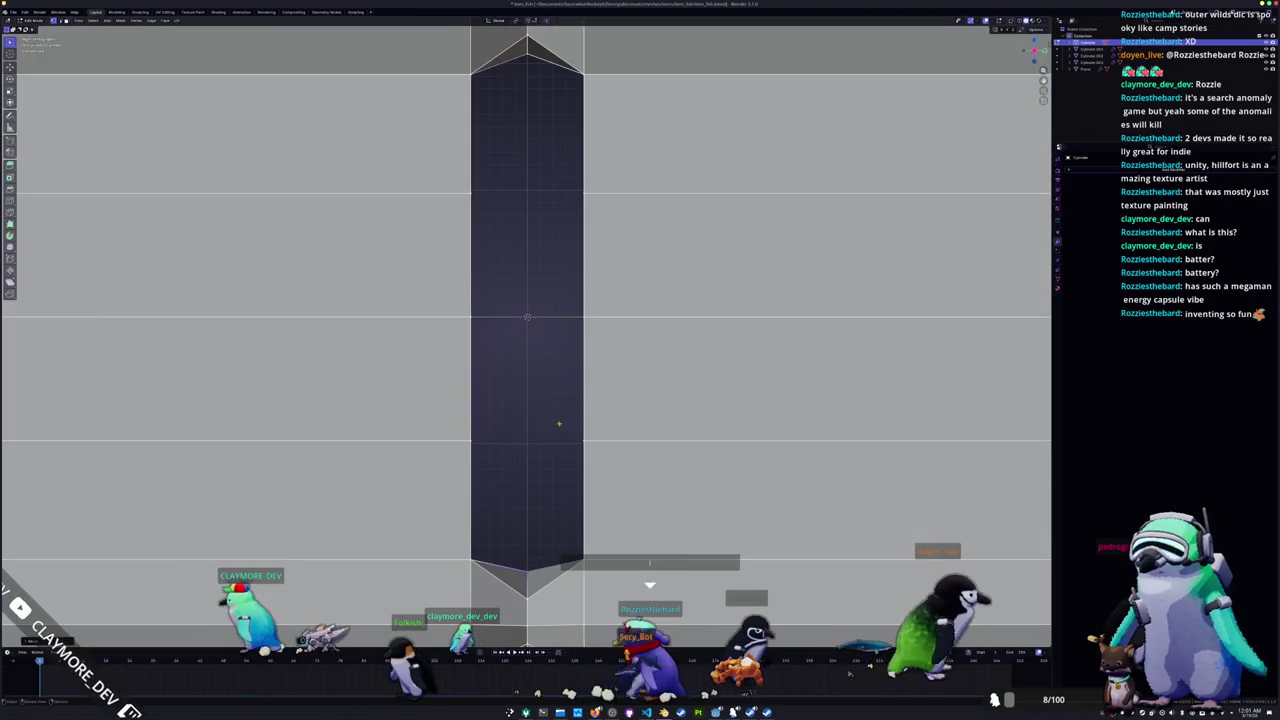
key(g)
scroll(569, 424, down, 1)
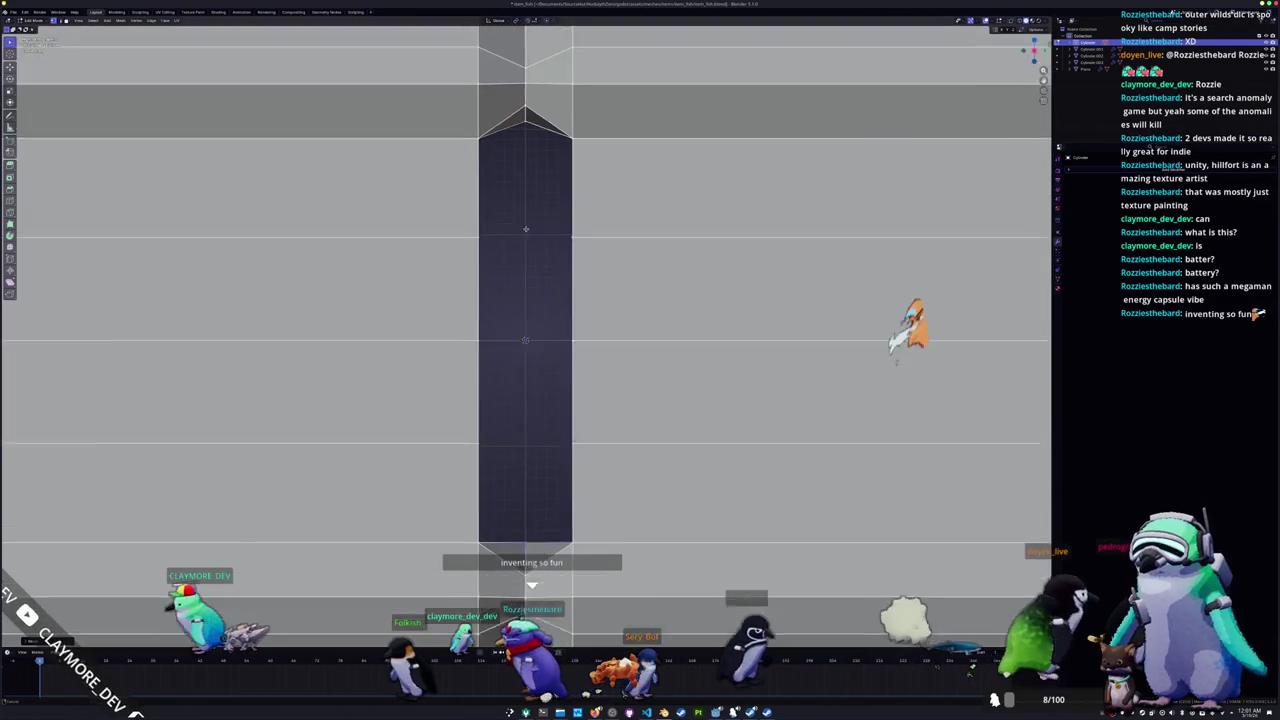
shift+scroll(540, 350, up, 2)
key(alt+z)
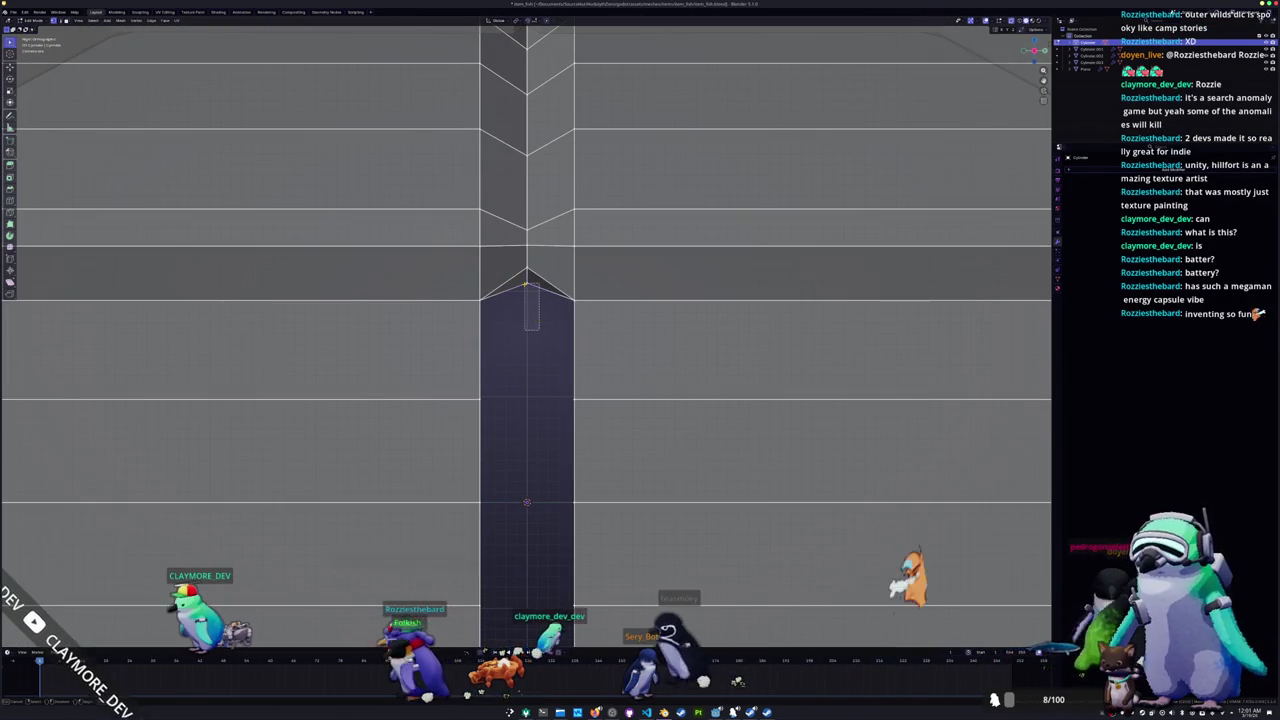
key(g)
key(z)
click(527, 502)
key(alt+z)
Step: Review the opening in object and edit modes from top-down, end-on and side views
scroll(526, 400, down, 3)
mouse_move(526, 400)
middle_down()
mouse_move(490, 337)
mouse_move(518, 361)
mouse_move(380, 392)
middle_up()
scroll(518, 361, down, 2)
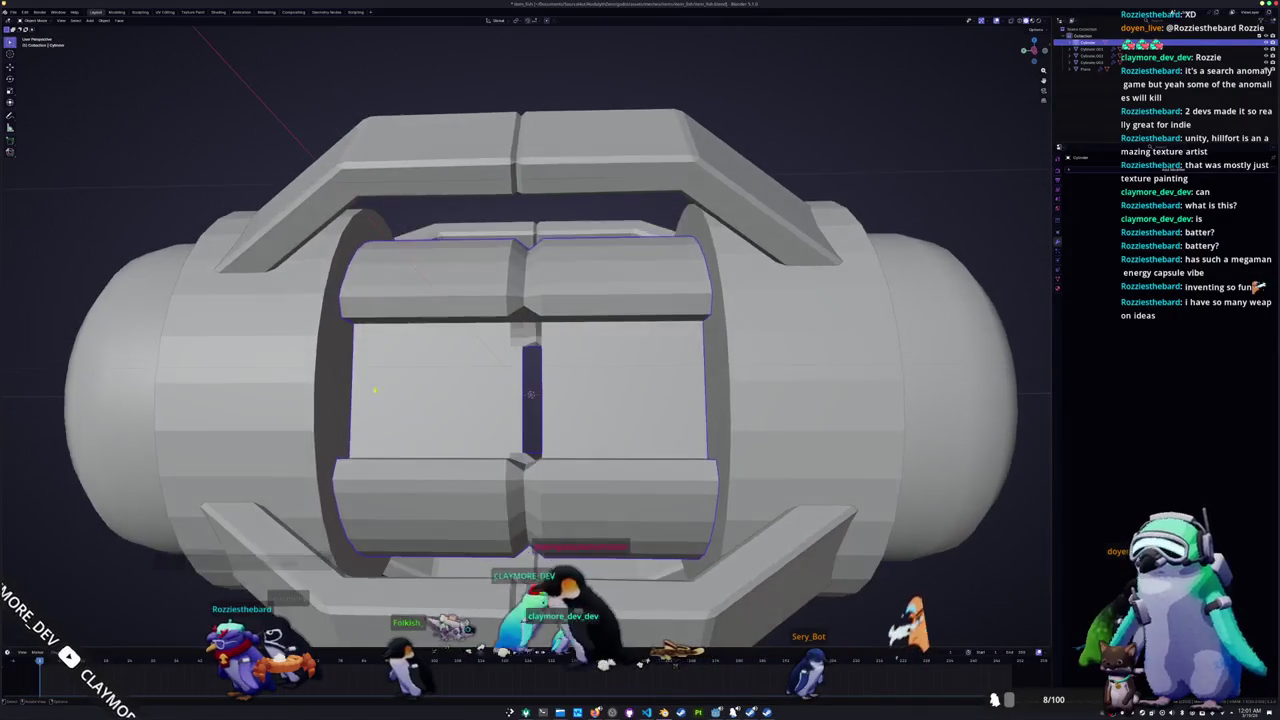
scroll(530, 400, up, 4)
key(Tab)
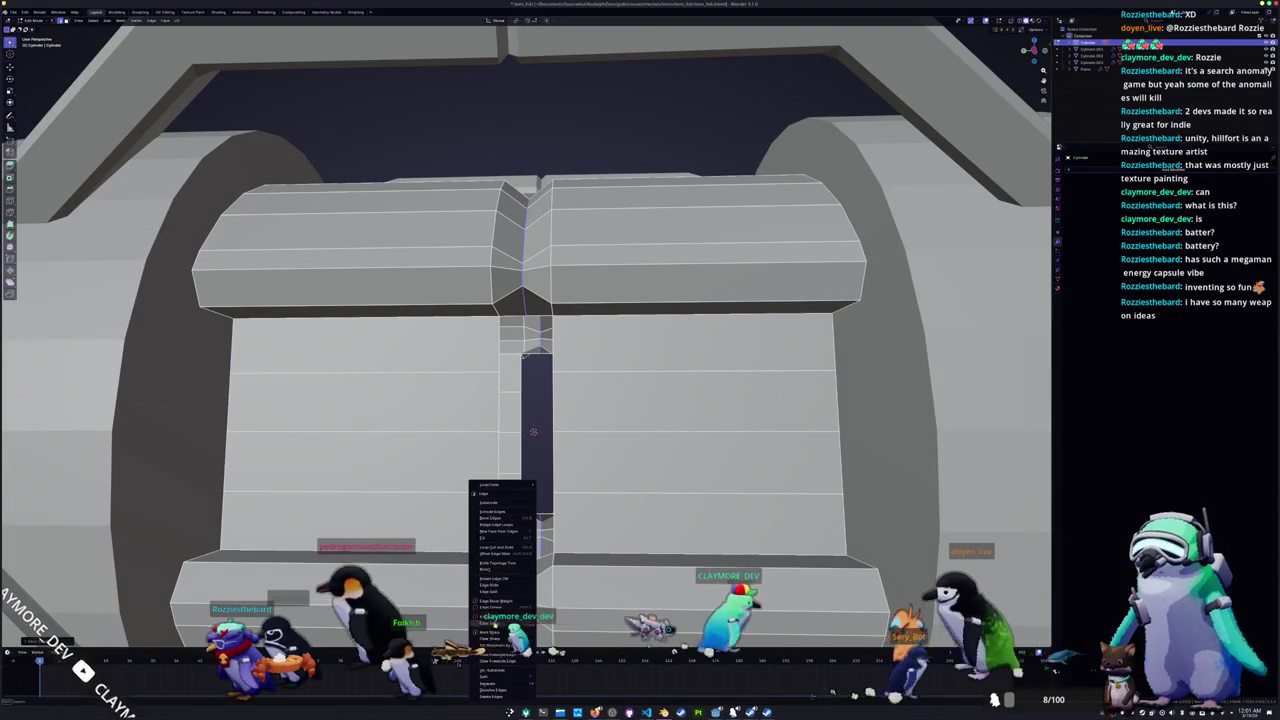
key(Tab)
scroll(513, 488, down, 4)
middle_drag(500, 470, 513, 488)
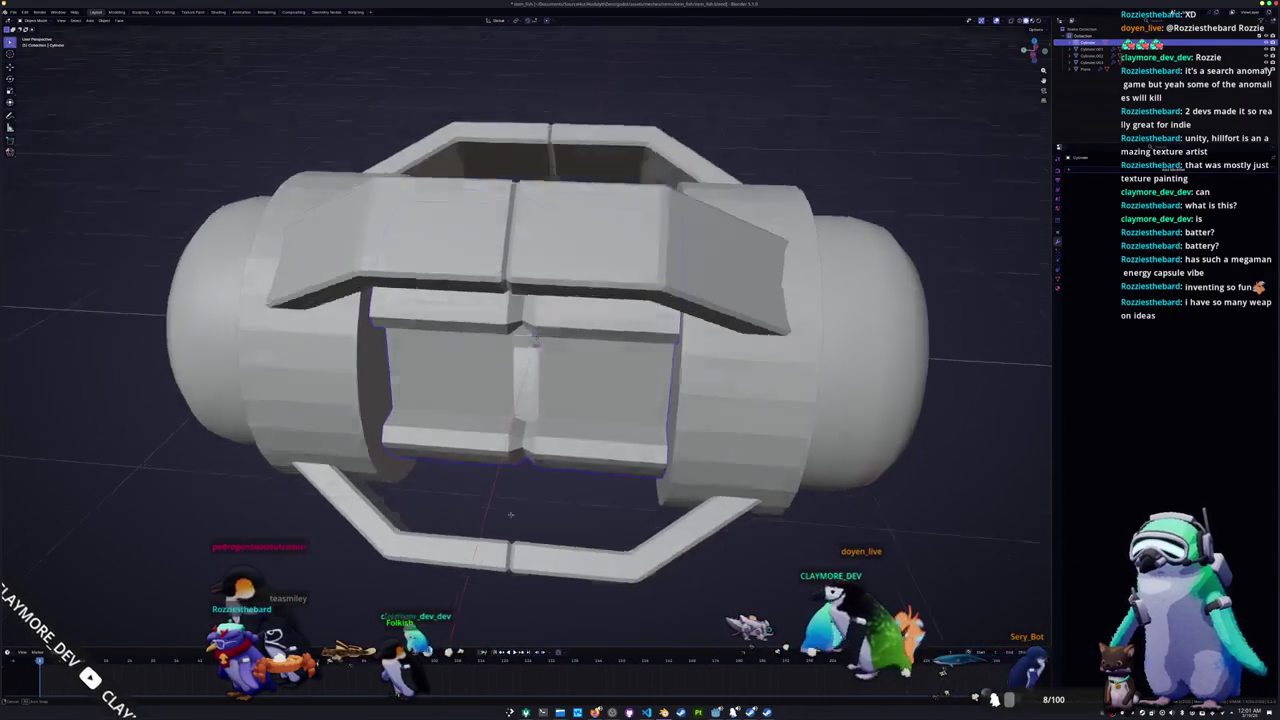
key(Tab)
scroll(515, 505, up, 4)
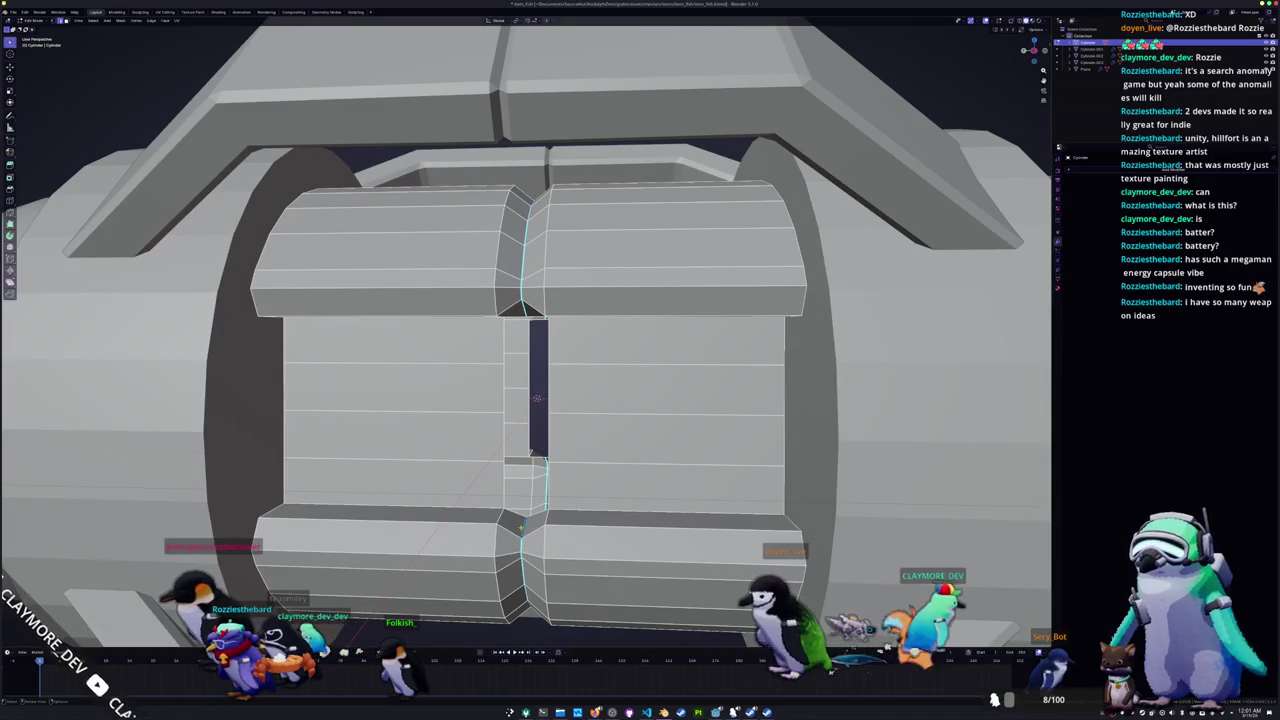
key(KP_3)
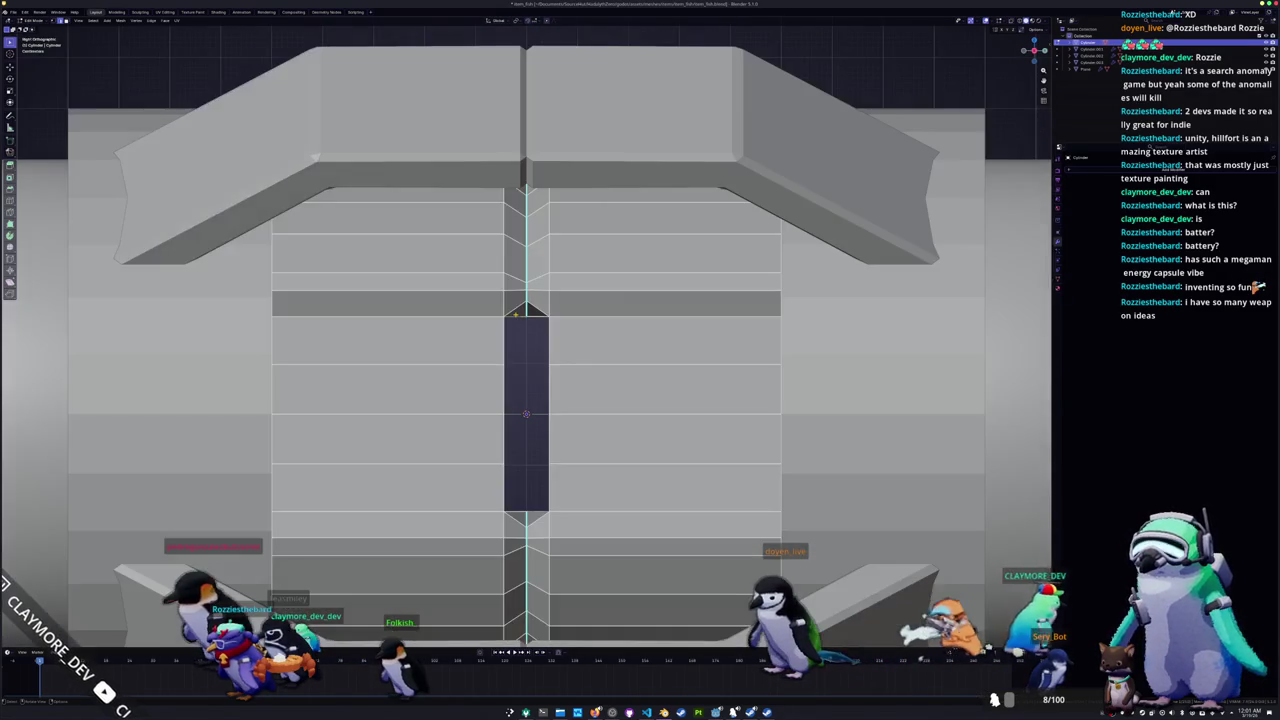
key(alt+z)
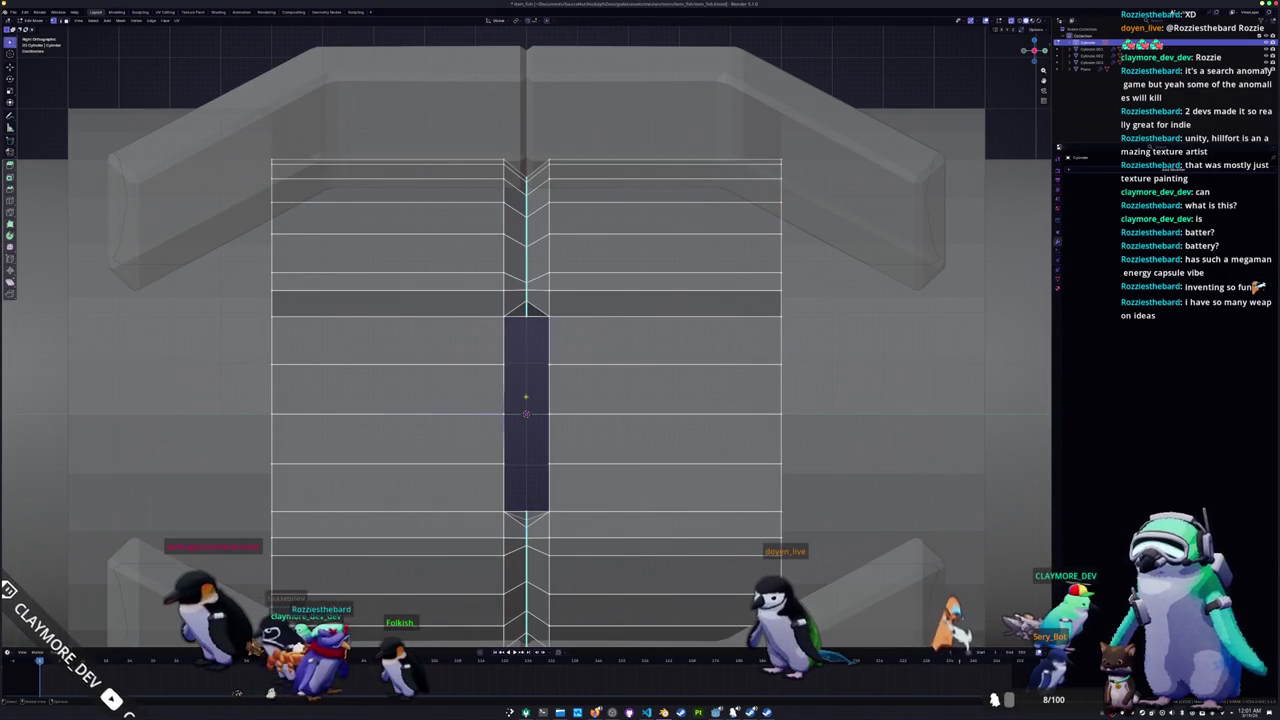
key(KP_8)
key(KP_8)
key(KP_8)
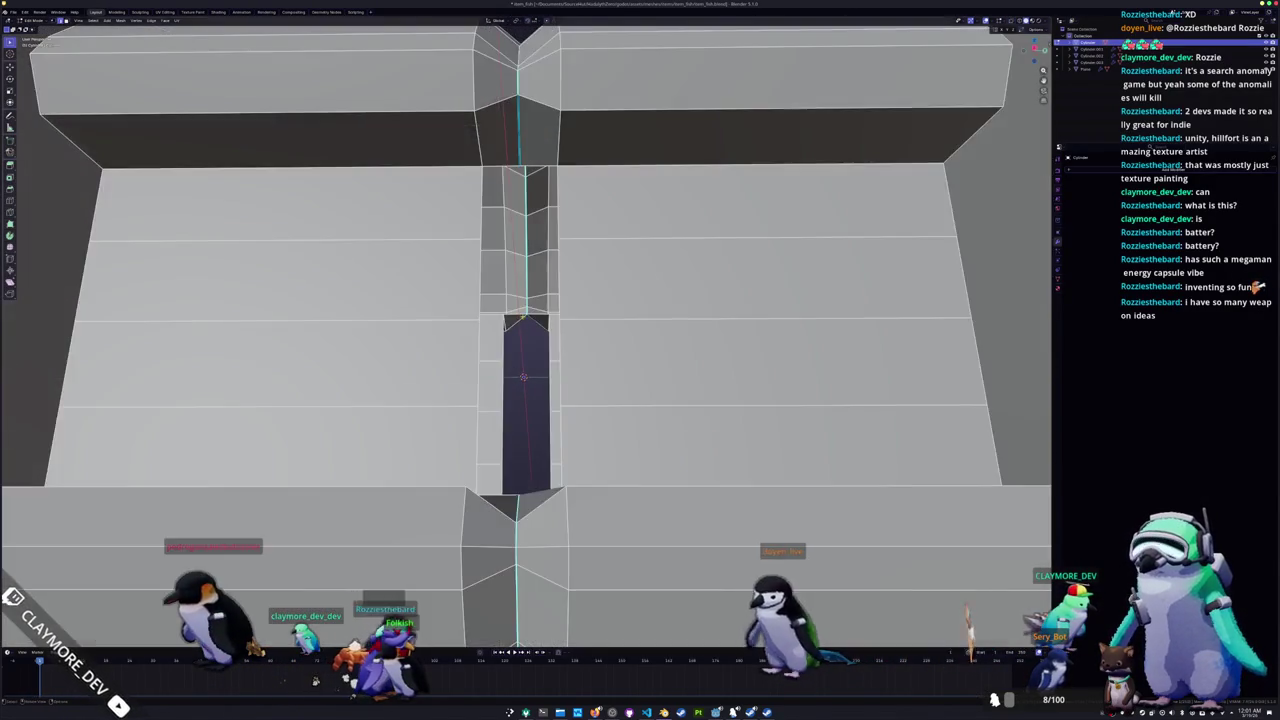
key(alt+z)
key(KP_8)
key(KP_8)
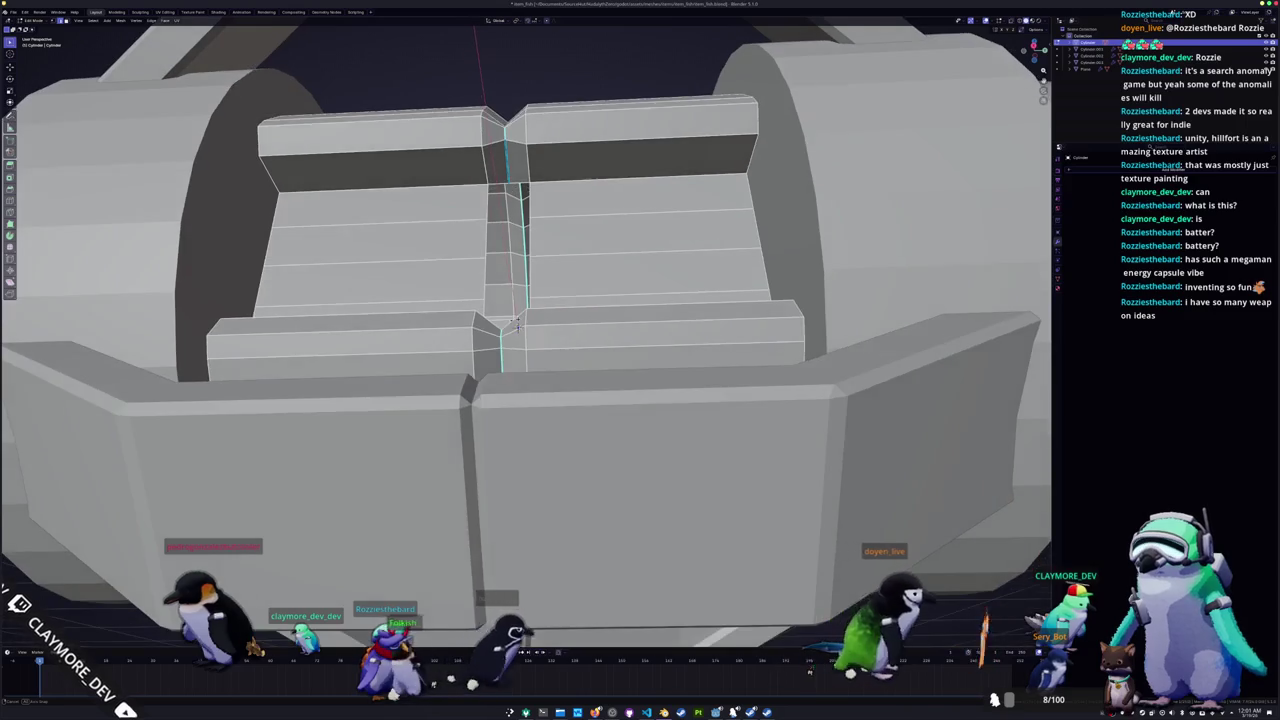
key(KP_8)
key(KP_8)
key(KP_8)
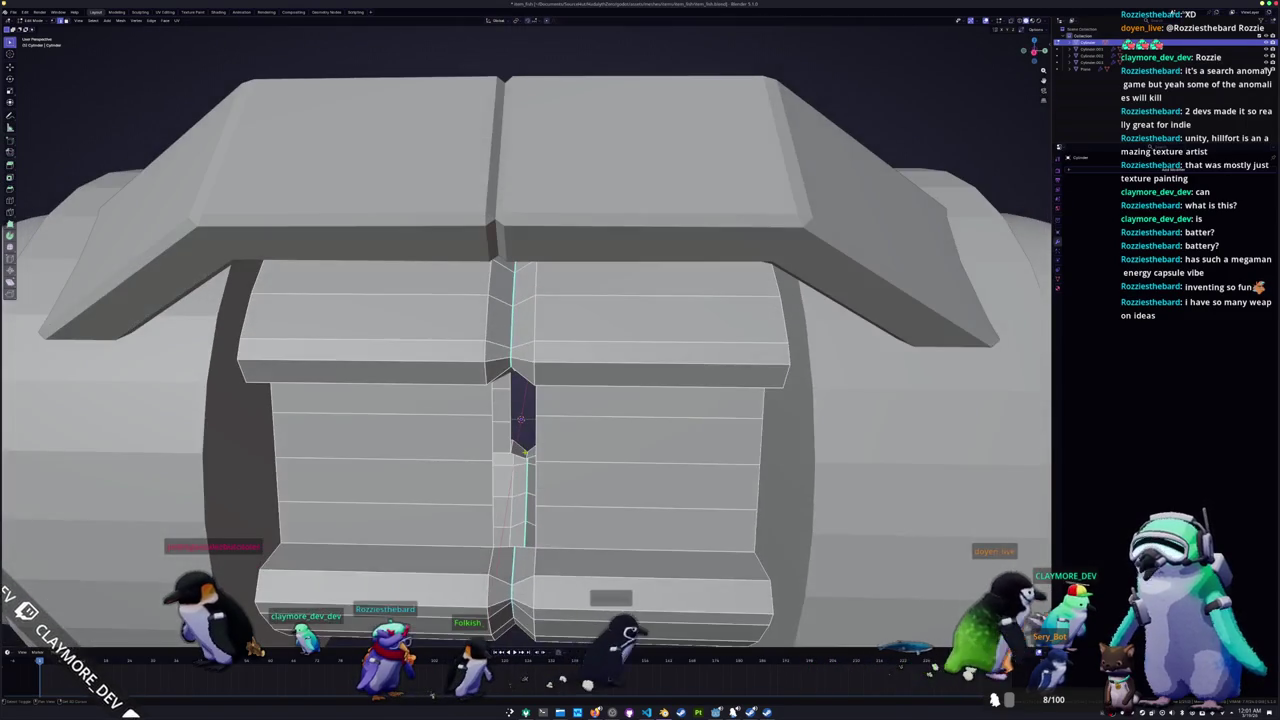
key(KP_8)
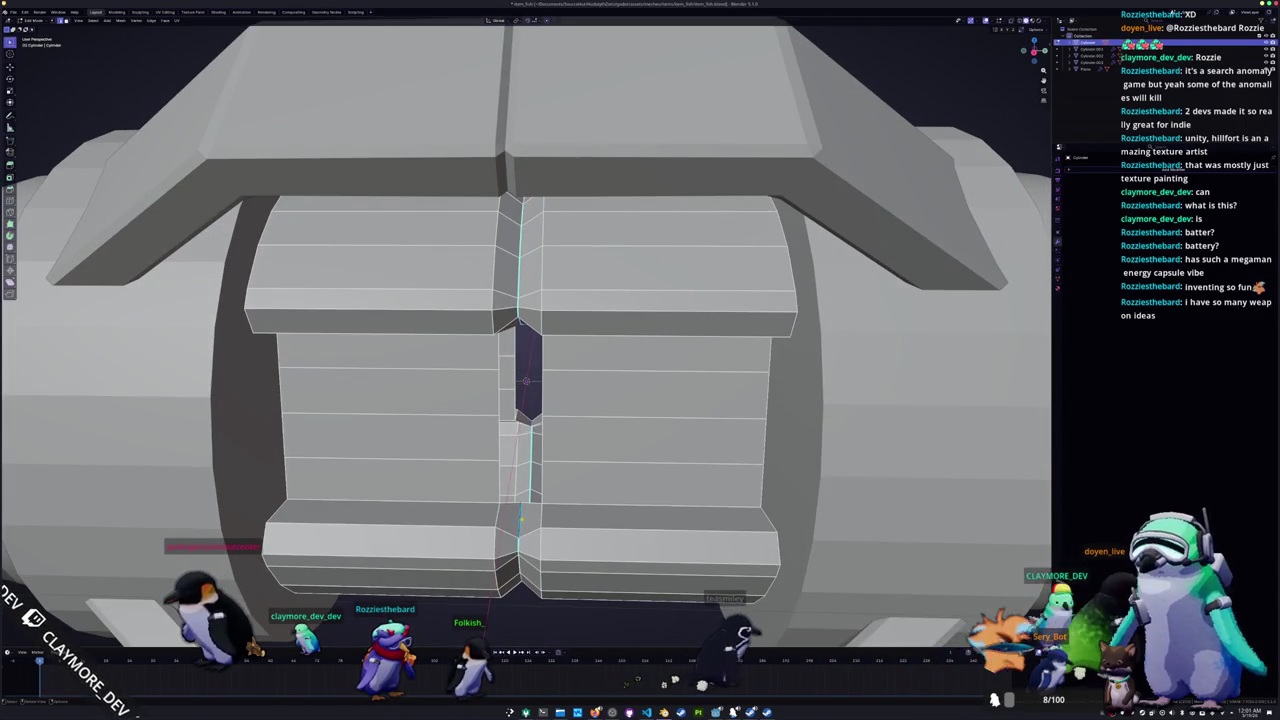
key(KP_1)
key(KP_3)
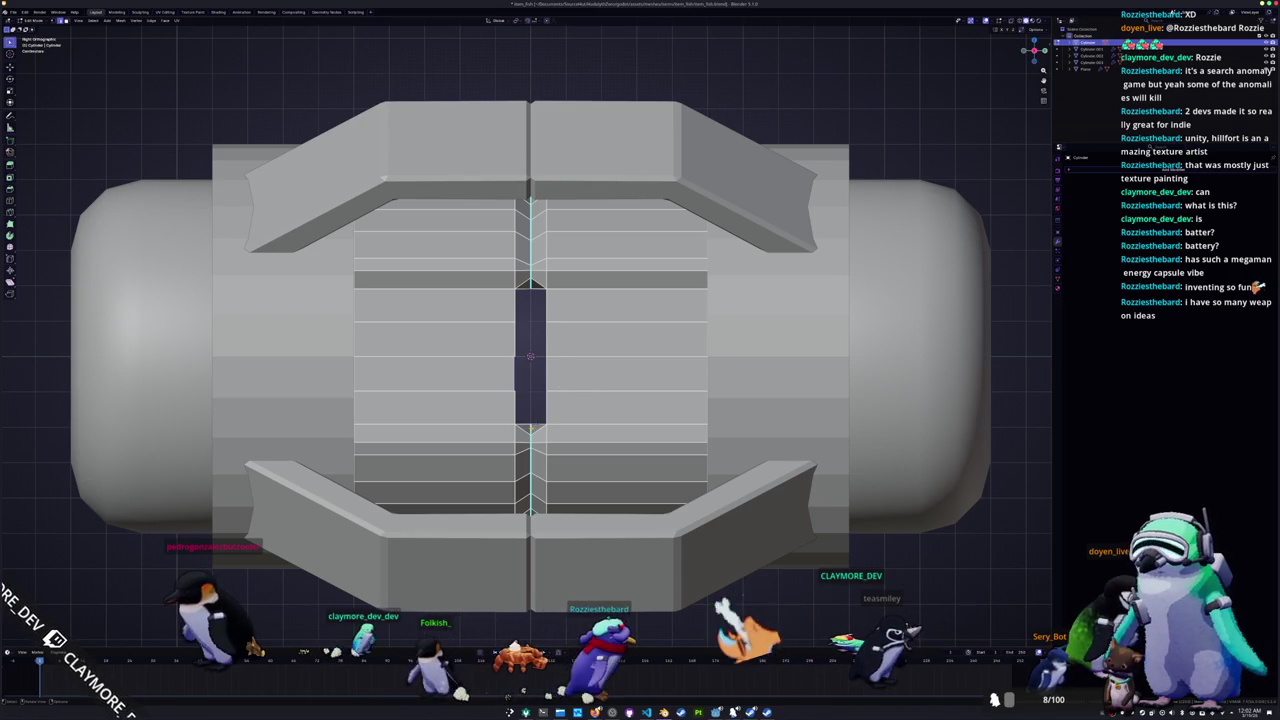
scroll(530, 360, up, 2)
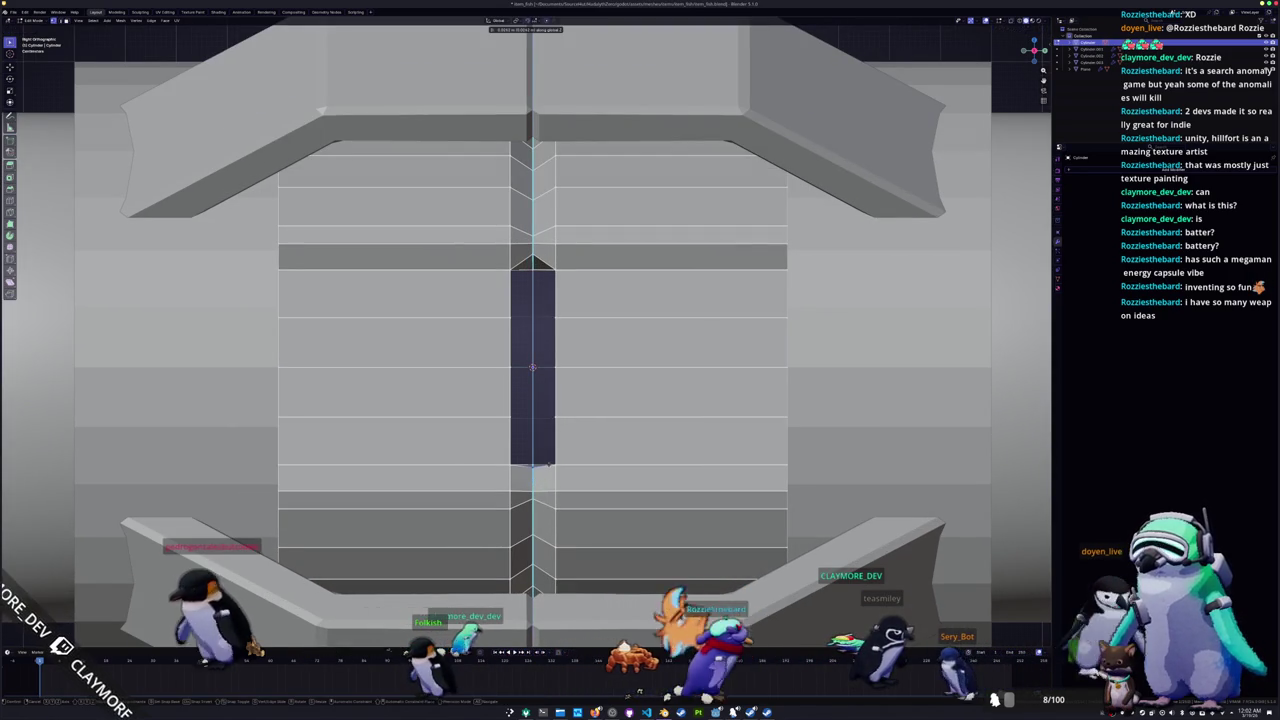
Step: Shift the opening's edges slightly lower along Z and return to Object Mode
key(g)
key(z)
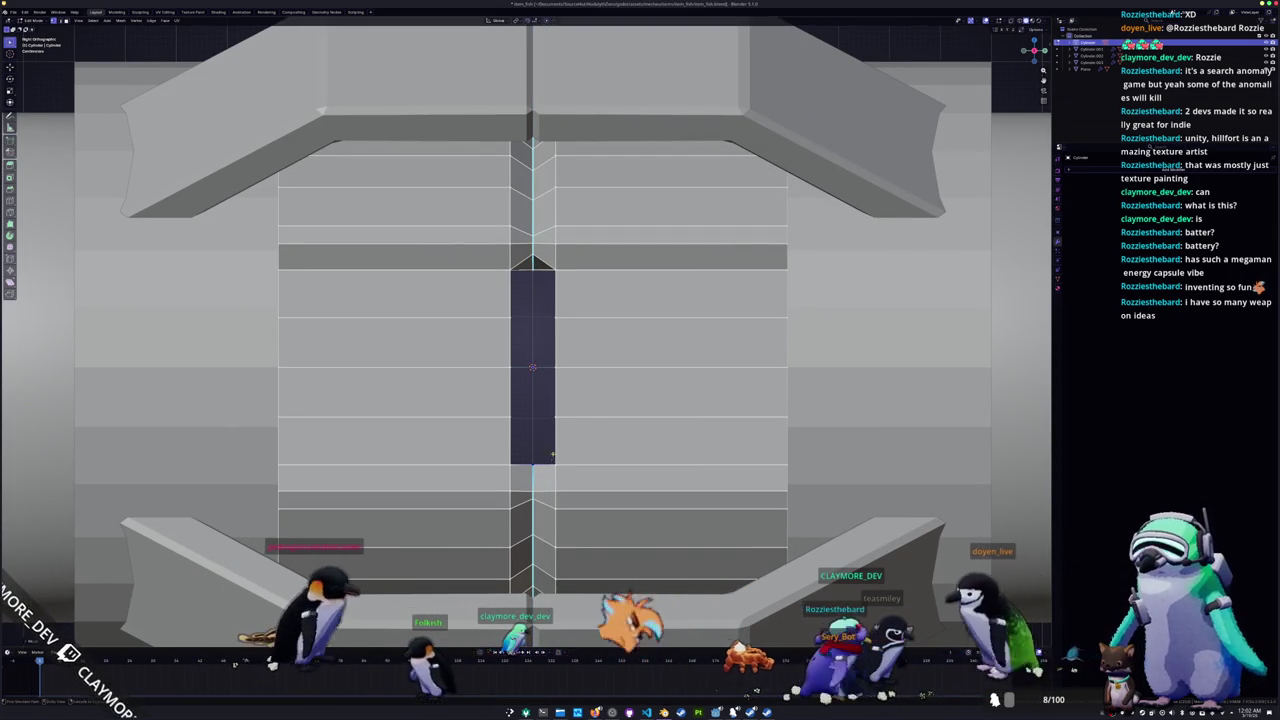
click(536, 304)
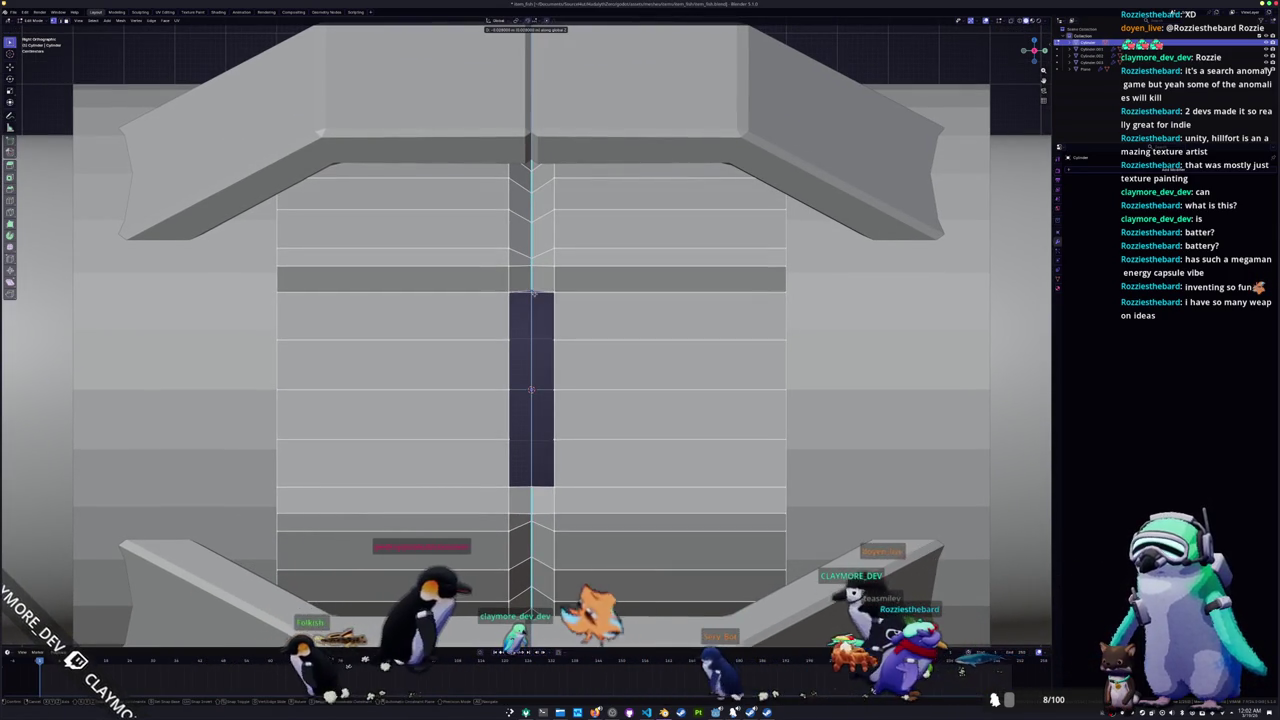
key(Tab)
scroll(536, 304, down, 6)
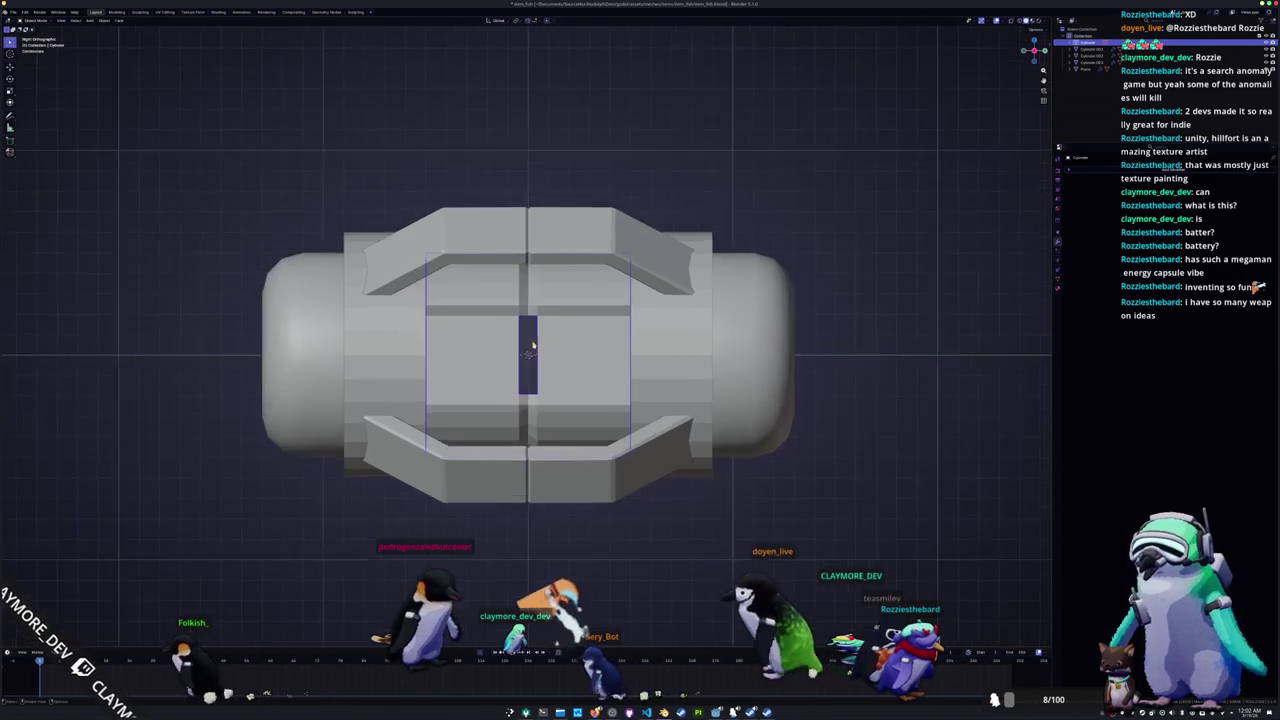
Step: Re-enter Edit Mode and centre the slot in a side orthographic view
key(n)
key(Tab)
middle_drag(880, 204, 865, 254)
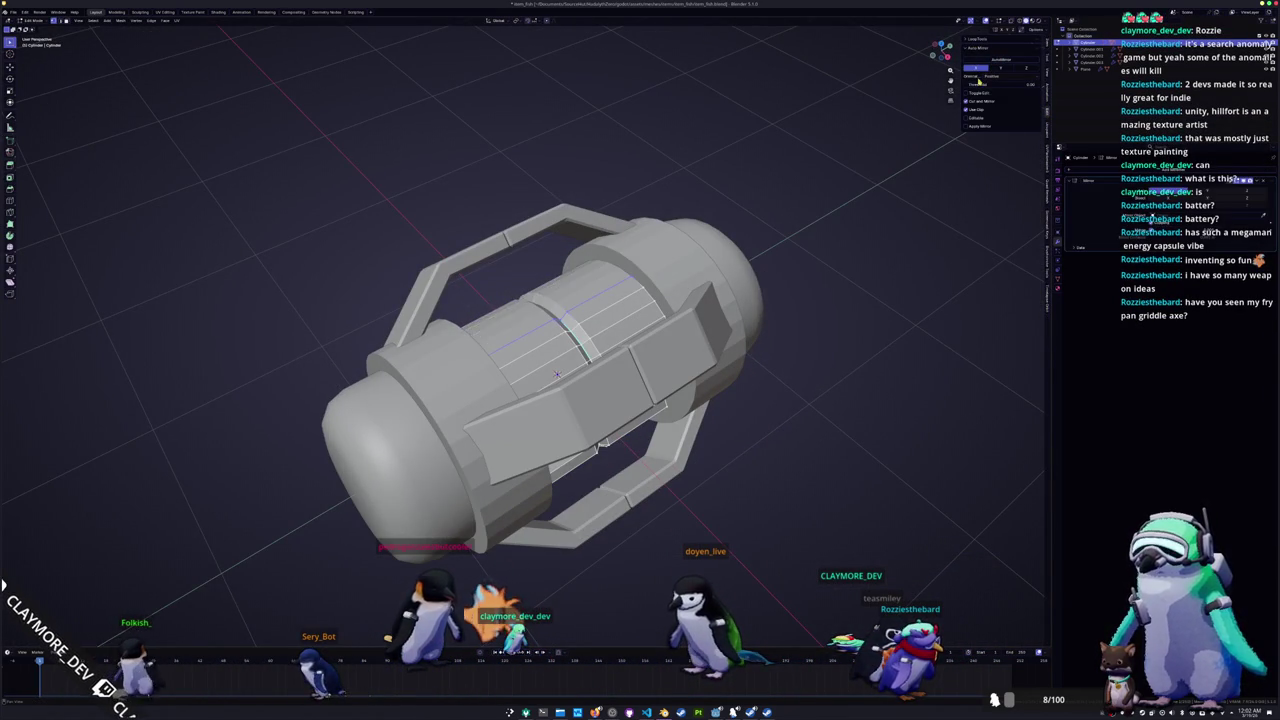
scroll(557, 374, up, 3)
middle_drag(557, 380, 557, 393)
key(KP_3)
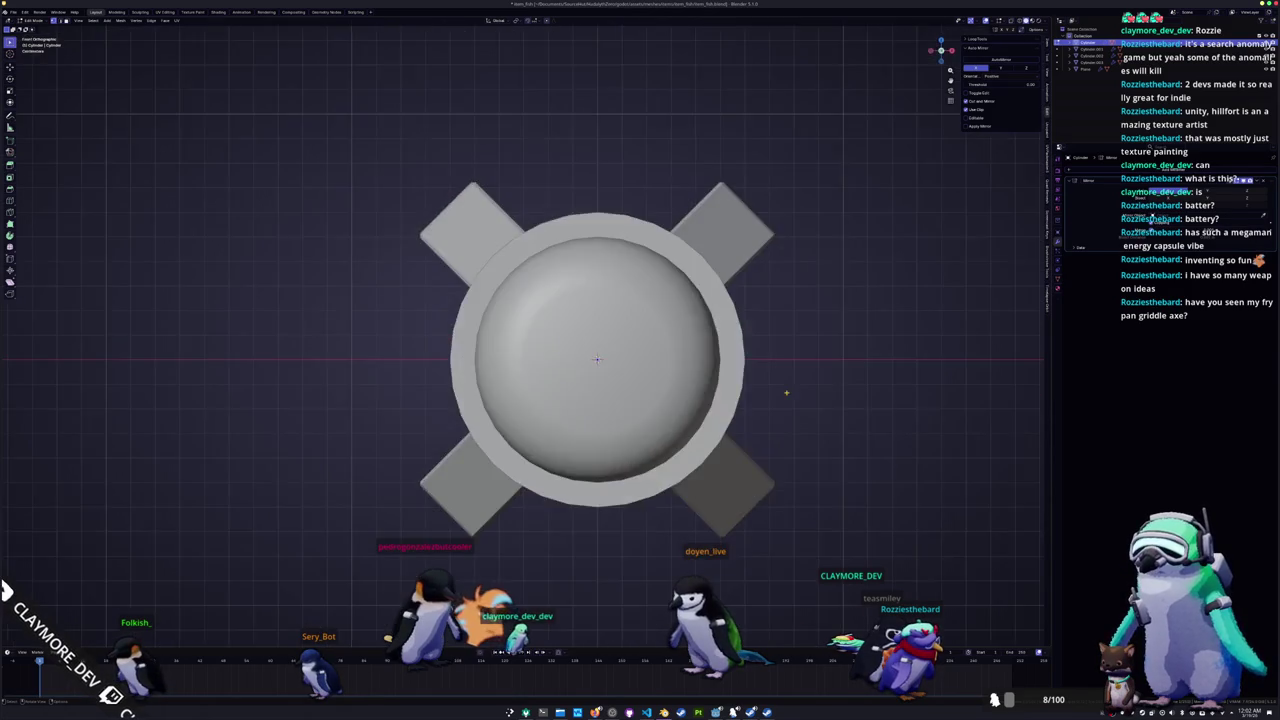
key(KP_1)
scroll(714, 290, up, 2)
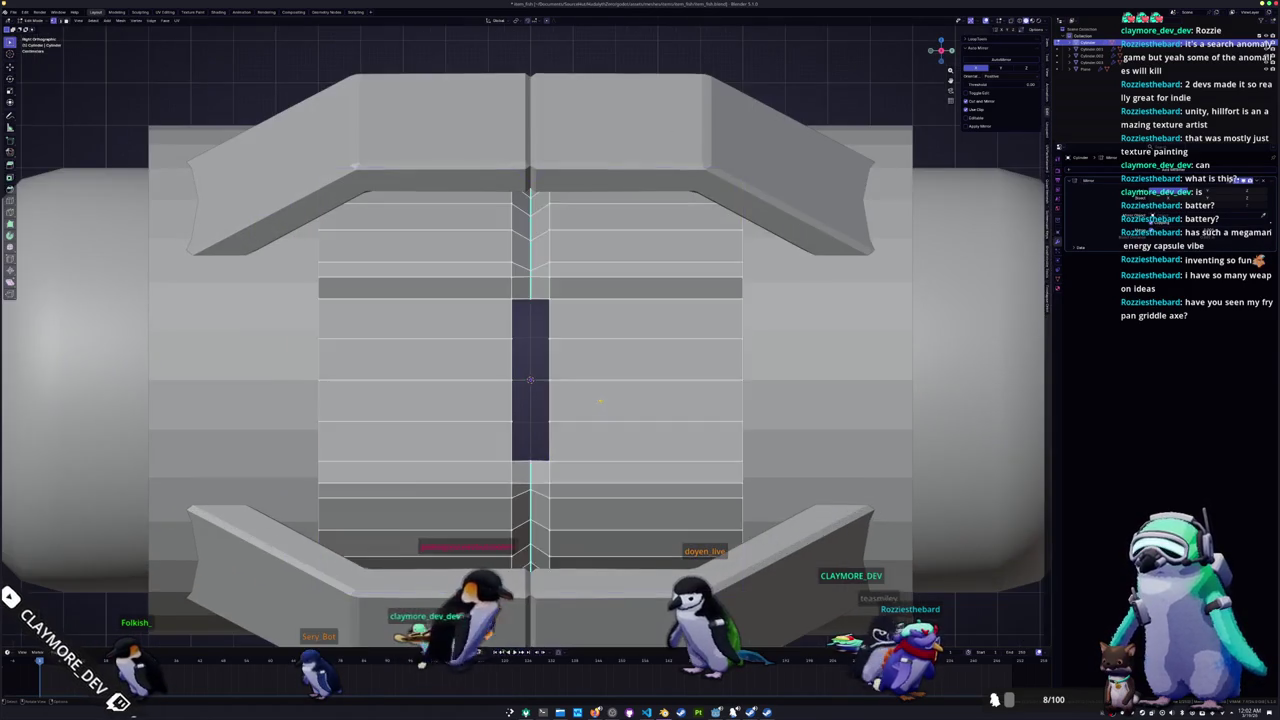
scroll(600, 440, up, 2)
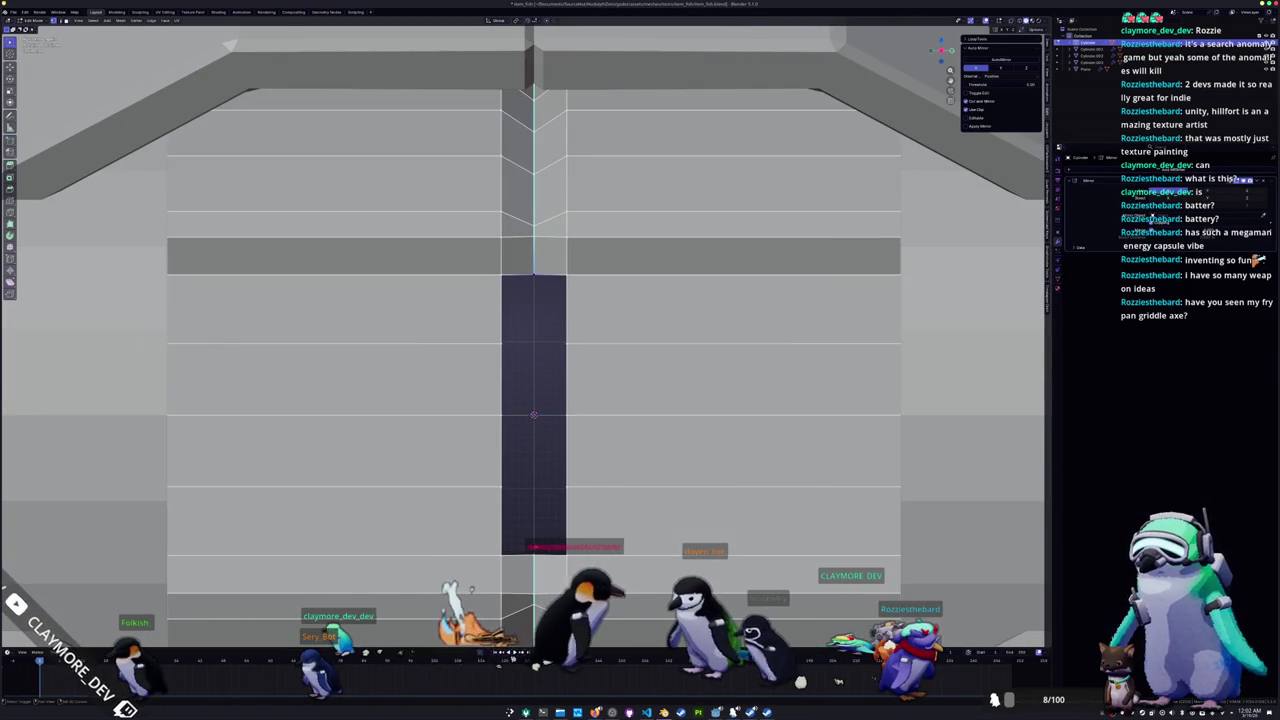
shift+middle_drag(536, 505, 535, 455)
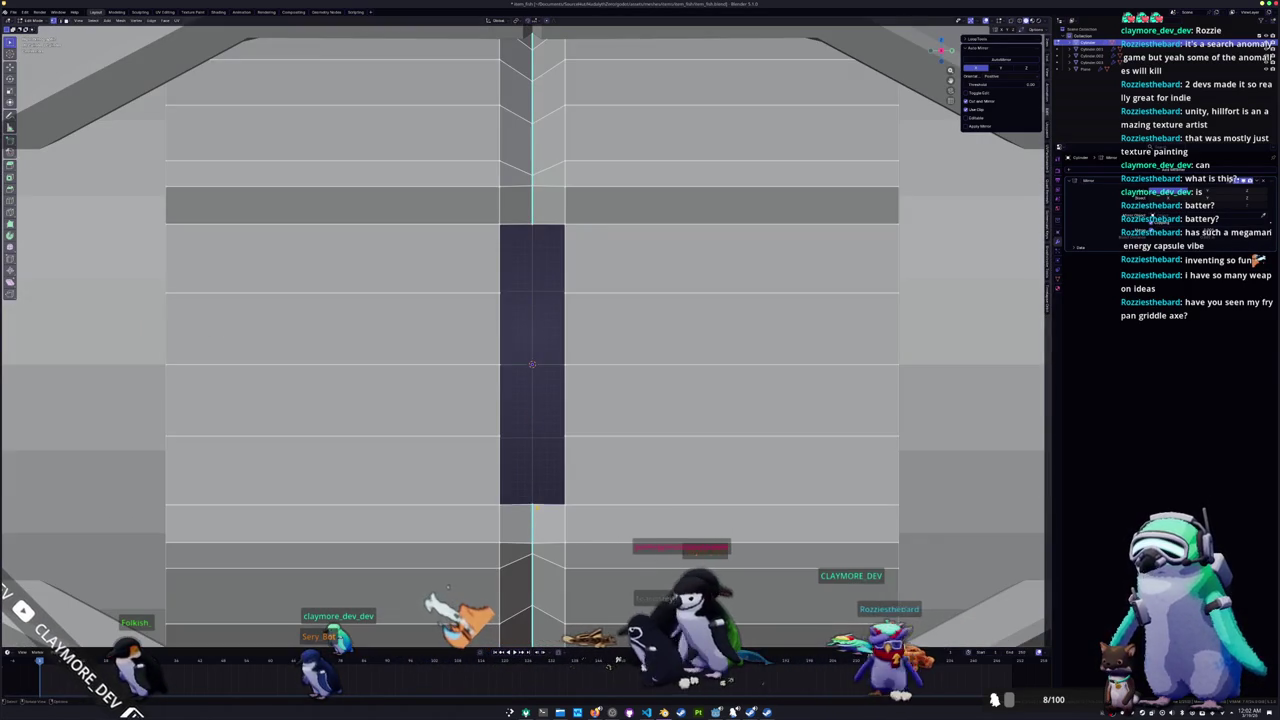
Step: Reposition the slot's bottom edge vertically along Z
key(g)
key(z)
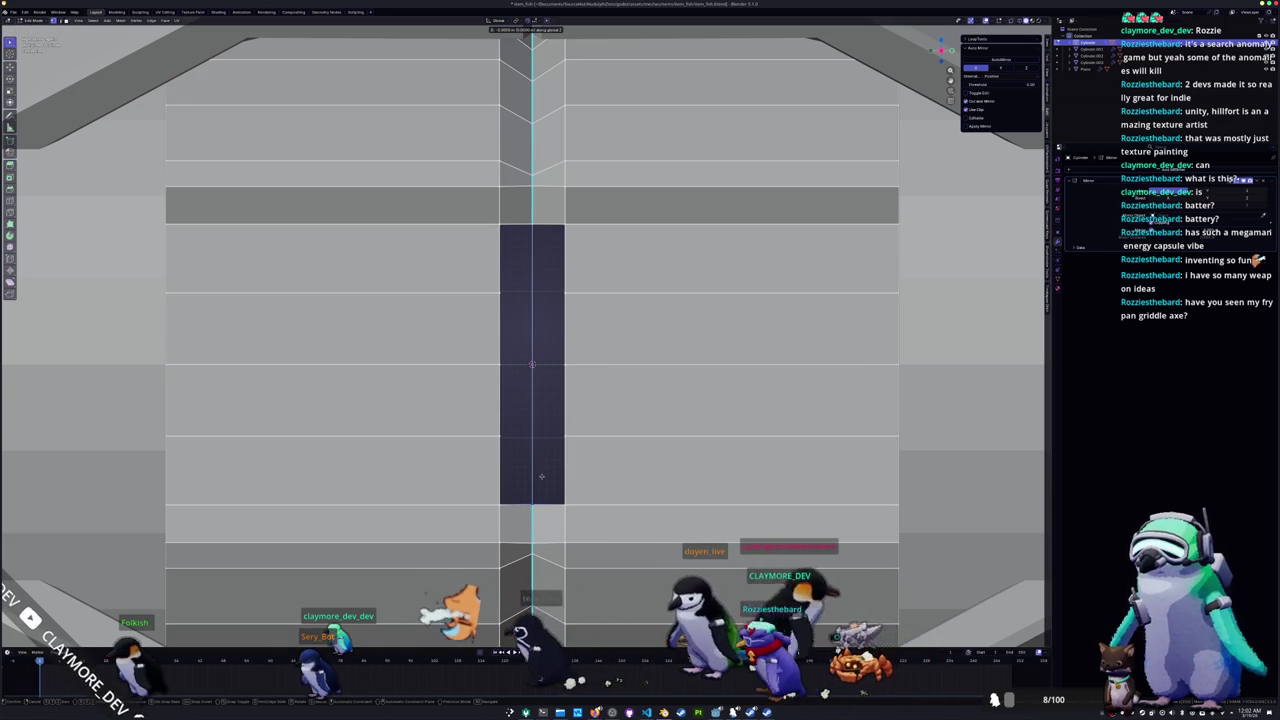
right_click(532, 496)
key(g)
key(z)
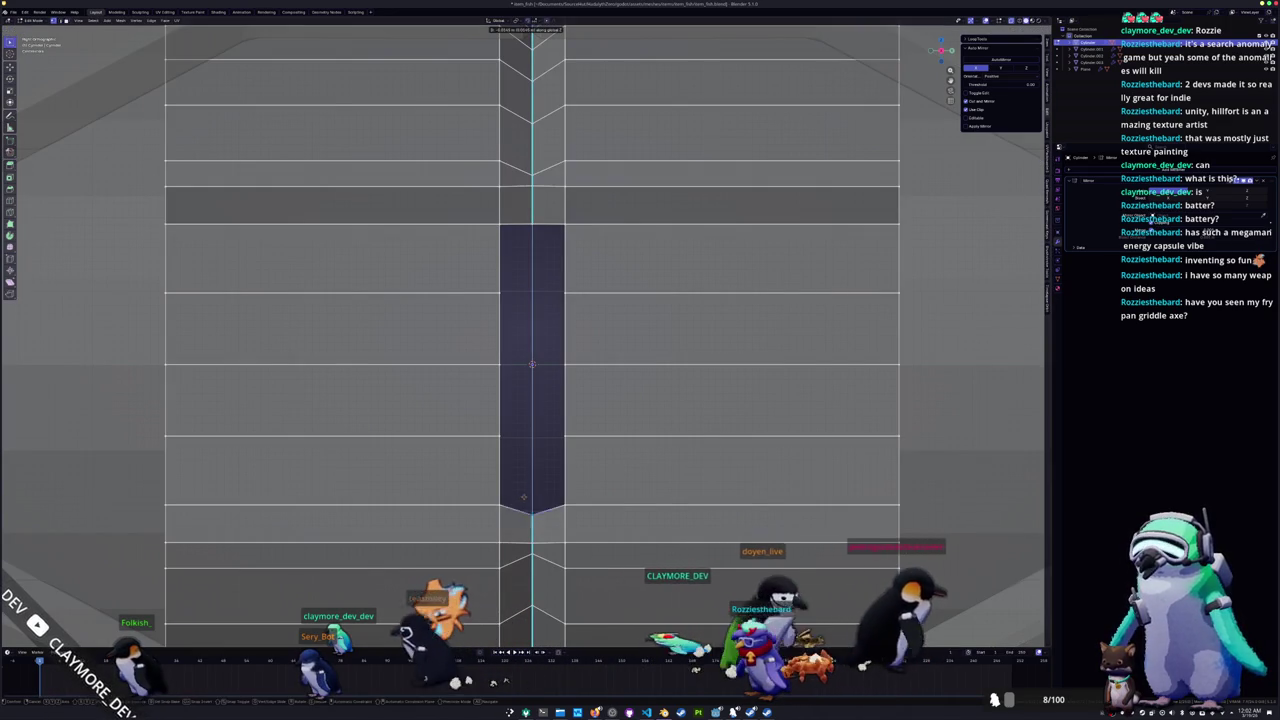
click(531, 489)
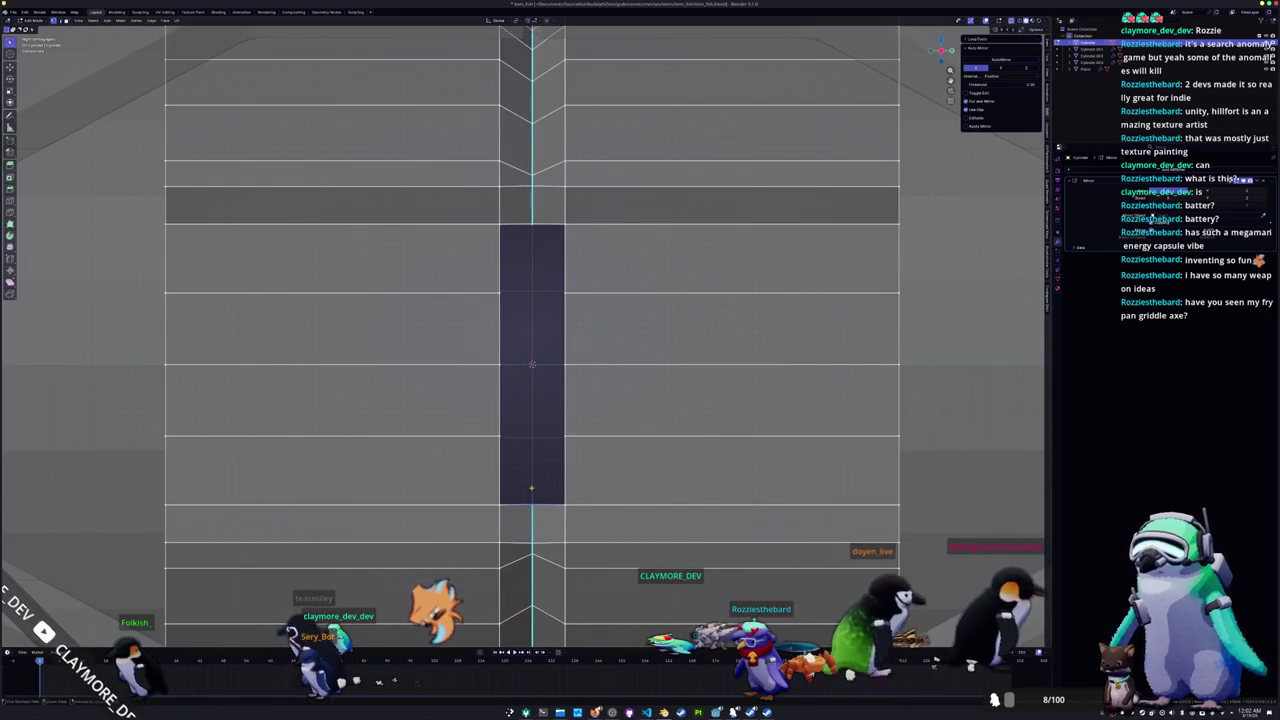
scroll(597, 487, down, 2)
key(g)
key(z)
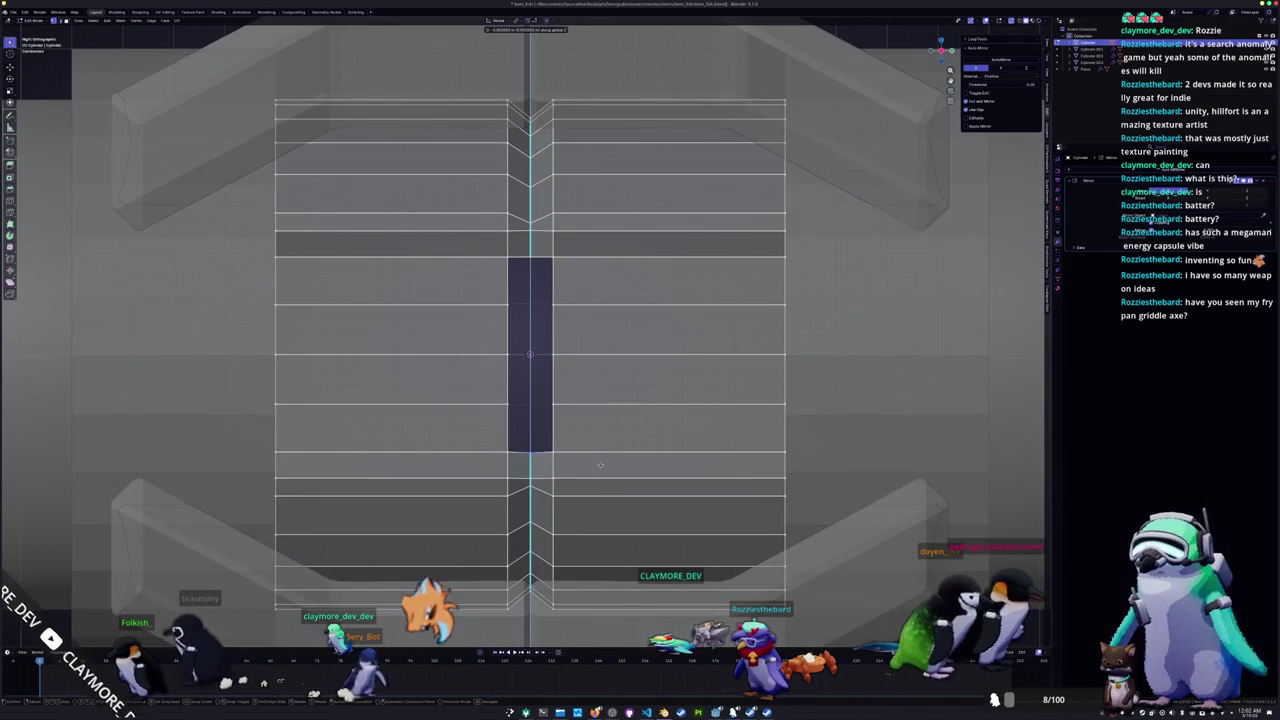
click(603, 460)
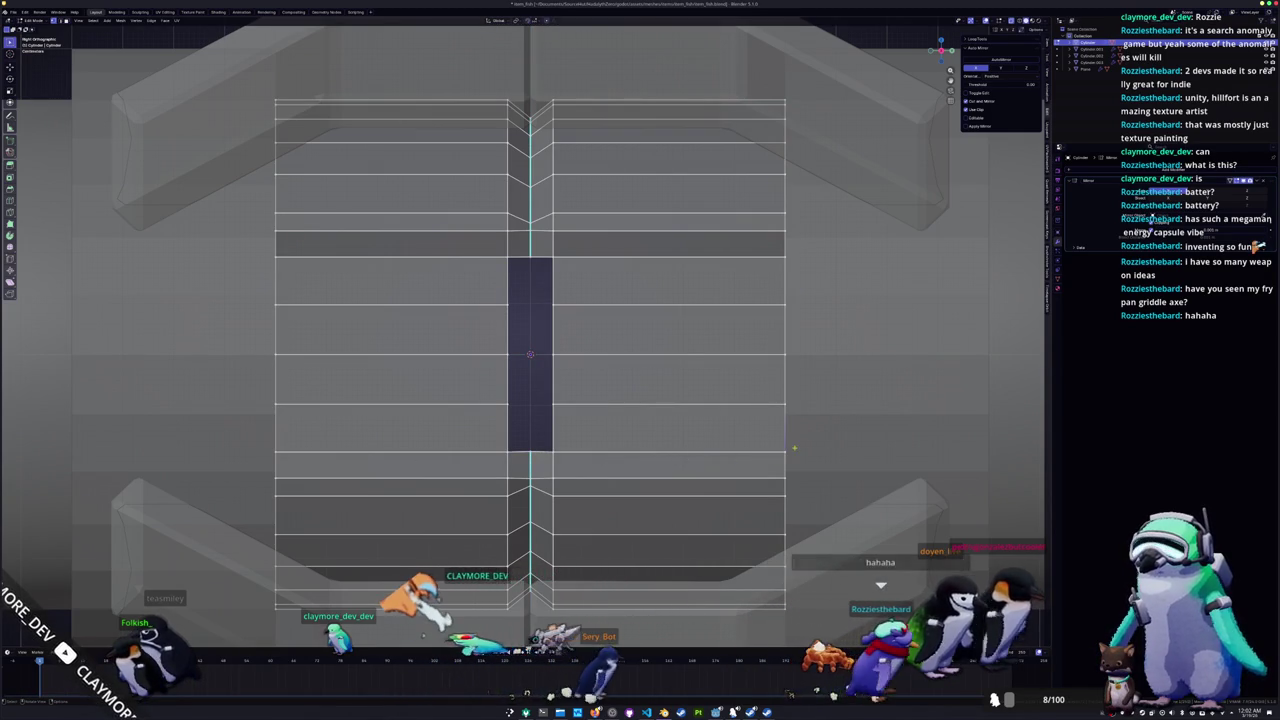
Step: Select the lower edge's right-end vertex and fill the gap's bottom with a face
click(787, 451)
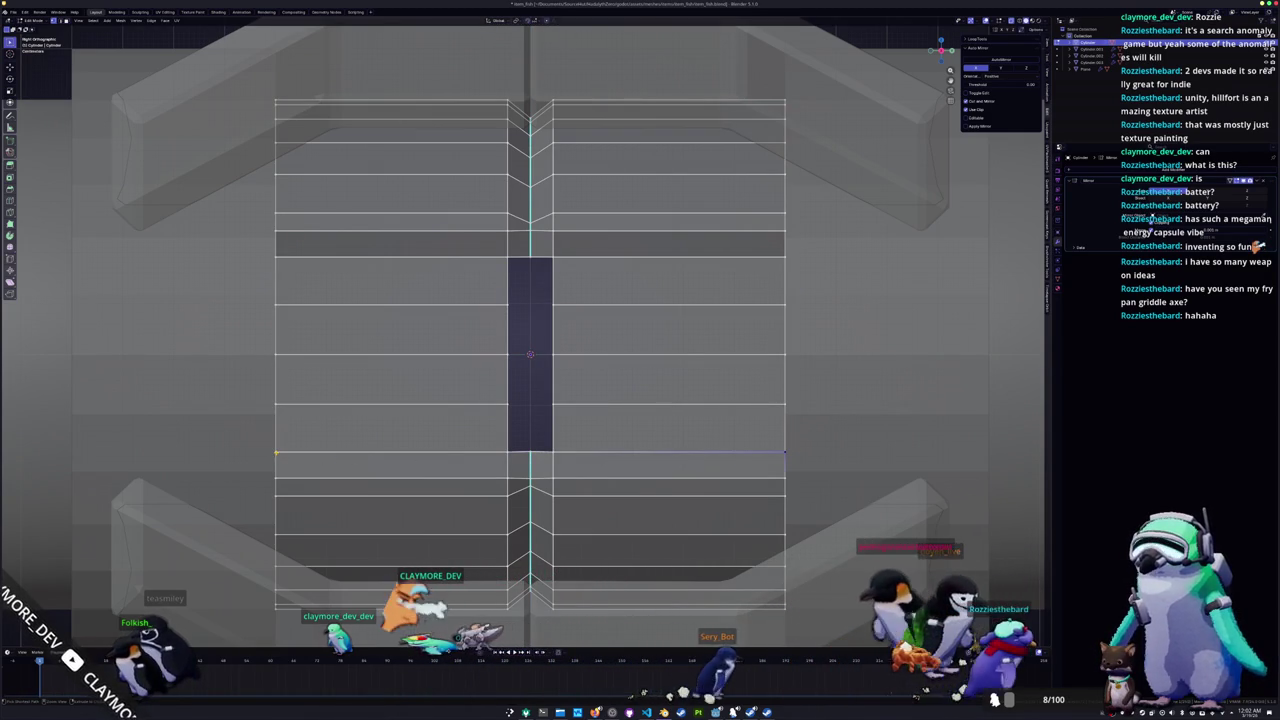
middle_drag(307, 458, 663, 504)
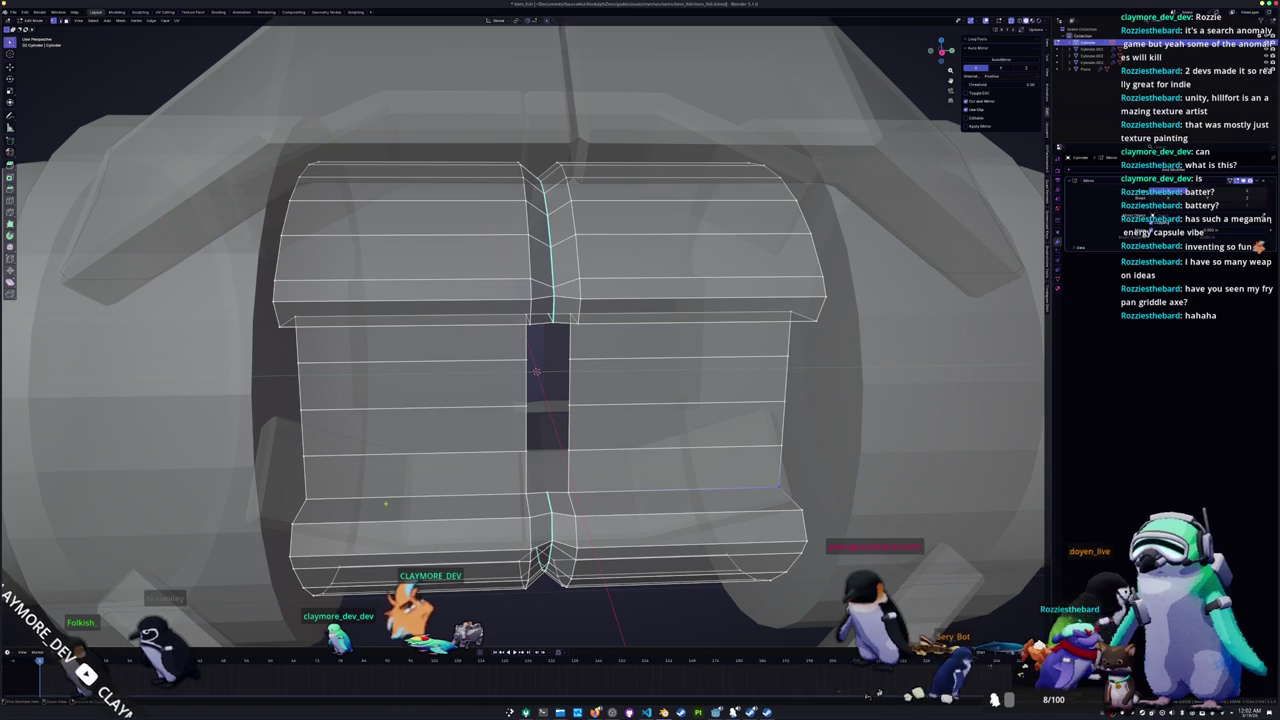
key(f)
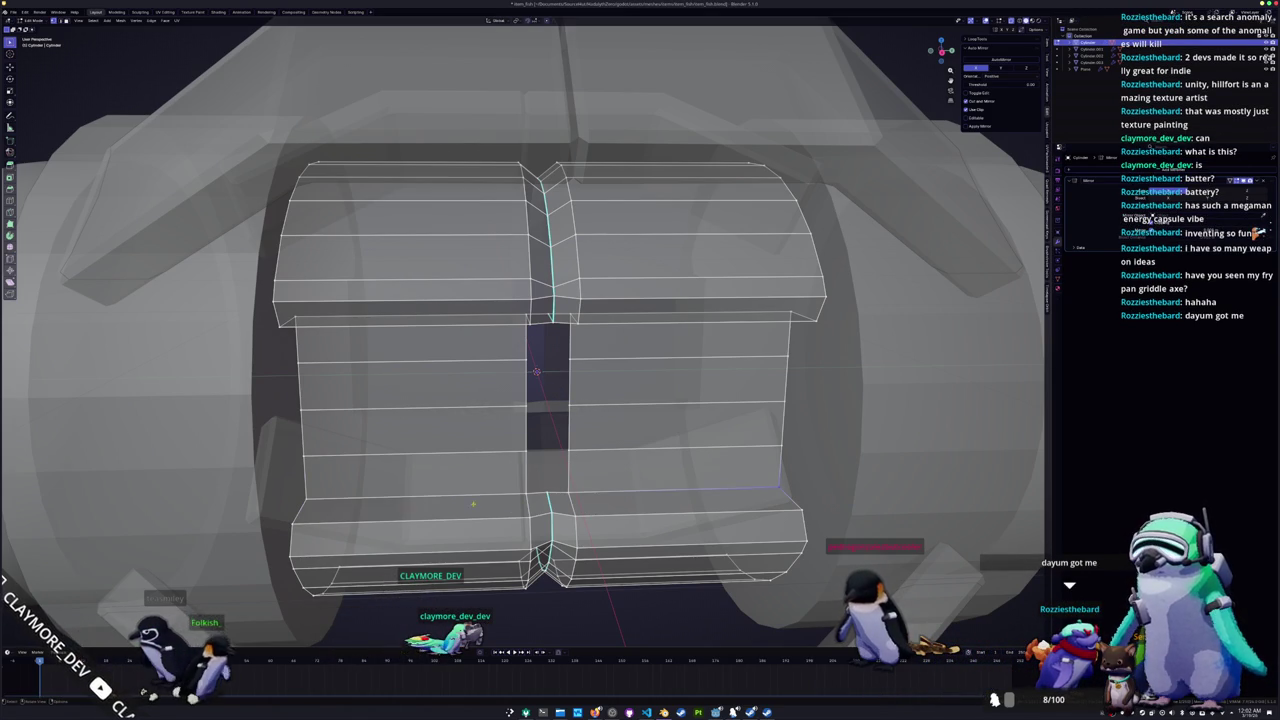
scroll(536, 371, up, 2)
scroll(536, 371, down, 5)
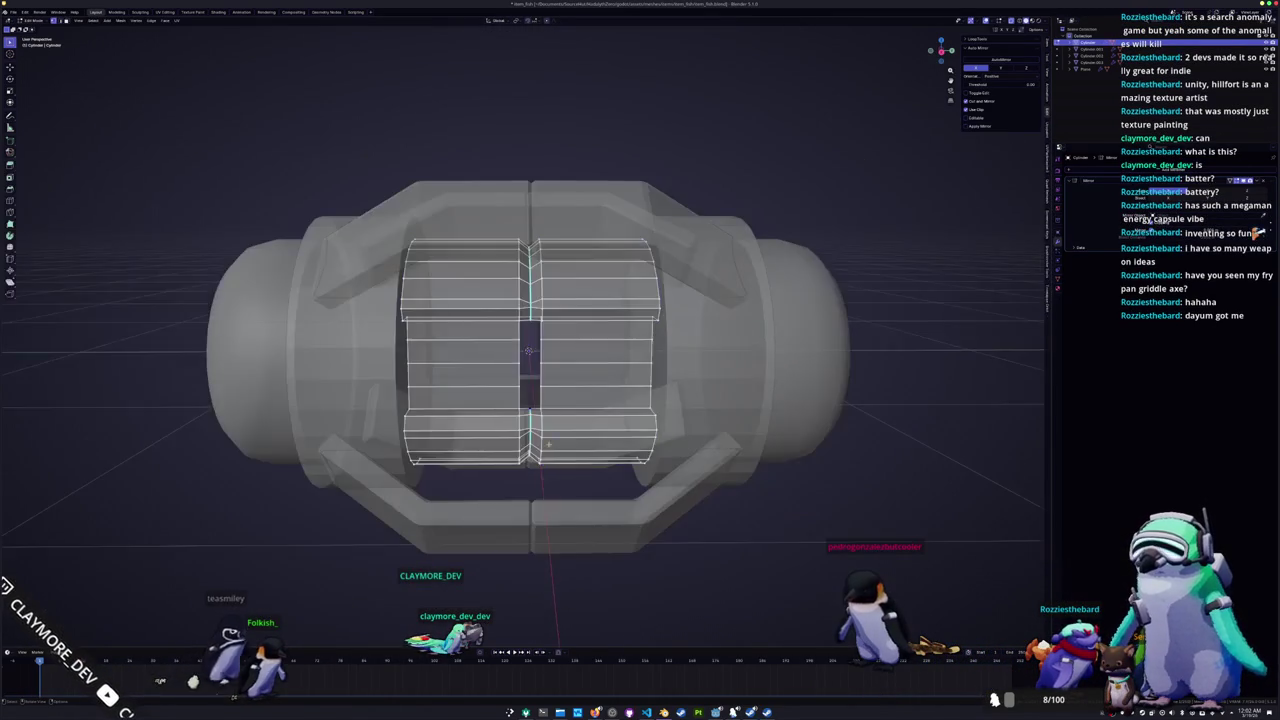
scroll(536, 371, up, 2)
key(KP_3)
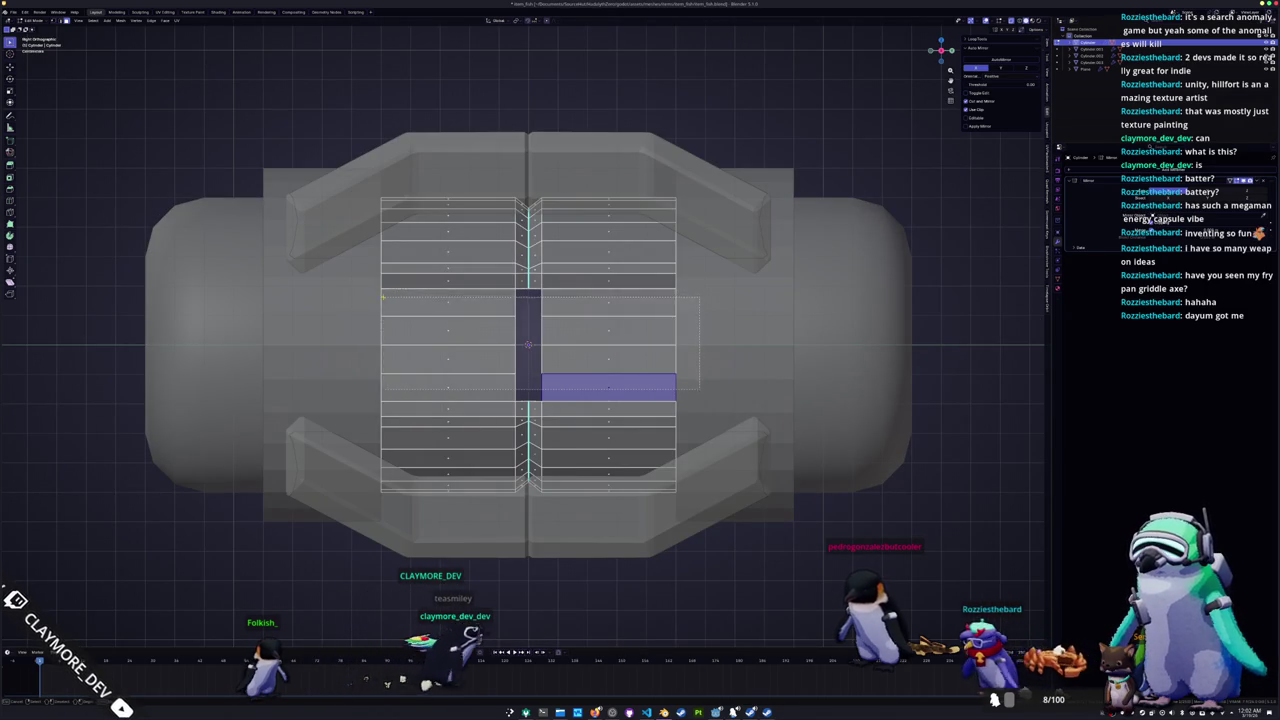
Step: Delete the box-selected middle faces of the inner cylinder
drag(344, 298, 344, 300)
key(x)
click(344, 300)
scroll(460, 357, down, 1)
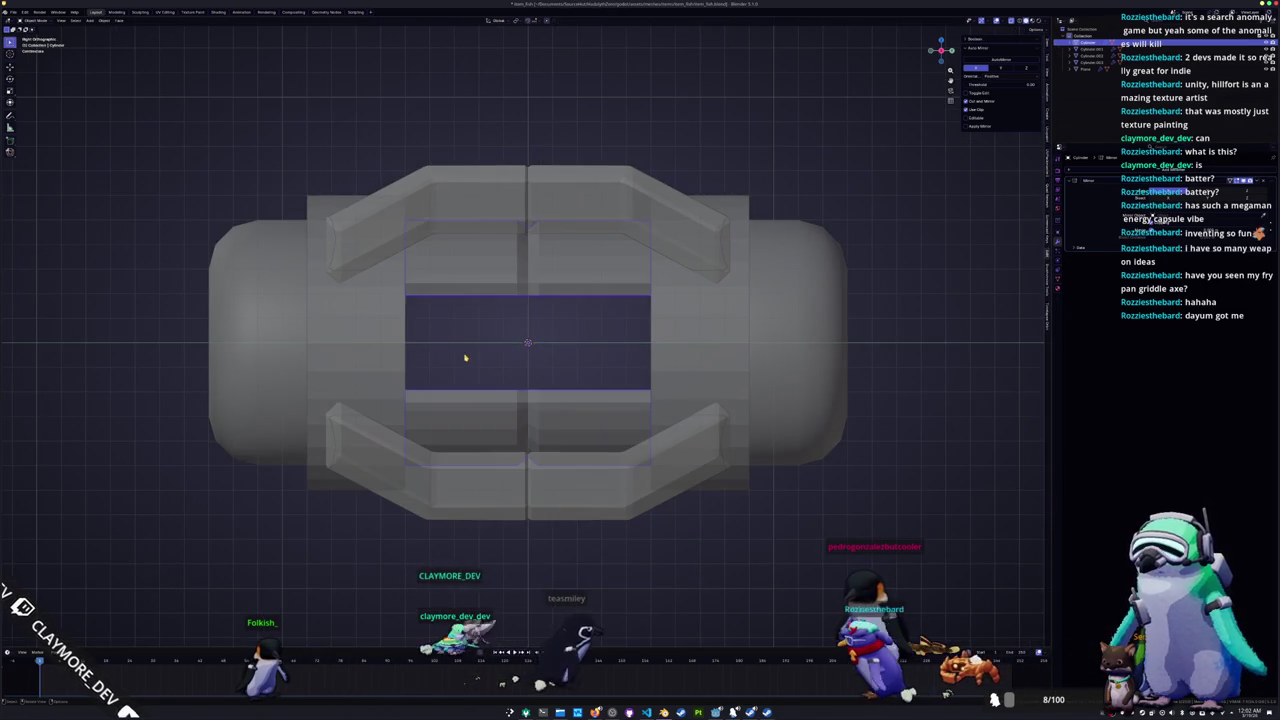
Step: Select the edge loops of both the lower and upper bars
key(Tab)
key(Tab)
mouse_move(474, 358)
middle_down()
mouse_move(468, 458)
mouse_move(482, 282)
middle_up()
alt+click(468, 458)
alt+shift+click(482, 282)
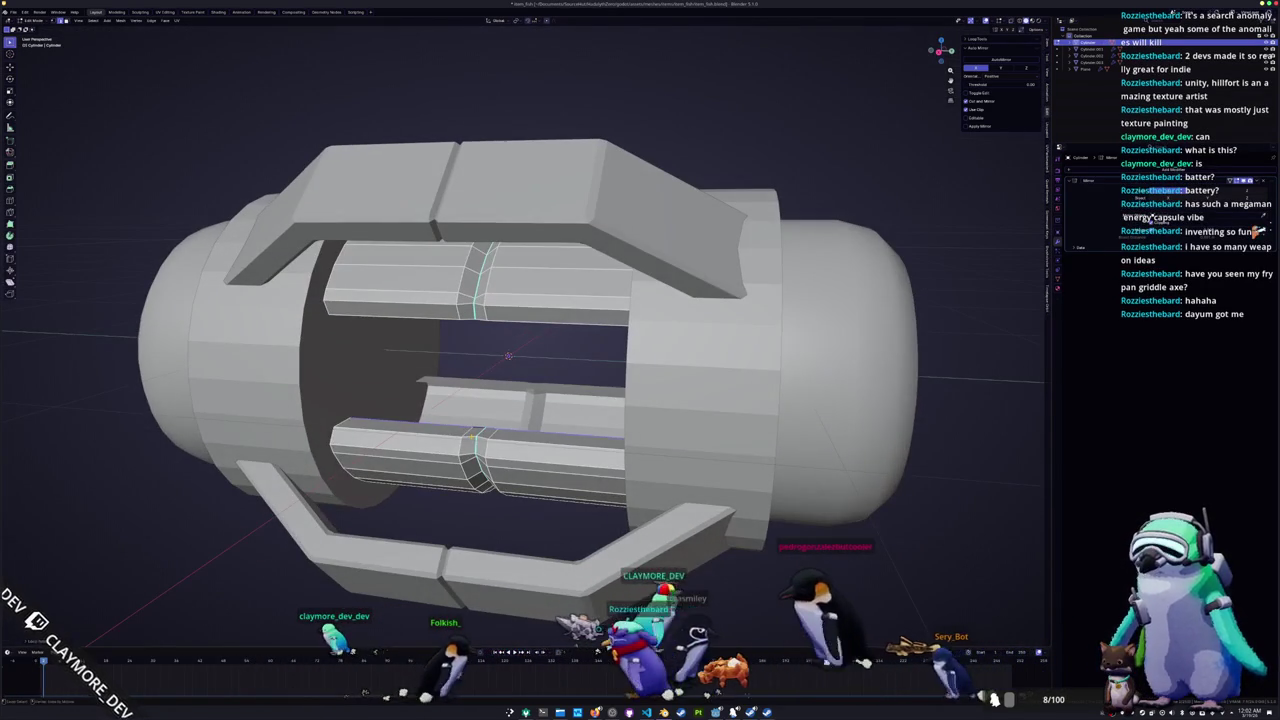
mouse_move(508, 355)
middle_down()
mouse_move(502, 385)
mouse_move(503, 291)
middle_up()
scroll(500, 340, up, 3)
scroll(497, 291, down, 5)
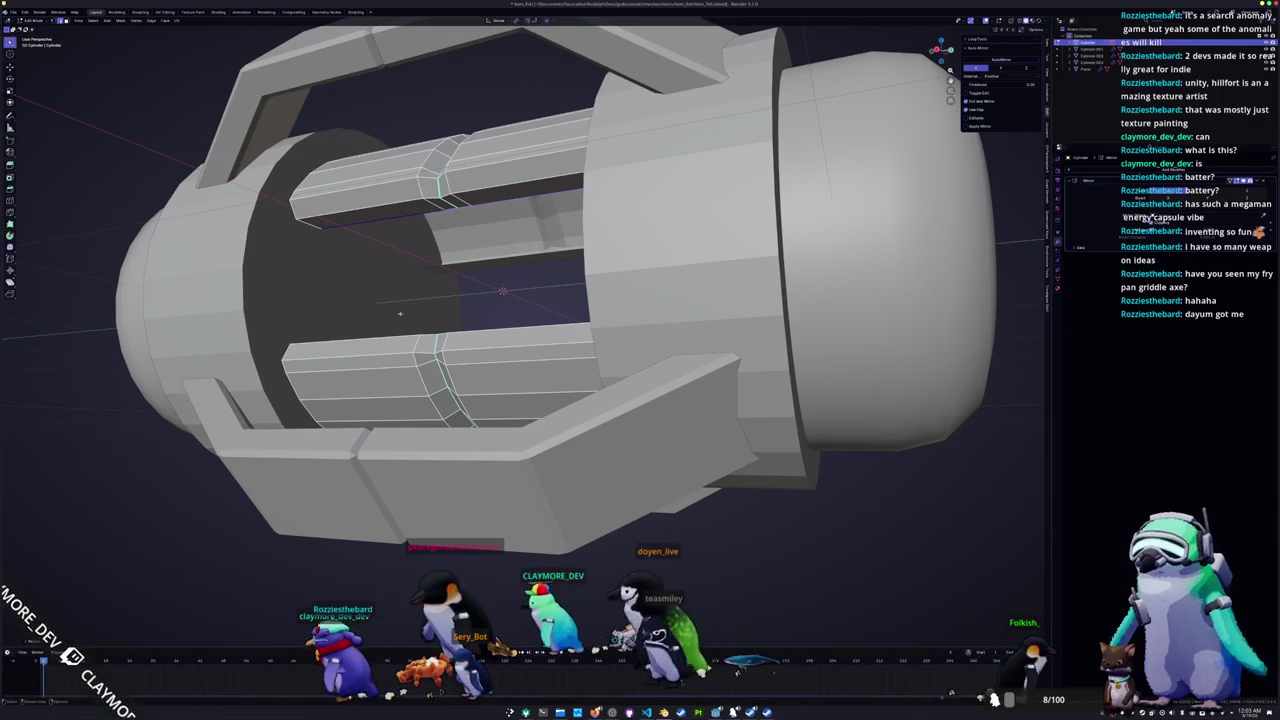
Step: Fill the gap between the bar loops with a face and separate it into its own object
middle_drag(503, 291, 503, 299)
key(f)
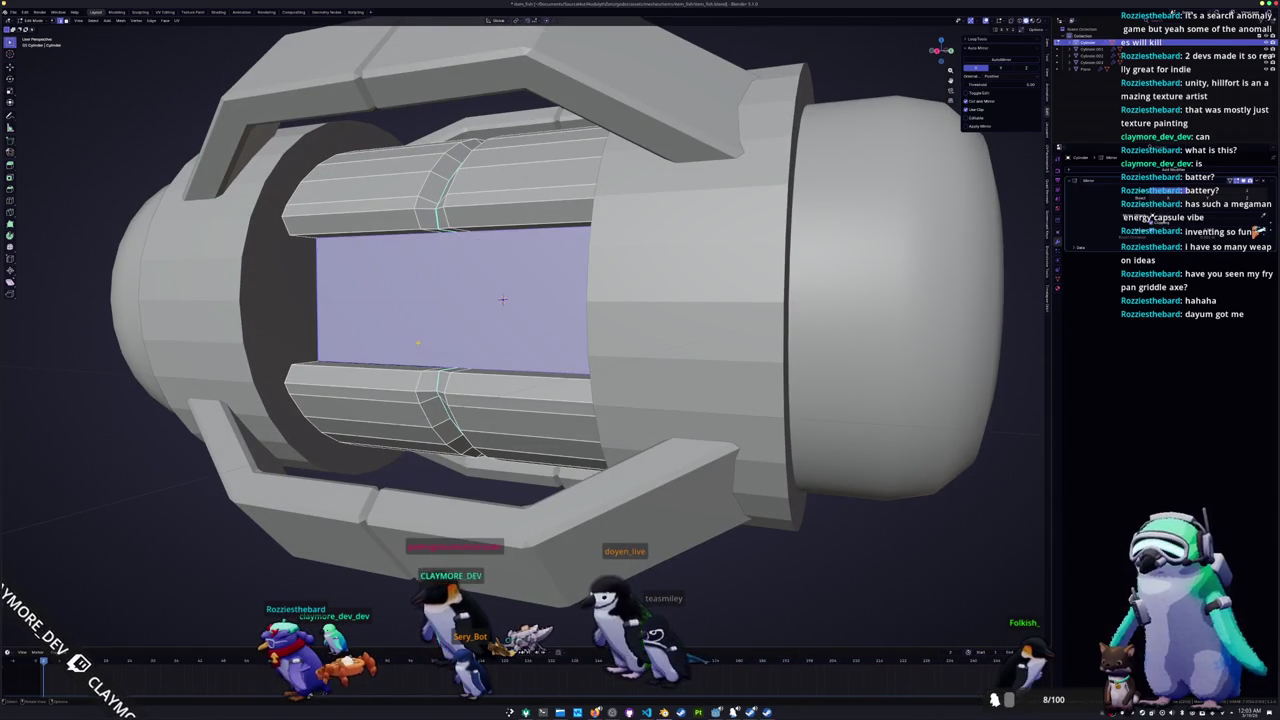
key(Tab)
key(Tab)
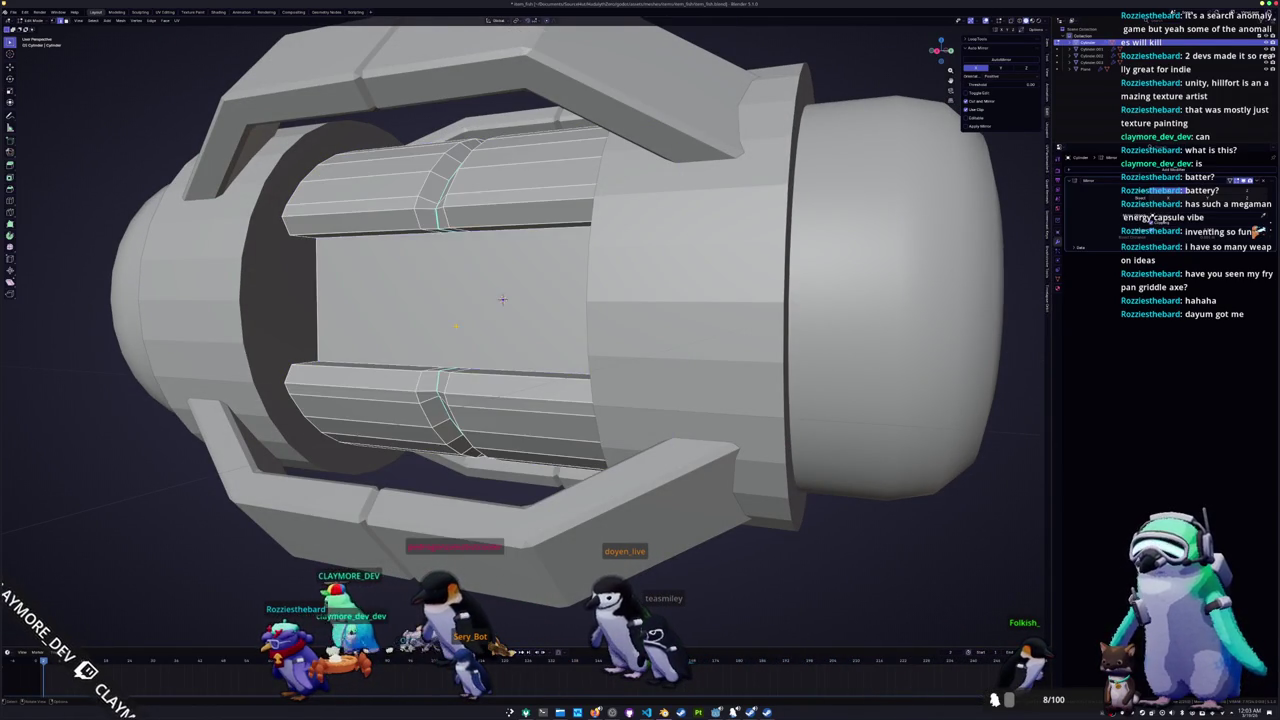
click(448, 326)
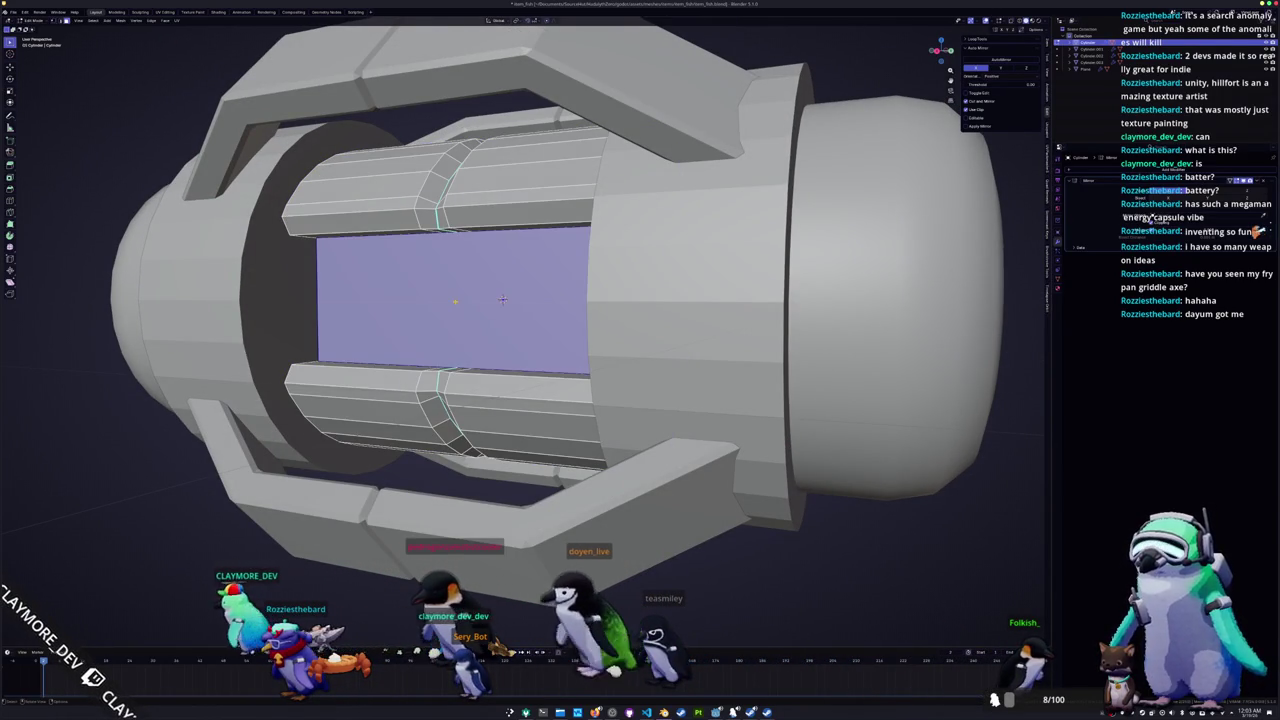
right_click(448, 326)
click(490, 411)
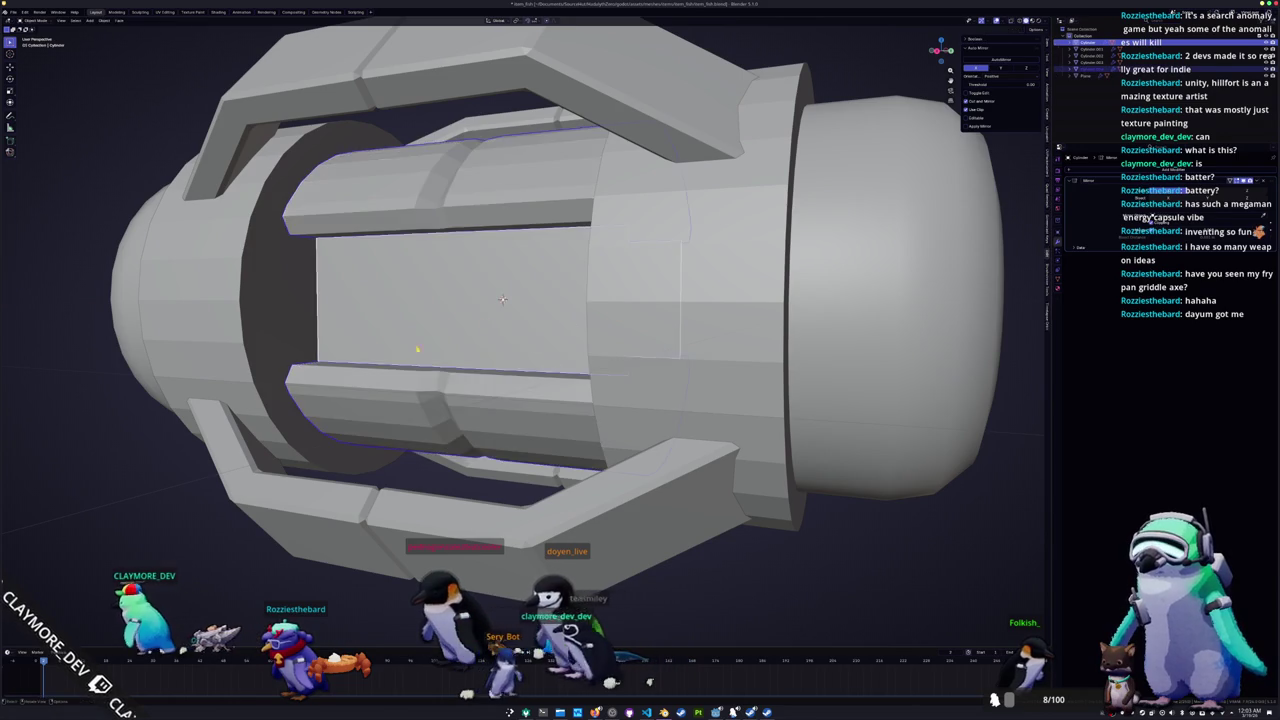
key(Tab)
Step: Move the separated window panel along the X axis
middle_drag(551, 371, 476, 340)
key(Tab)
key(g)
key(x)
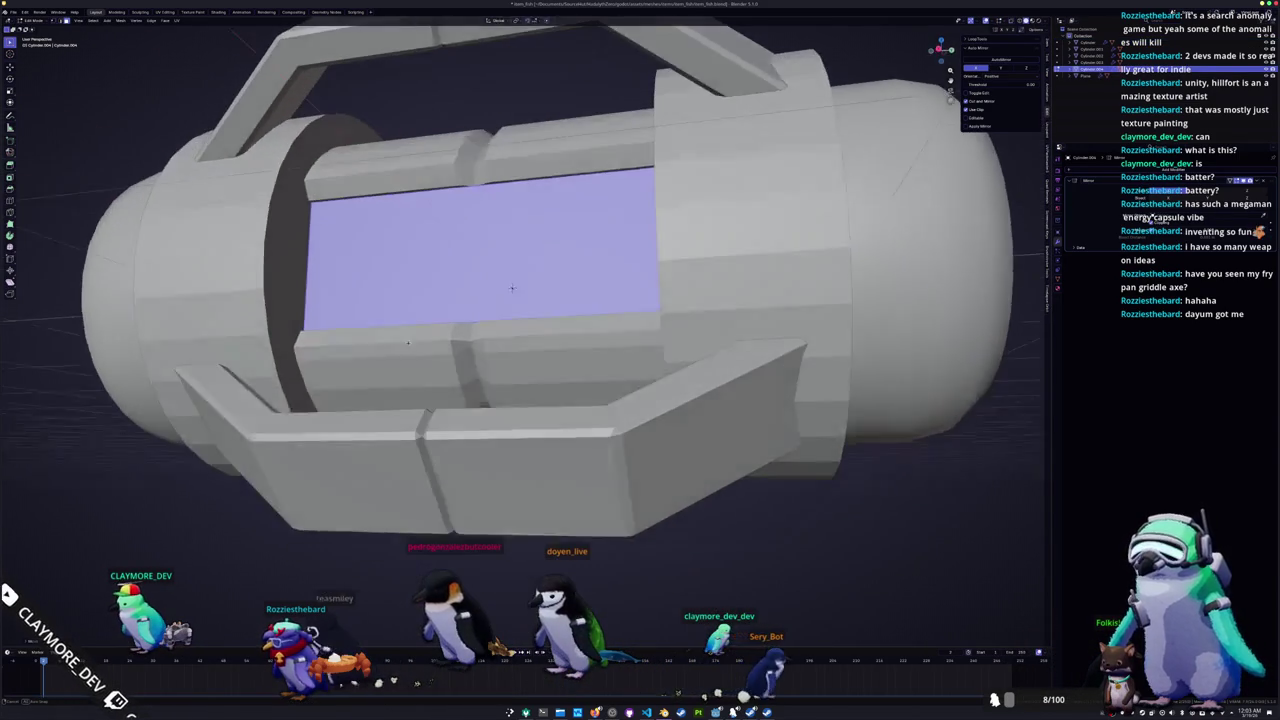
middle_drag(489, 313, 490, 310)
scroll(487, 318, up, 3)
key(g)
key(x)
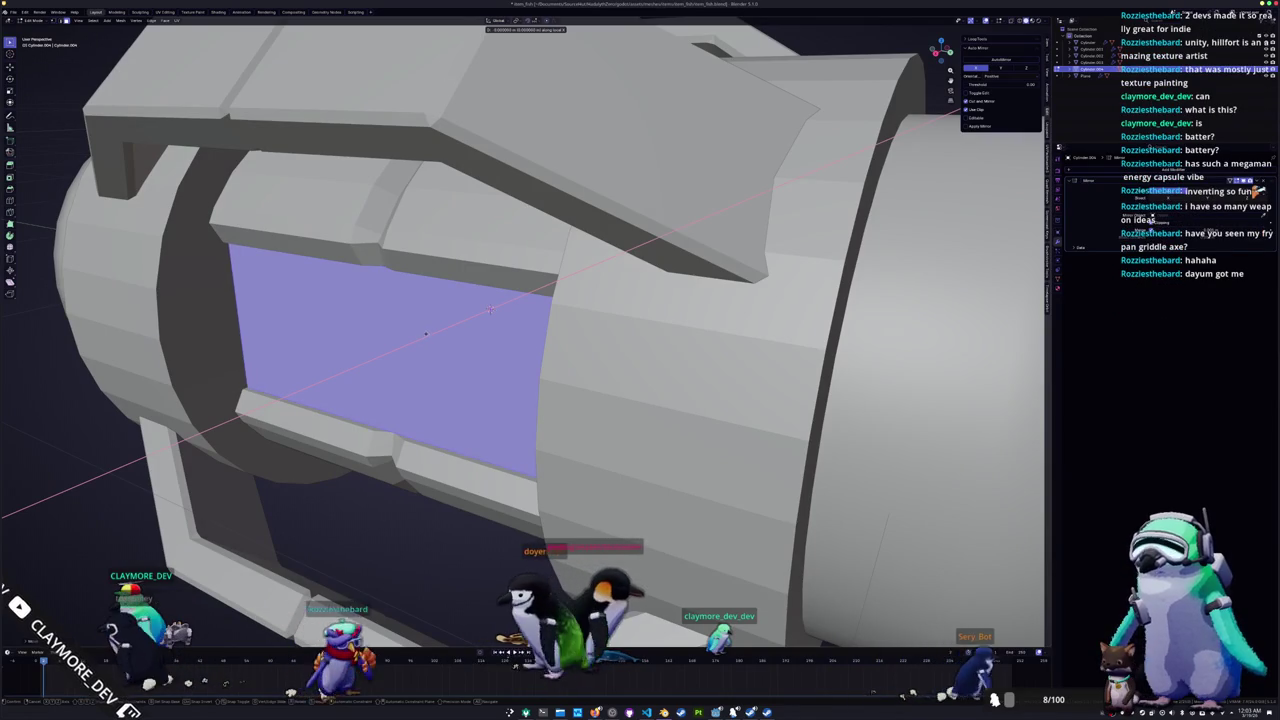
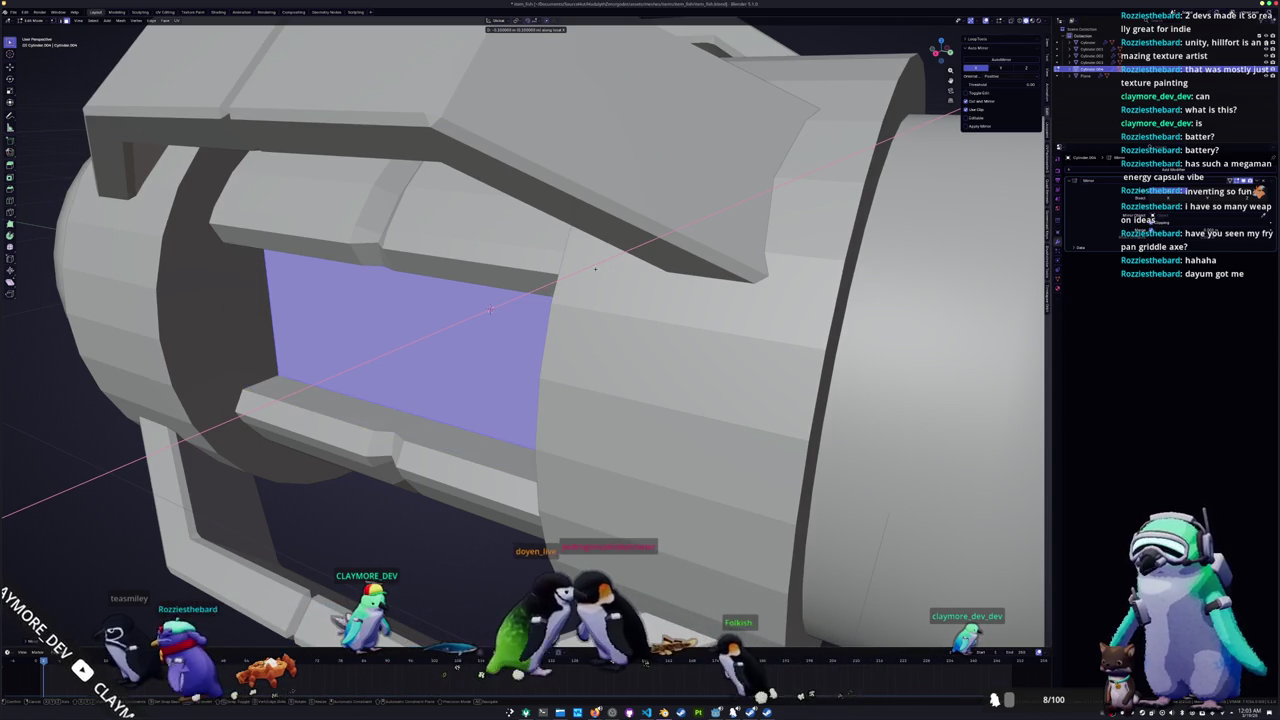
Step: Cancel the face move, leave Edit Mode and orbit around the capsule
right_click(490, 310)
key(Tab)
mouse_move(490, 310)
middle_down()
mouse_move(509, 268)
mouse_move(483, 290)
middle_up()
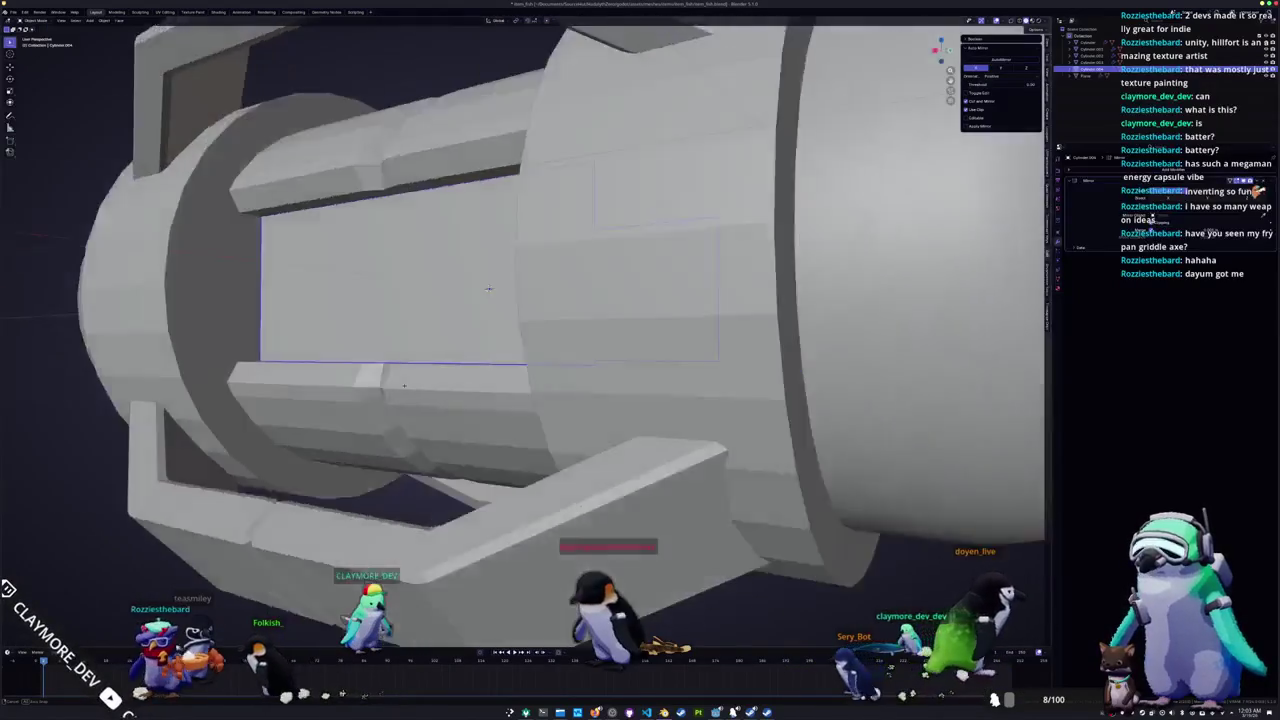
middle_drag(483, 290, 534, 306)
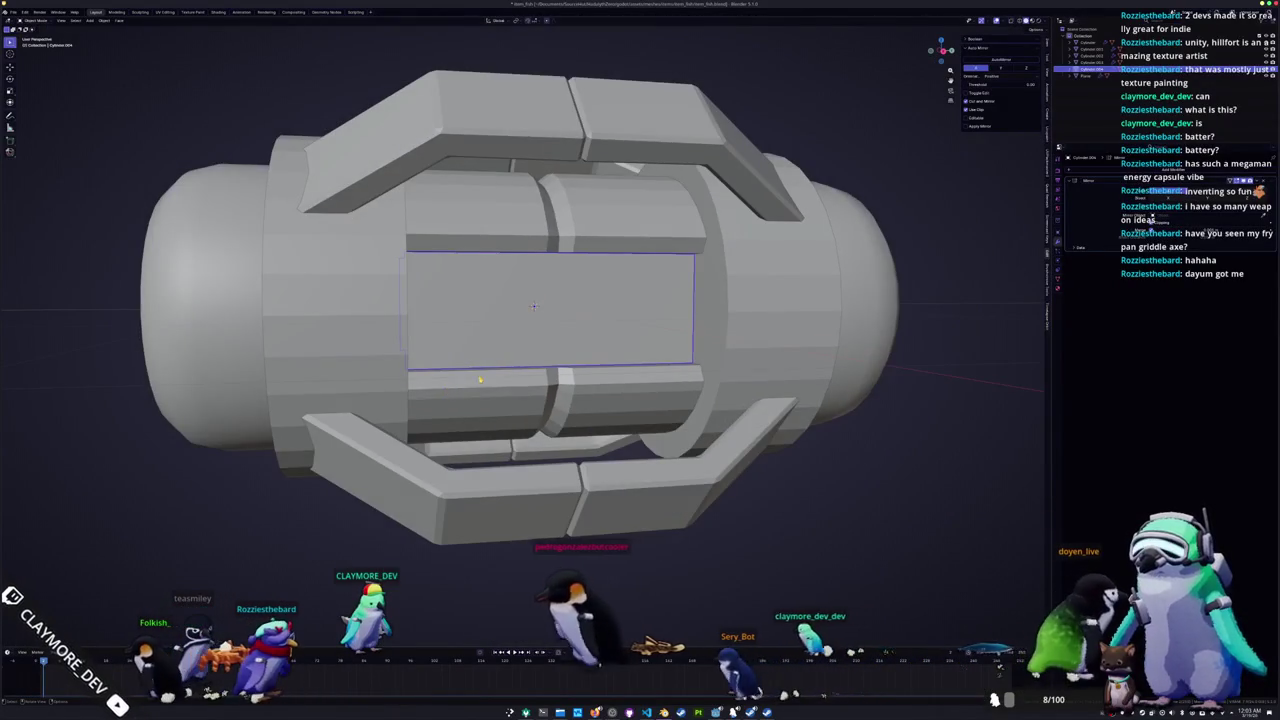
mouse_move(480, 380)
middle_down()
mouse_move(803, 315)
mouse_move(700, 330)
middle_up()
Step: Bevel the end ring's selected edge loop beside the rounded cap
key(Tab)
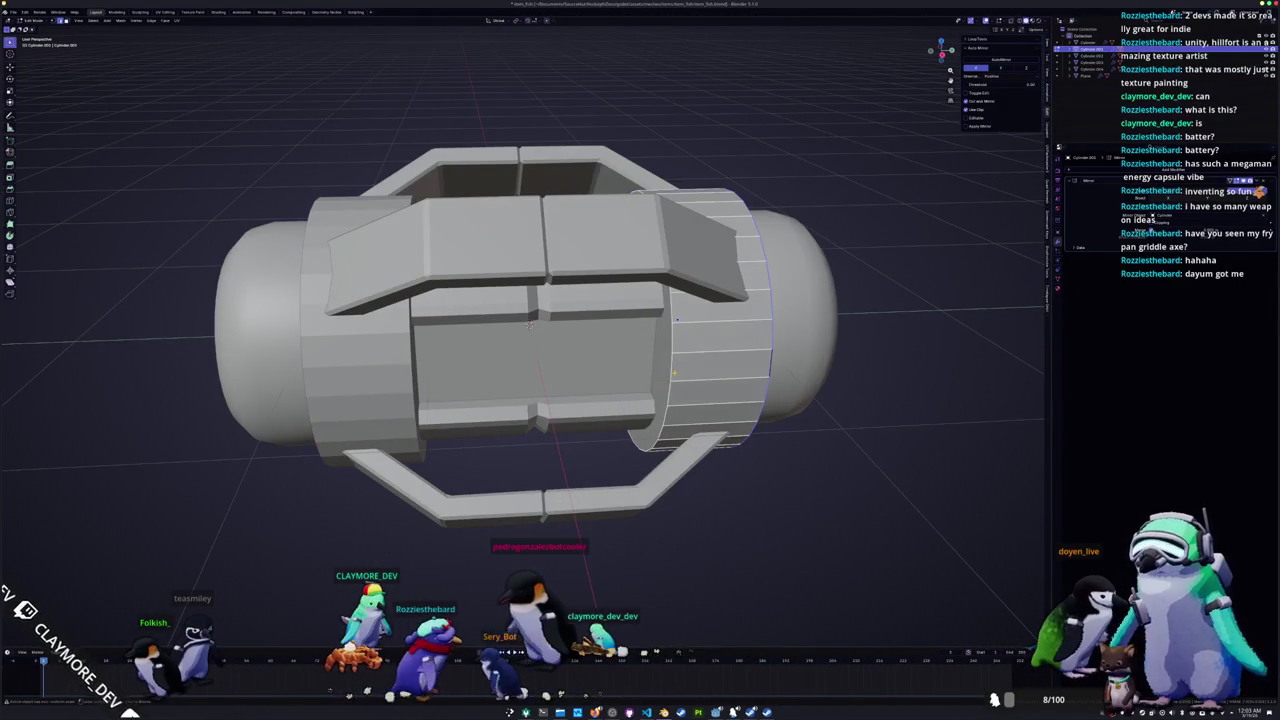
middle_drag(529, 323, 515, 318)
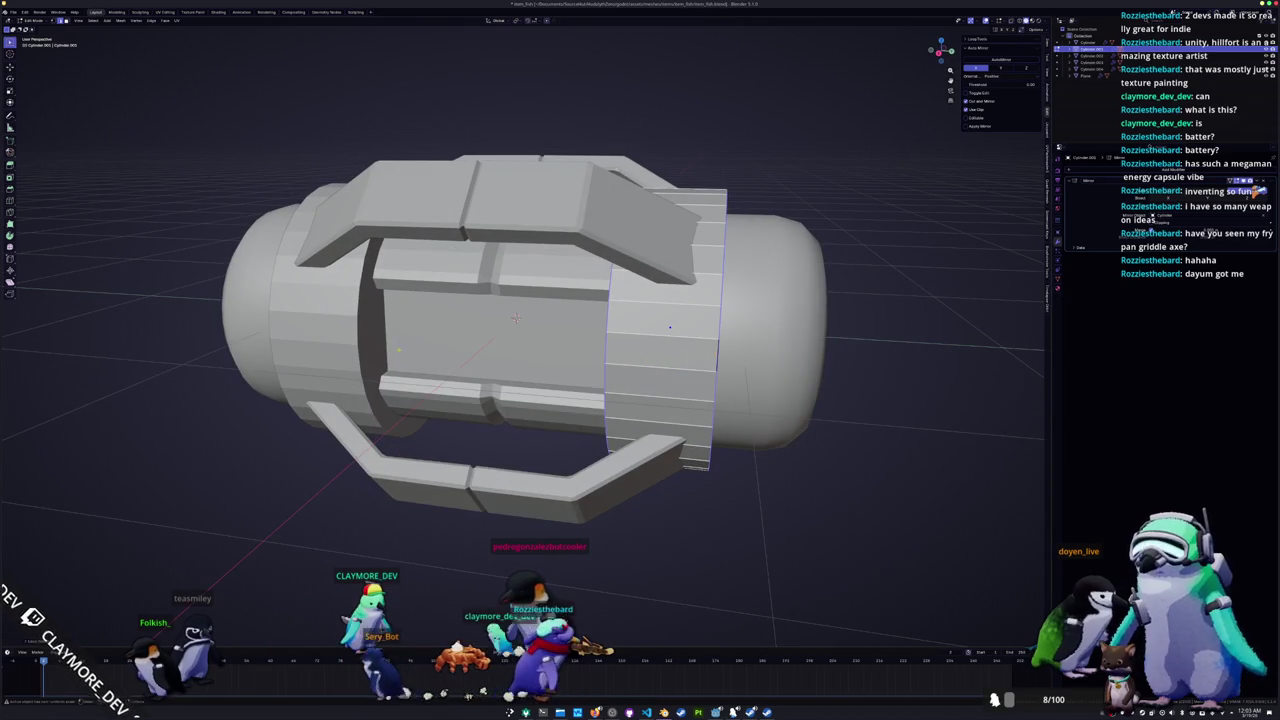
middle_drag(670, 327, 665, 325)
key(ctrl+b)
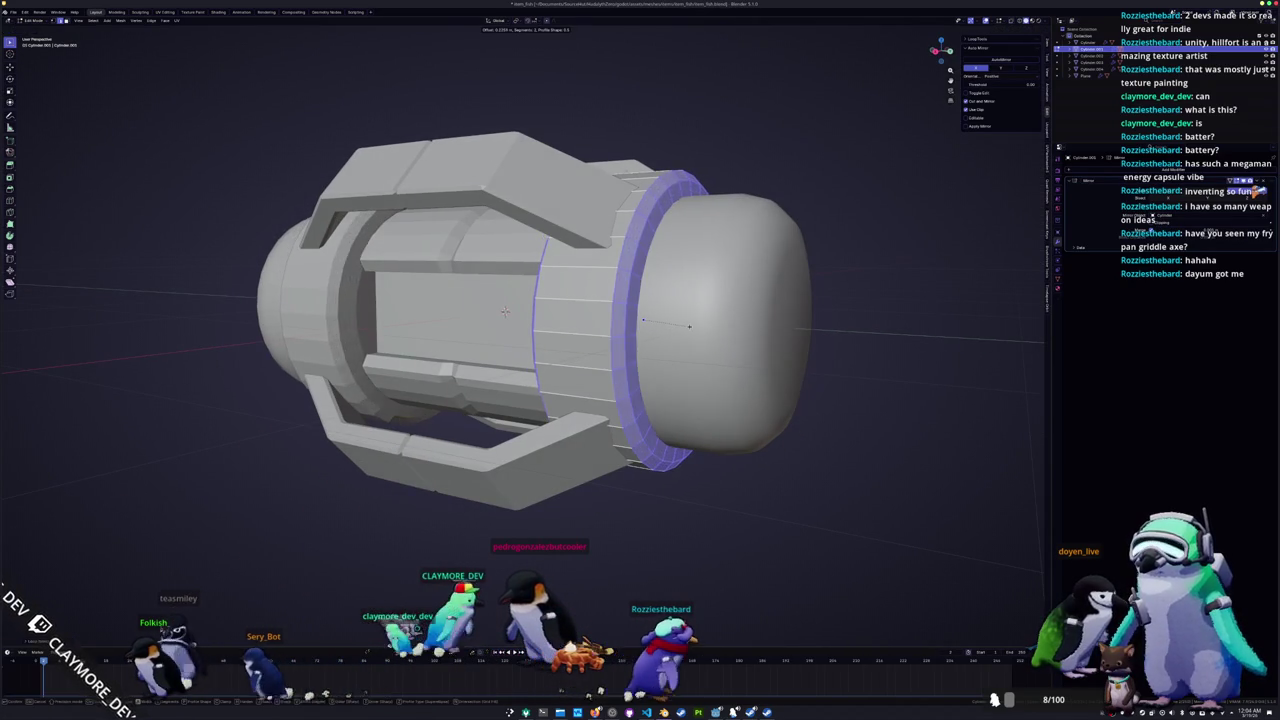
click(691, 325)
right_click(693, 327)
key(Escape)
key(Tab)
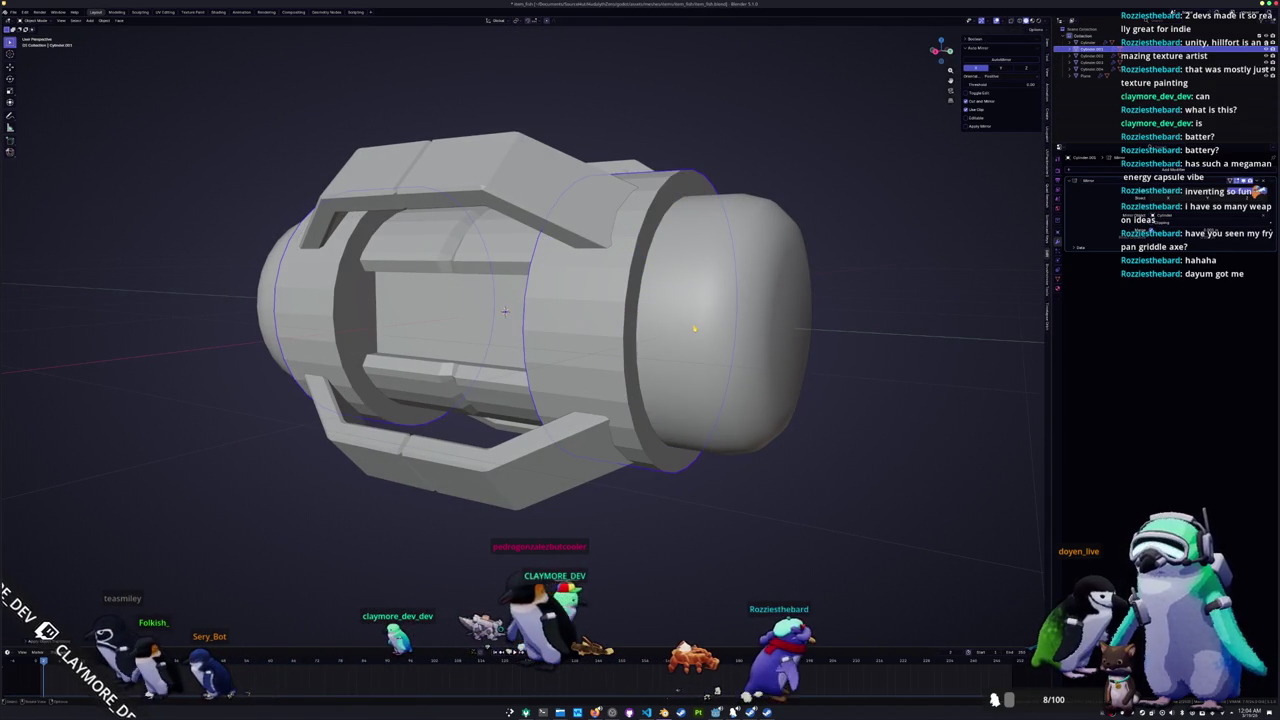
Step: Apply a second bevel to the ring's edge loop to form a chamfered band
right_click(693, 321)
key(Escape)
key(Tab)
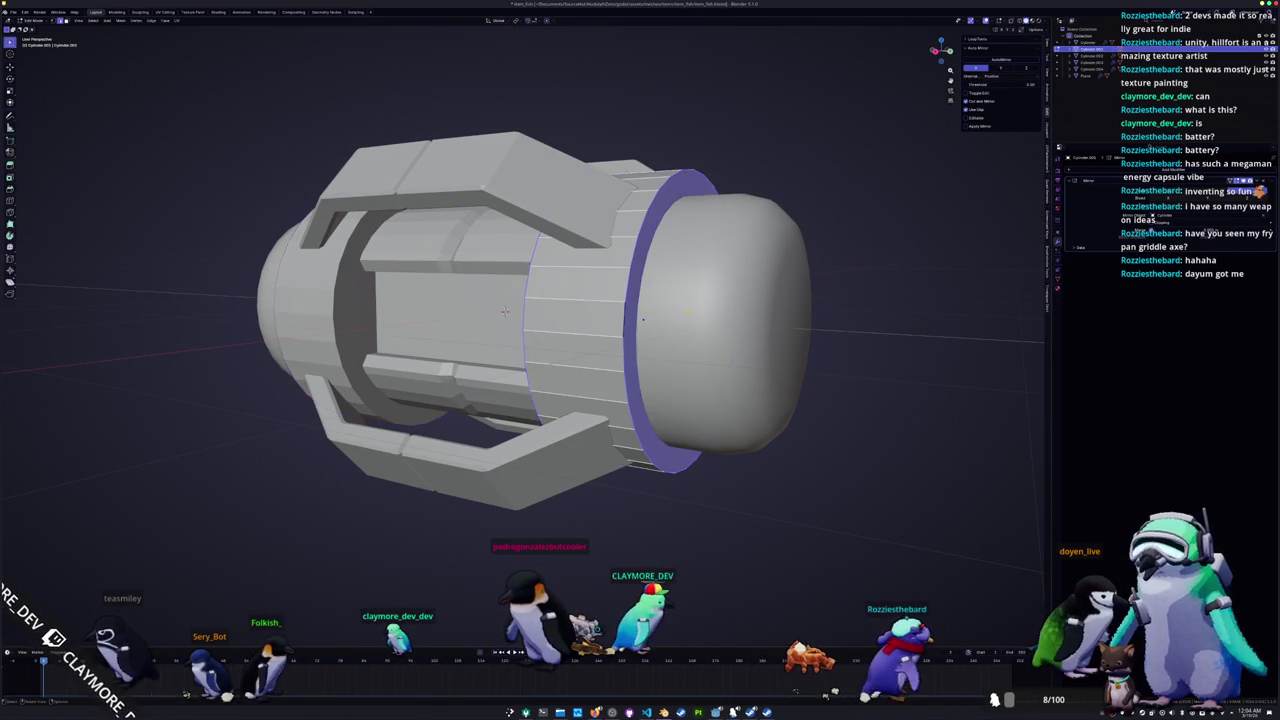
key(ctrl+b)
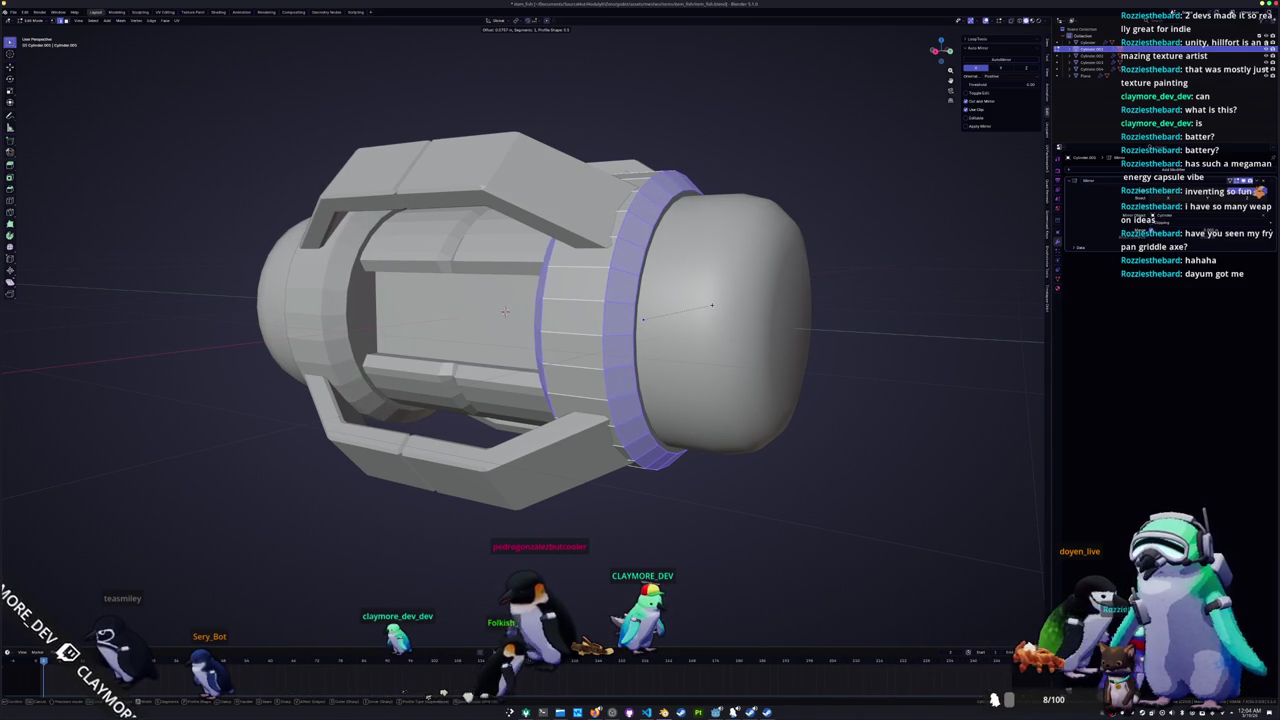
click(708, 306)
key(Tab)
click(505, 311)
Step: In side orthographic view, scale the bracket frame's top bar faces lengthwise toward both end caps
mouse_move(505, 311)
middle_down()
mouse_move(507, 299)
mouse_move(530, 380)
middle_up()
scroll(548, 452, down, 3)
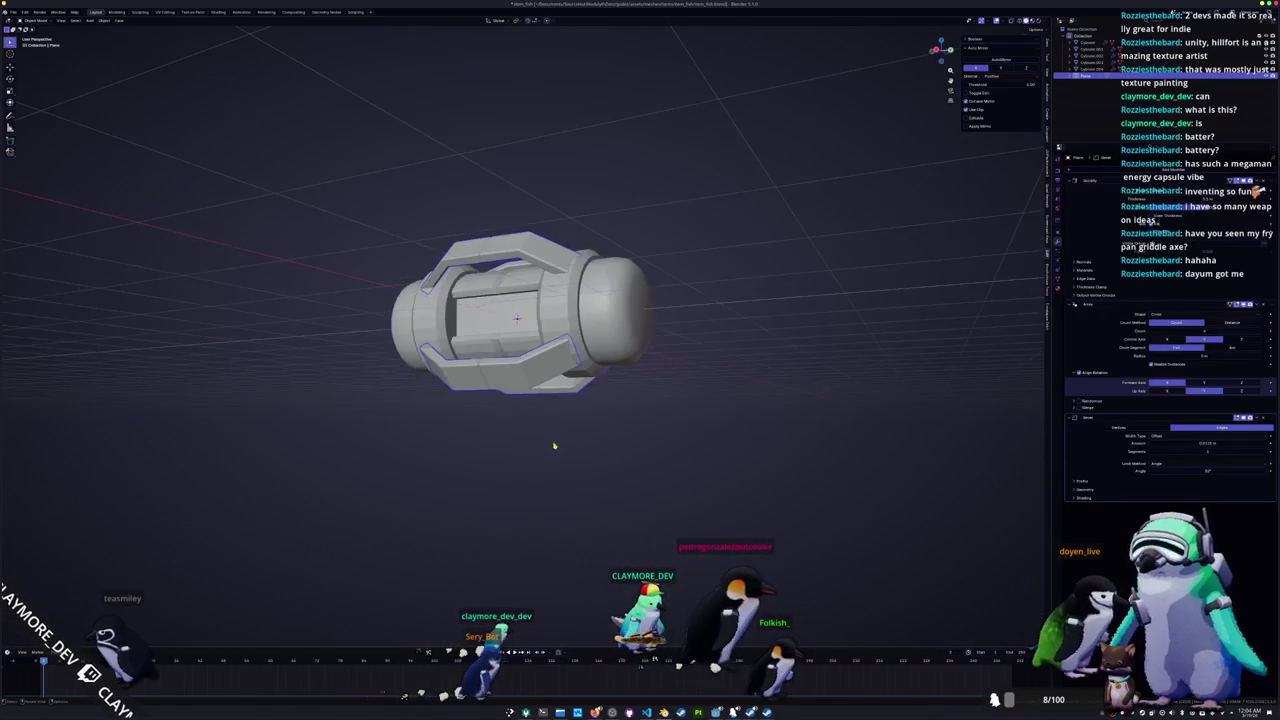
middle_drag(665, 418, 680, 441)
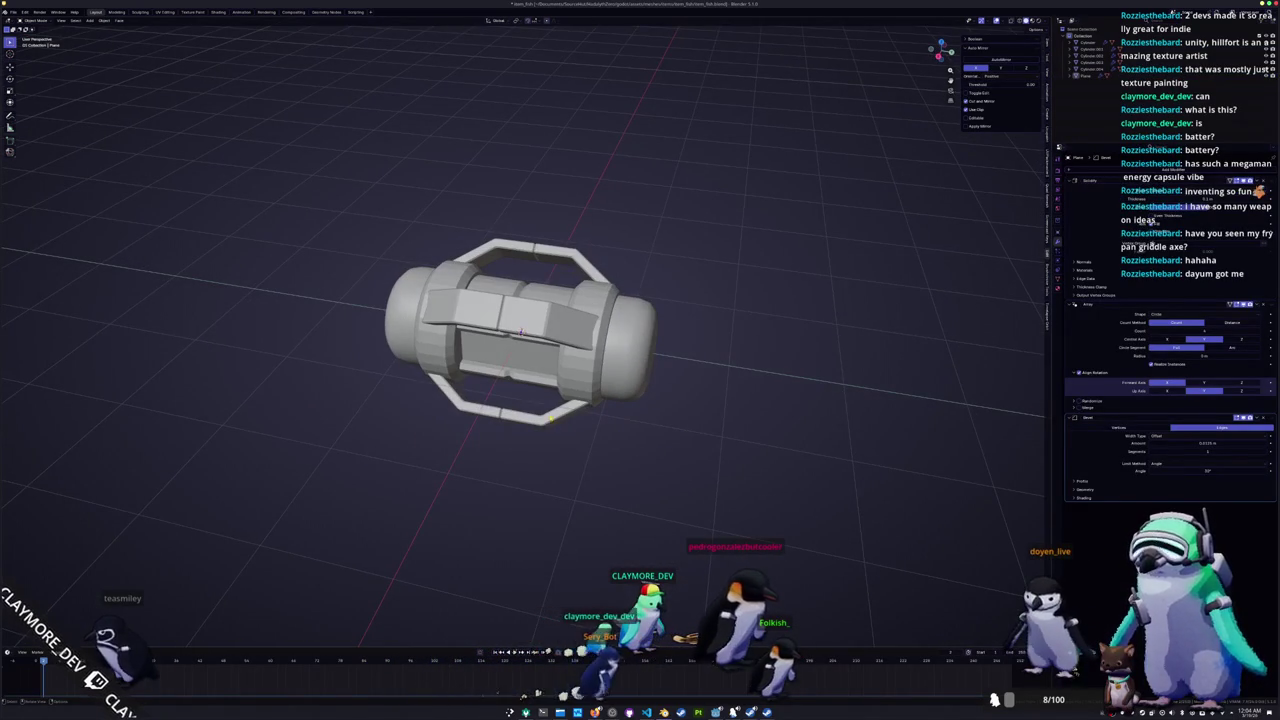
key(KP_1)
key(Tab)
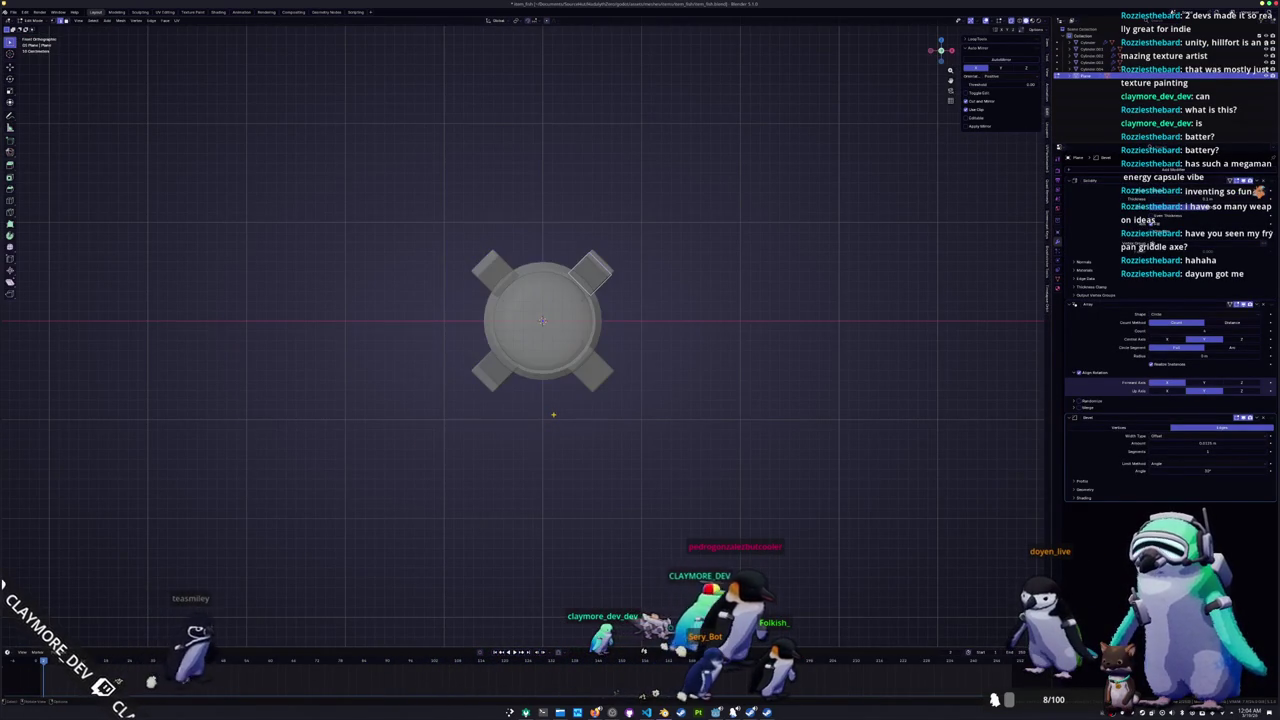
key(KP_3)
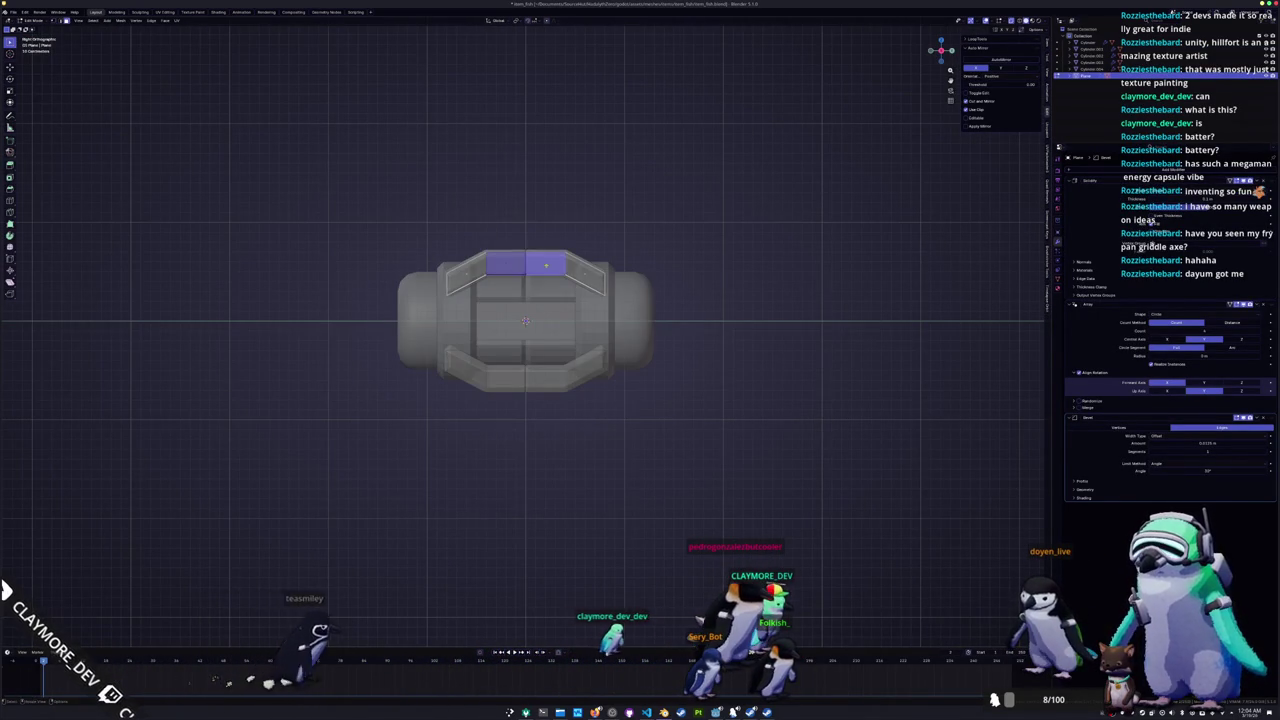
scroll(508, 265, up, 2)
key(s)
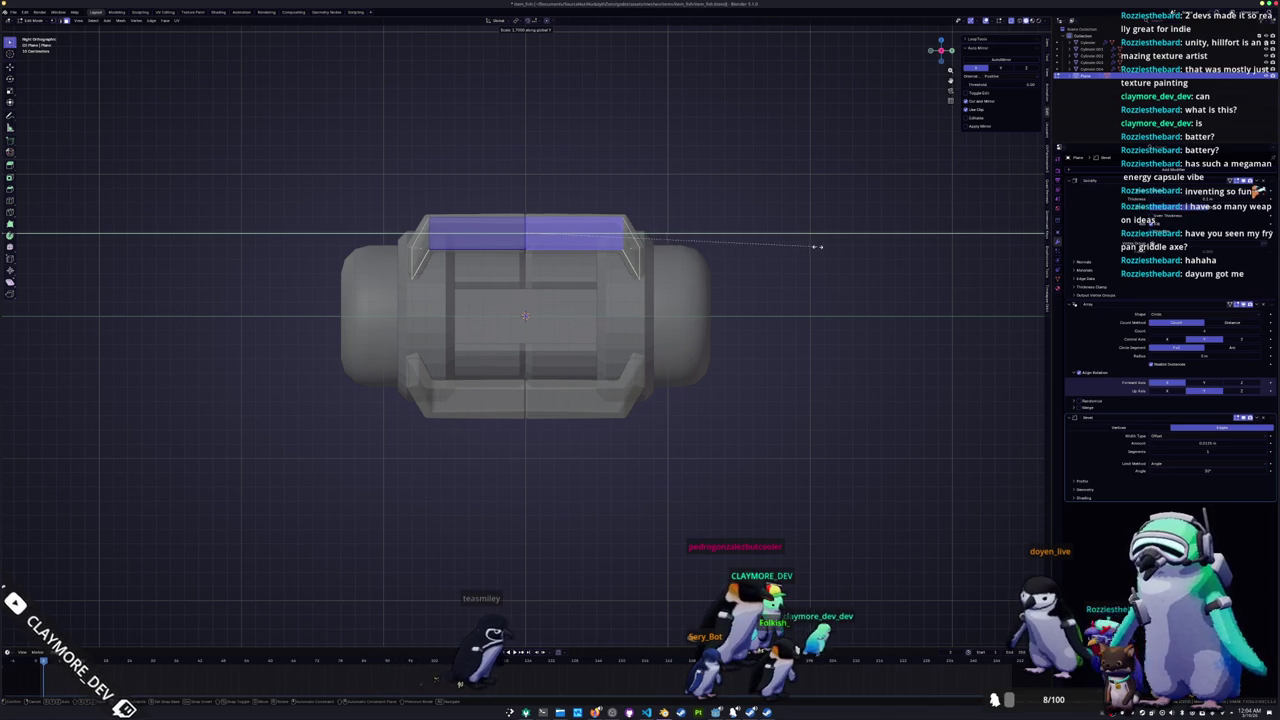
key(Tab)
mouse_move(811, 249)
middle_down()
mouse_move(700, 300)
mouse_move(560, 300)
mouse_move(450, 360)
middle_up()
click(450, 362)
right_click(453, 365)
Step: Apply Shade Auto Smooth to the capsule body
click(453, 365)
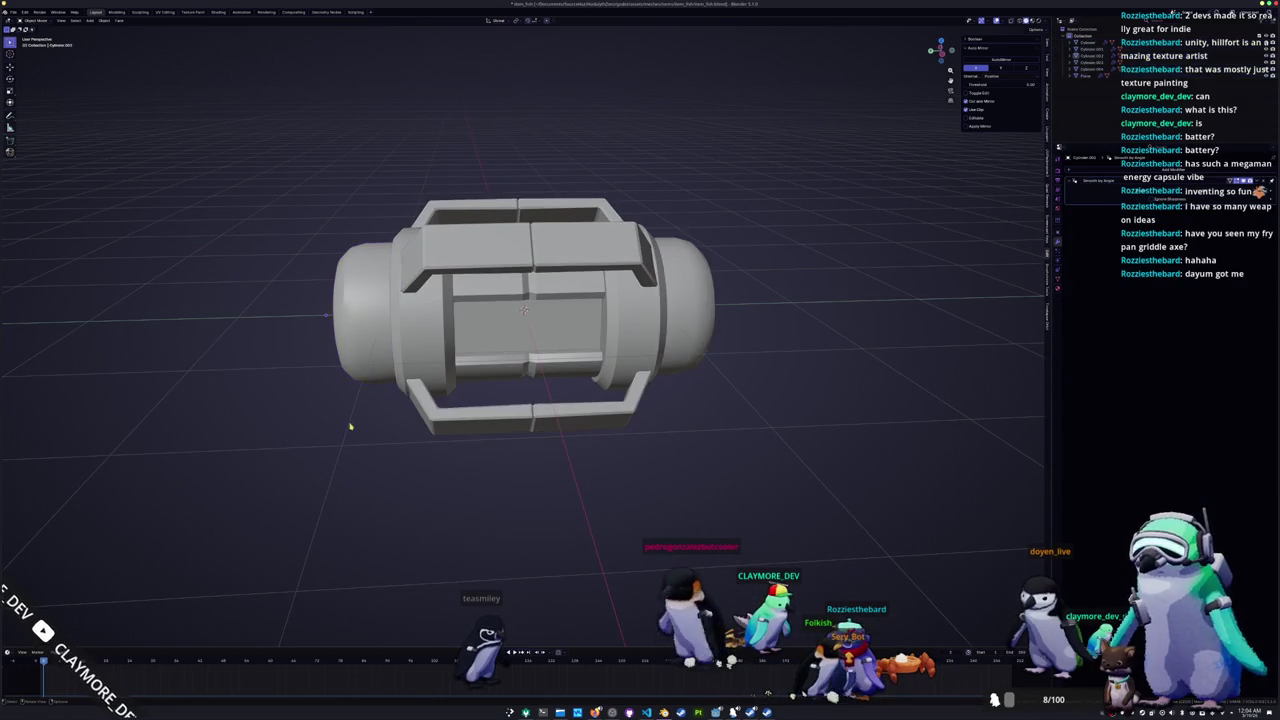
middle_drag(361, 382, 520, 340)
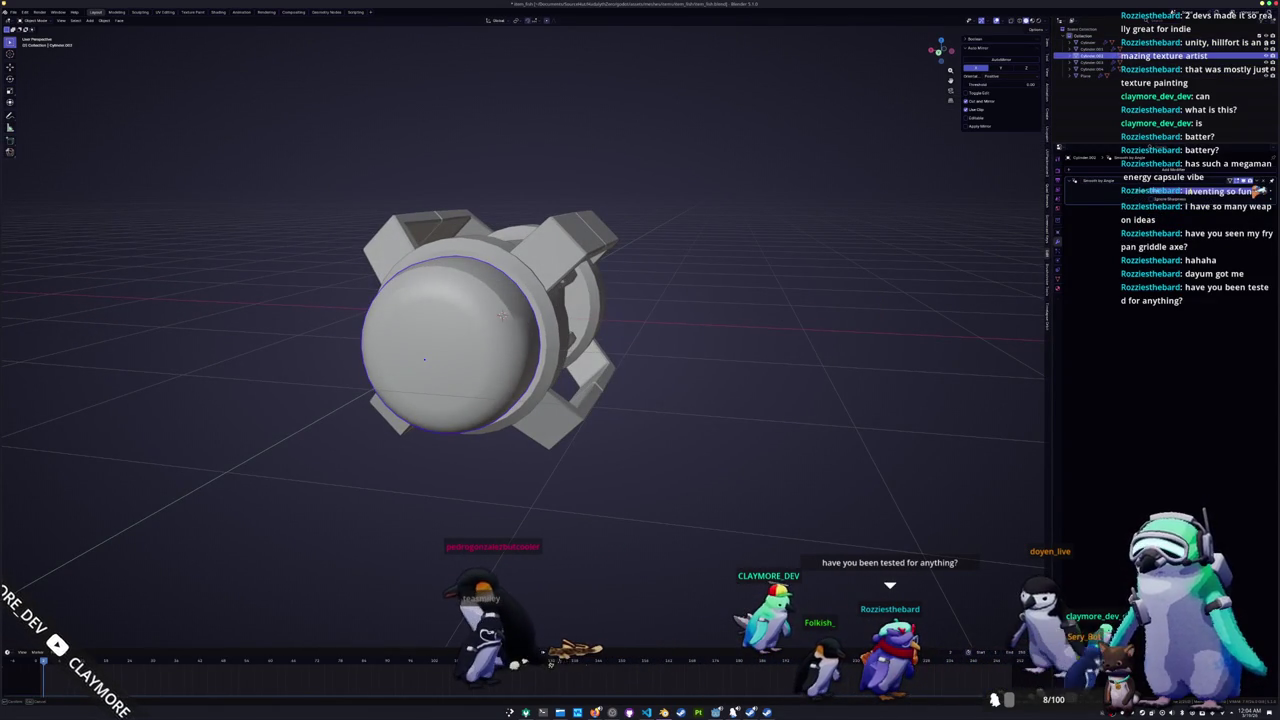
middle_drag(500, 314, 715, 320)
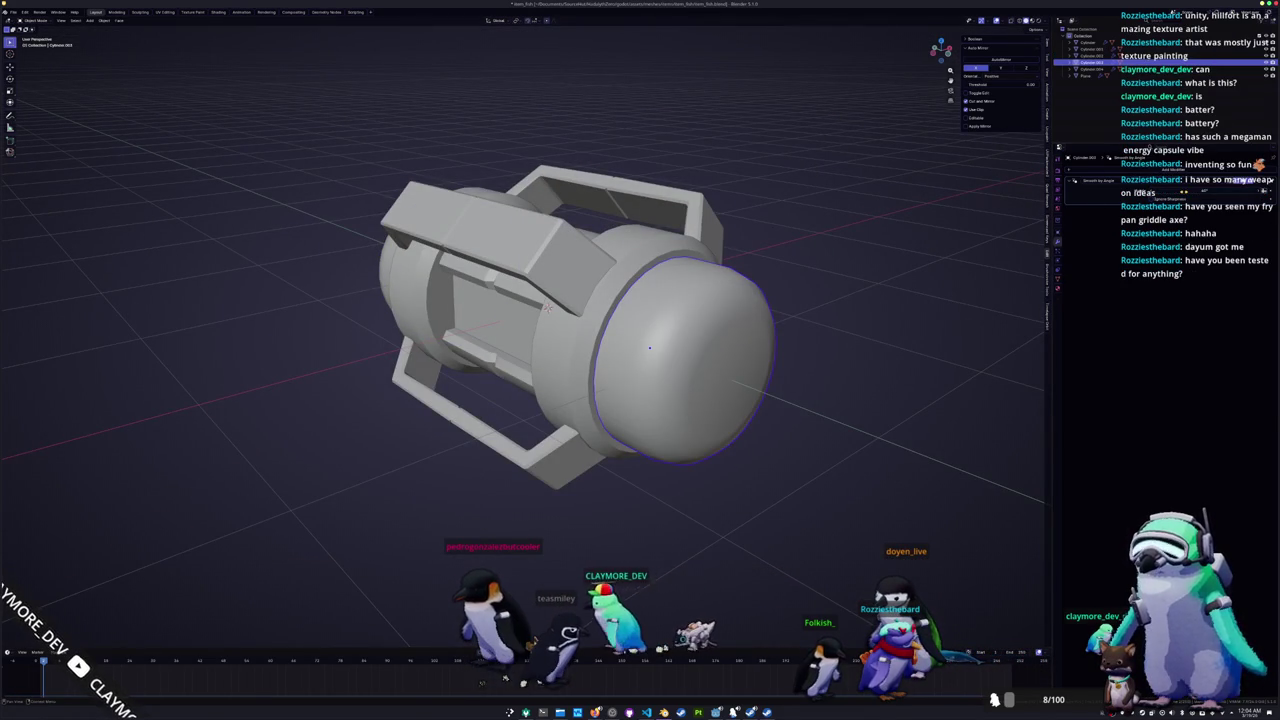
middle_drag(828, 311, 561, 389)
Step: Select the inner cylinder and mark its selected panel edges as seams
click(591, 373)
scroll(591, 373, up, 3)
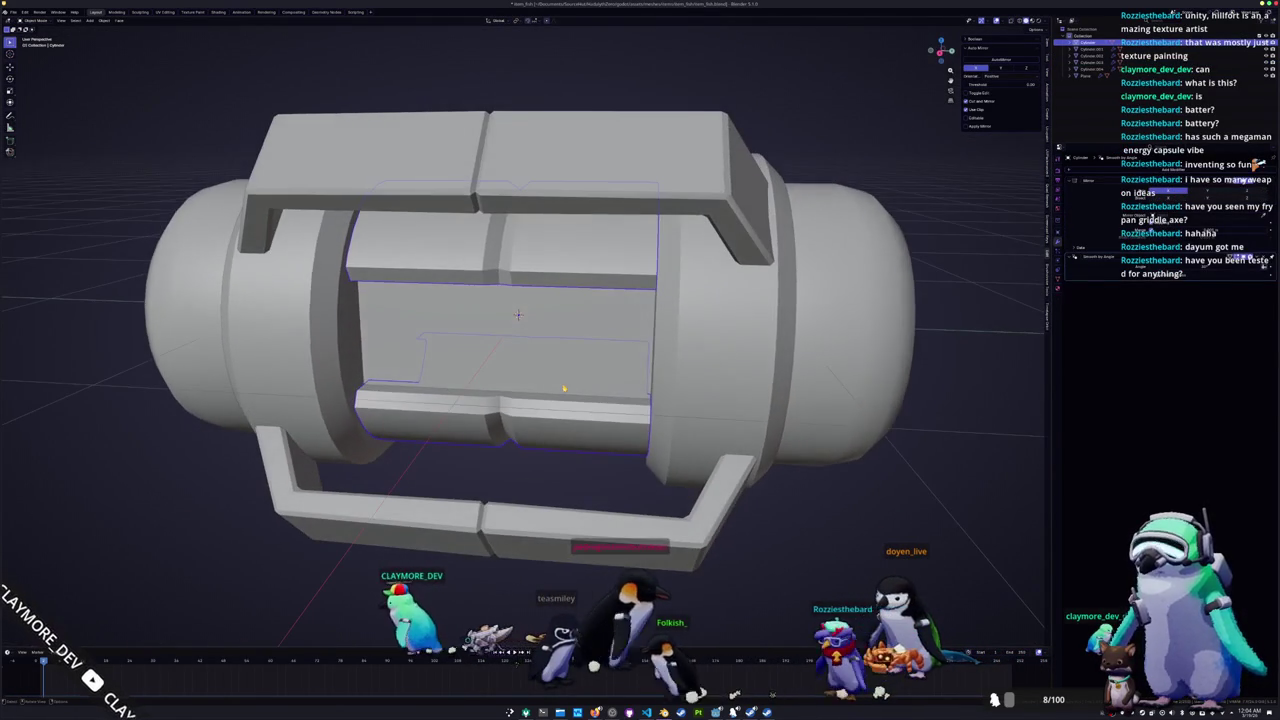
scroll(552, 396, up, 3)
right_click(518, 457)
key(Escape)
middle_drag(518, 457, 518, 461)
key(Tab)
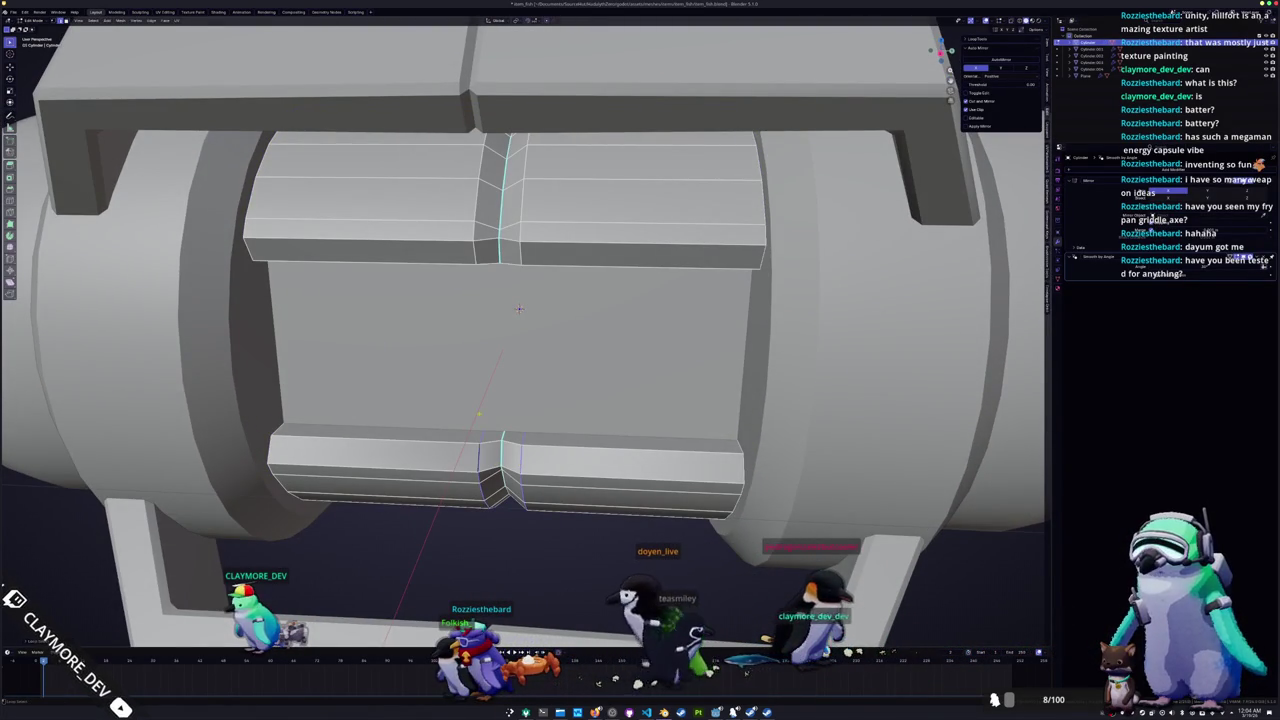
right_click(517, 200)
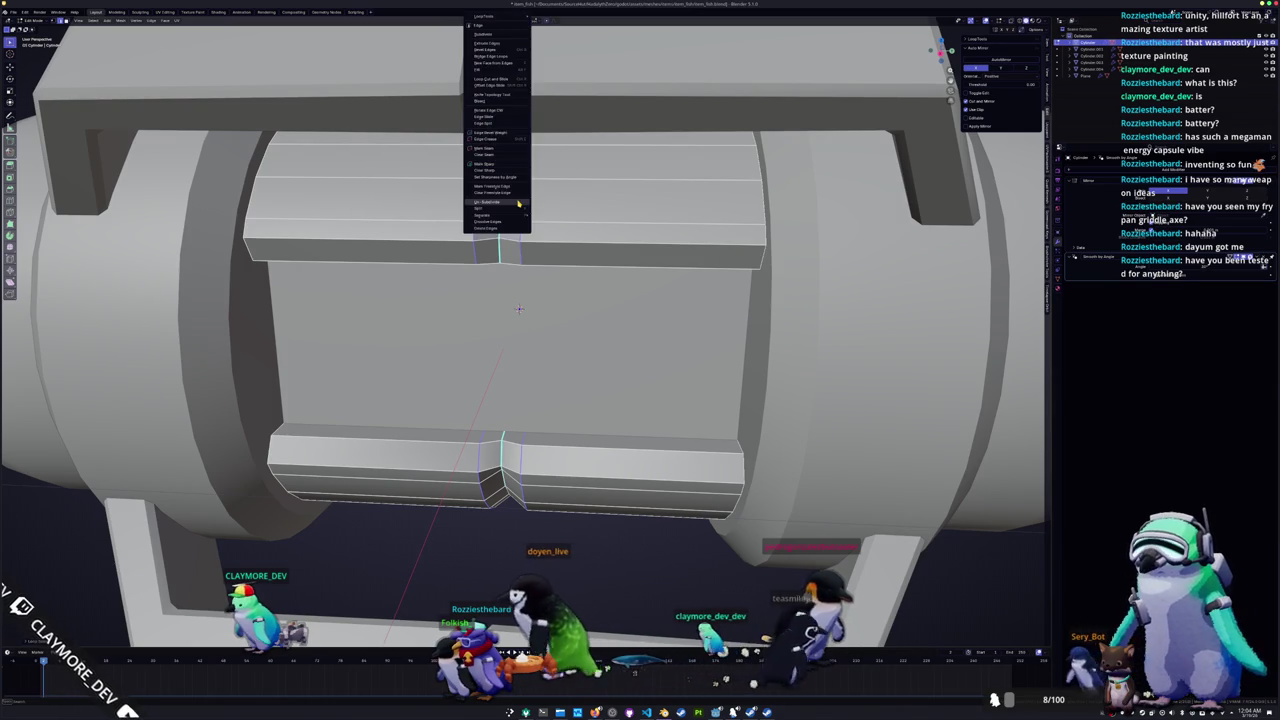
click(505, 149)
scroll(518, 300, down, 3)
key(Tab)
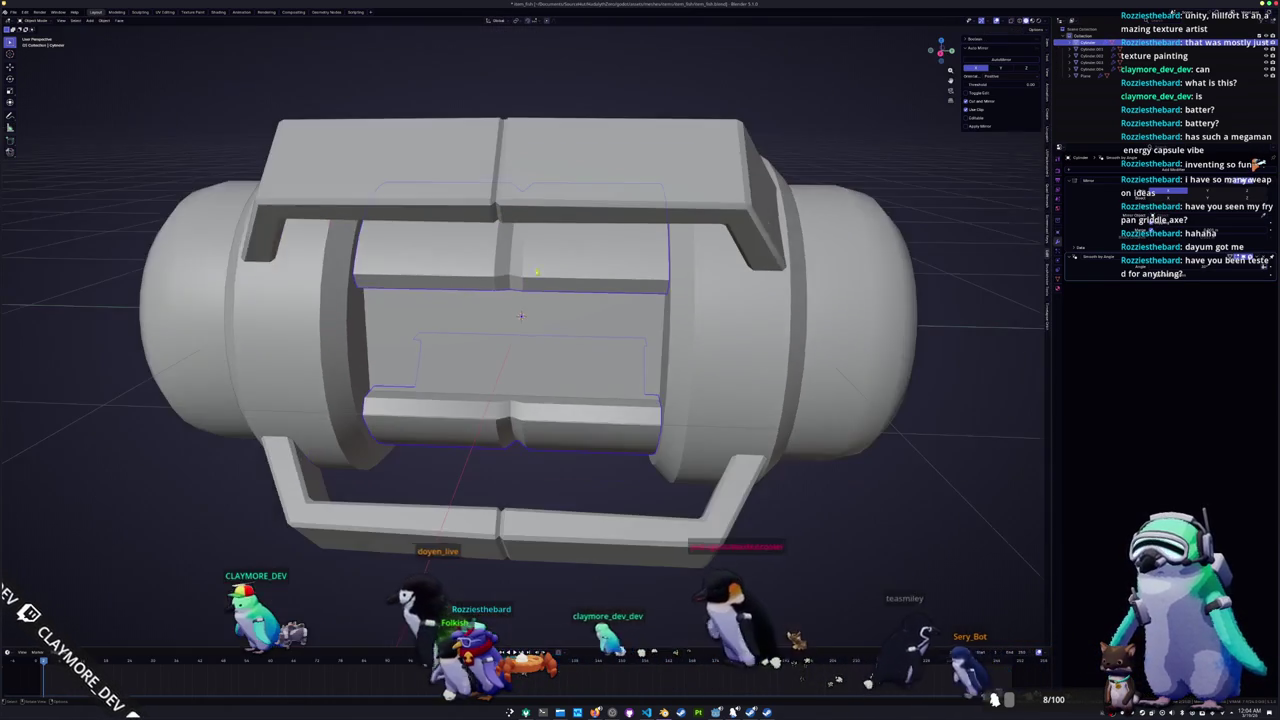
middle_drag(518, 300, 522, 391)
Step: Mark a further set of the inner cylinder's panel edges as seams
key(Tab)
scroll(522, 391, up, 2)
scroll(522, 391, up, 2)
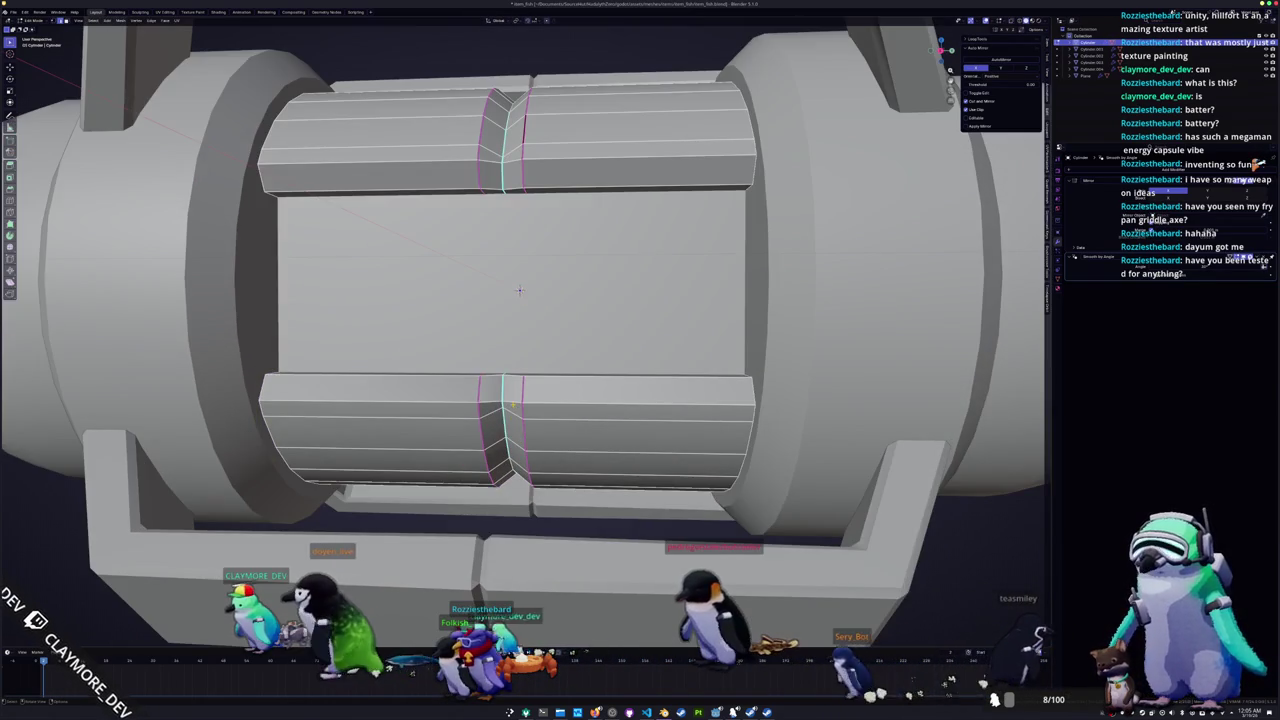
scroll(522, 391, up, 2)
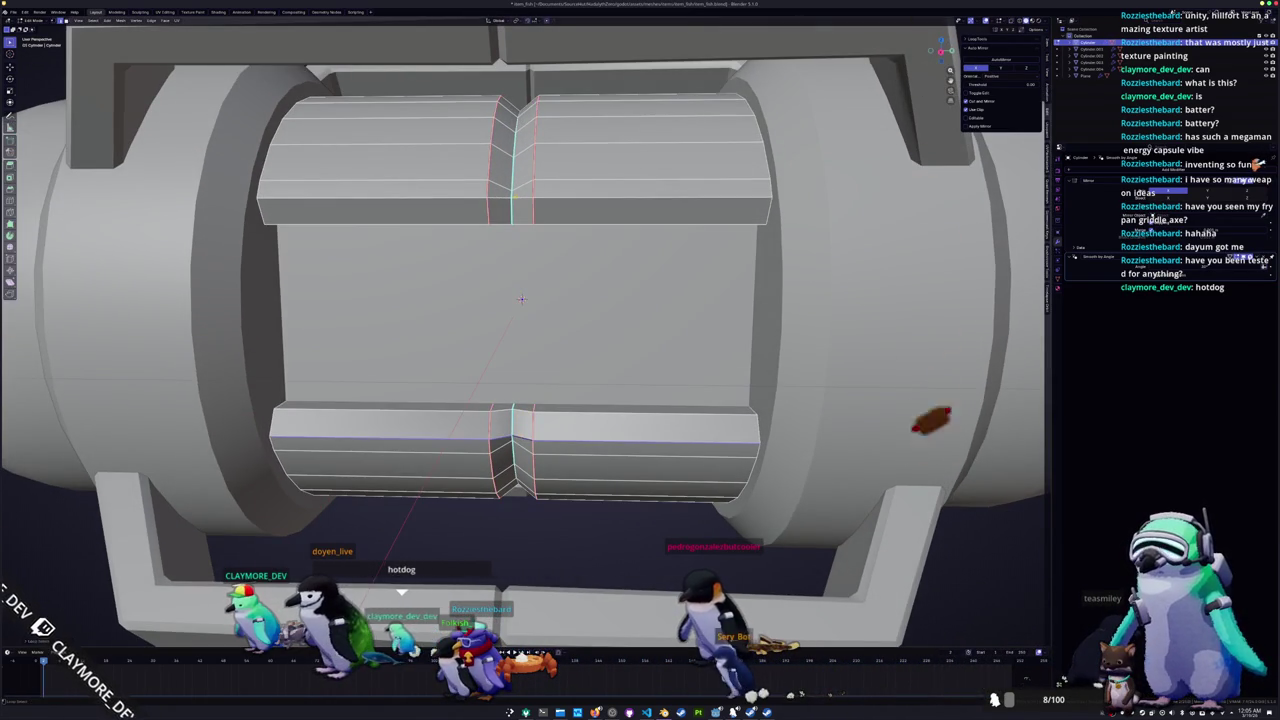
scroll(521, 298, down, 1)
right_click(521, 290)
key(Tab)
scroll(525, 305, down, 3)
mouse_move(525, 305)
middle_down()
mouse_move(556, 335)
mouse_move(545, 304)
mouse_move(525, 307)
middle_up()
key(Tab)
right_click(559, 337)
click(527, 352)
key(Tab)
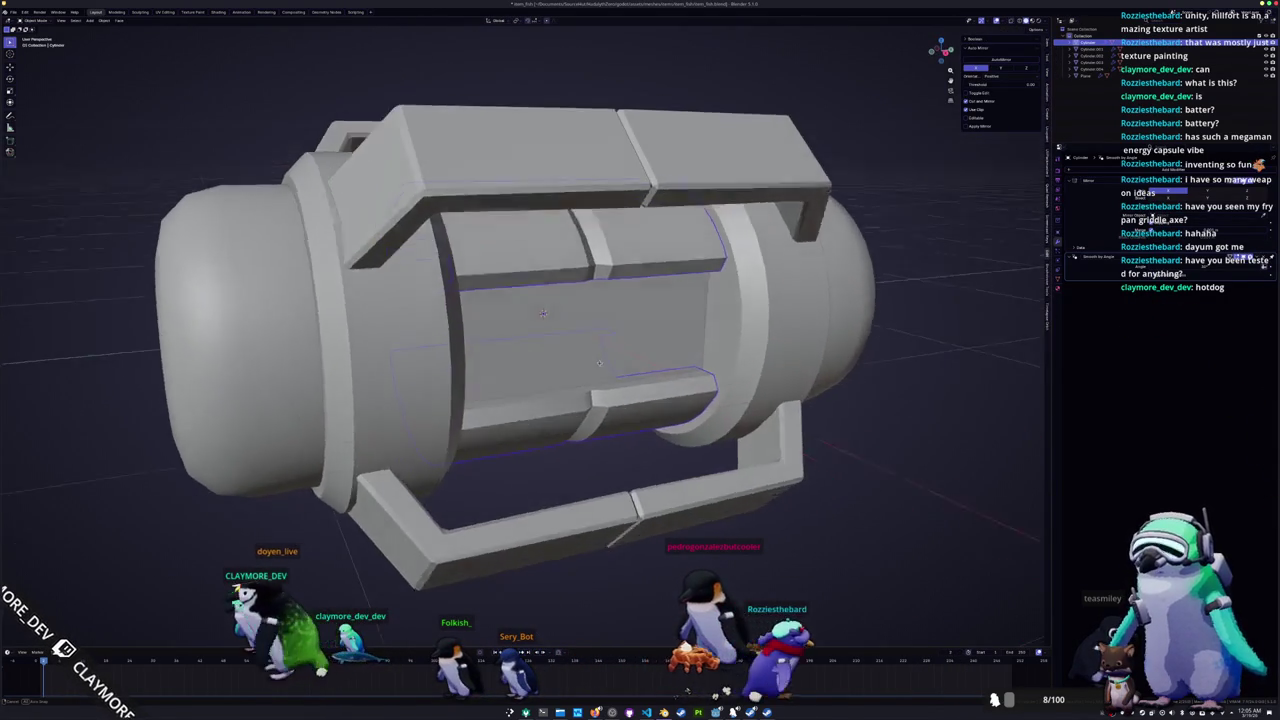
Step: Mark the central groove edges of the inner cylinder's panels as seams
key(Tab)
scroll(525, 307, up, 3)
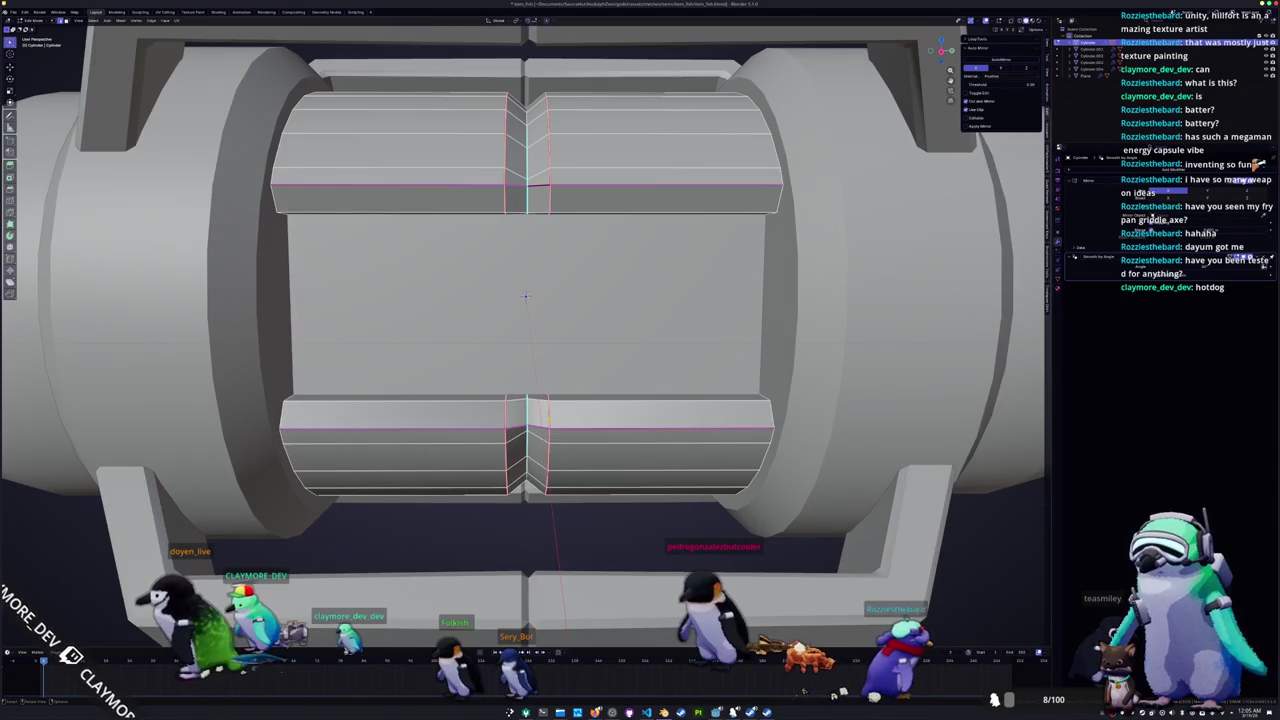
right_click(525, 297)
click(510, 299)
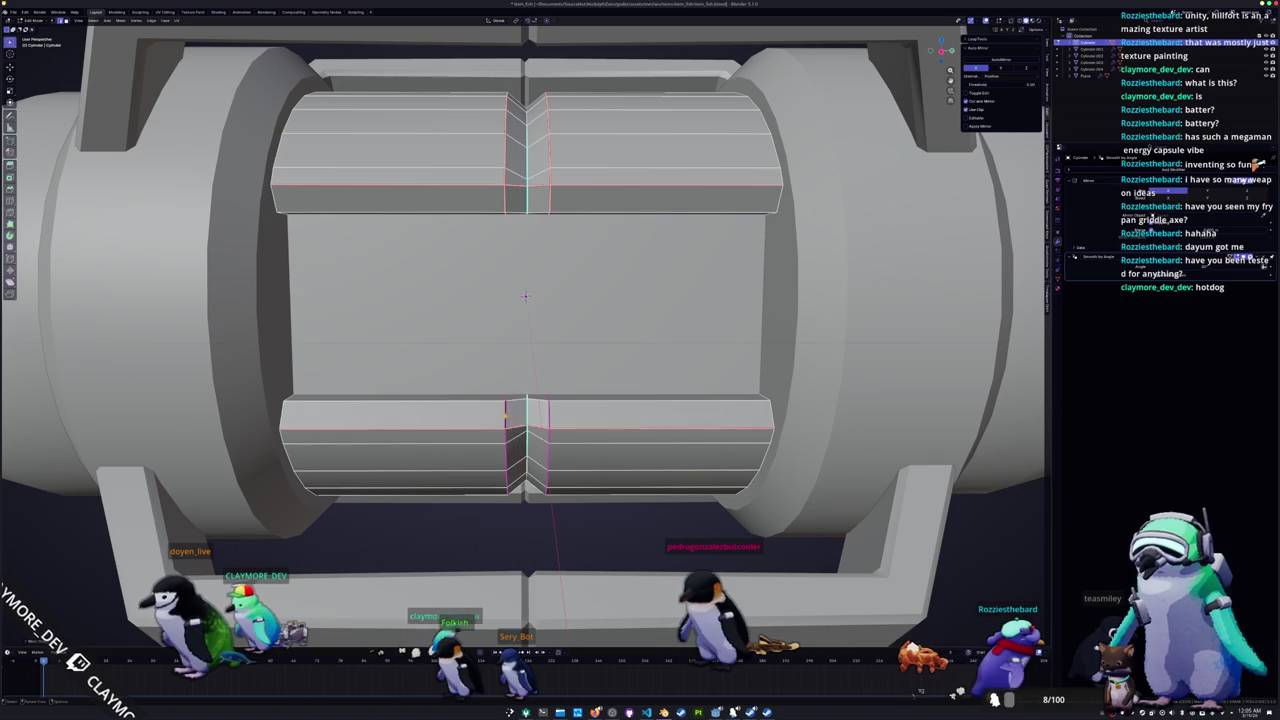
key(Tab)
mouse_move(510, 299)
middle_down()
mouse_move(518, 317)
mouse_move(517, 291)
middle_up()
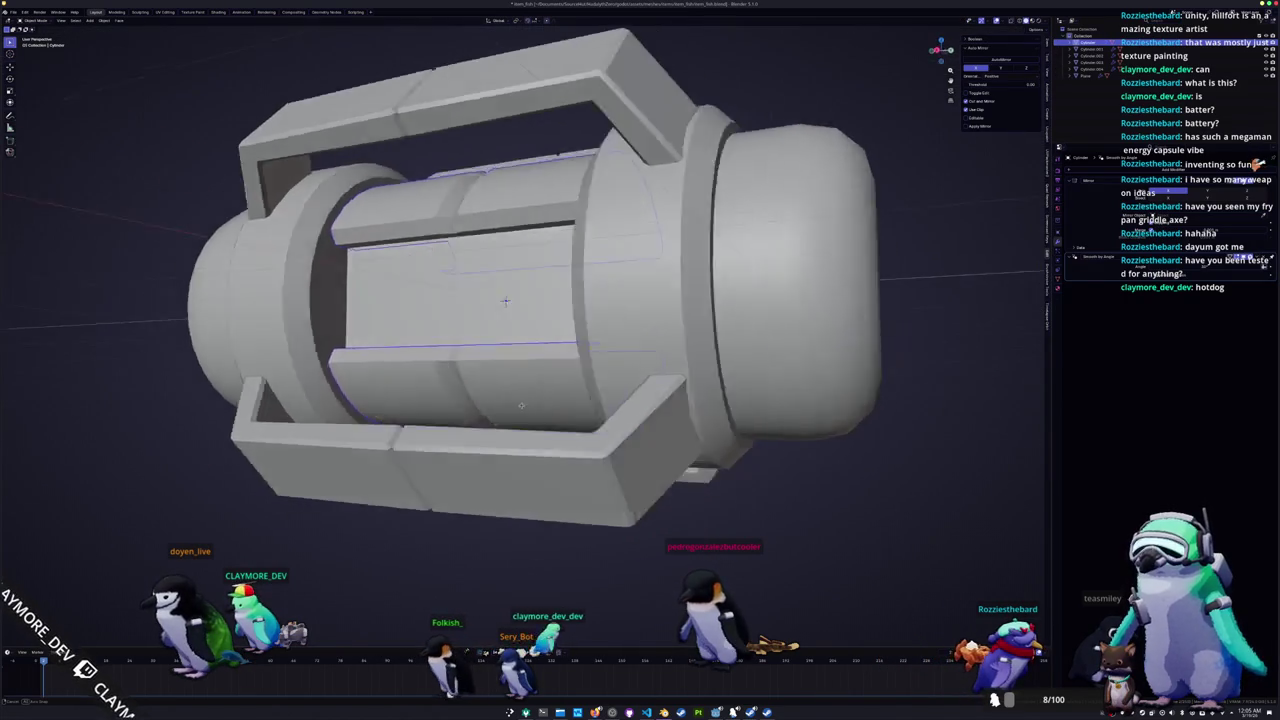
scroll(516, 291, down, 5)
mouse_move(464, 447)
middle_down()
mouse_move(512, 453)
mouse_move(528, 436)
middle_up()
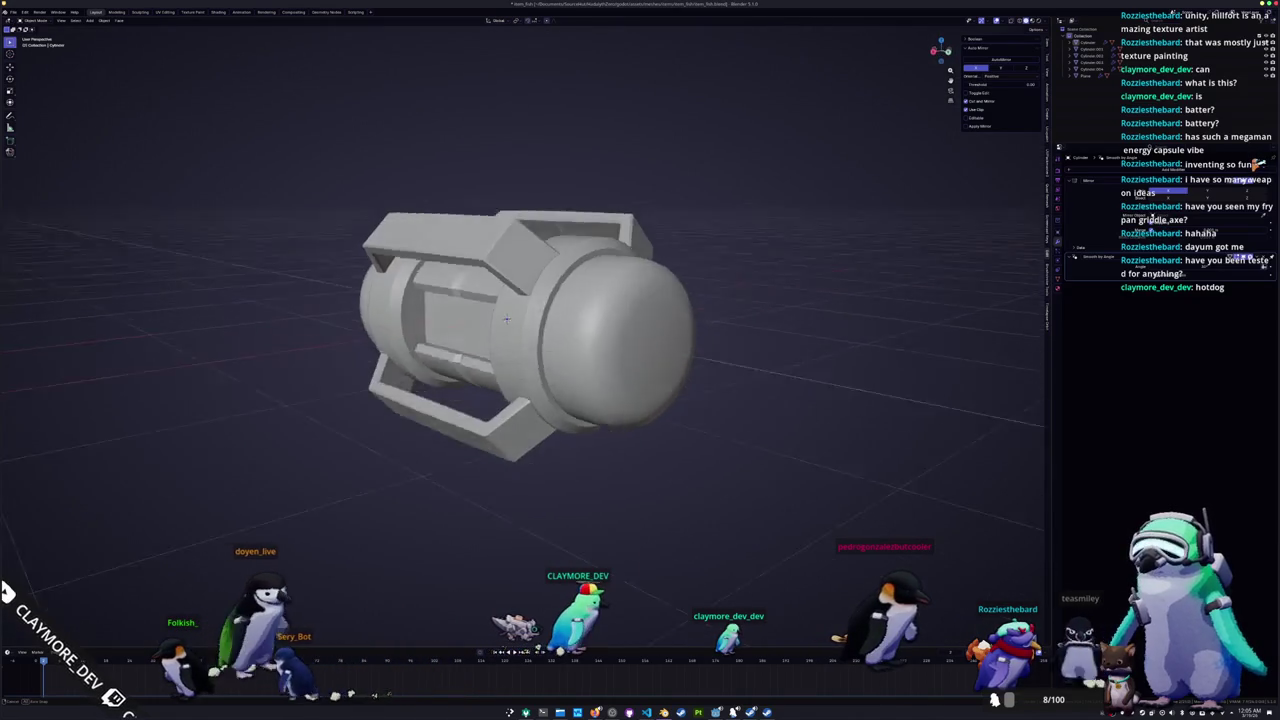
mouse_move(565, 414)
middle_down()
mouse_move(471, 457)
mouse_move(457, 437)
middle_up()
scroll(471, 457, down, 3)
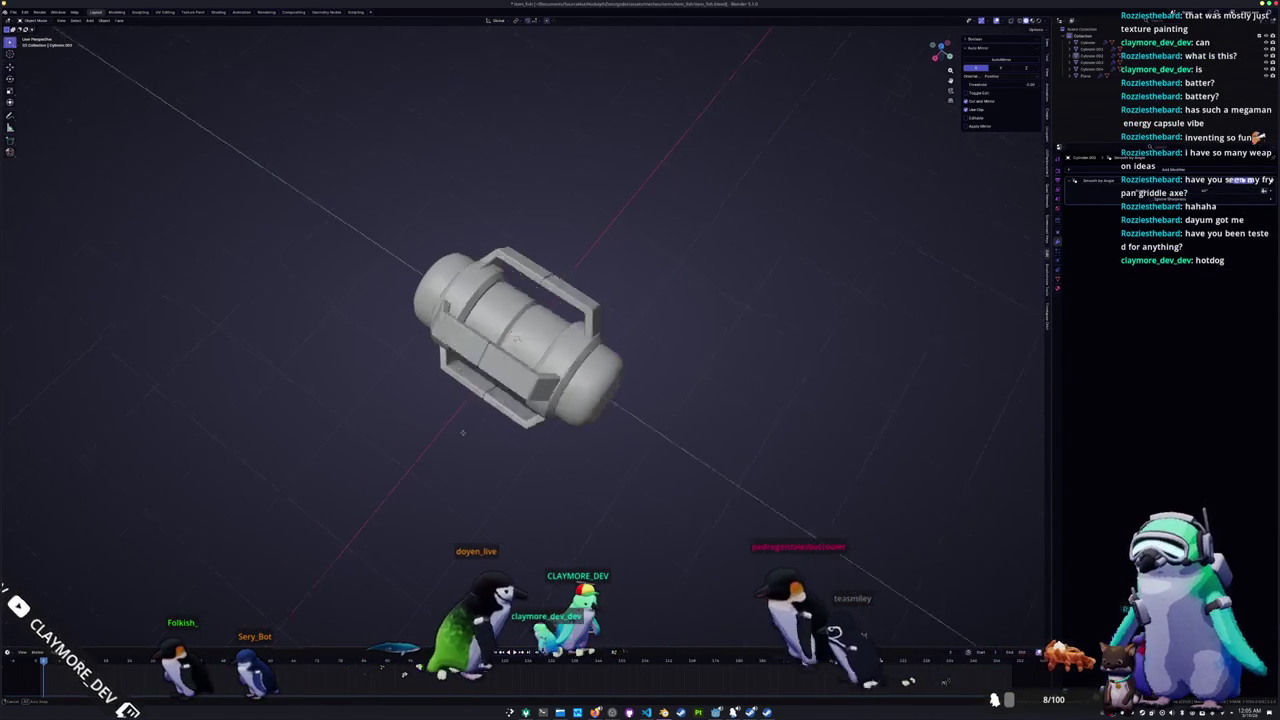
key(KP_1)
key(KP_3)
scroll(533, 363, up, 4)
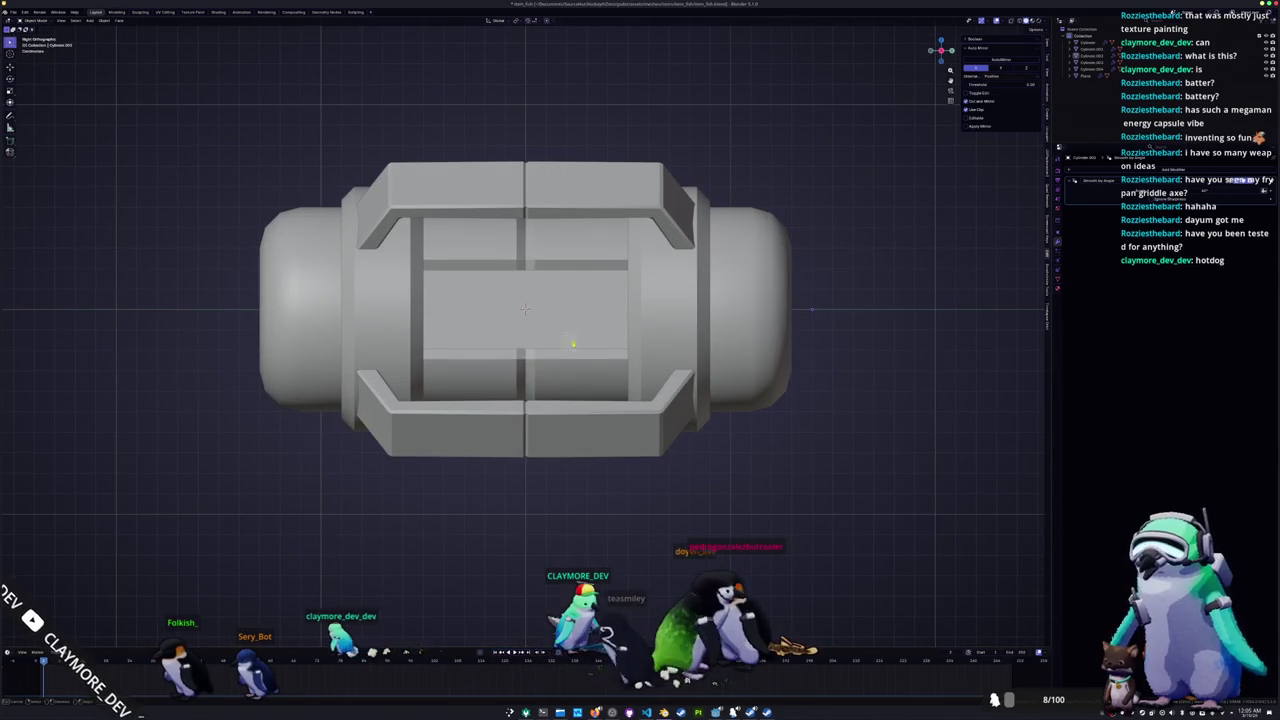
click(555, 349)
middle_drag(487, 249, 684, 300)
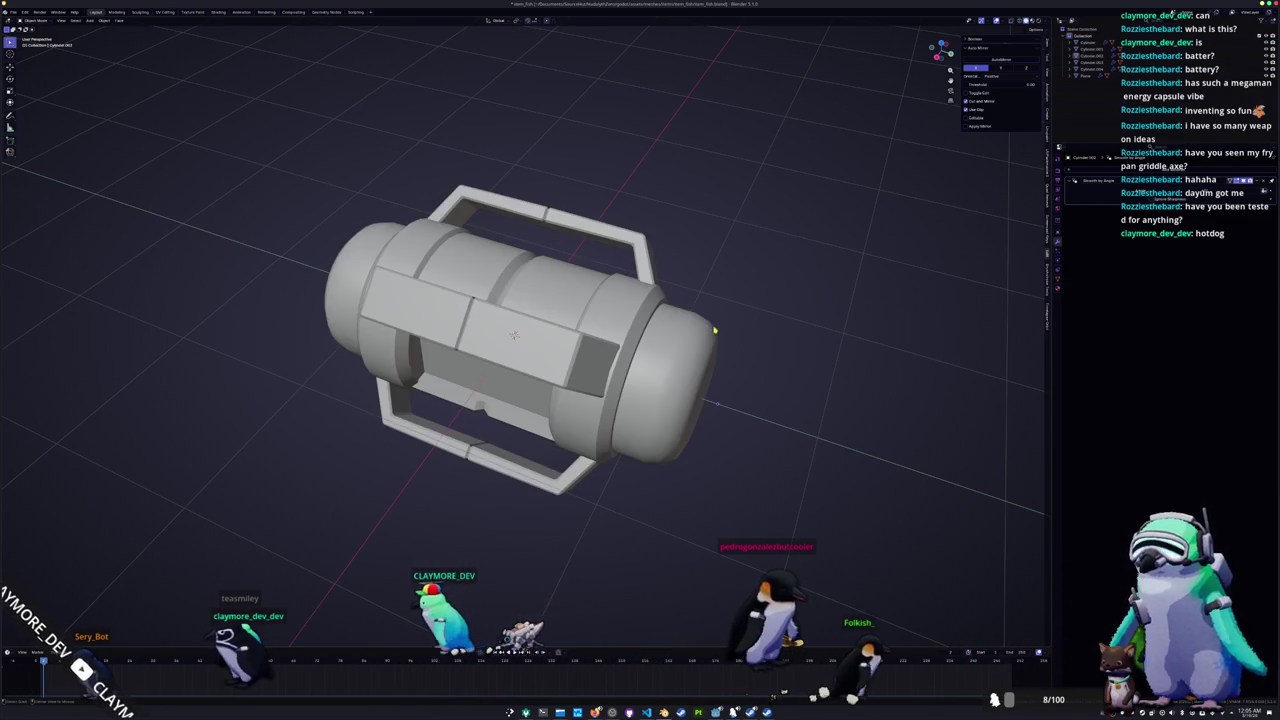
middle_drag(726, 291, 740, 325)
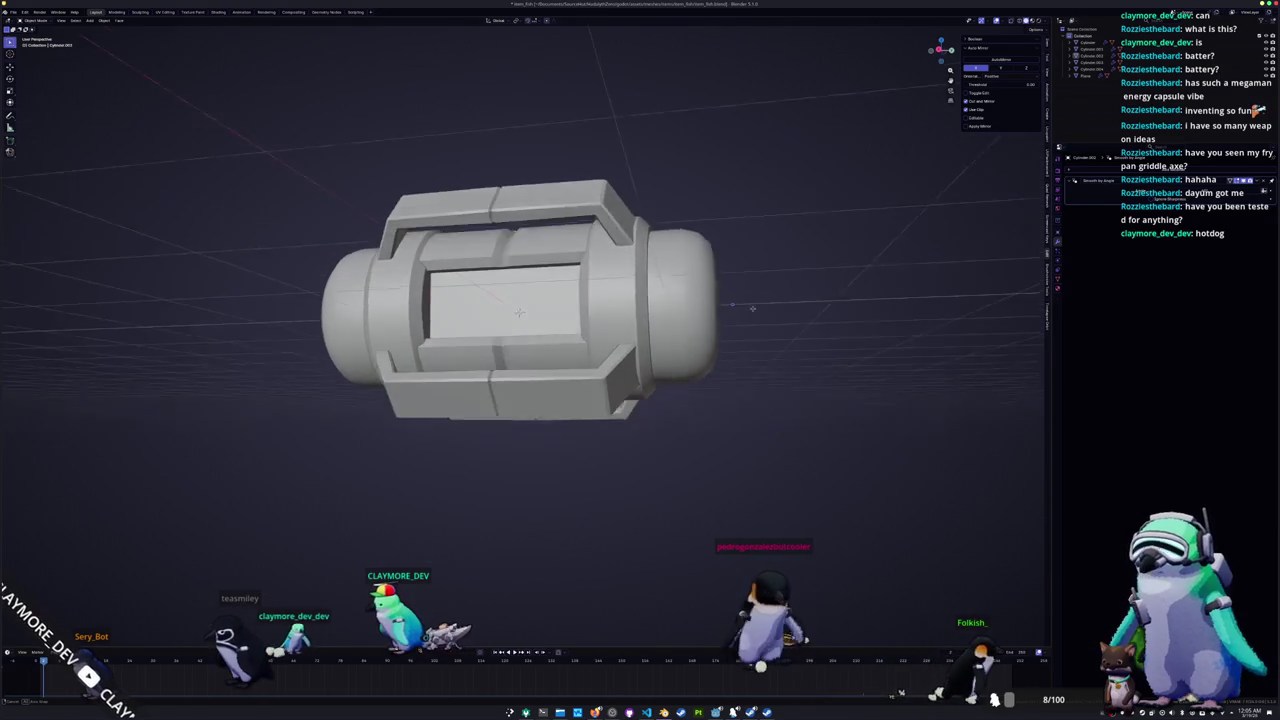
scroll(736, 327, up, 3)
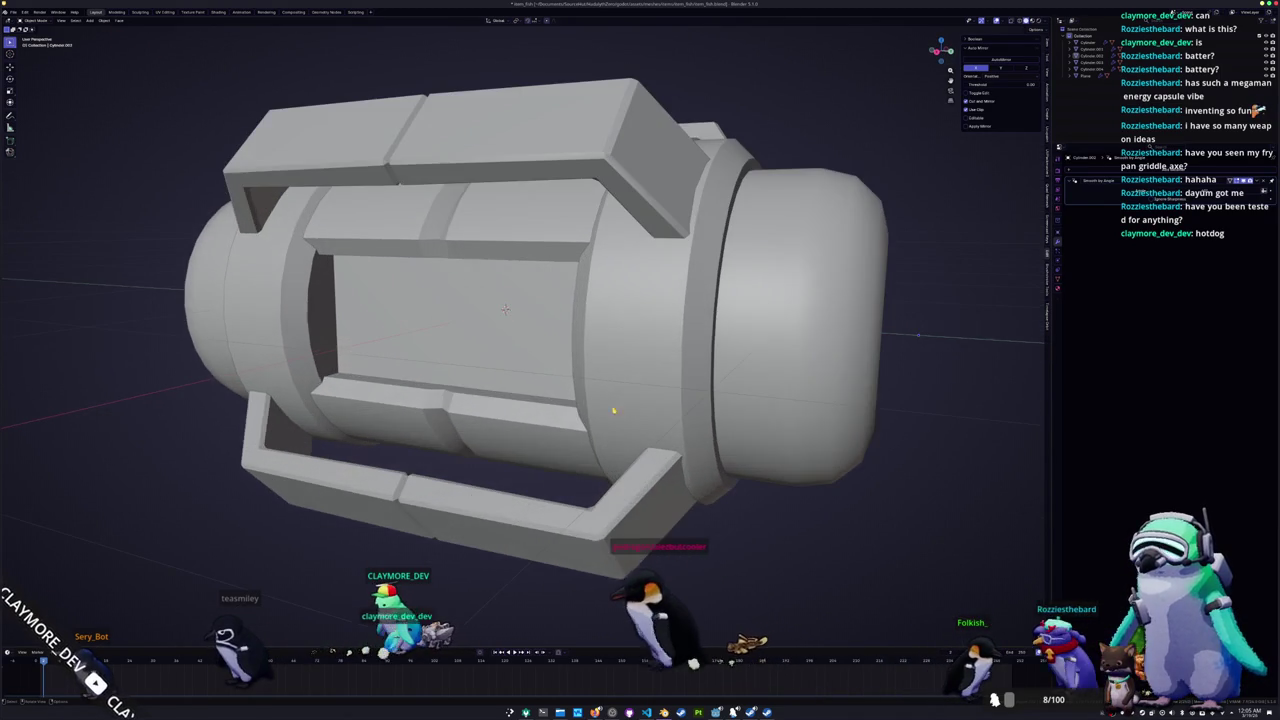
click(532, 438)
mouse_move(532, 438)
middle_down()
mouse_move(532, 410)
mouse_move(677, 408)
mouse_move(620, 450)
mouse_move(587, 368)
mouse_move(587, 416)
mouse_move(714, 358)
mouse_move(720, 288)
mouse_move(664, 367)
middle_up()
scroll(677, 408, down, 3)
click(587, 368)
scroll(587, 368, up, 3)
scroll(714, 358, down, 2)
scroll(714, 358, down, 1)
key(Tab)
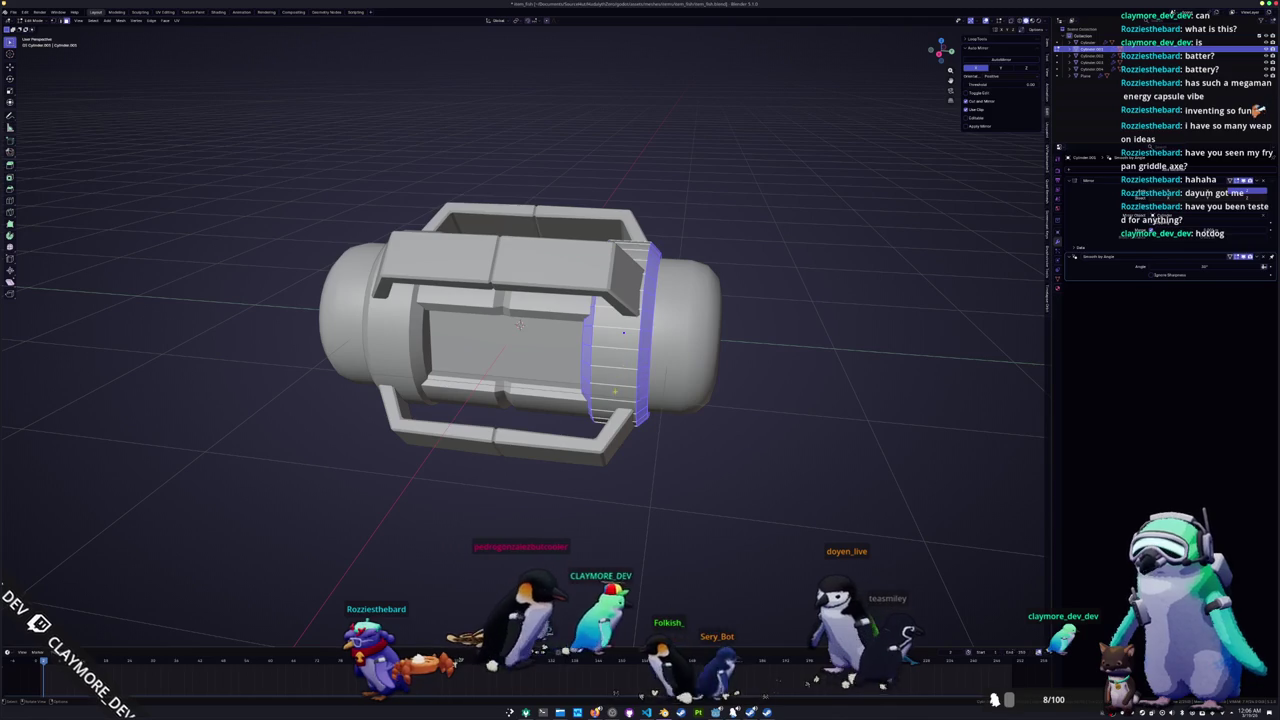
Step: Extend the ring's face loop, separate it into a new object, and push its Solidify offset fully outward
mouse_move(520, 323)
middle_down()
mouse_move(520, 300)
mouse_move(560, 300)
mouse_move(541, 352)
mouse_move(521, 315)
middle_up()
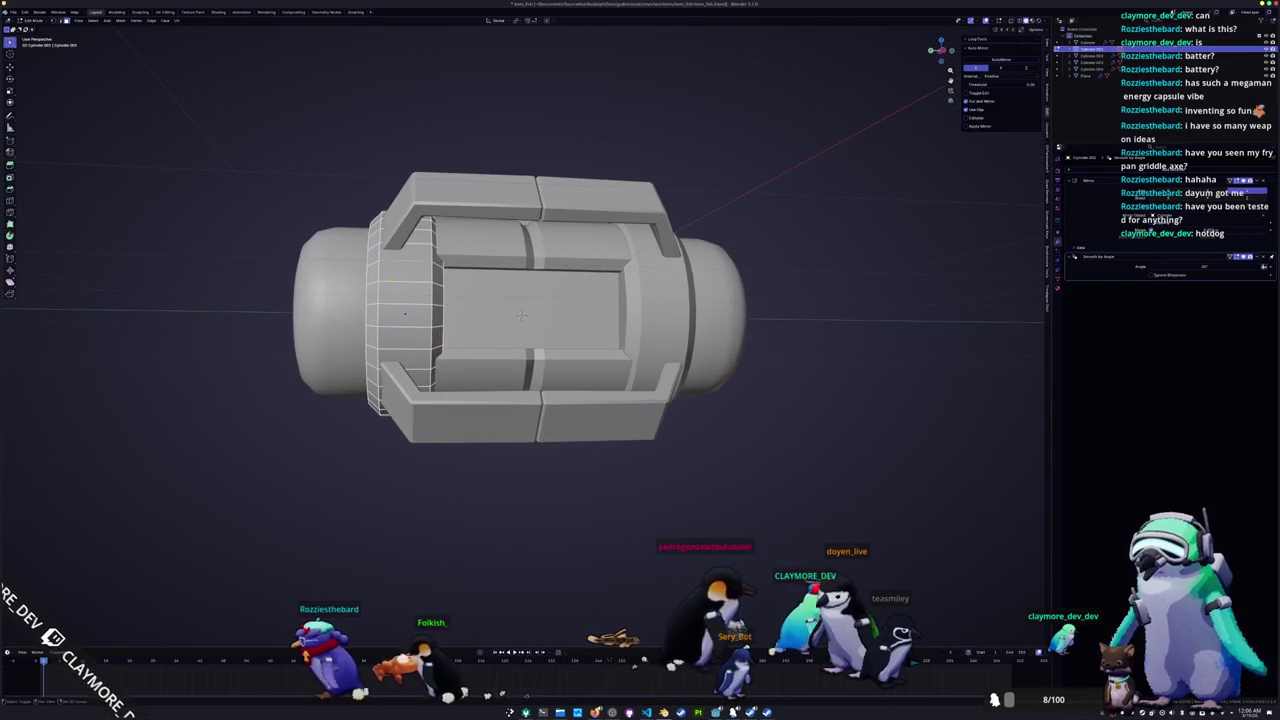
shift+click(404, 316)
shift+click(400, 340)
middle_drag(521, 315, 473, 334)
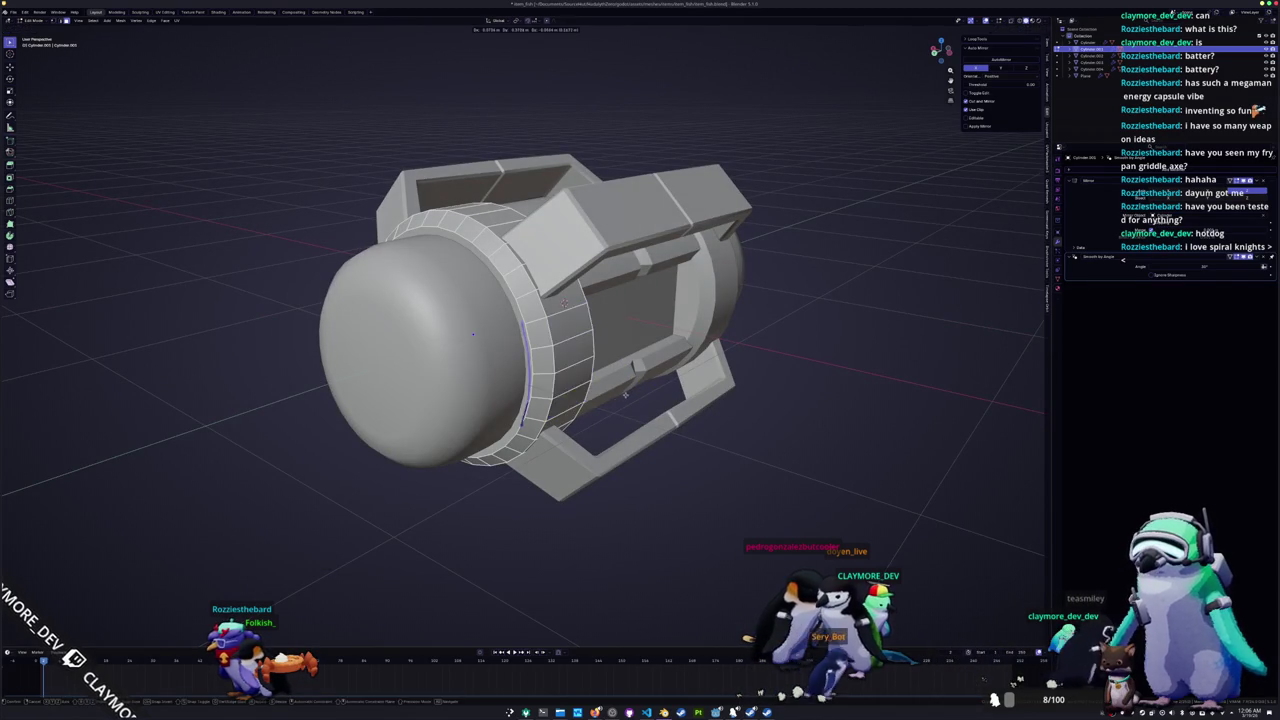
right_click(630, 395)
click(660, 508)
key(Tab)
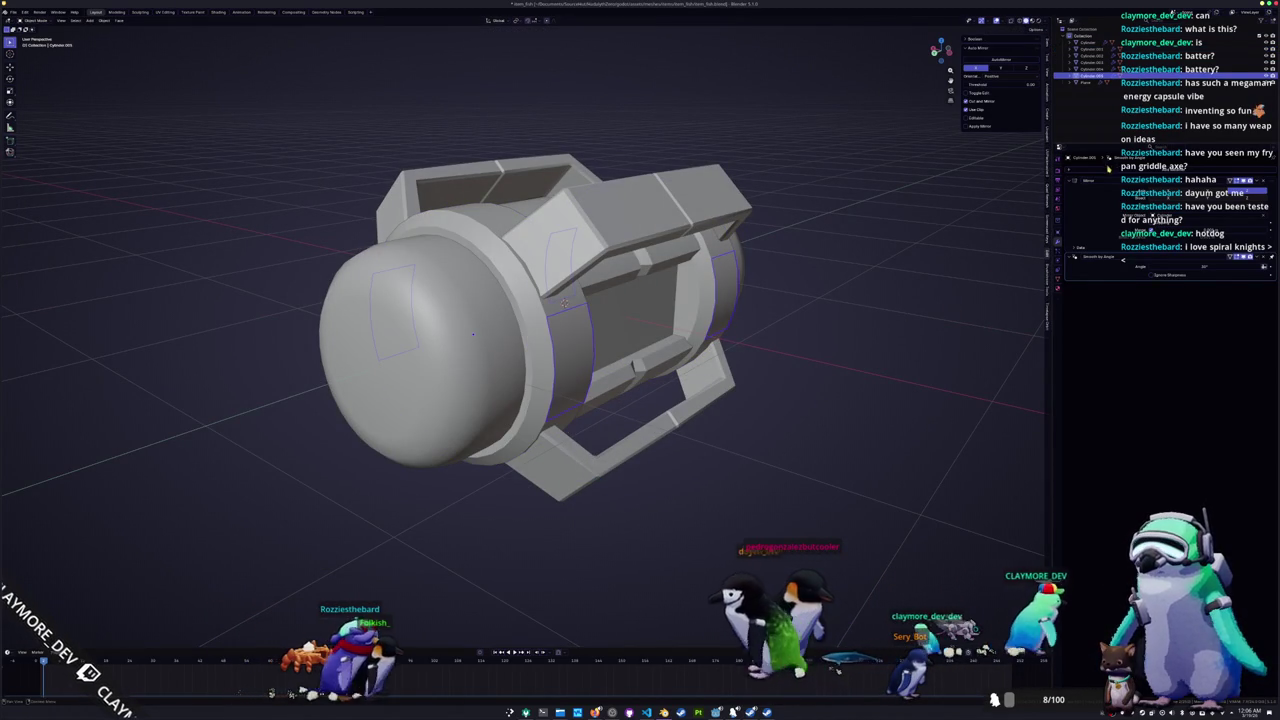
scroll(978, 277, up, 2)
drag(1160, 283, 1262, 283)
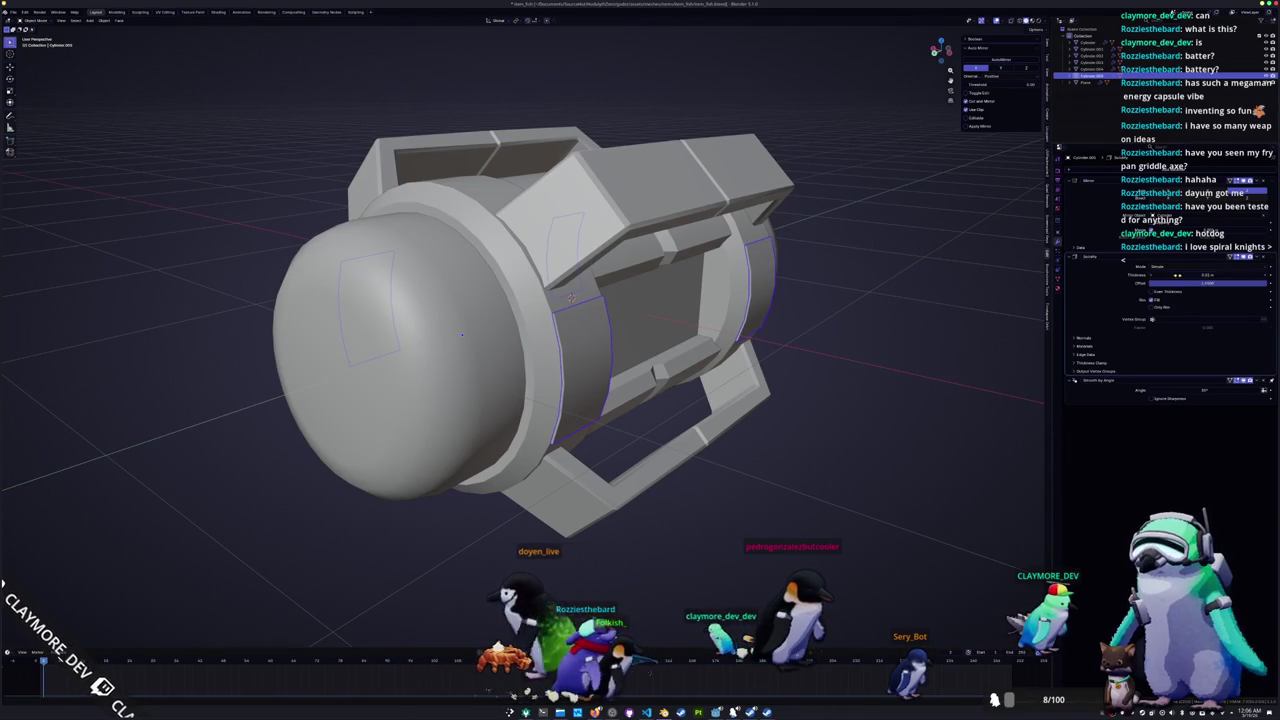
Step: Set the panel pieces' Solidify thickness to 0.5
drag(1183, 275, 1200, 275)
click(1183, 275)
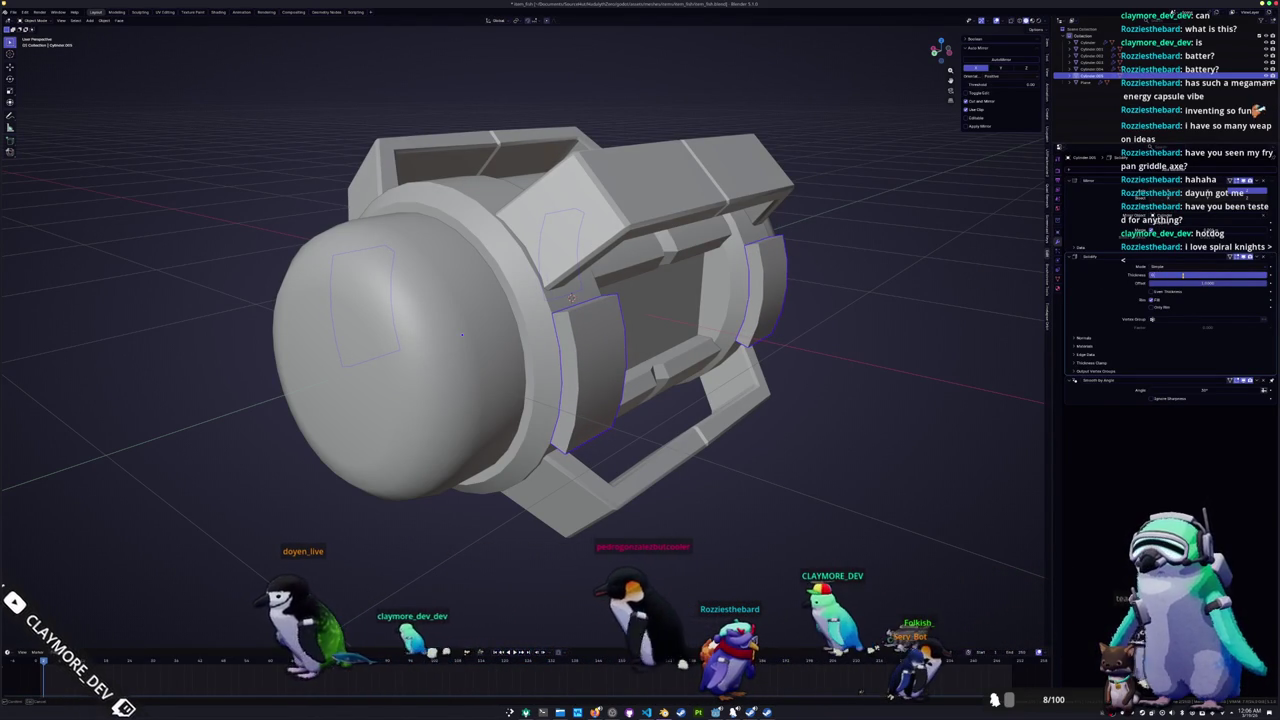
text(0.5)
key(Return)
Step: Add a Bevel modifier to the panel pieces with a 0.035 m amount
mouse_move(760, 355)
middle_down()
mouse_move(899, 355)
mouse_move(870, 299)
mouse_move(1004, 278)
middle_up()
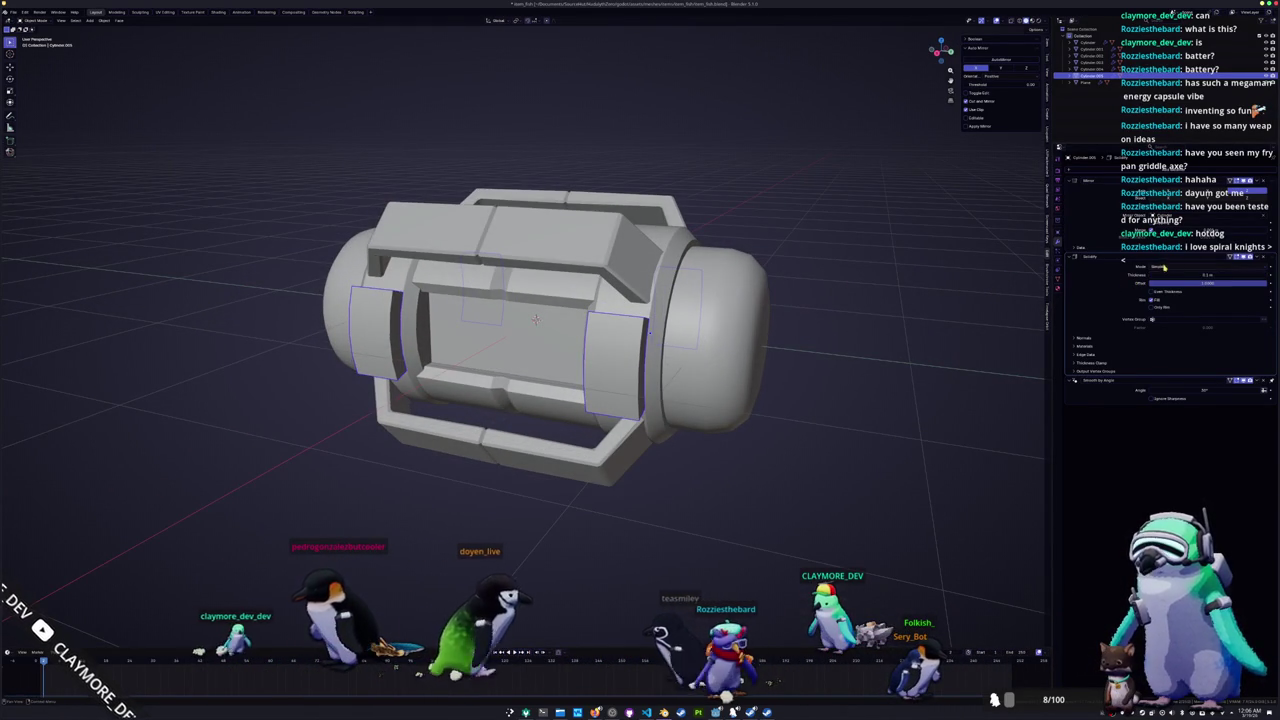
mouse_move(871, 357)
middle_down()
mouse_move(846, 340)
mouse_move(977, 296)
middle_up()
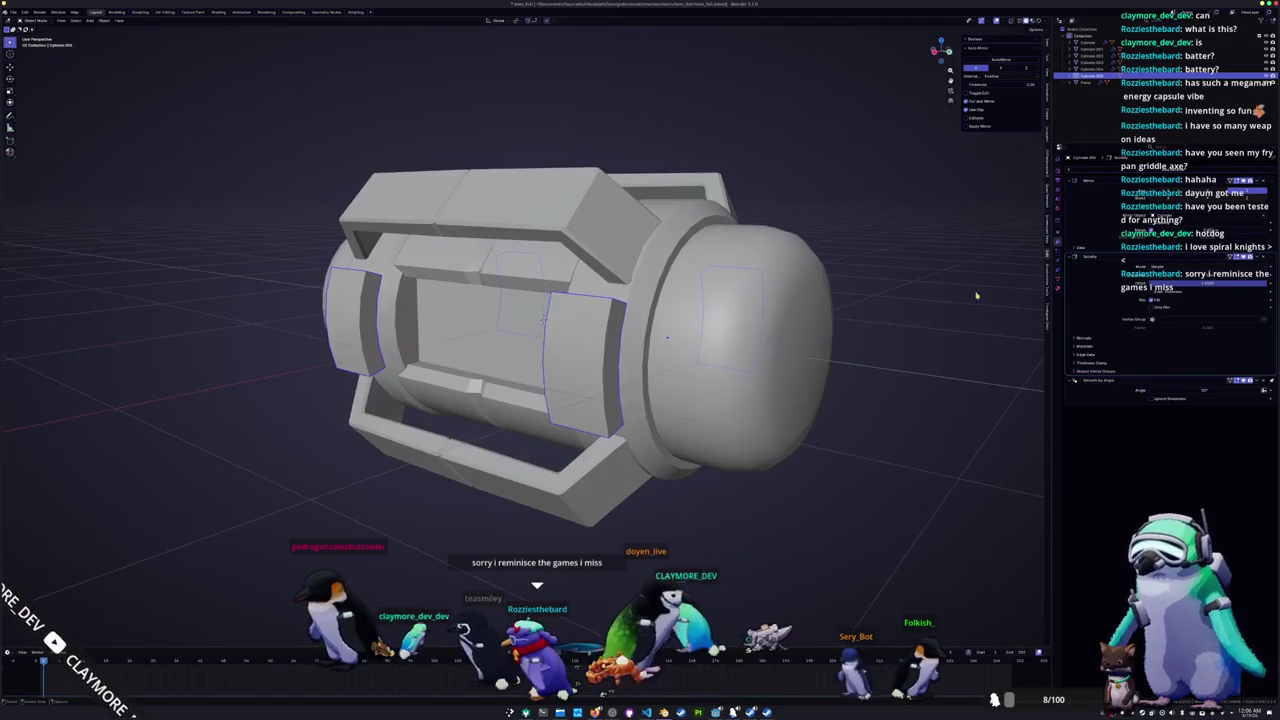
click(1101, 171)
click(1110, 190)
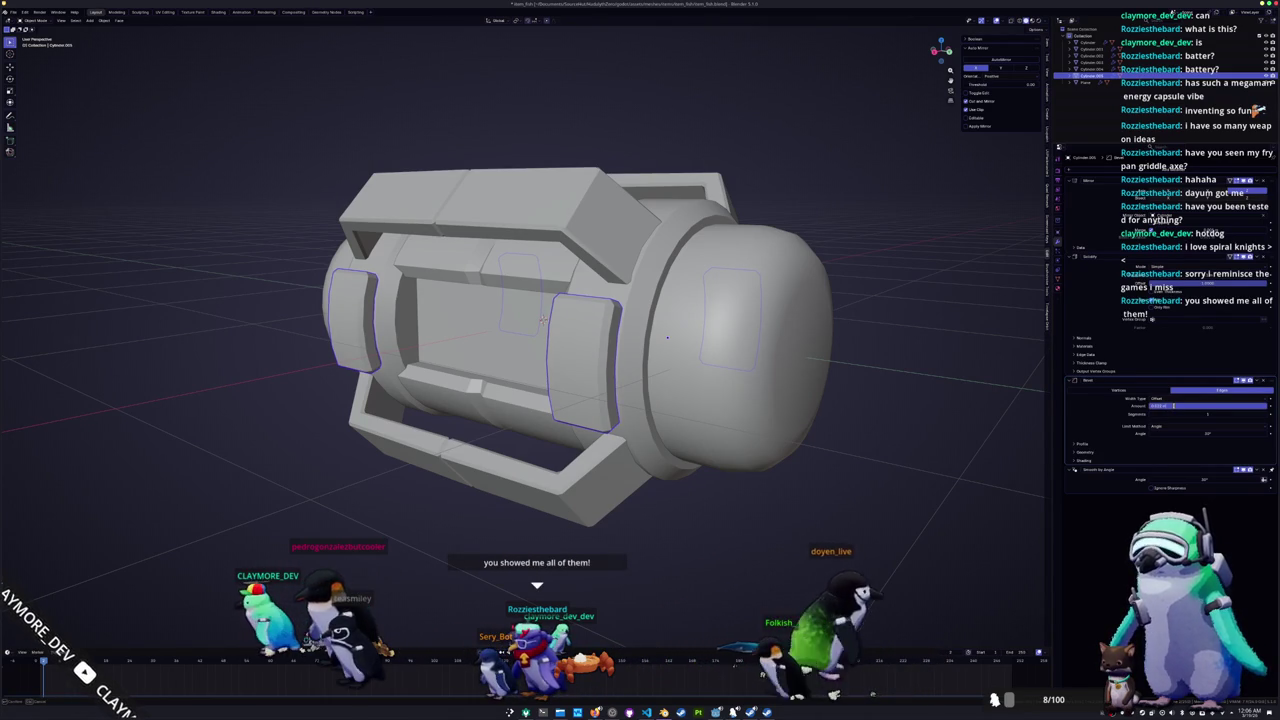
text(.035)
key(Return)
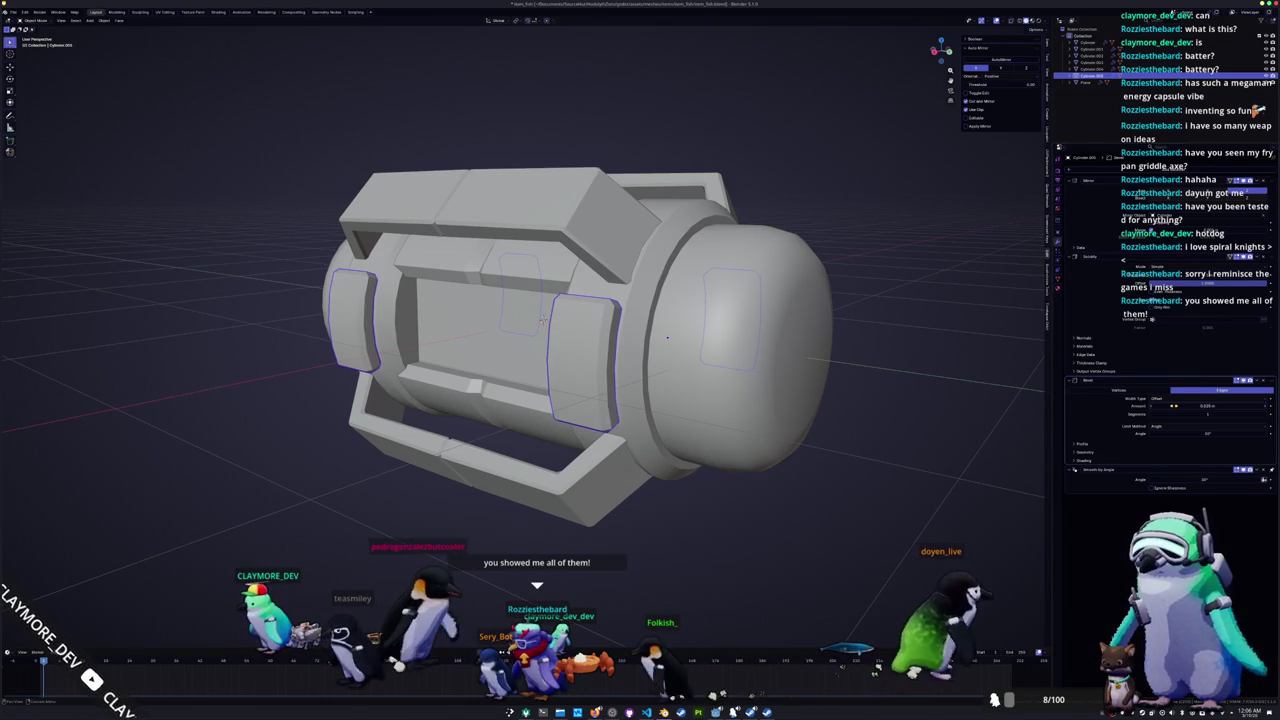
double_click(1175, 406)
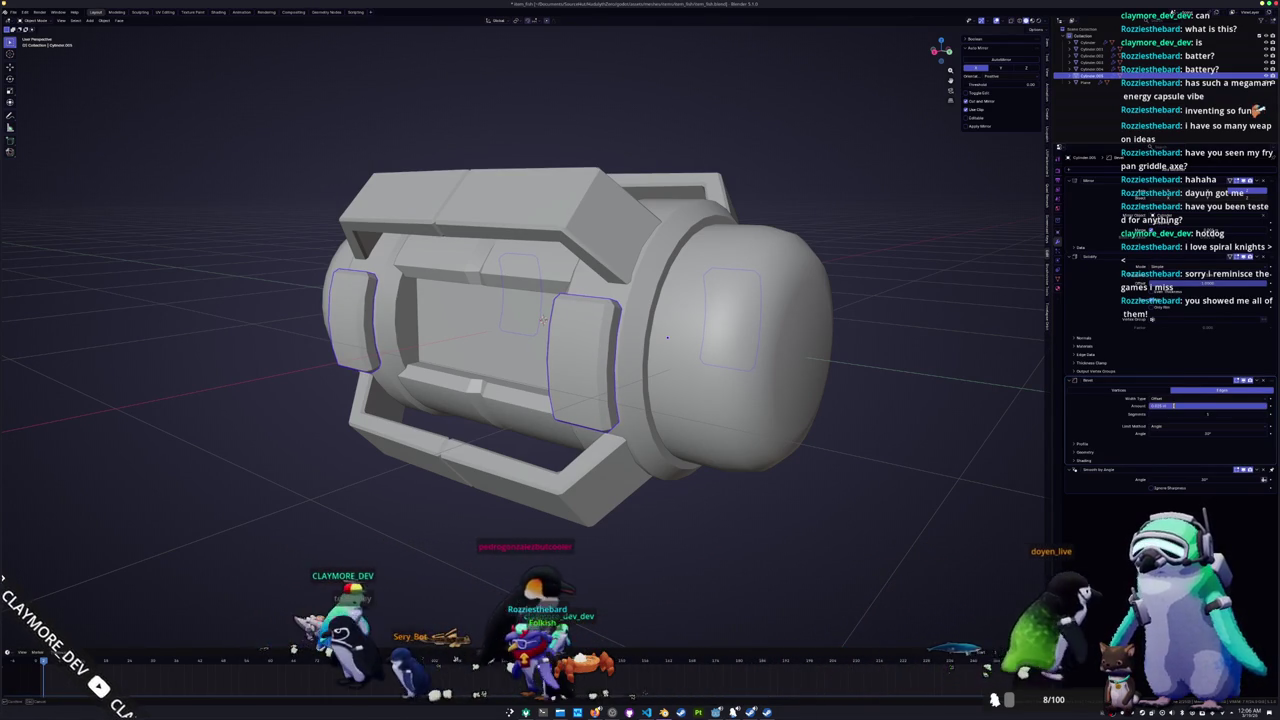
text(.05)
key(Return)
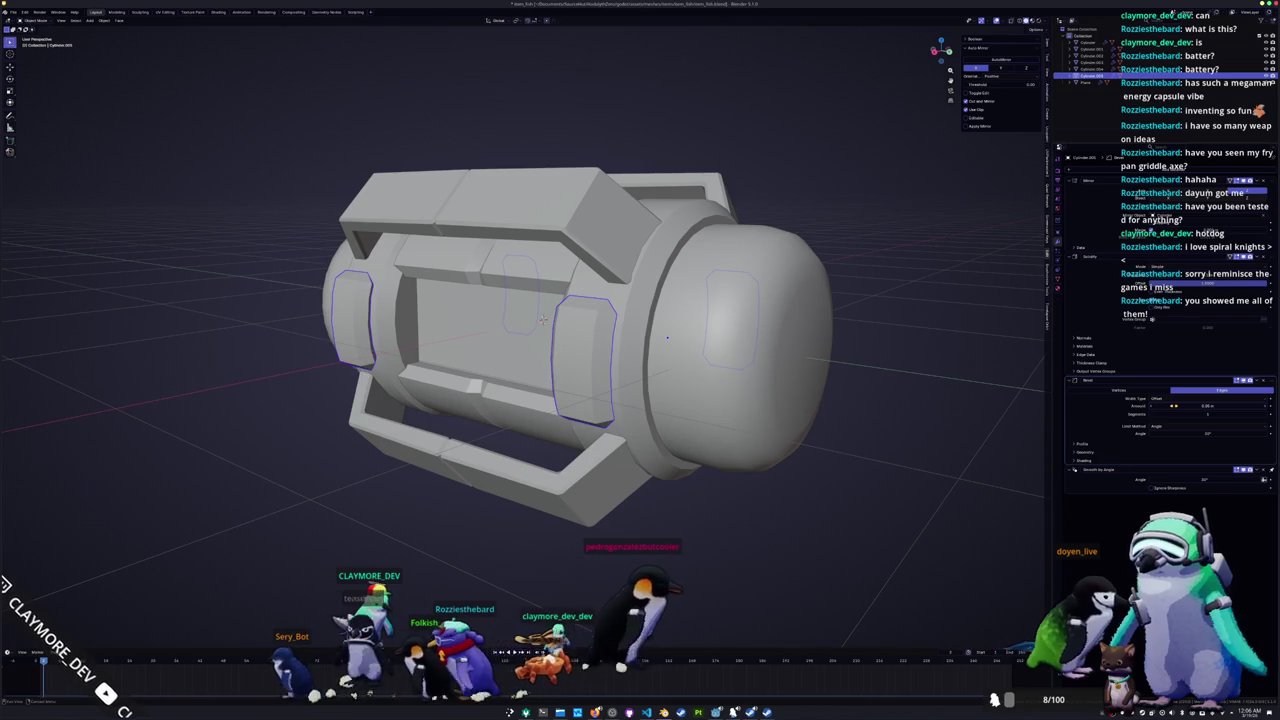
key(ctrl+z)
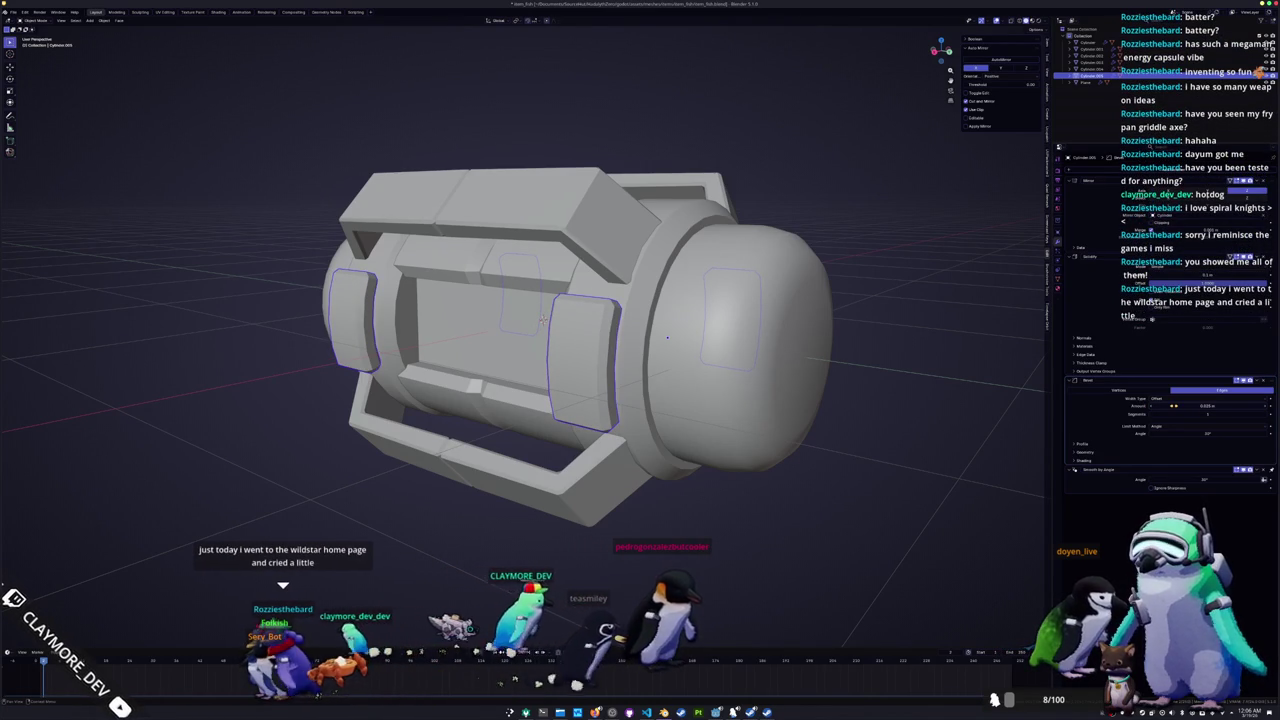
Step: In front orthographic X-ray view, box-select the capsule pieces and move them up along Z
mouse_move(541, 320)
middle_down()
mouse_move(752, 388)
mouse_move(750, 415)
mouse_move(846, 299)
mouse_move(673, 322)
middle_up()
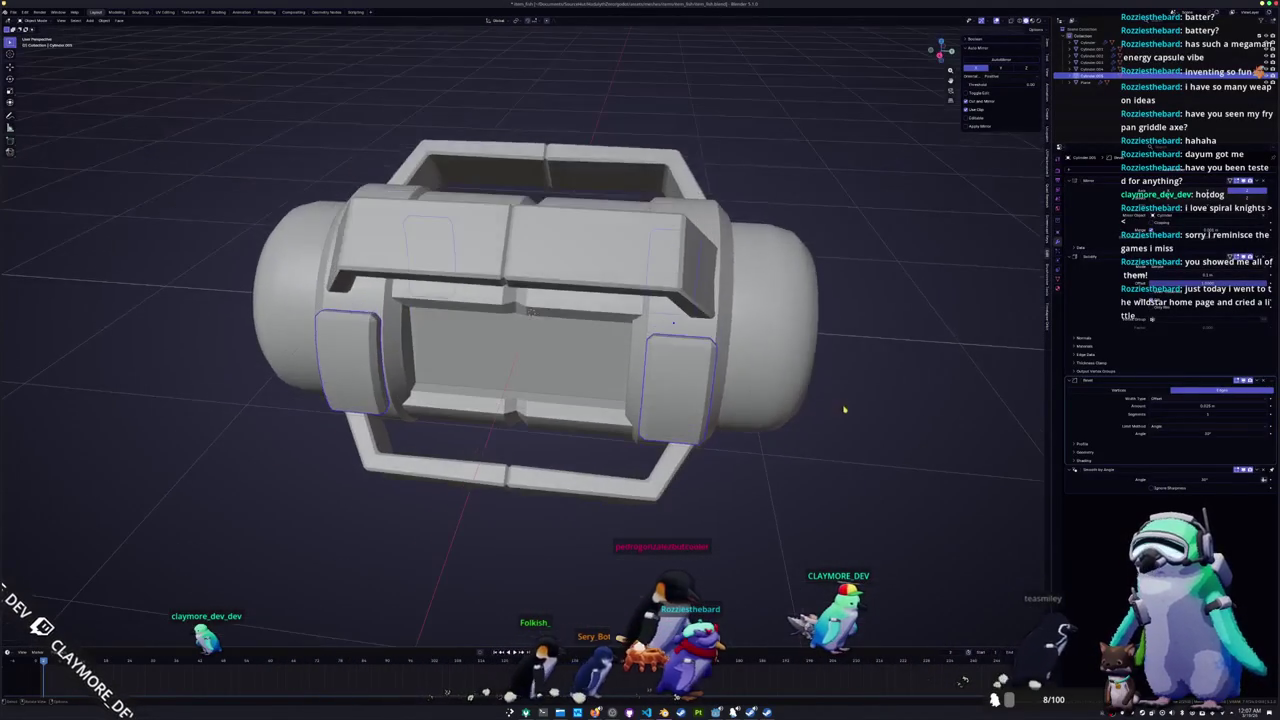
scroll(660, 475, down, 3)
key(KP_1)
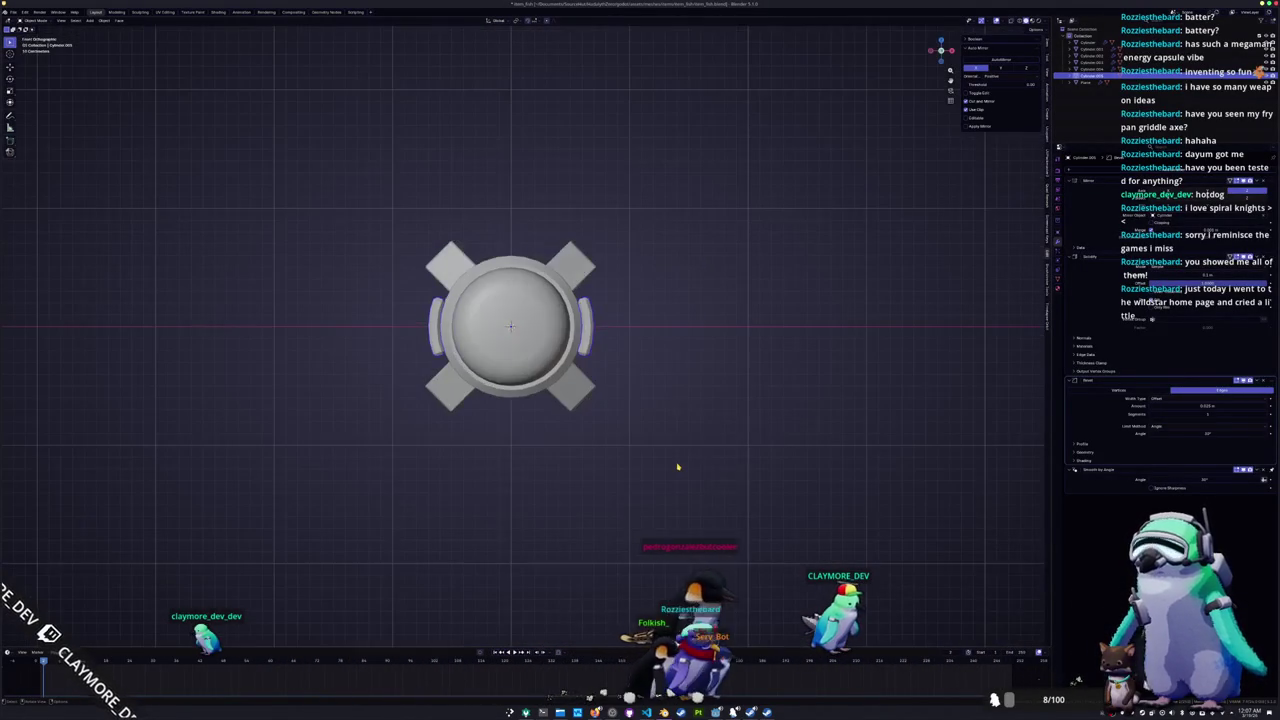
drag(677, 471, 466, 266)
key(alt+z)
drag(651, 449, 446, 253)
key(g)
key(z)
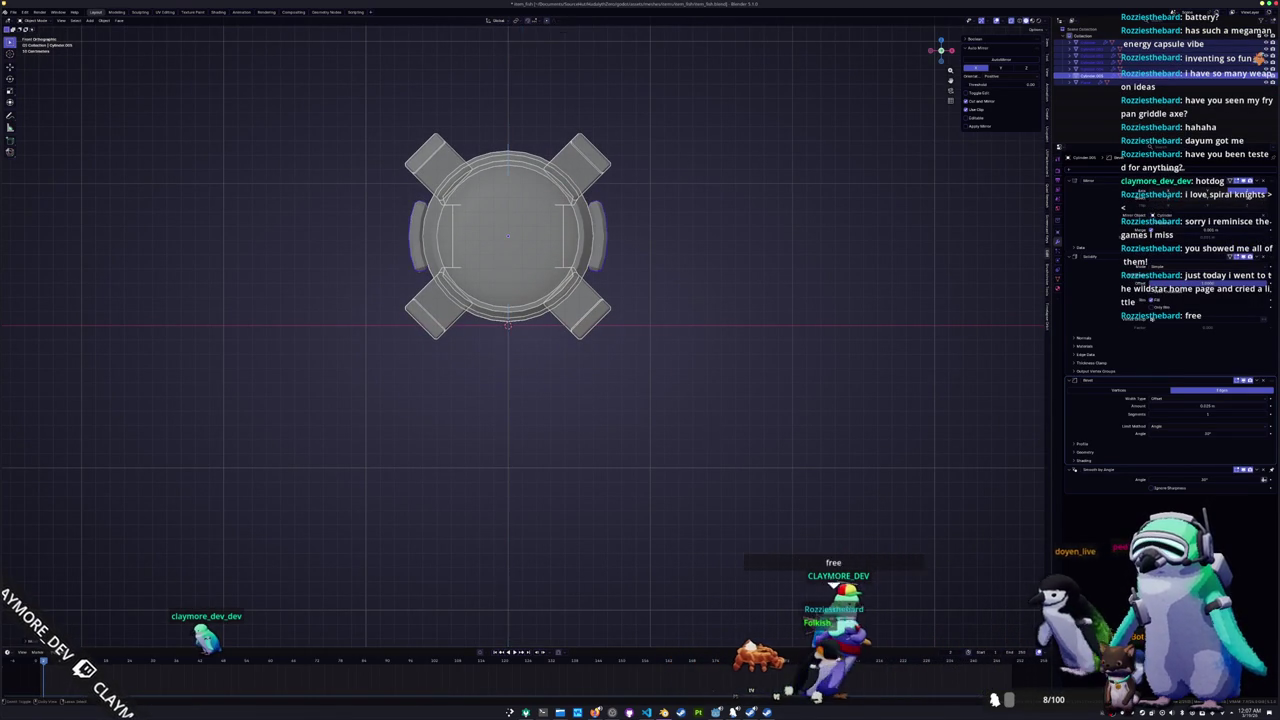
click(585, 340)
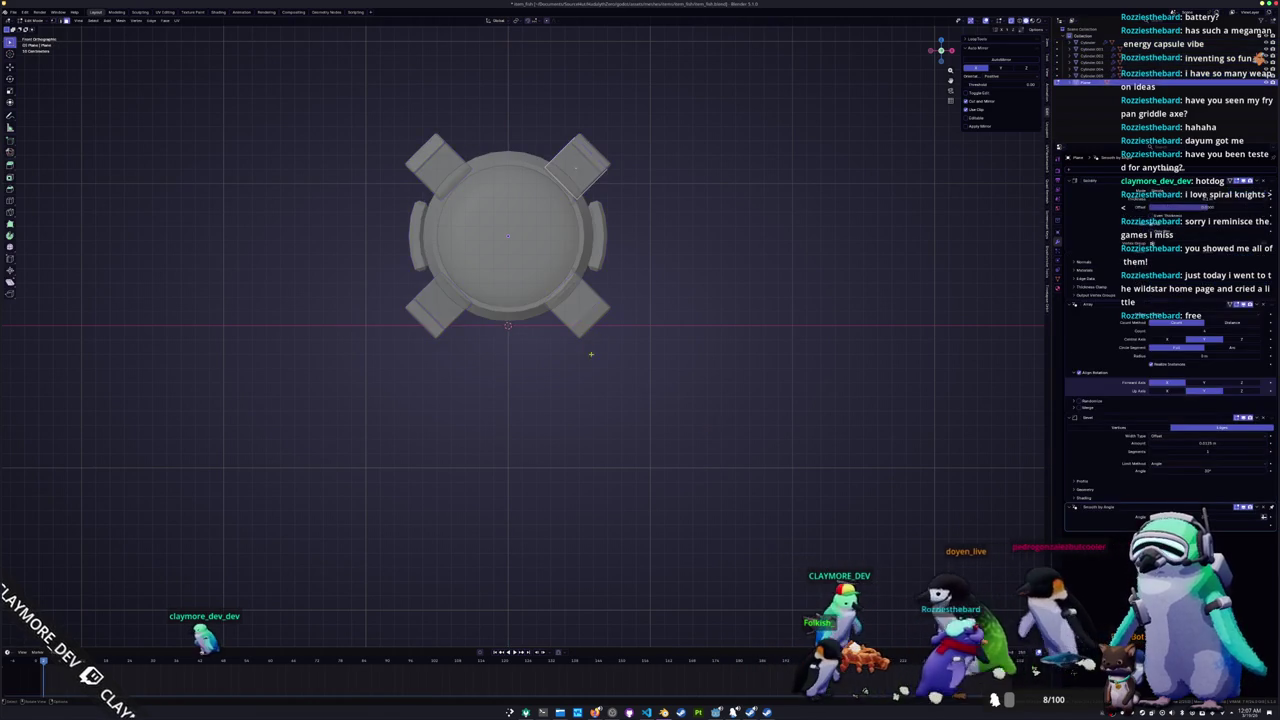
Step: Turn off X-ray and start bevelling and moving the end bracket's selected edges in front view
key(alt+z)
scroll(610, 380, up, 3)
mouse_move(620, 341)
middle_down()
mouse_move(3, 587)
mouse_move(691, 166)
middle_up()
key(ctrl+b)
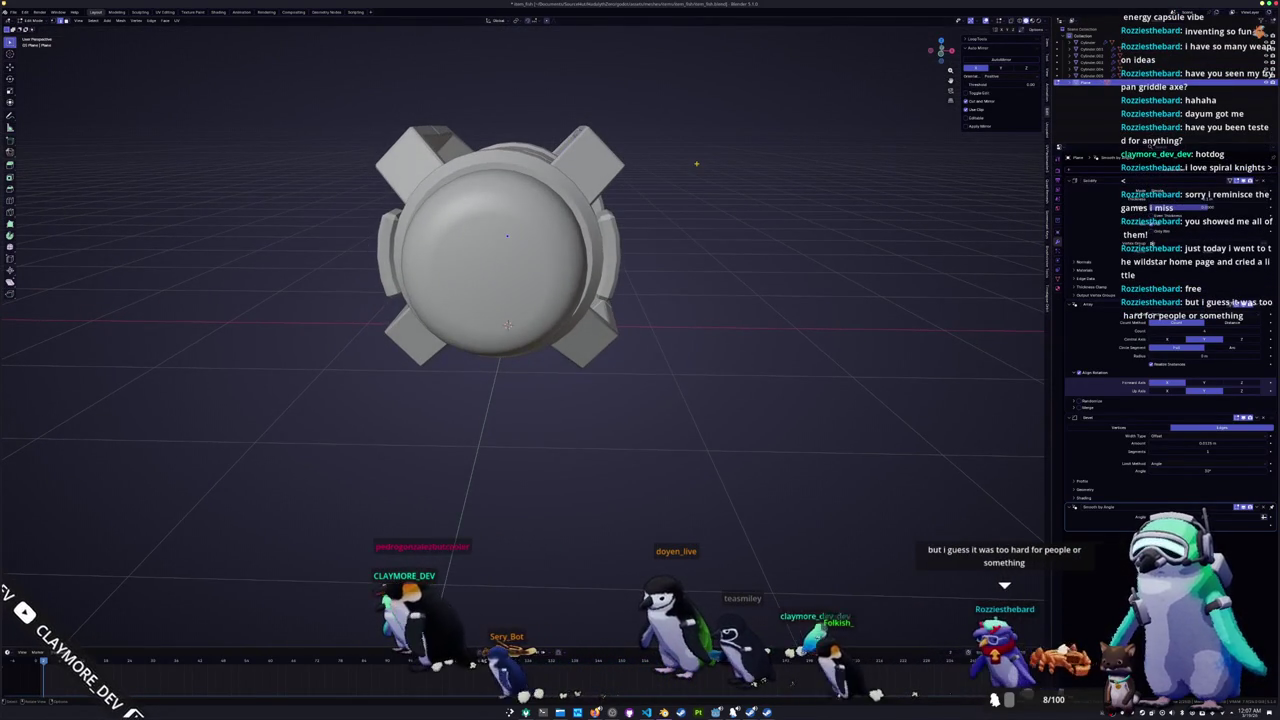
key(KP_1)
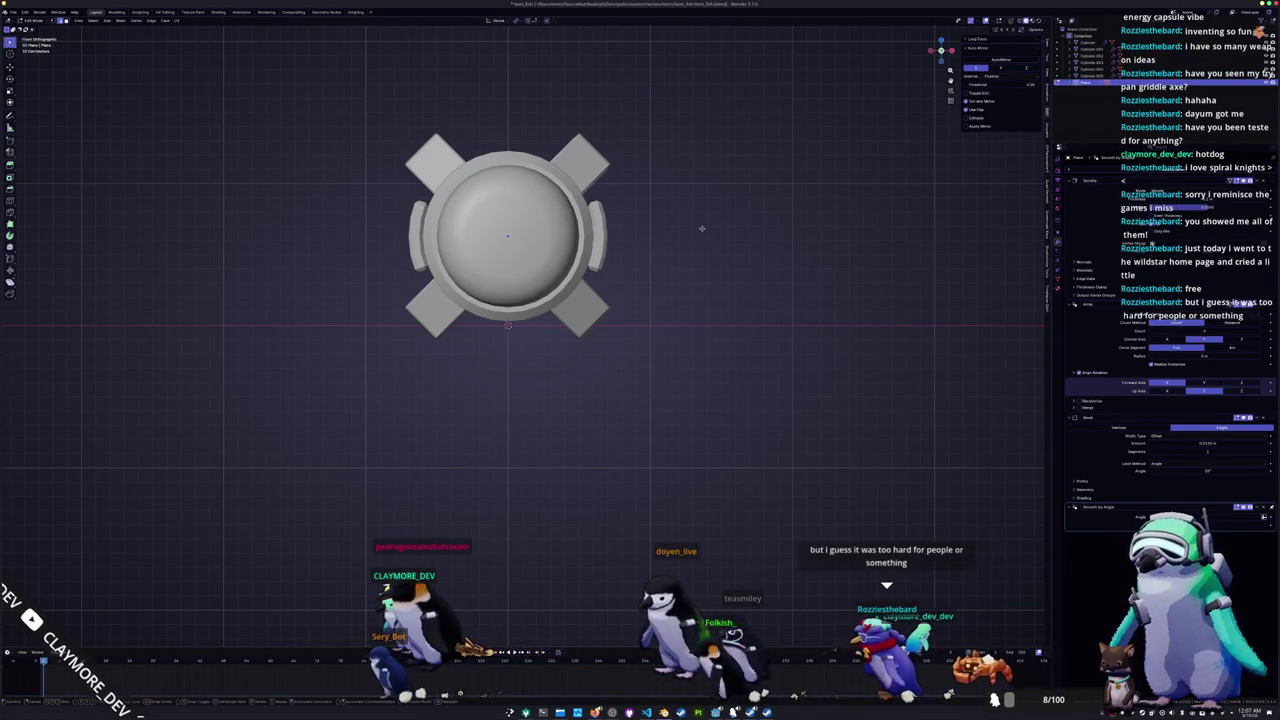
middle_drag(674, 206, 685, 209)
key(g)
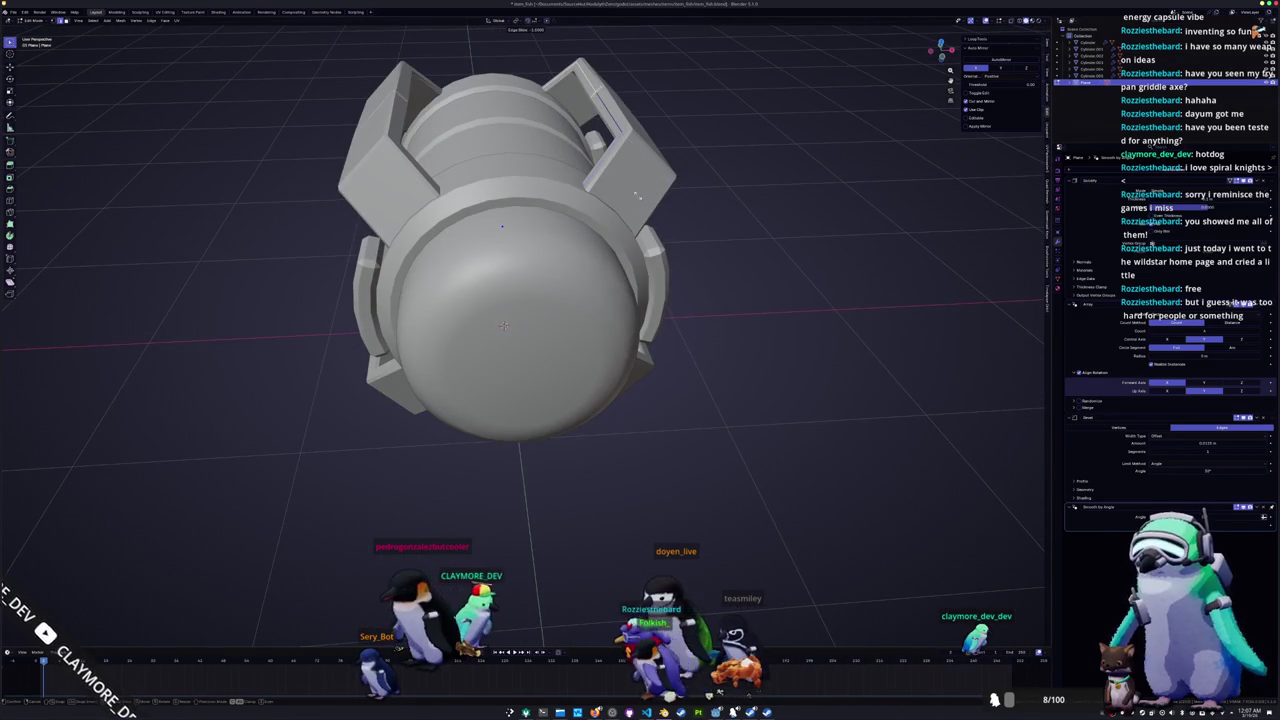
middle_drag(696, 223, 654, 210)
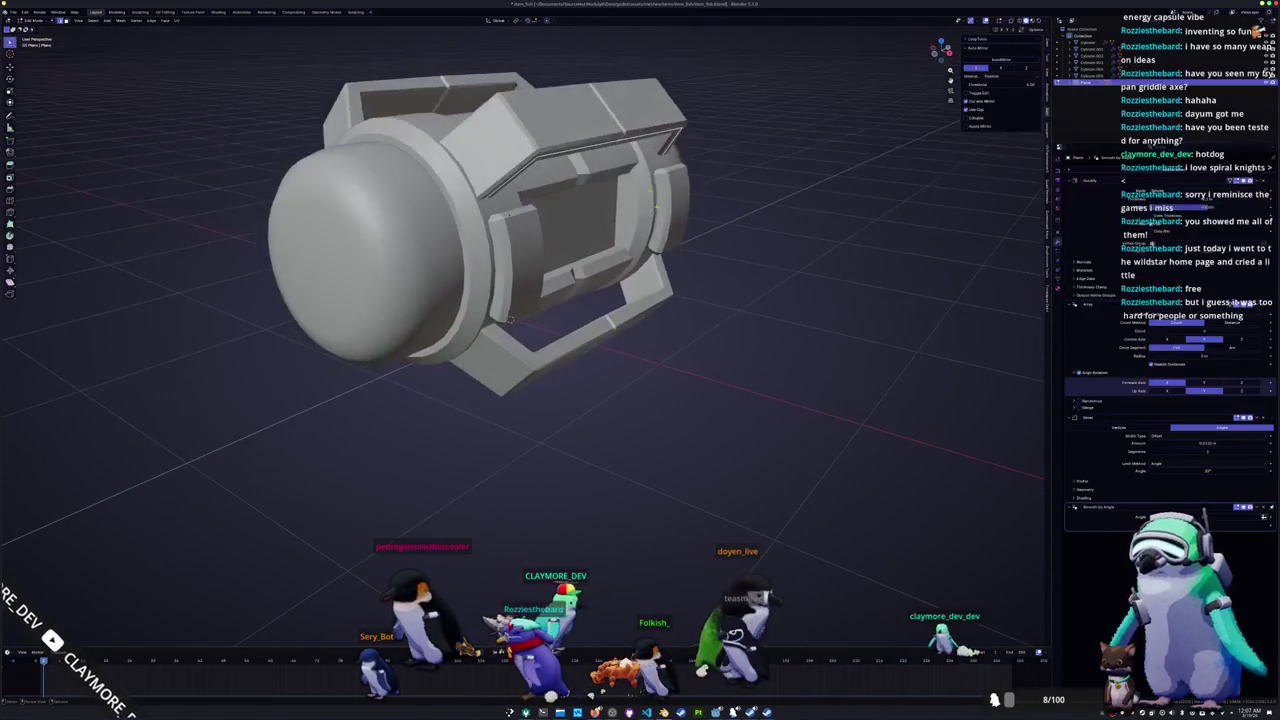
Step: With X-ray on, bevel the cross-shaped bracket's edge loop and confirm it
key(alt+z)
middle_drag(510, 318, 530, 290)
key(ctrl+b)
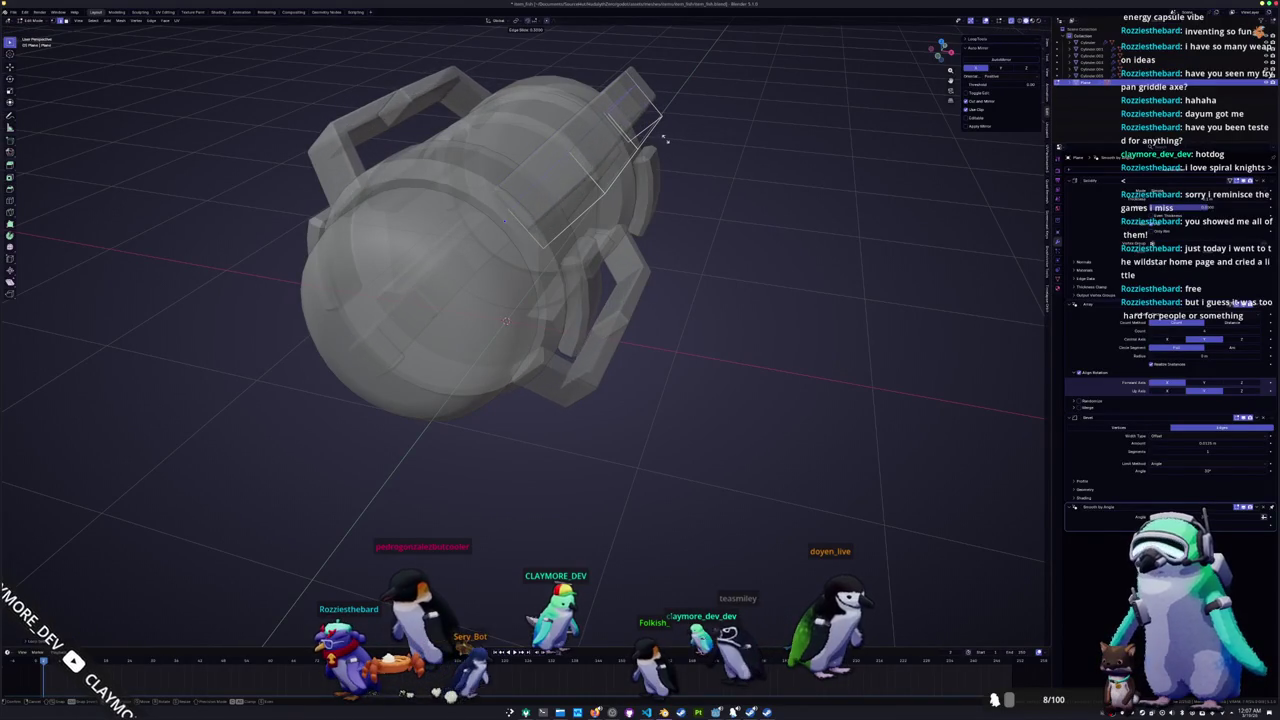
click(665, 138)
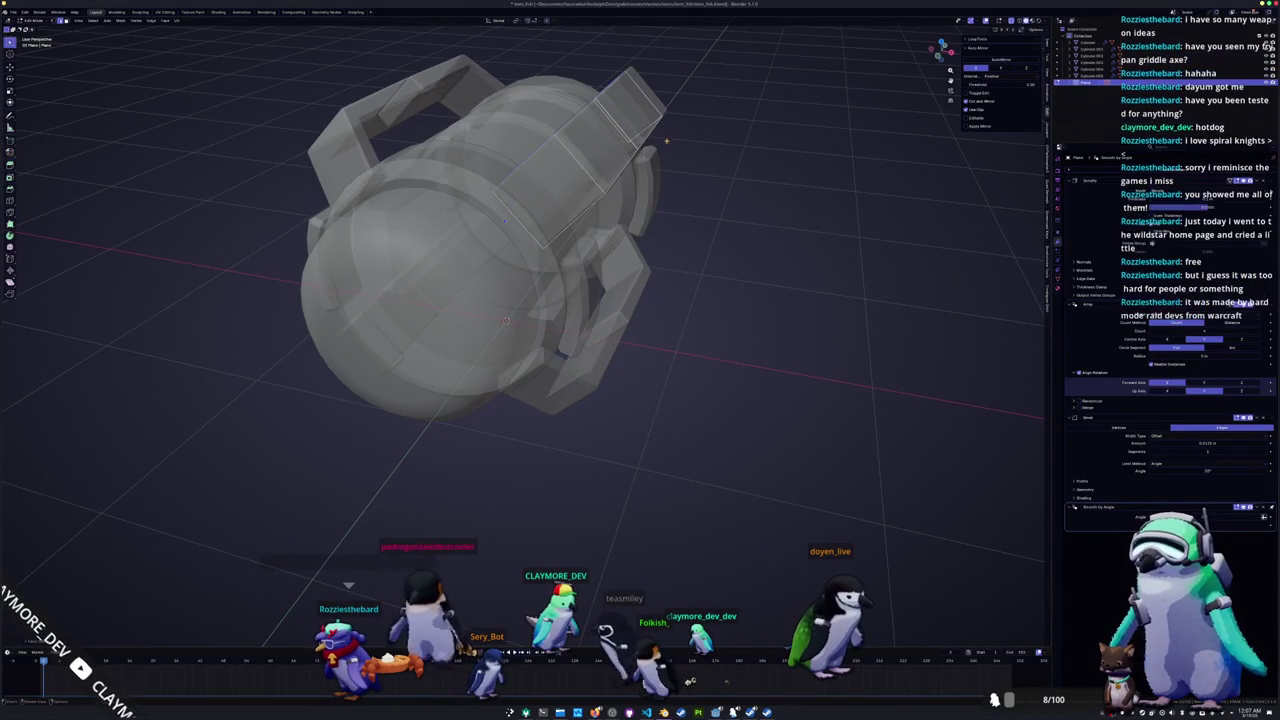
key(KP_1)
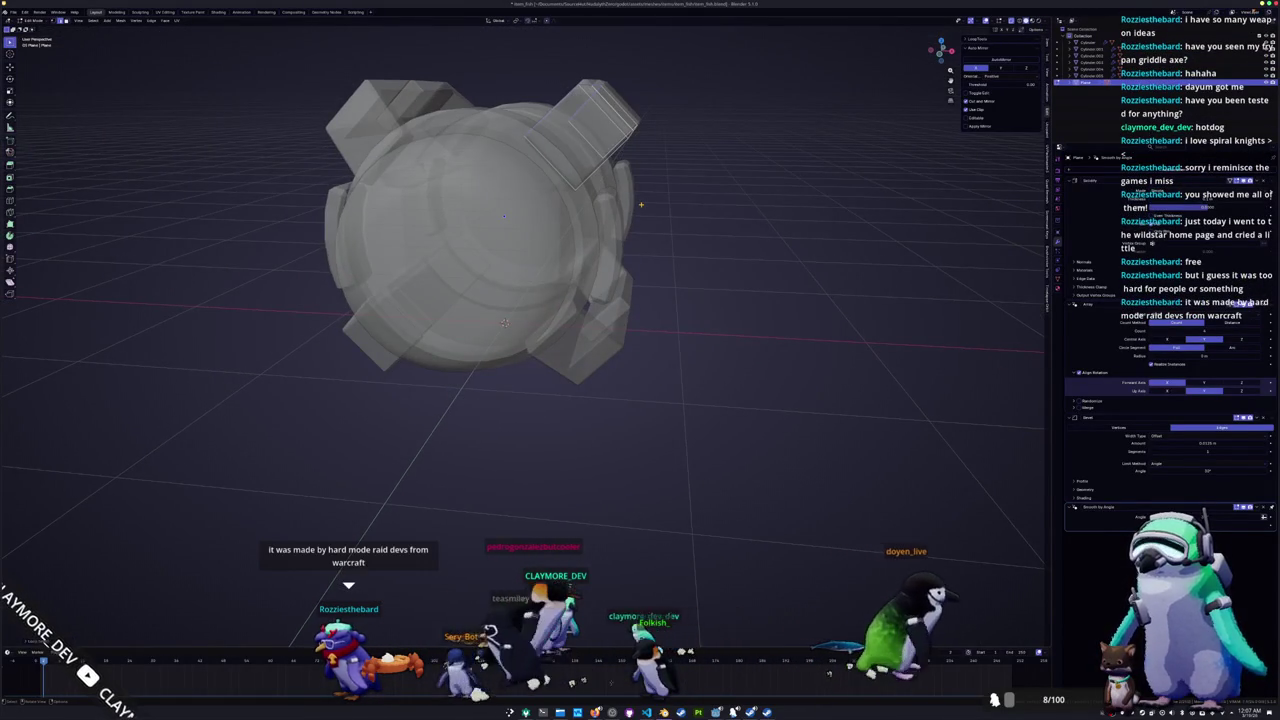
key(shift+a)
Step: Add a cube below the capsule, duplicate it upward along Z, then delete the top copy
click(721, 272)
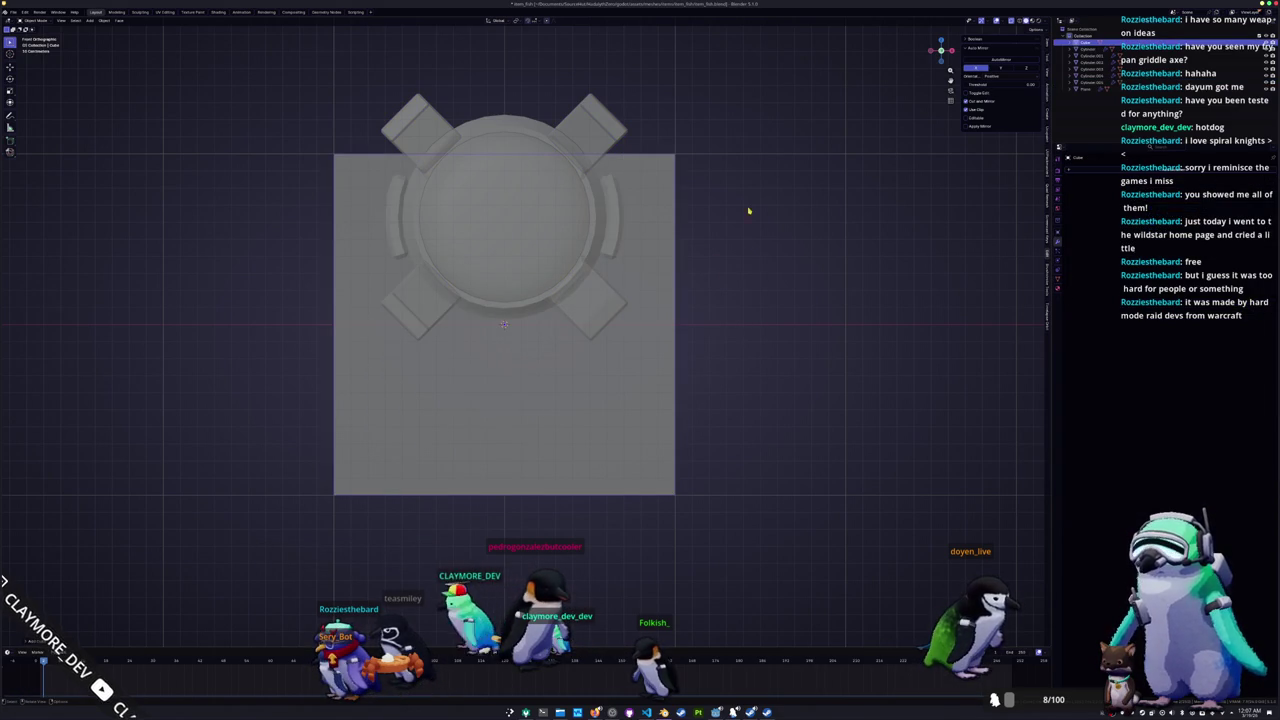
key(g)
key(z)
scroll(737, 379, down, 2)
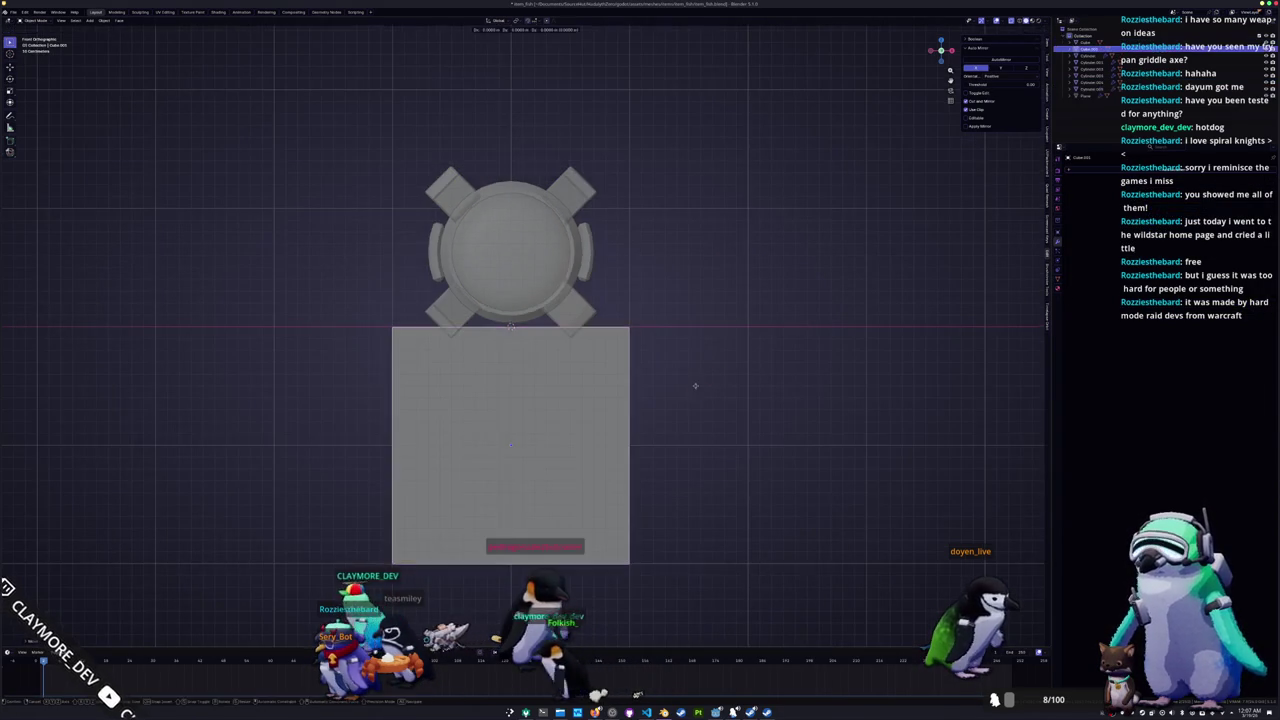
key(shift+d)
key(z)
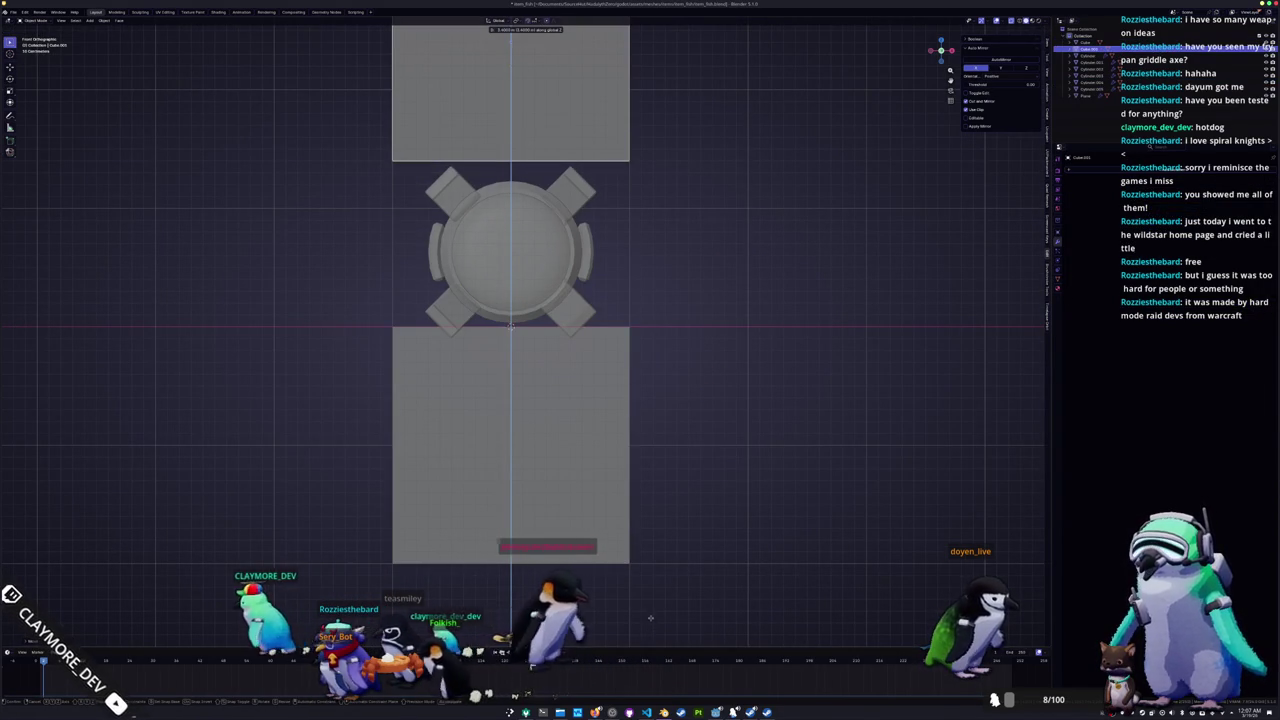
click(511, 326)
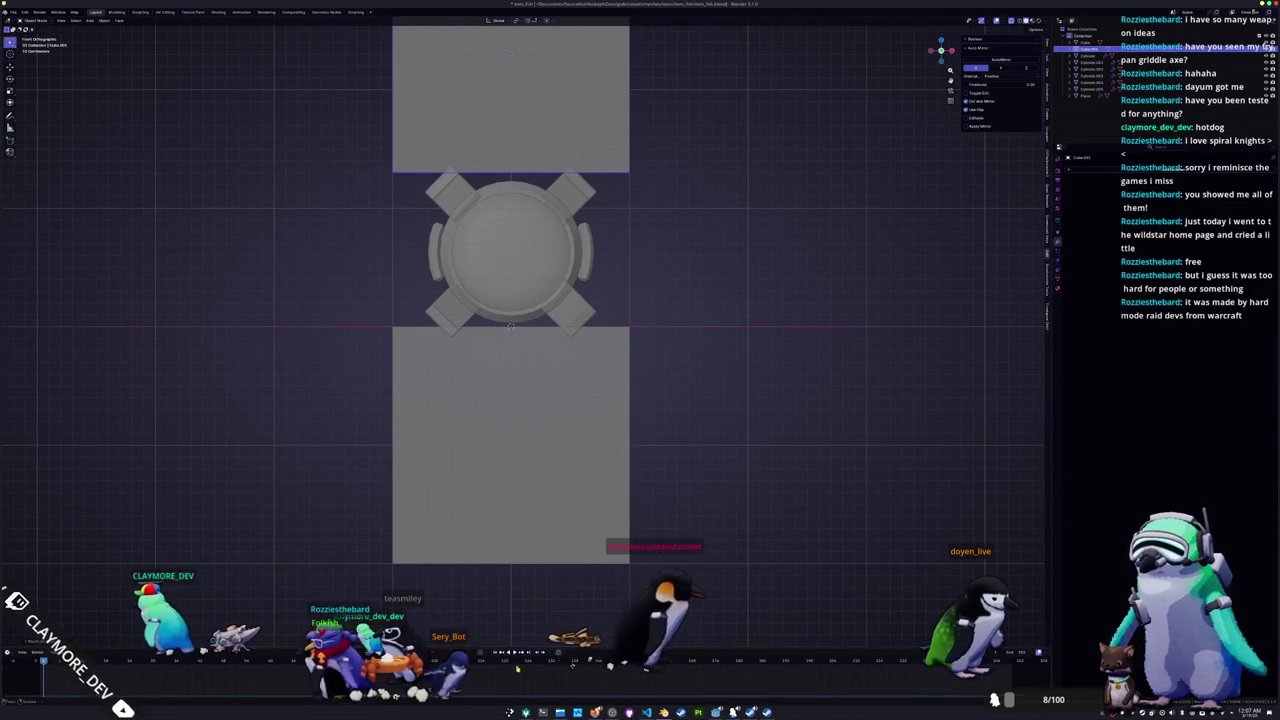
scroll(503, 327, up, 2)
shift+middle_drag(503, 327, 540, 346)
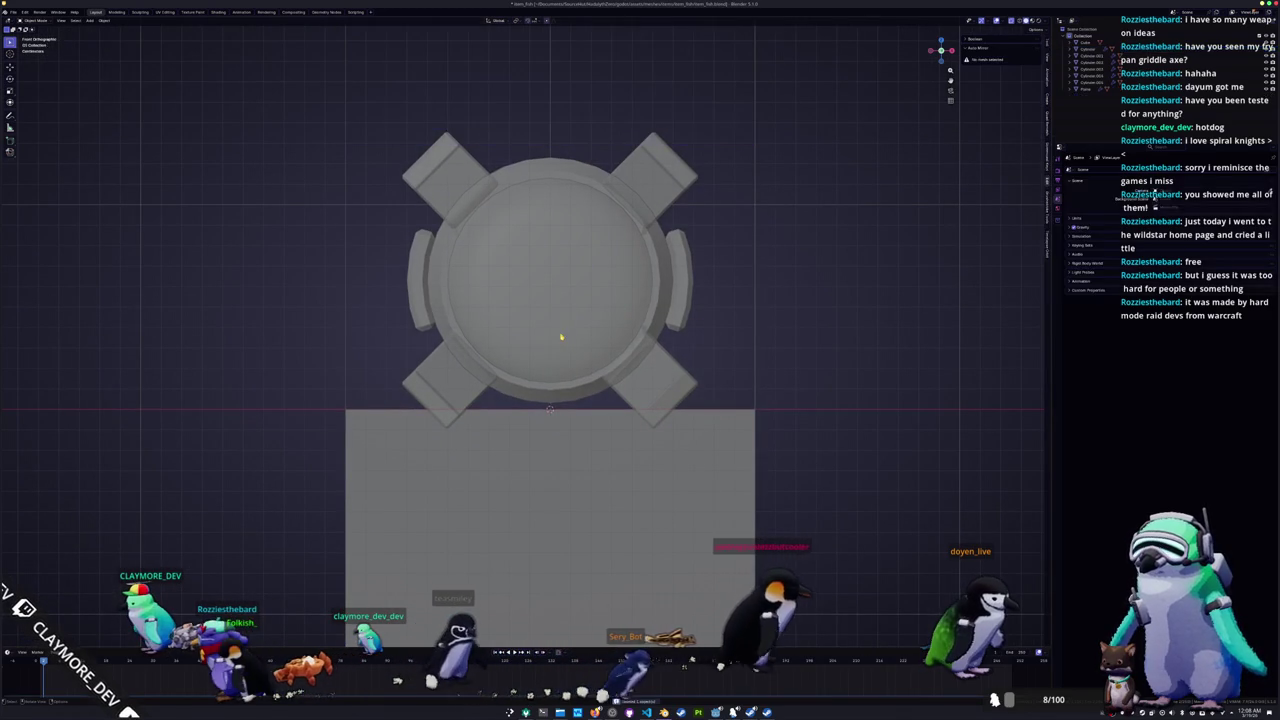
key(Delete)
Step: Give the lower cube a Mirror modifier on Z instead of X to create the top block
click(566, 487)
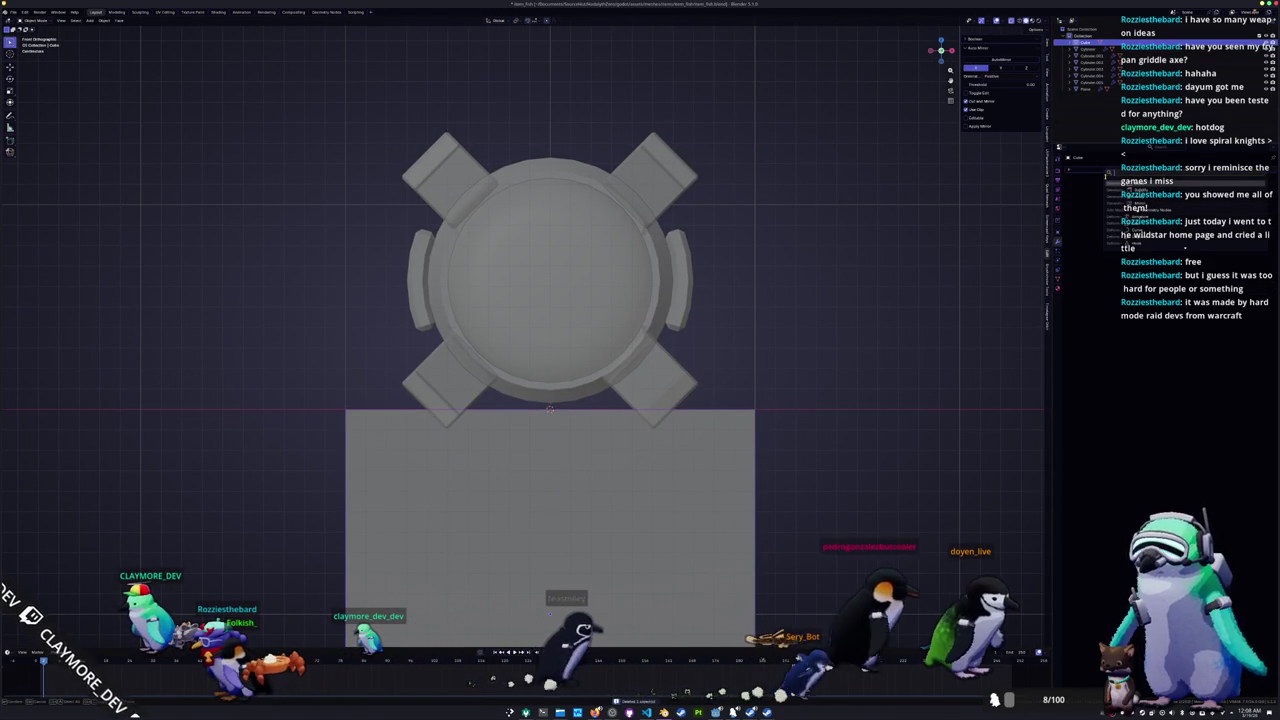
click(1175, 210)
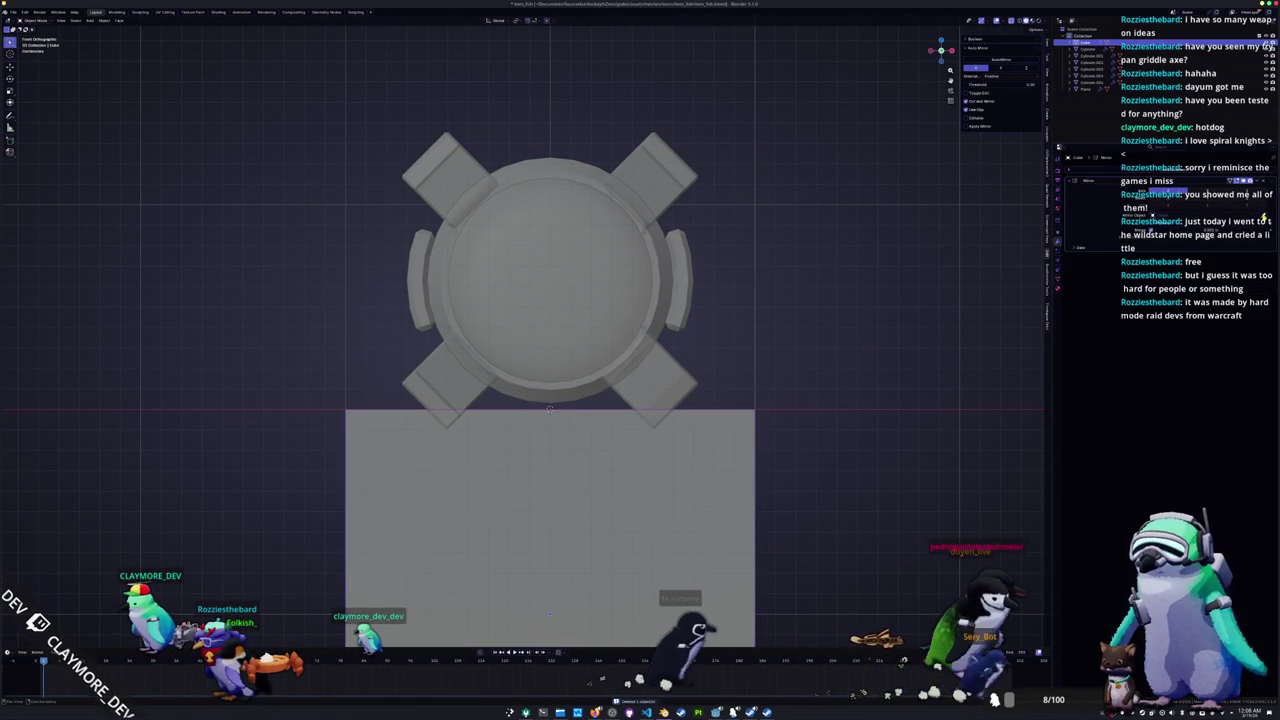
click(1146, 213)
click(1181, 203)
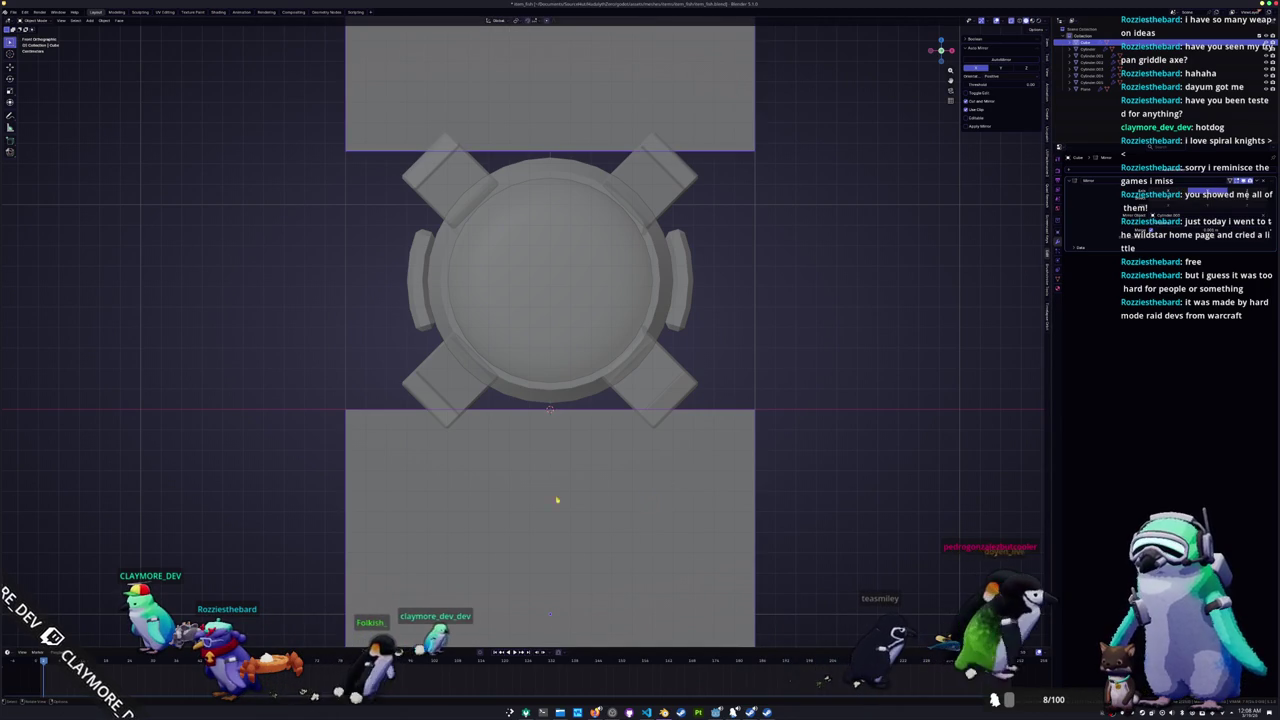
Step: Duplicate the lower cube and place the copy to the right of the capsule
key(shift+d)
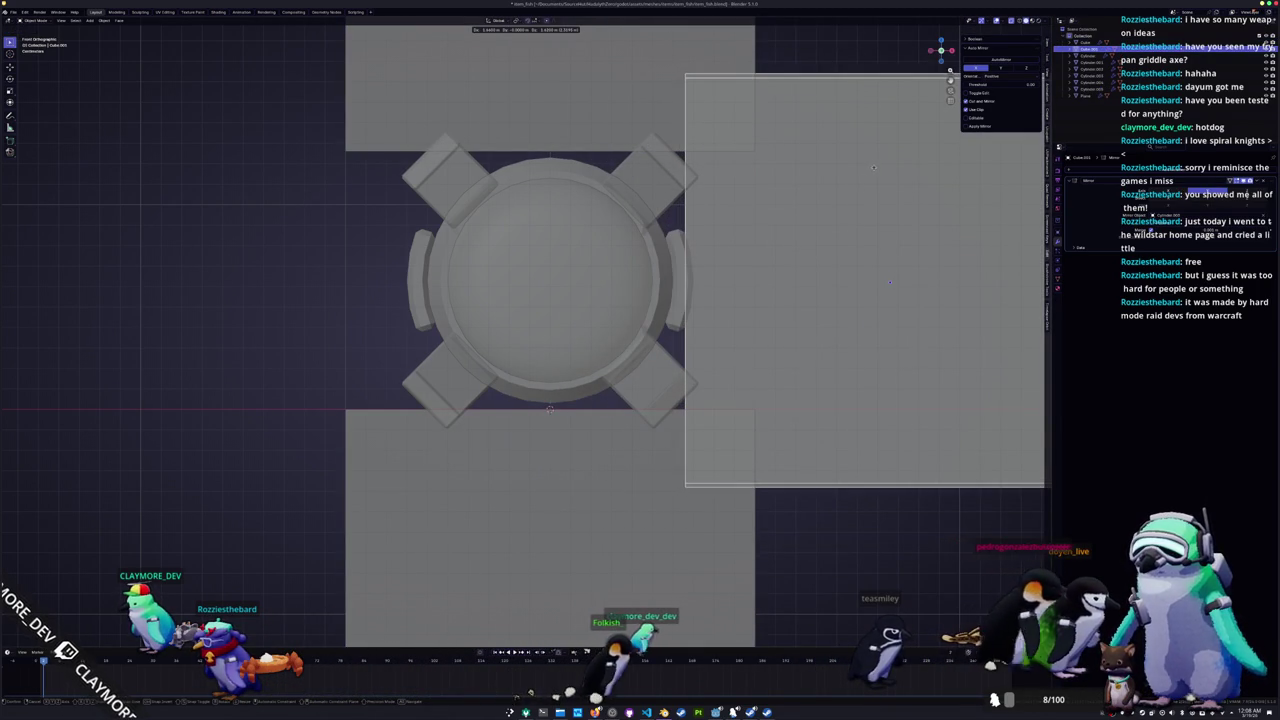
click(873, 167)
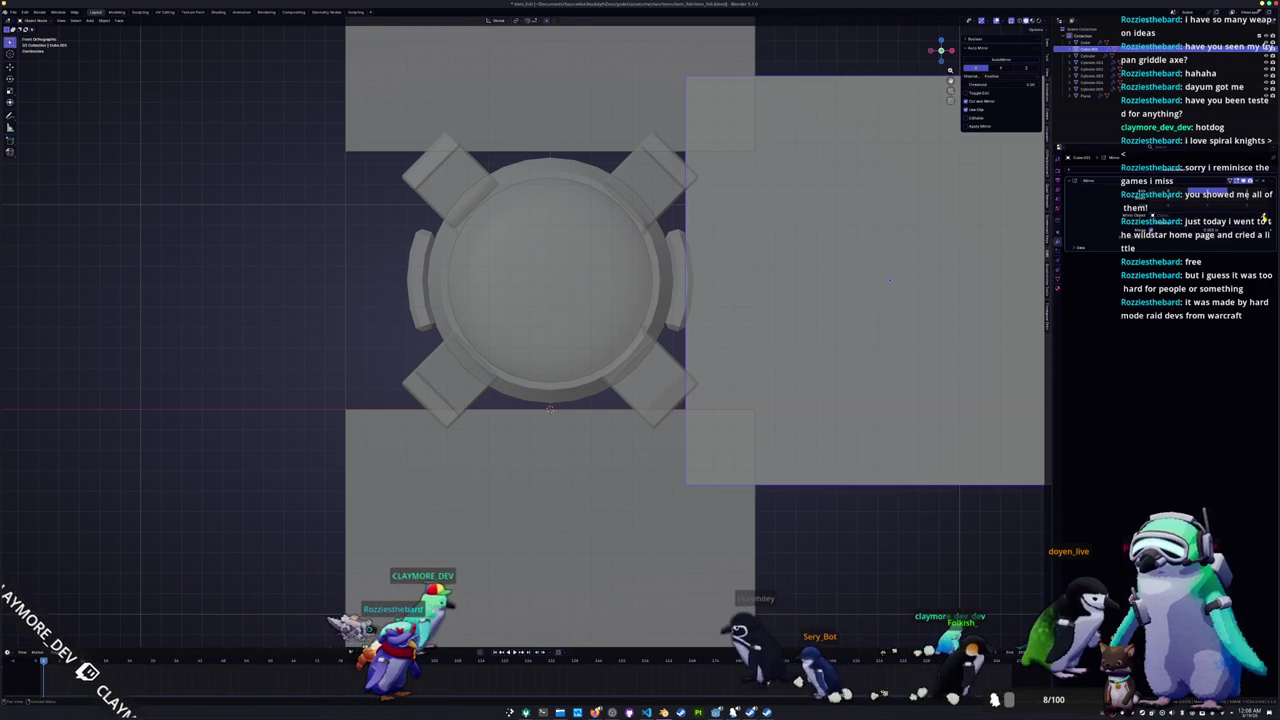
scroll(599, 308, down, 1)
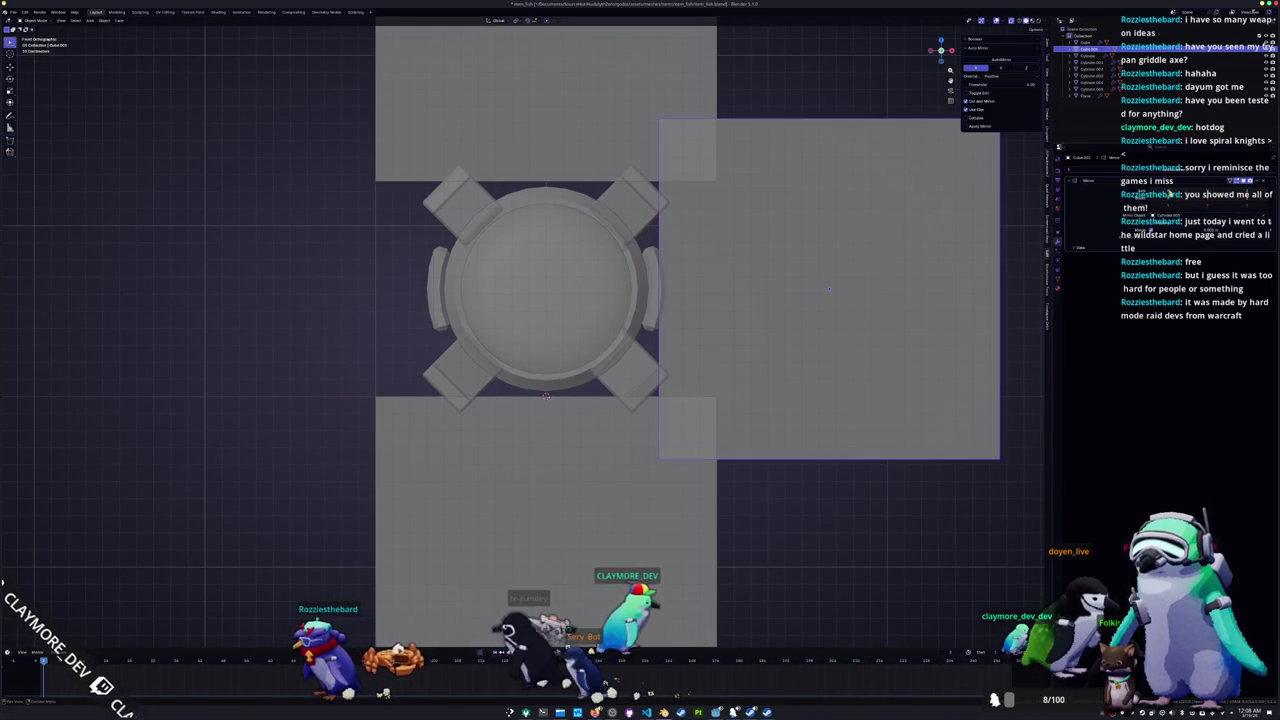
middle_drag(829, 275, 763, 300)
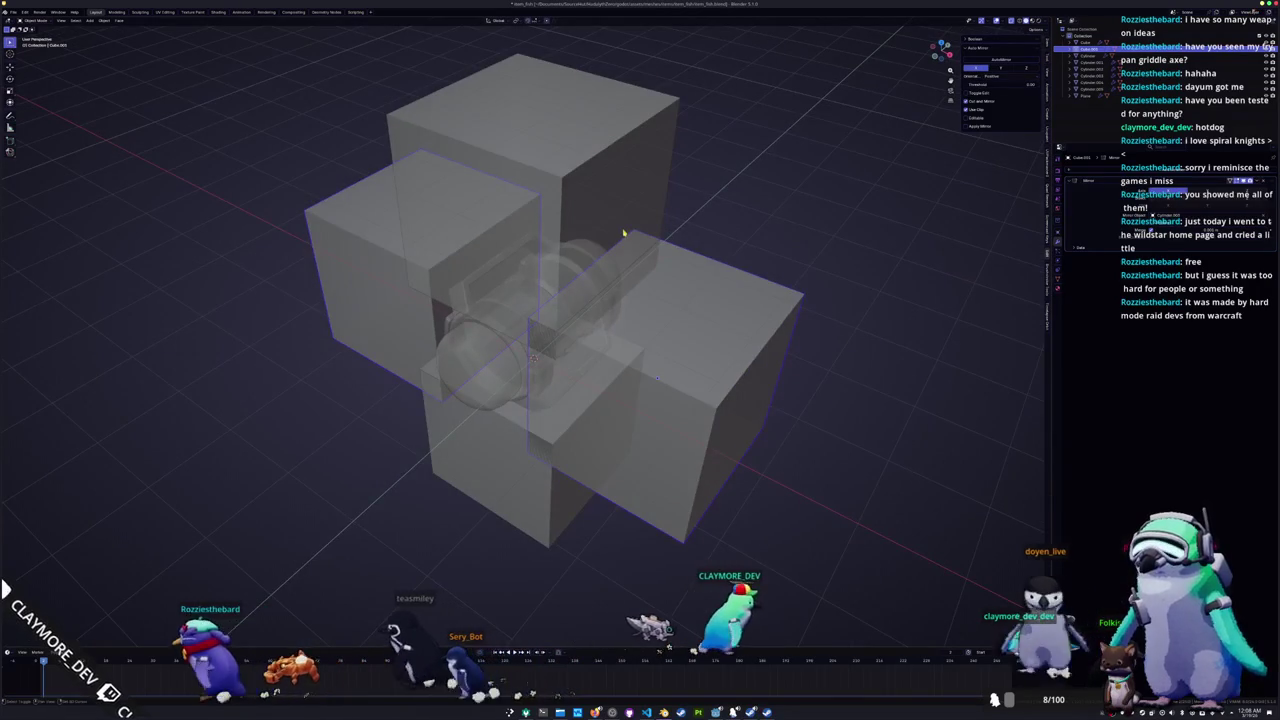
middle_drag(663, 334, 618, 402)
Step: Add Boolean difference cuts so the side cubes and top/bottom cube pair notch the bracket frame
key(alt+z)
scroll(572, 393, up, 2)
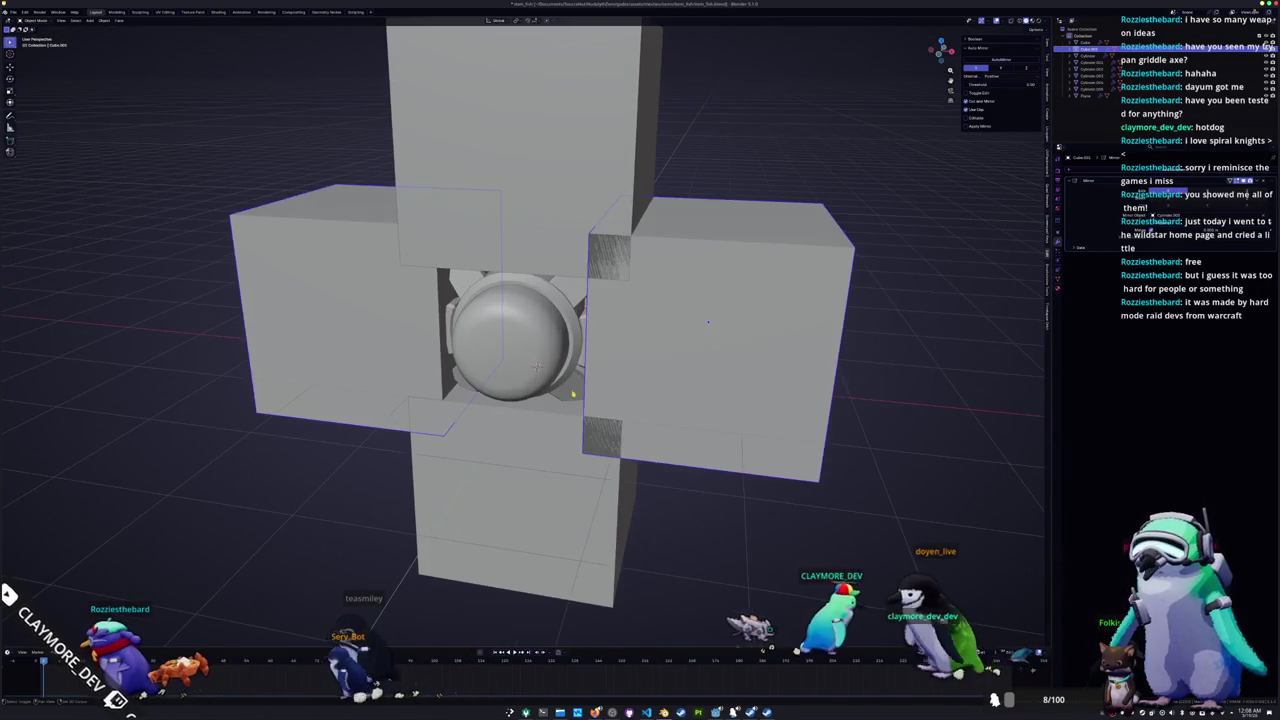
click(577, 389)
key(ctrl+shift+KP_Subtract)
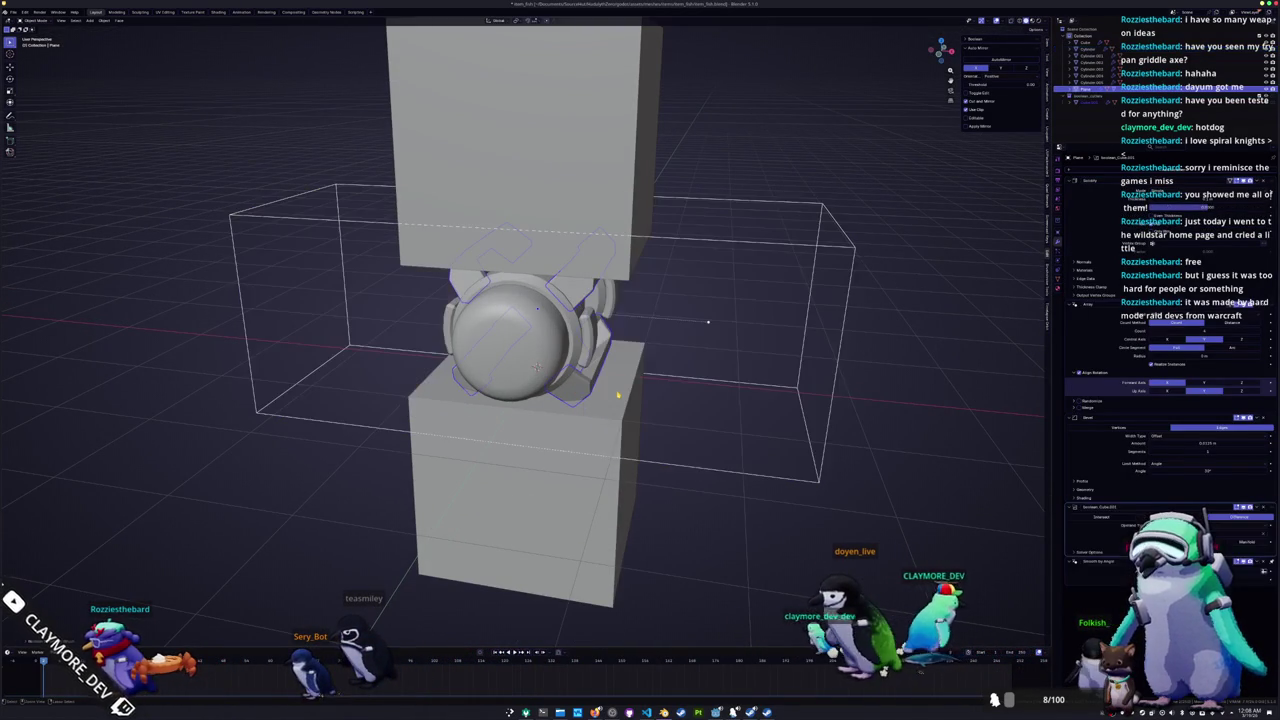
click(598, 203)
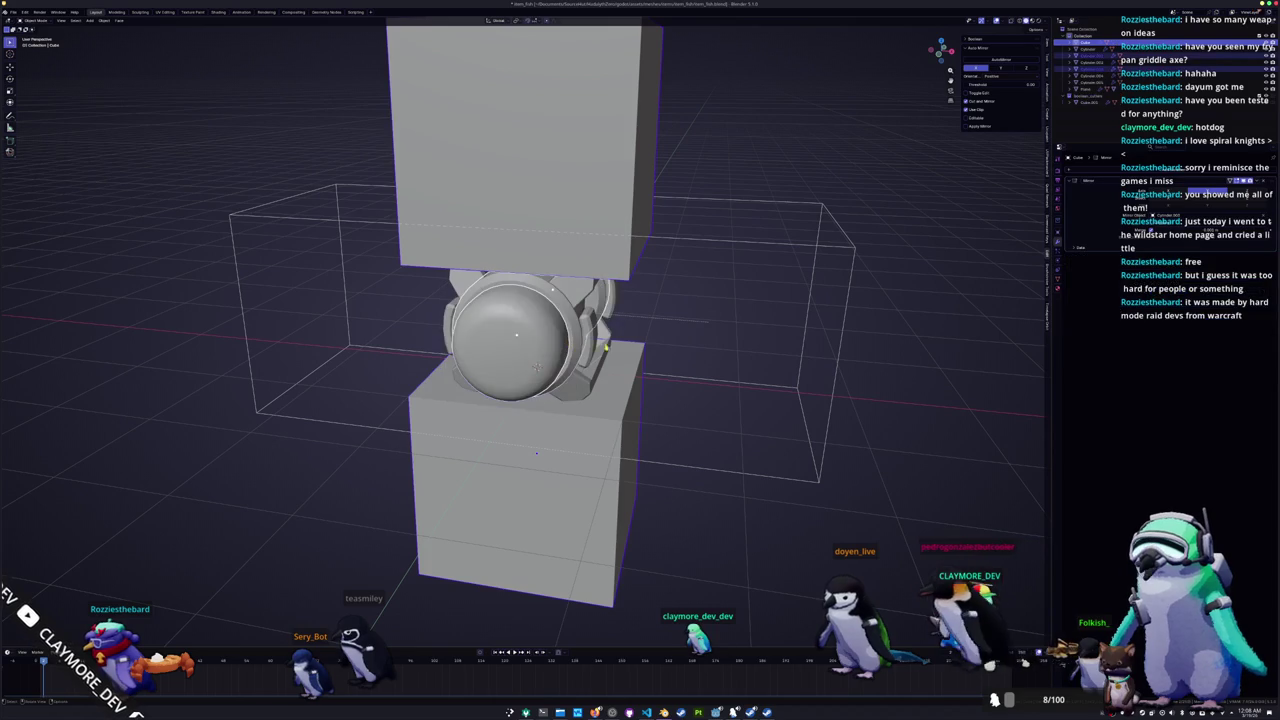
mouse_move(617, 169)
middle_down()
mouse_move(640, 300)
mouse_move(666, 258)
middle_up()
click(640, 300)
key(ctrl+minus)
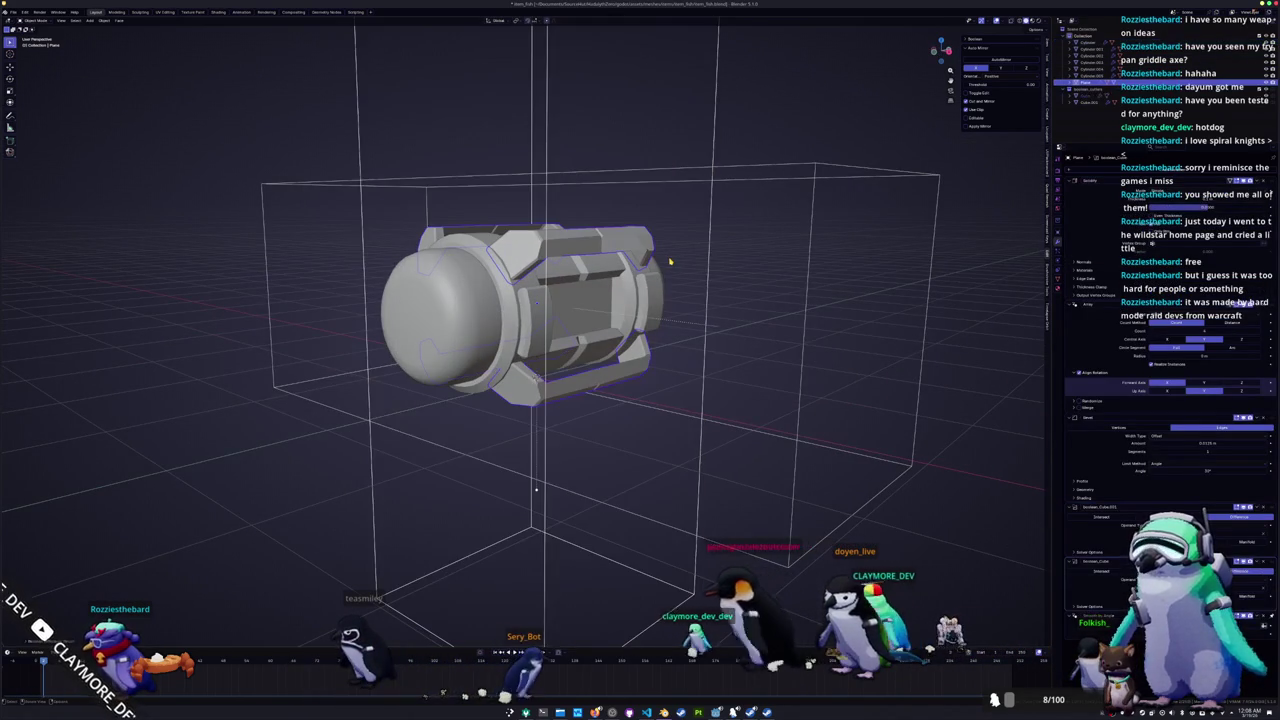
Step: In front view, move the tall cutter vertically and shift the side cutter along X
key(KP_1)
key(KP_3)
key(KP_1)
scroll(672, 260, up, 3)
scroll(634, 166, down, 4)
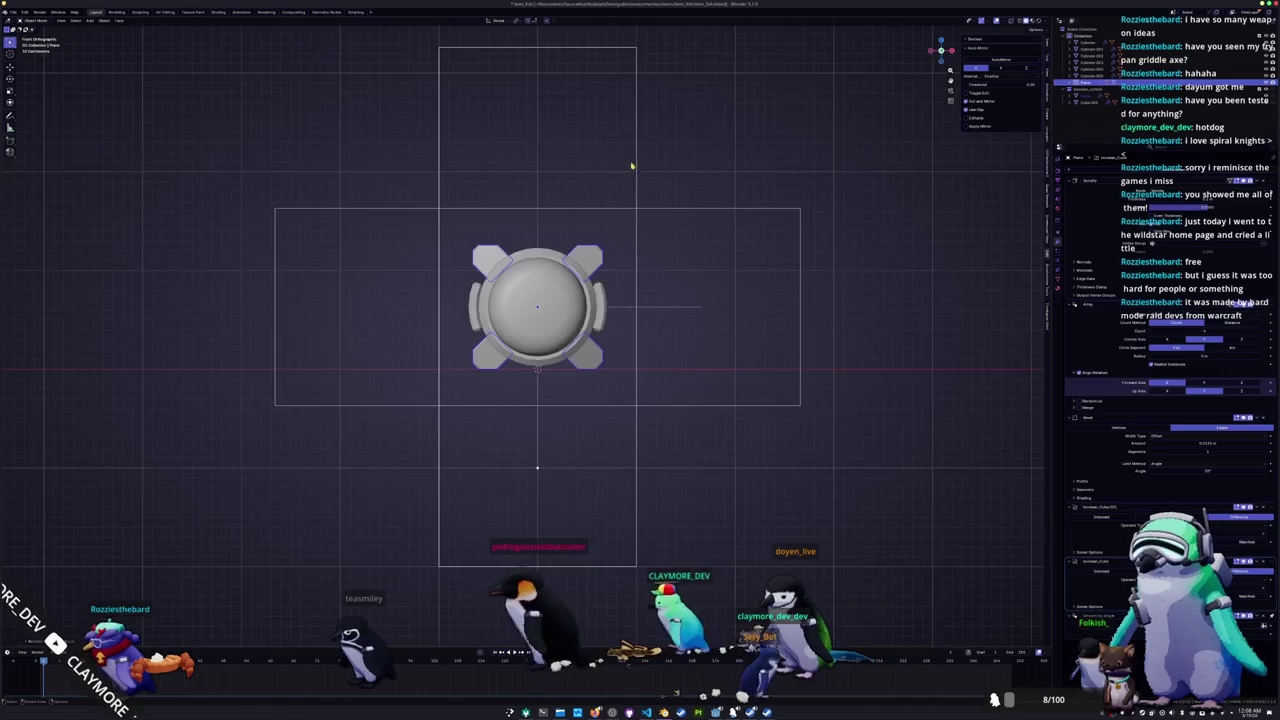
click(638, 172)
key(g)
key(z)
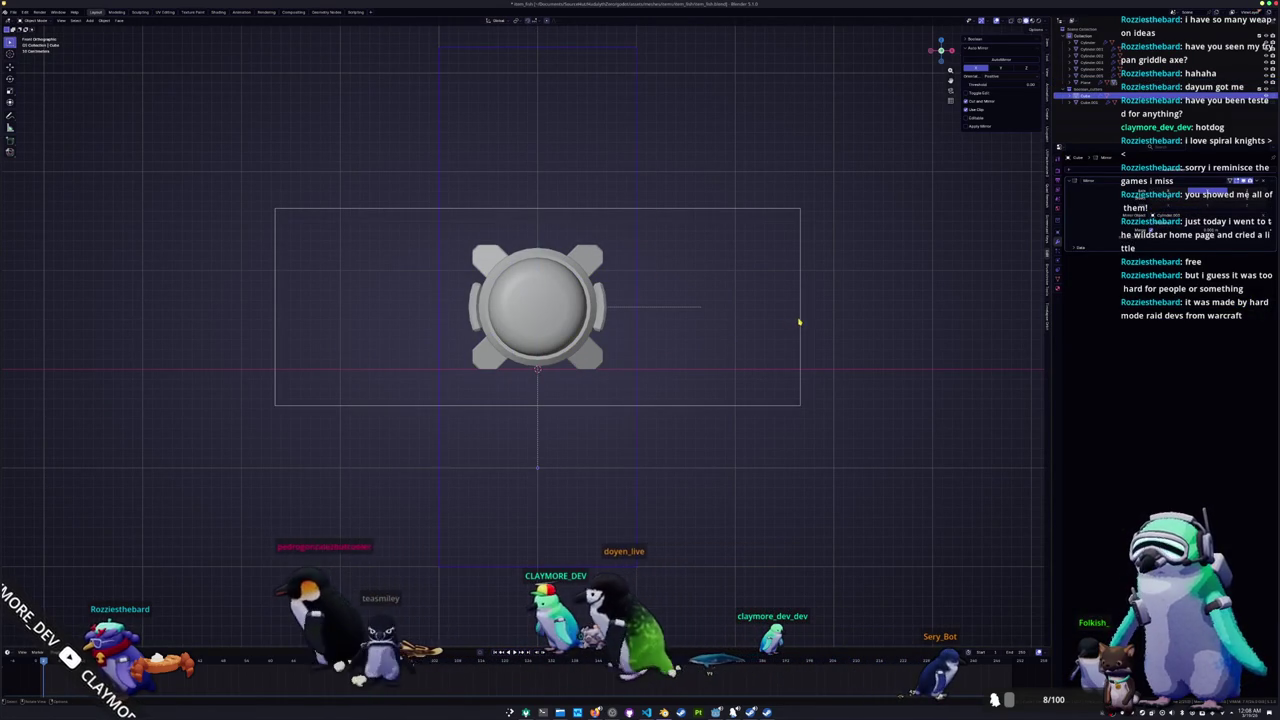
scroll(799, 322, up, 1)
key(shift+d)
key(x)
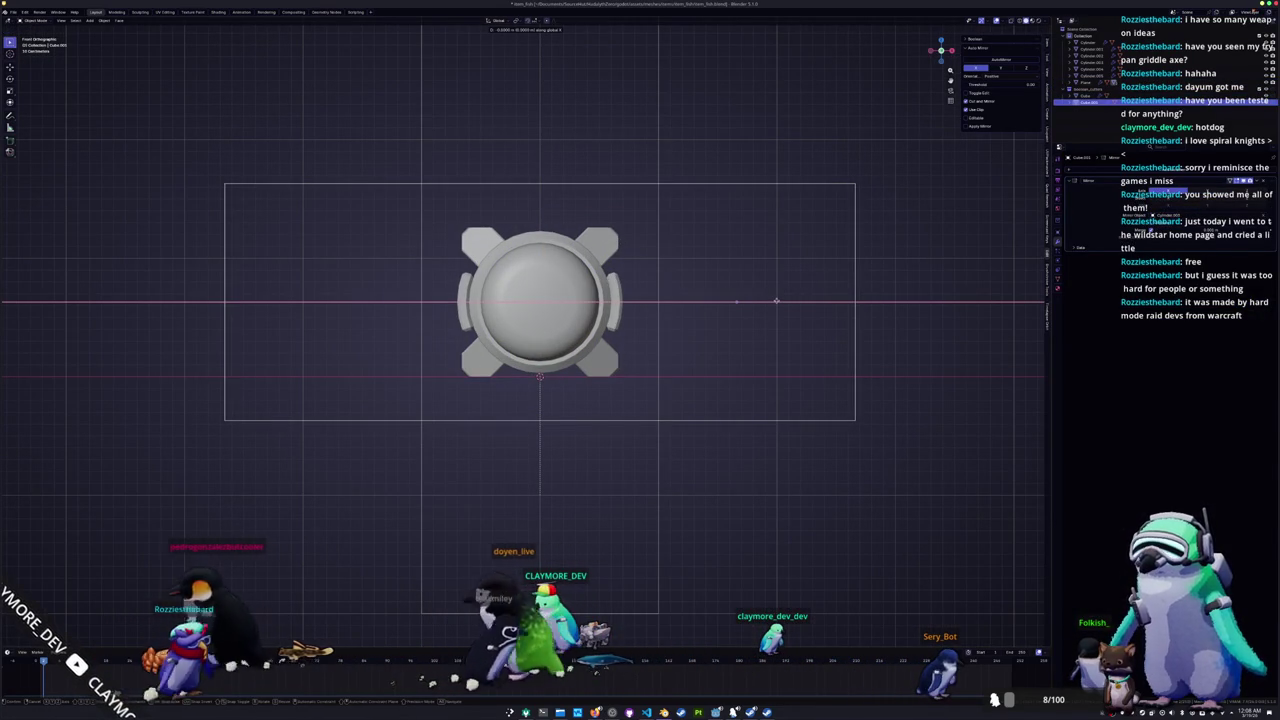
Step: Turn off X-ray, select the capsule frame and collapse its Bevel panel to reach the Booleans
middle_drag(776, 301, 745, 320)
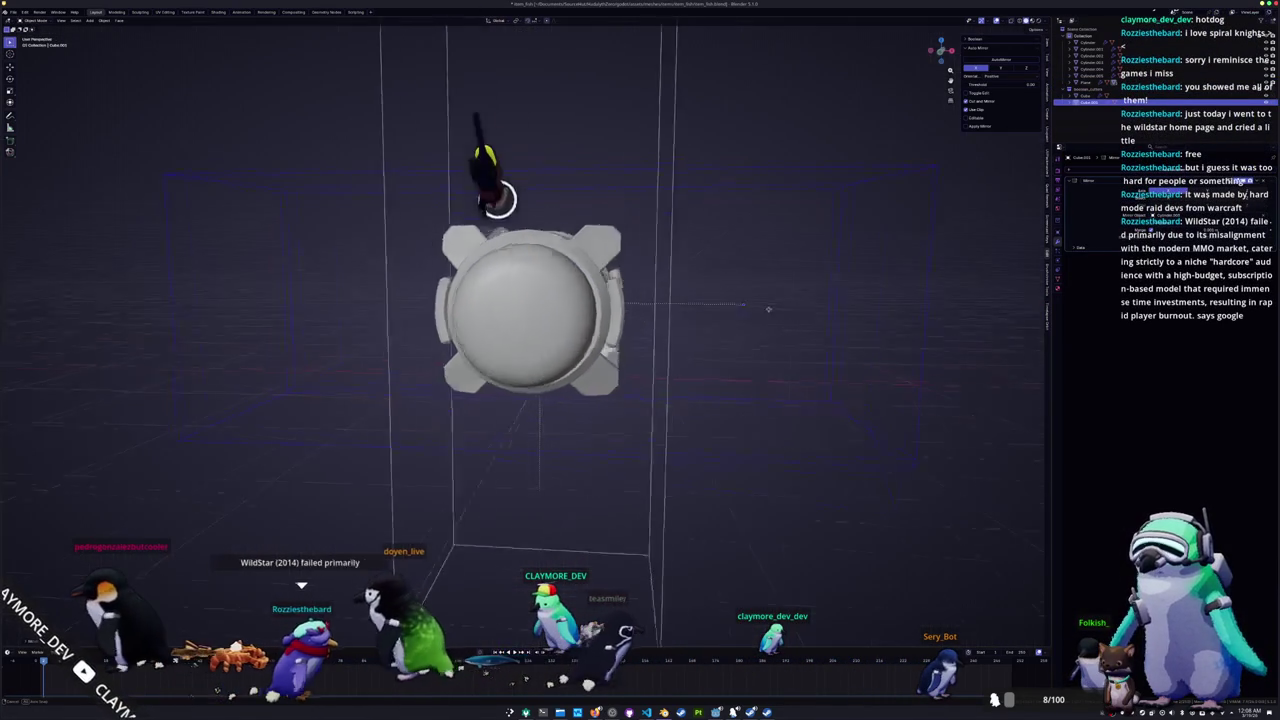
key(alt+z)
click(545, 290)
scroll(545, 290, up, 3)
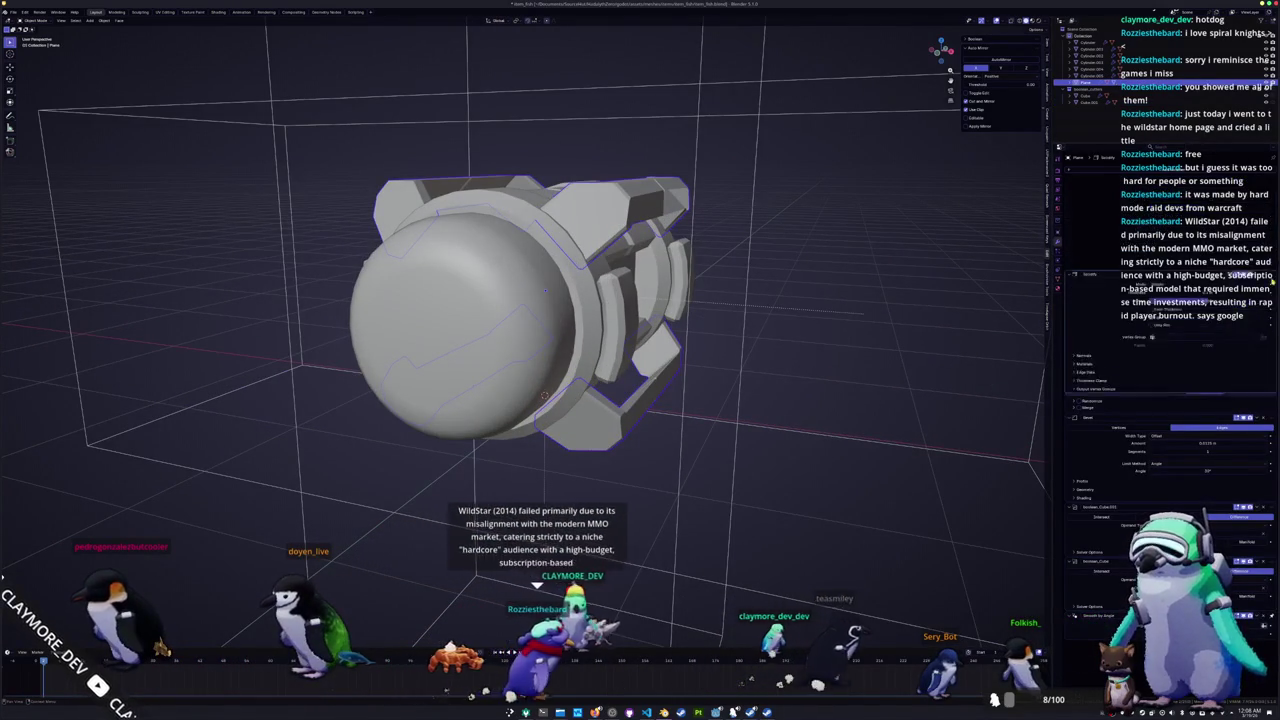
scroll(1165, 330, down, 3)
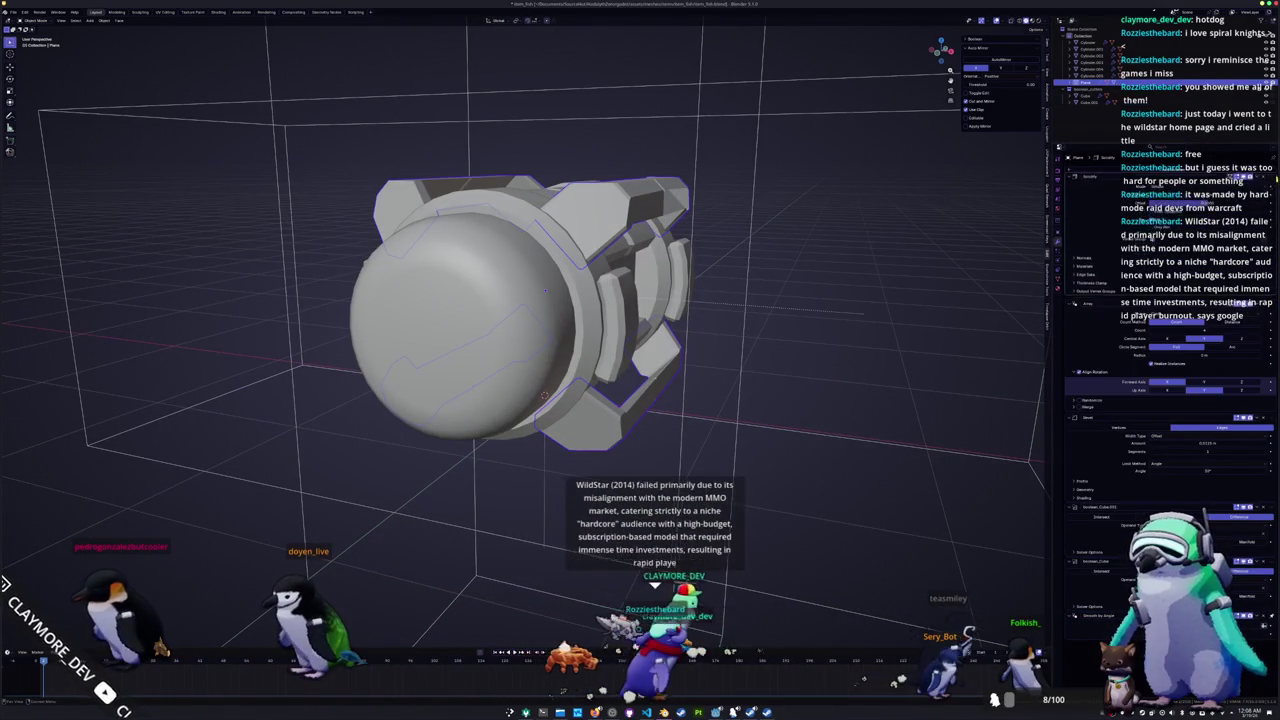
key(ctrl+x)
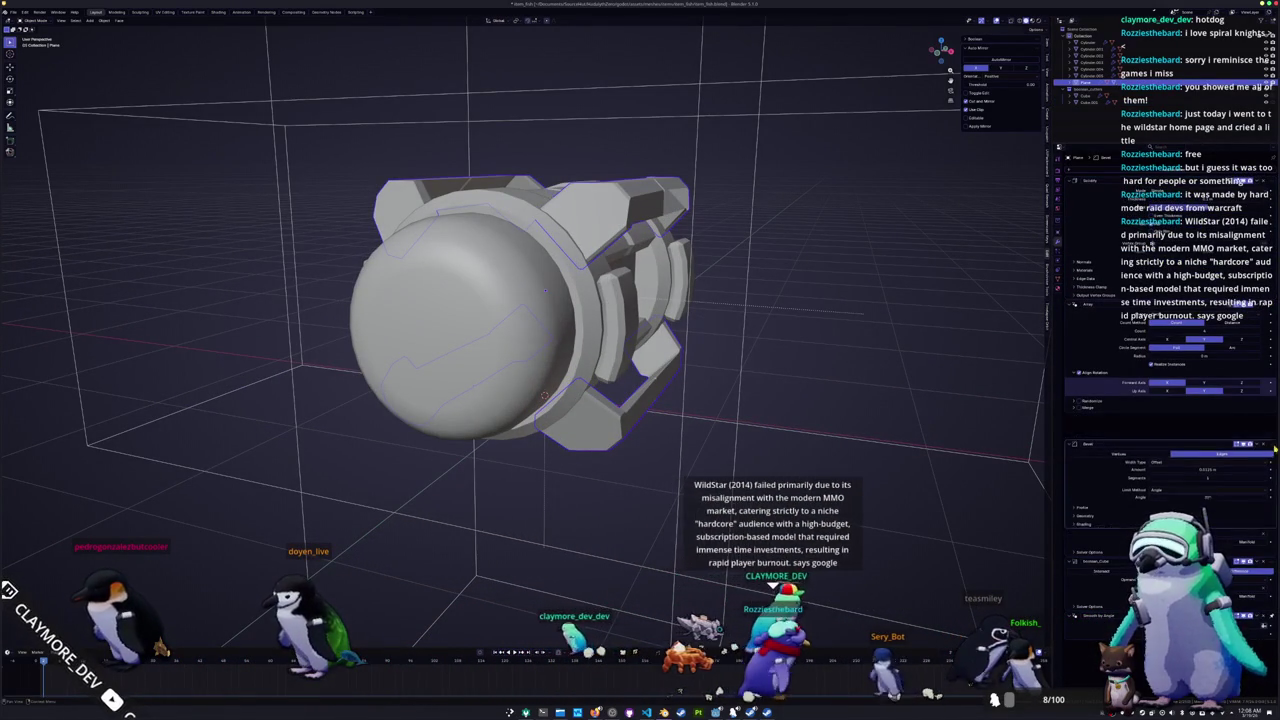
mouse_move(545, 291)
middle_down()
mouse_move(782, 392)
mouse_move(1085, 365)
middle_up()
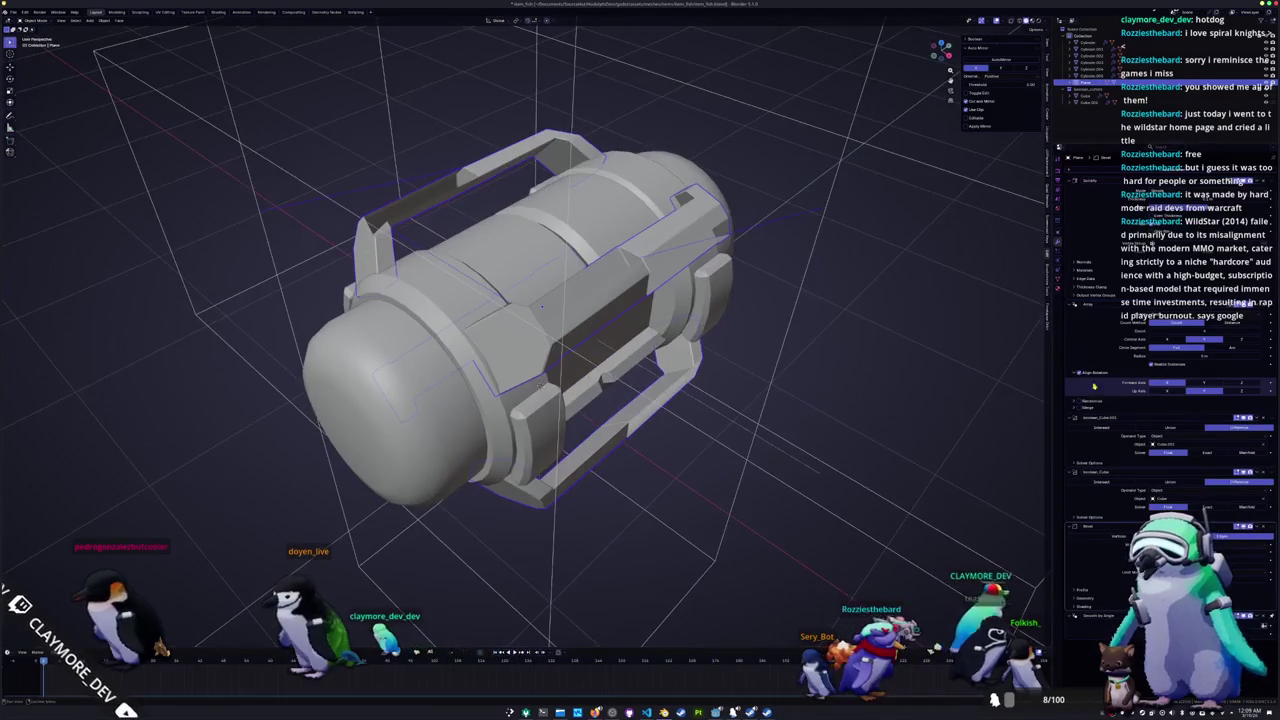
Step: Switch the Boolean solver so the capsule's handle reappears
click(1205, 454)
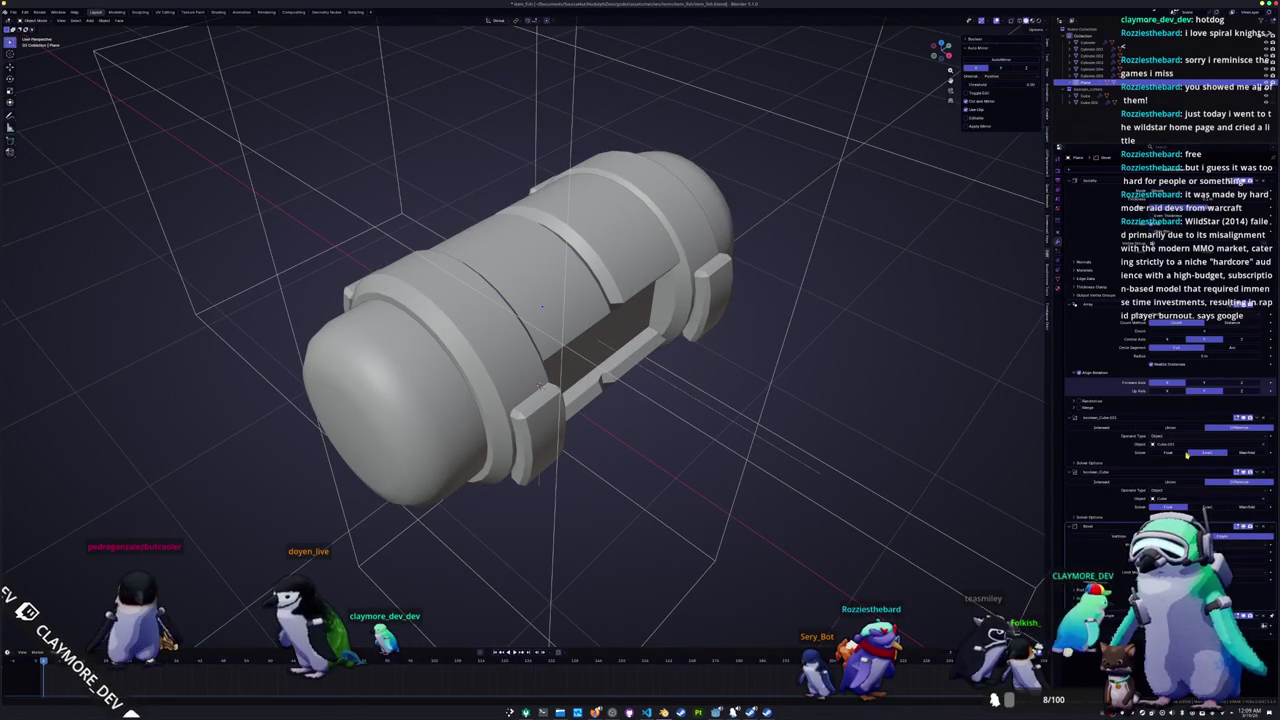
click(1245, 454)
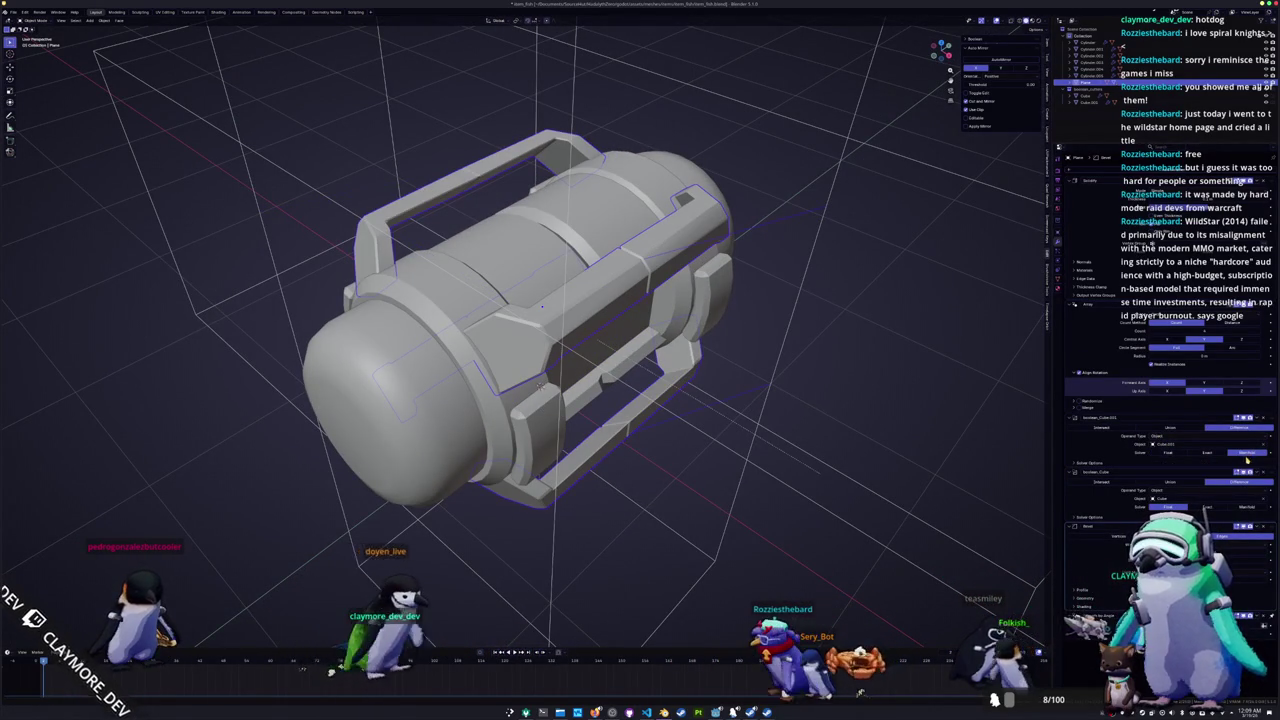
mouse_move(640, 440)
middle_down()
mouse_move(712, 468)
mouse_move(768, 462)
middle_up()
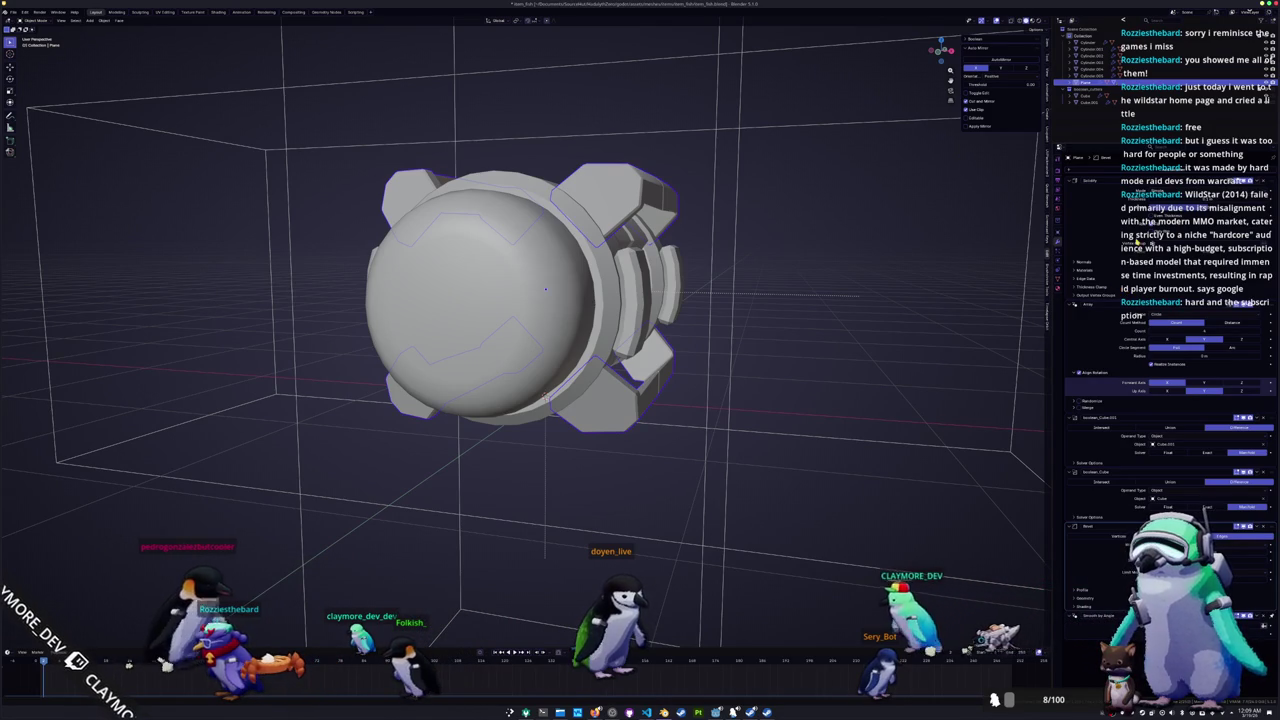
middle_drag(545, 289, 470, 250)
mouse_move(640, 300)
middle_down()
mouse_move(730, 258)
mouse_move(787, 289)
middle_up()
scroll(730, 258, down, 3)
Step: Move the wide cutter box along X and the tall cutter box along Z
click(775, 280)
key(g)
key(x)
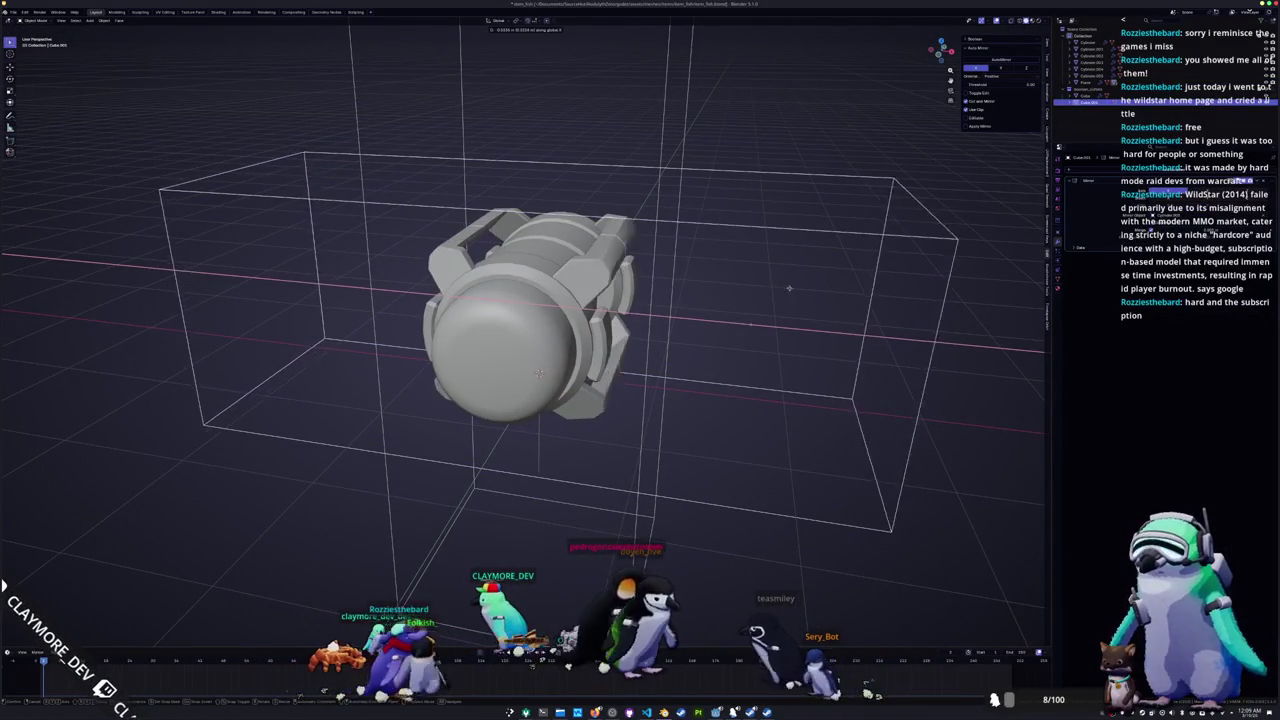
click(885, 278)
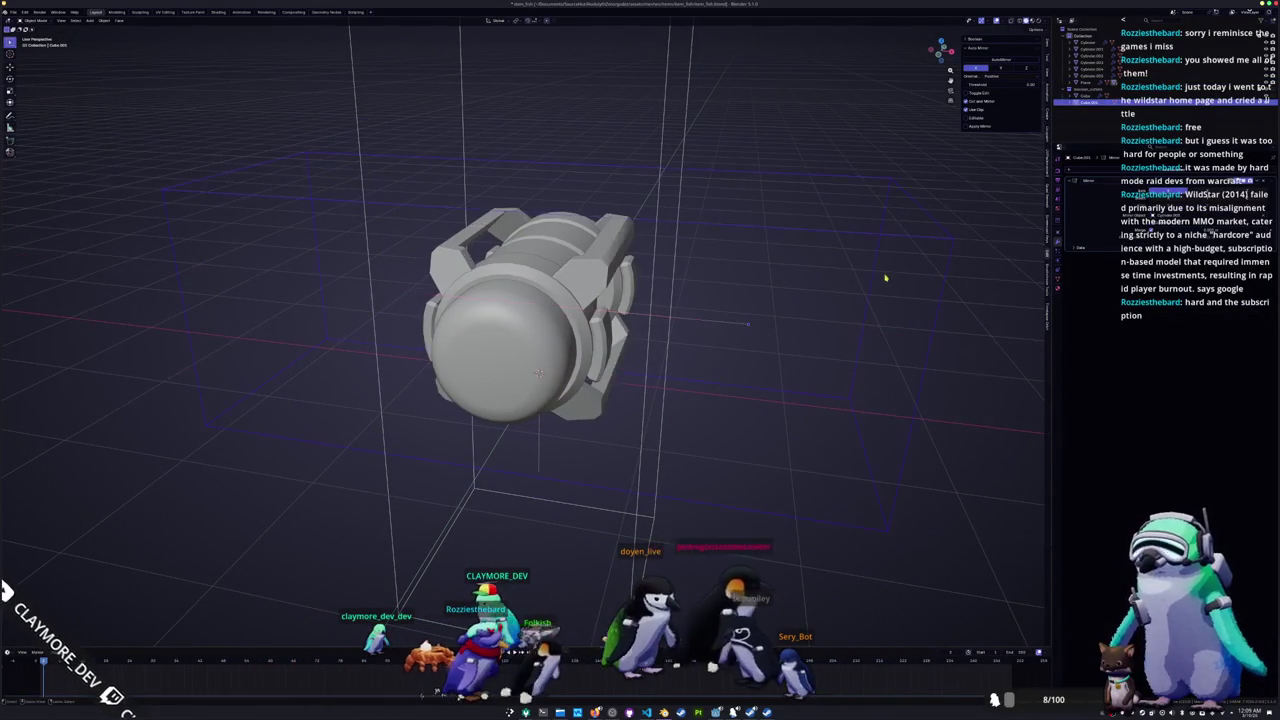
middle_drag(667, 113, 759, 293)
key(g)
key(z)
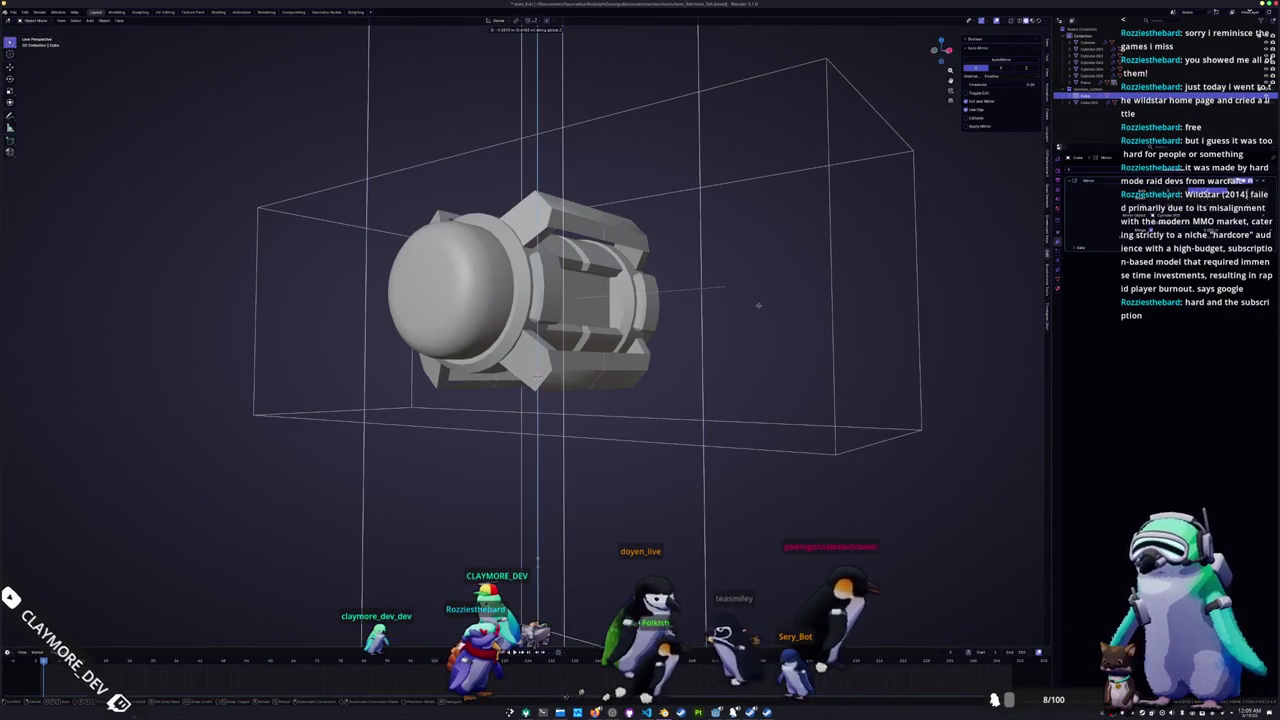
click(755, 331)
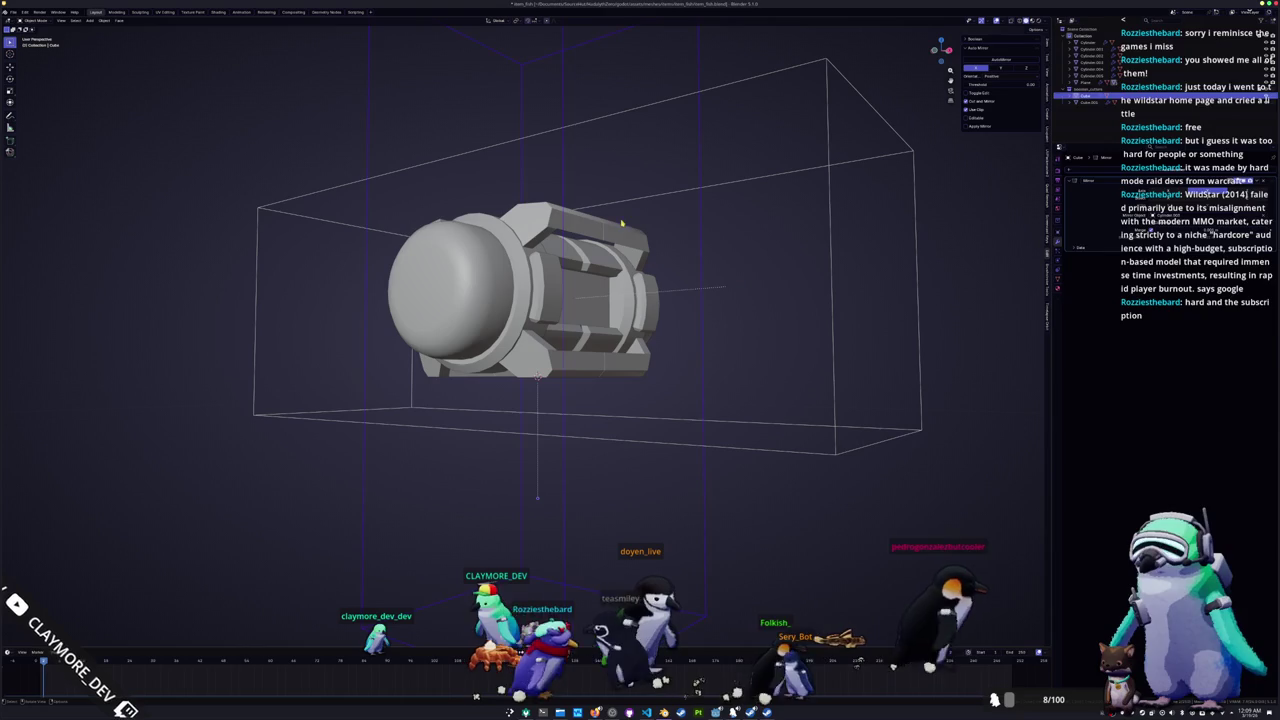
Step: Move the capsule frame's Array modifier to the bottom of the stack and adjust the second Boolean
click(679, 249)
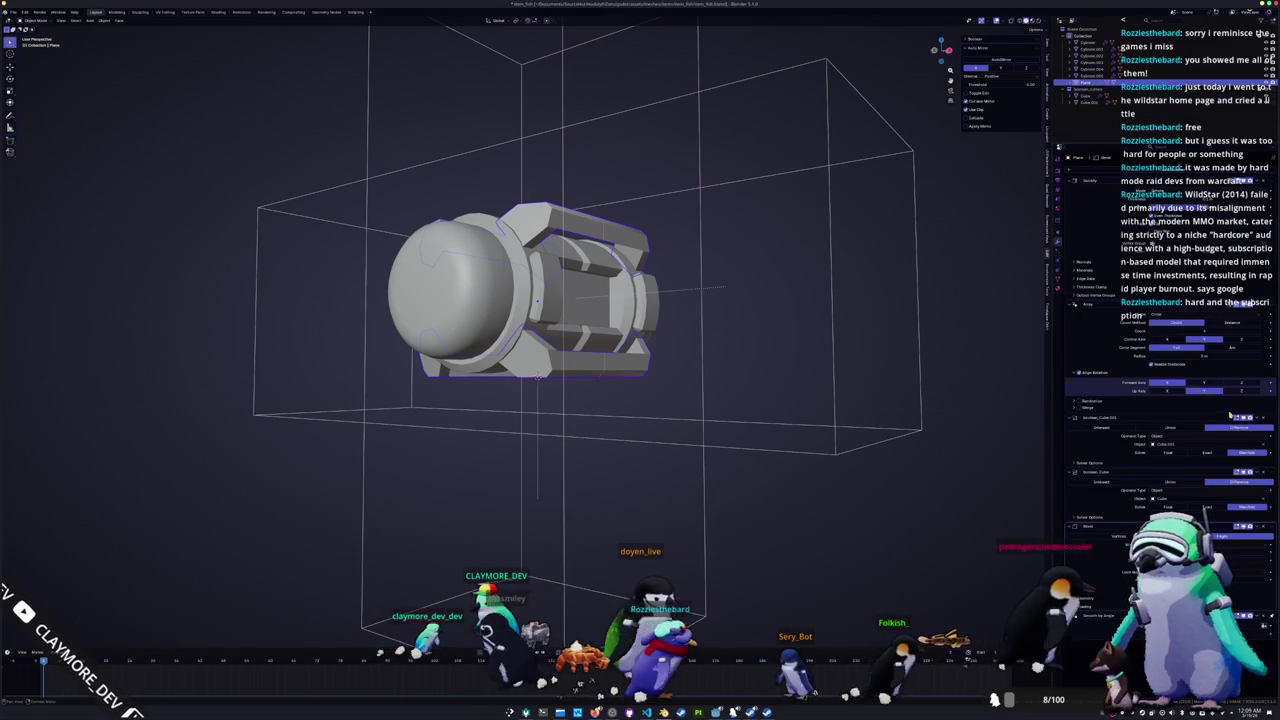
drag(1273, 310, 1268, 506)
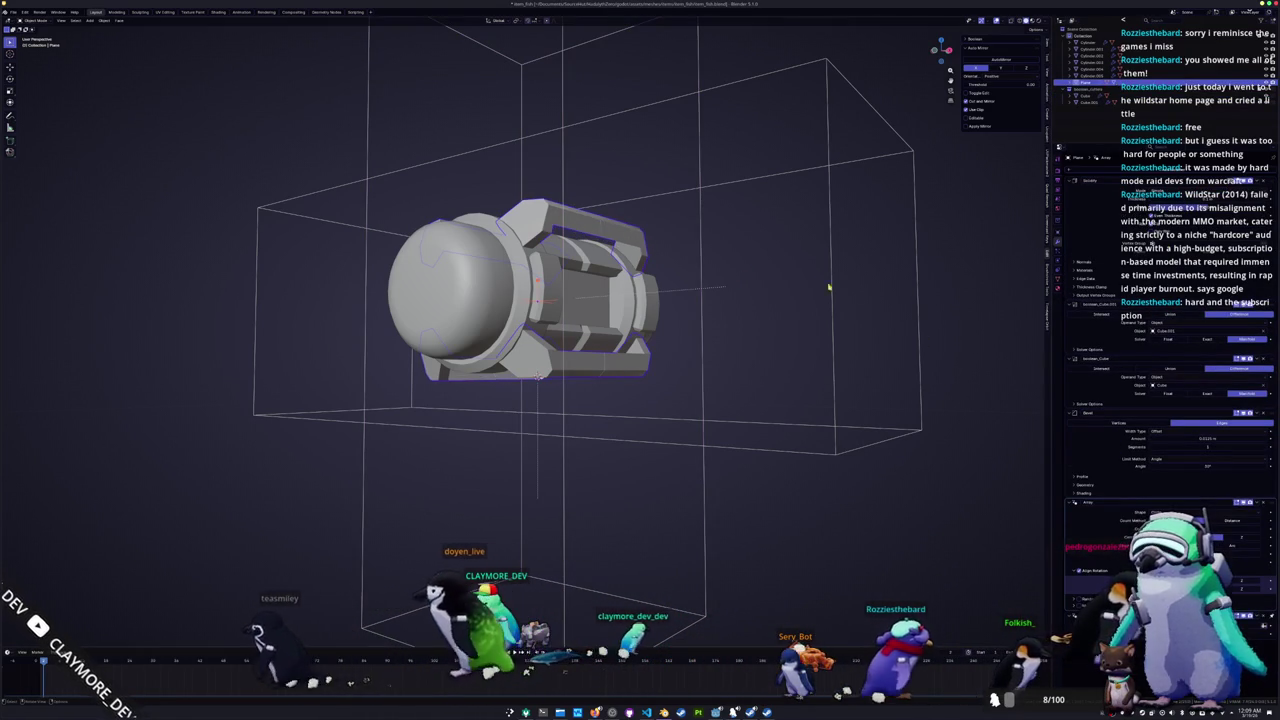
middle_drag(849, 298, 829, 309)
scroll(851, 309, up, 3)
middle_drag(902, 398, 905, 420)
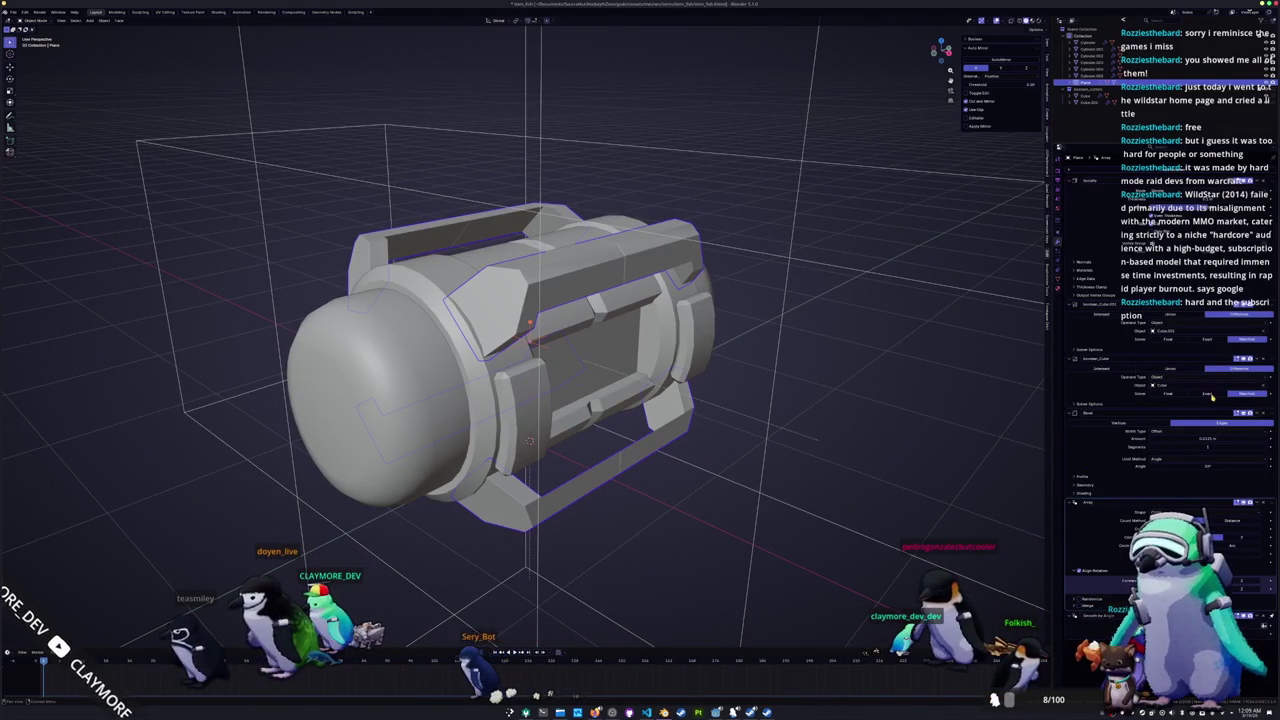
click(1208, 395)
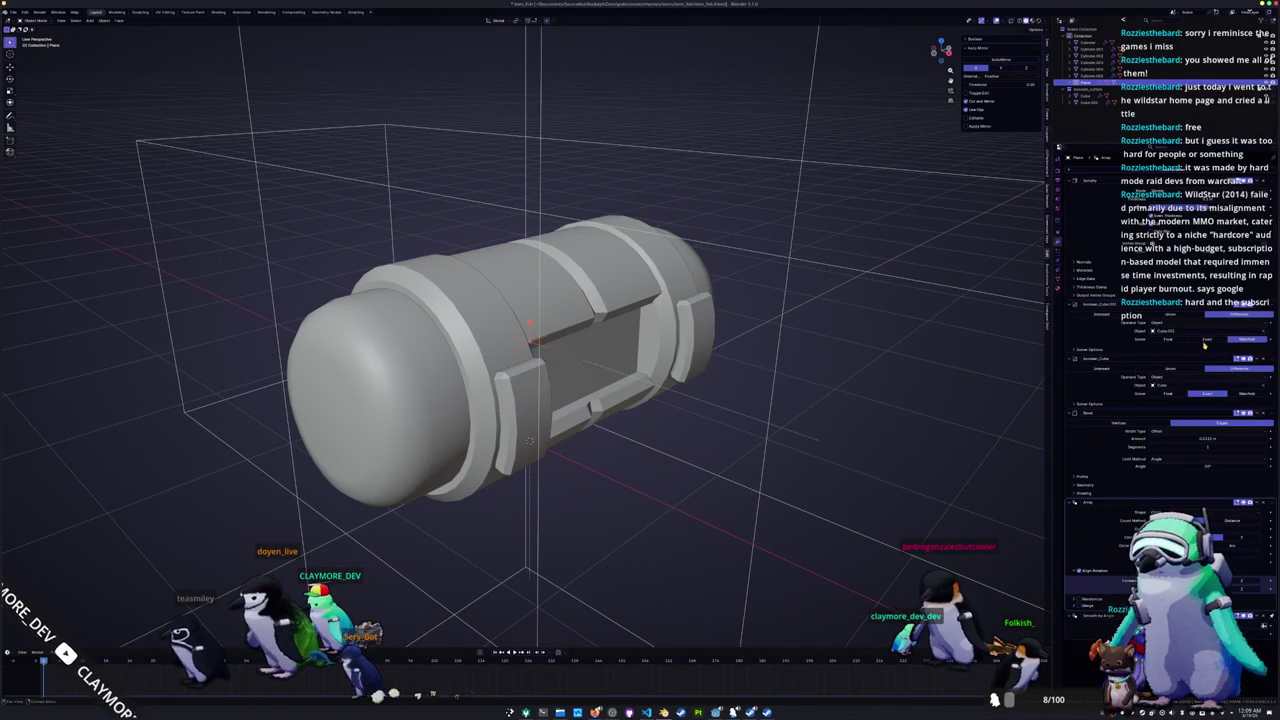
Step: Raise the selected cutting box to a new height along Z
mouse_move(1011, 351)
middle_down()
mouse_move(900, 320)
mouse_move(808, 351)
middle_up()
key(g)
key(x)
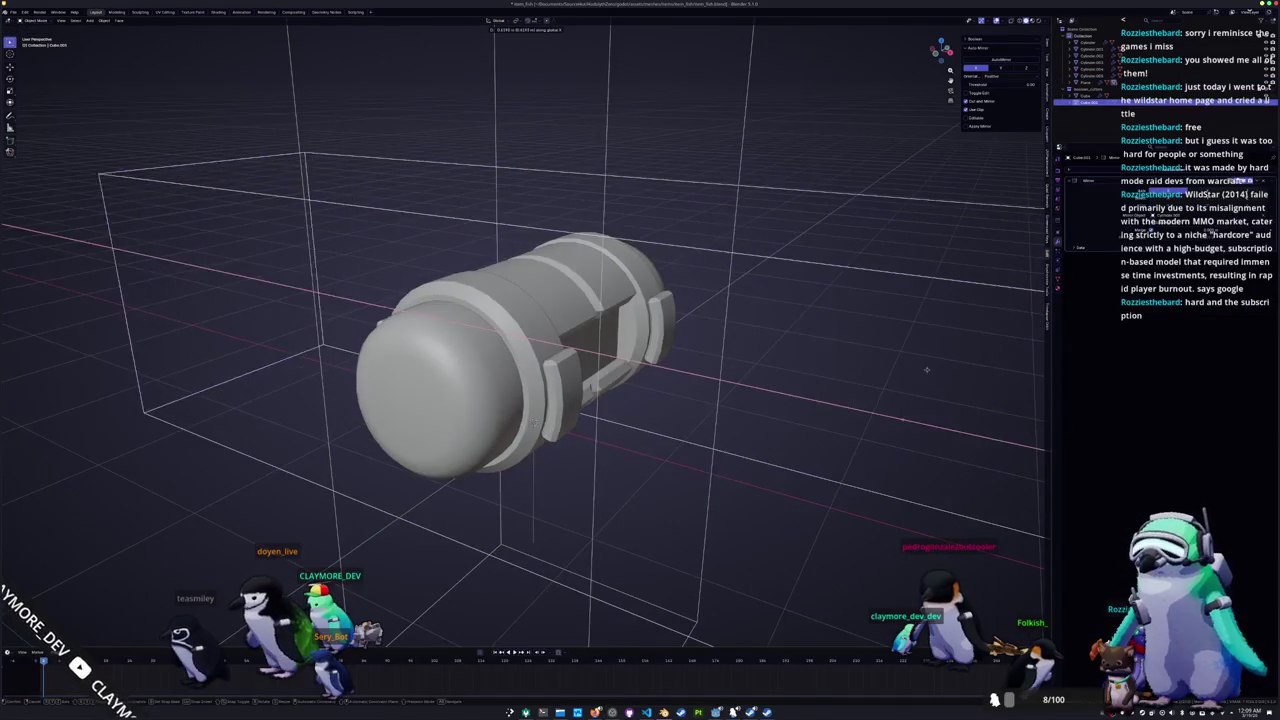
scroll(688, 325, down, 3)
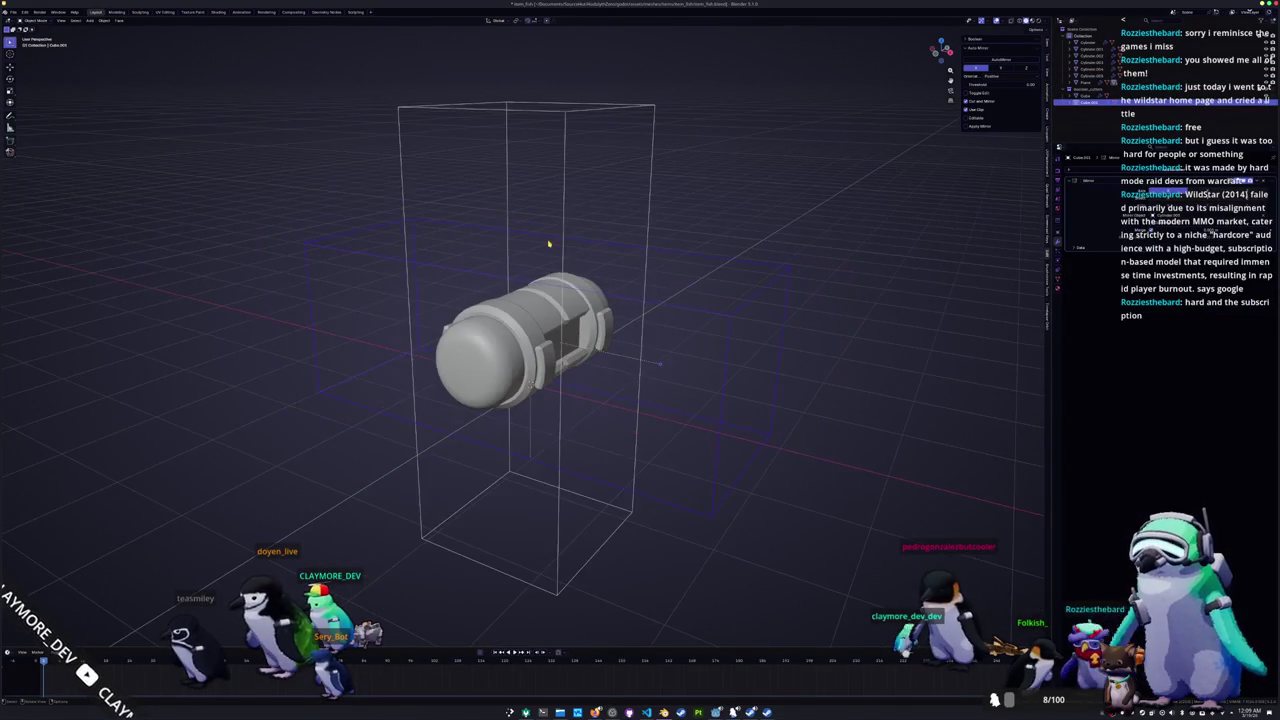
key(z)
click(544, 529)
middle_drag(667, 308, 677, 306)
scroll(677, 306, up, 2)
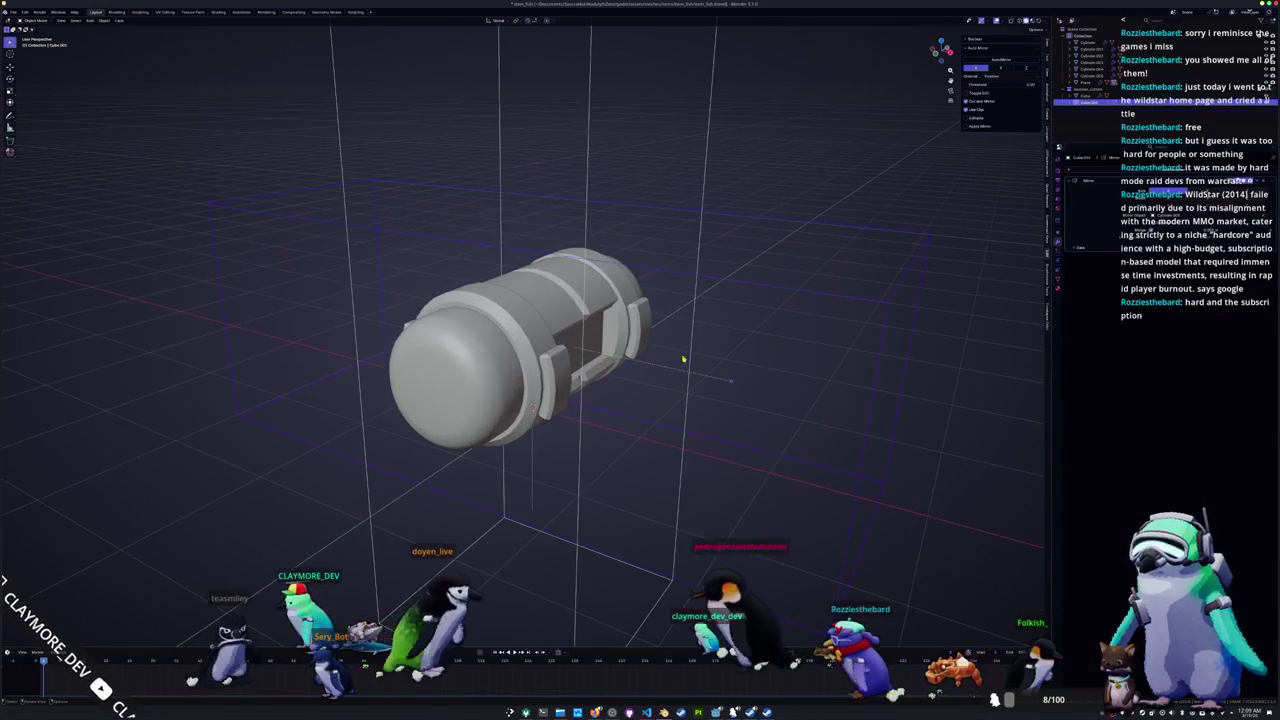
middle_drag(583, 366, 726, 382)
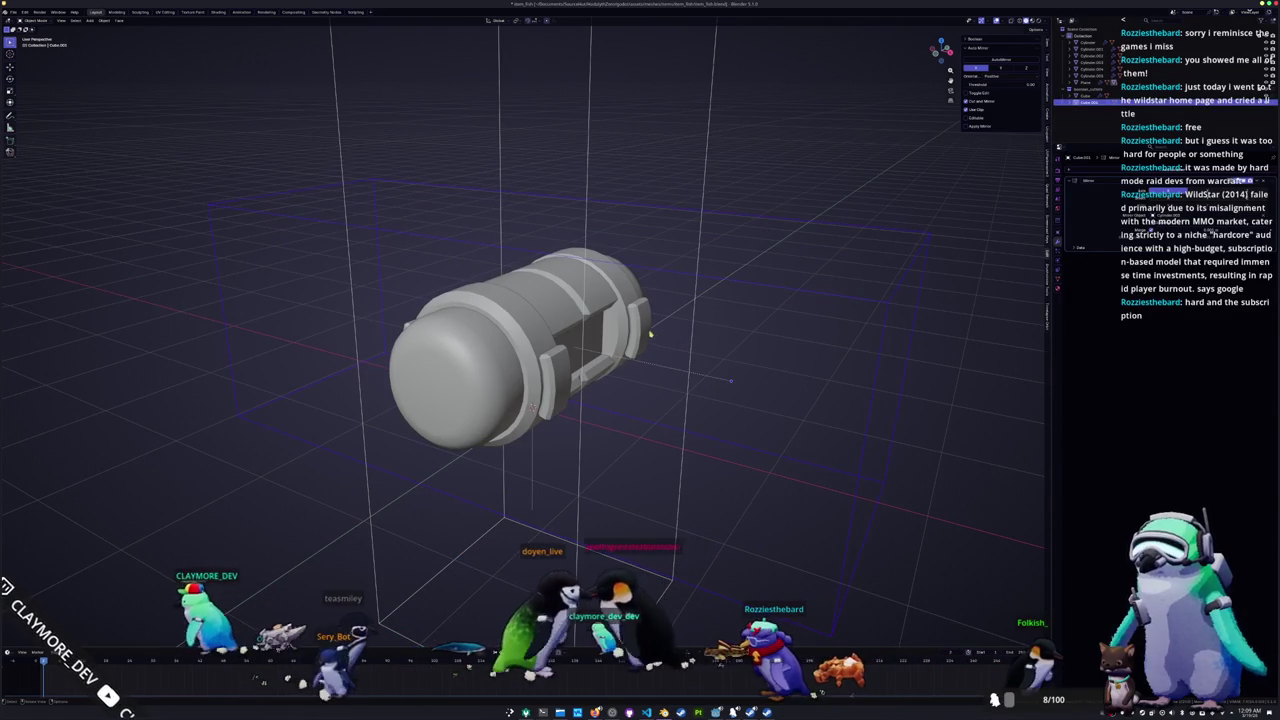
Step: Change the solver of the capsule body's first Boolean cut and check the notches
click(643, 335)
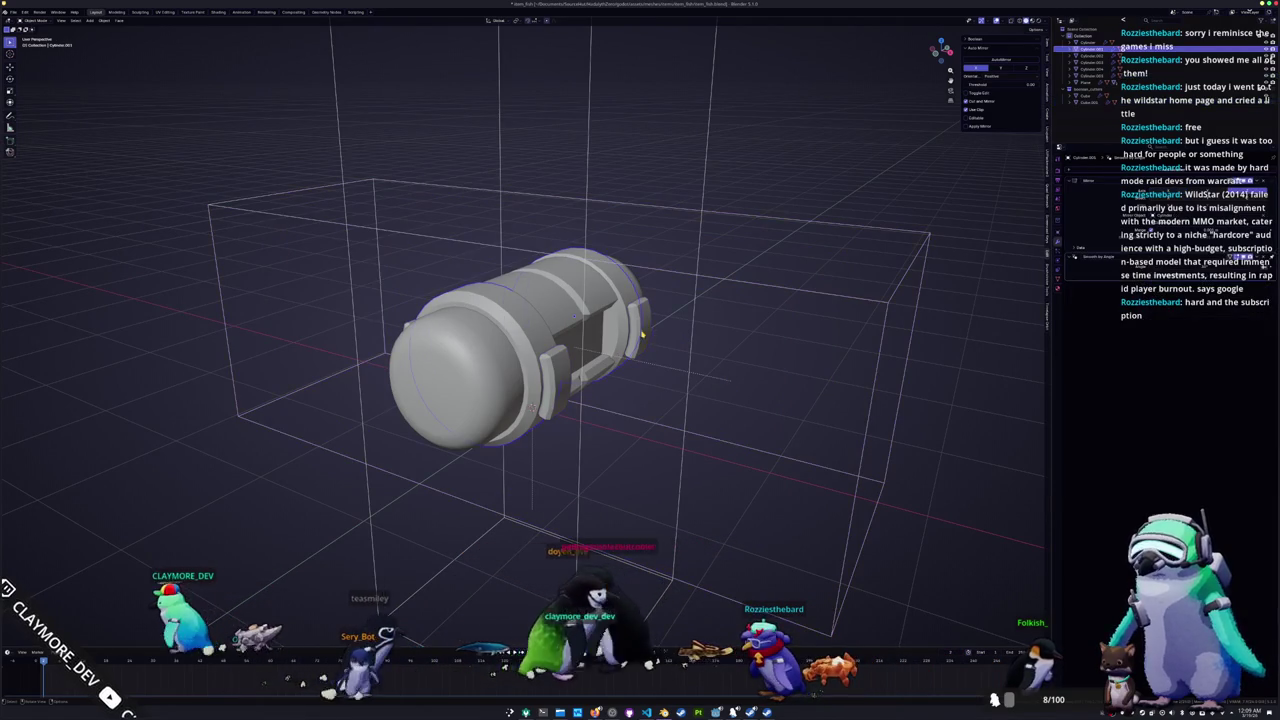
click(1092, 62)
click(1092, 80)
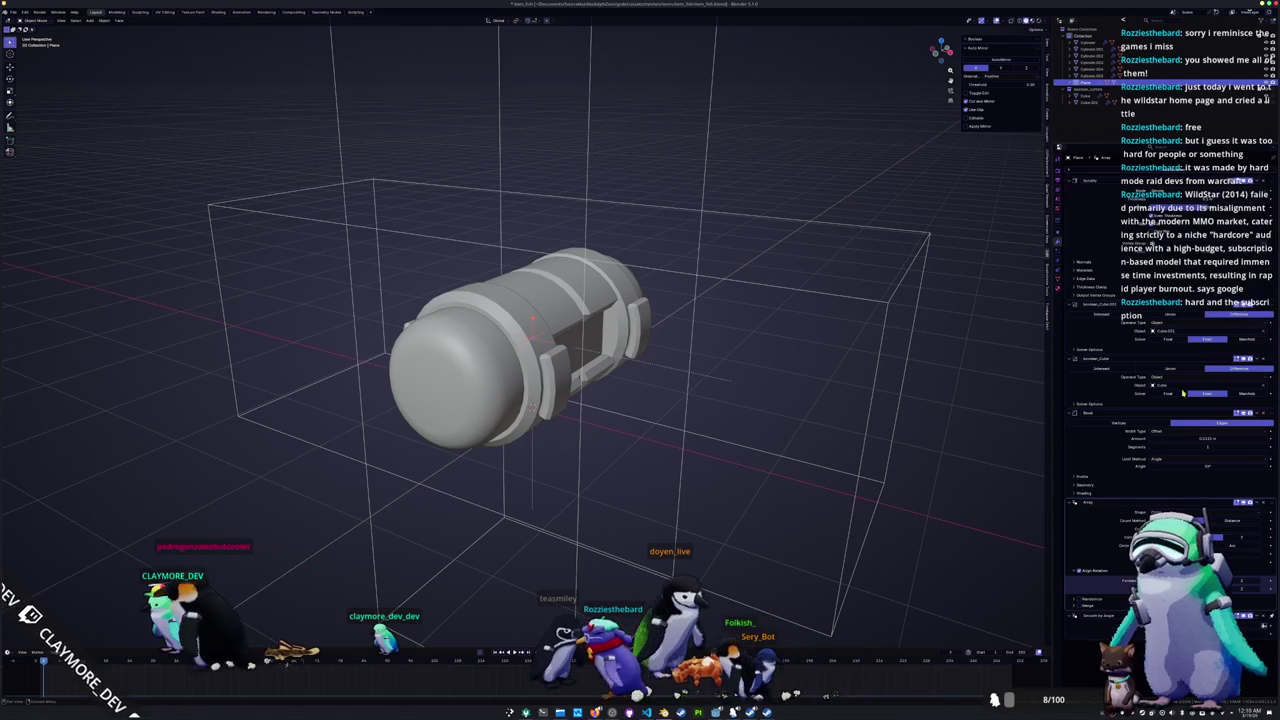
click(1172, 341)
mouse_move(760, 340)
middle_down()
mouse_move(803, 352)
mouse_move(854, 404)
mouse_move(820, 403)
middle_up()
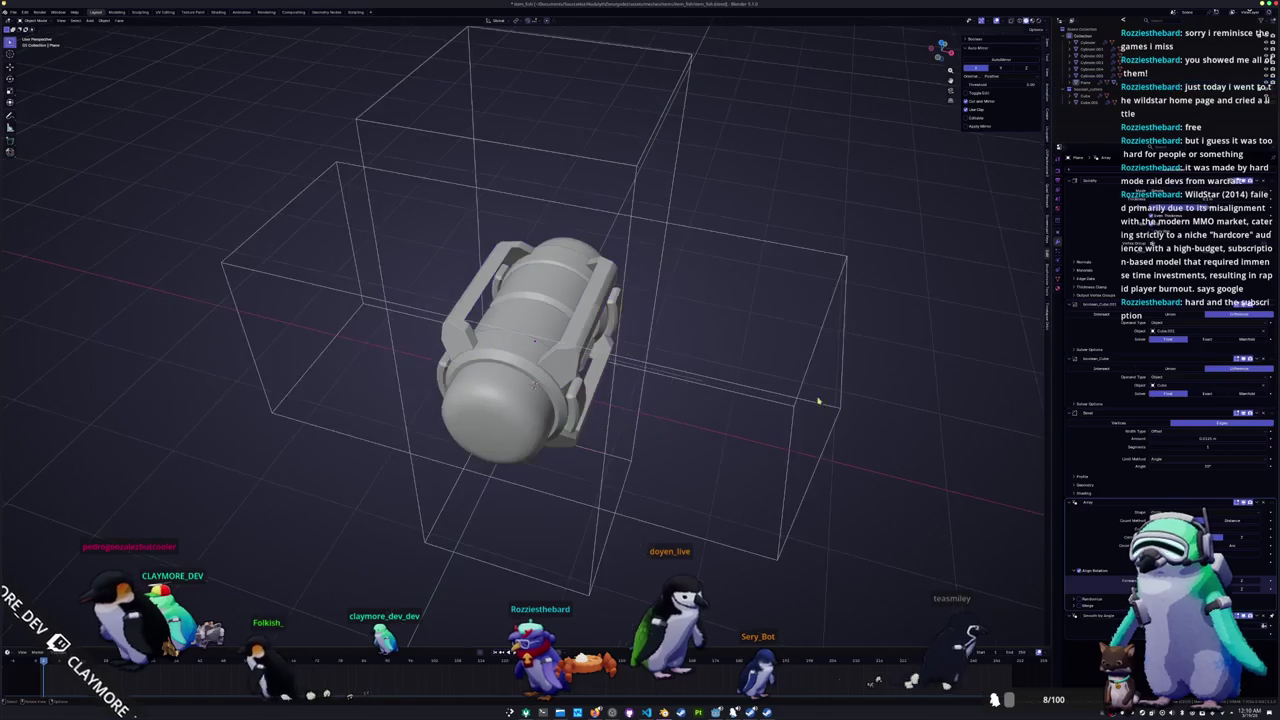
click(787, 399)
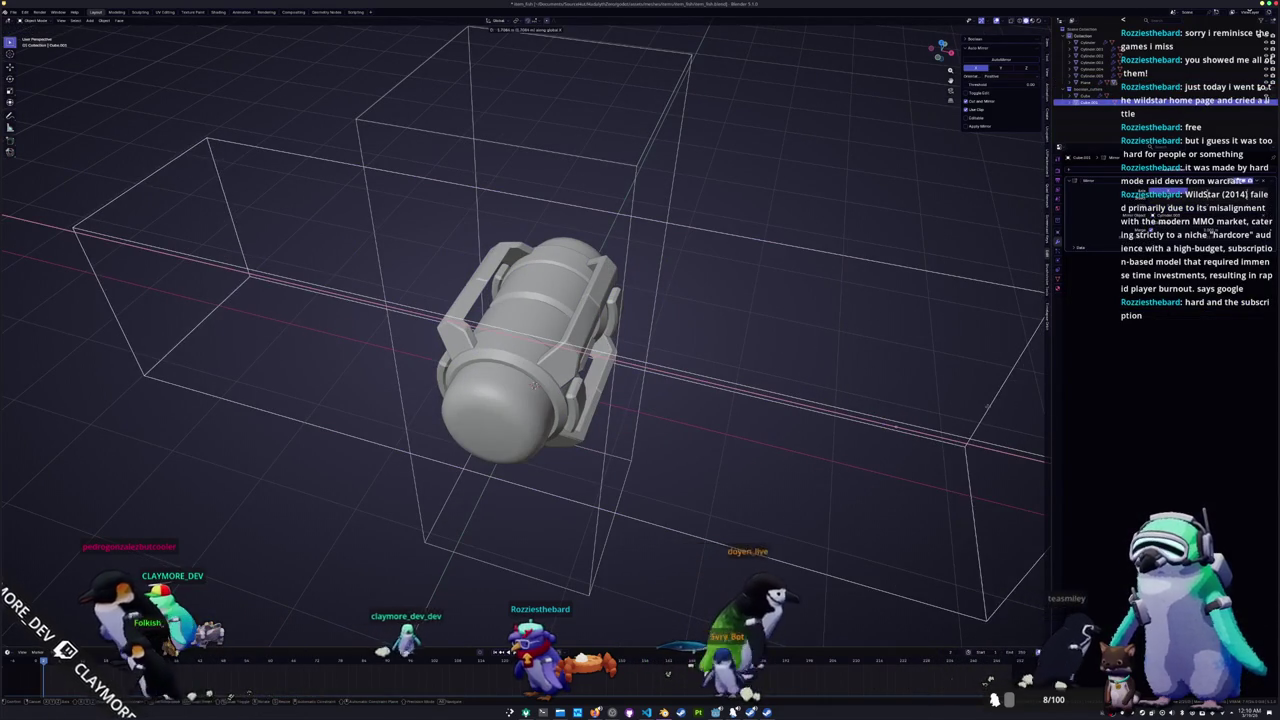
Step: On the capsule body, drag the Array modifier up under Boolean Cube.001, then inspect the brackets
mouse_move(988, 409)
middle_down()
mouse_move(831, 386)
mouse_move(543, 421)
middle_up()
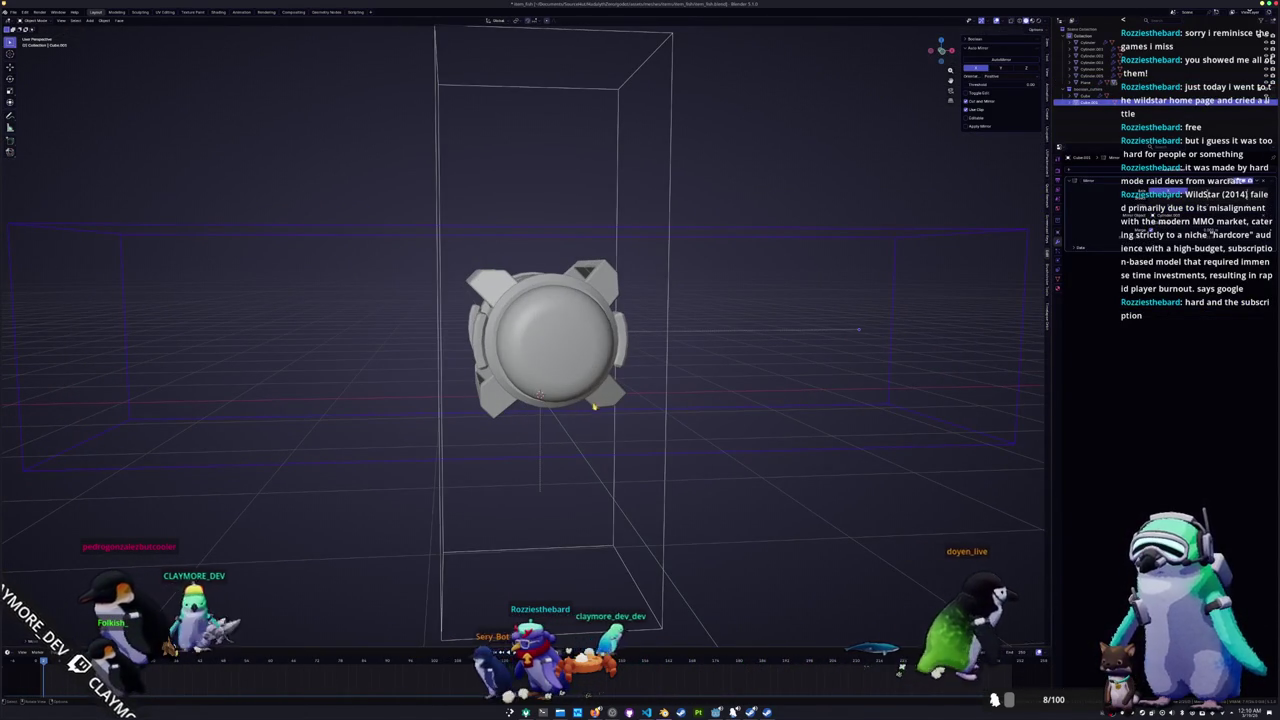
click(585, 408)
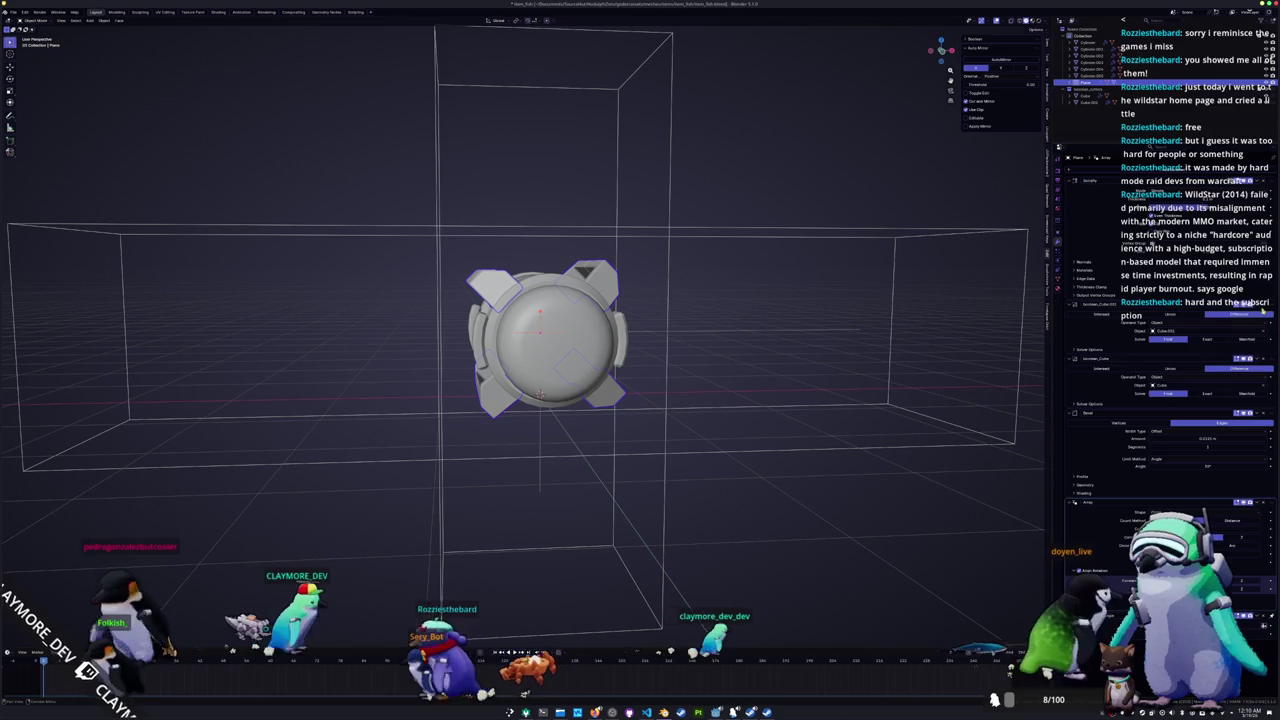
drag(1271, 506, 1273, 304)
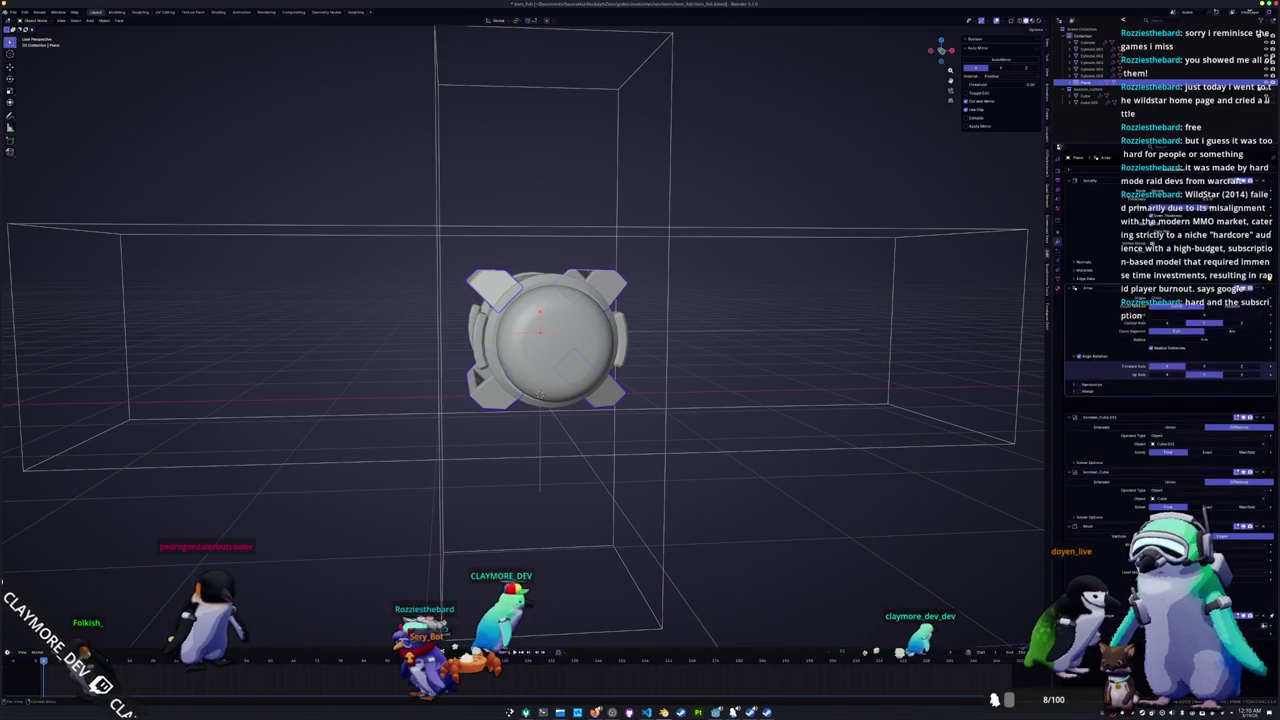
mouse_move(749, 390)
middle_down()
mouse_move(786, 357)
mouse_move(713, 413)
mouse_move(696, 375)
mouse_move(847, 498)
middle_up()
scroll(847, 498, up, 2)
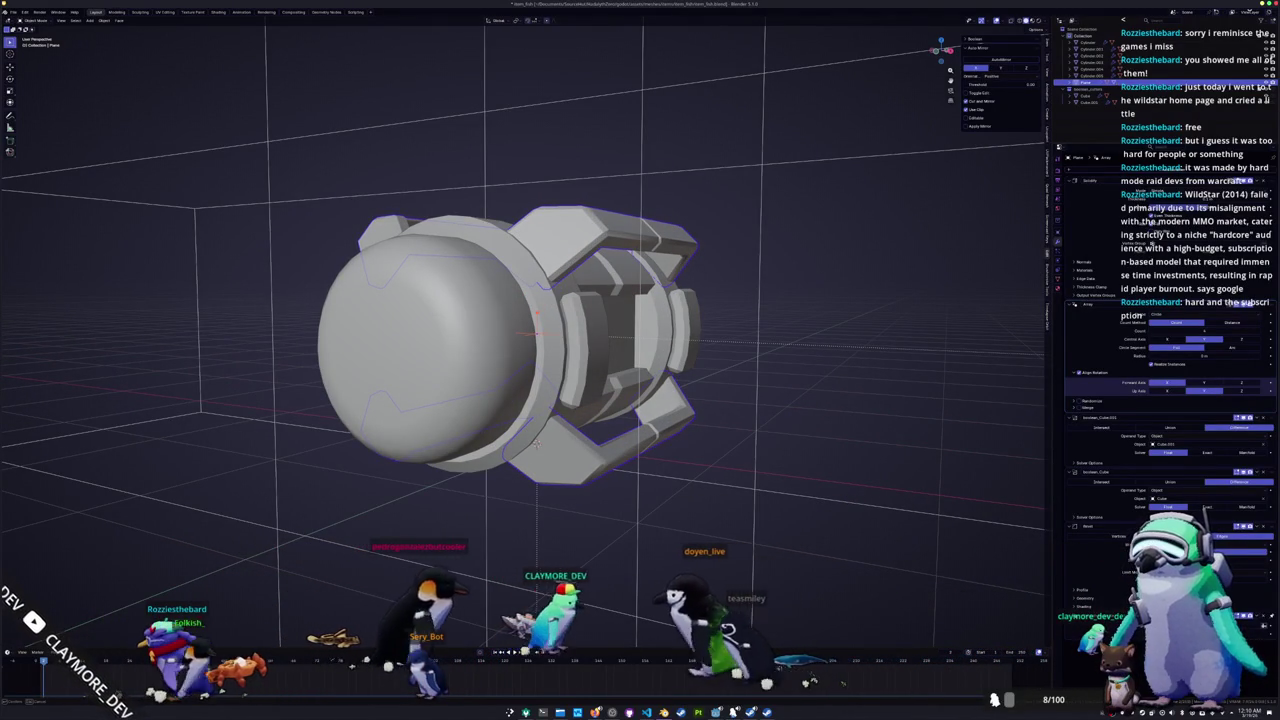
mouse_move(535, 444)
middle_down()
mouse_move(622, 327)
mouse_move(563, 327)
mouse_move(563, 350)
middle_up()
Step: Check the capsule in front and side orthographic views, then bring up the Shift+A Add Mesh menu
key(KP_1)
key(KP_3)
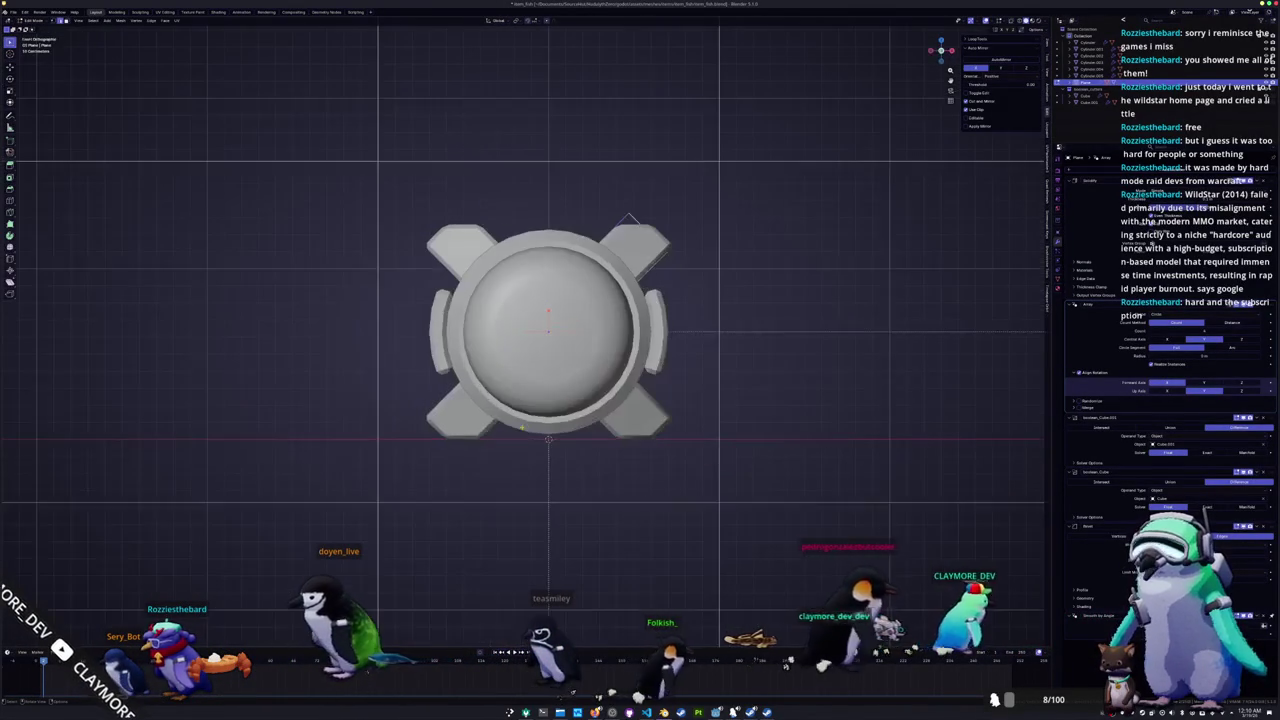
key(KP_1)
key(alt+z)
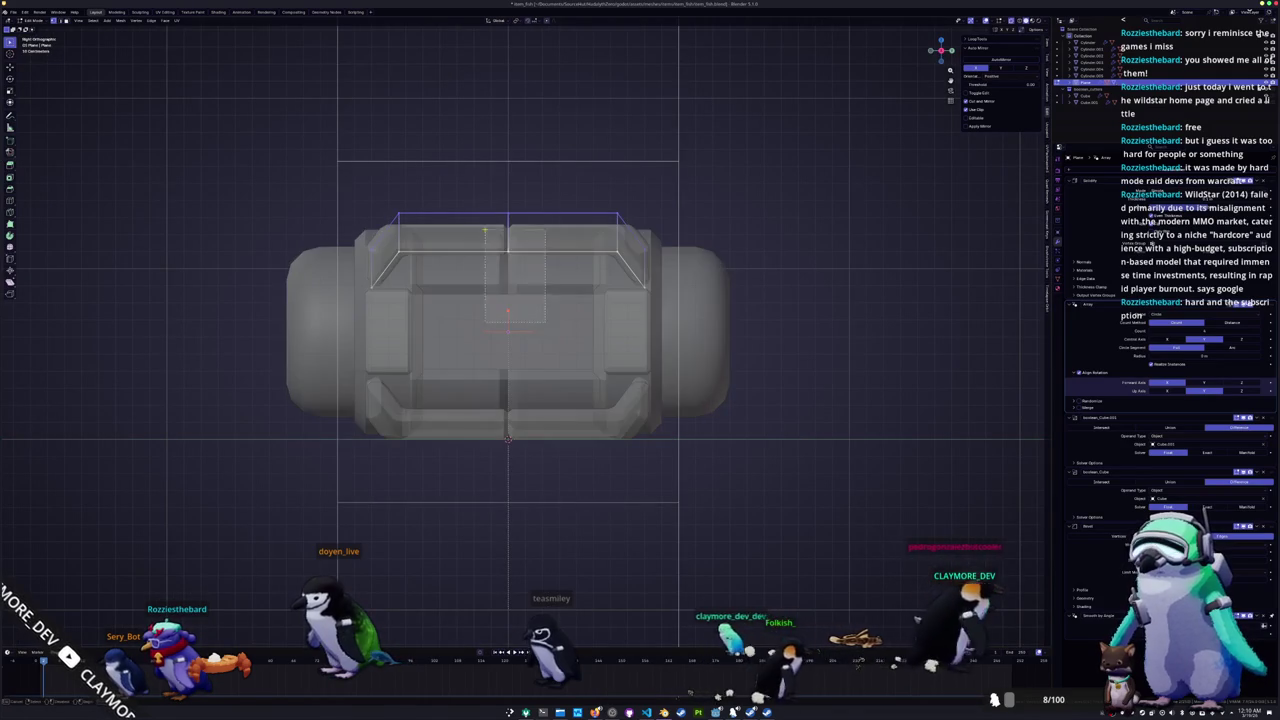
key(alt+z)
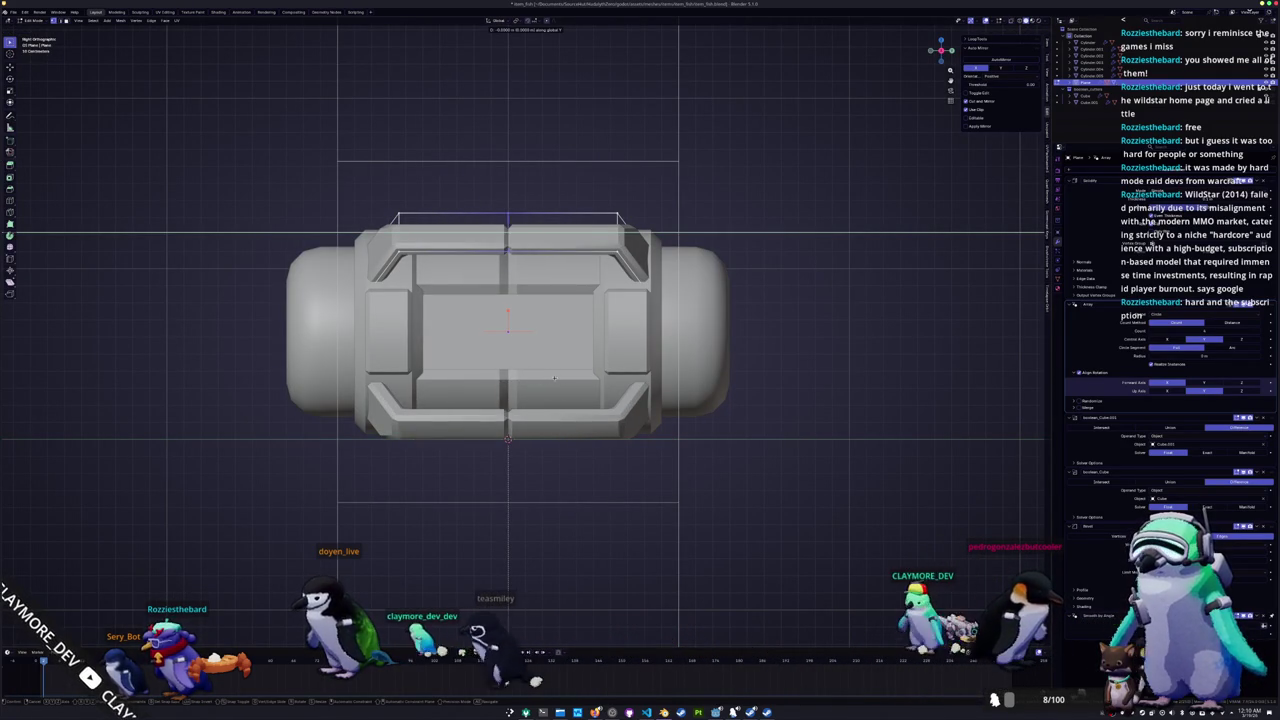
mouse_move(534, 378)
middle_down()
mouse_move(550, 437)
mouse_move(420, 395)
mouse_move(526, 398)
mouse_move(506, 436)
mouse_move(625, 412)
mouse_move(570, 395)
mouse_move(550, 431)
middle_up()
scroll(585, 400, down, 3)
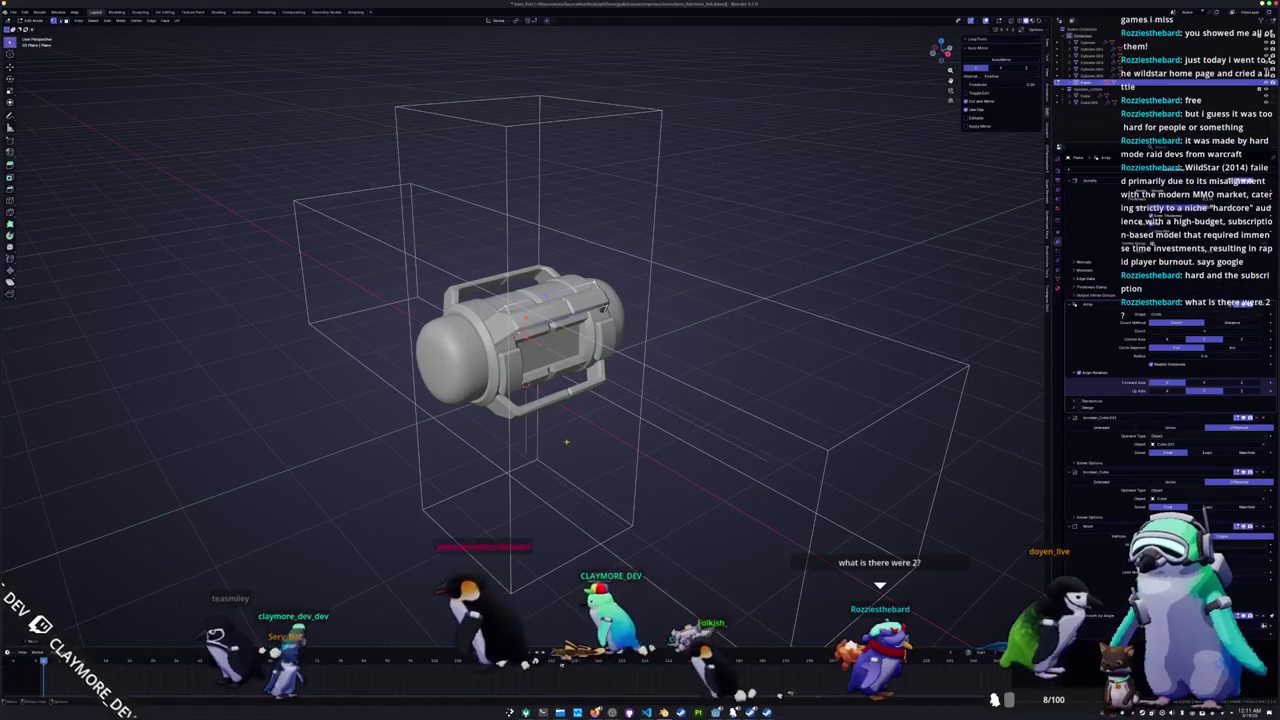
mouse_move(607, 414)
middle_down()
mouse_move(592, 243)
mouse_move(505, 258)
middle_up()
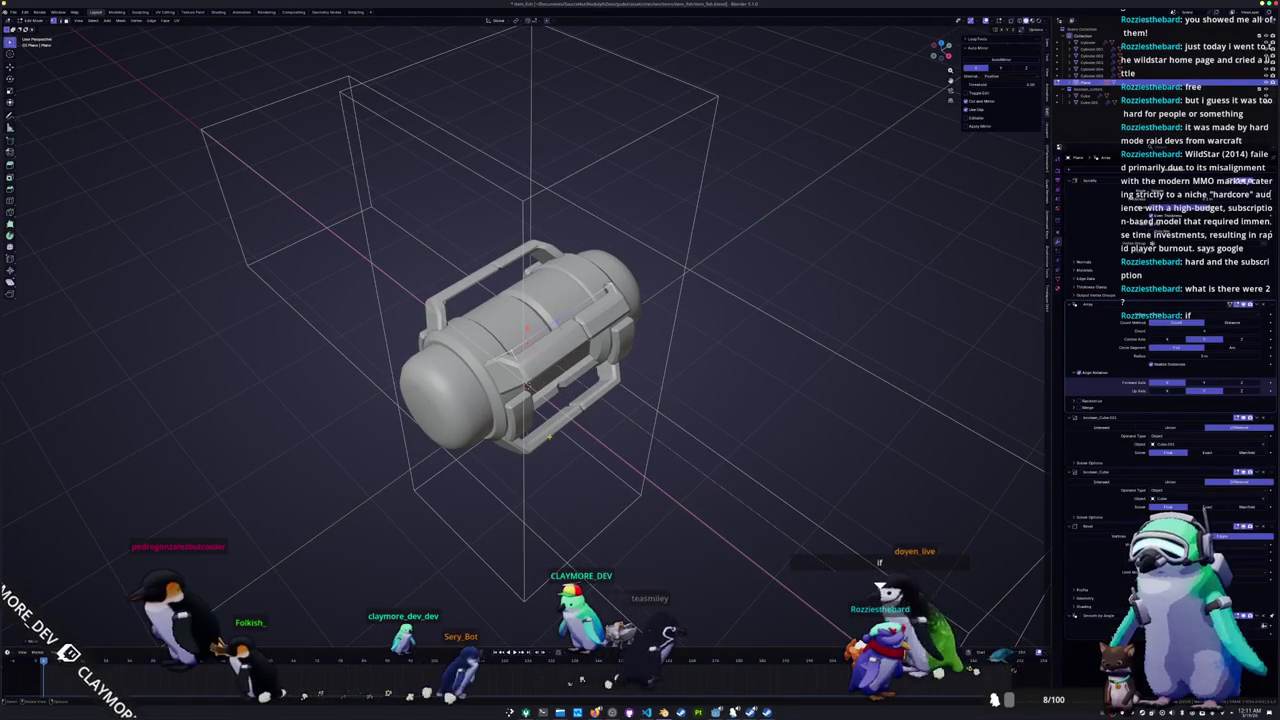
key(shift+a)
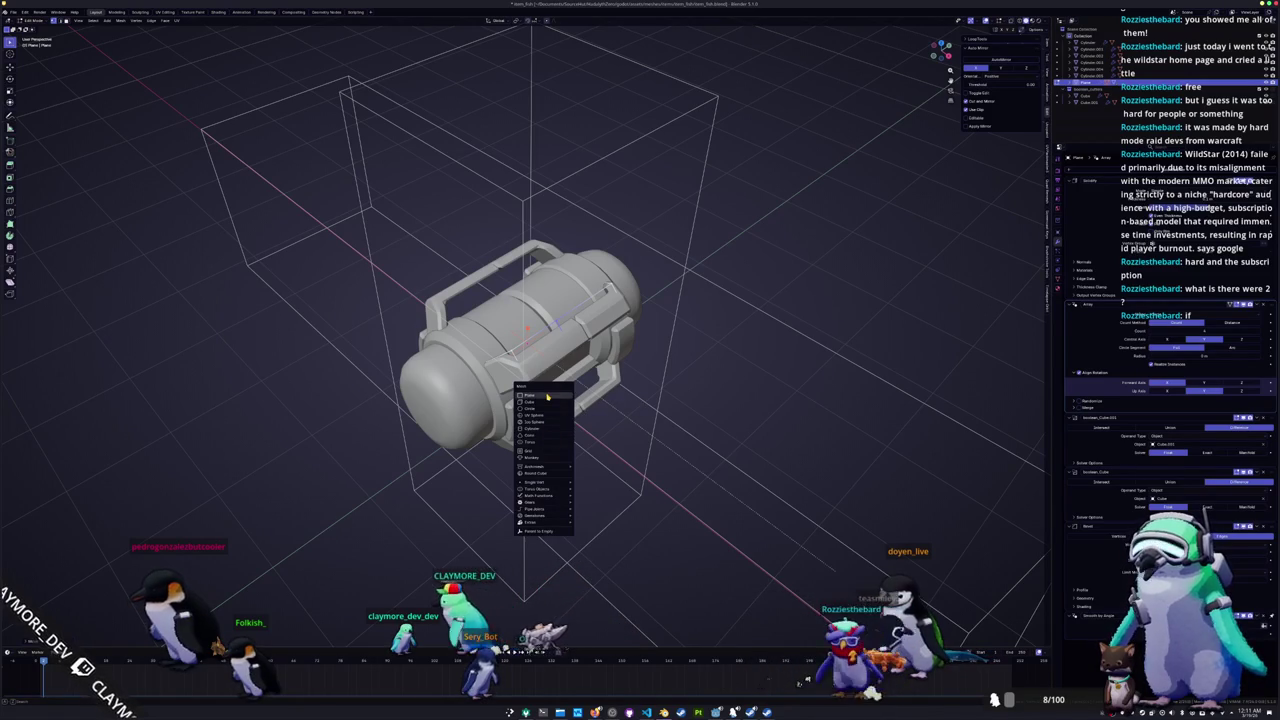
Step: Add a plane mesh, replacing an accidental cube, and position it above the capsule
click(547, 401)
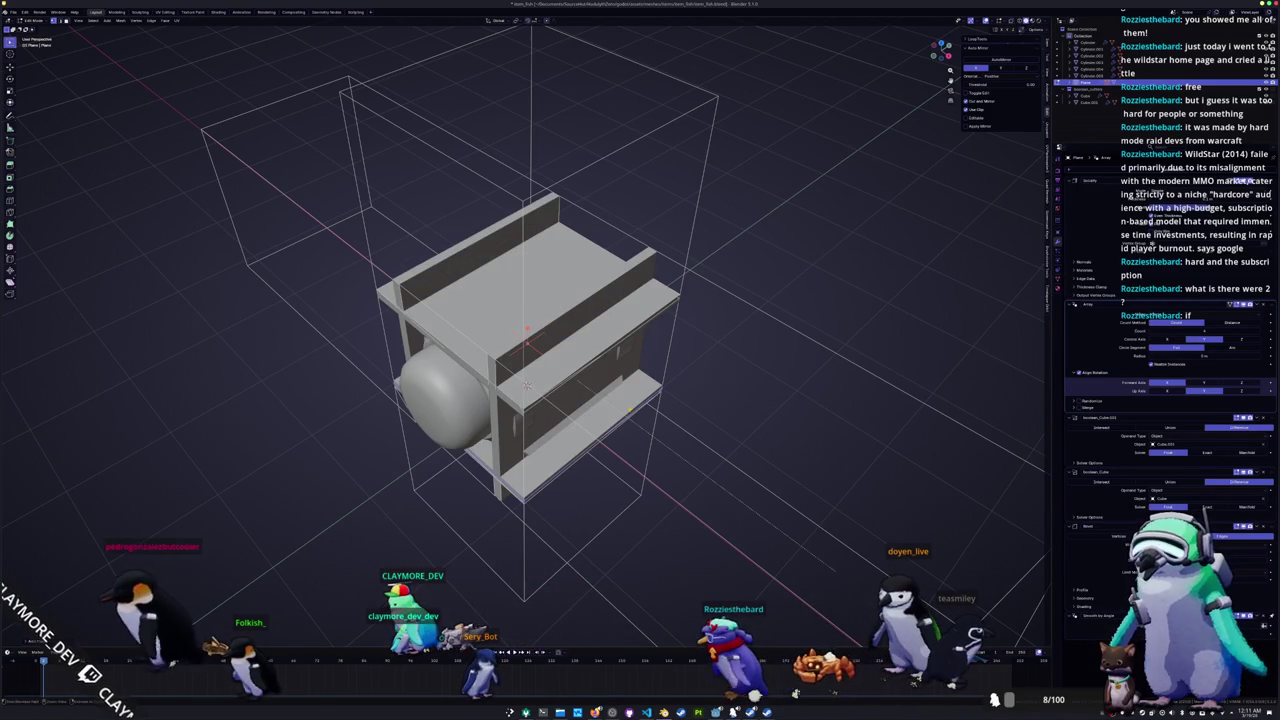
key(ctrl+z)
key(shift+a)
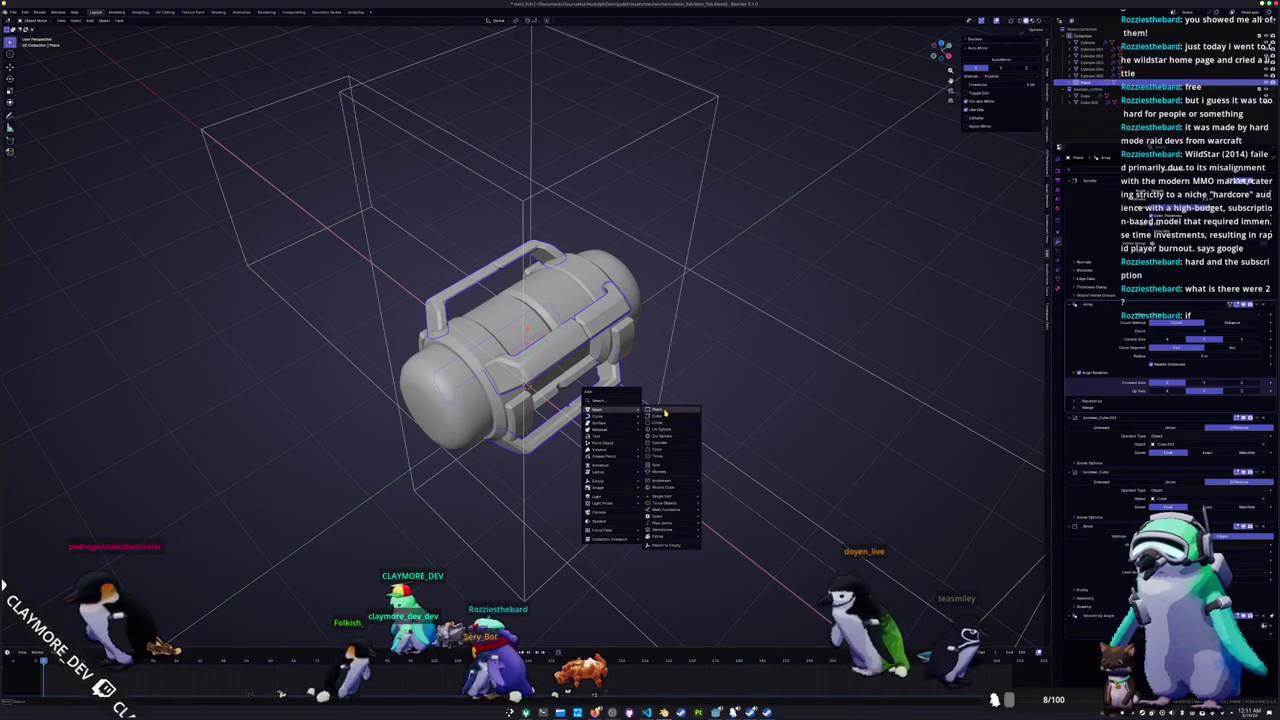
click(665, 411)
key(KP_3)
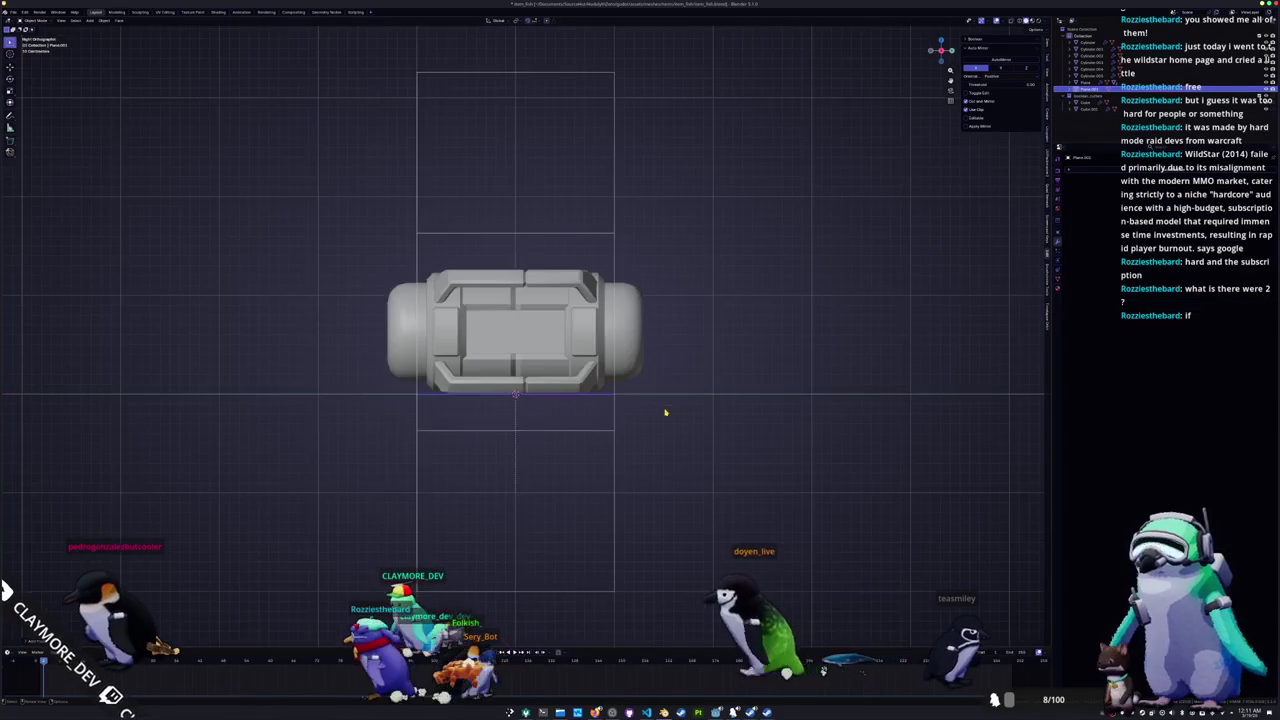
key(g)
key(z)
key(y)
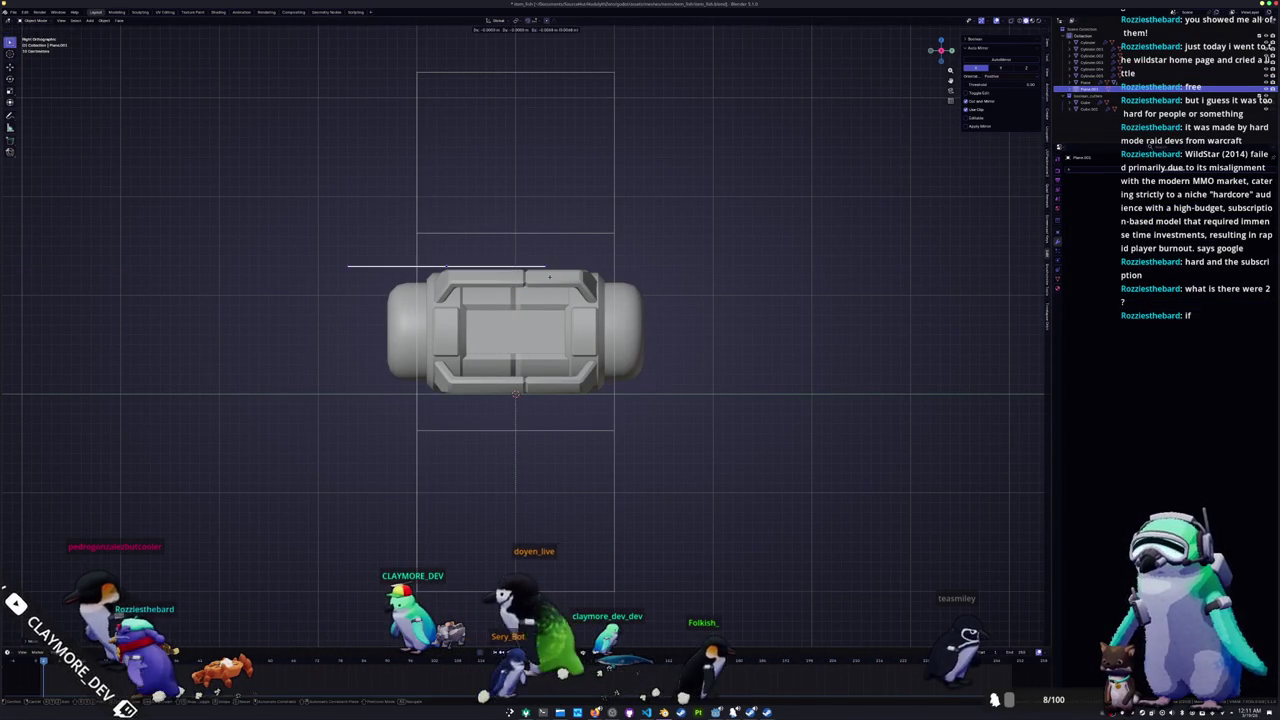
click(483, 265)
scroll(483, 265, up, 2)
shift+middle_drag(483, 265, 567, 378)
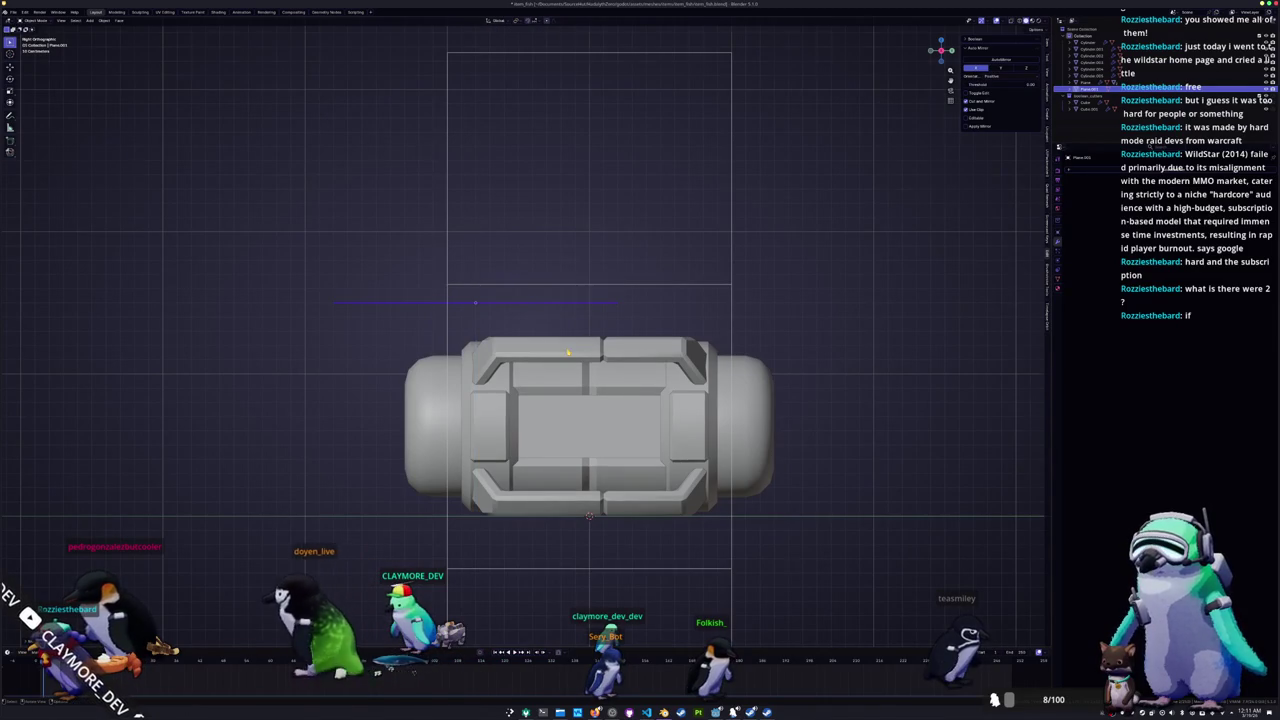
Step: In Edit Mode front view, lower the plane's outer parts along Z into sloping sides
key(KP_1)
key(Tab)
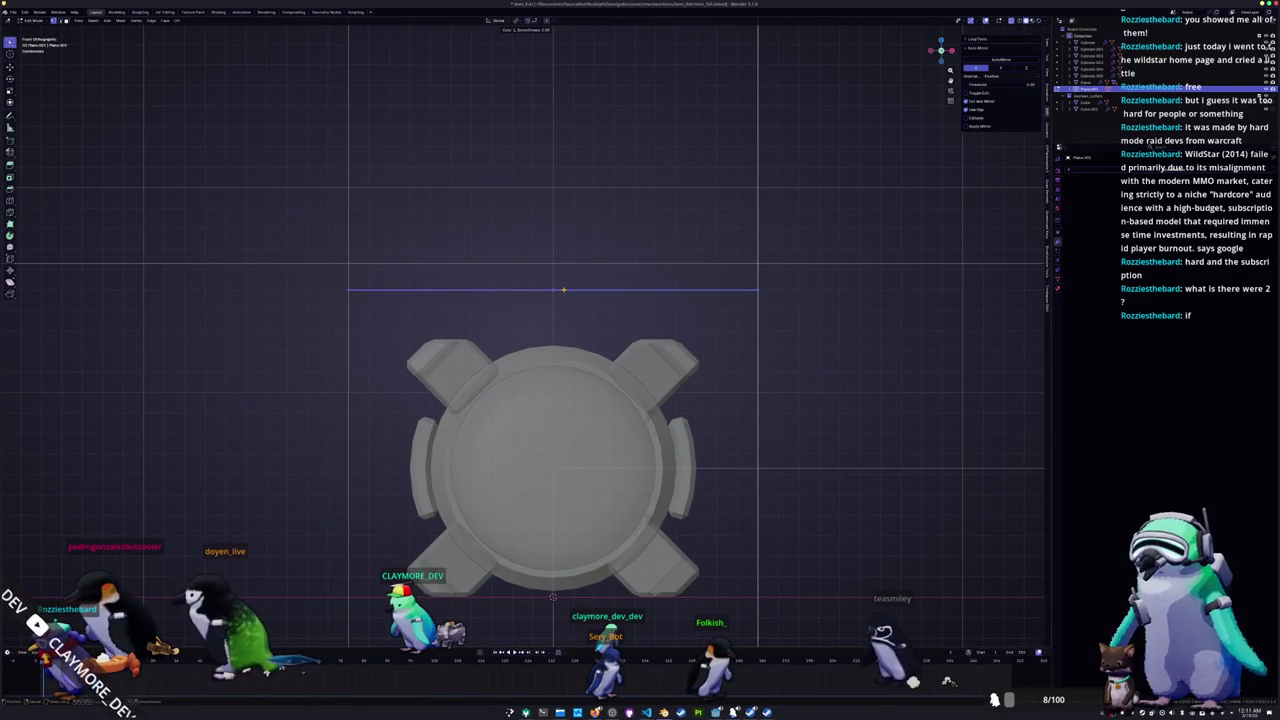
middle_drag(567, 378, 567, 450)
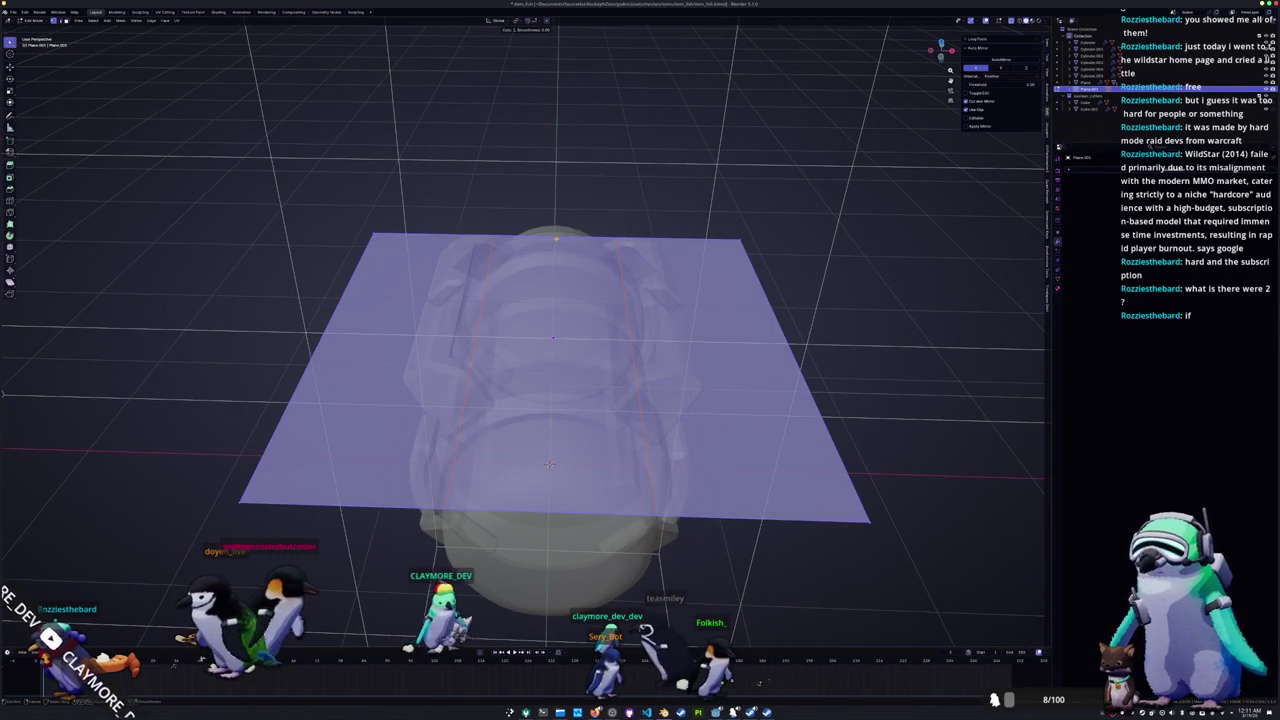
key(KP_1)
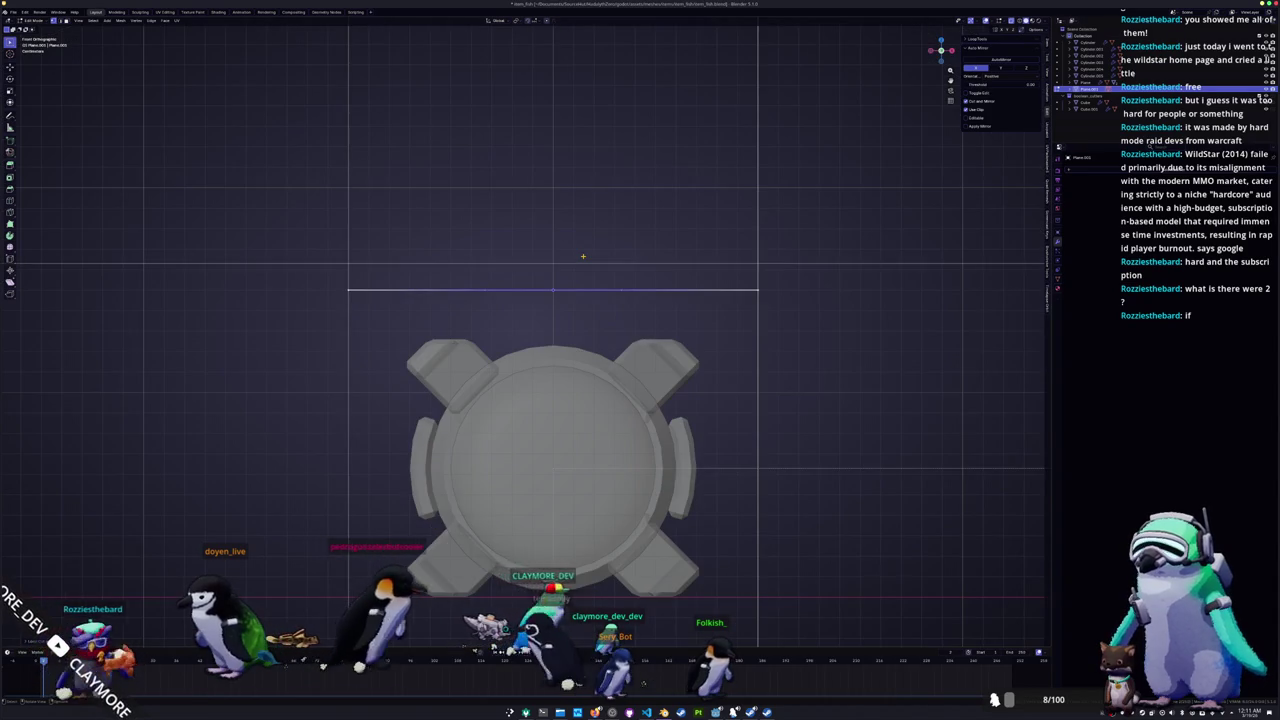
click(502, 280)
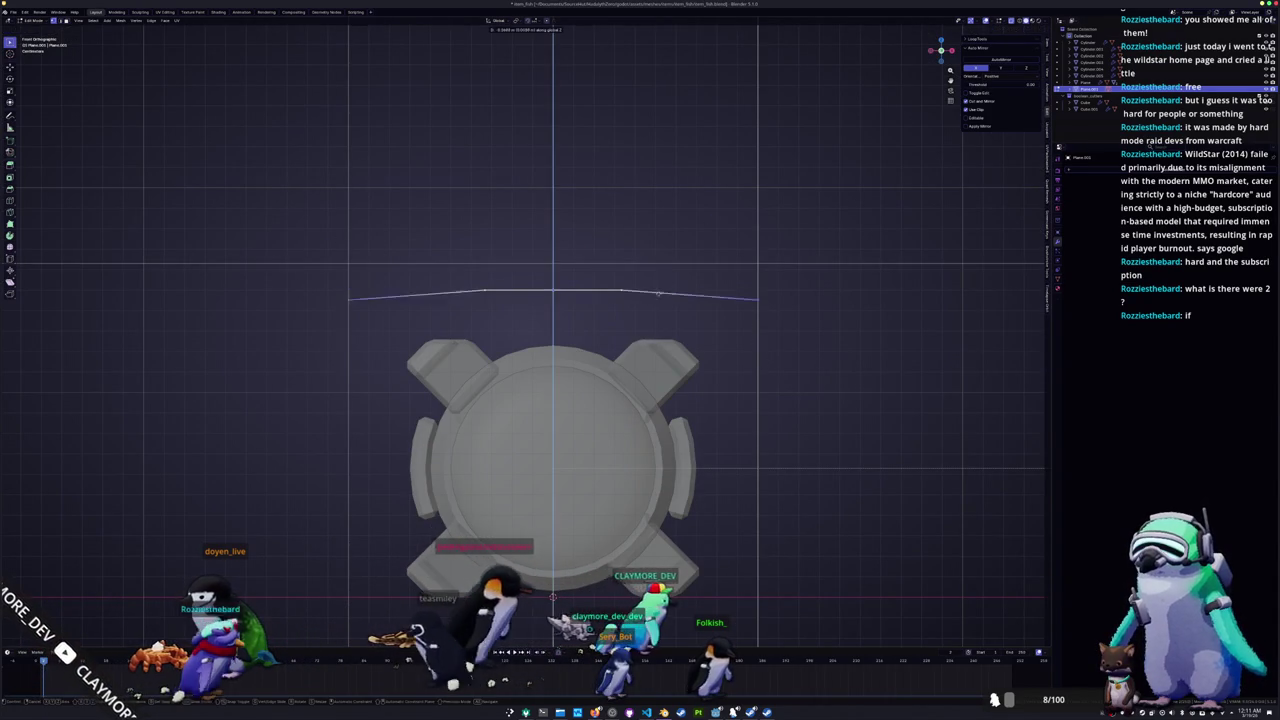
key(g)
key(z)
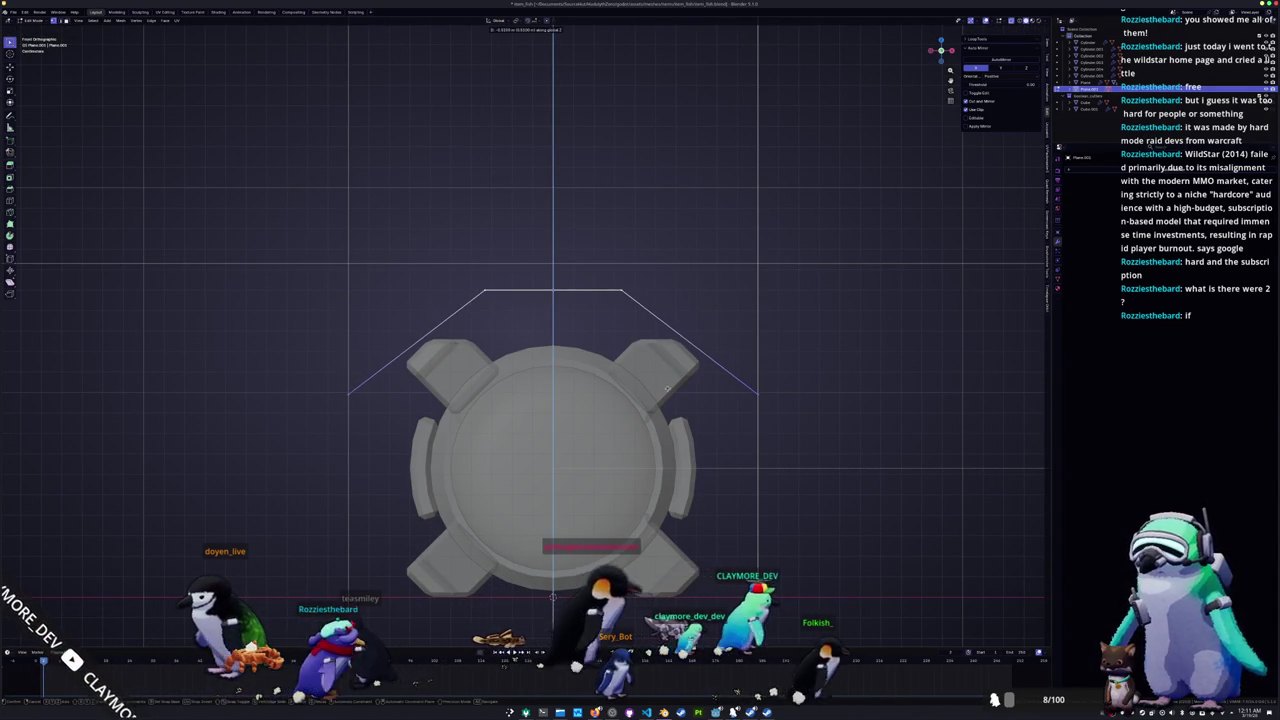
click(813, 396)
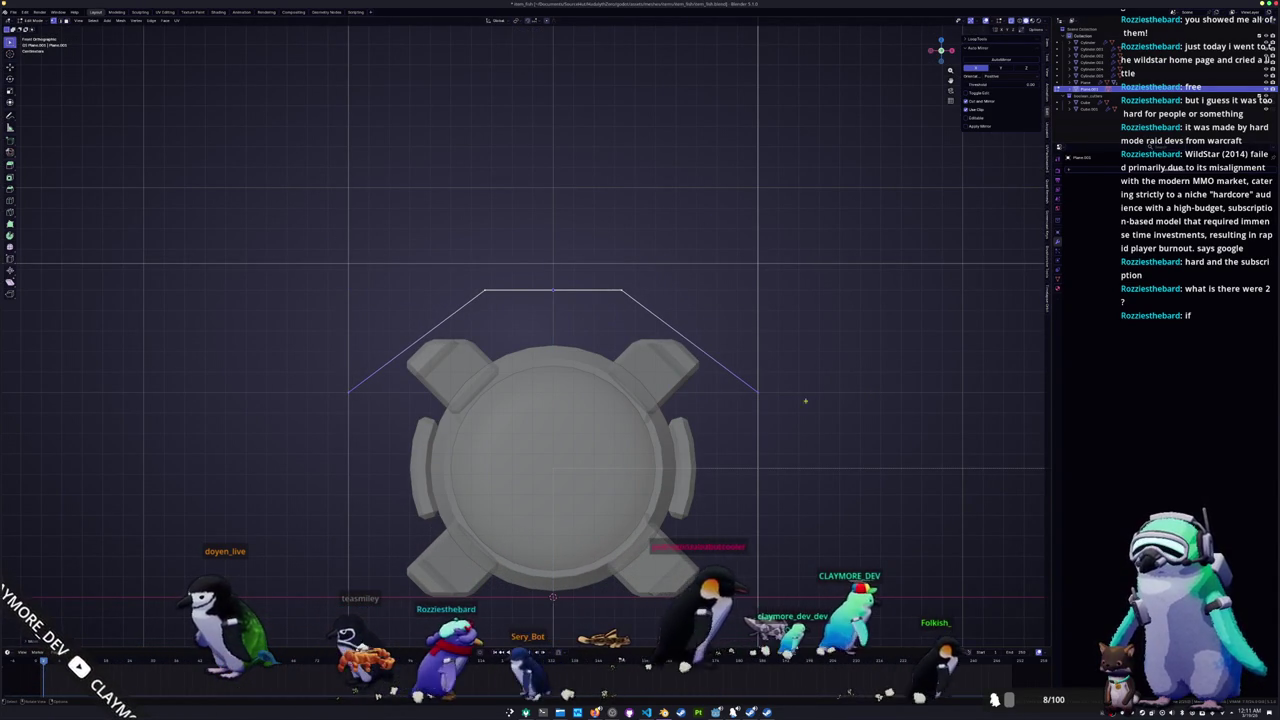
Step: Scale the top edge along X and scale the handle's outer geometry inward
key(s)
key(x)
click(727, 326)
drag(578, 370, 240, 240)
key(s)
middle_drag(665, 407, 592, 487)
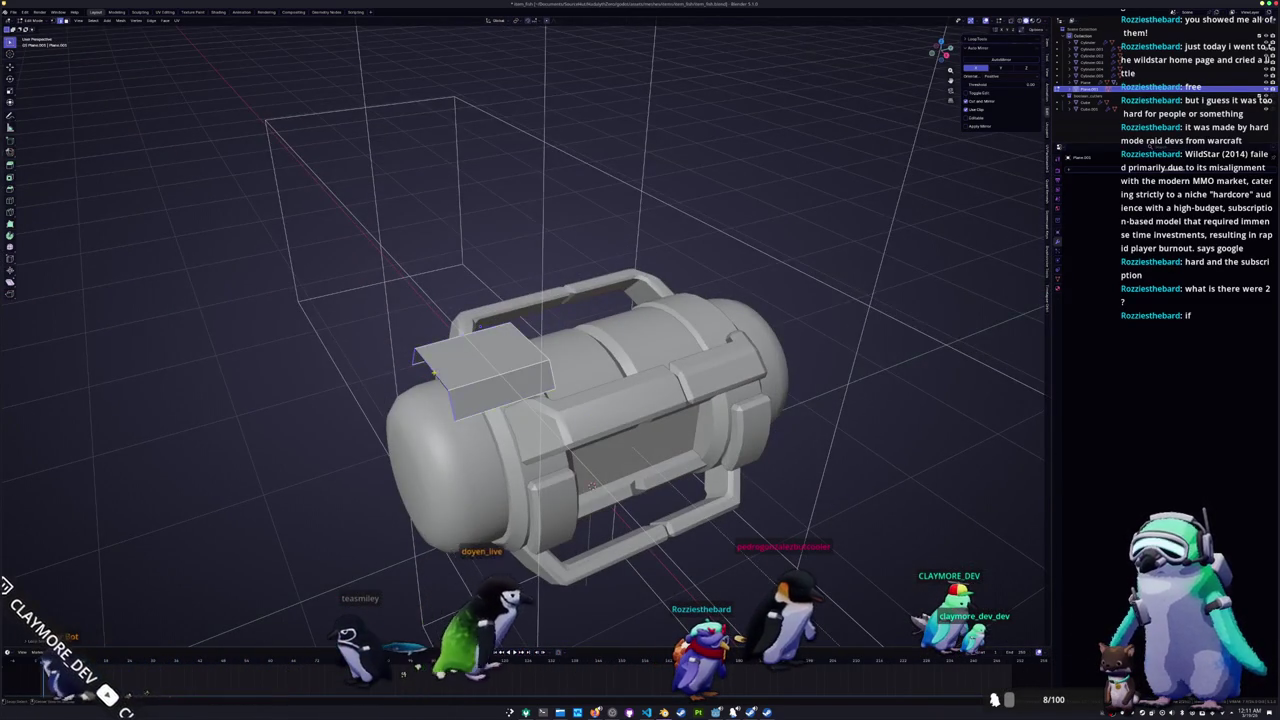
Step: Select the end bracket's top face plus linked faces and raise them straight up along Z
scroll(592, 482, up, 2)
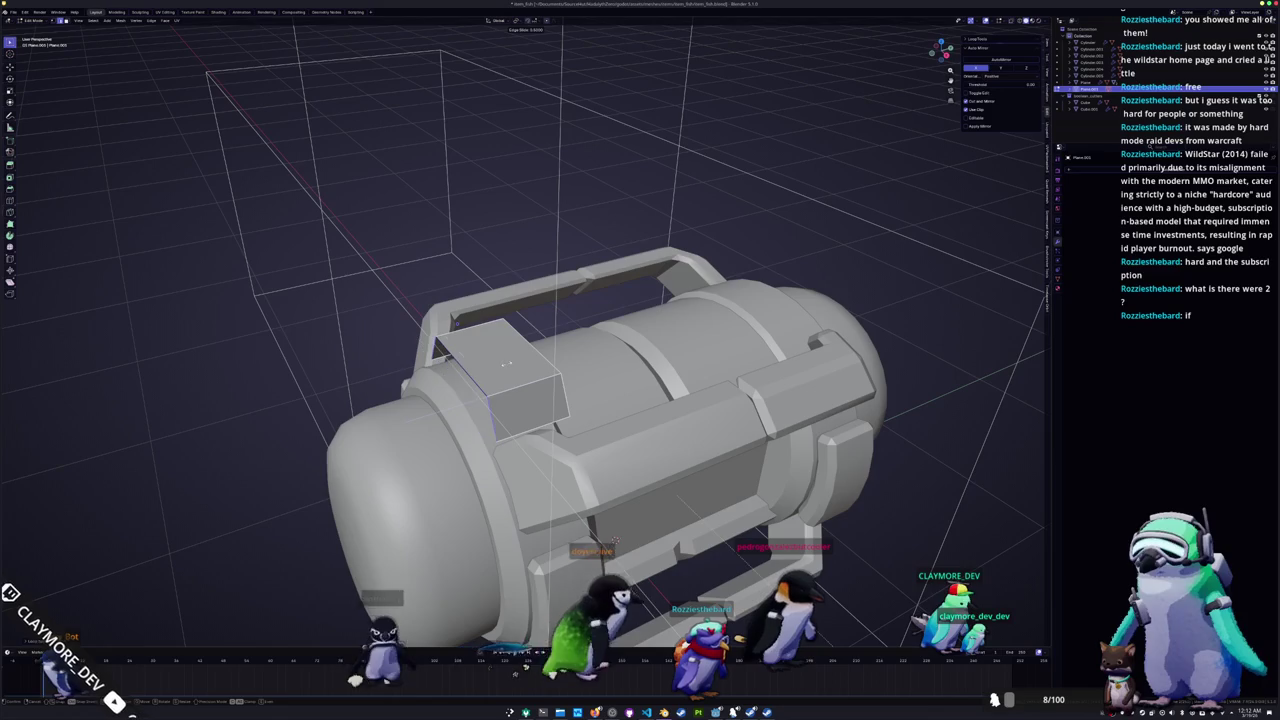
mouse_move(614, 540)
middle_down()
mouse_move(620, 575)
mouse_move(620, 560)
middle_up()
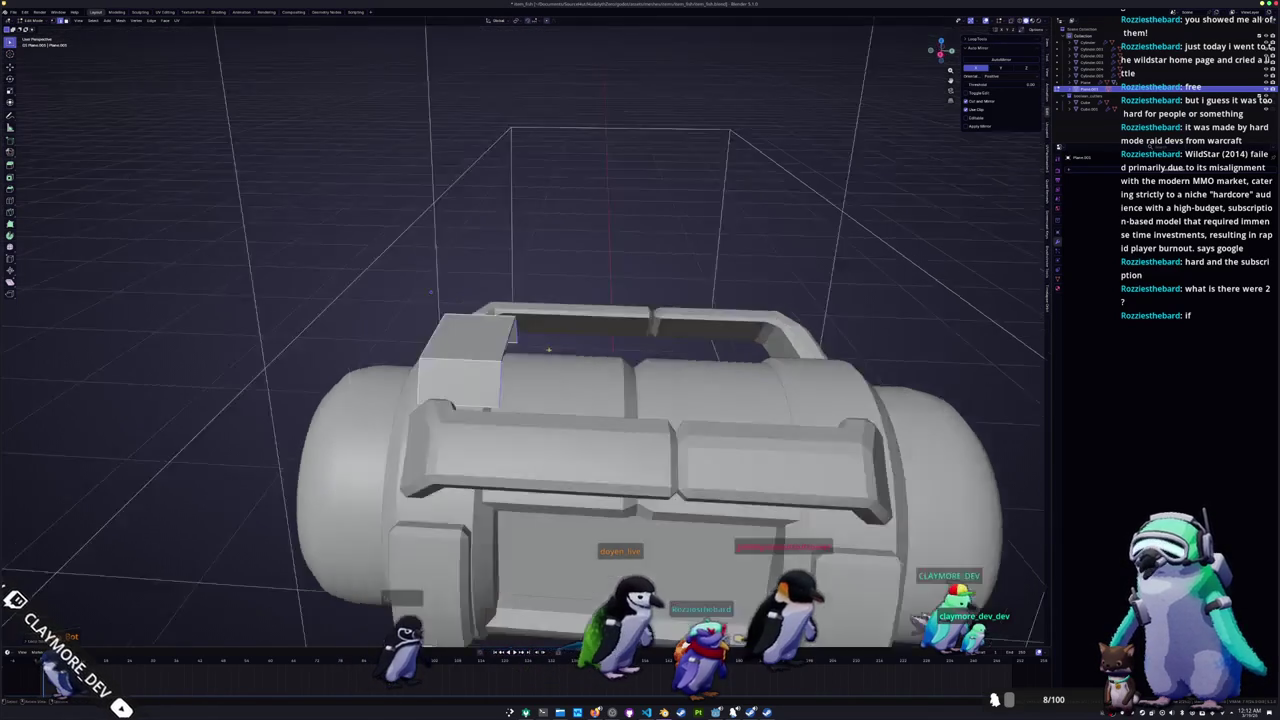
scroll(620, 560, up, 3)
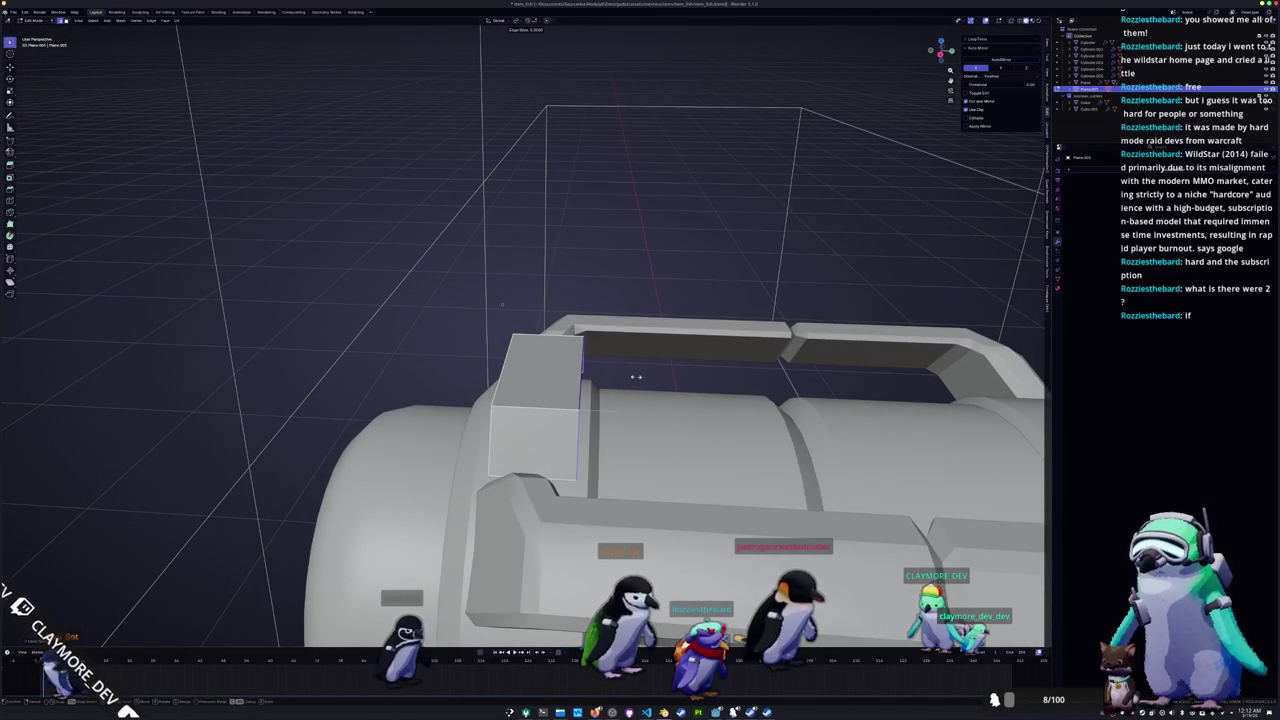
middle_drag(622, 375, 561, 288)
click(541, 378)
key(ctrl+l)
key(g)
key(z)
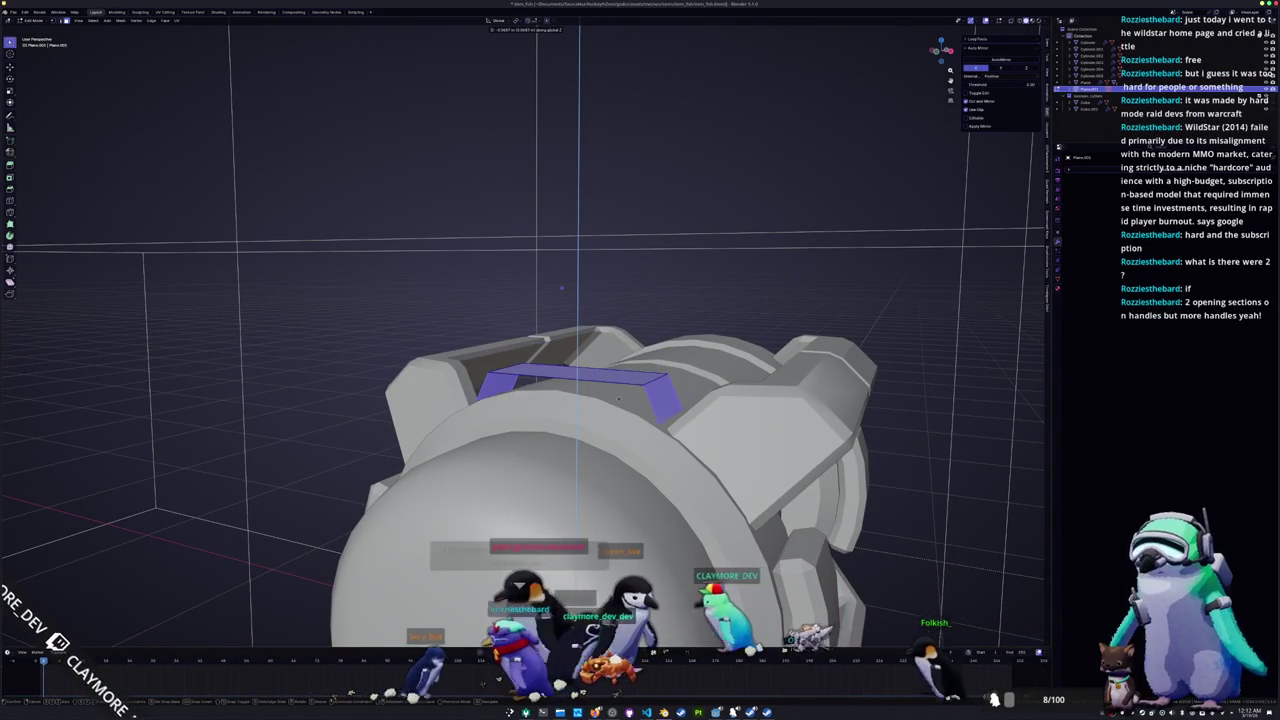
click(622, 377)
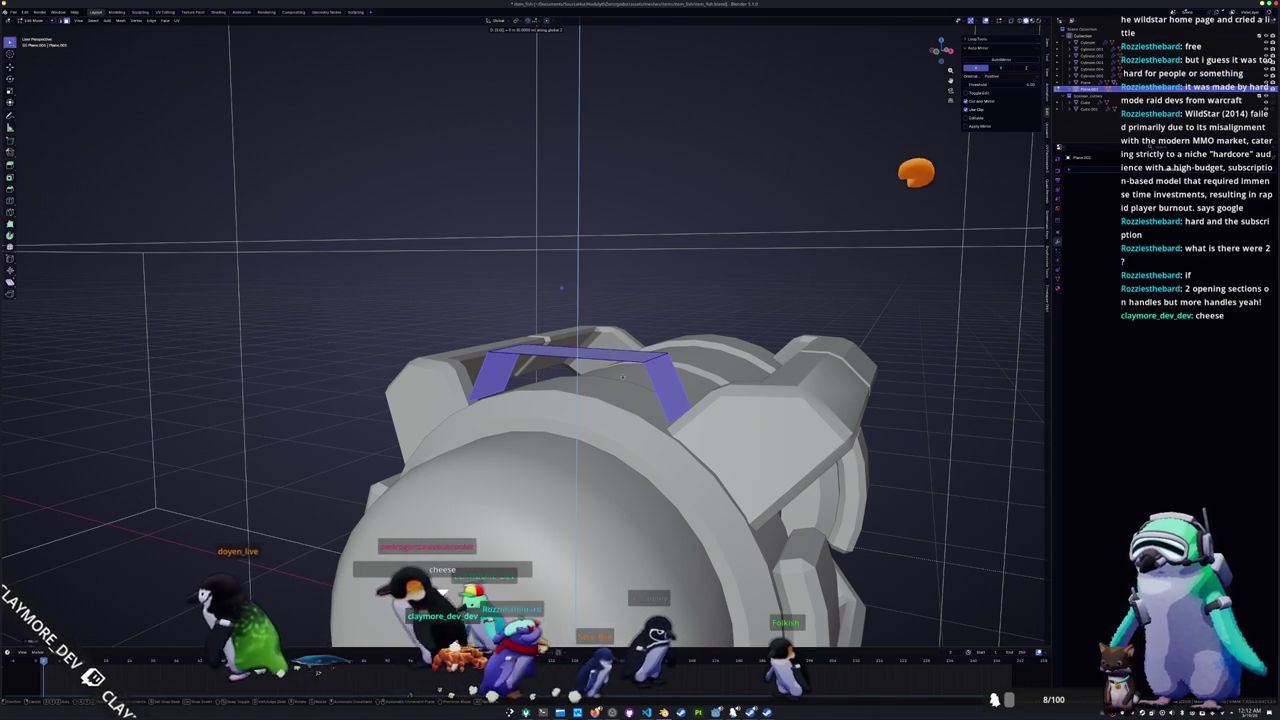
click(622, 377)
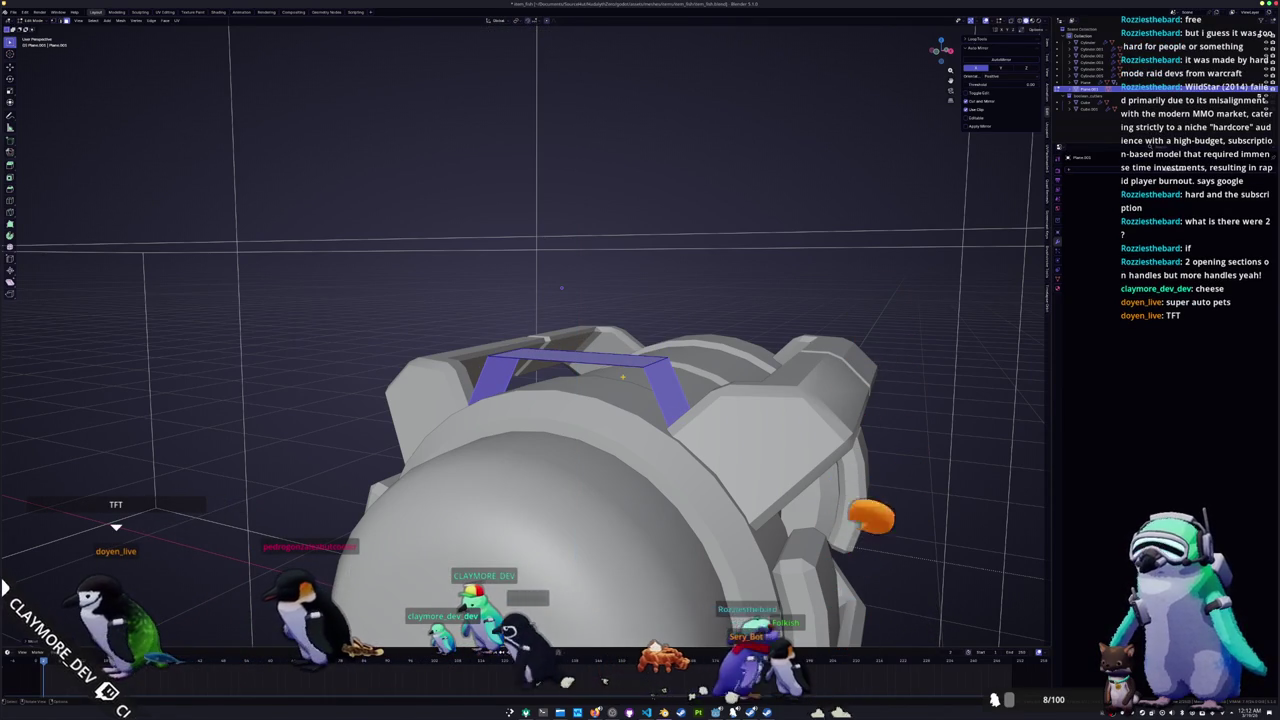
Step: Switch to Right Ortho with X-ray and try slanting the rectangle's top edge, then undo it
middle_drag(561, 288, 540, 288)
key(KP_3)
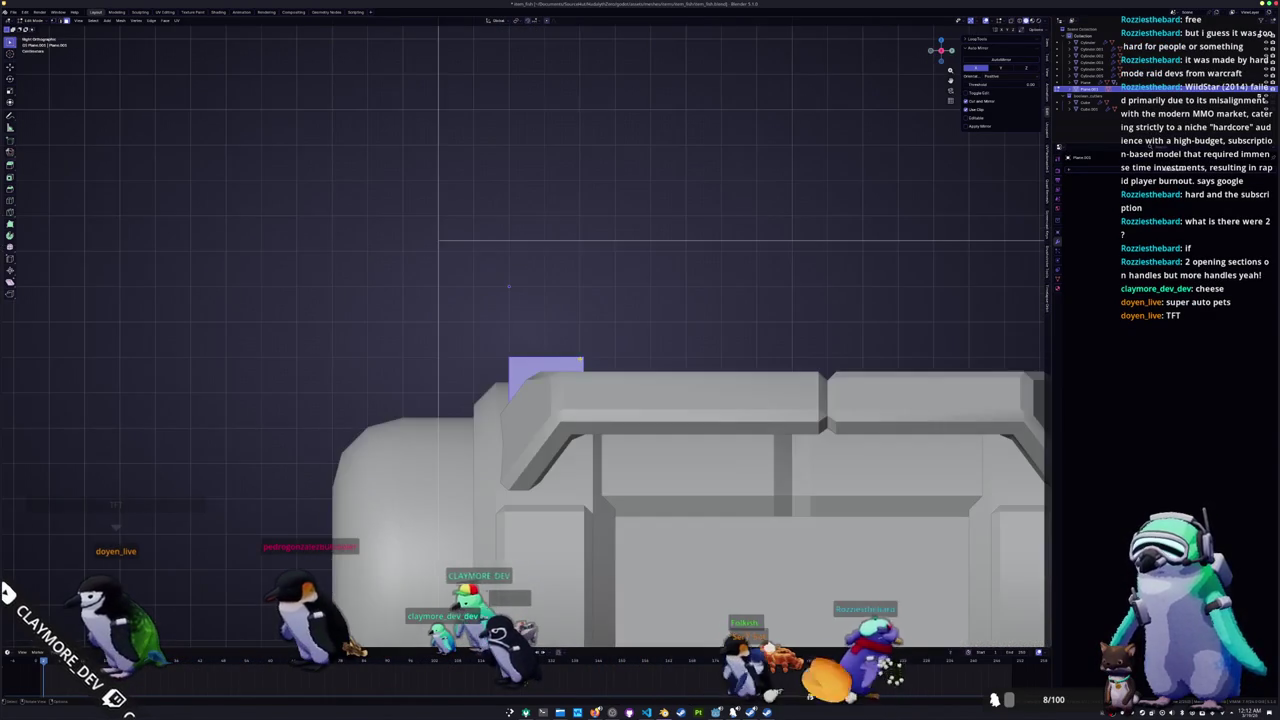
key(alt+z)
key(r)
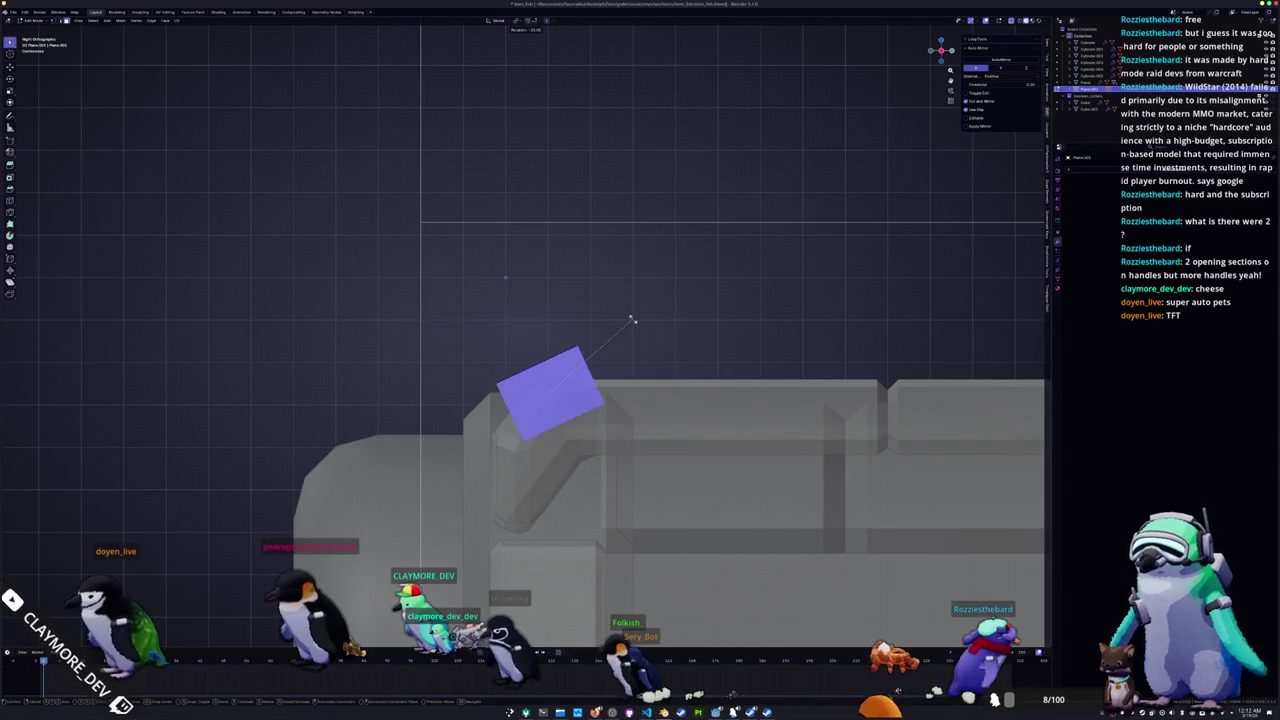
right_click(636, 328)
scroll(643, 354, down, 2)
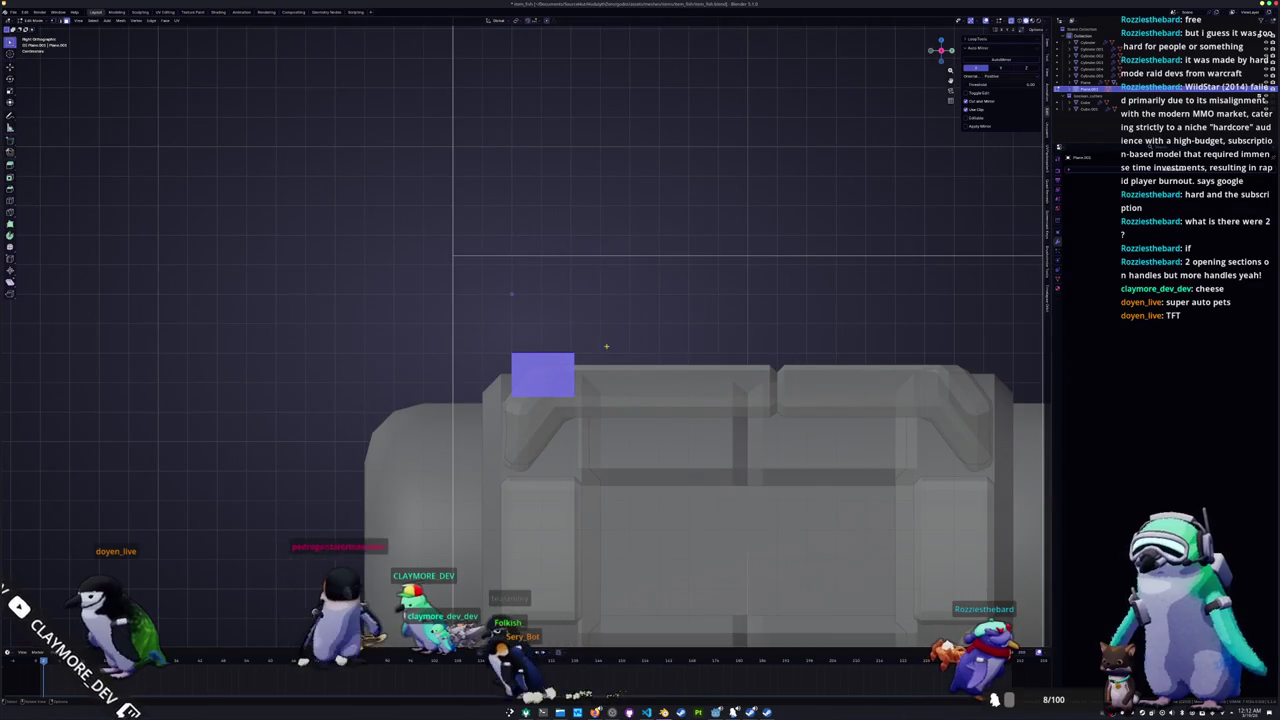
click(615, 282)
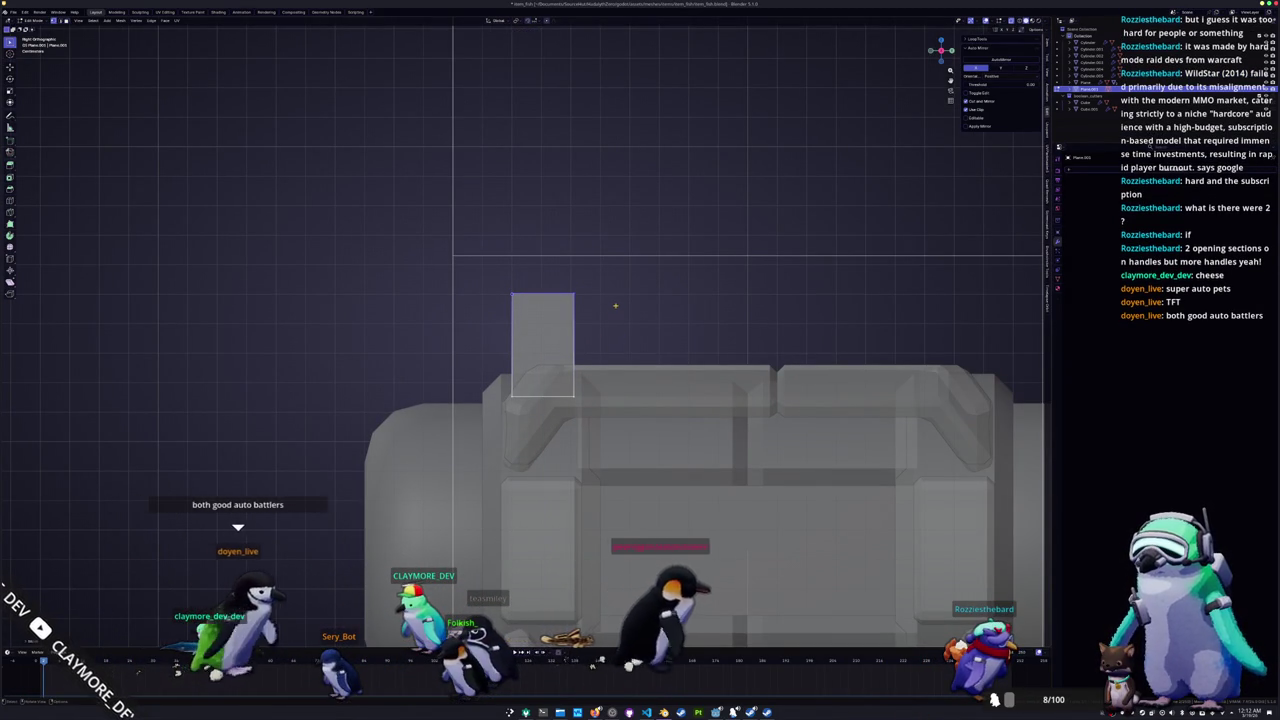
drag(612, 322, 430, 270)
key(ctrl+z)
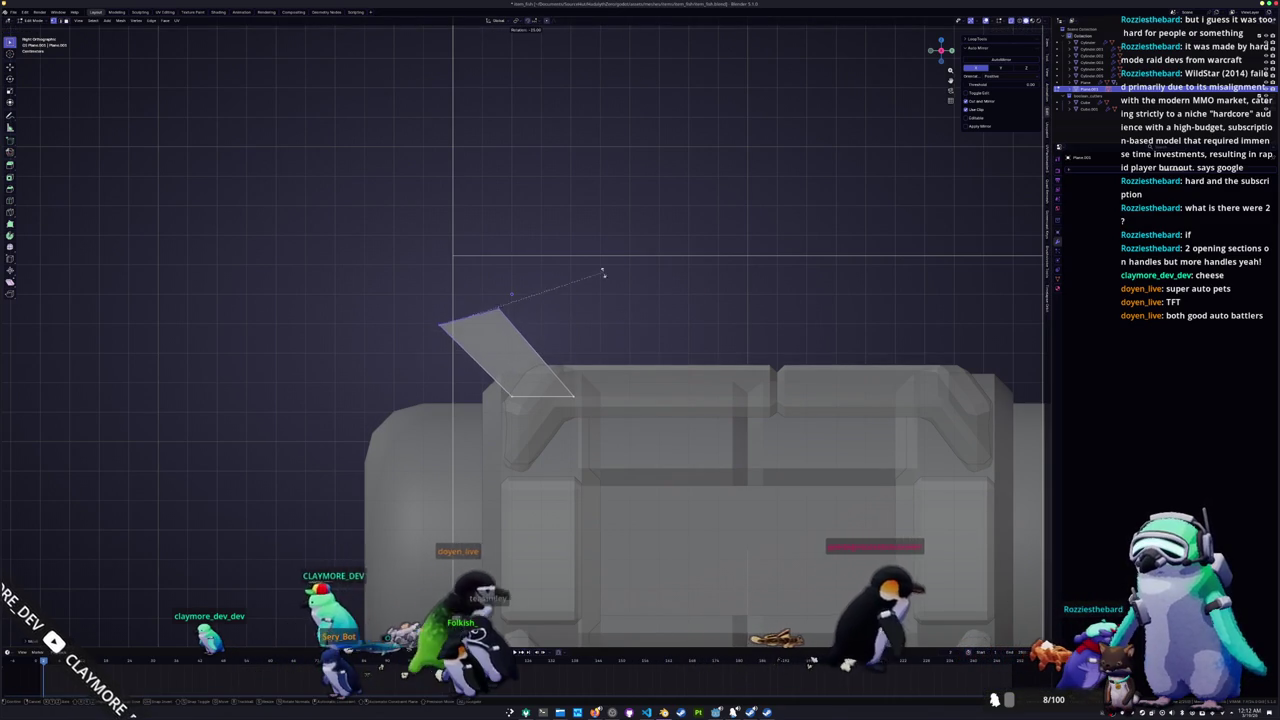
key(ctrl+z)
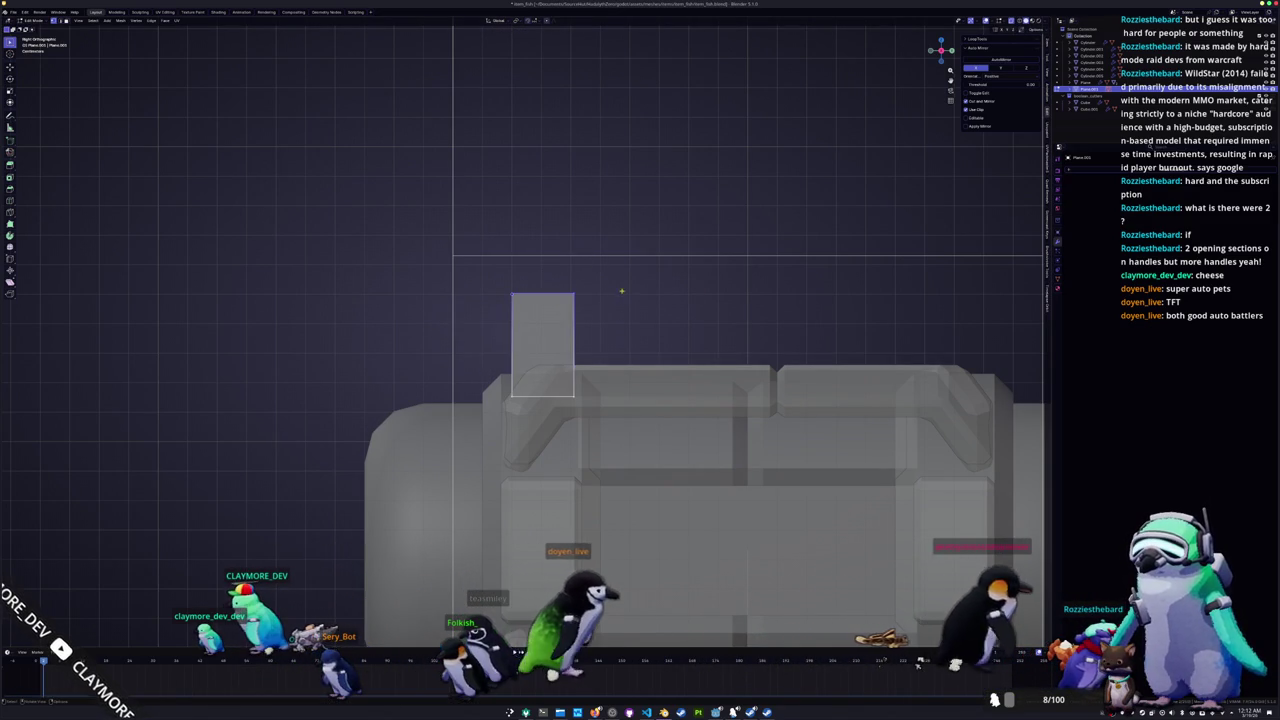
Step: Rotate the whole bracket piece into a tilt, shift it left and raise it along Z
key(a)
key(r)
key(g)
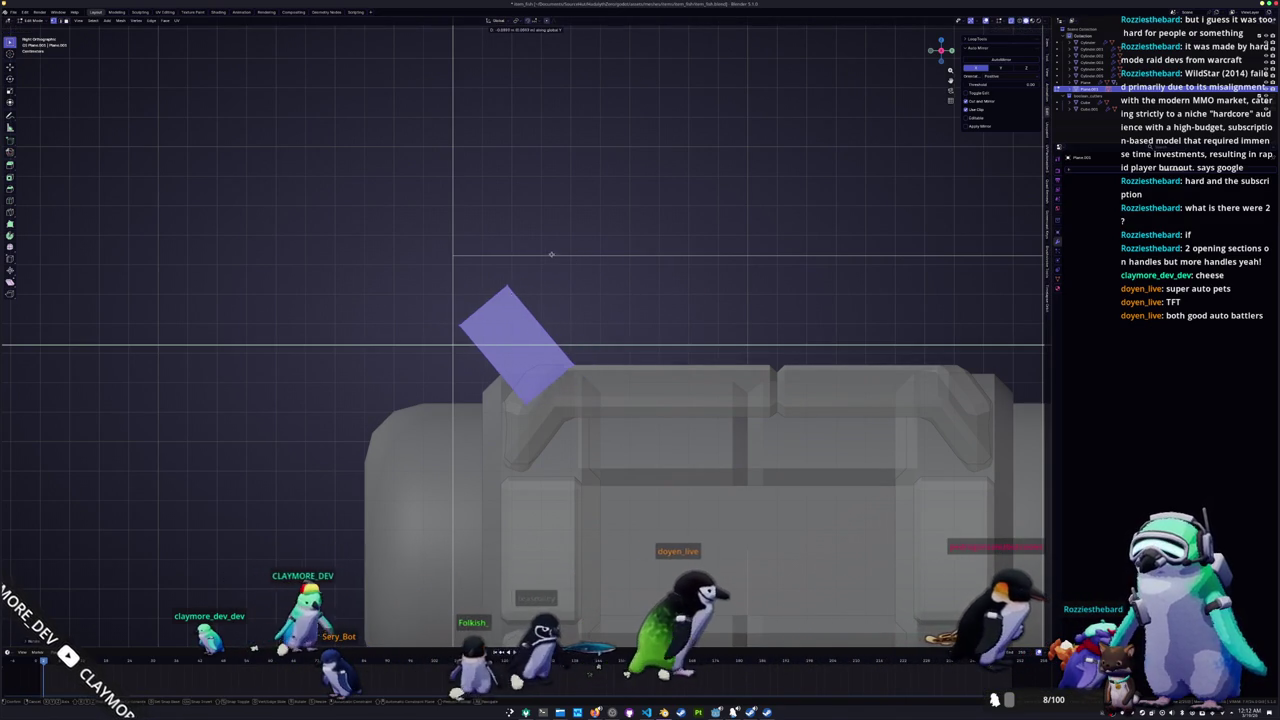
click(548, 255)
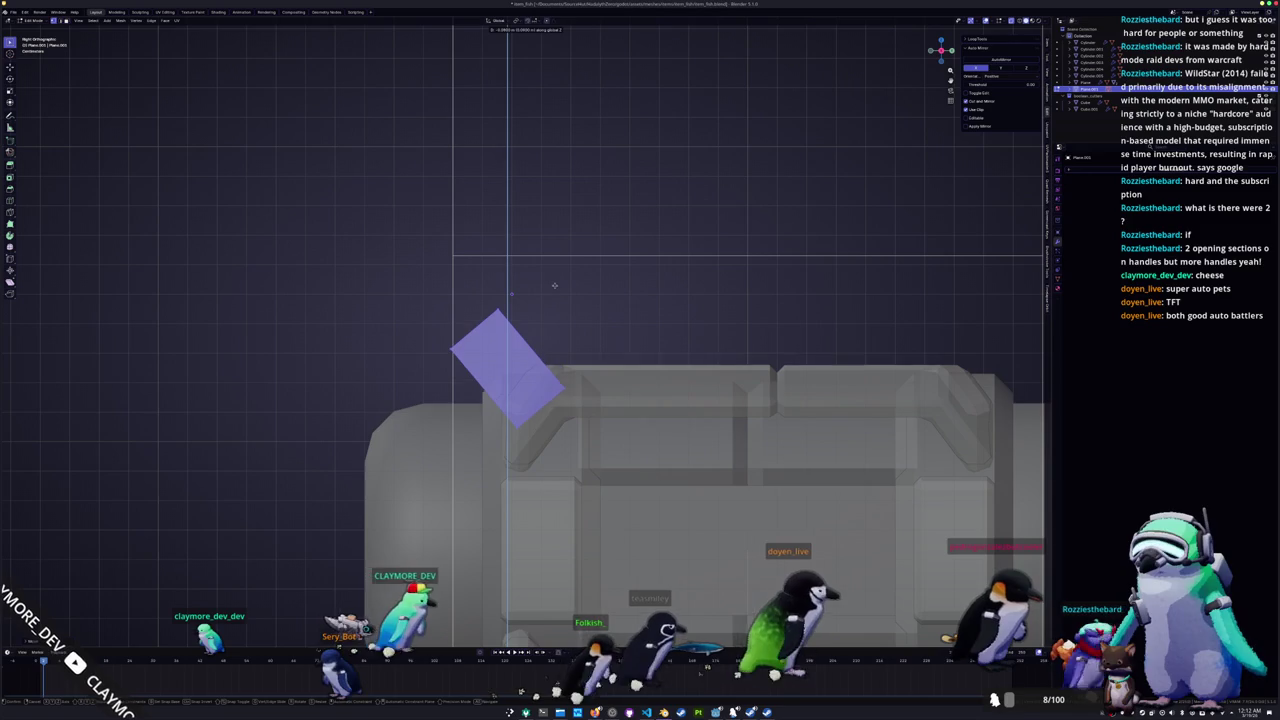
middle_drag(548, 255, 546, 301)
key(g)
key(z)
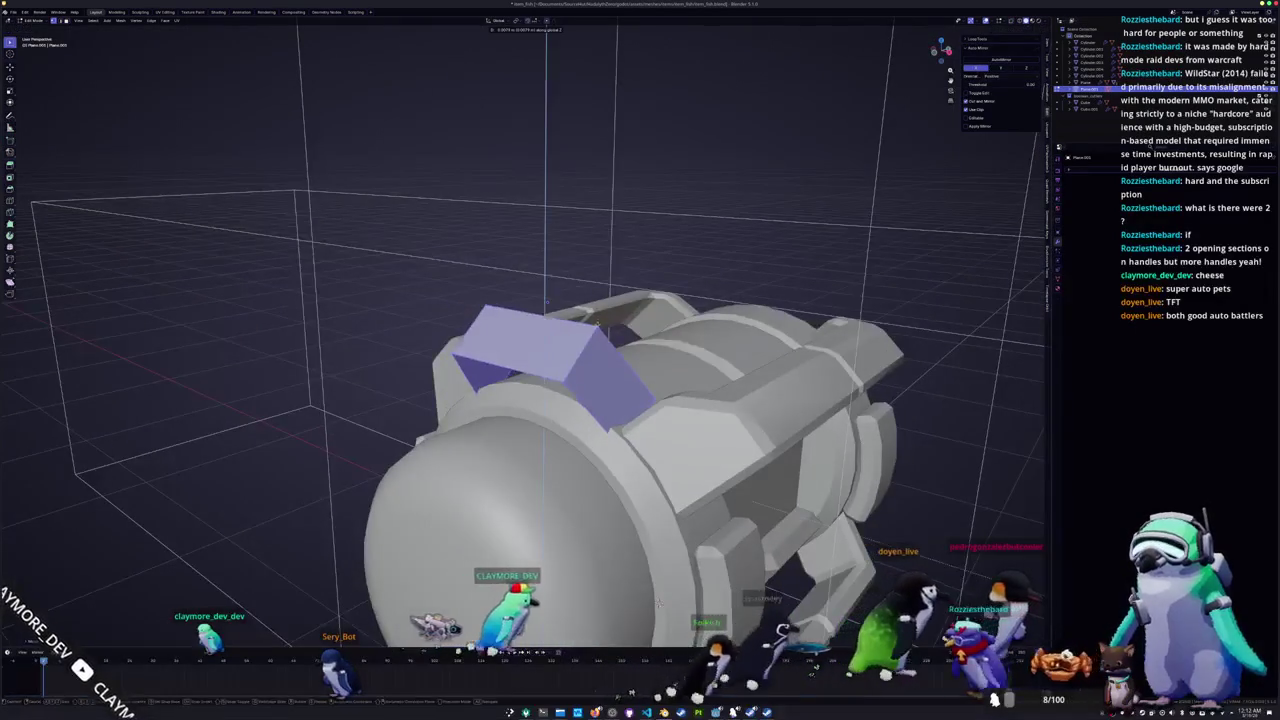
click(546, 295)
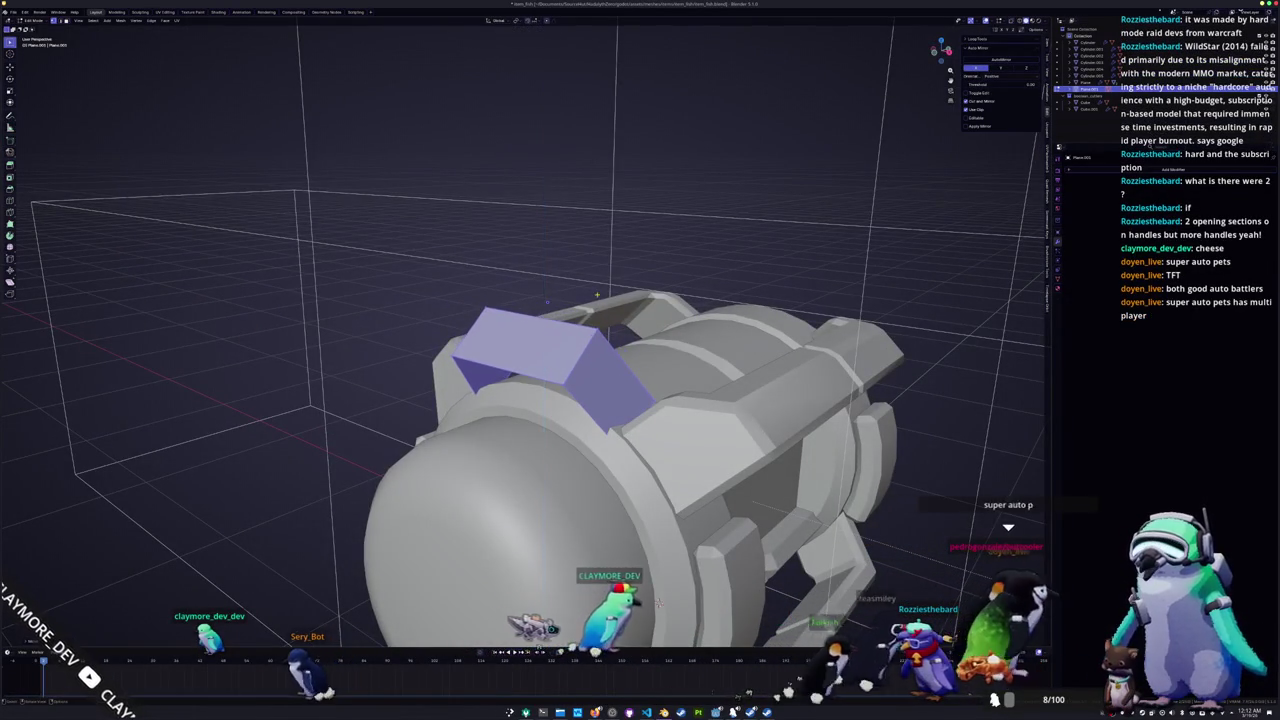
Step: In side view, edge-slide one of the piece's edges to reshape it
middle_drag(546, 295, 603, 357)
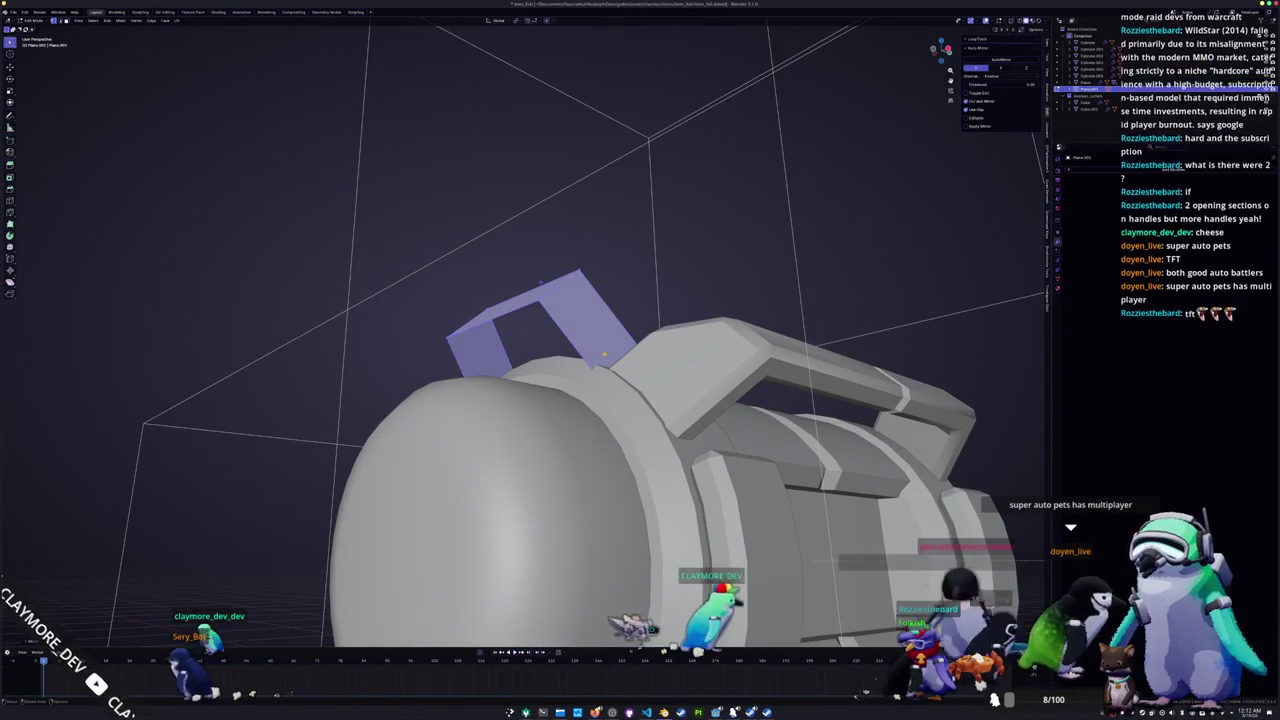
key(KP_3)
scroll(603, 353, up, 2)
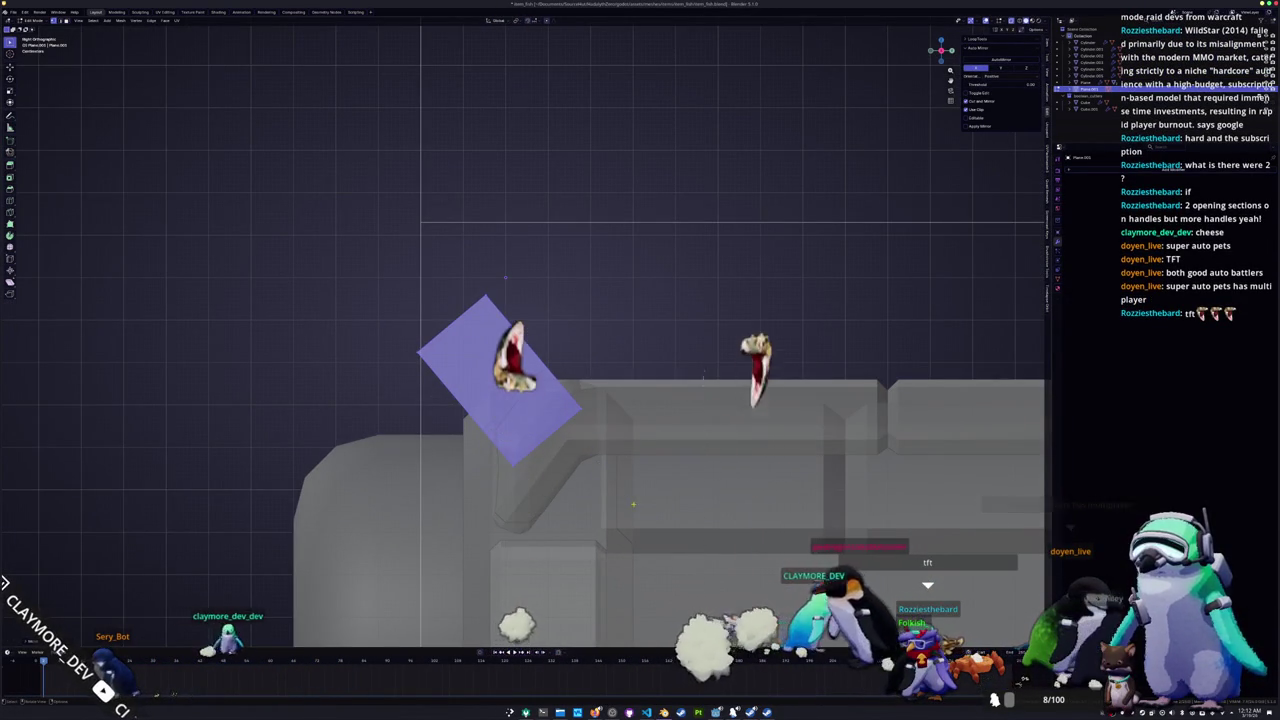
key(g)
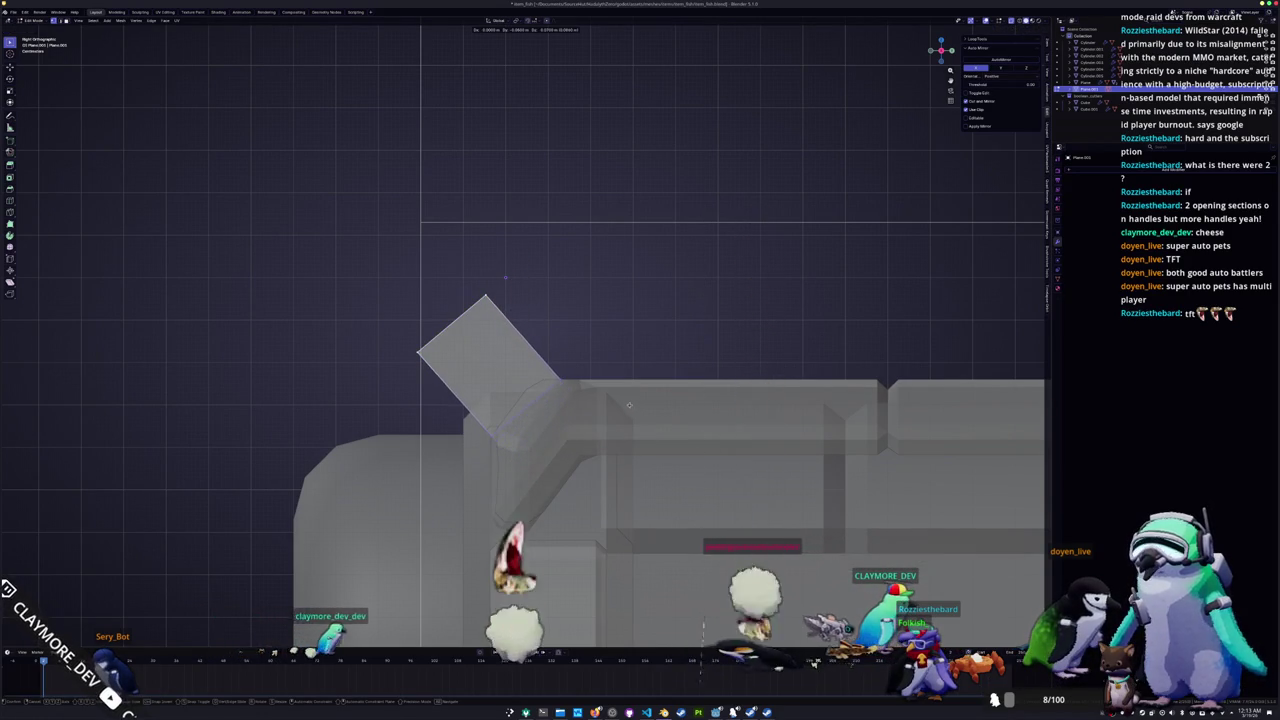
key(g)
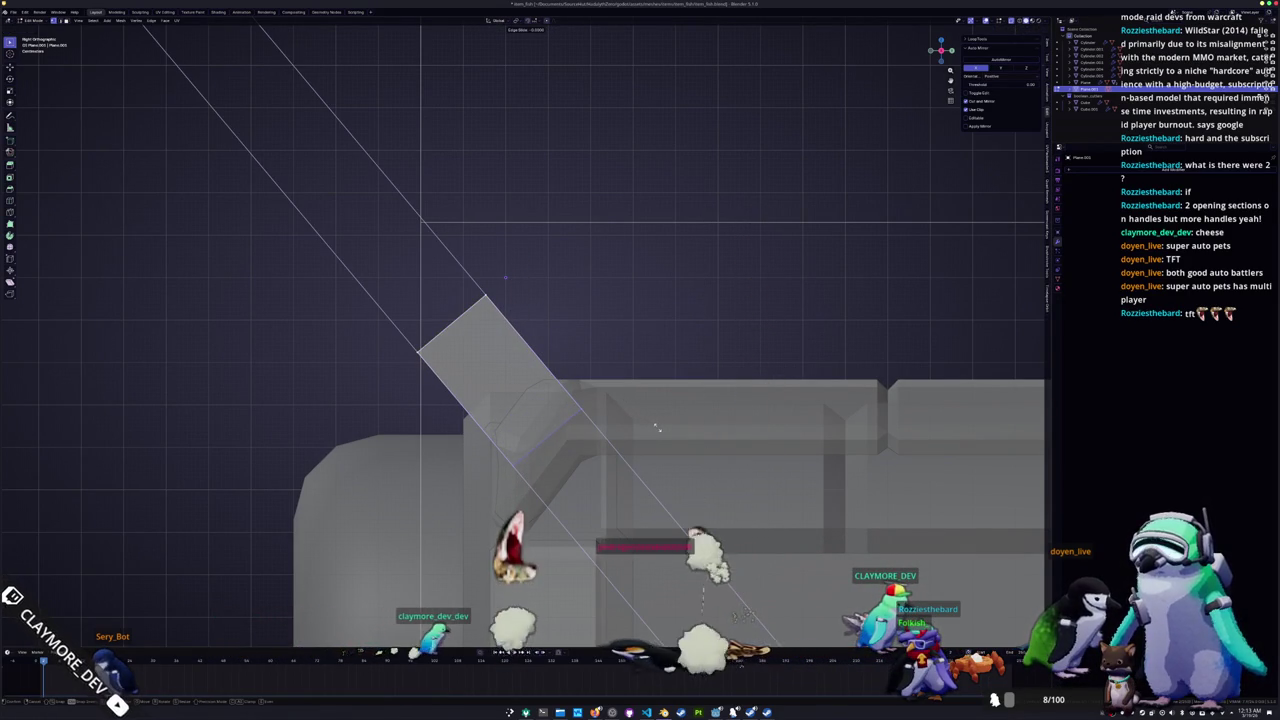
click(670, 435)
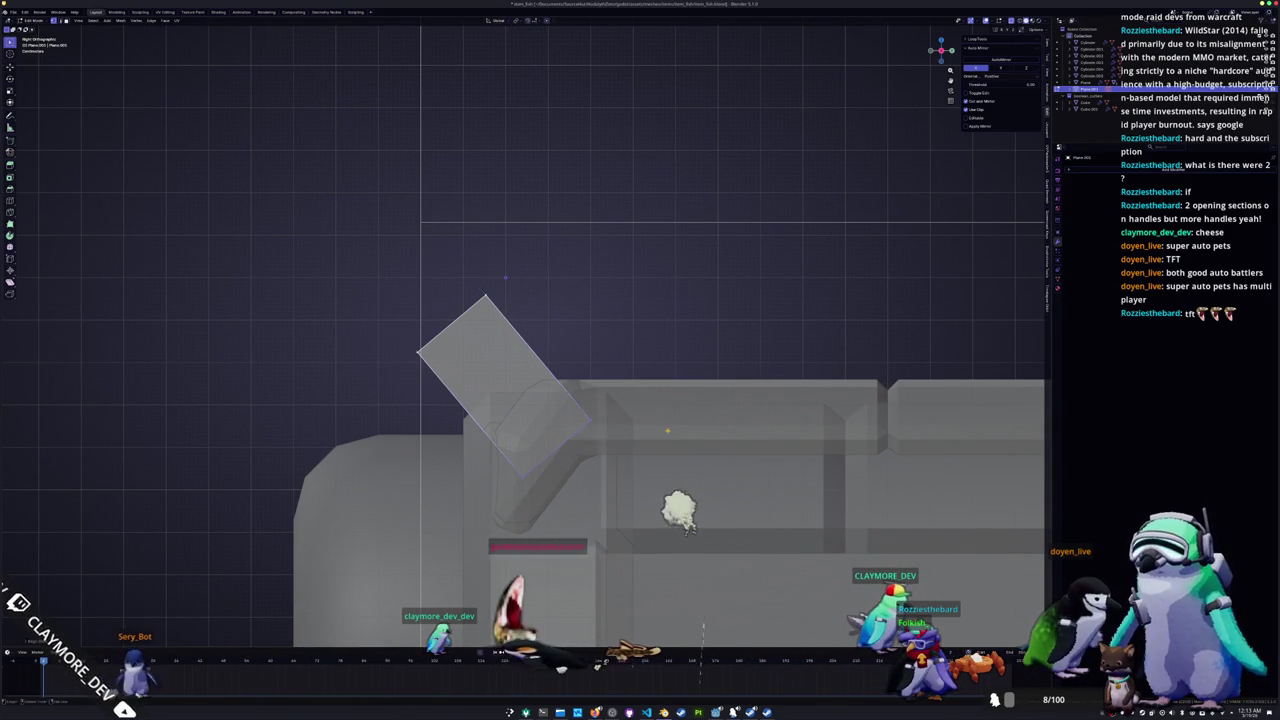
scroll(670, 435, down, 3)
Step: Move the angled piece along Y in X-ray side view so it fits over the capsule end
middle_drag(670, 435, 600, 400)
middle_drag(666, 490, 655, 469)
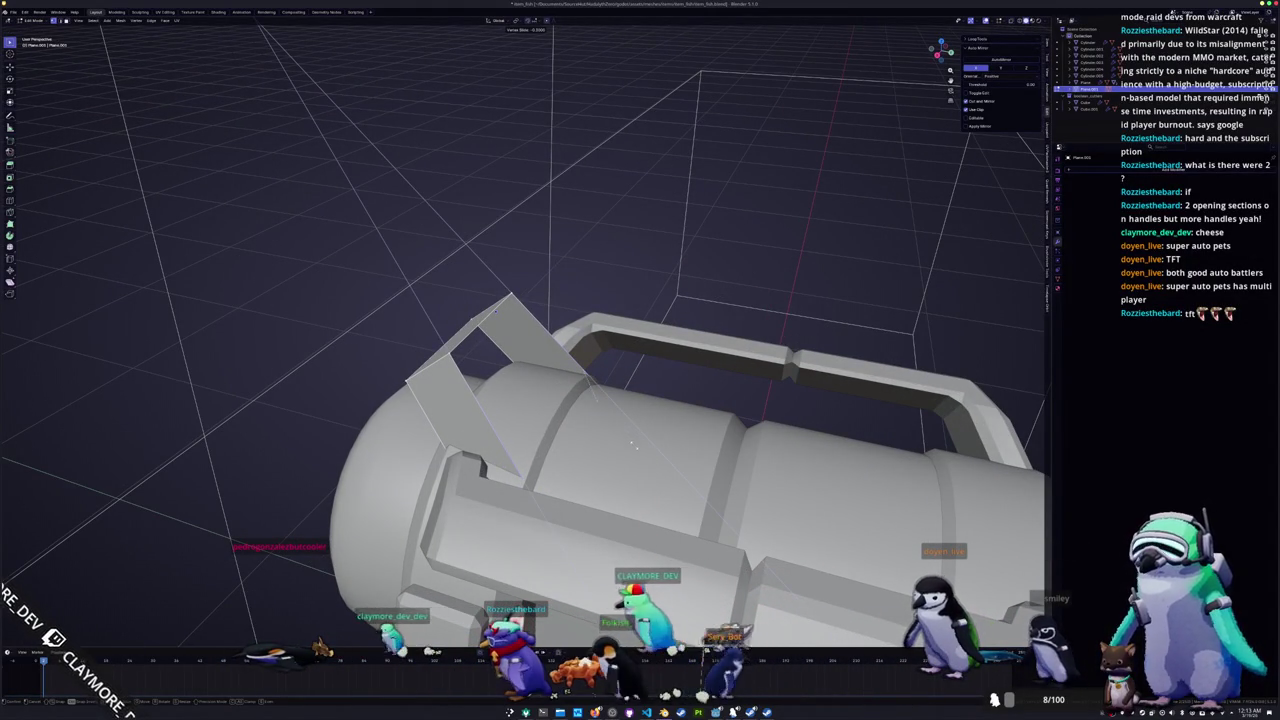
middle_drag(610, 444, 587, 417)
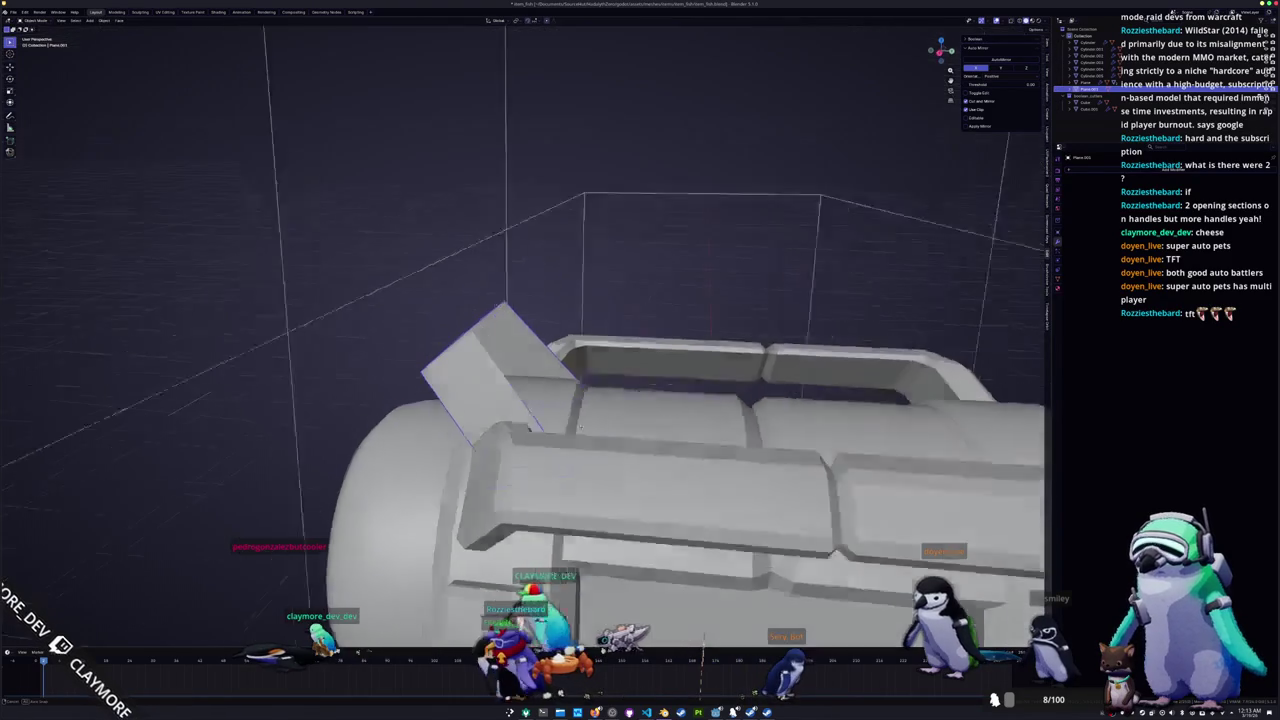
key(KP_3)
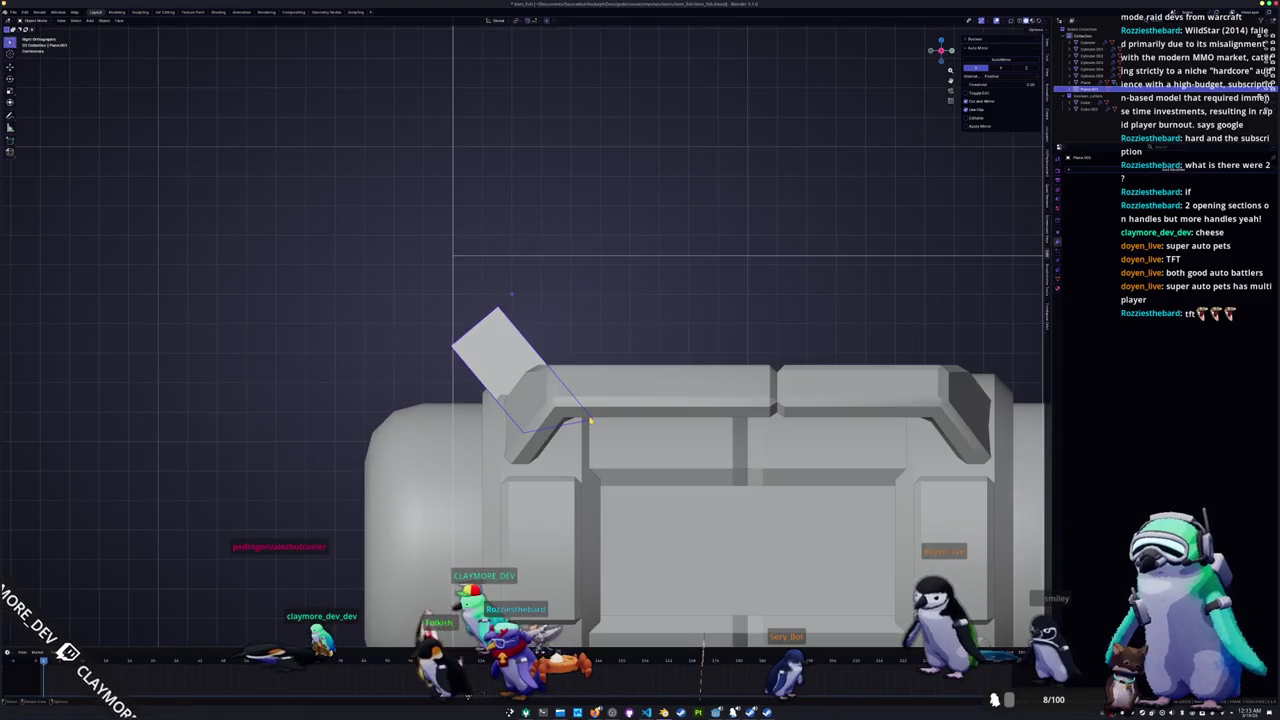
key(alt+z)
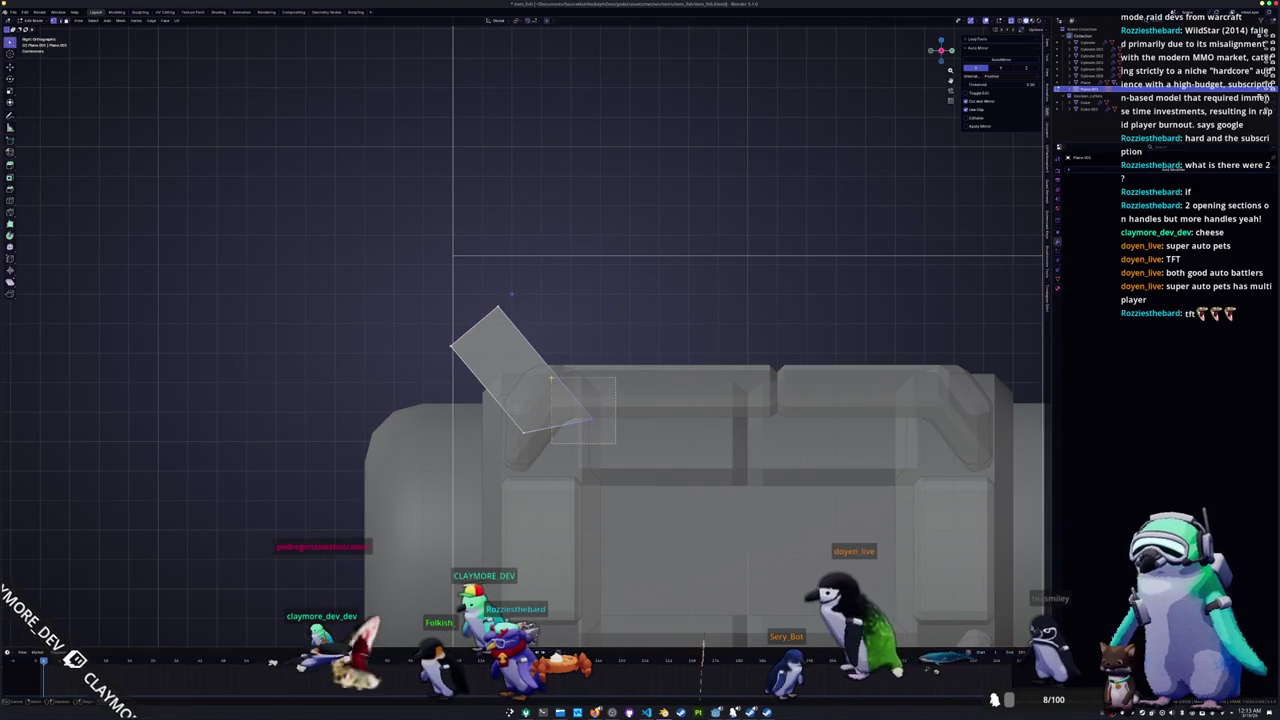
scroll(567, 371, up, 1)
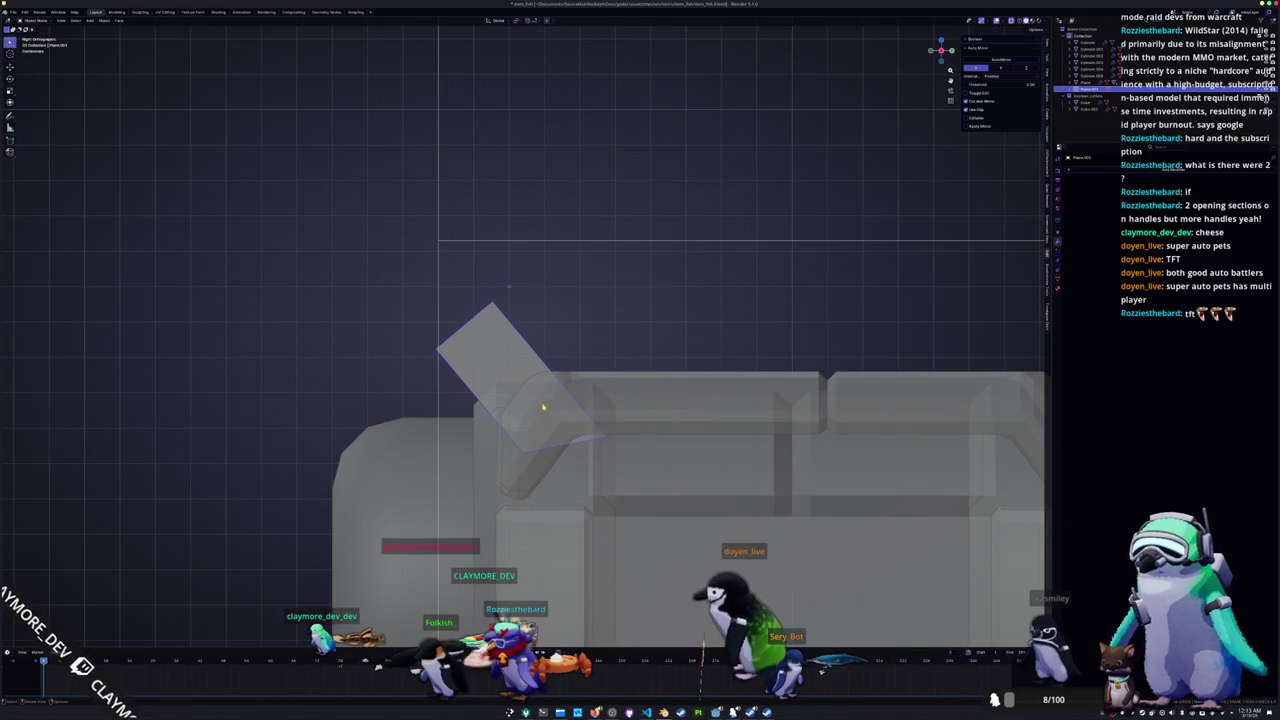
key(g)
key(y)
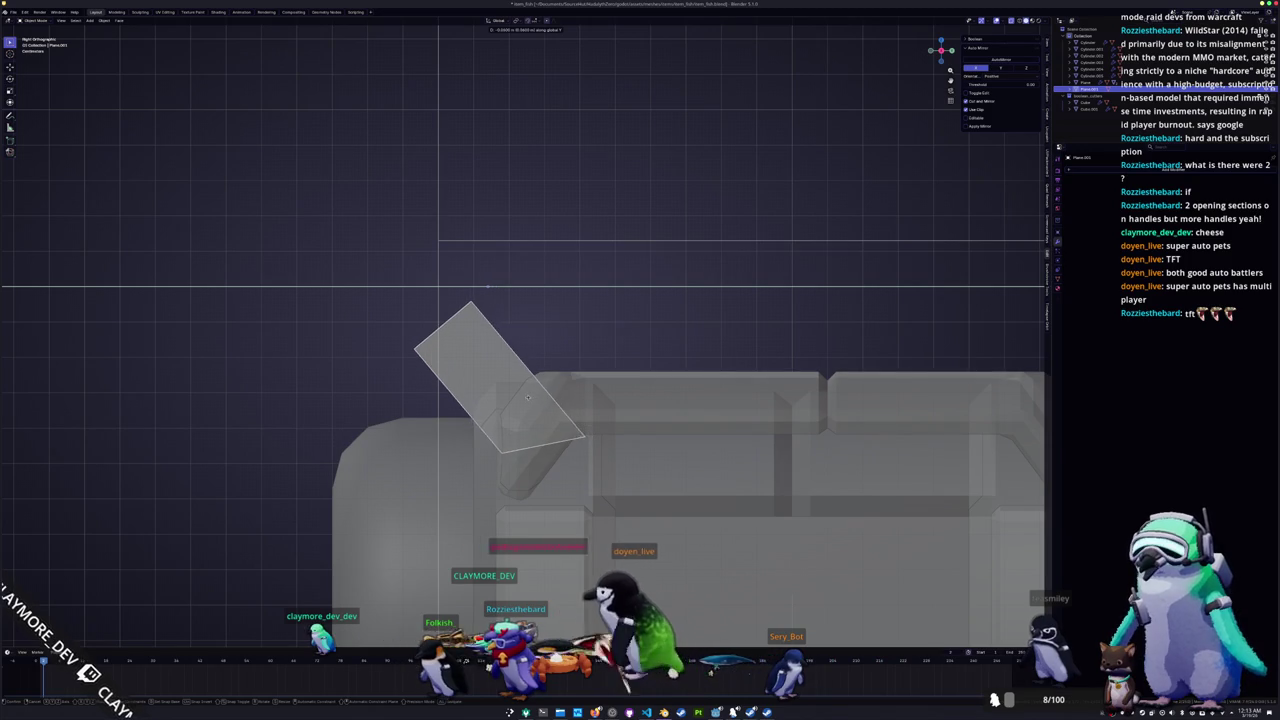
click(528, 398)
middle_drag(528, 398, 5, 590)
Step: Enter Edit Mode and slide another edge along the angled piece
key(Tab)
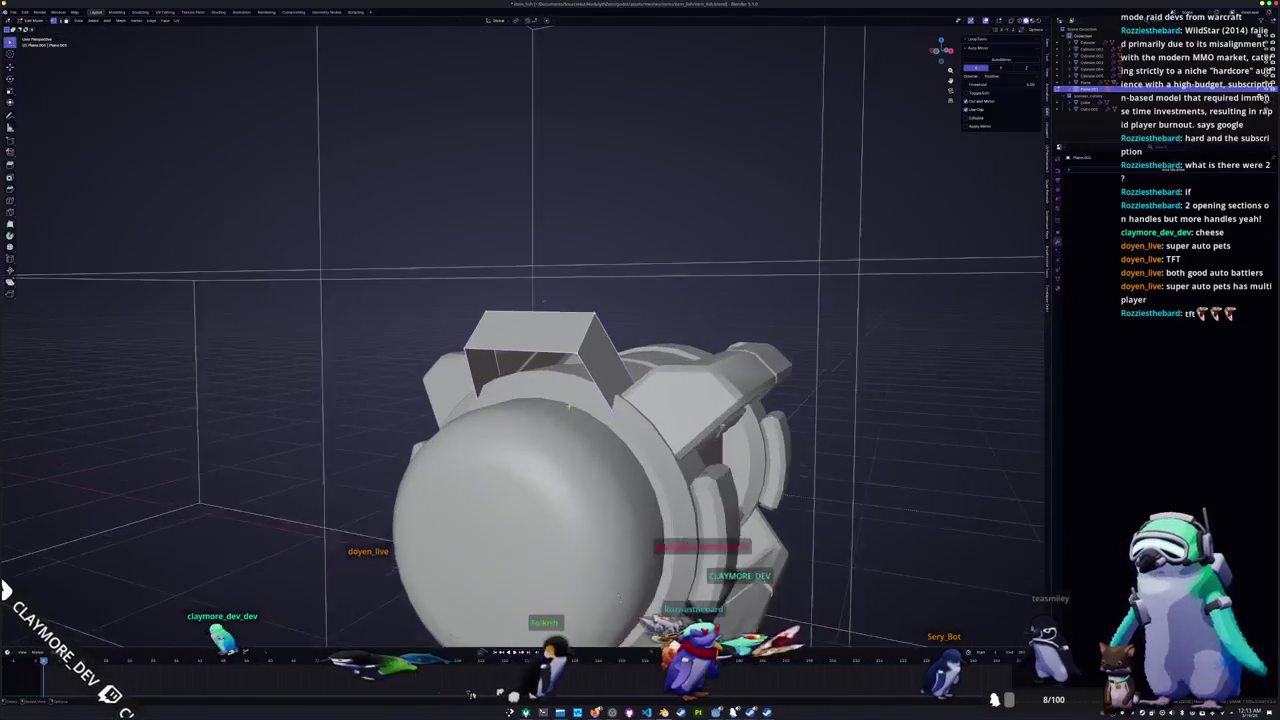
scroll(530, 400, up, 2)
mouse_move(547, 294)
middle_down()
mouse_move(658, 568)
mouse_move(521, 298)
mouse_move(527, 284)
middle_up()
key(Tab)
key(g)
key(g)
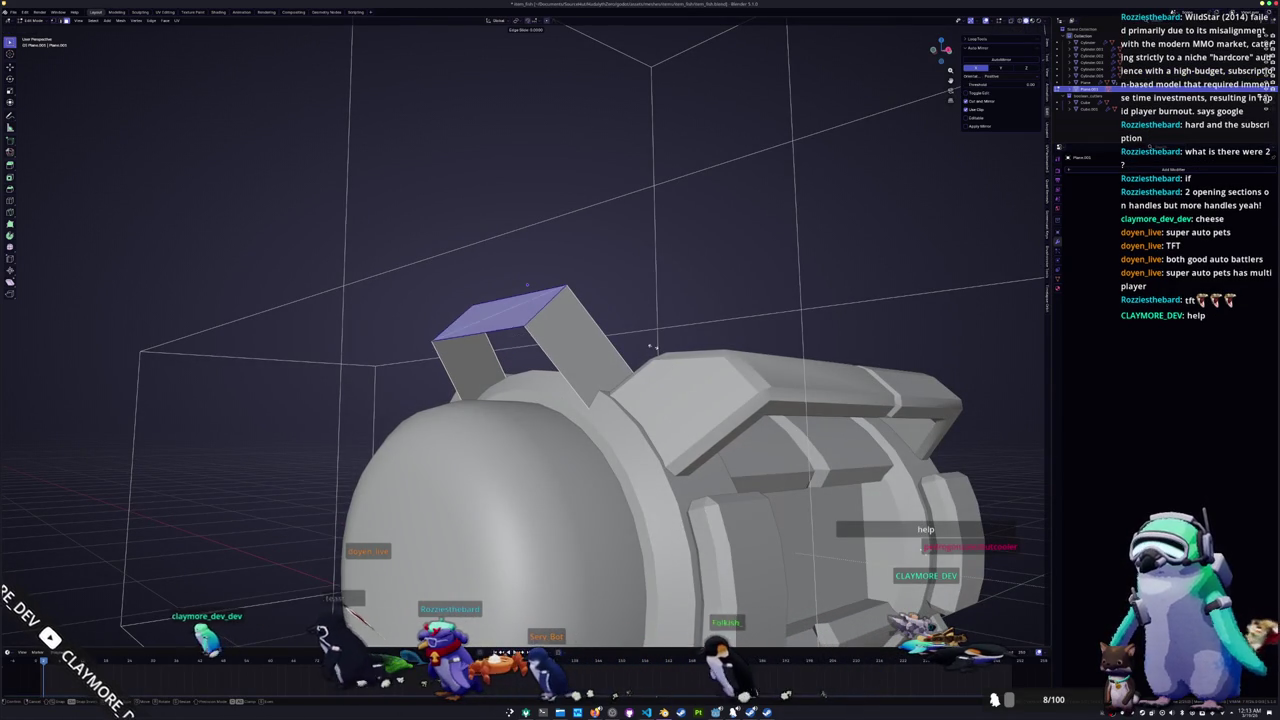
Step: Finish the edge slide, return to Object Mode and add a Mirror modifier to the bracket
click(527, 284)
key(Tab)
mouse_move(527, 284)
middle_down()
mouse_move(626, 538)
mouse_move(648, 547)
middle_up()
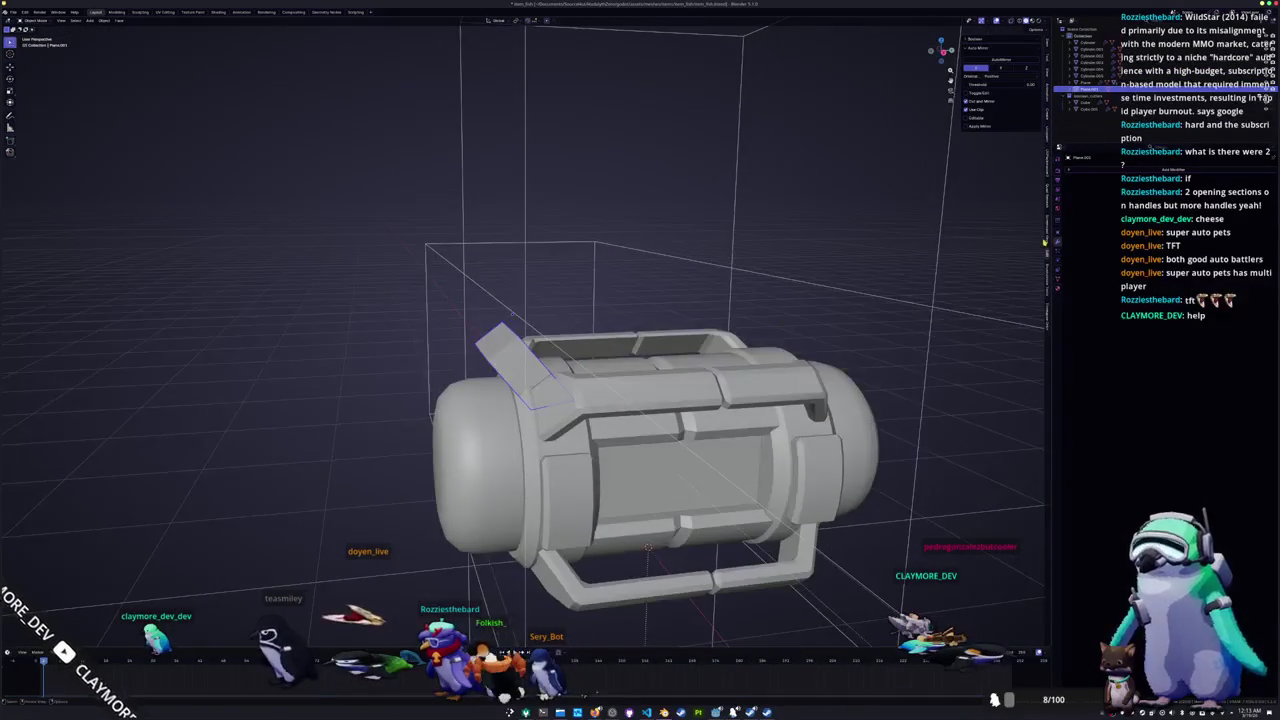
click(1120, 172)
click(1243, 222)
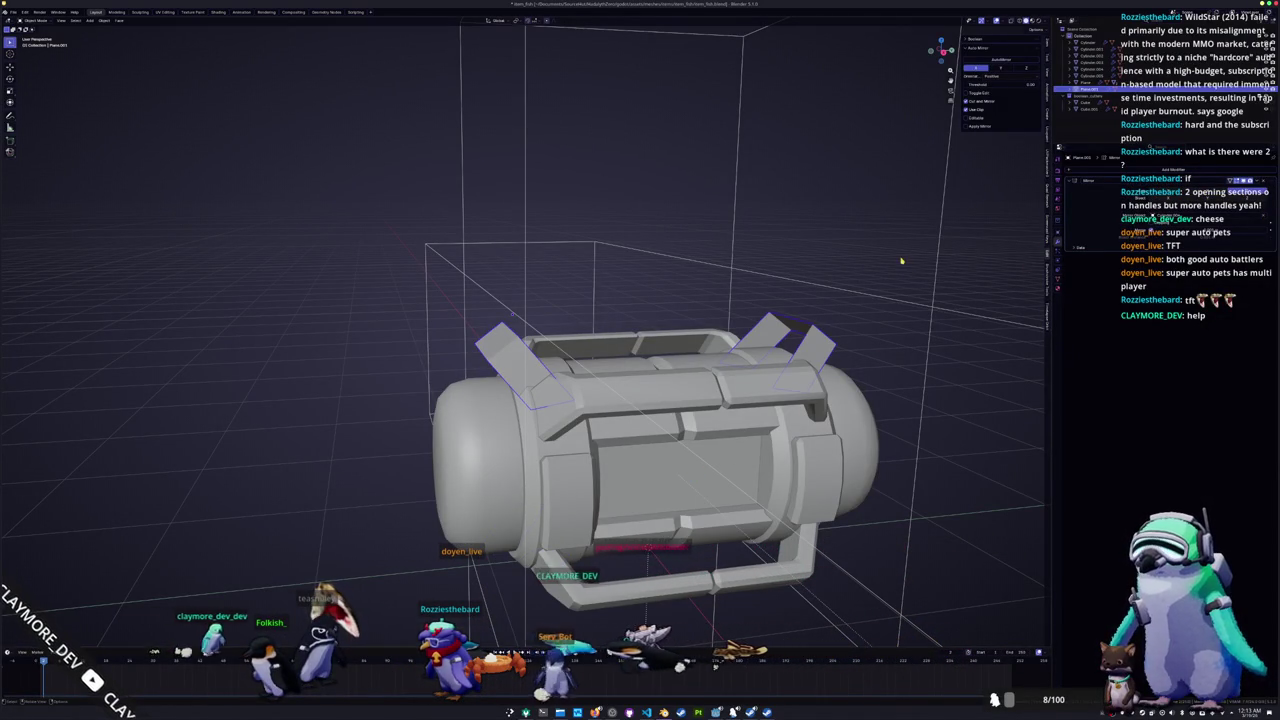
Step: Add a Solidify modifier and adjust the bracket thickness, reverting to the thinner value
click(803, 352)
middle_drag(803, 352, 691, 333)
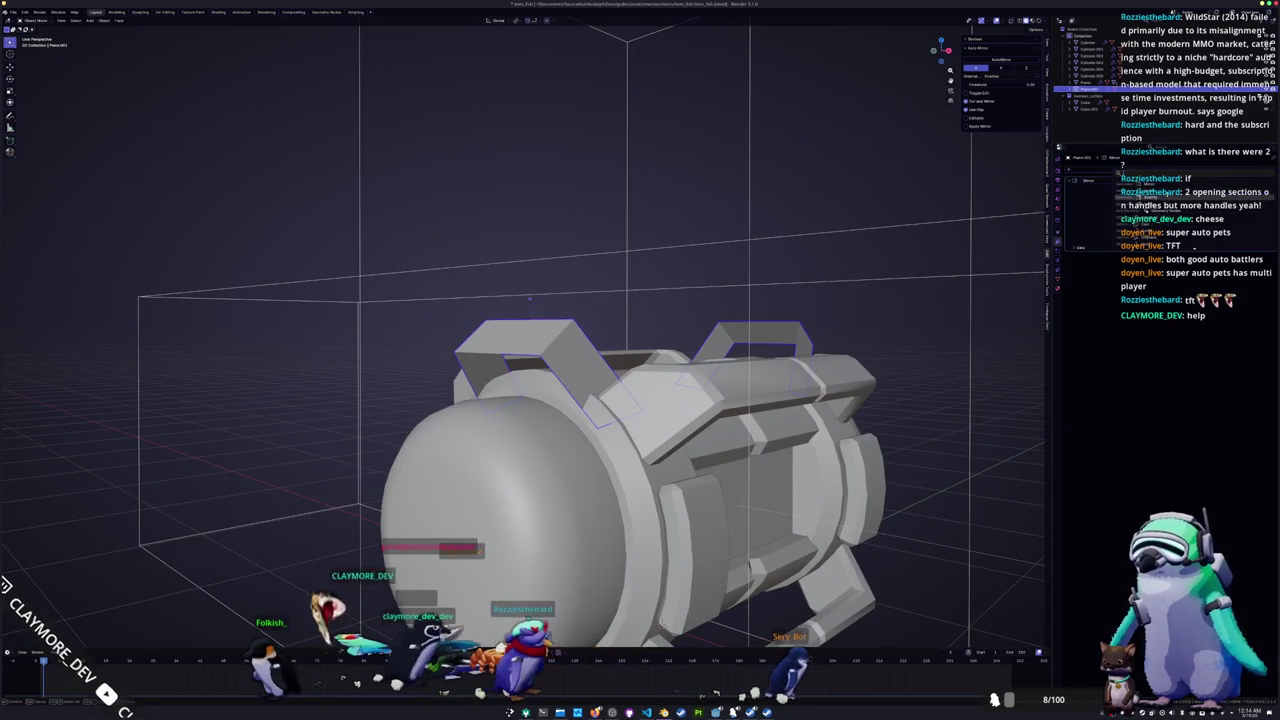
click(1163, 198)
right_click(905, 255)
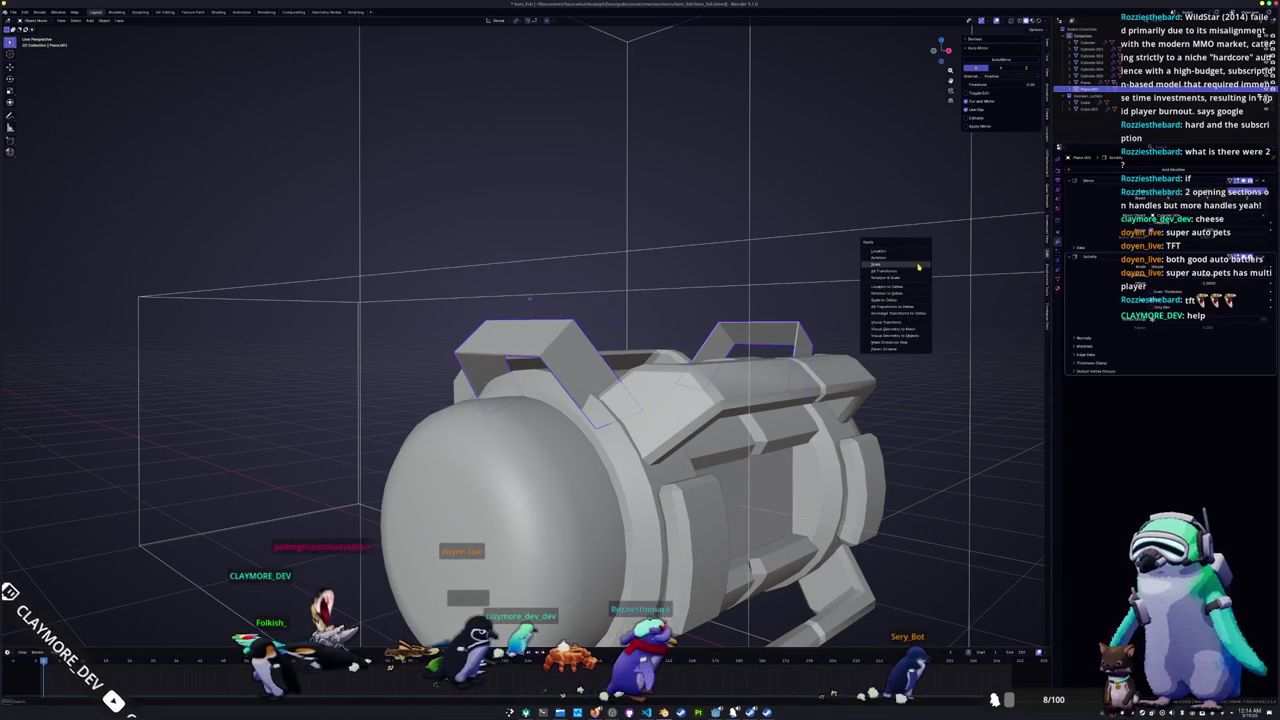
scroll(917, 266, up, 2)
drag(1180, 283, 1235, 283)
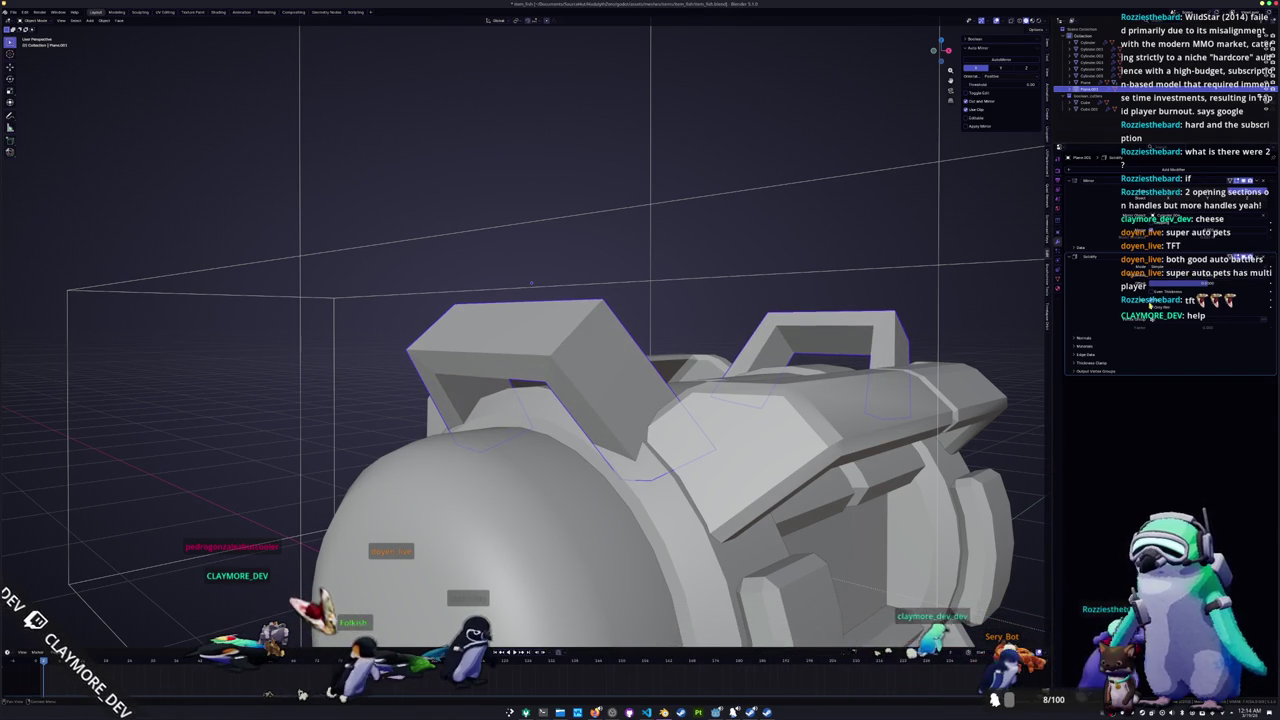
drag(1212, 283, 1225, 283)
middle_drag(996, 262, 645, 515)
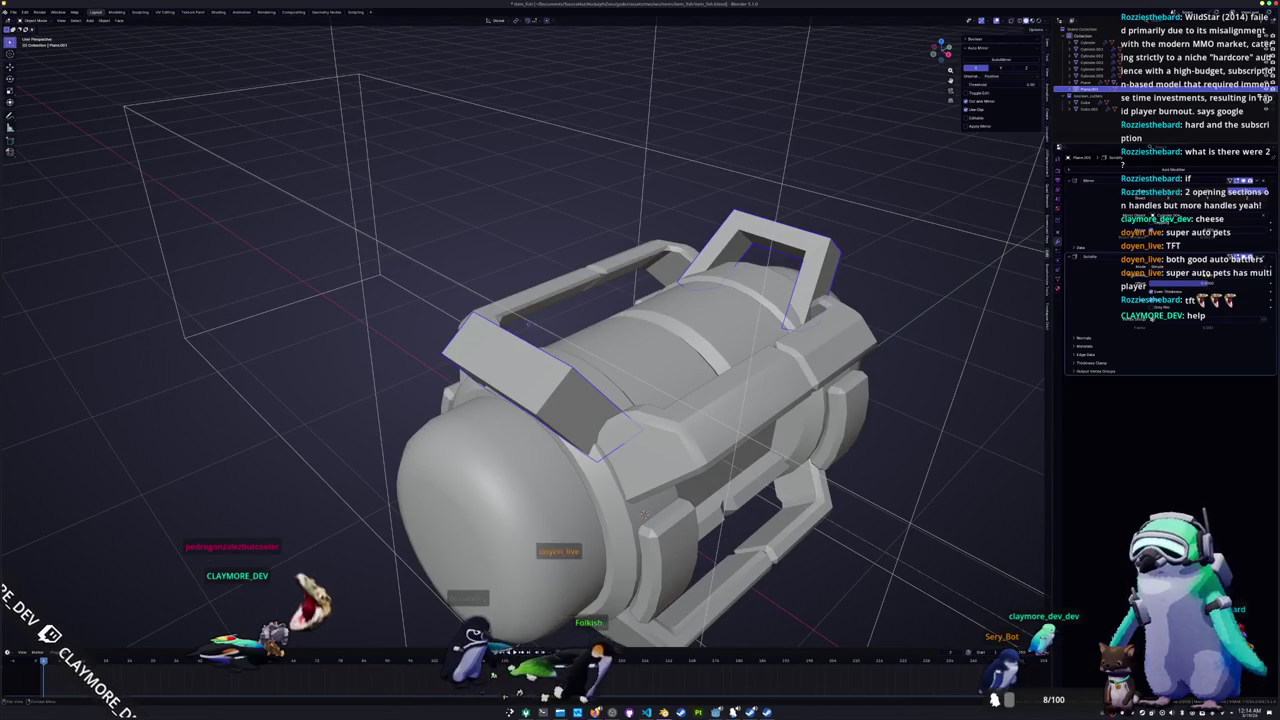
key(ctrl+z)
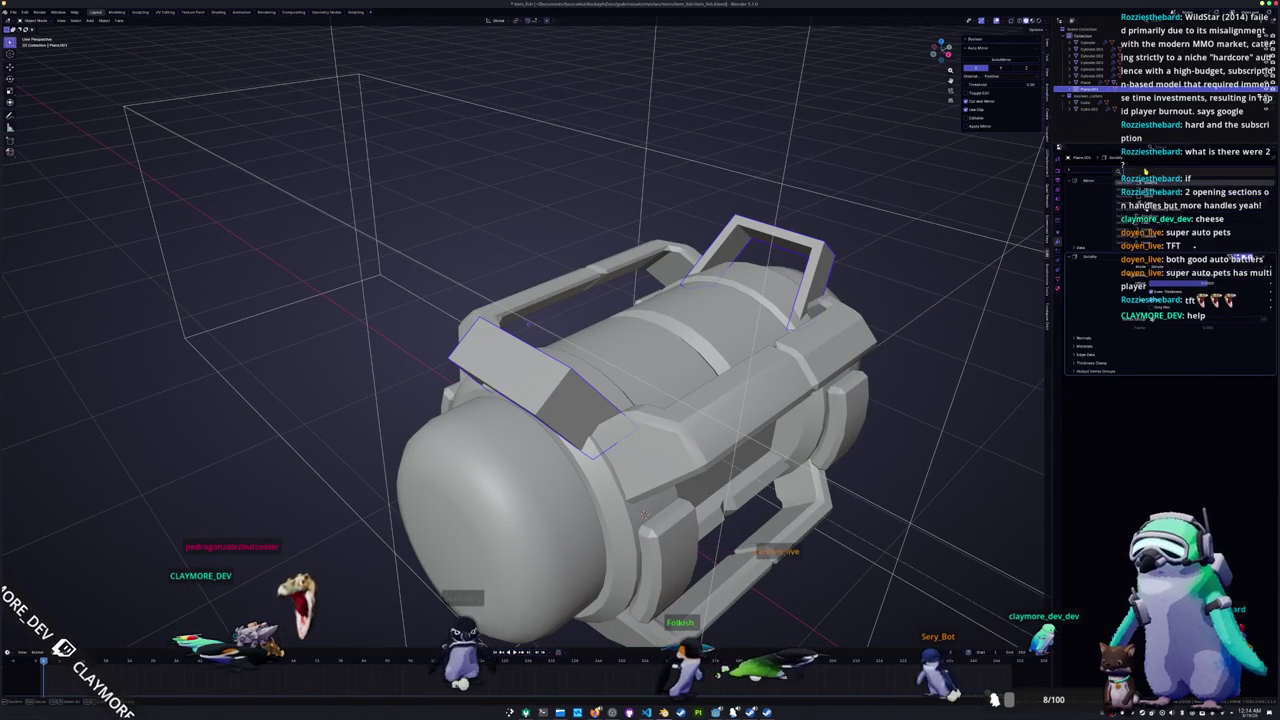
Step: Add a Bevel modifier with Amount 0.0125 m to round the bracket edges
click(1145, 176)
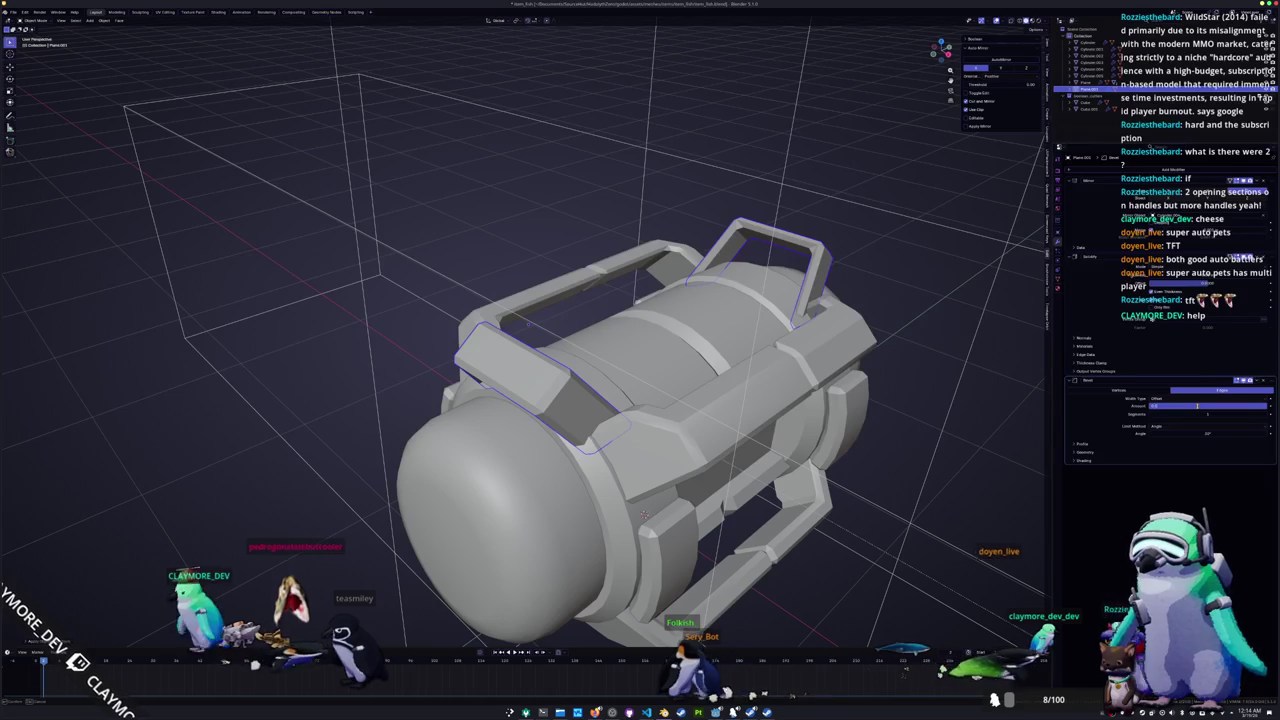
key(Return)
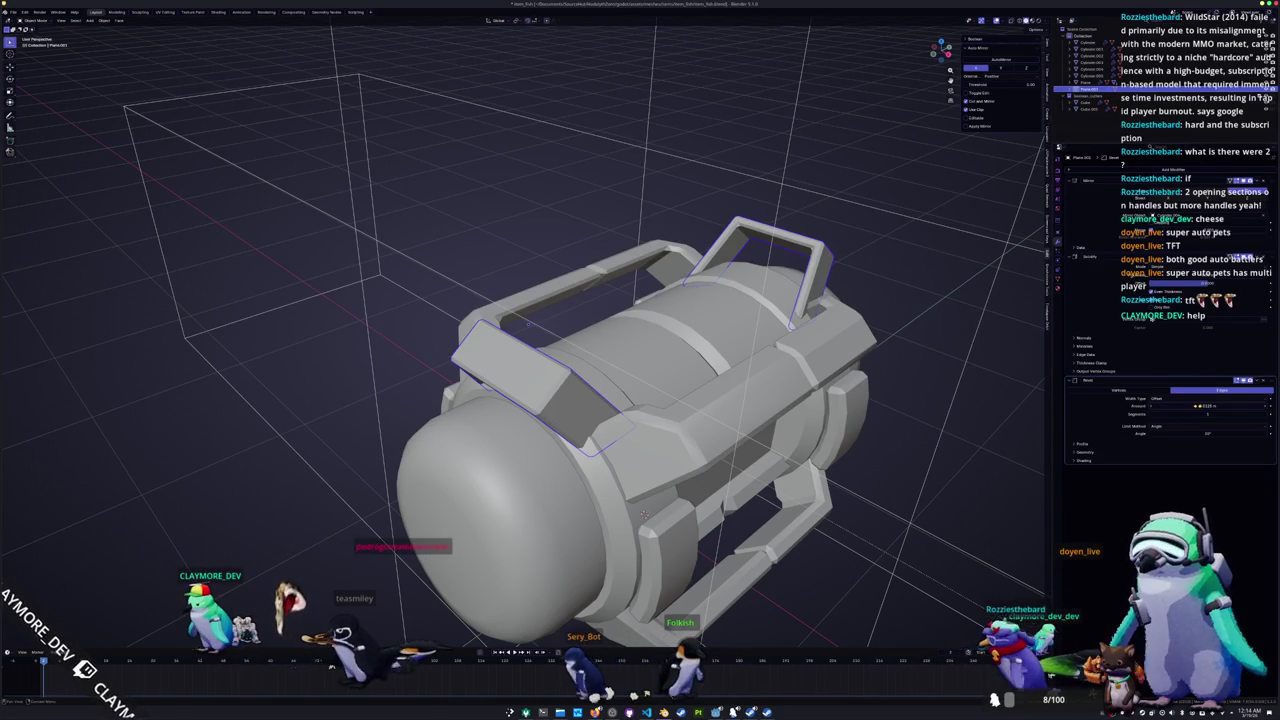
key(Tab)
middle_drag(643, 514, 630, 540)
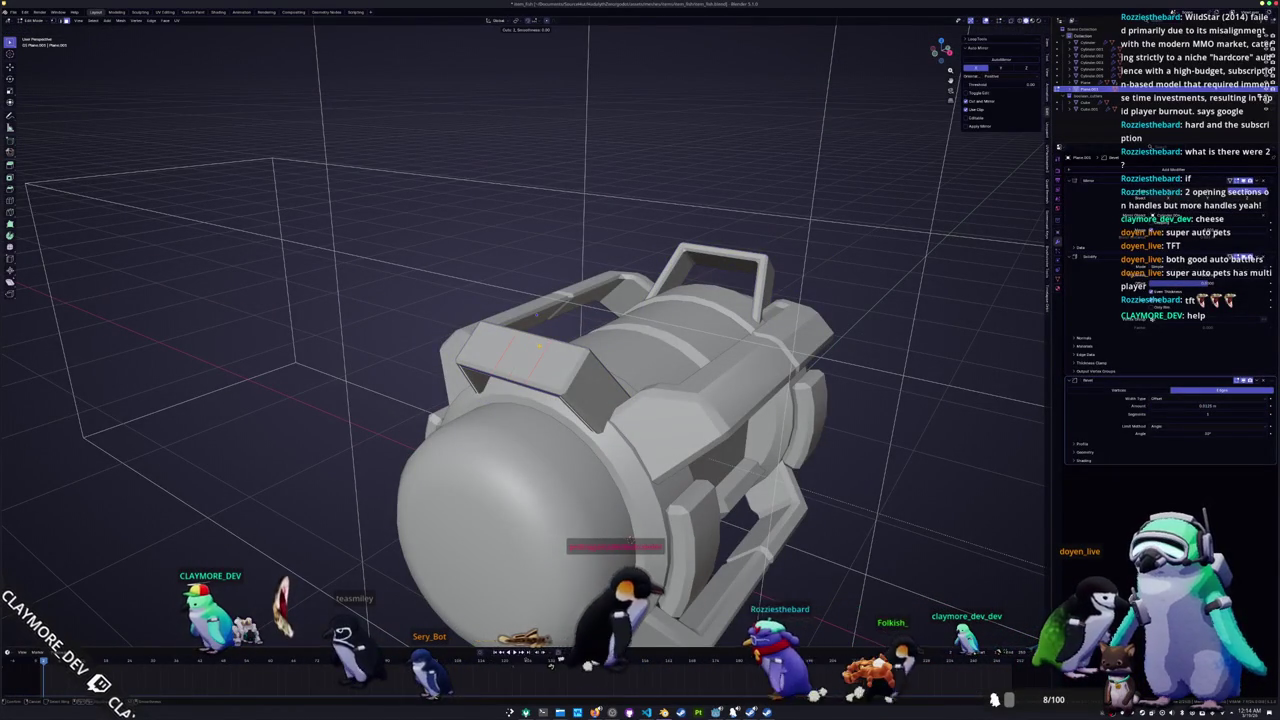
Step: Narrow the selected bracket faces by scaling them along X in X-ray
middle_drag(590, 470, 587, 515)
key(alt+z)
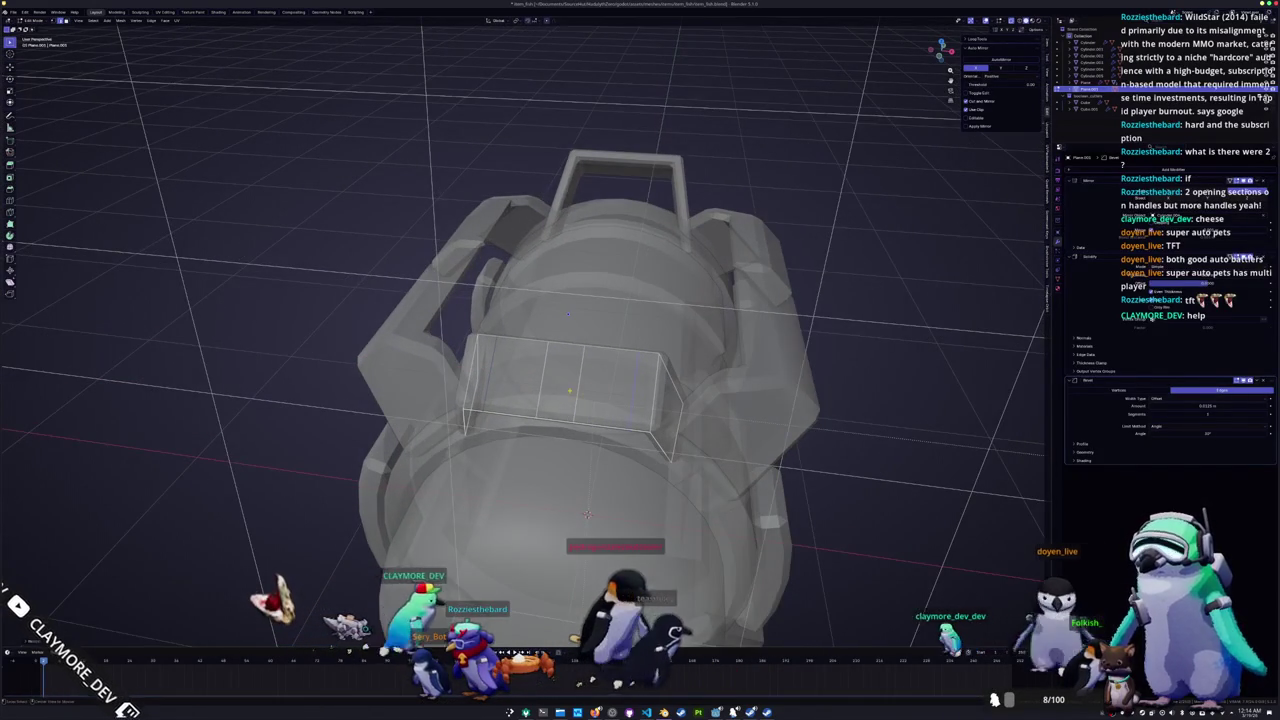
key(s)
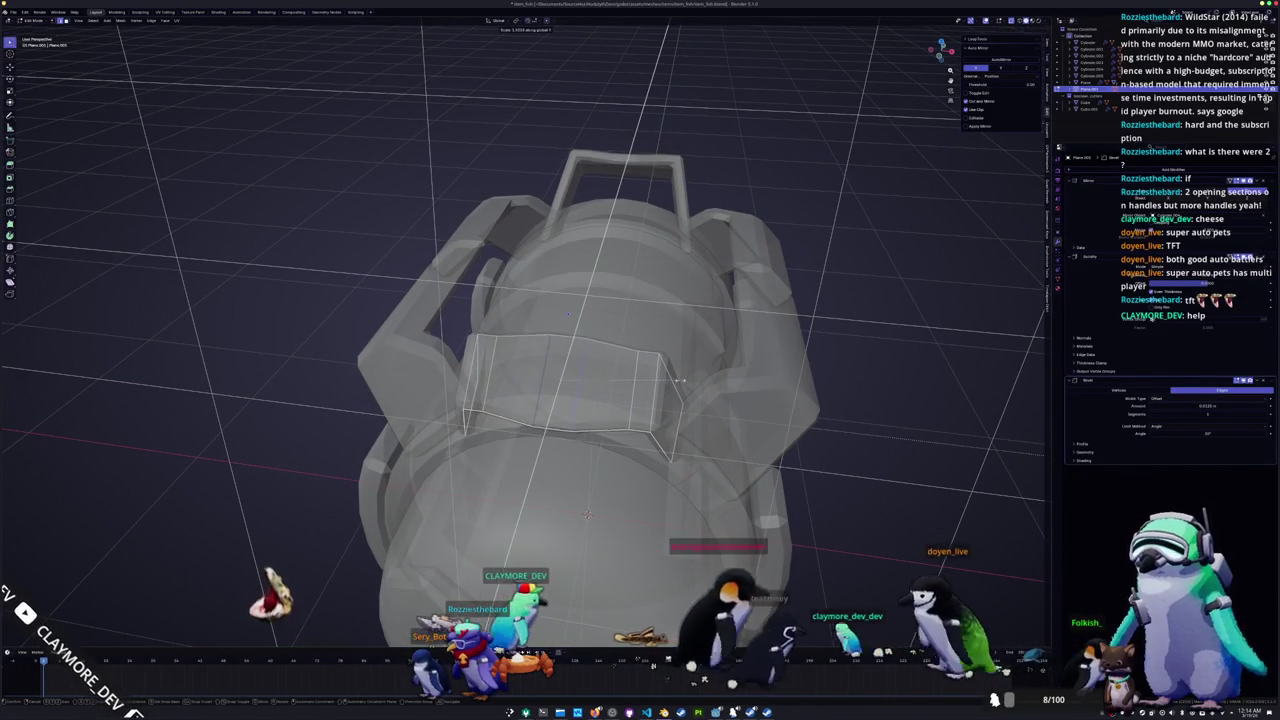
key(x)
click(793, 380)
middle_drag(568, 314, 580, 357)
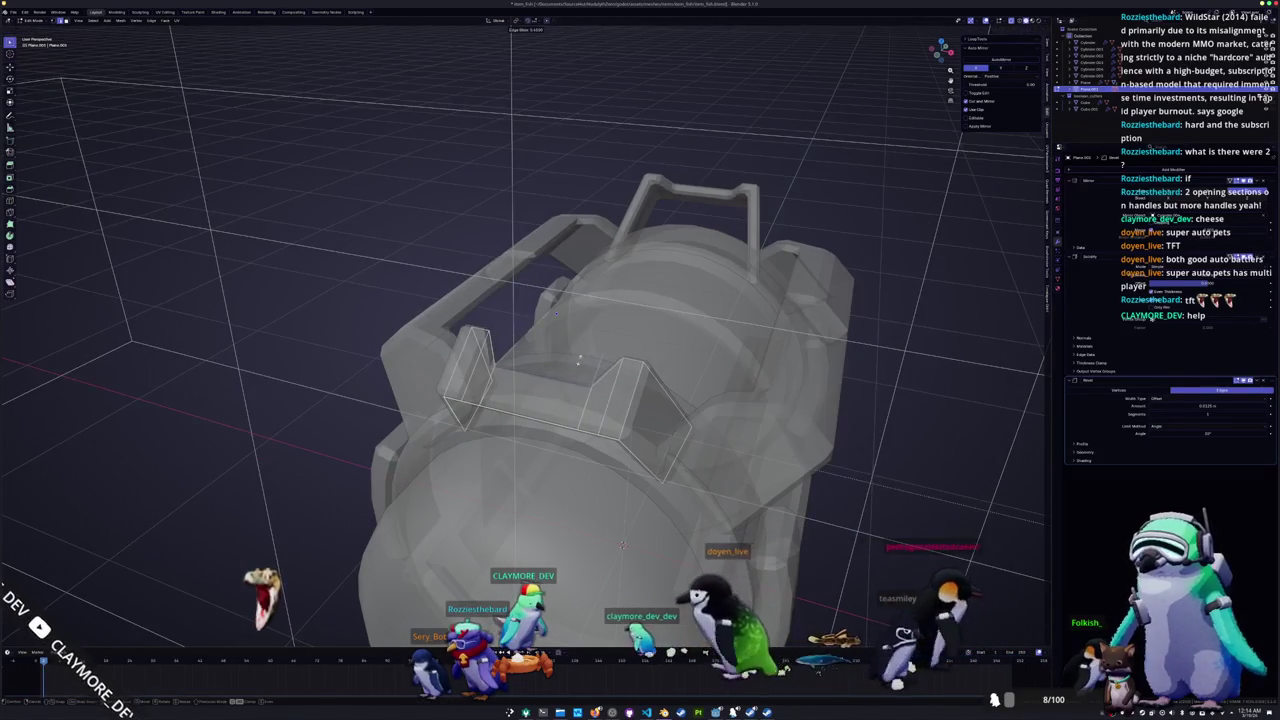
key(Tab)
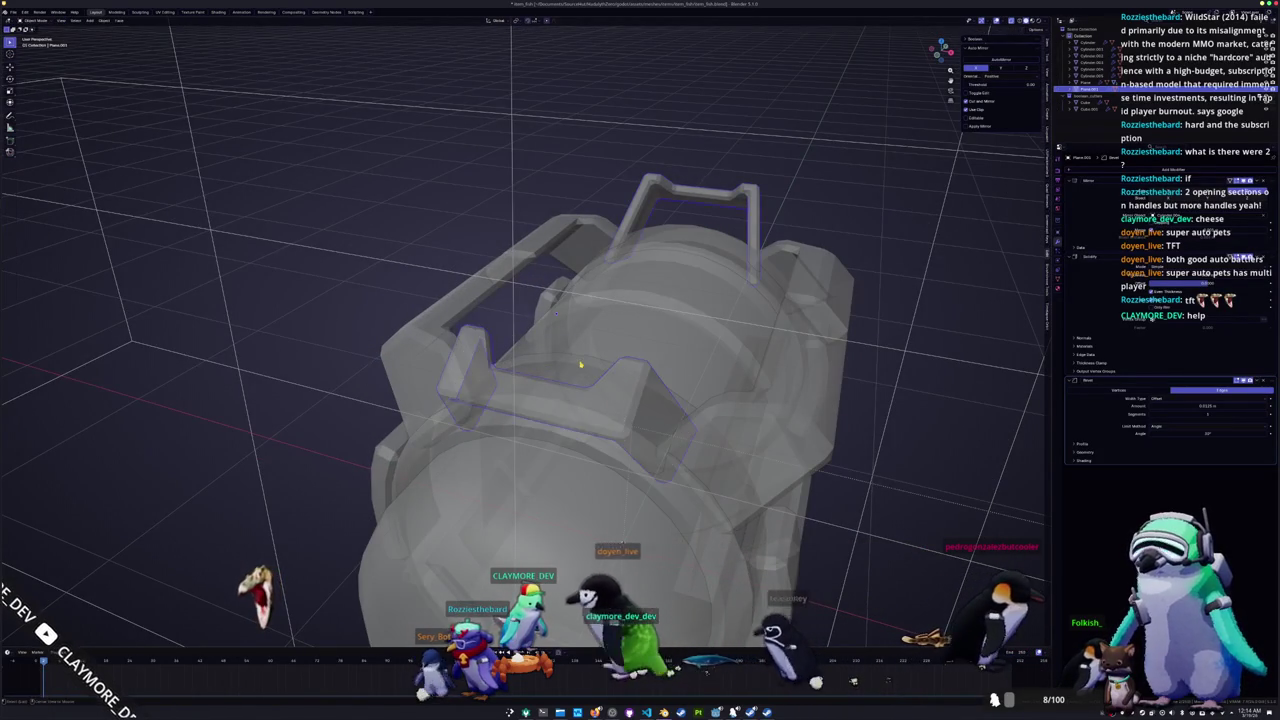
Step: Select the left angled bracket, add an edge loop across it, and return to Object Mode
middle_drag(579, 360, 591, 477)
middle_drag(829, 352, 509, 316)
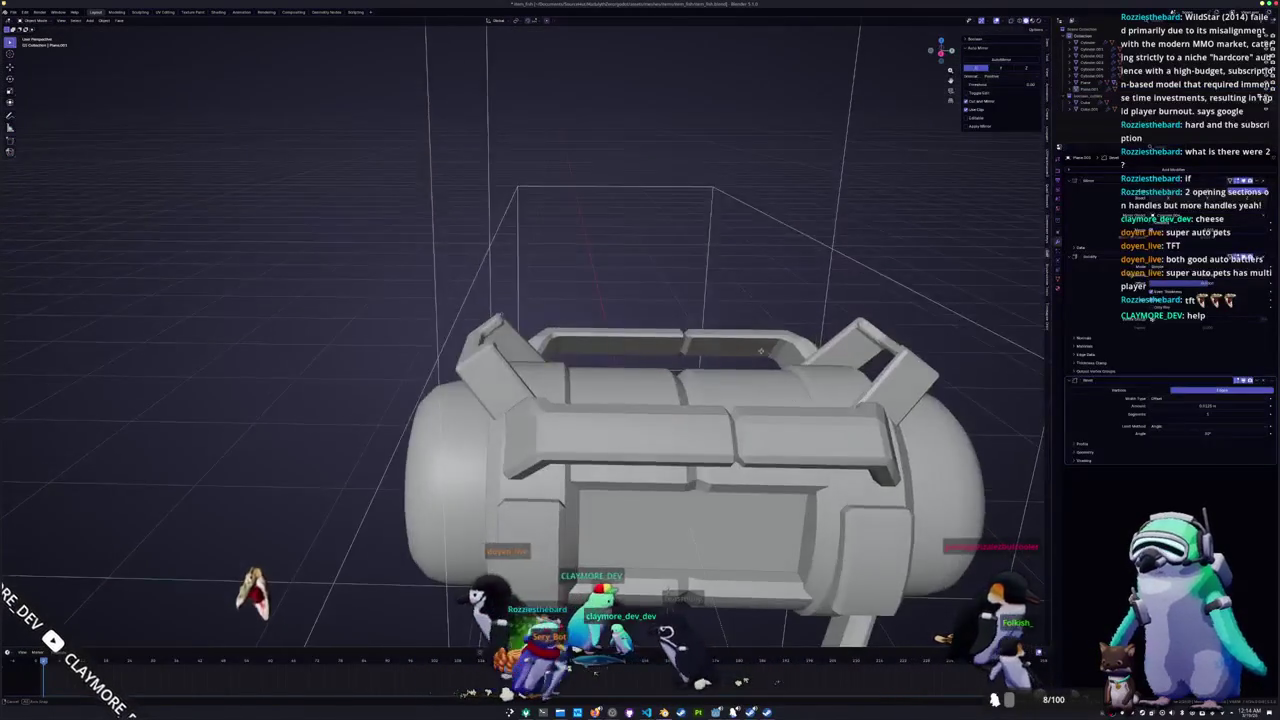
click(509, 316)
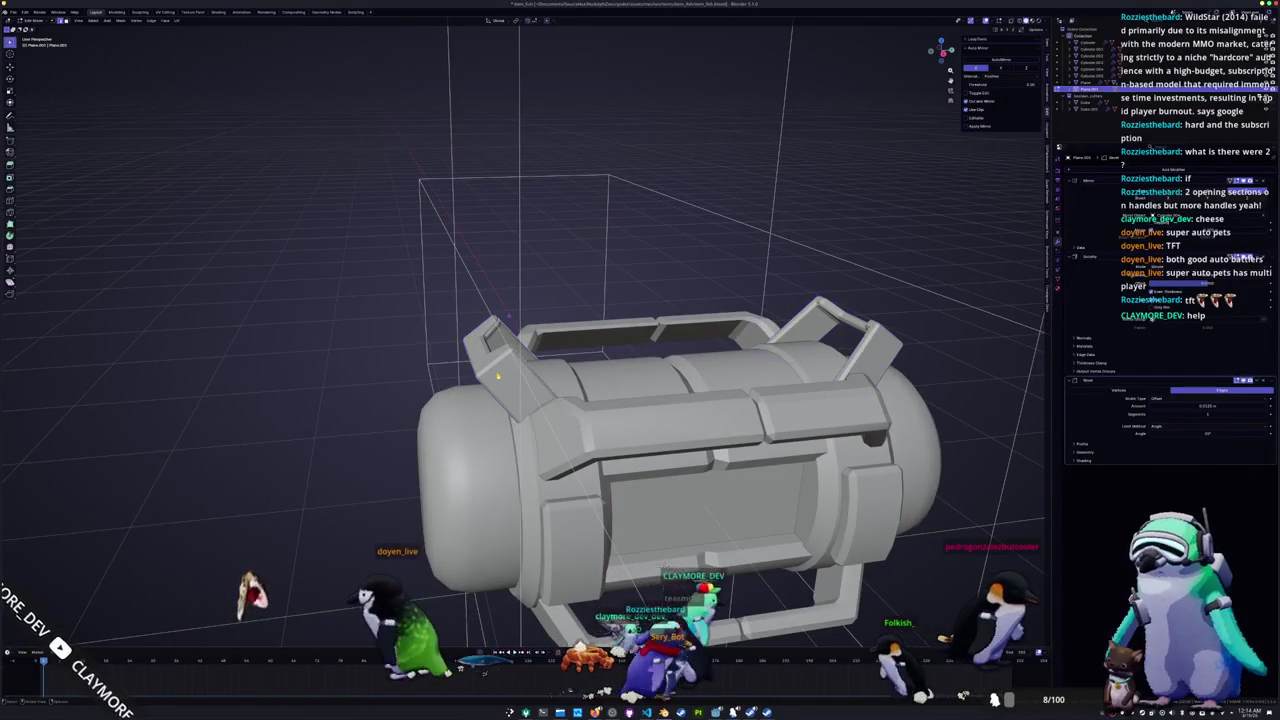
key(Tab)
scroll(506, 296, up, 3)
key(ctrl+r)
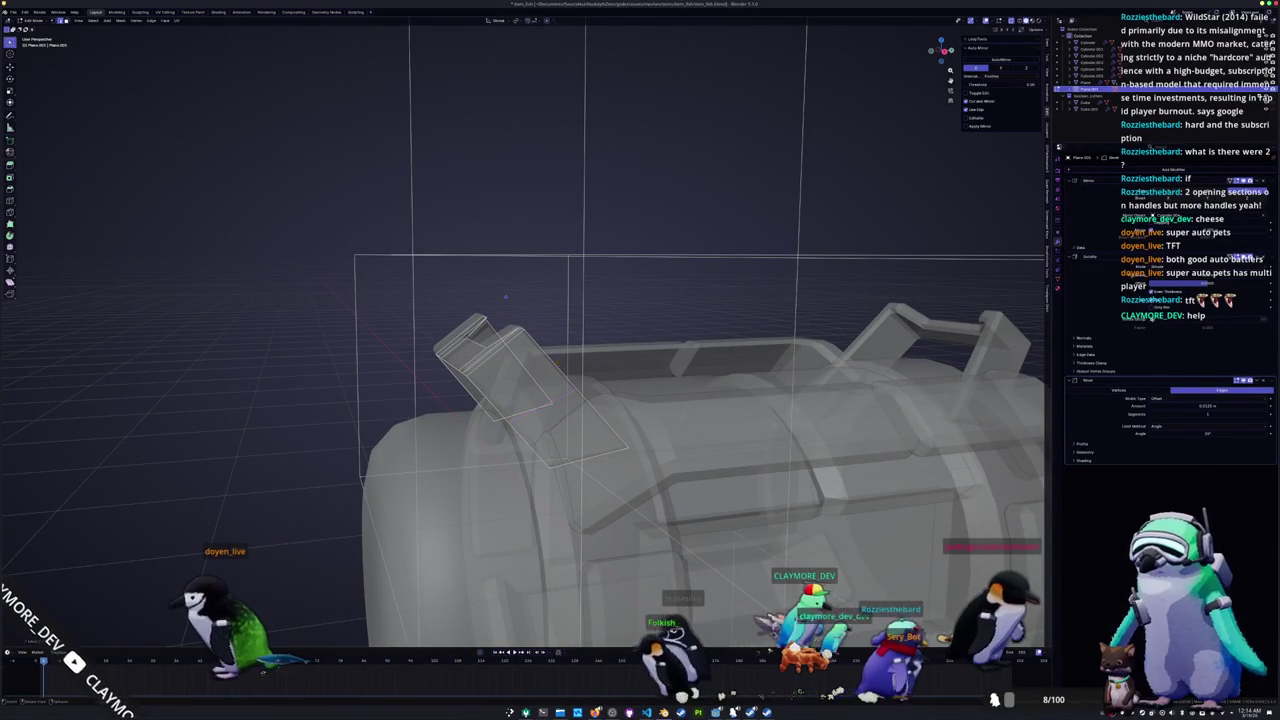
middle_drag(556, 365, 470, 387)
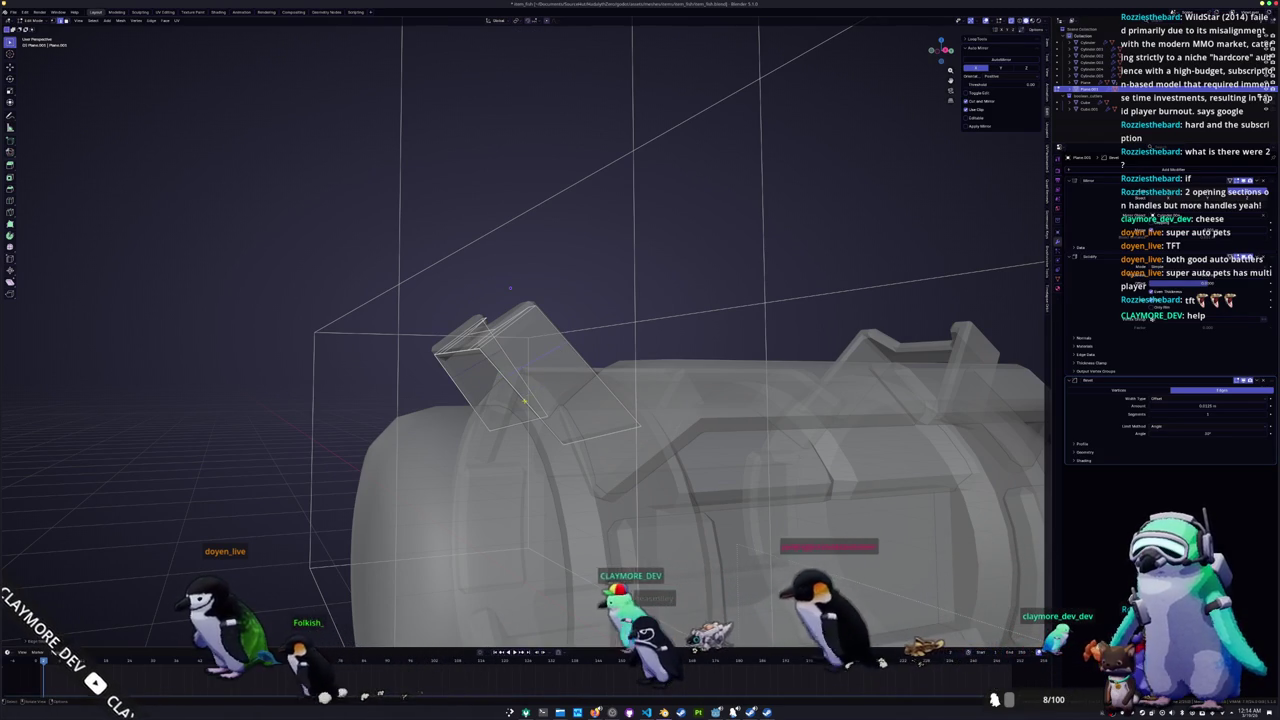
middle_drag(465, 400, 545, 396)
key(alt+z)
key(alt+z)
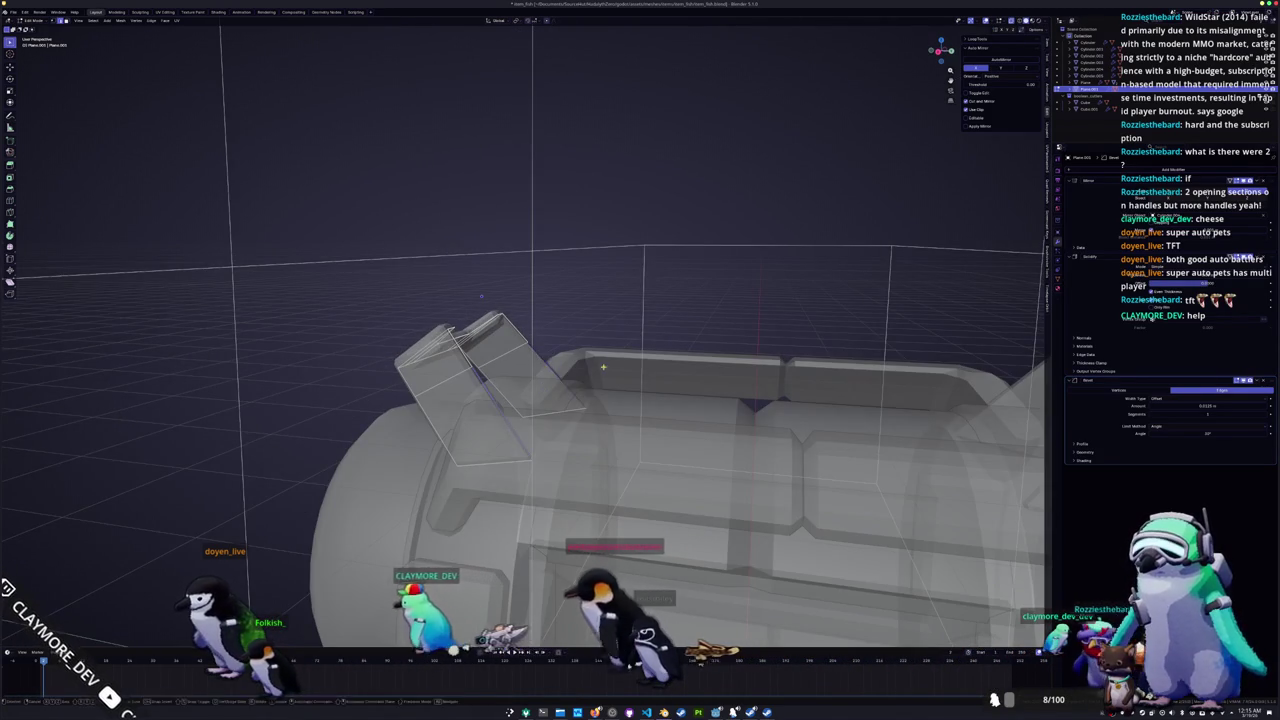
key(alt+z)
scroll(603, 367, down, 3)
mouse_move(645, 582)
middle_down()
mouse_move(620, 560)
mouse_move(636, 497)
mouse_move(329, 357)
mouse_move(420, 380)
mouse_move(480, 330)
mouse_move(520, 385)
mouse_move(480, 360)
mouse_move(450, 400)
mouse_move(500, 370)
mouse_move(526, 386)
mouse_move(414, 388)
mouse_move(428, 405)
middle_up()
key(Tab)
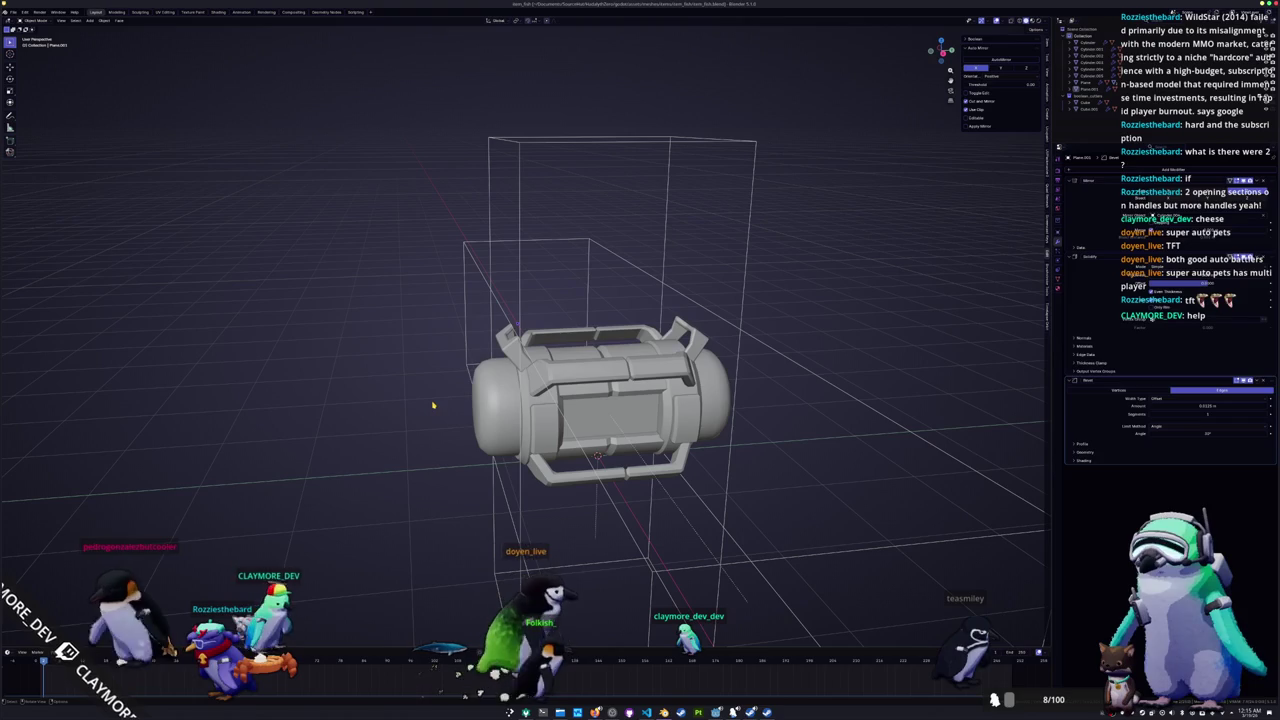
Step: In orthographic side view, move the tilted bracket so it sits against the capsule ends
key(KP_3)
key(KP_1)
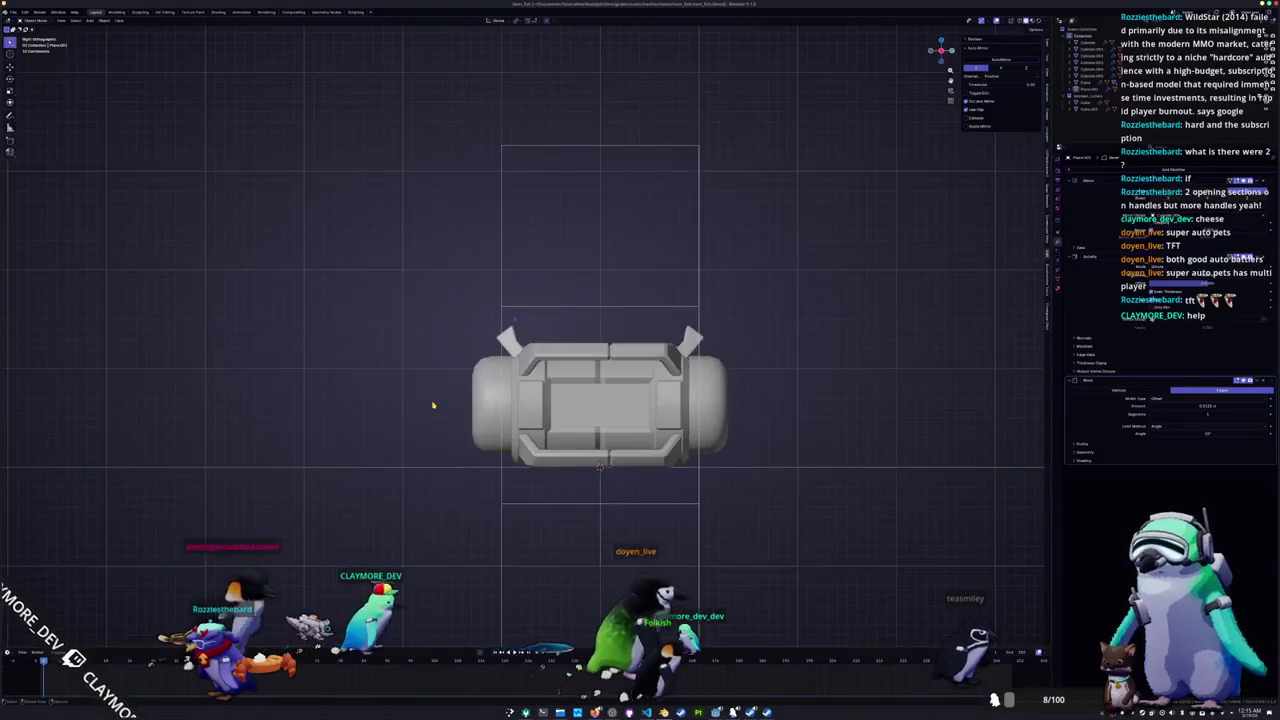
click(510, 340)
scroll(550, 332, up, 3)
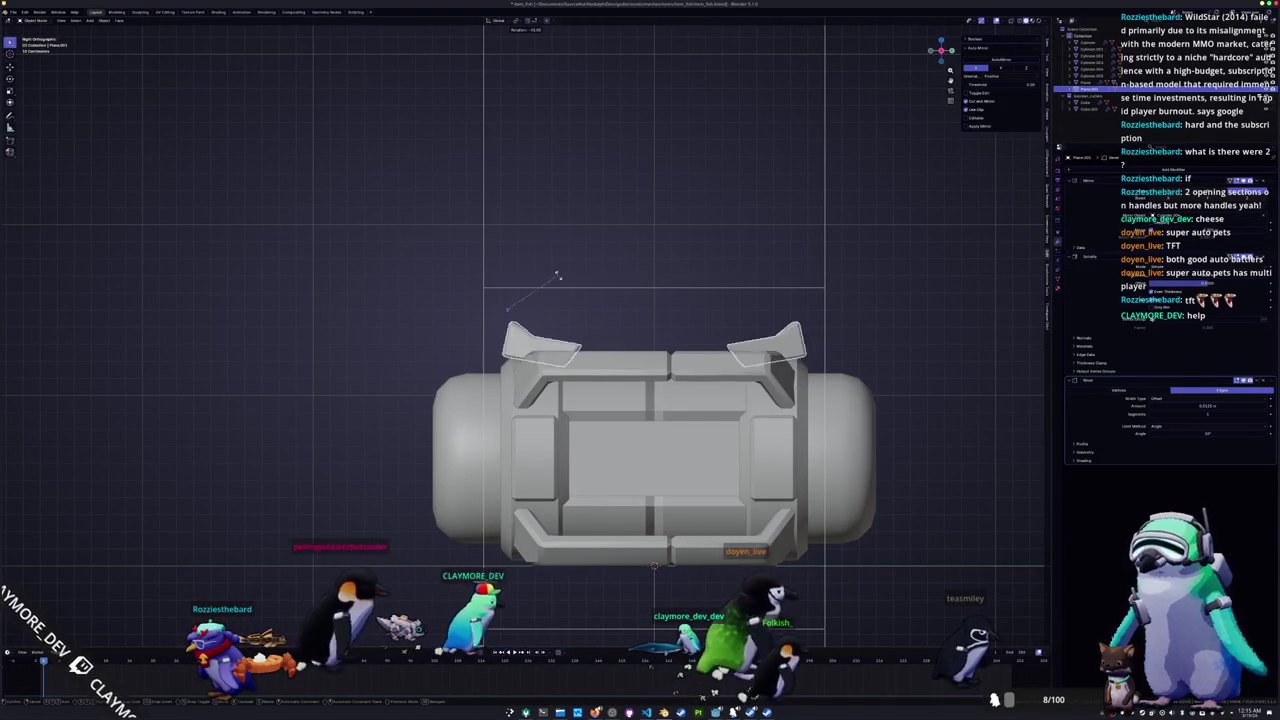
key(g)
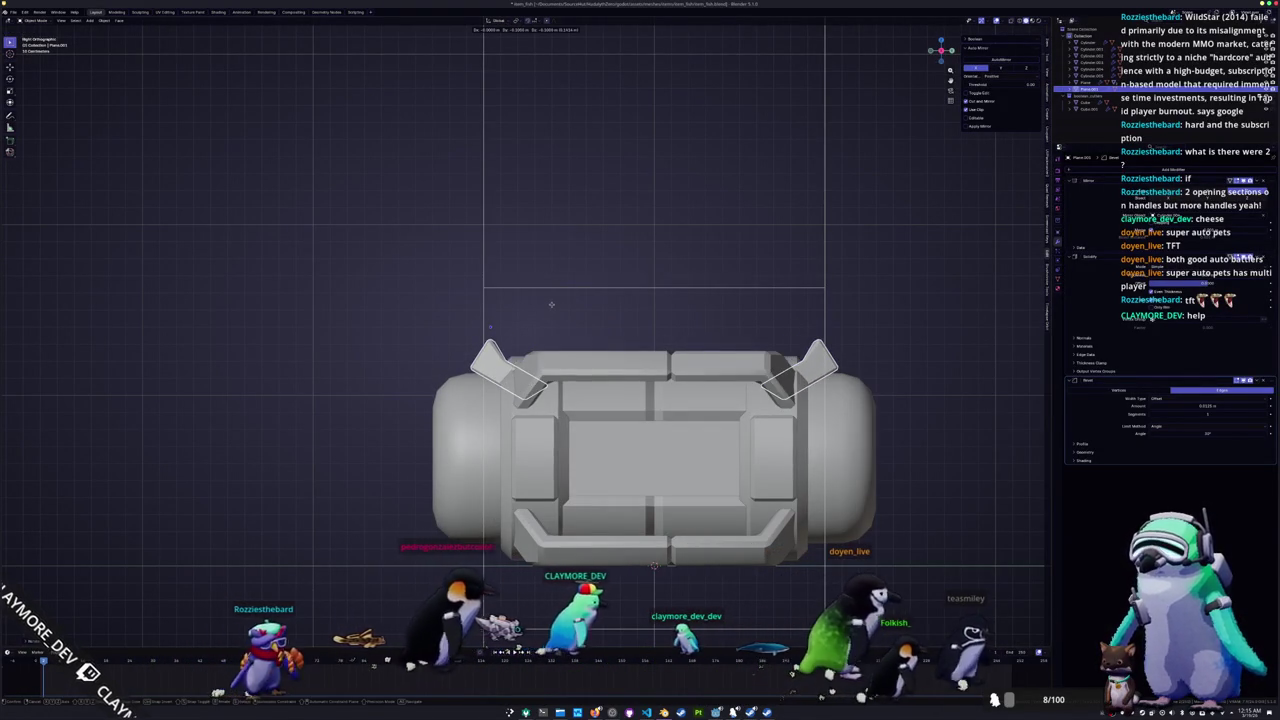
click(549, 305)
mouse_move(549, 305)
middle_down()
mouse_move(600, 420)
mouse_move(484, 313)
mouse_move(550, 310)
middle_up()
Step: Inspect the capsule and select the left dome end cap, then the central body
scroll(550, 310, down, 5)
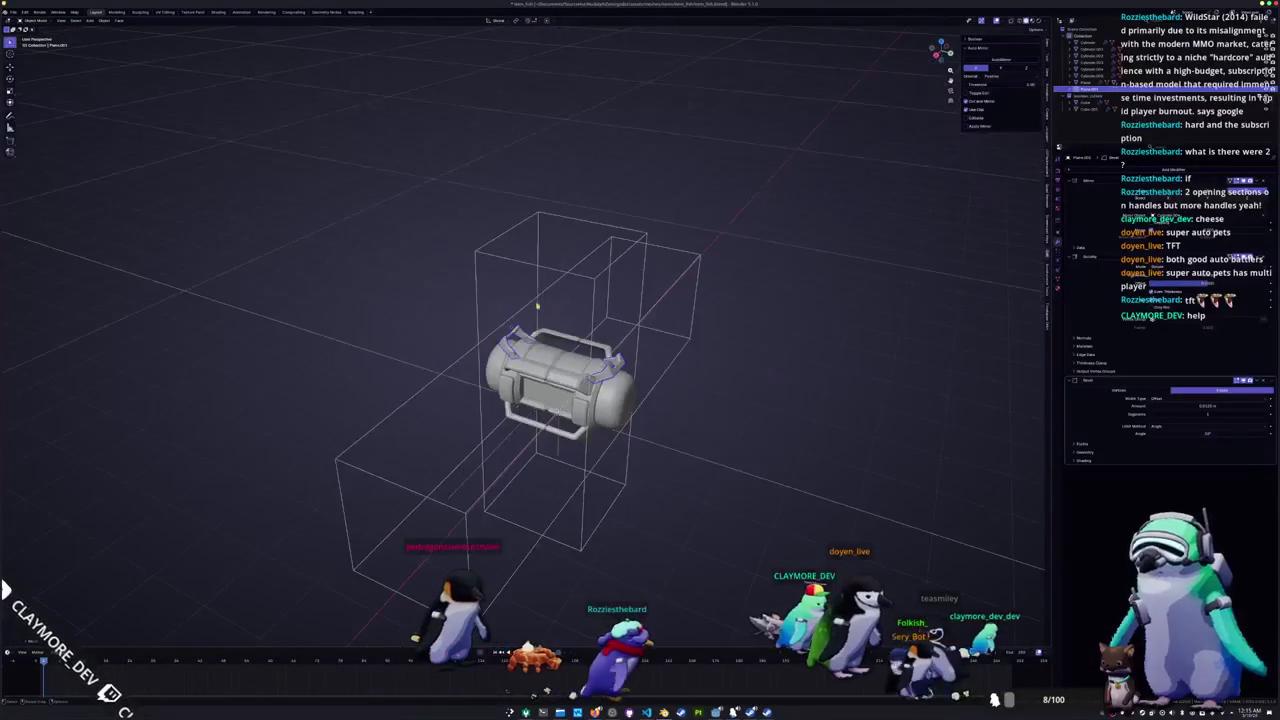
mouse_move(421, 310)
middle_down()
mouse_move(445, 295)
mouse_move(459, 318)
mouse_move(509, 321)
mouse_move(508, 400)
mouse_move(526, 404)
middle_up()
scroll(459, 318, up, 3)
scroll(459, 318, up, 2)
click(508, 401)
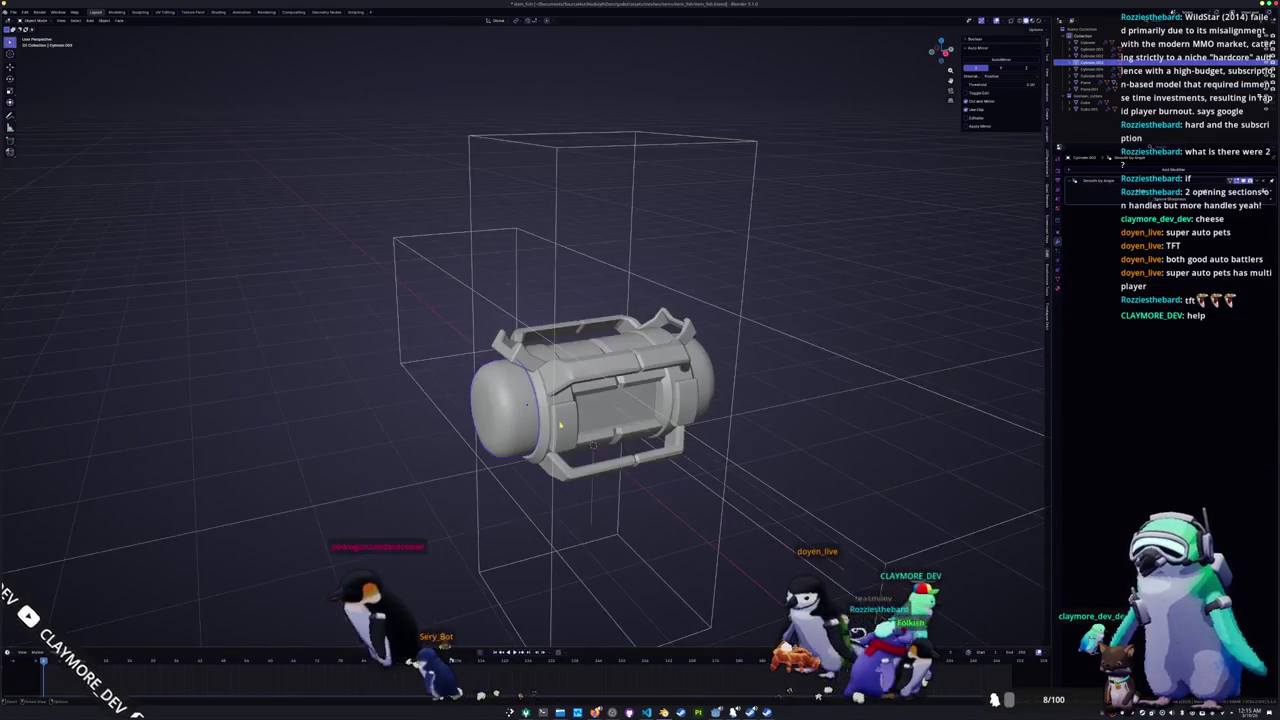
click(595, 423)
middle_drag(595, 423, 641, 418)
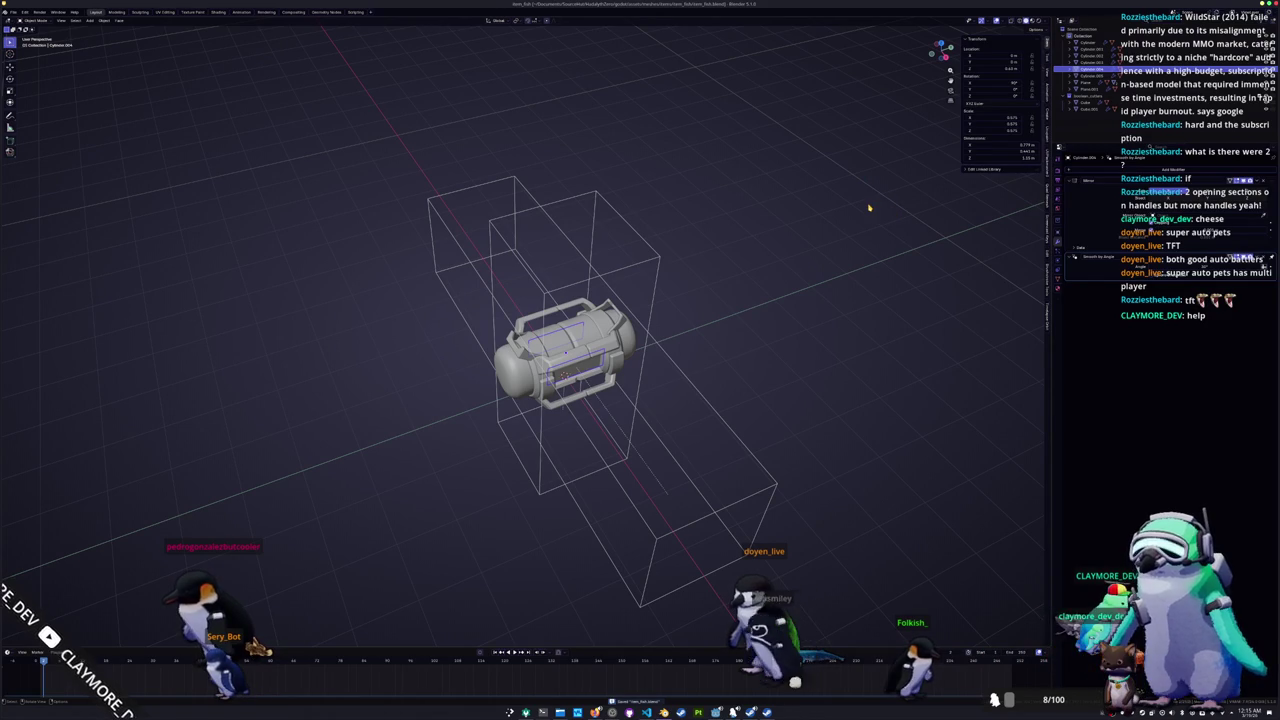
click(13, 11)
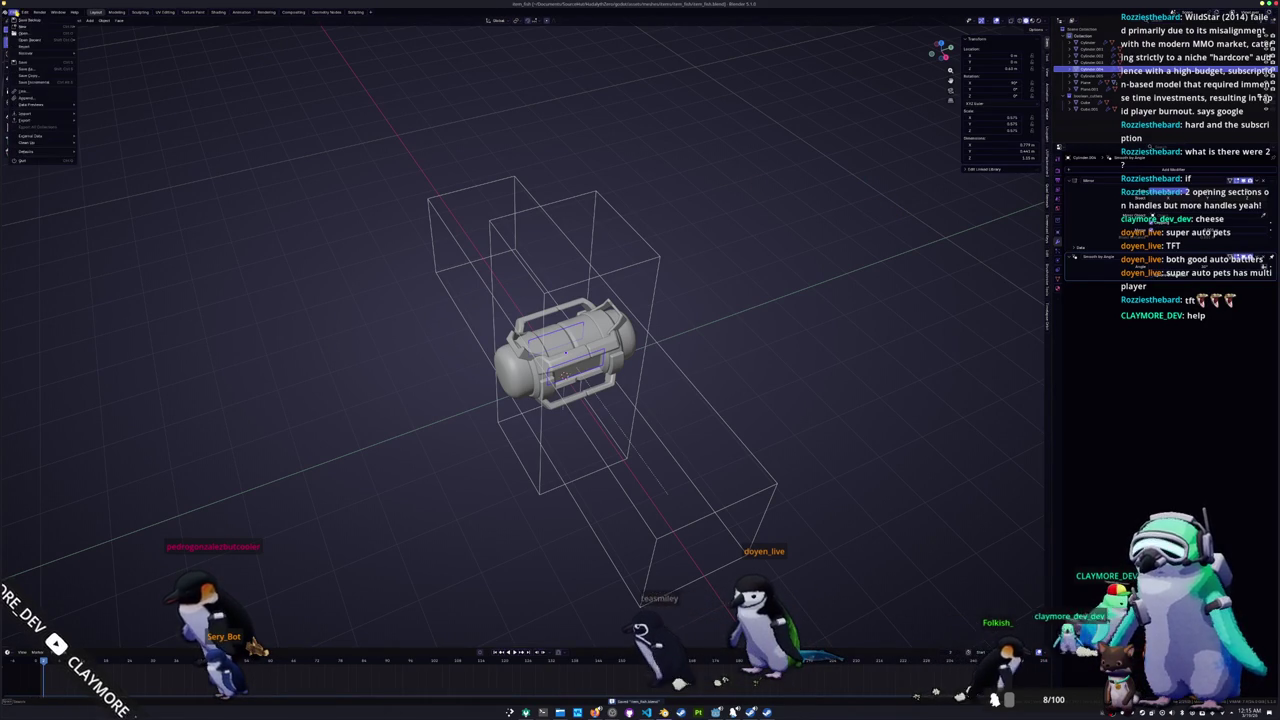
Step: Start File > Append and browse into the other blend file's Object folder
click(34, 98)
click(430, 104)
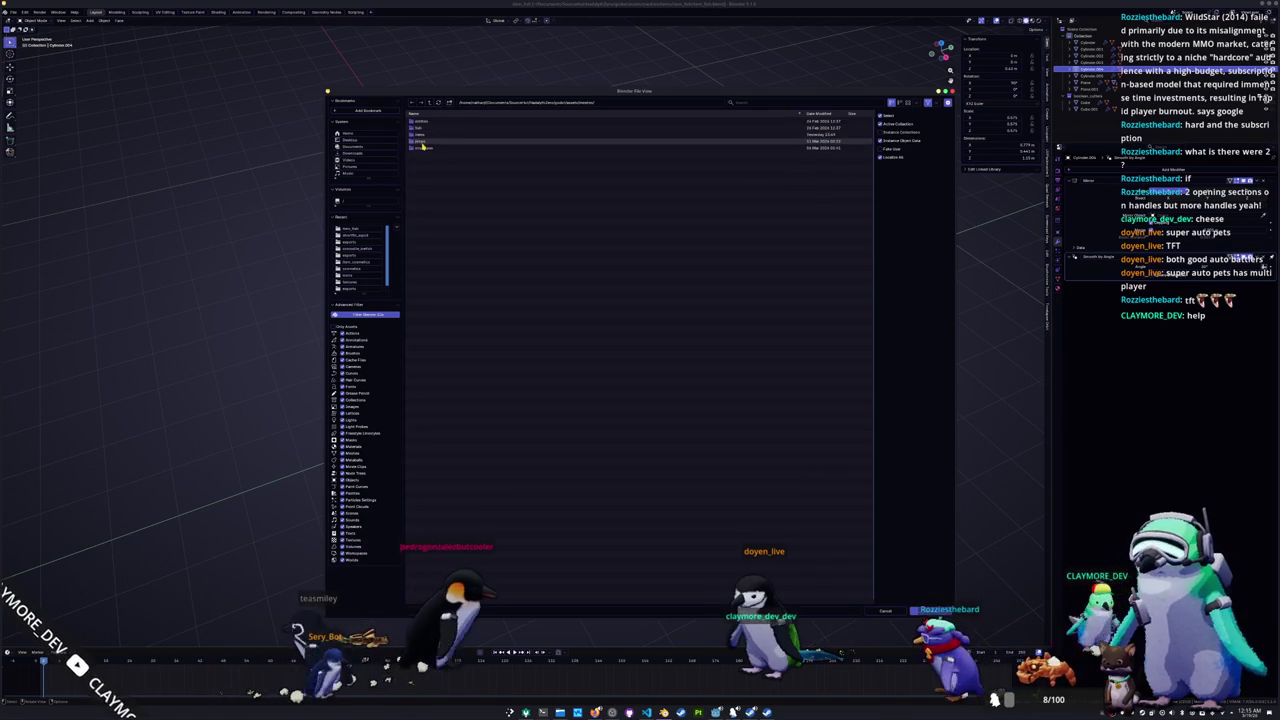
double_click(424, 122)
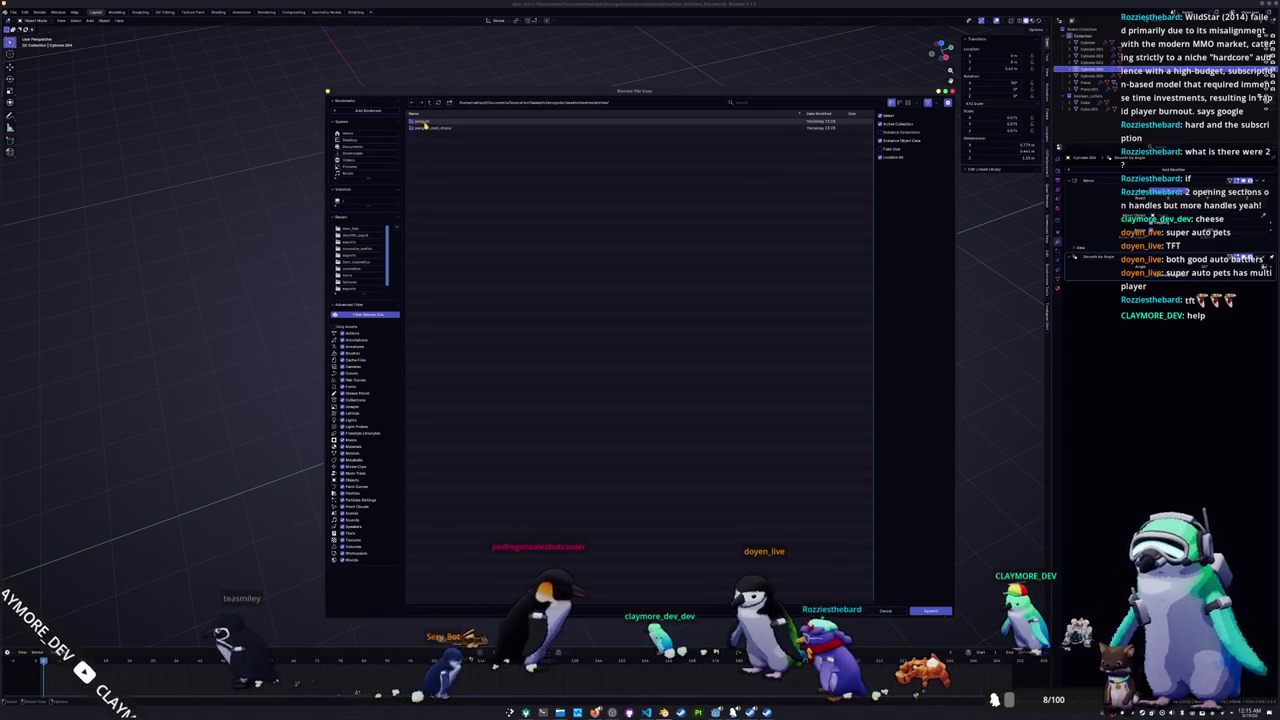
double_click(424, 122)
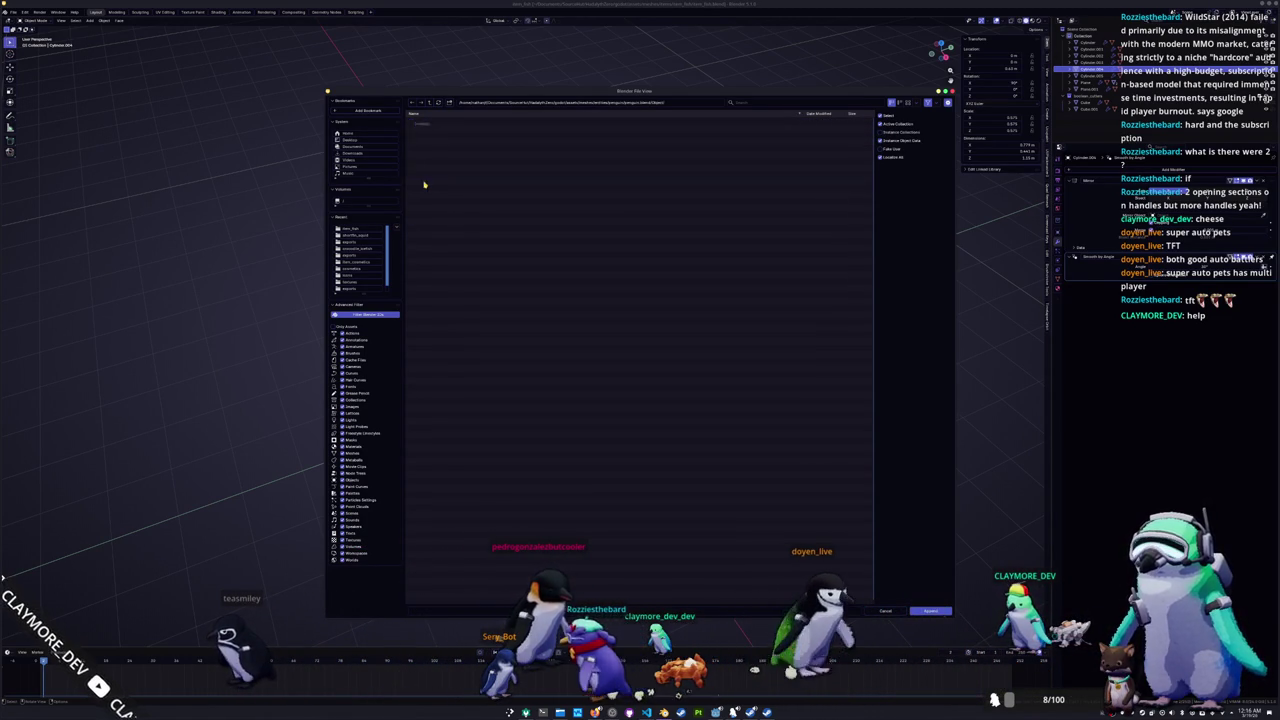
double_click(424, 184)
Step: Multi-select the armature and penguin body objects and append them to the scene
drag(425, 136, 427, 122)
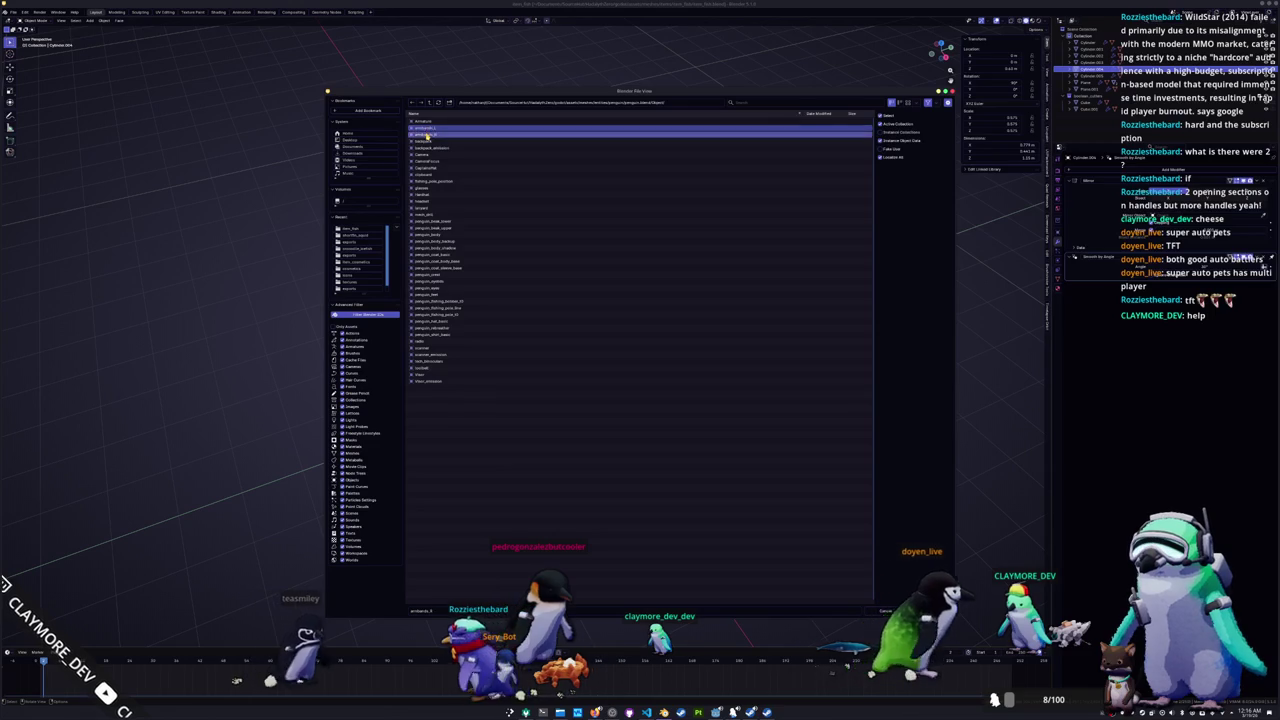
ctrl+click(432, 224)
ctrl+click(432, 228)
ctrl+click(433, 234)
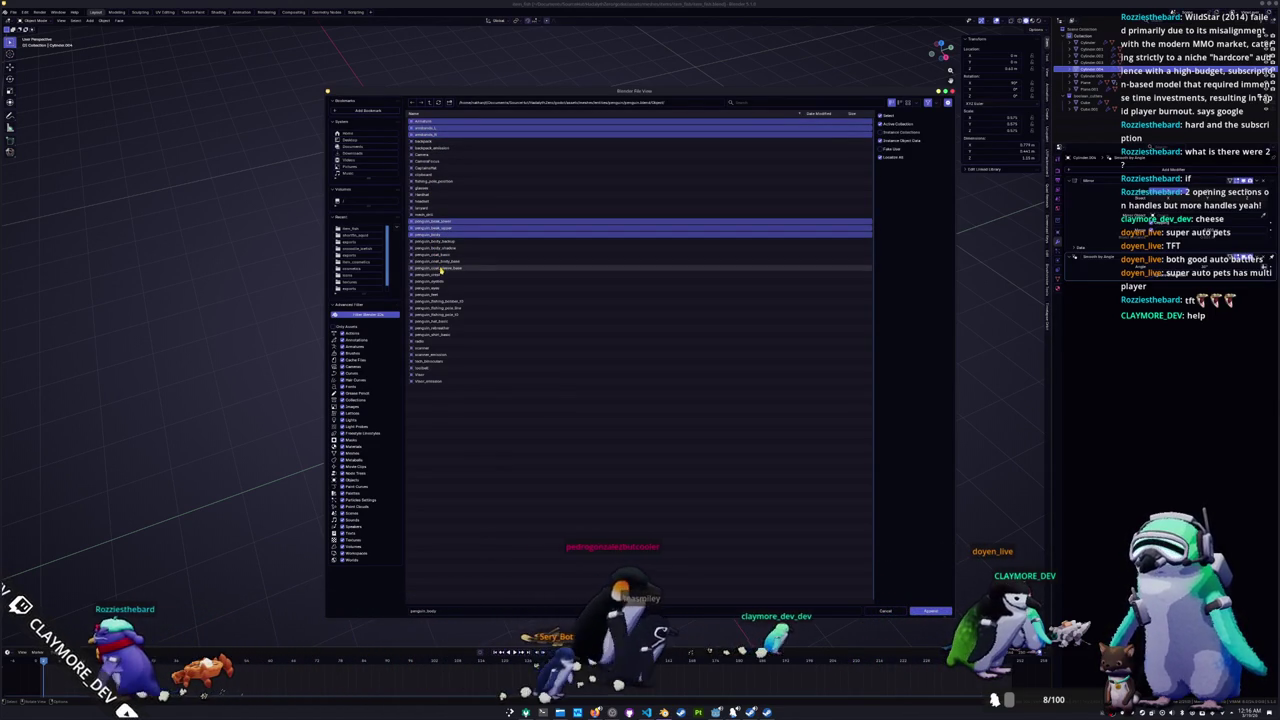
ctrl+click(452, 281)
ctrl+click(451, 288)
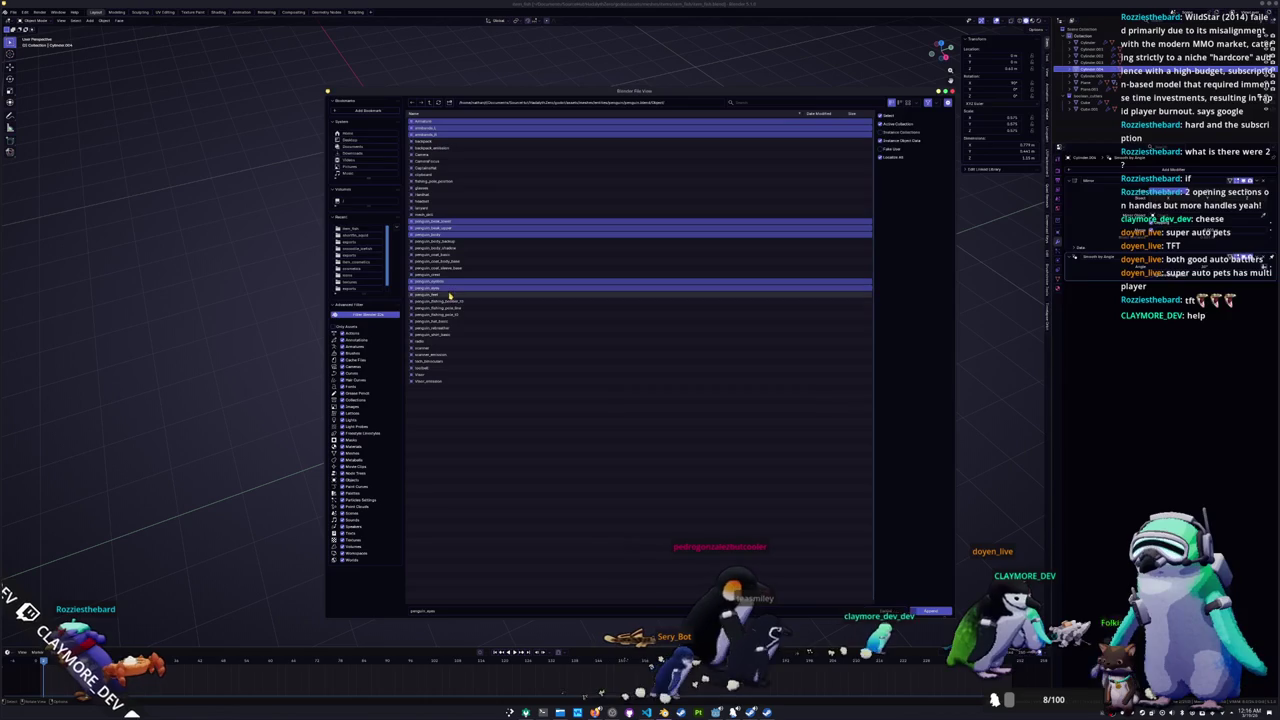
key(Return)
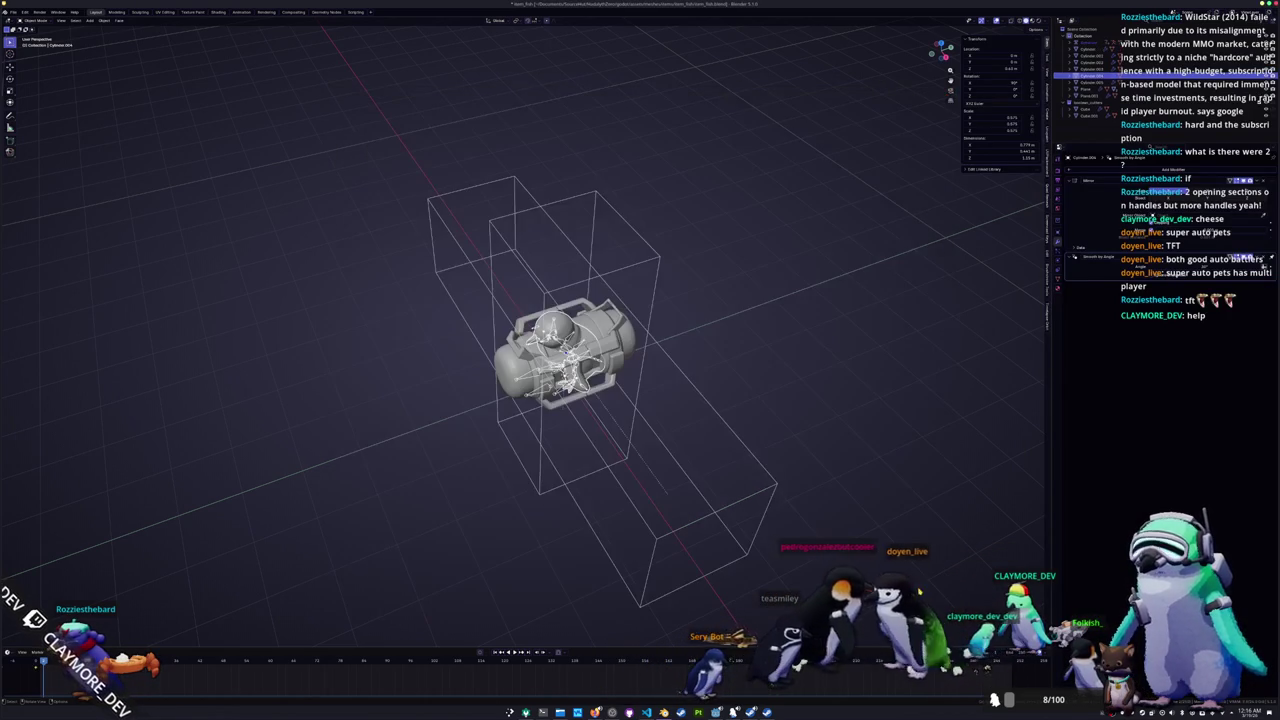
Step: Make the appended penguin a Library Override in the Outliner and select its armature
right_click(1086, 45)
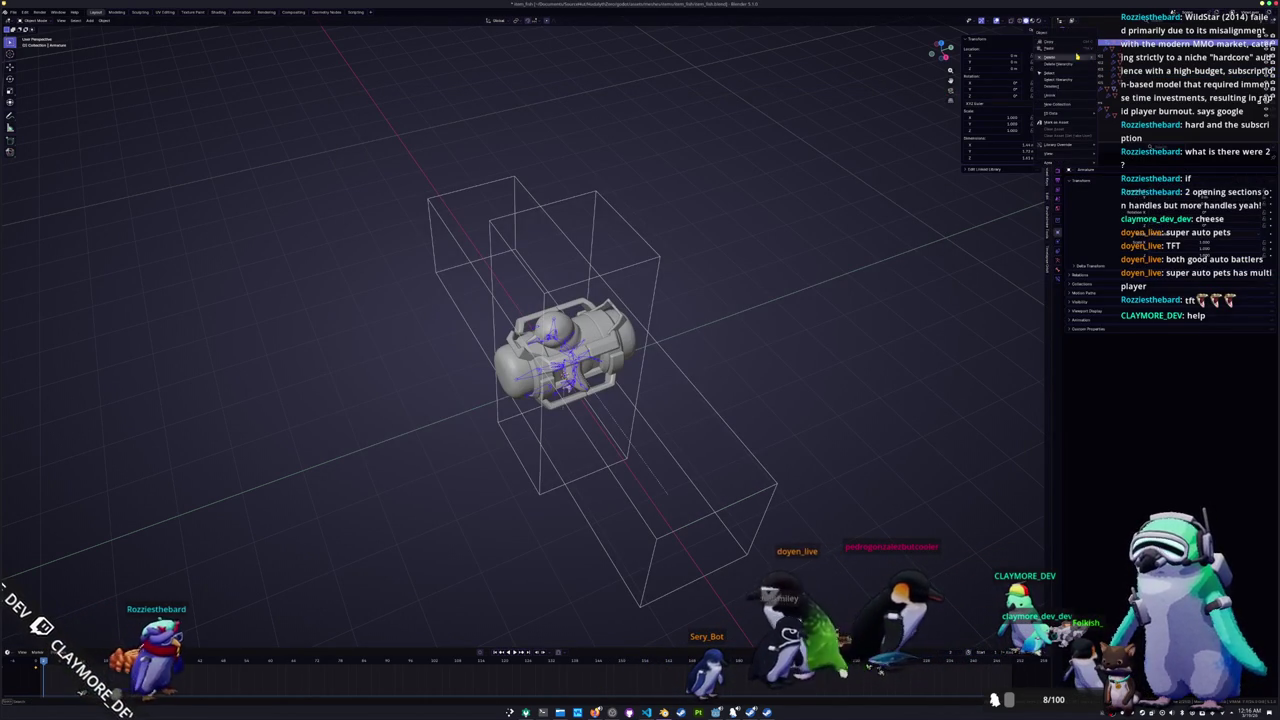
right_click(1080, 29)
mouse_move(1058, 128)
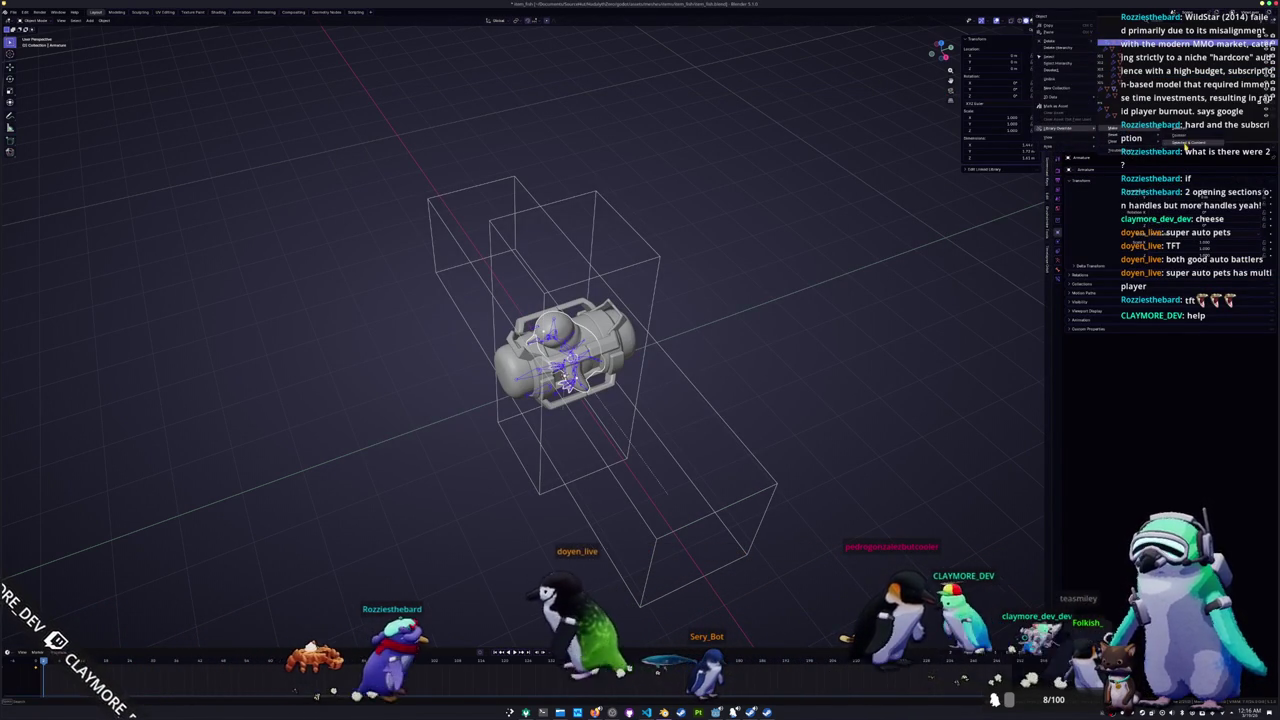
click(1115, 128)
click(1085, 116)
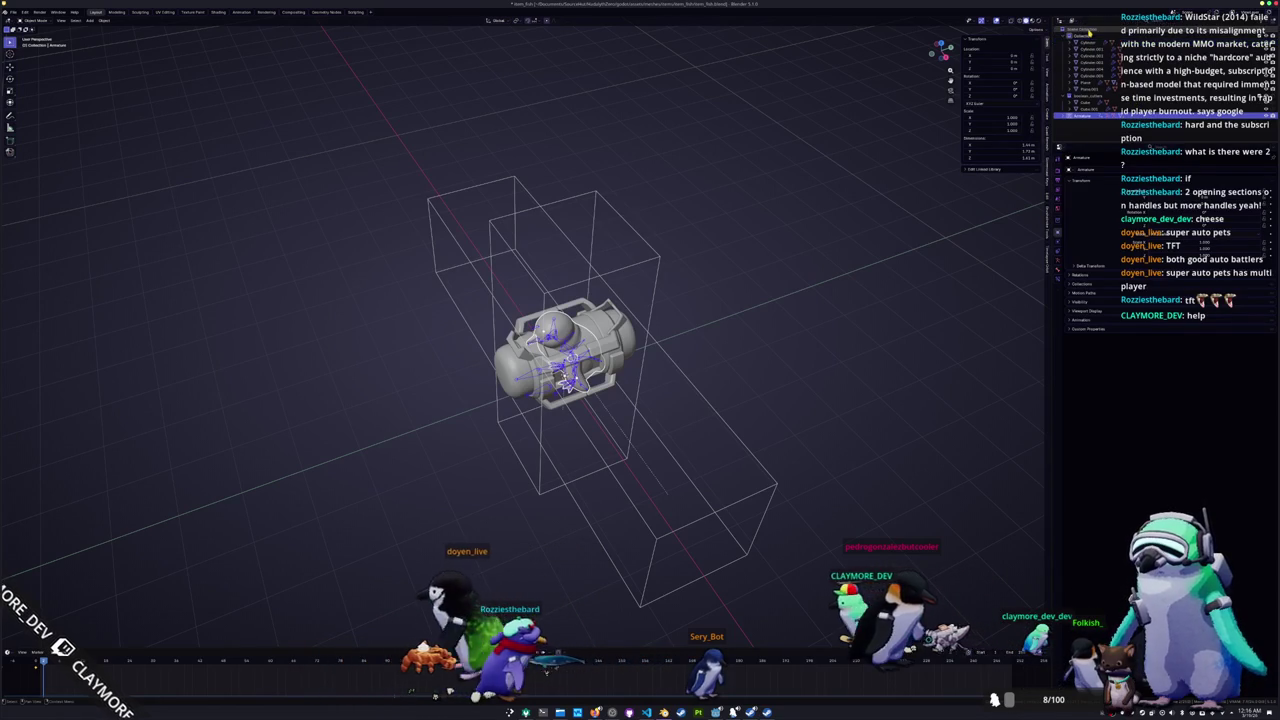
middle_drag(700, 300, 794, 227)
key(Escape)
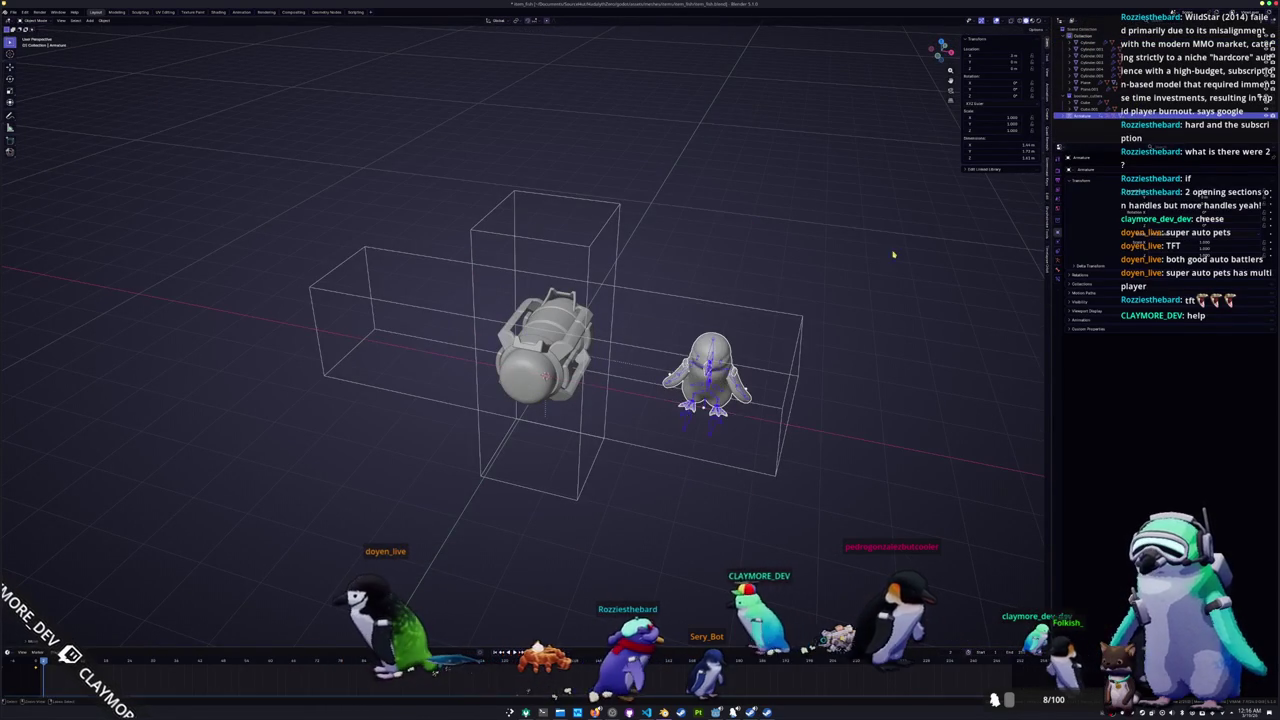
Step: View the capsule and penguin from the front and open the object context menu
click(14, 12)
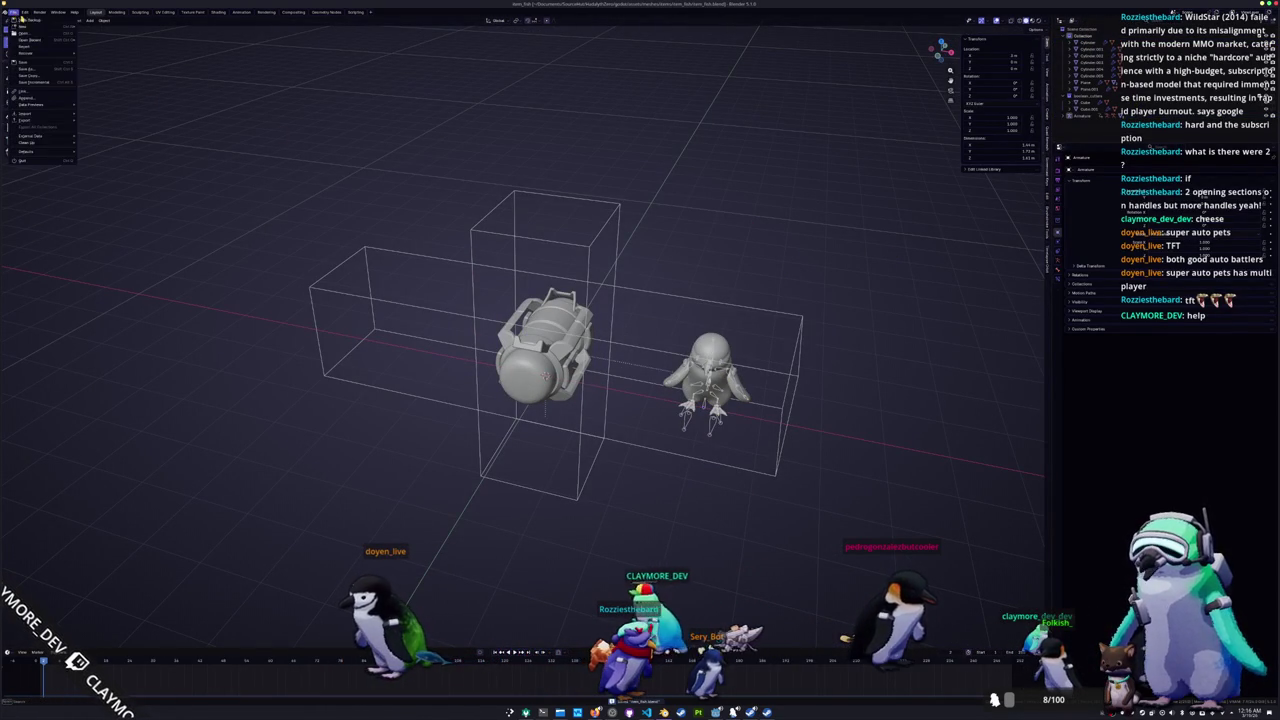
mouse_move(500, 300)
middle_down()
mouse_move(580, 360)
mouse_move(491, 334)
mouse_move(585, 400)
mouse_move(547, 398)
middle_up()
right_click(547, 395)
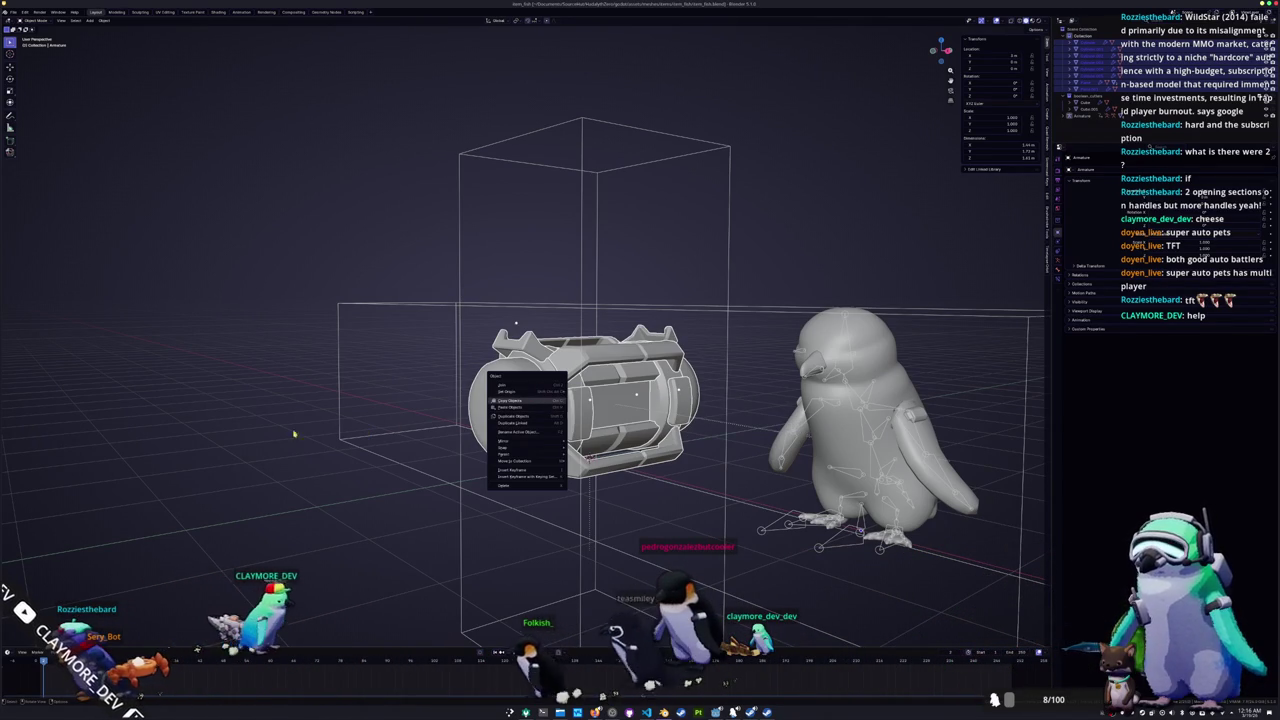
right_click(269, 424)
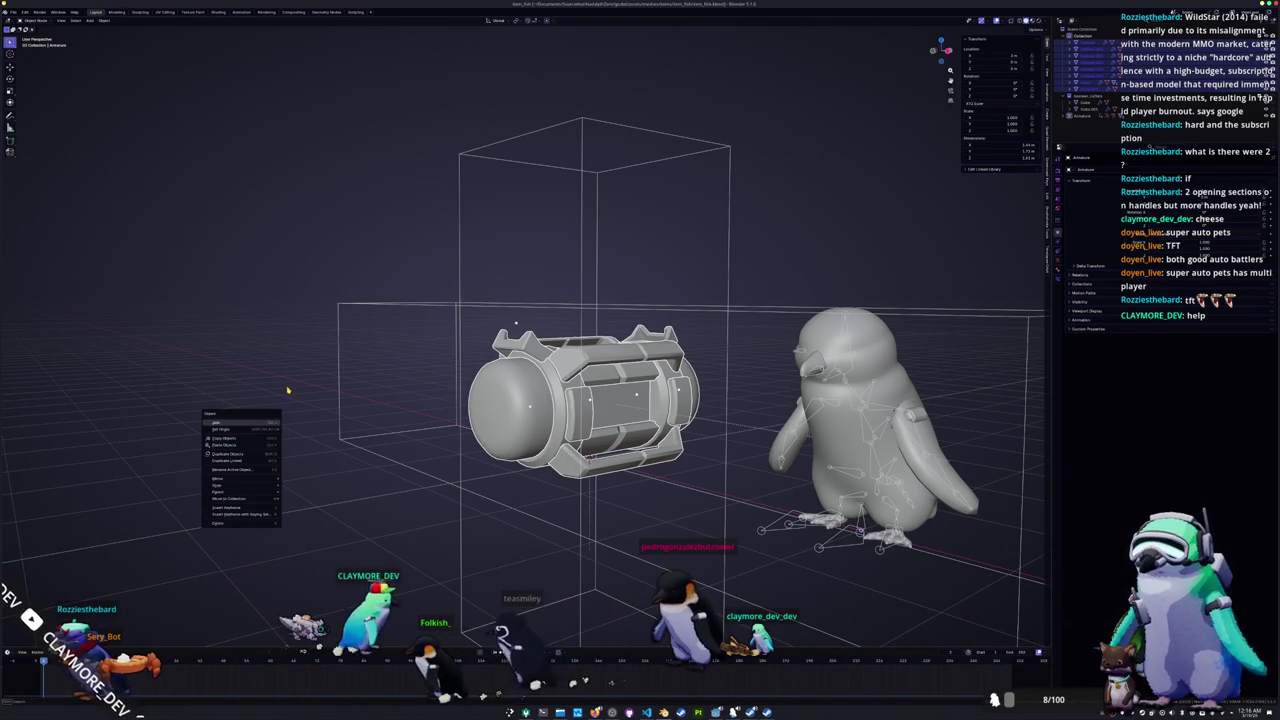
key(Escape)
key(ctrl+a)
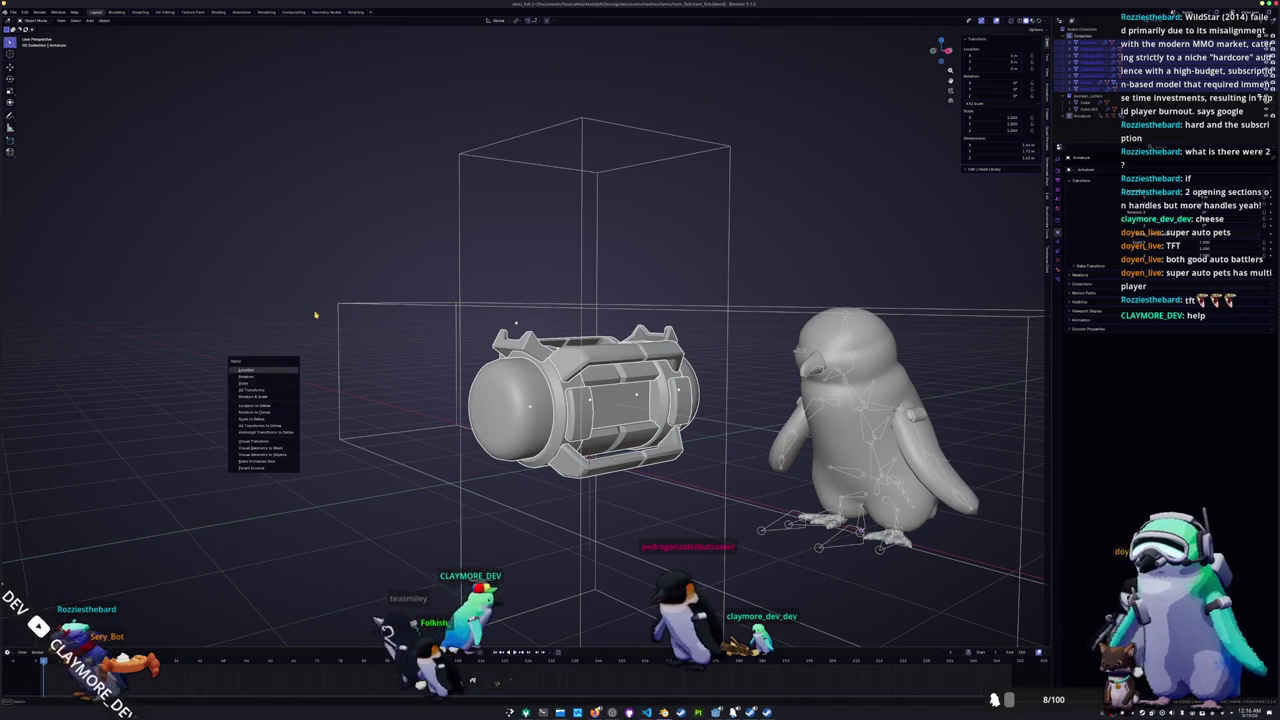
right_click(316, 304)
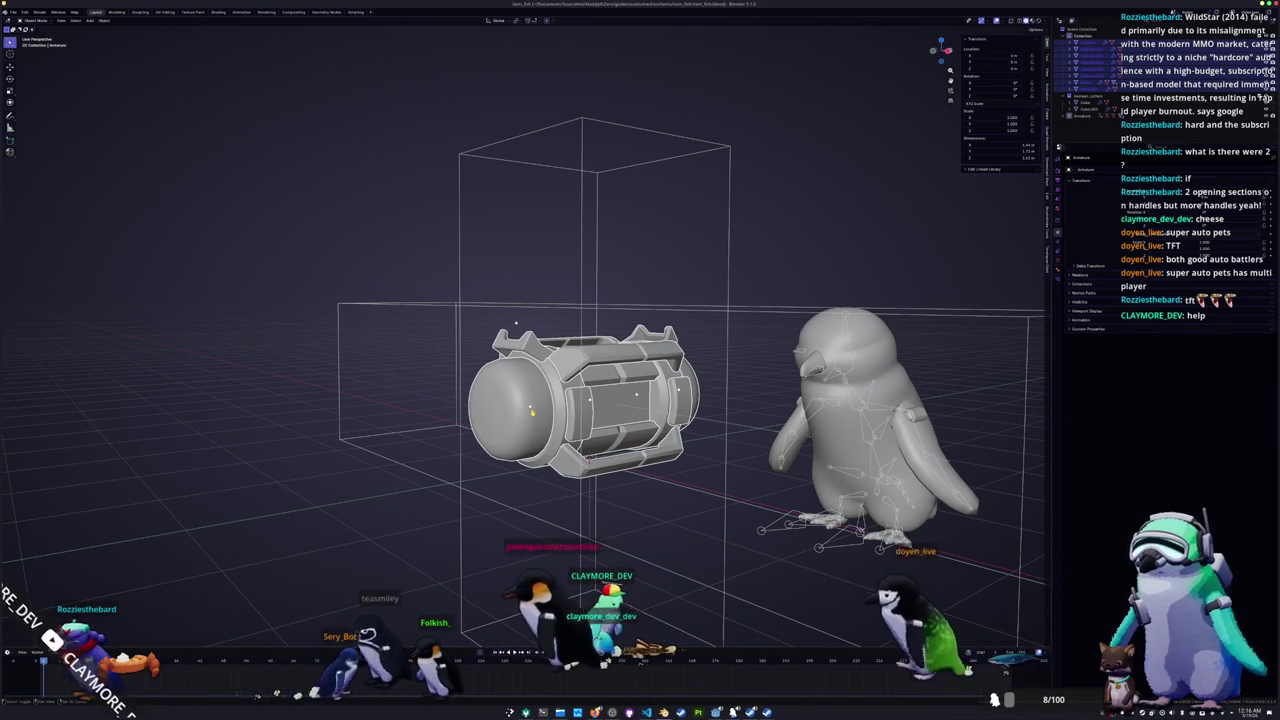
click(522, 431)
right_click(522, 431)
mouse_move(522, 431)
middle_down()
mouse_move(533, 404)
mouse_move(600, 410)
mouse_move(612, 425)
mouse_move(571, 421)
mouse_move(617, 413)
middle_up()
click(620, 411)
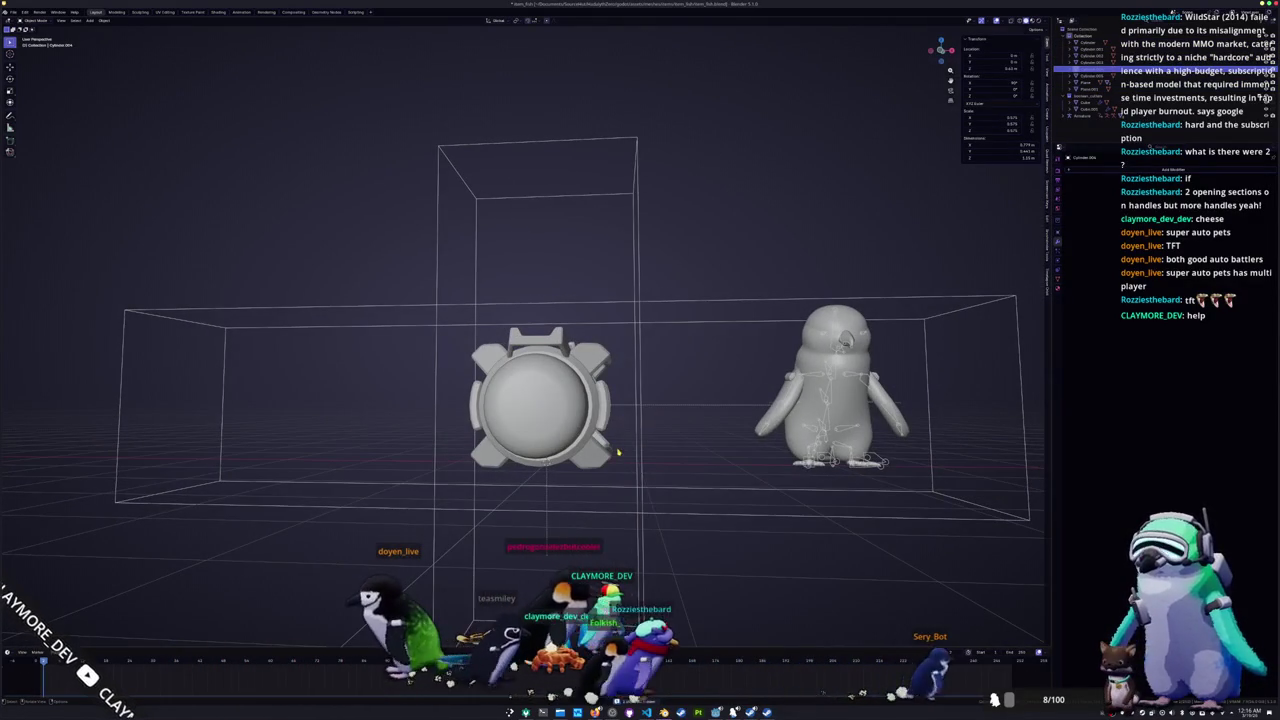
Step: Select the capsule parts, enter Edit Mode and enable X-ray to reach the inner flange faces
drag(617, 455, 617, 455)
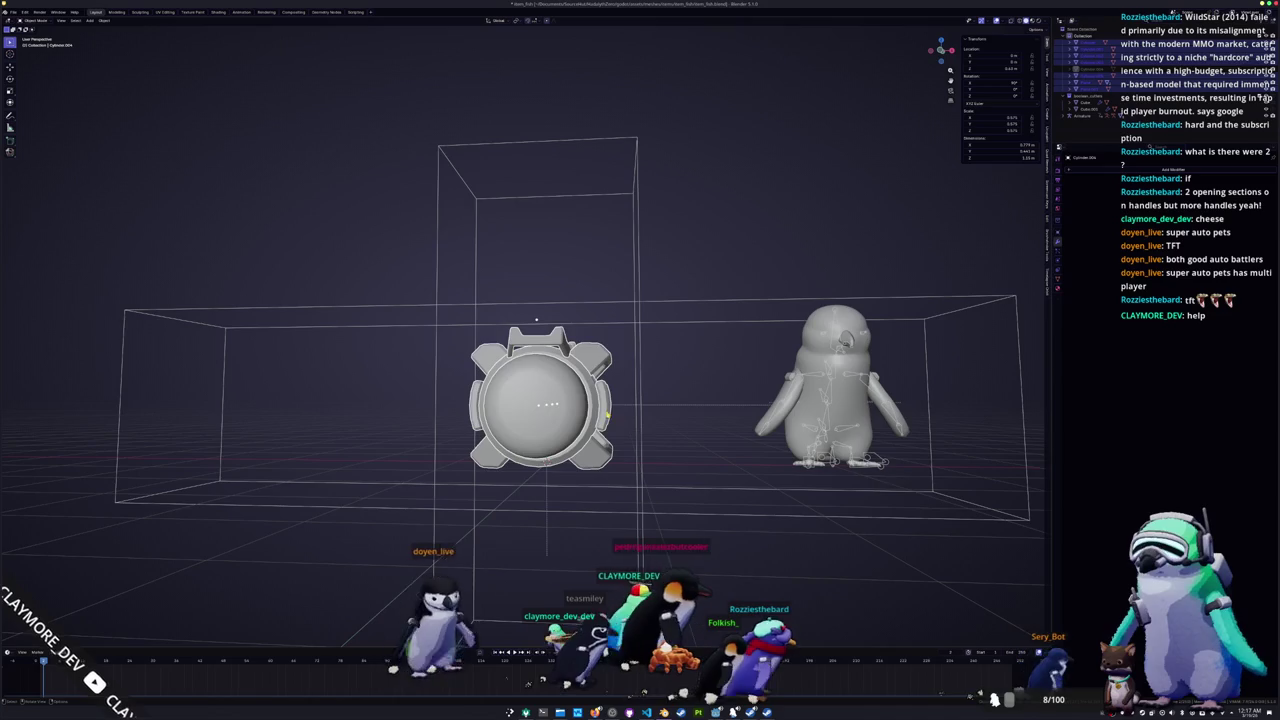
scroll(601, 443, up, 1)
scroll(601, 443, up, 1)
scroll(601, 443, up, 1)
scroll(601, 443, up, 1)
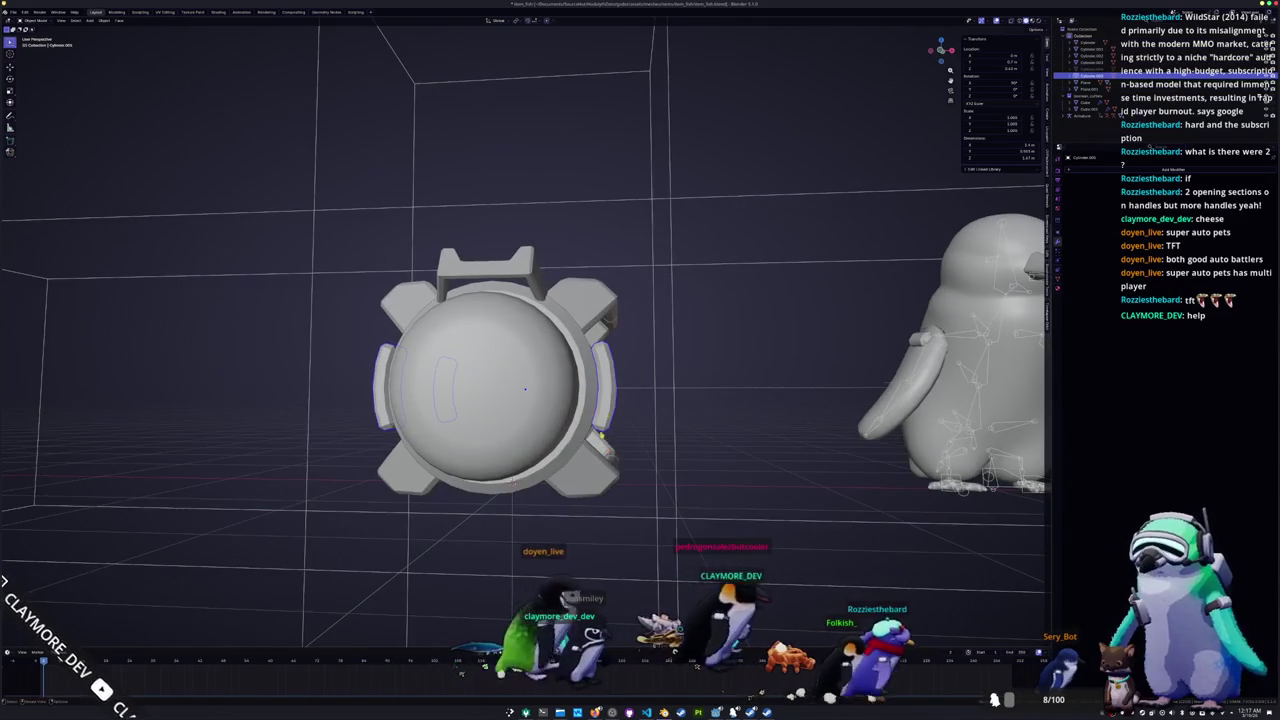
key(Tab)
scroll(511, 485, up, 2)
mouse_move(507, 537)
middle_down()
mouse_move(480, 520)
mouse_move(439, 594)
mouse_move(650, 537)
middle_up()
key(alt+z)
mouse_move(559, 429)
middle_down()
mouse_move(516, 630)
mouse_move(640, 617)
middle_up()
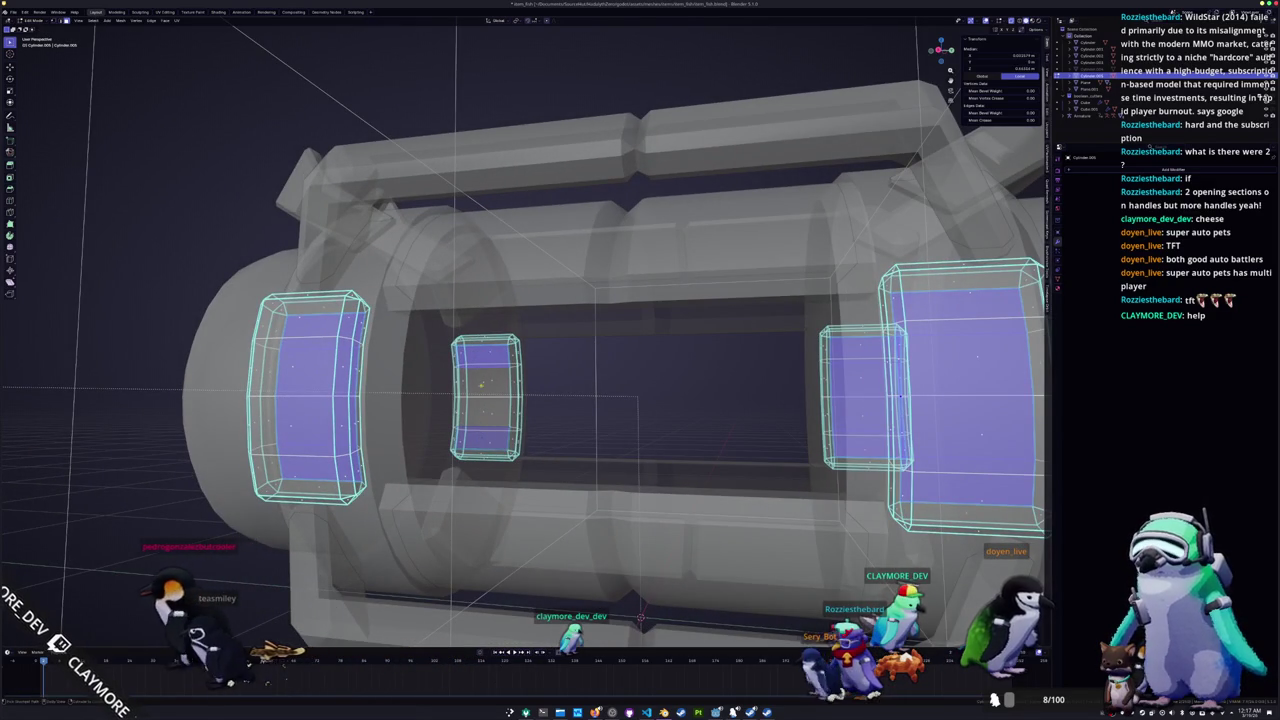
Step: Delete the selected inner flange faces and return to Object Mode
scroll(640, 617, down, 5)
middle_drag(640, 617, 551, 490)
key(x)
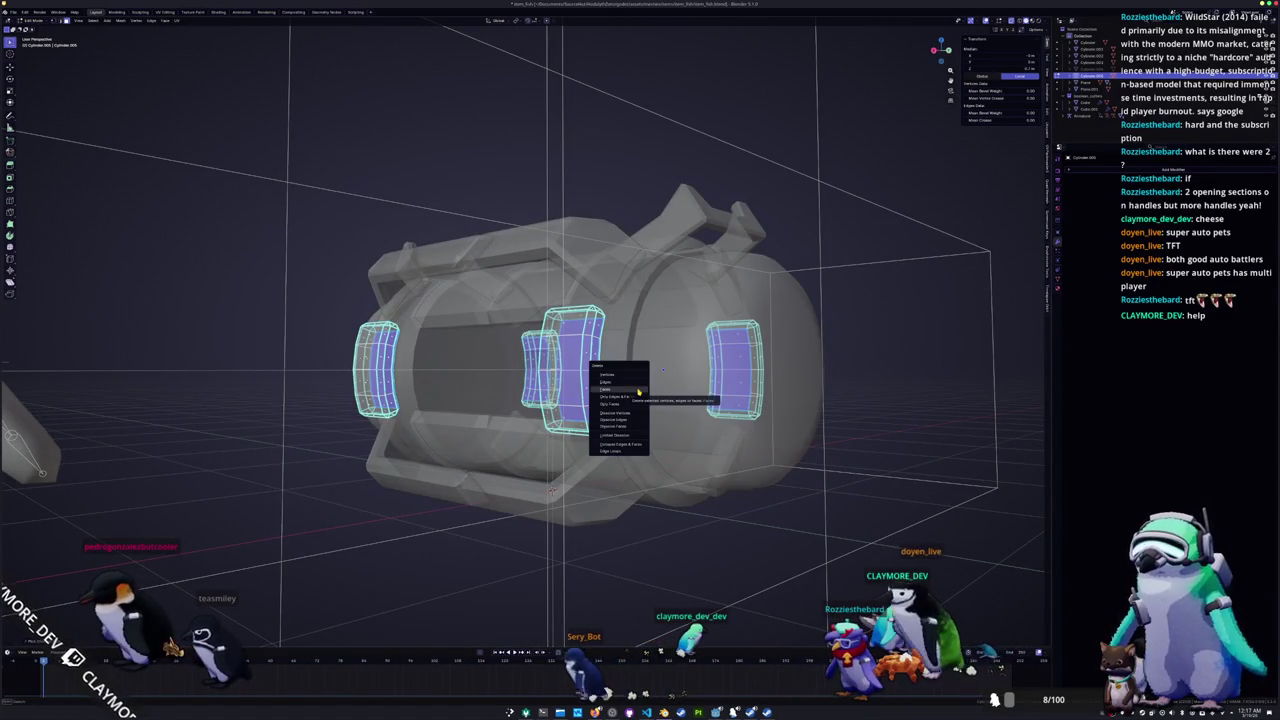
click(638, 391)
mouse_move(638, 391)
middle_down()
mouse_move(650, 395)
mouse_move(340, 400)
middle_up()
key(Tab)
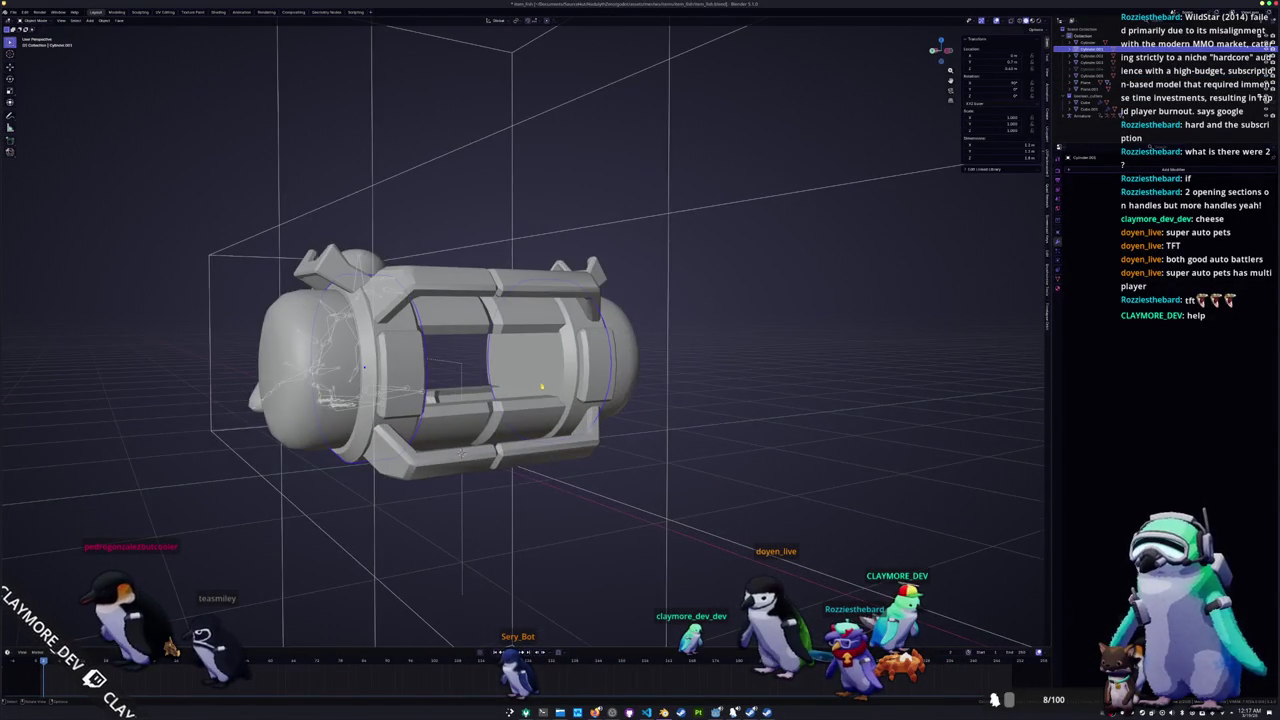
Step: Inspect the cylinder rings' mesh in X-ray, then leave its Edit Mode
middle_drag(541, 386, 560, 395)
key(Tab)
scroll(560, 395, up, 5)
scroll(580, 404, up, 3)
key(alt+z)
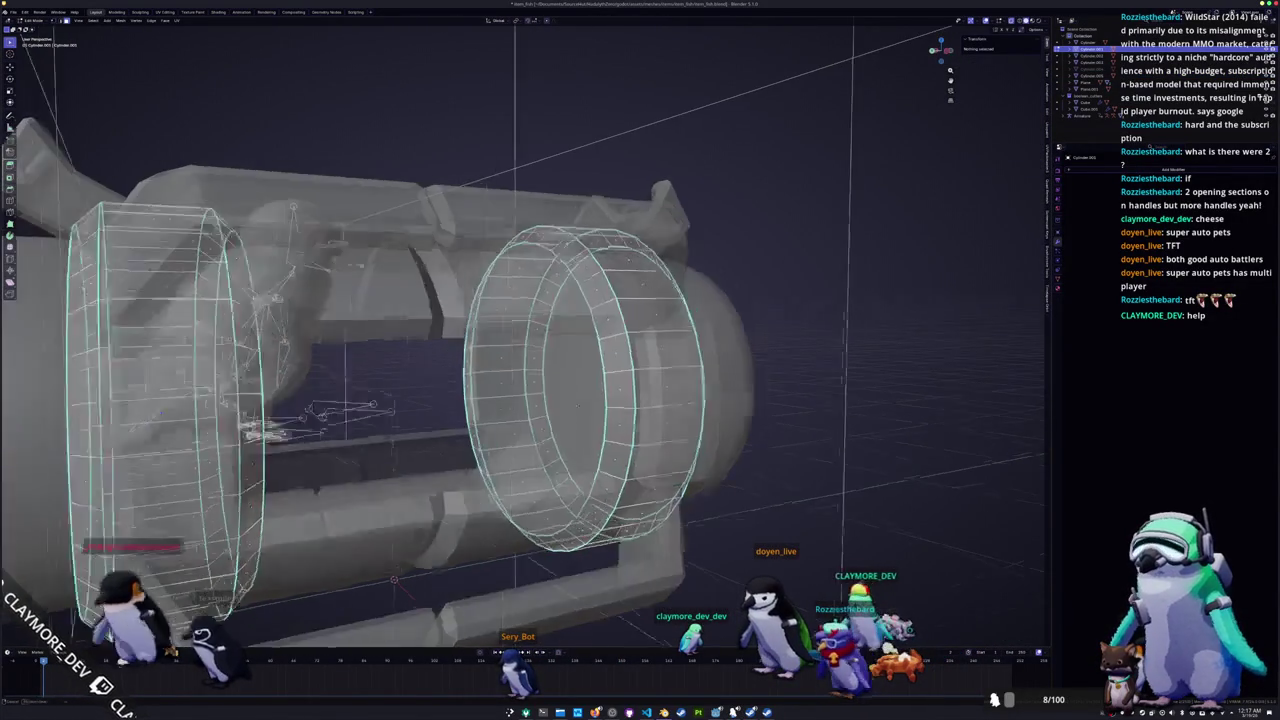
scroll(580, 404, down, 5)
key(alt+z)
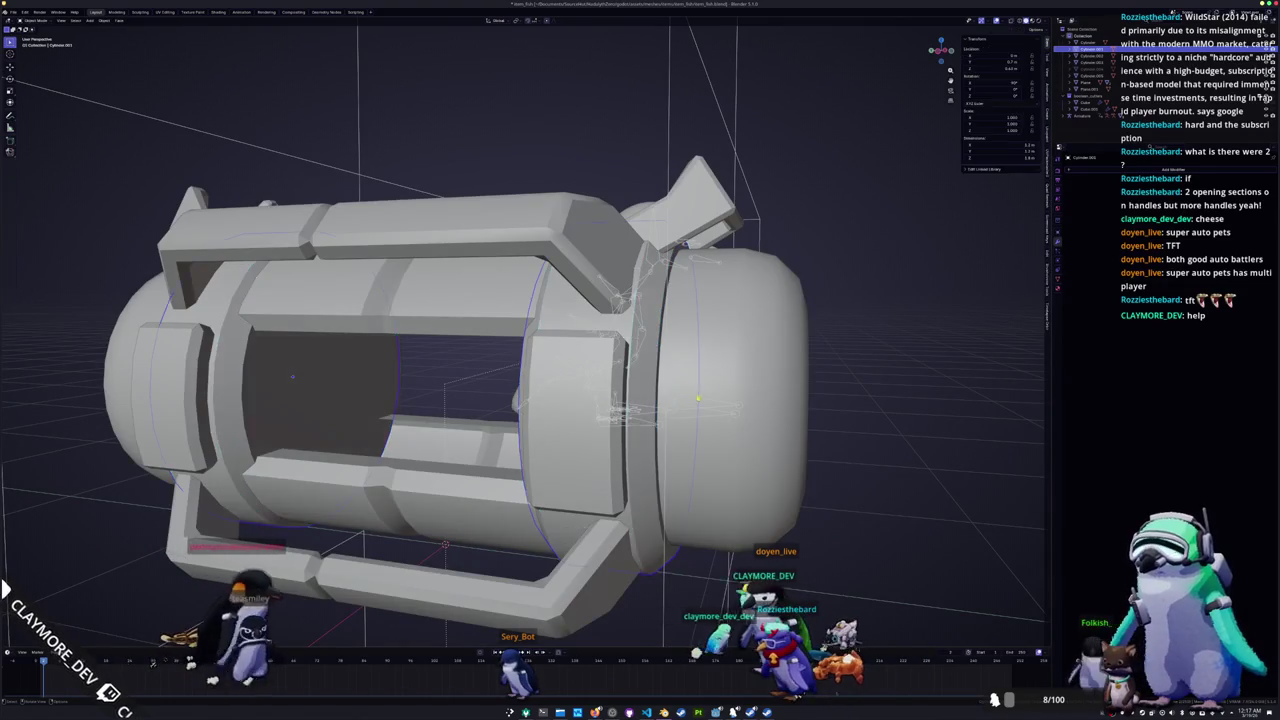
key(Tab)
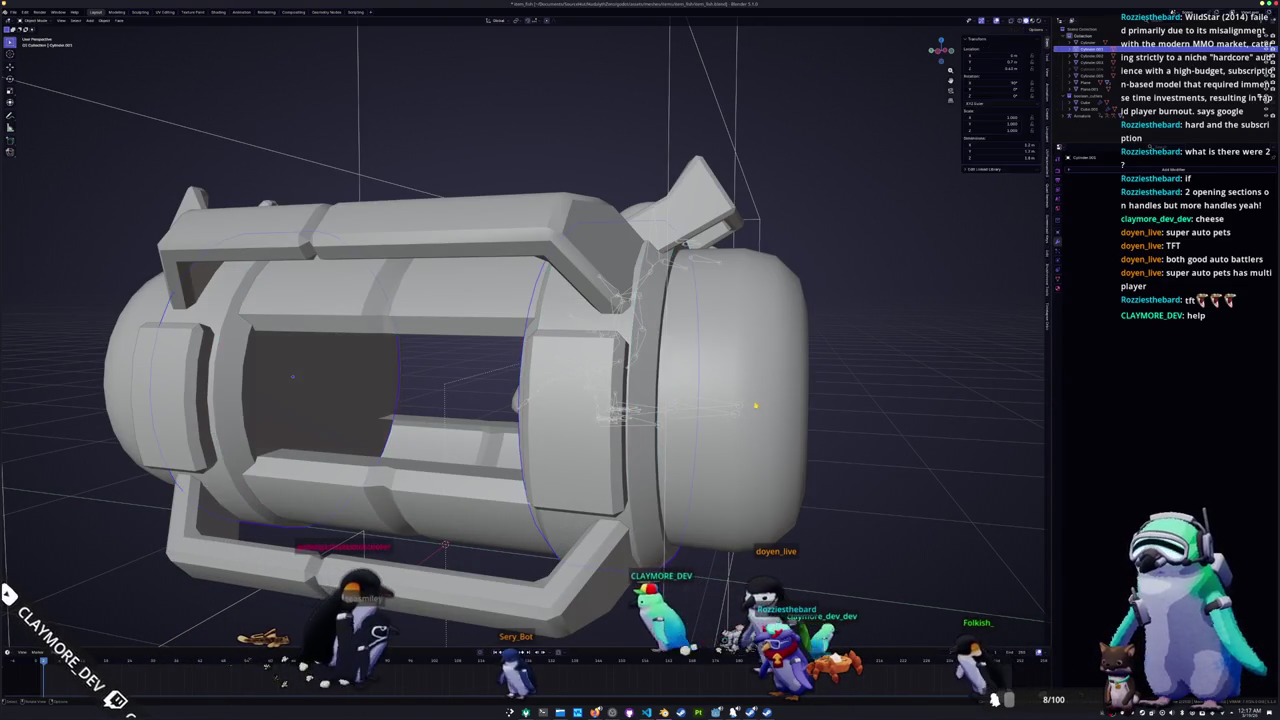
Step: Select the capsule's end cap and inspect its mesh up close in X-ray
click(733, 397)
key(Tab)
key(alt+z)
scroll(687, 405, up, 3)
mouse_move(733, 397)
middle_down()
mouse_move(687, 405)
mouse_move(560, 360)
middle_up()
scroll(687, 405, down, 3)
key(alt+z)
scroll(613, 386, down, 3)
scroll(580, 375, up, 3)
key(alt+z)
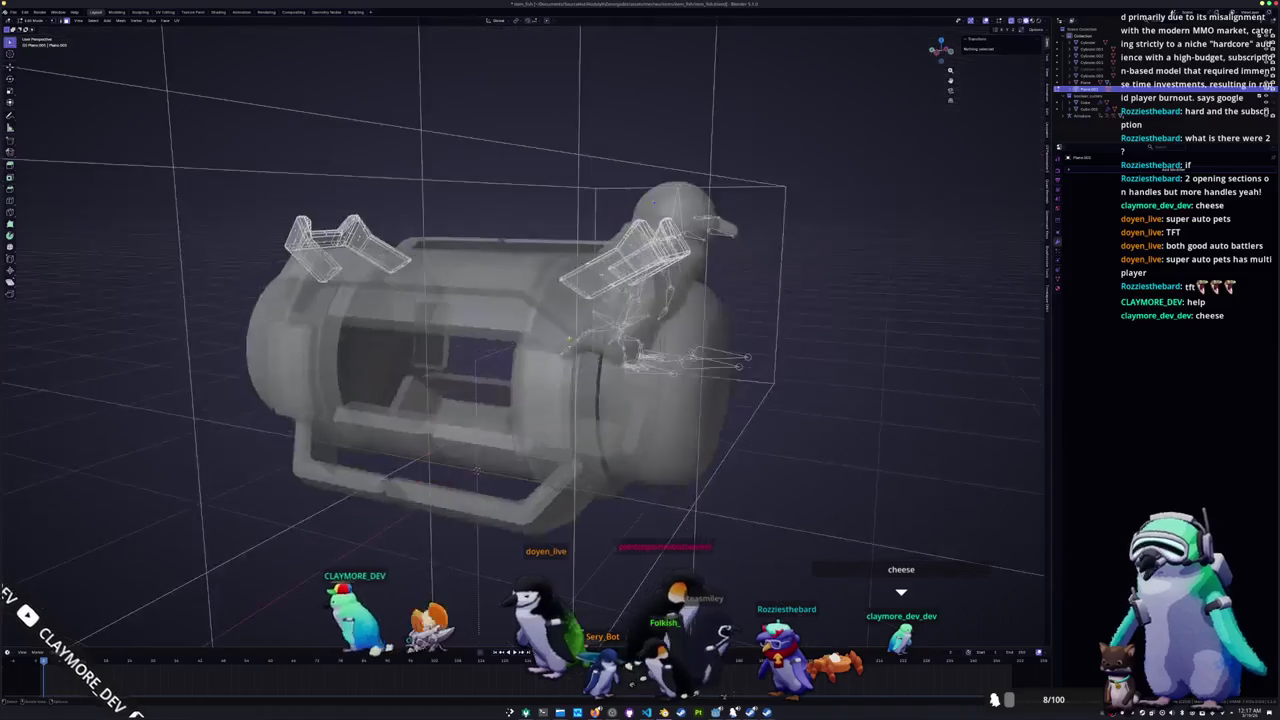
Step: From the right side view, select the bracket's bottom face strip
scroll(560, 360, up, 3)
key(KP_1)
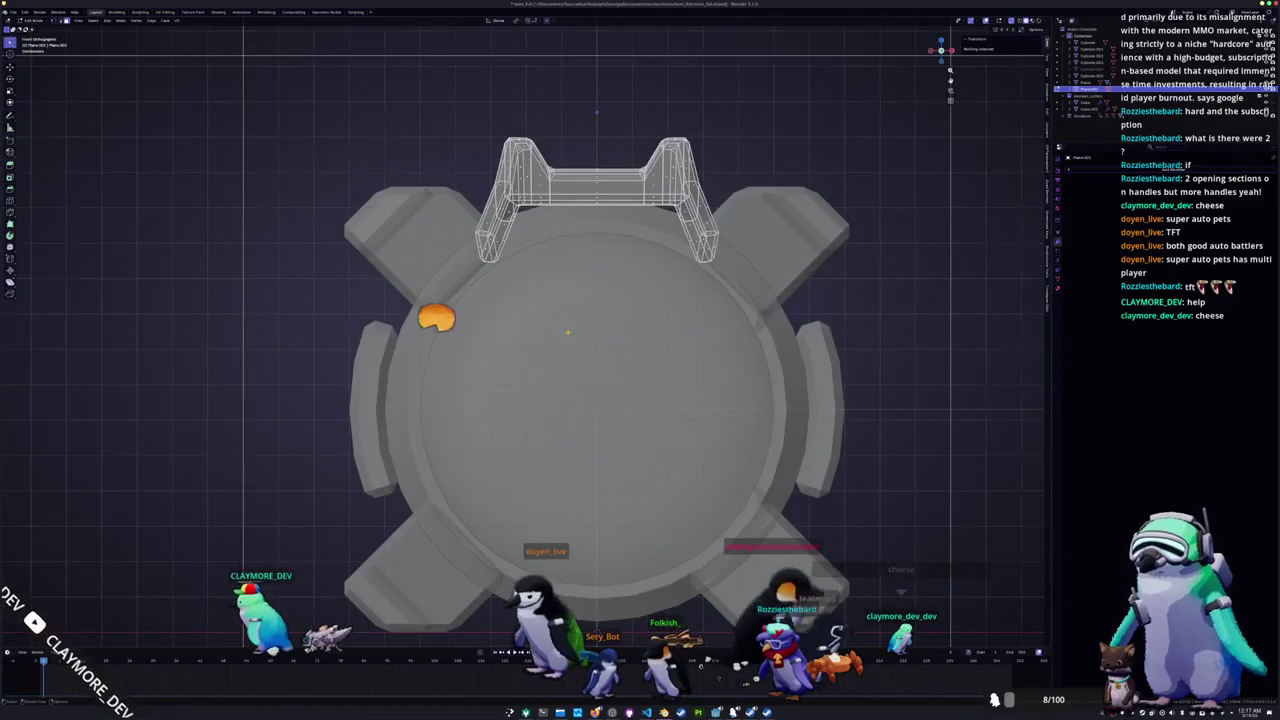
key(KP_3)
scroll(530, 286, up, 3)
scroll(637, 327, up, 3)
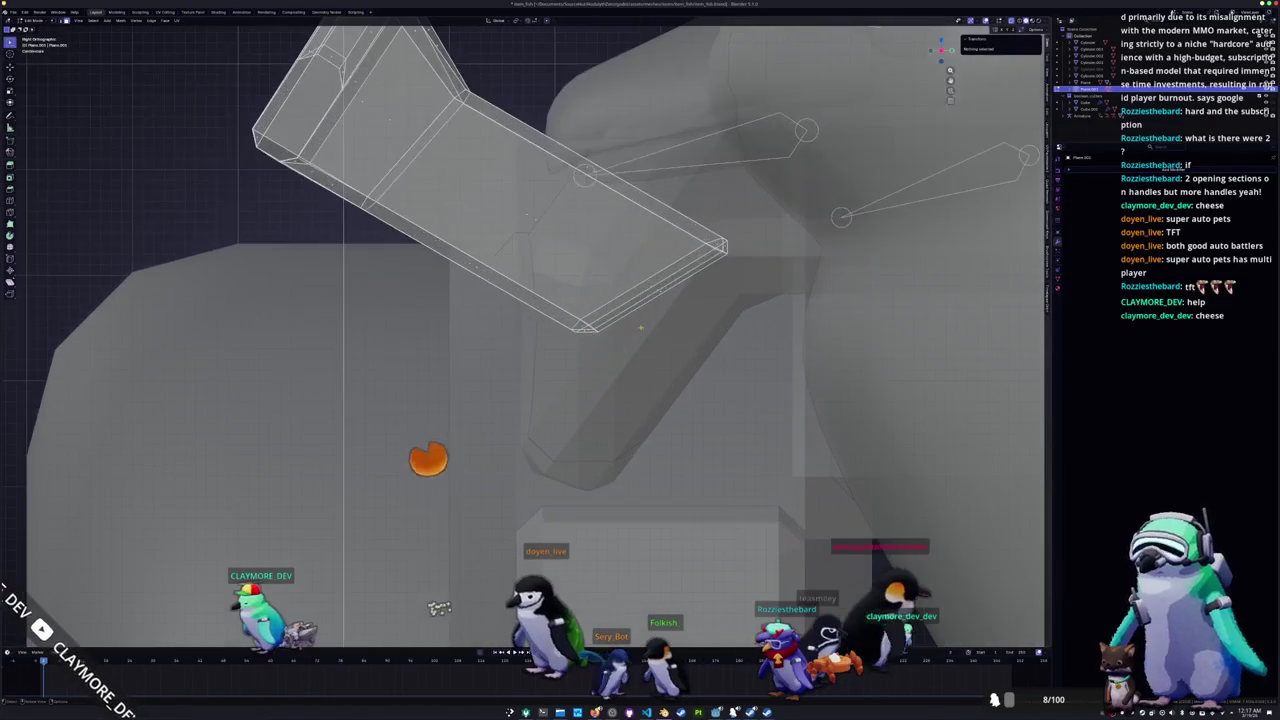
click(618, 304)
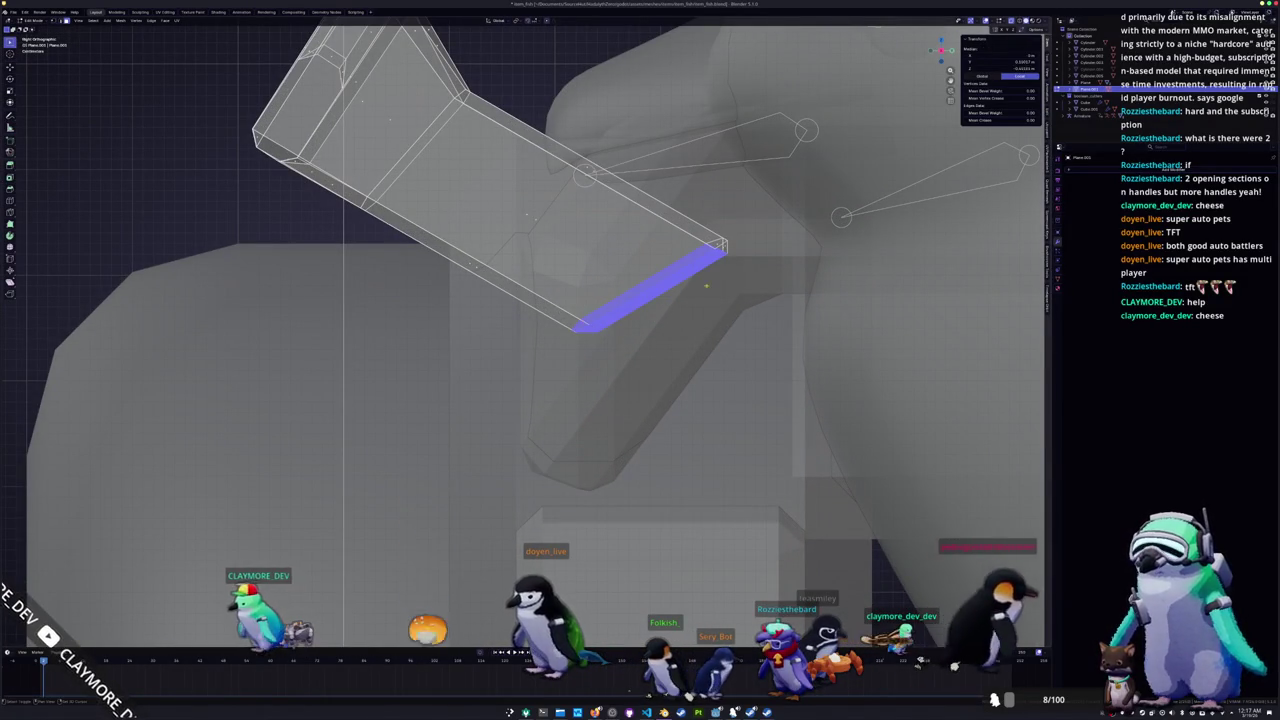
scroll(637, 327, down, 4)
middle_drag(637, 327, 596, 563)
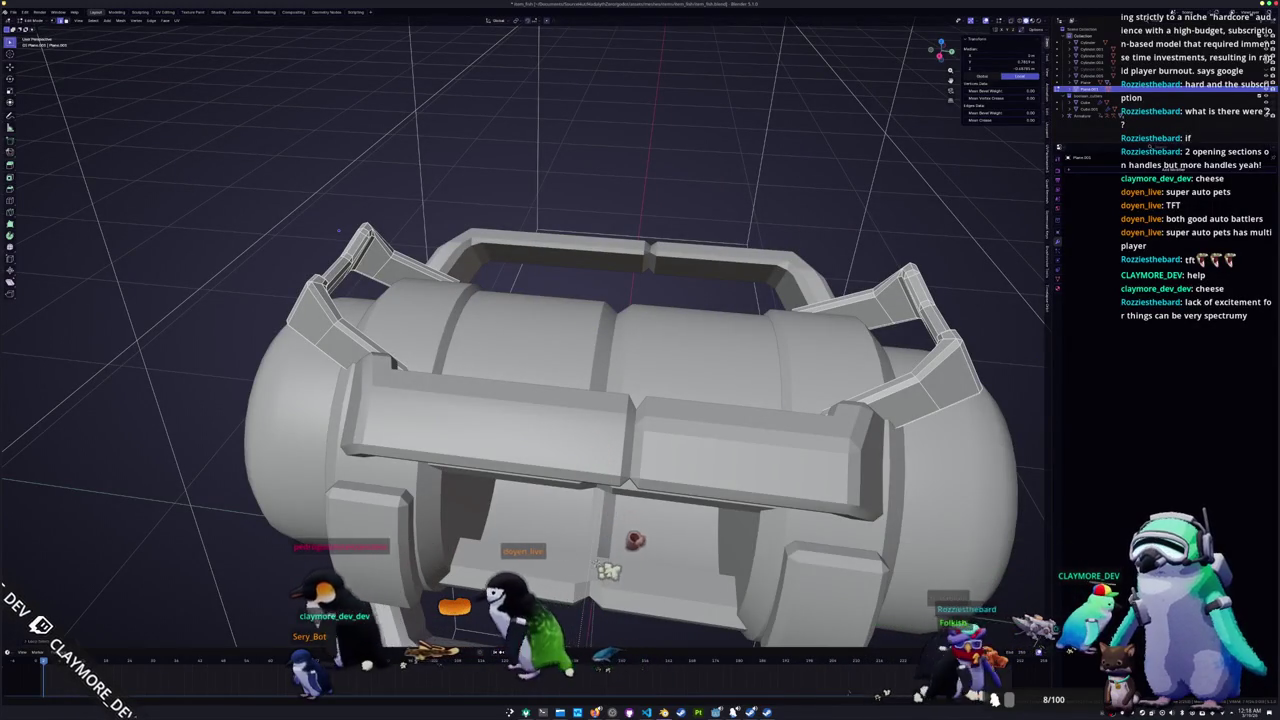
middle_drag(597, 563, 605, 555)
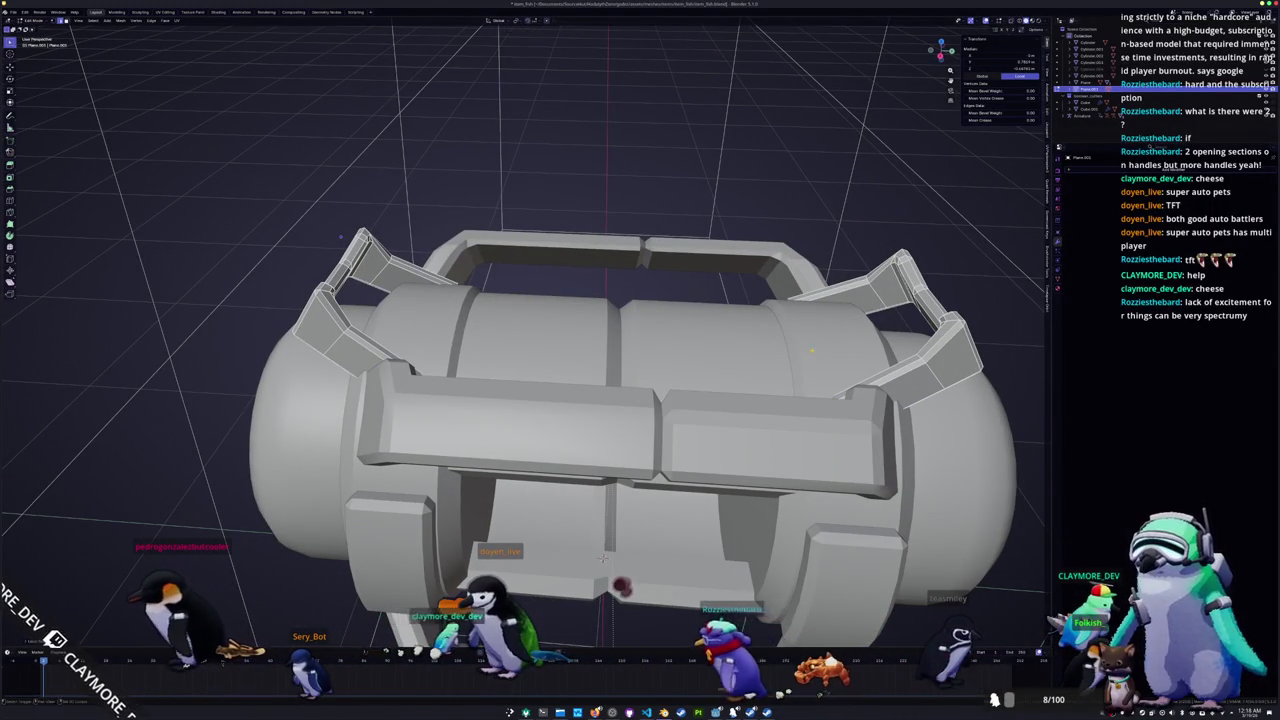
Step: In X-ray, cancel the stray scale and edge-slide the bracket's edge loop
key(alt+z)
scroll(603, 557, up, 2)
scroll(603, 557, up, 2)
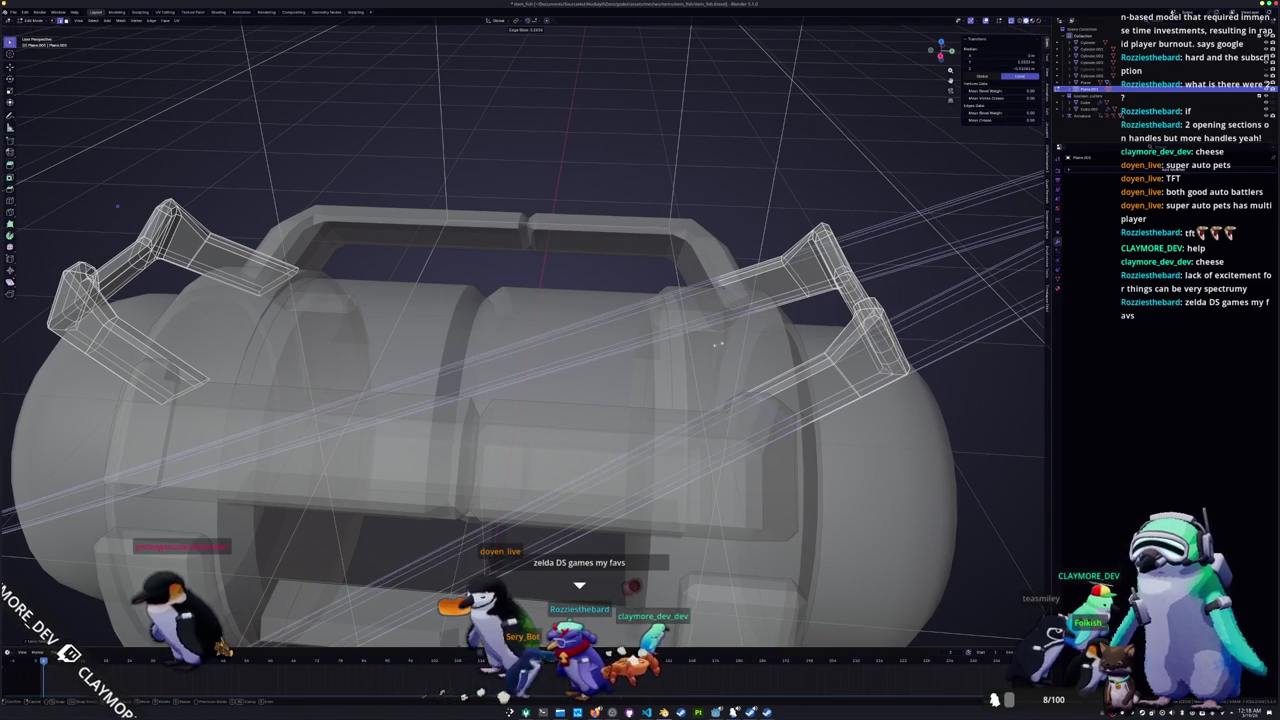
key(Escape)
key(alt+z)
middle_drag(698, 353, 640, 380)
key(alt+z)
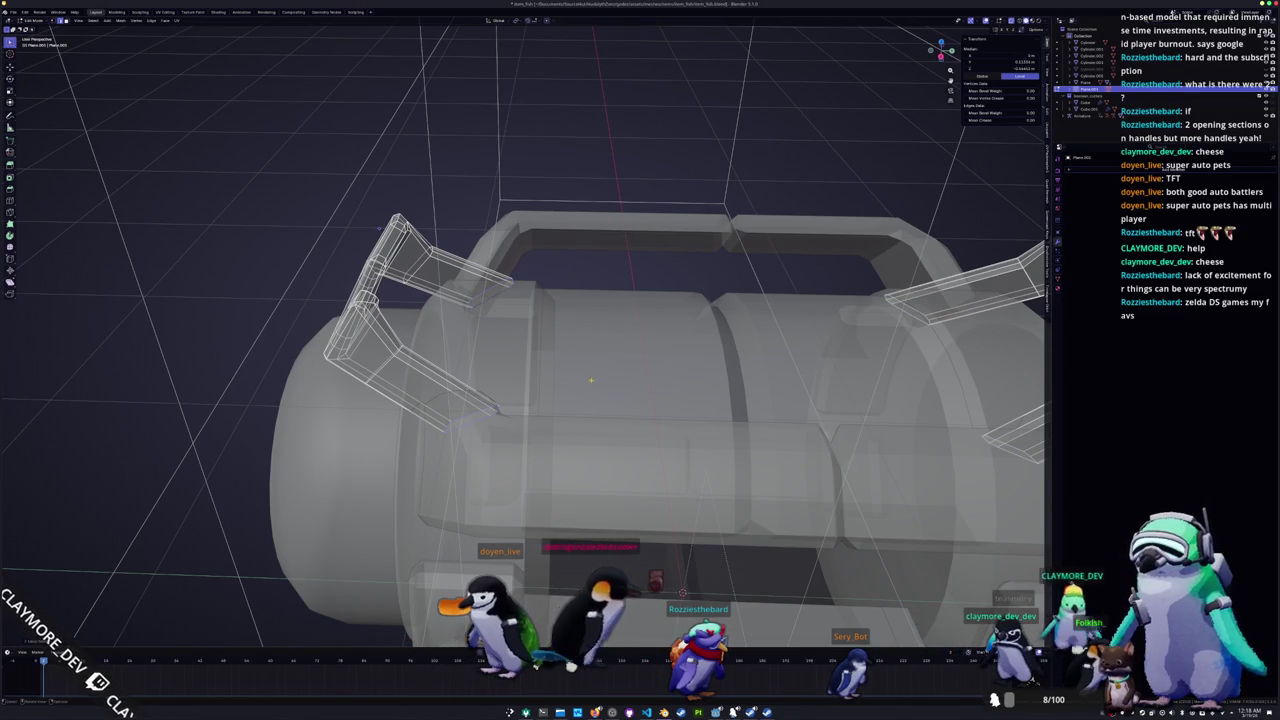
key(s)
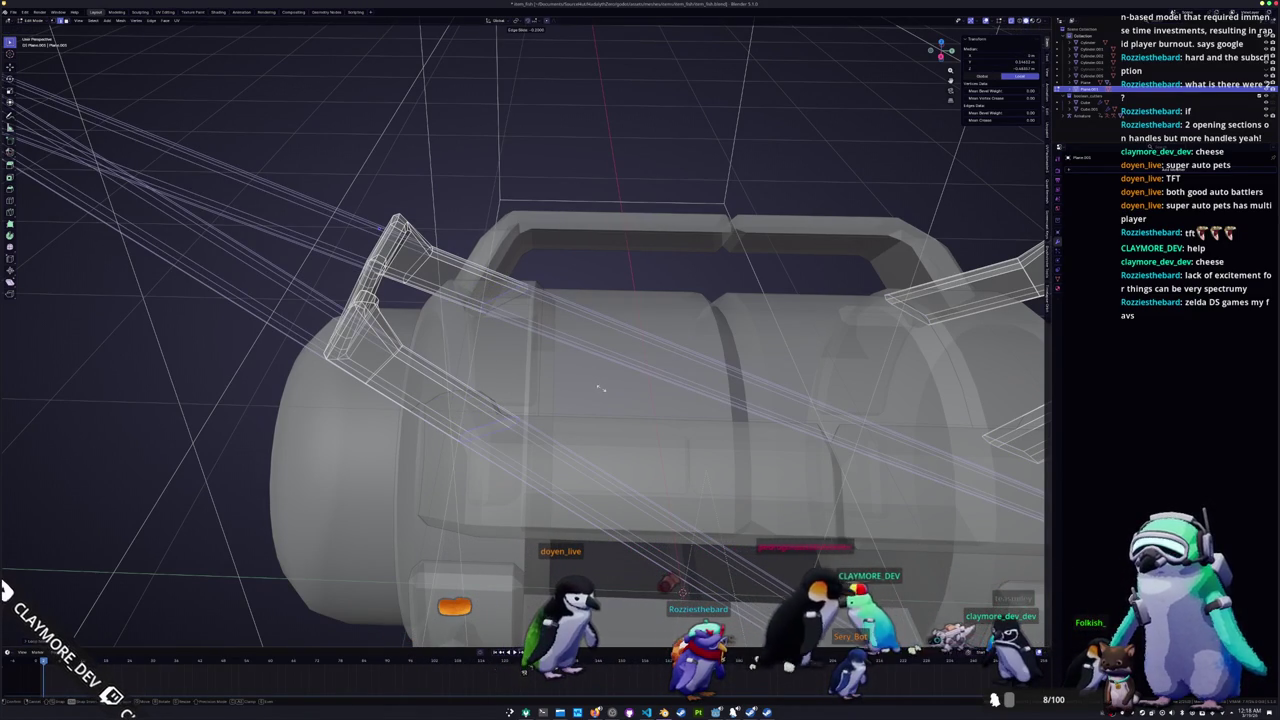
key(Escape)
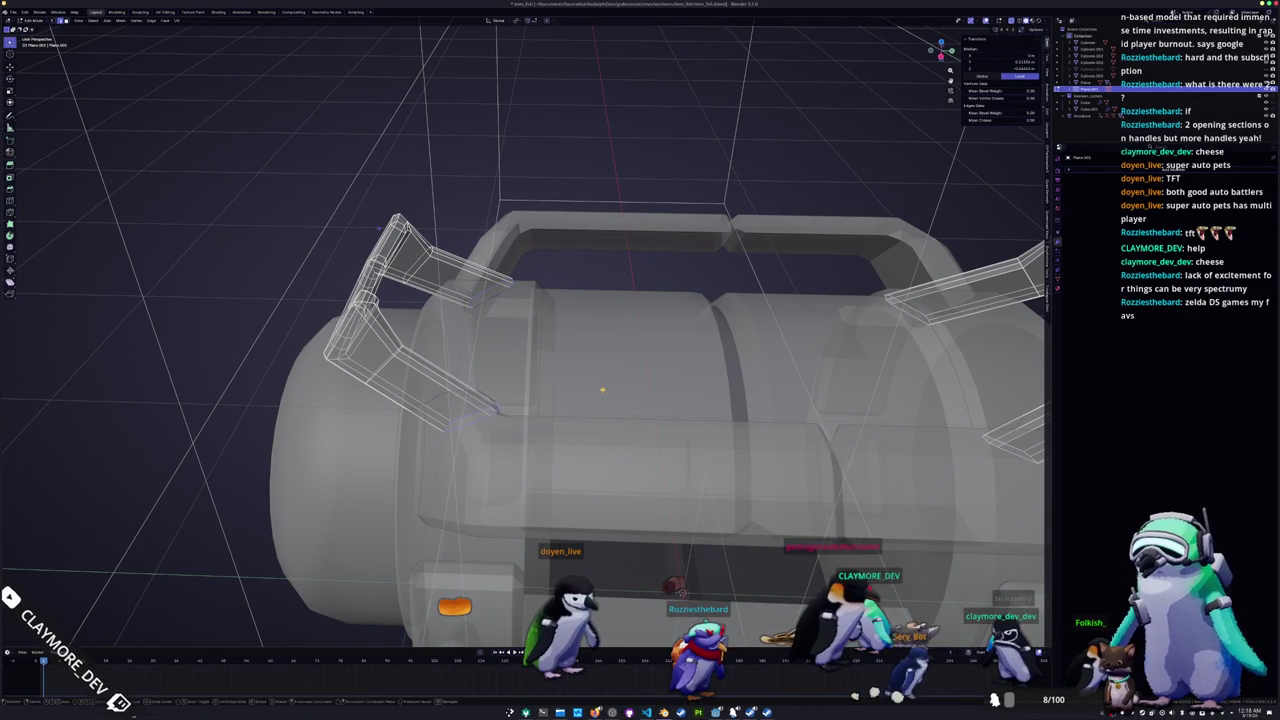
key(g)
key(g)
key(Escape)
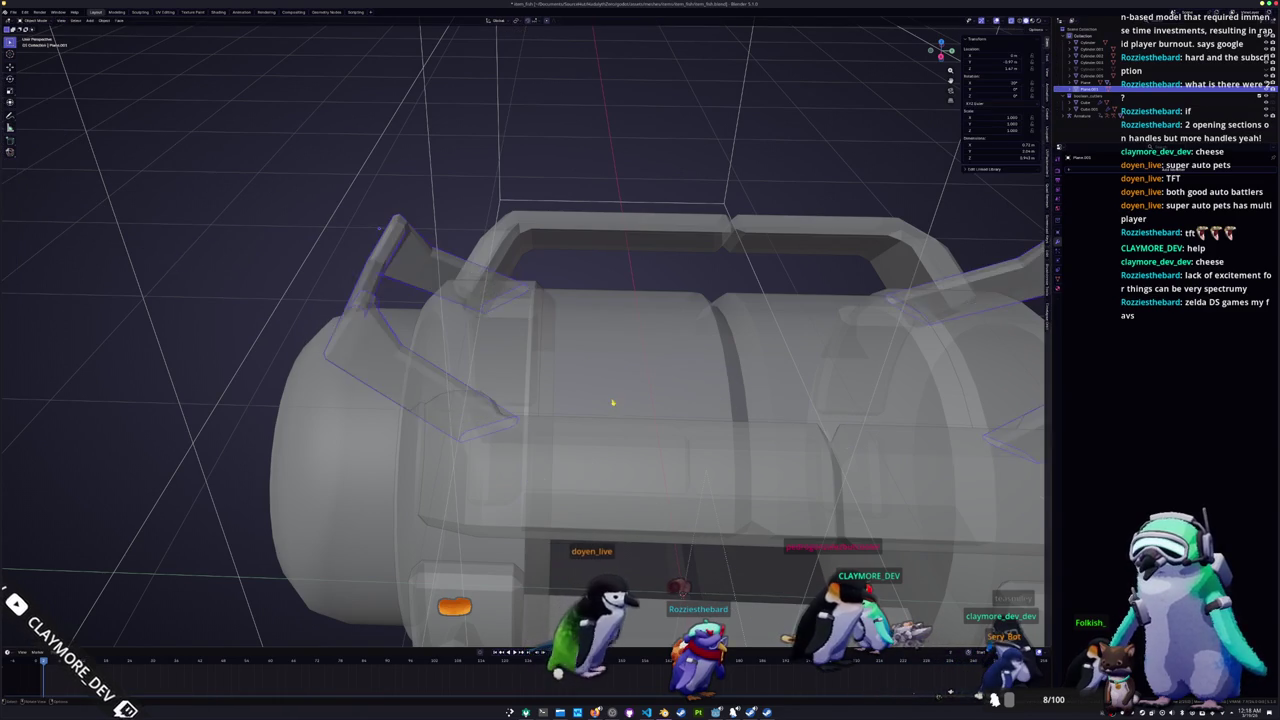
Step: Check the capsule from the top, front and right orthographic views
scroll(610, 399, down, 4)
middle_drag(610, 399, 616, 455)
key(Tab)
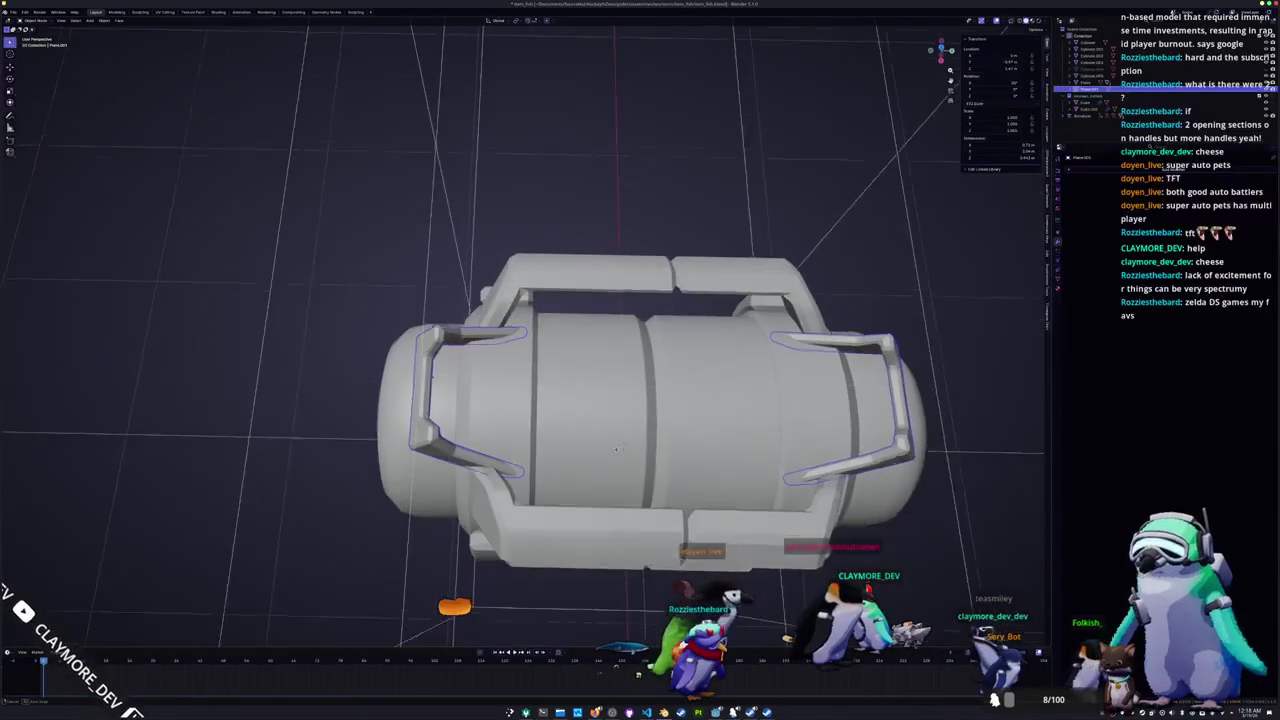
key(KP_7)
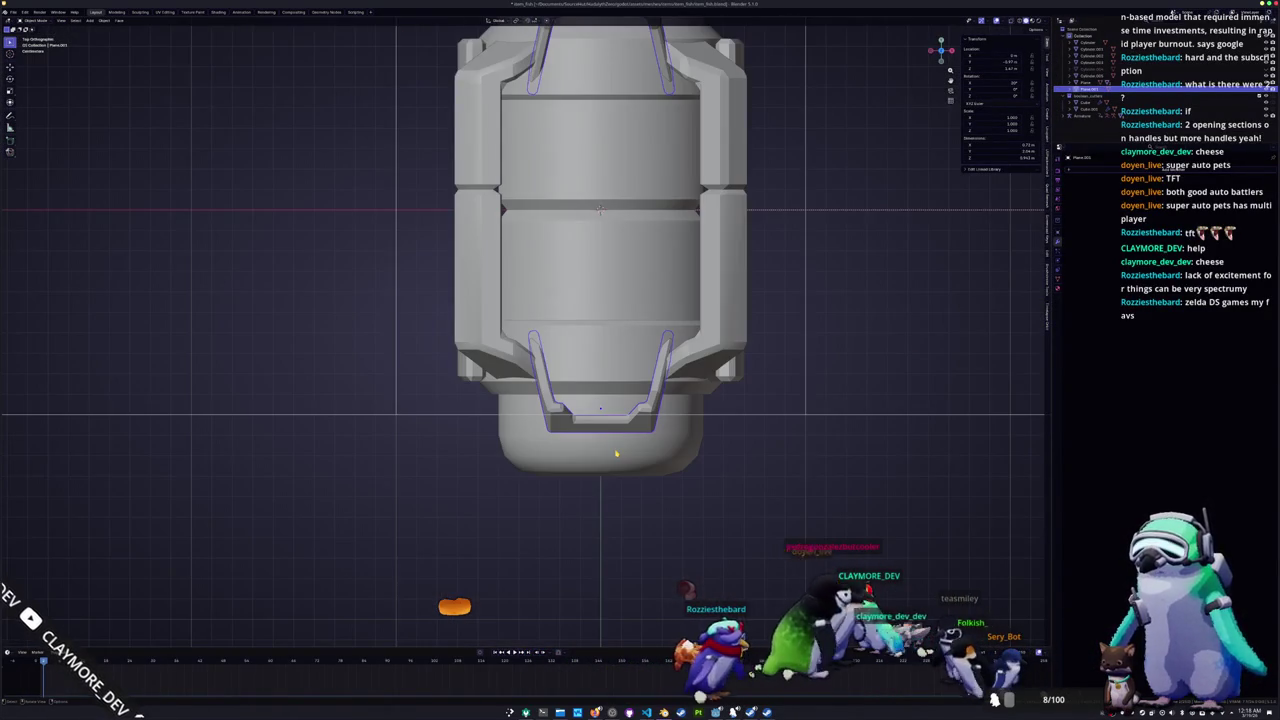
scroll(616, 454, down, 3)
scroll(610, 400, up, 1)
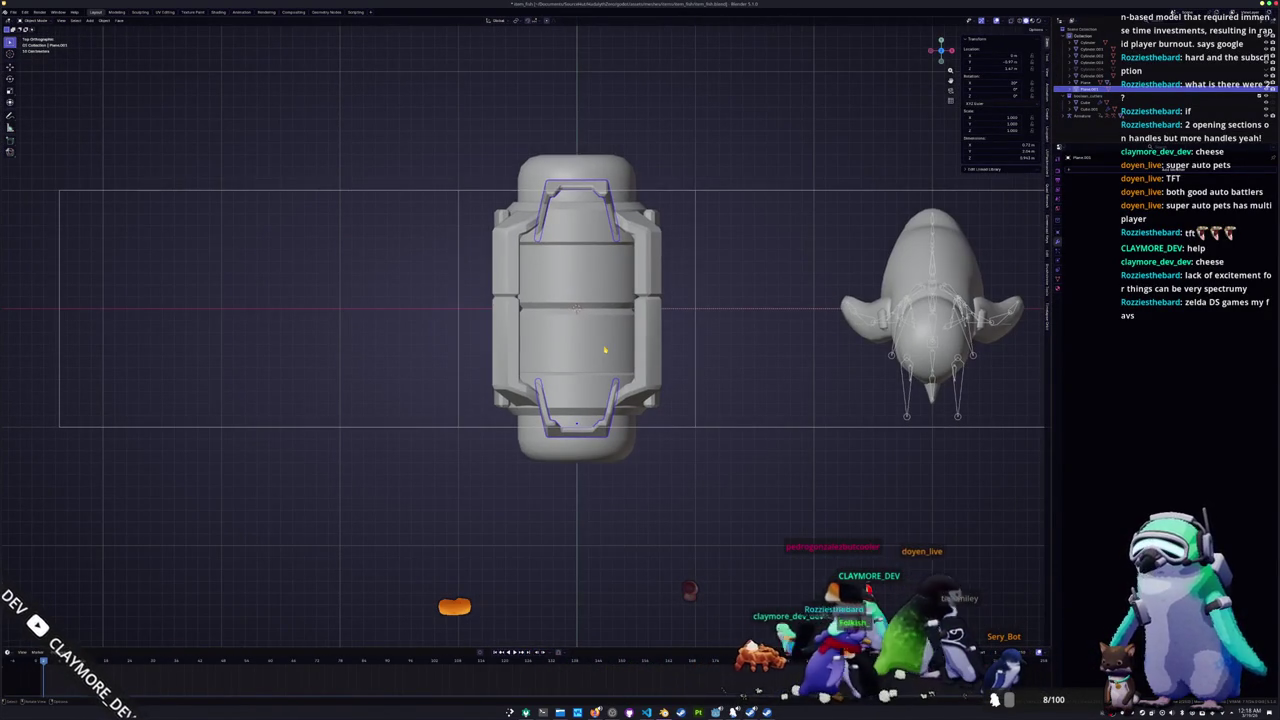
scroll(604, 349, up, 1)
key(KP_1)
key(KP_3)
Step: Try scaling the capsule's top and bottom loops from above, then cancel and exit Edit Mode
key(Tab)
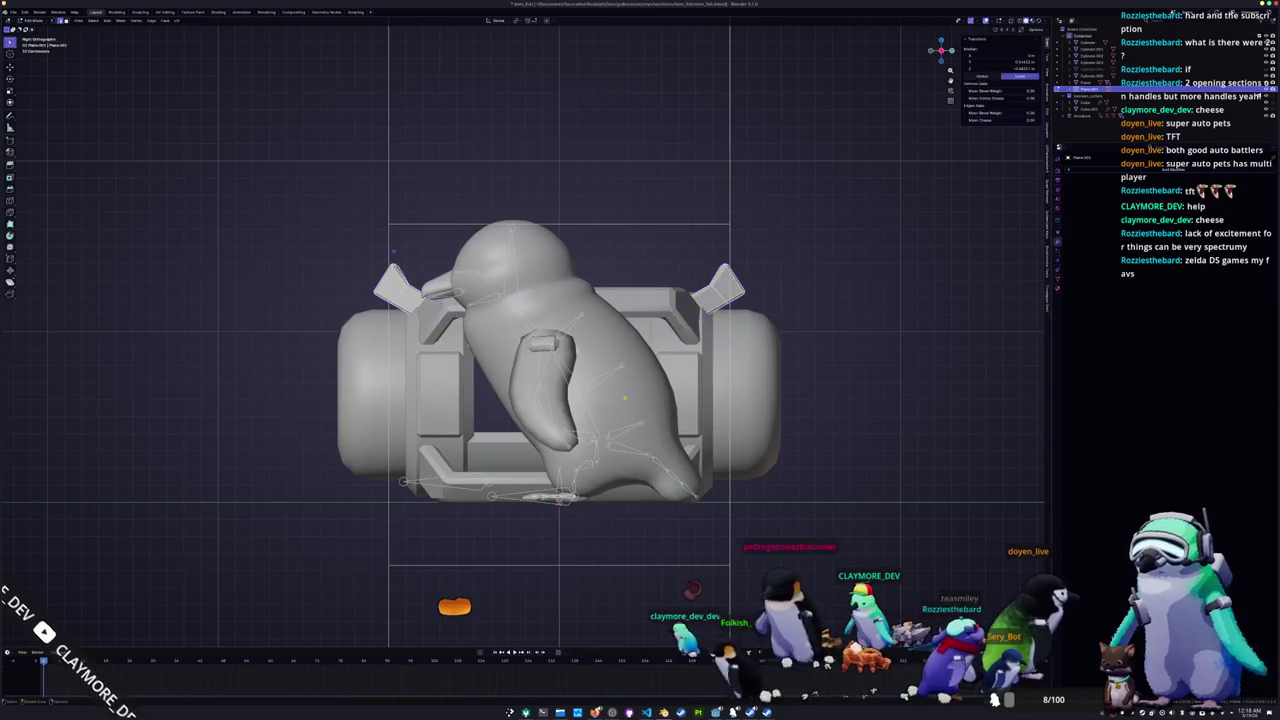
scroll(560, 340, up, 3)
scroll(560, 340, up, 1)
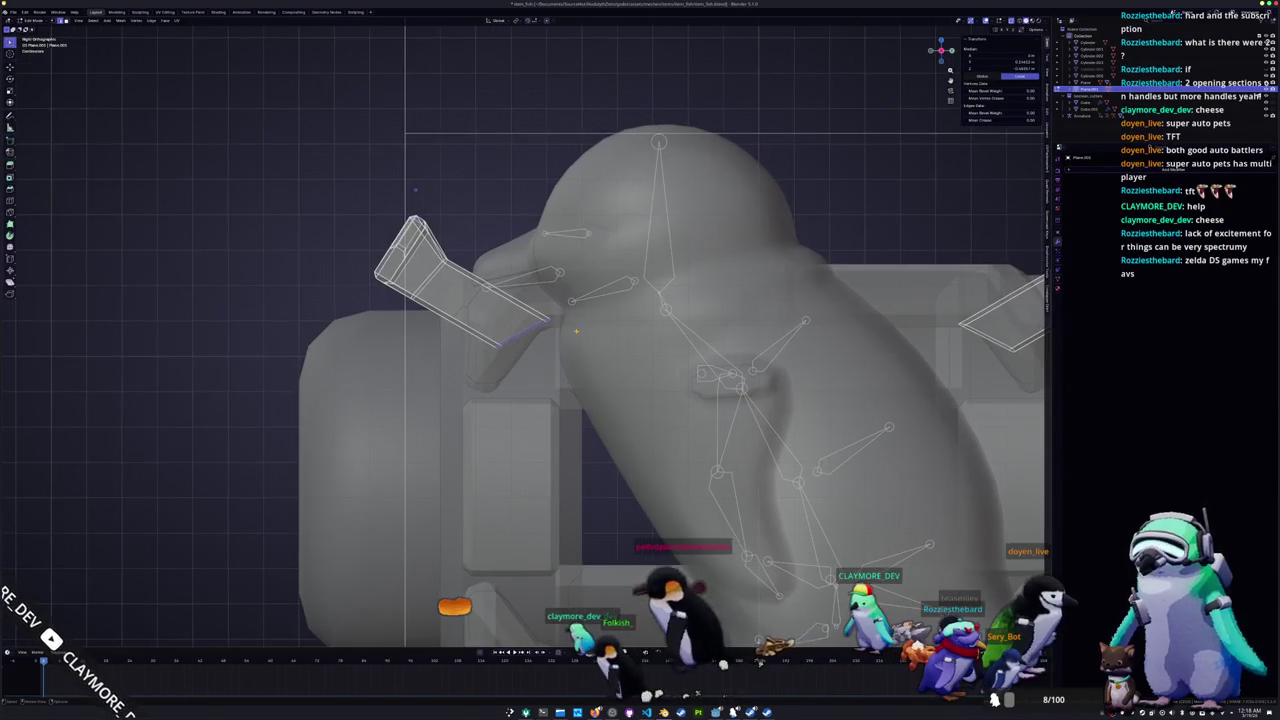
scroll(560, 340, up, 1)
key(KP_7)
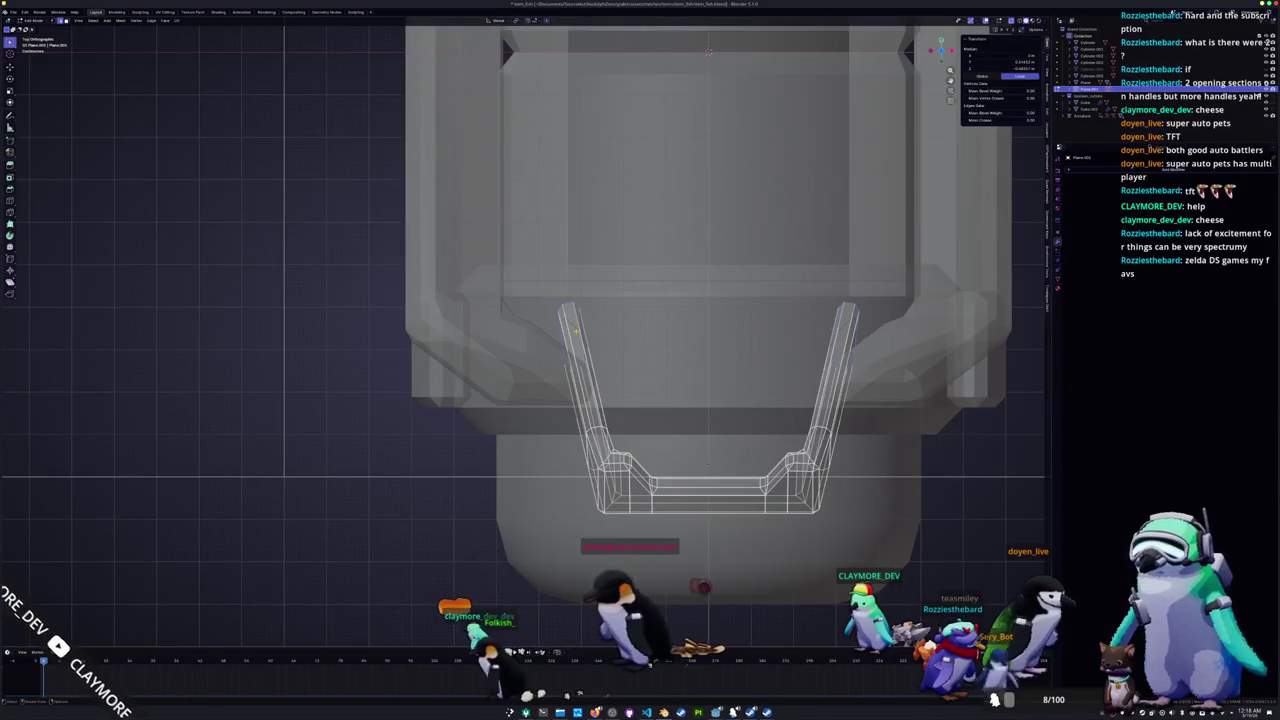
scroll(616, 345, down, 2)
scroll(616, 345, down, 1)
scroll(616, 345, down, 1)
scroll(616, 345, down, 1)
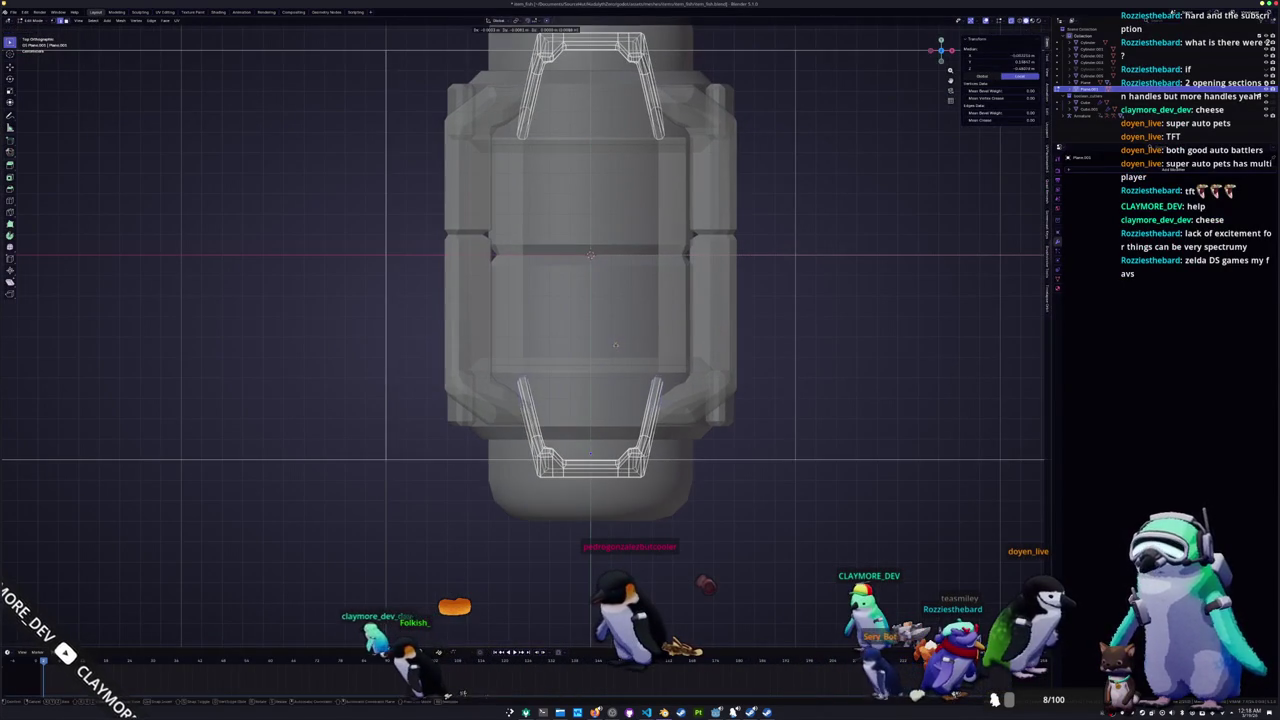
key(s)
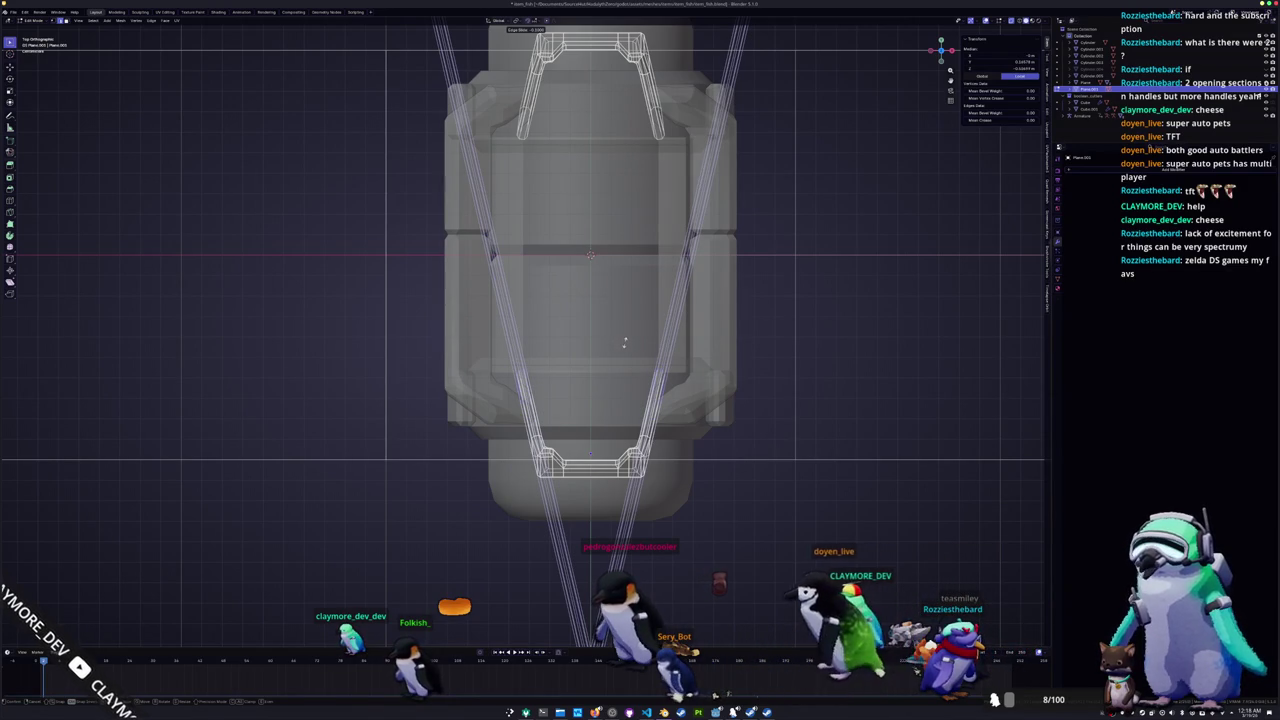
key(Escape)
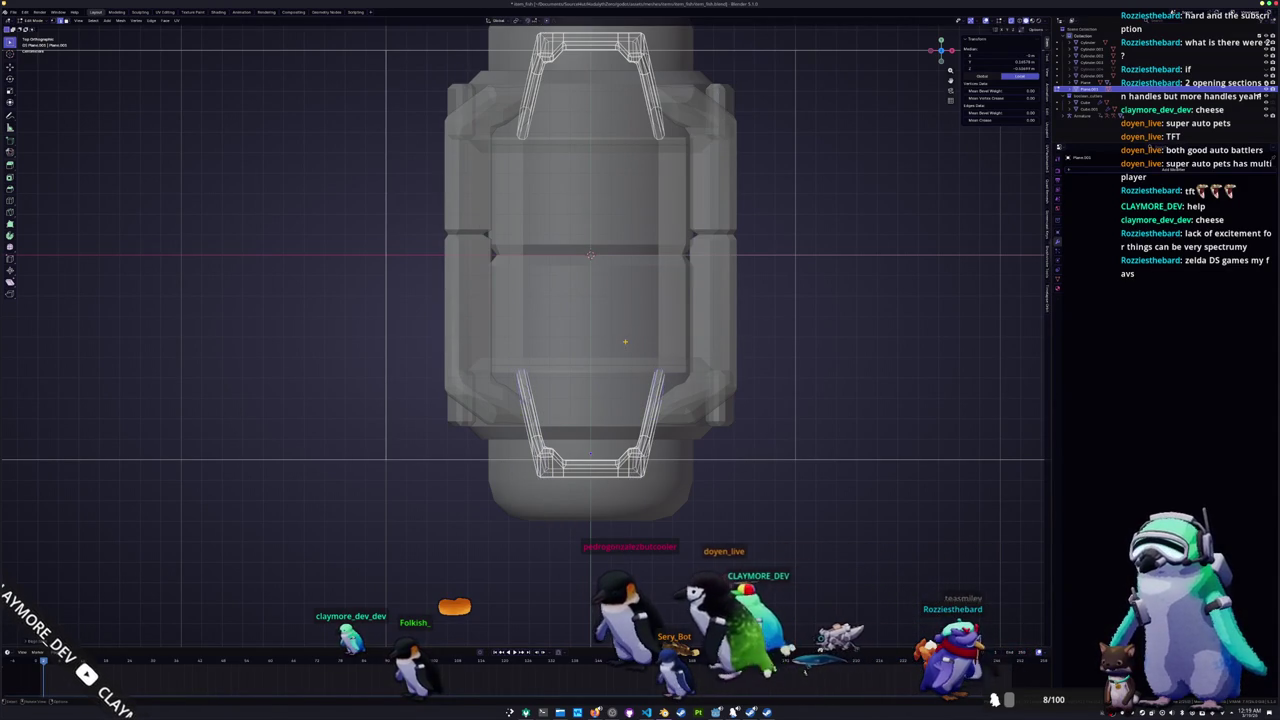
key(alt+z)
key(Tab)
Step: Briefly inspect the cylinder's mesh in Edit Mode with X-ray toggled
mouse_move(590, 255)
middle_down()
mouse_move(565, 305)
mouse_move(575, 400)
middle_up()
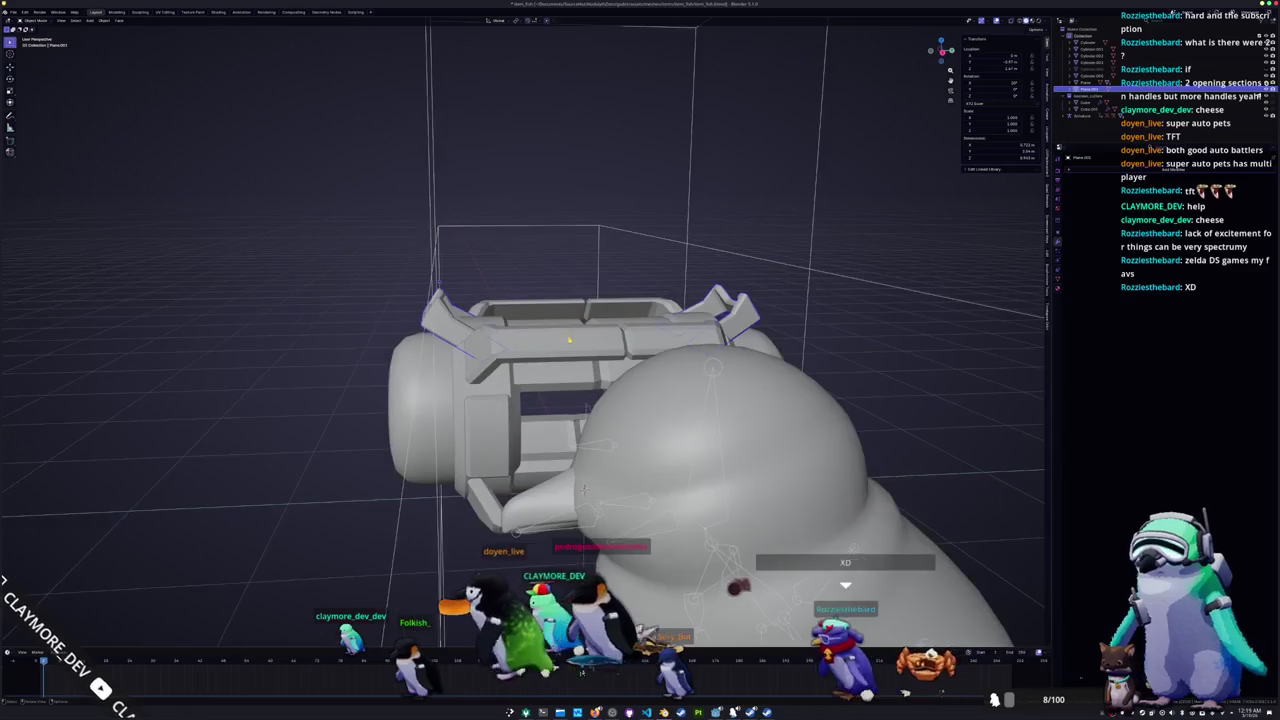
scroll(582, 458, down, 3)
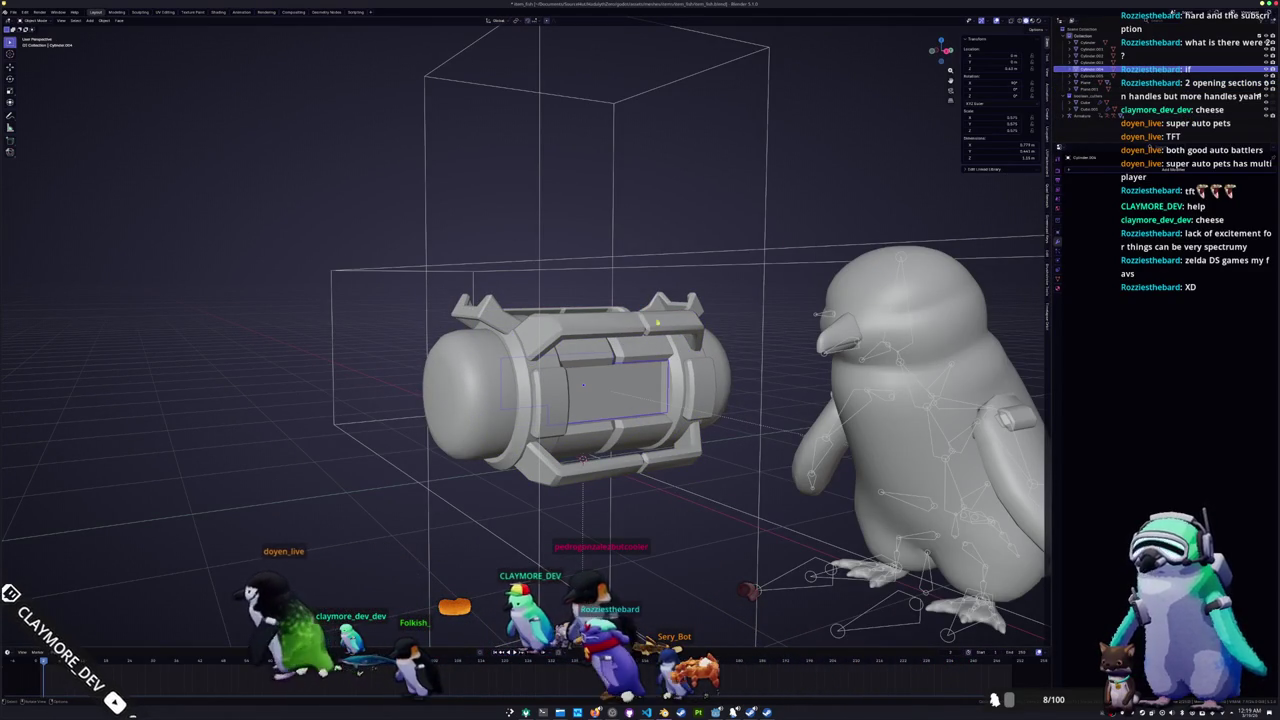
key(Tab)
key(alt+z)
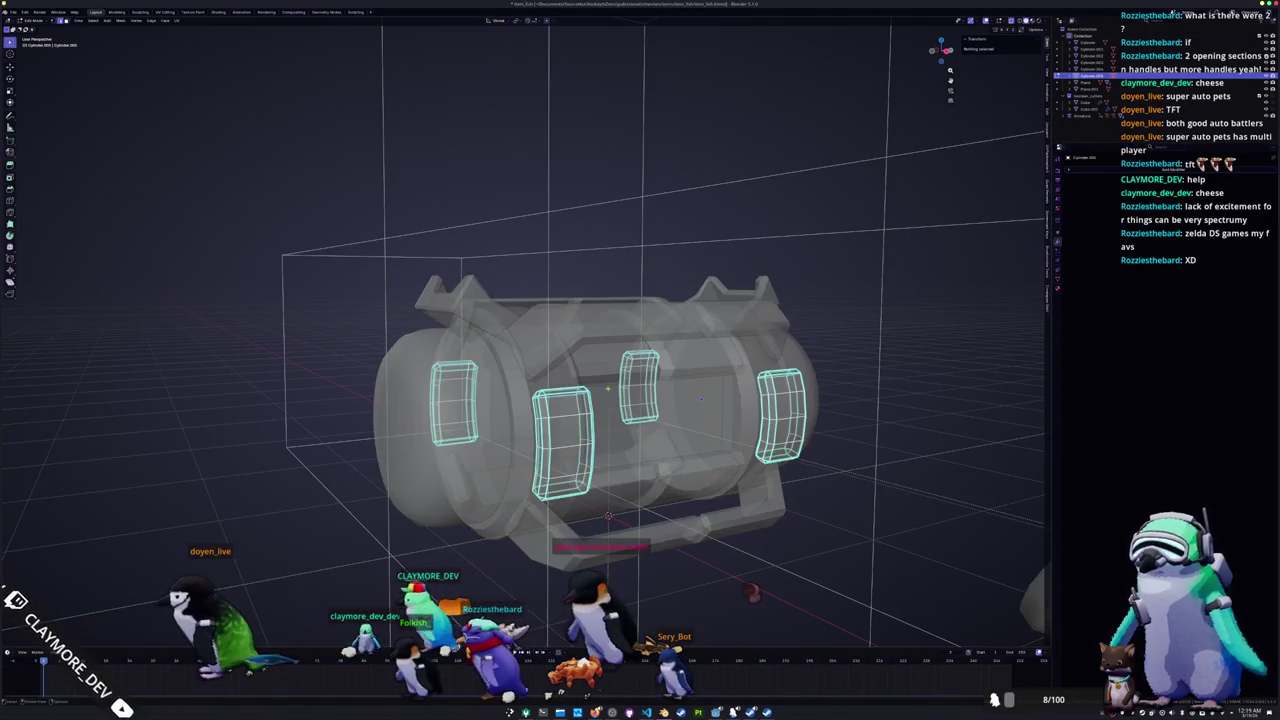
key(alt+z)
key(Tab)
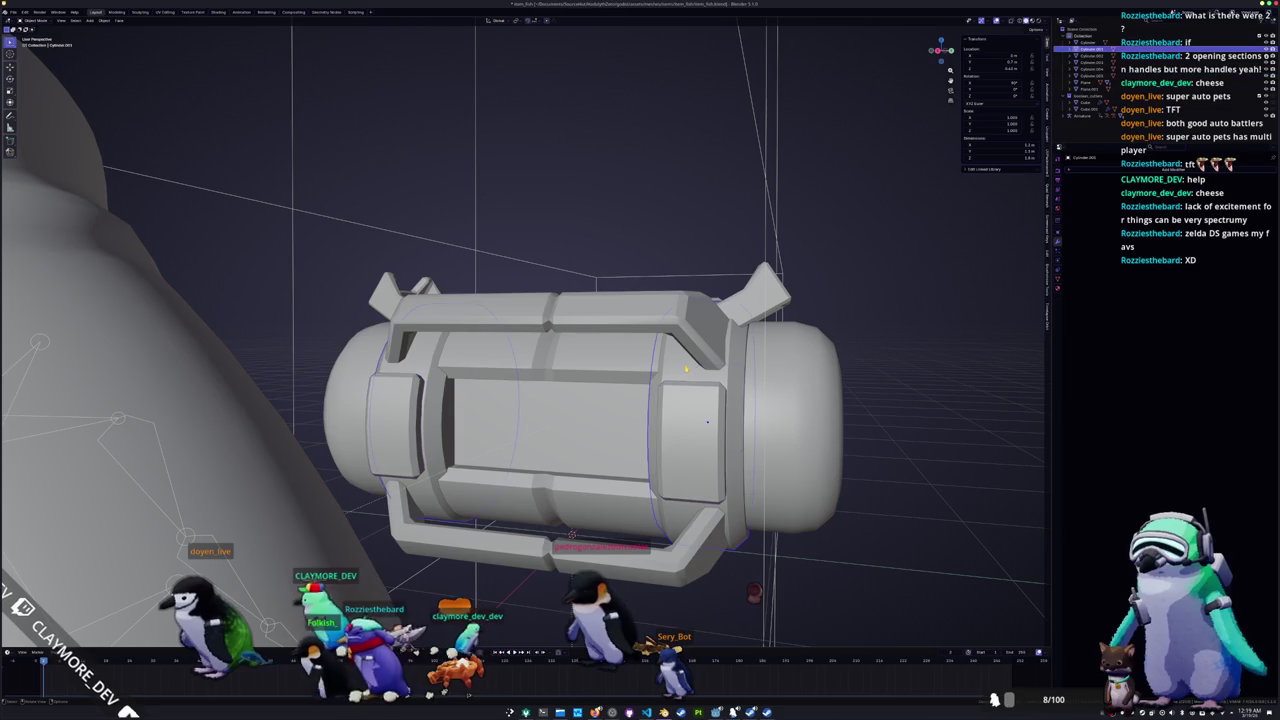
Step: Edit the bracket frame Plane.001 in X-ray from the front orthographic view
click(631, 368)
middle_drag(631, 368, 663, 364)
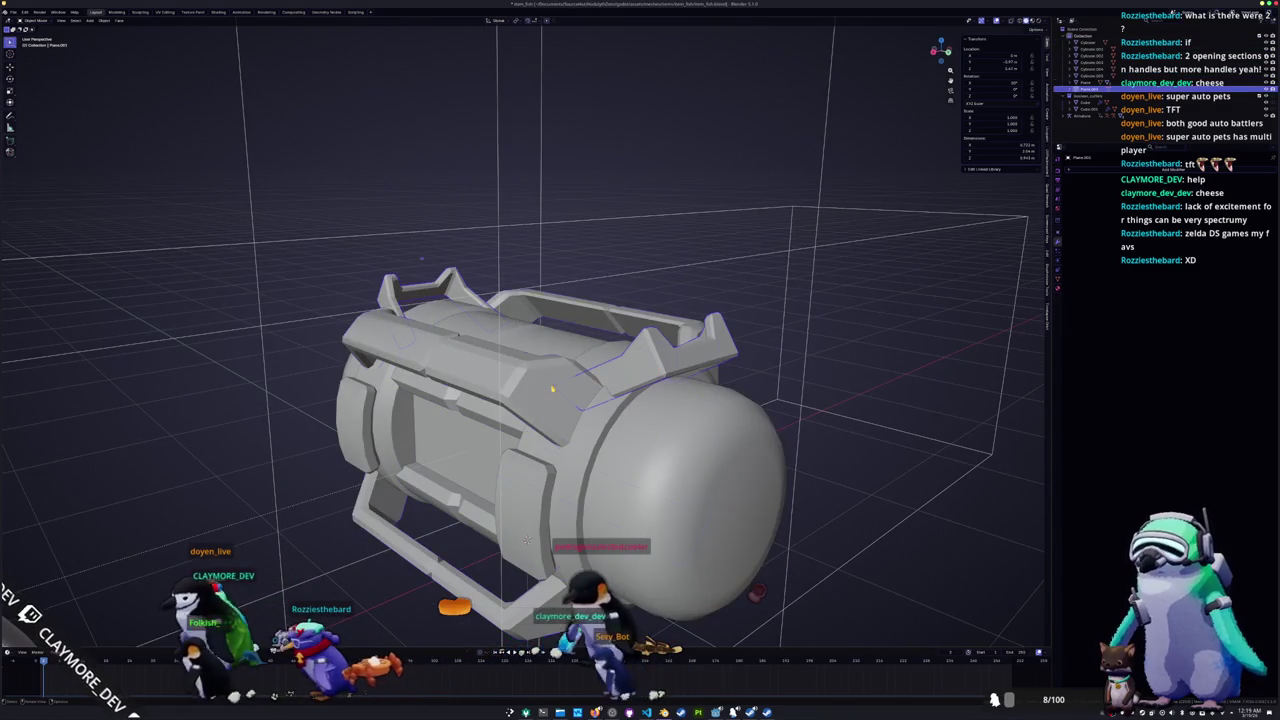
key(Tab)
key(alt+z)
middle_drag(551, 389, 568, 440)
key(KP_7)
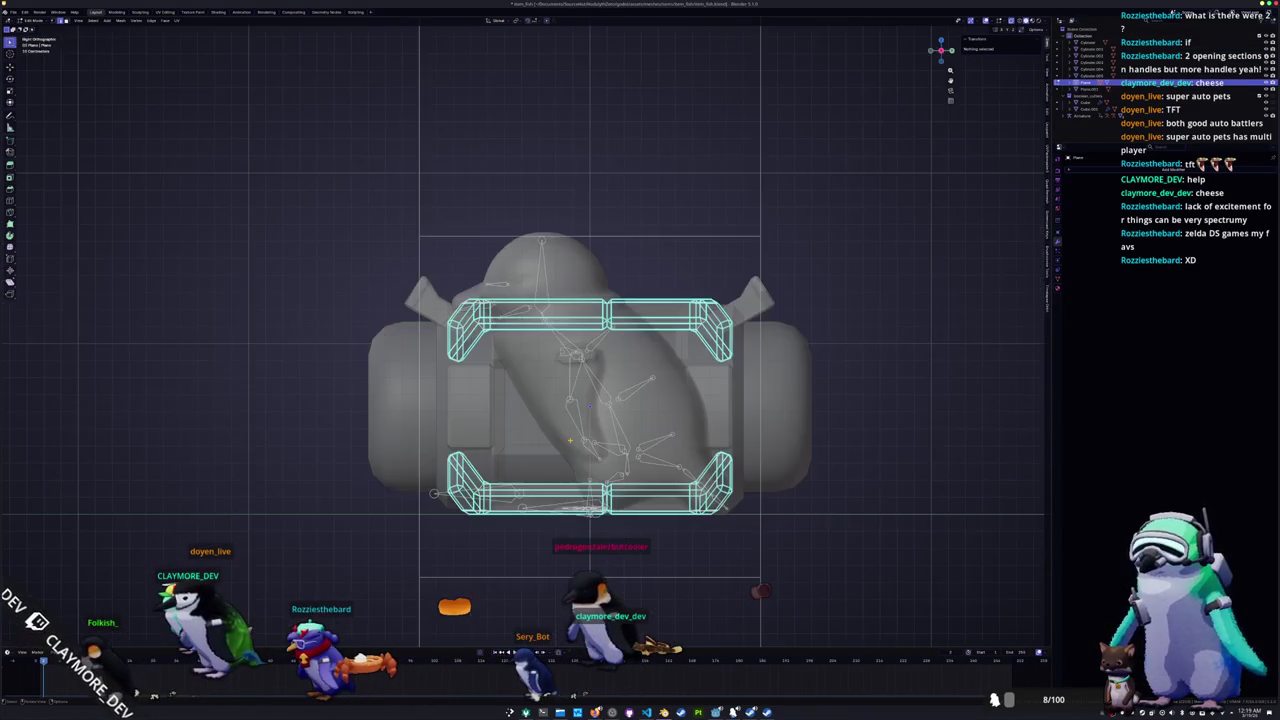
key(KP_3)
key(KP_1)
scroll(453, 598, up, 1)
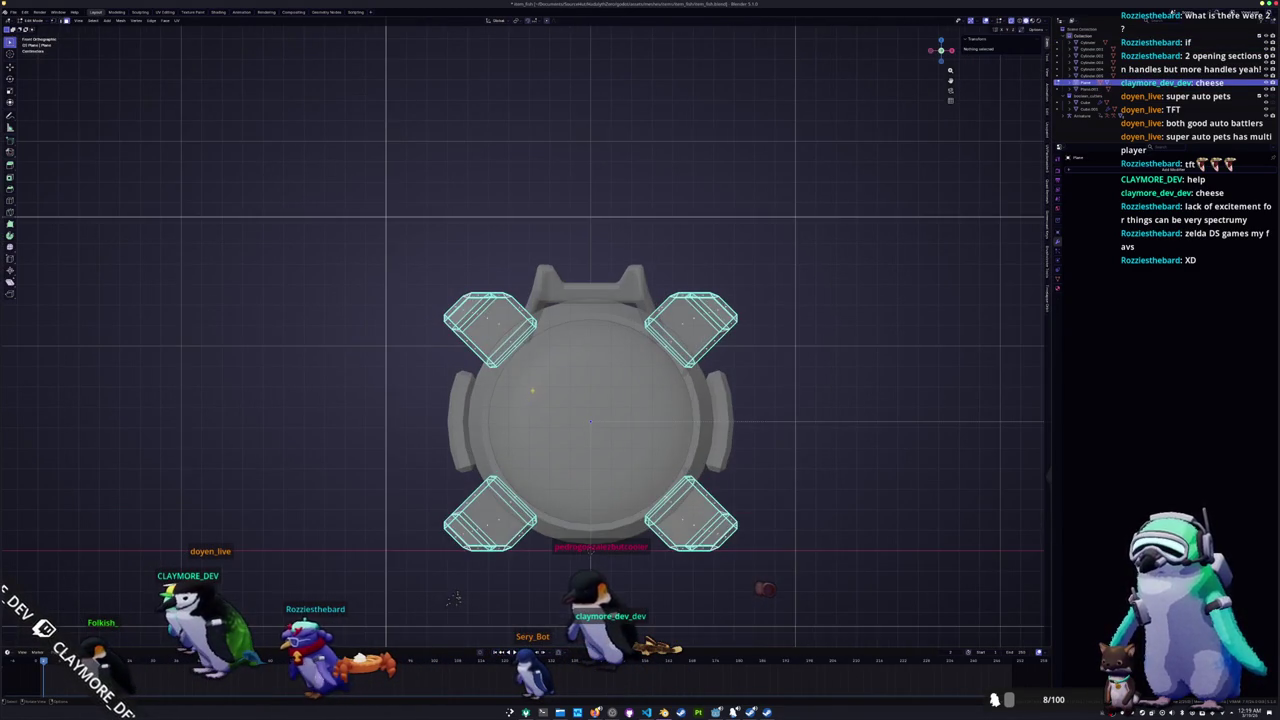
scroll(453, 598, up, 2)
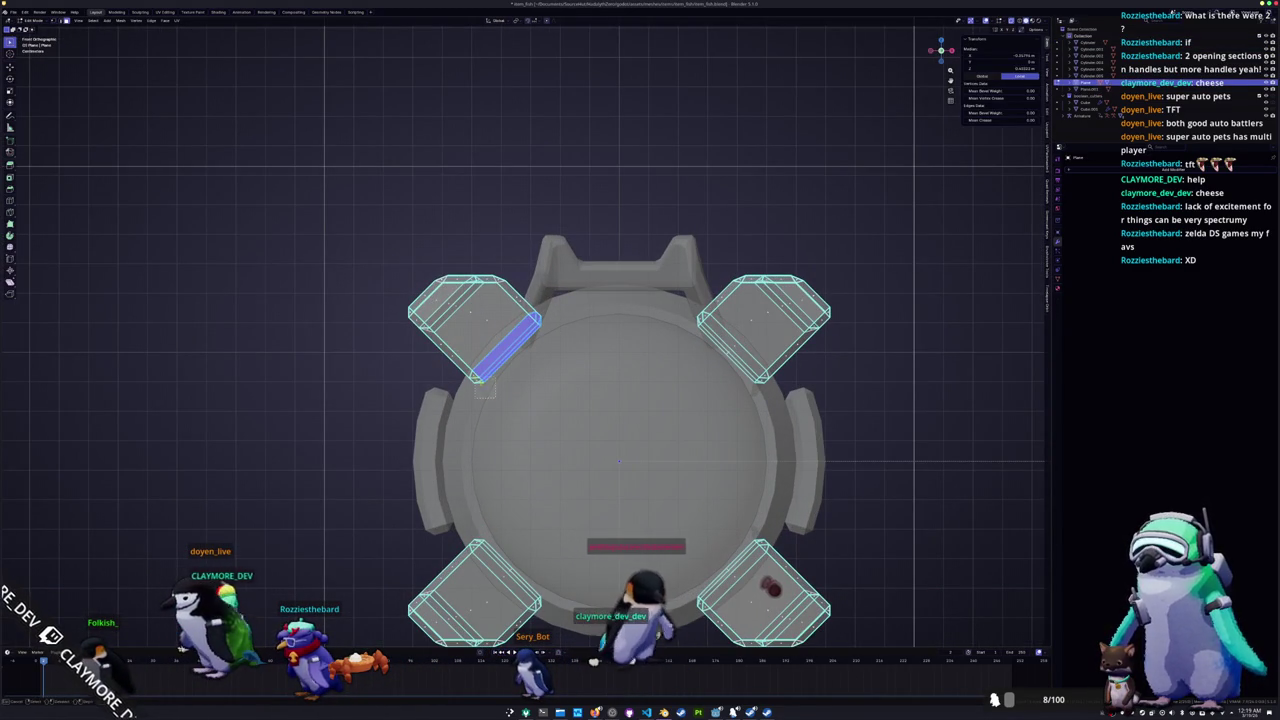
Step: Select the four inner corner edges and apply an edge operation from the context menu
shift+click(697, 319)
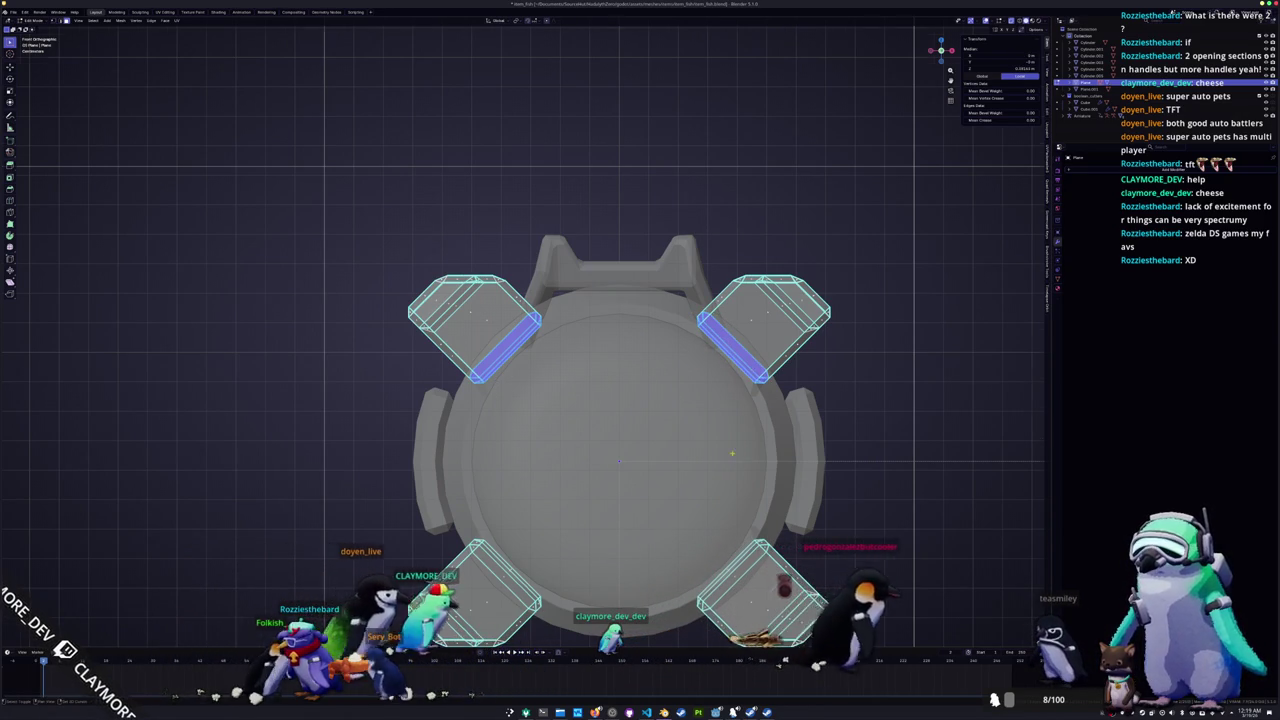
shift+middle_drag(735, 447, 702, 403)
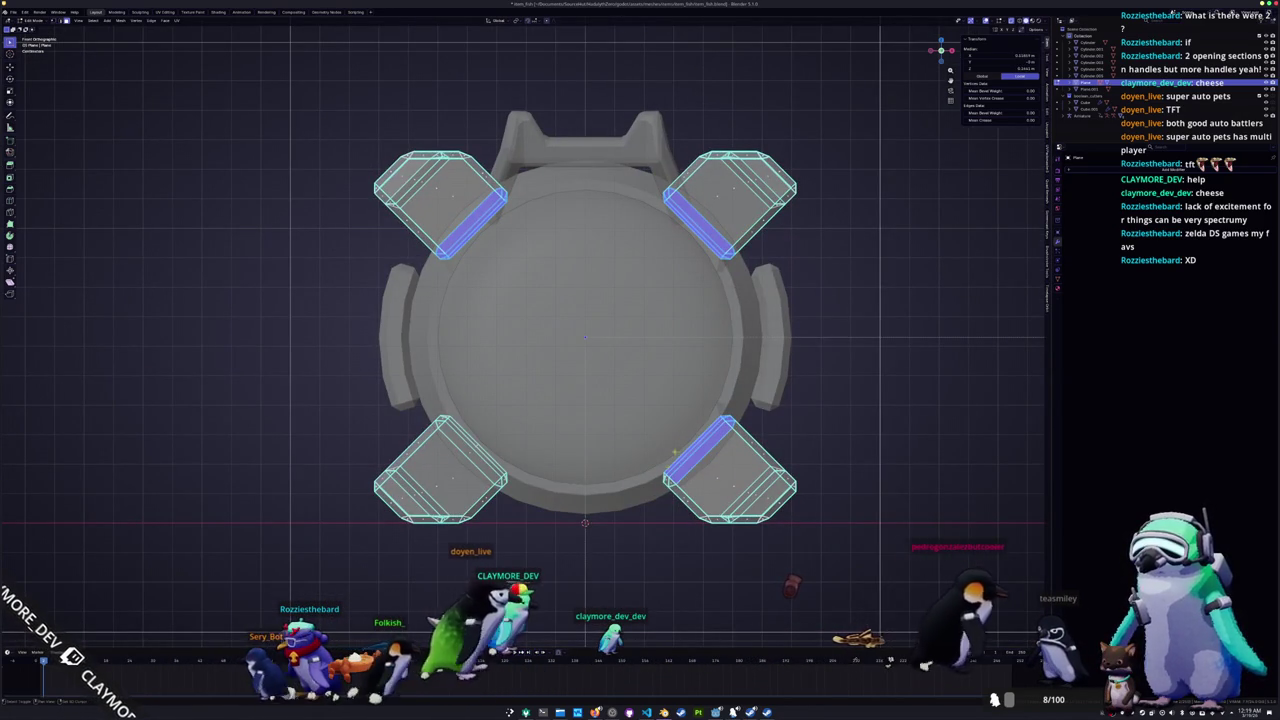
shift+middle_drag(550, 471, 597, 441)
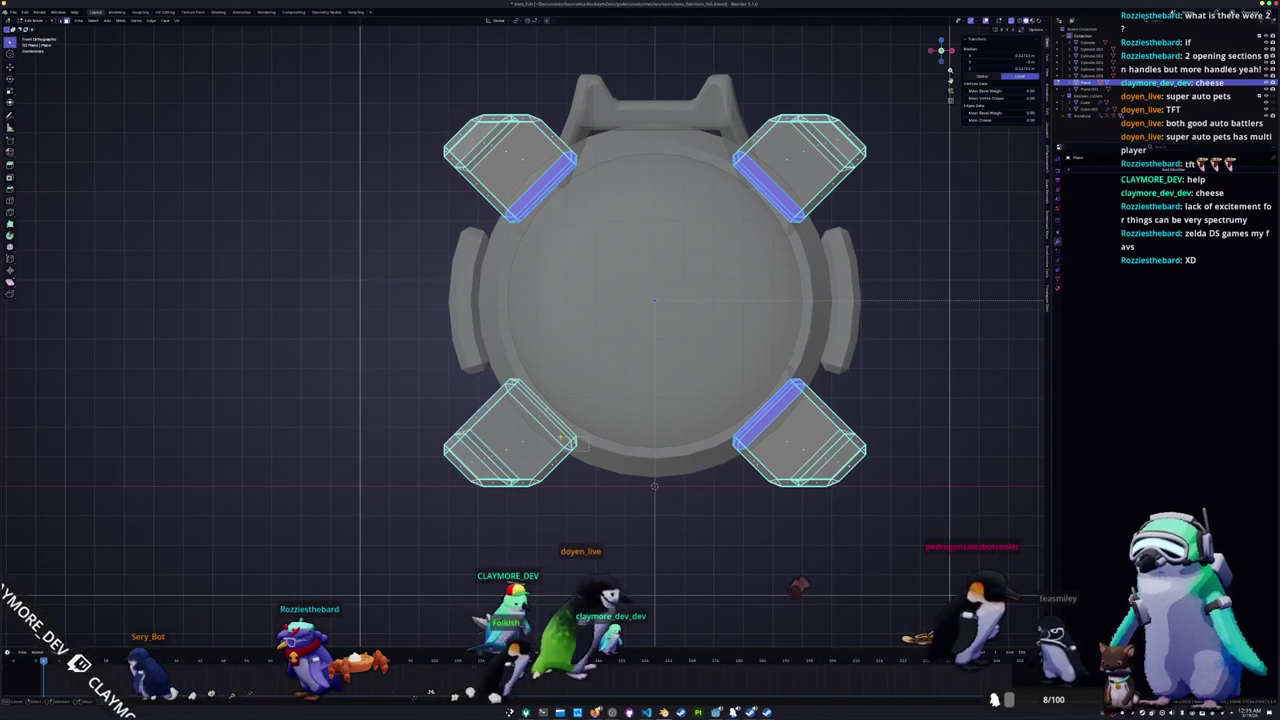
right_click(557, 370)
click(585, 385)
key(Tab)
mouse_move(600, 370)
middle_down()
mouse_move(652, 355)
mouse_move(663, 365)
mouse_move(616, 372)
middle_up()
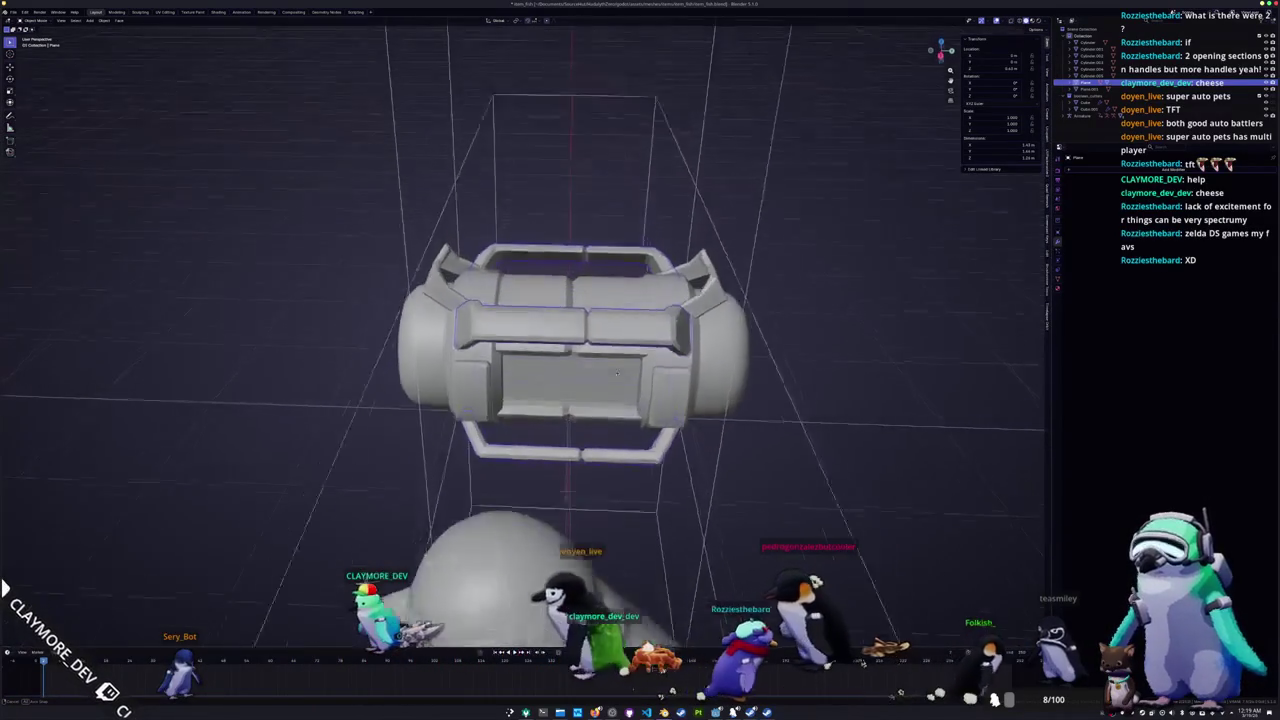
Step: Select a frame bar in X-ray and move it along the Y axis into place
key(Tab)
key(alt+z)
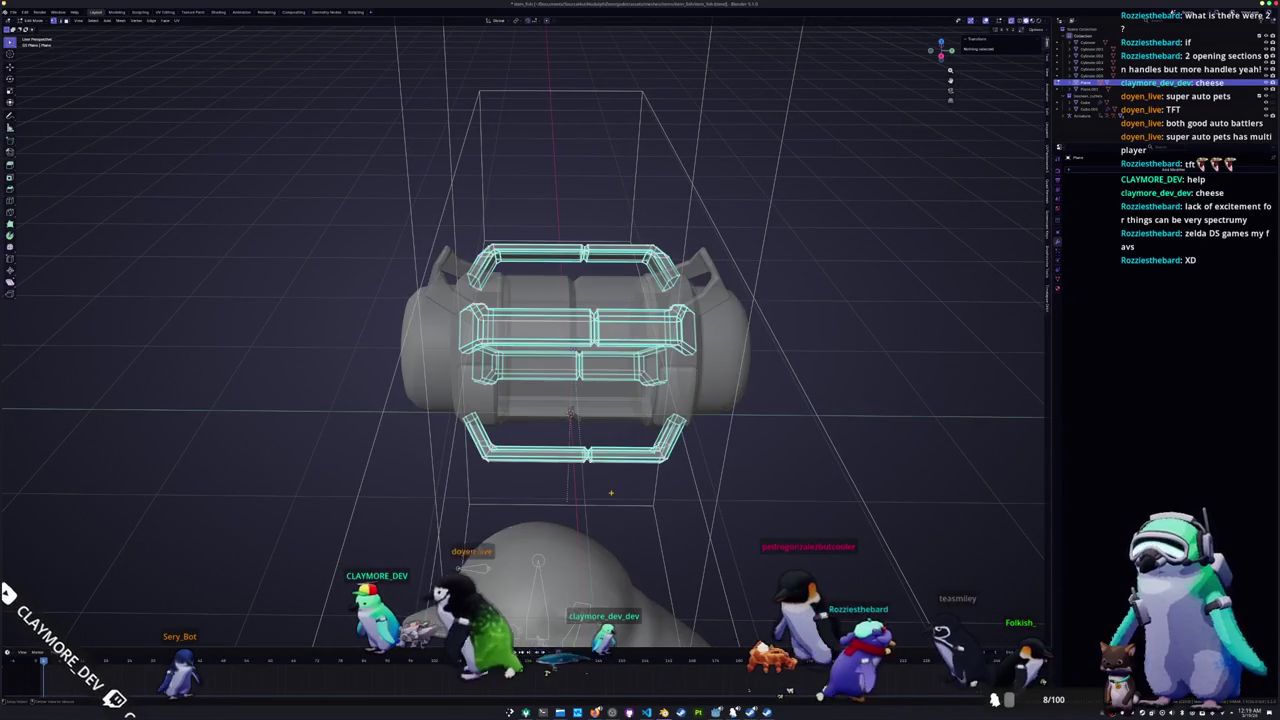
click(577, 462)
key(alt+z)
key(KP_3)
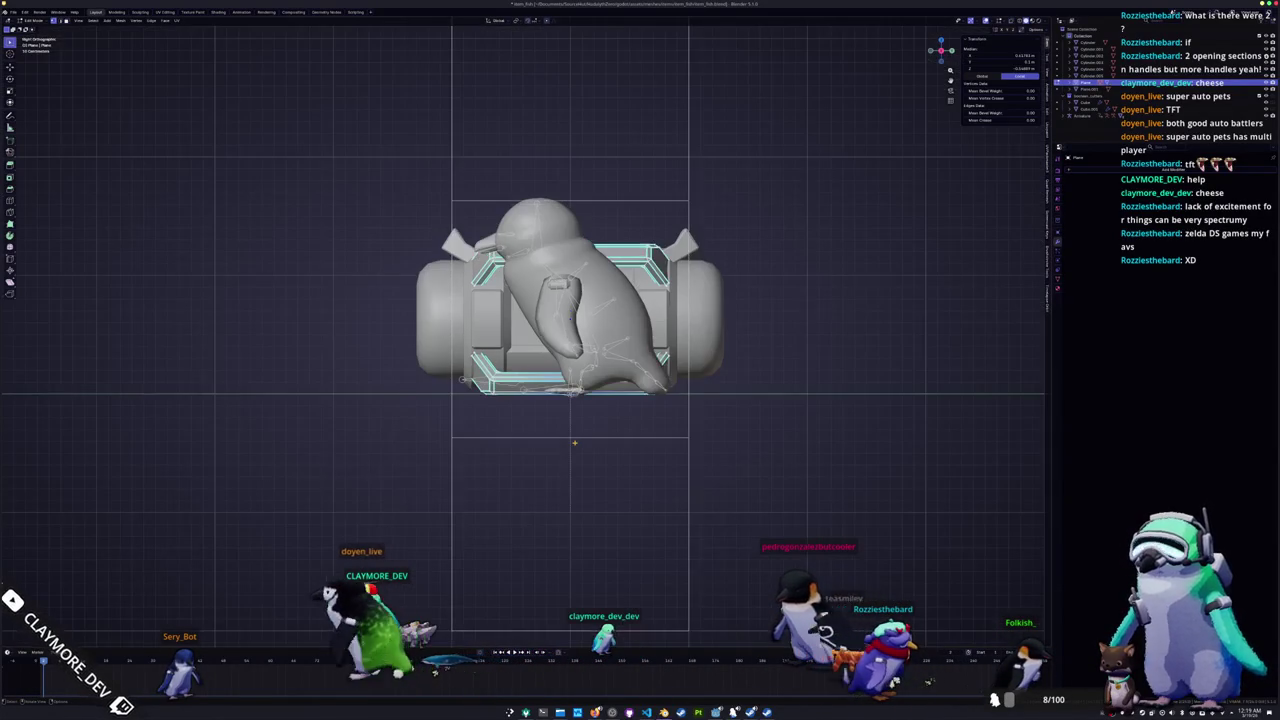
key(alt+z)
scroll(575, 442, up, 3)
key(g)
key(y)
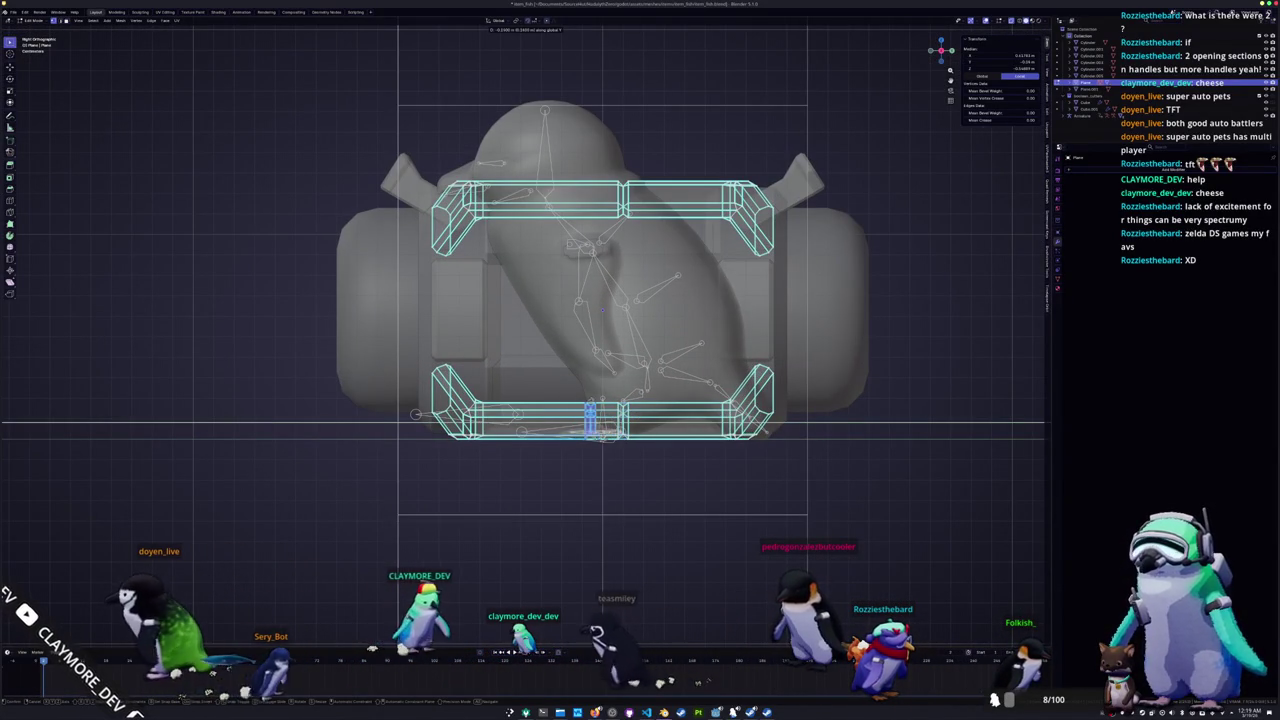
click(600, 430)
middle_drag(600, 430, 620, 400)
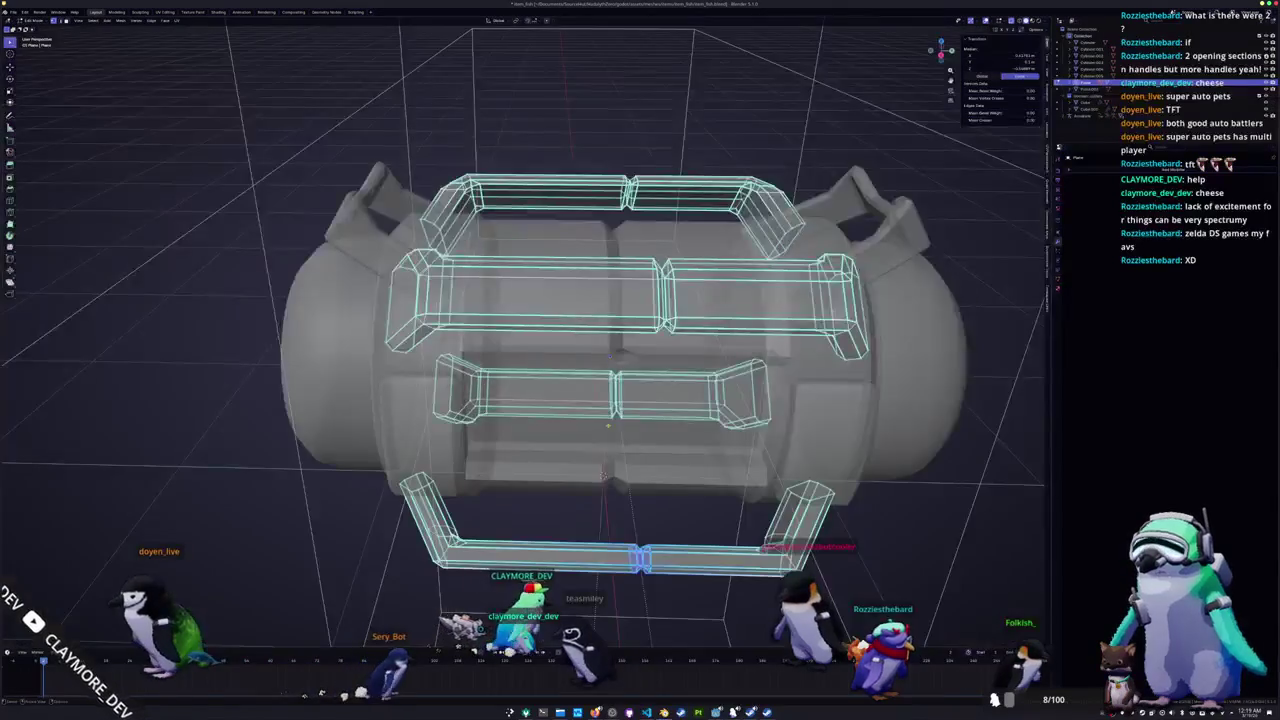
key(y)
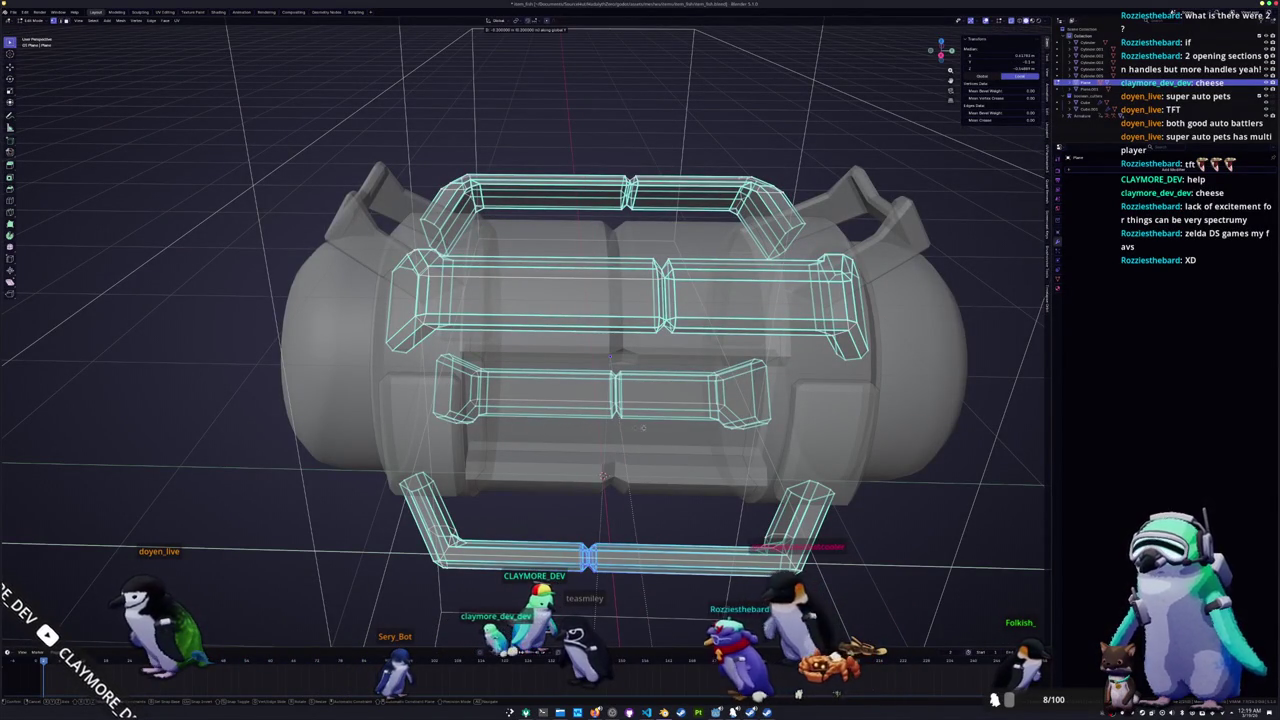
click(603, 476)
Step: Reposition the selected frame geometry along Y again and exit Edit Mode
scroll(620, 480, down, 5)
mouse_move(638, 485)
middle_down()
mouse_move(497, 470)
mouse_move(492, 452)
middle_up()
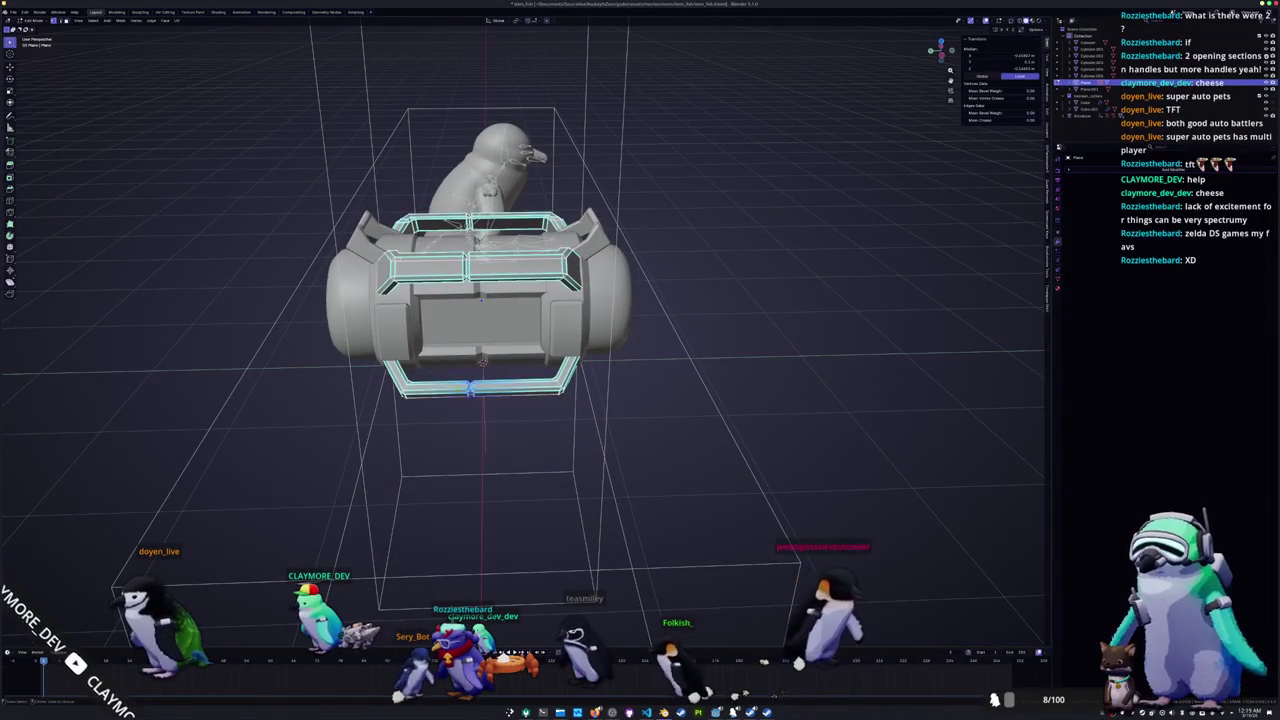
scroll(480, 300, up, 3)
key(n)
key(g)
key(y)
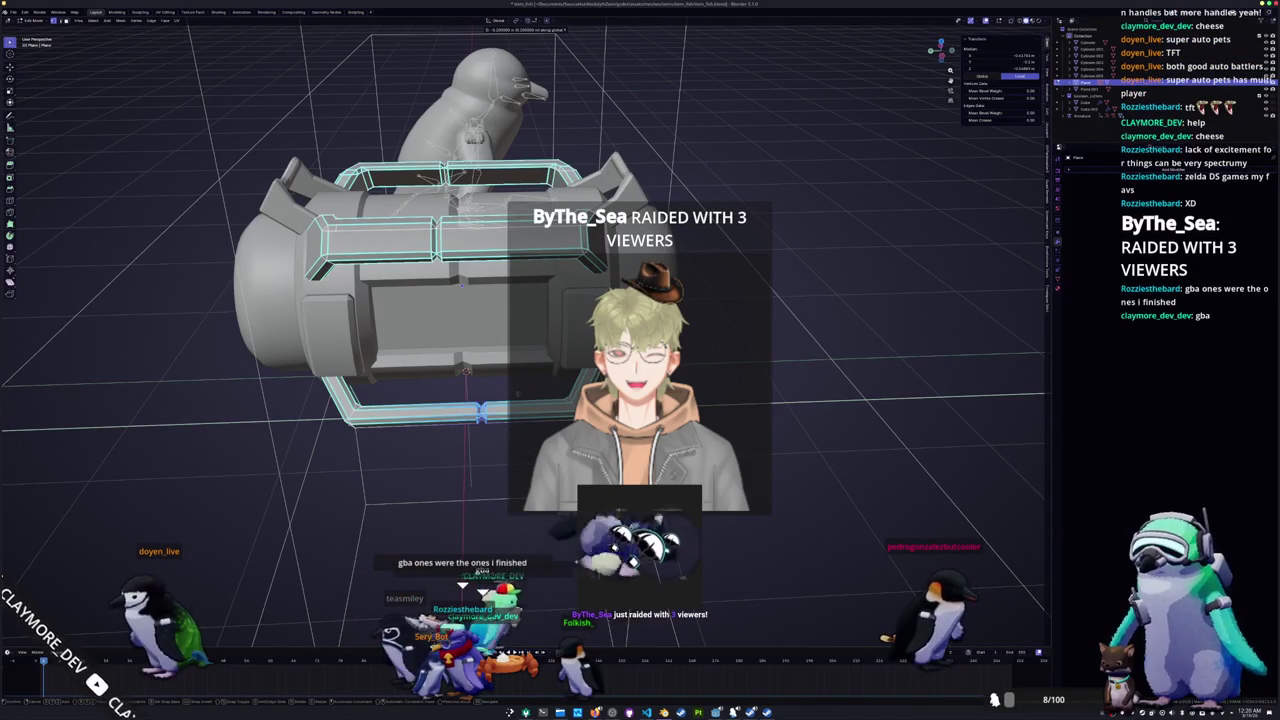
key(Tab)
Step: Apply Shade Smooth by Angle to the tank body
scroll(518, 393, down, 3)
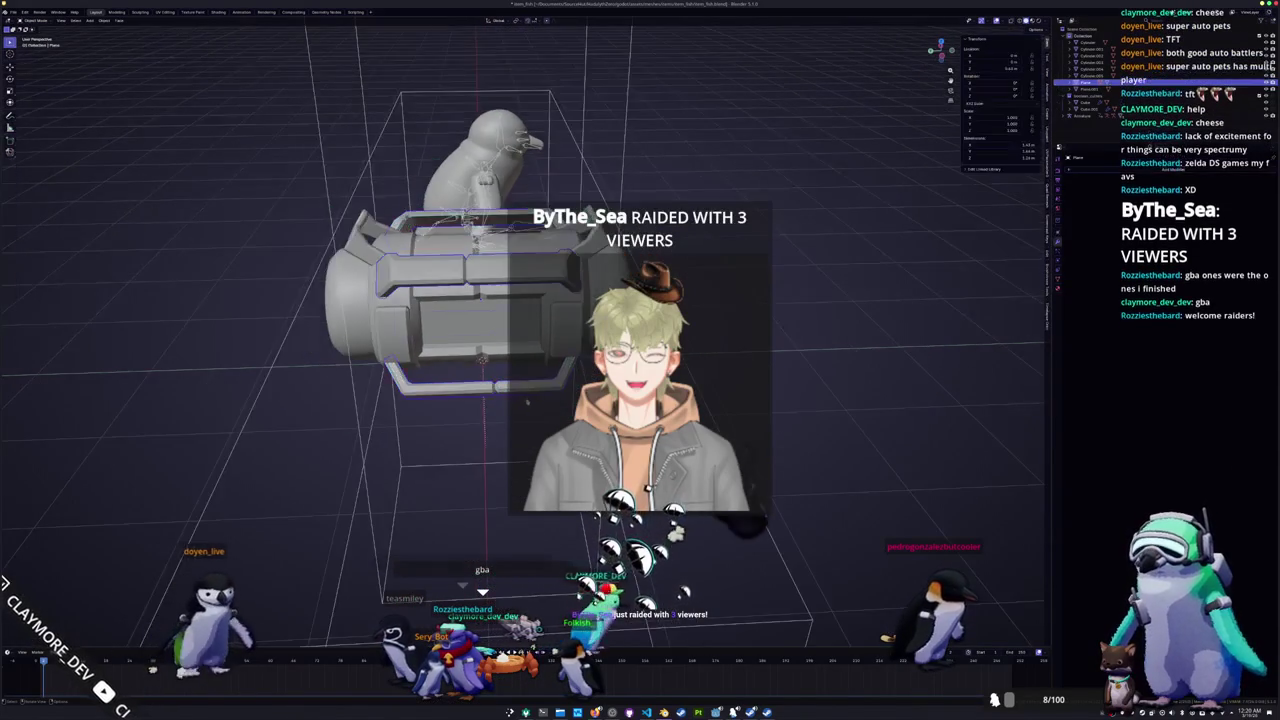
scroll(530, 393, down, 2)
mouse_move(532, 394)
middle_down()
mouse_move(516, 384)
mouse_move(688, 484)
mouse_move(521, 342)
middle_up()
scroll(521, 342, up, 3)
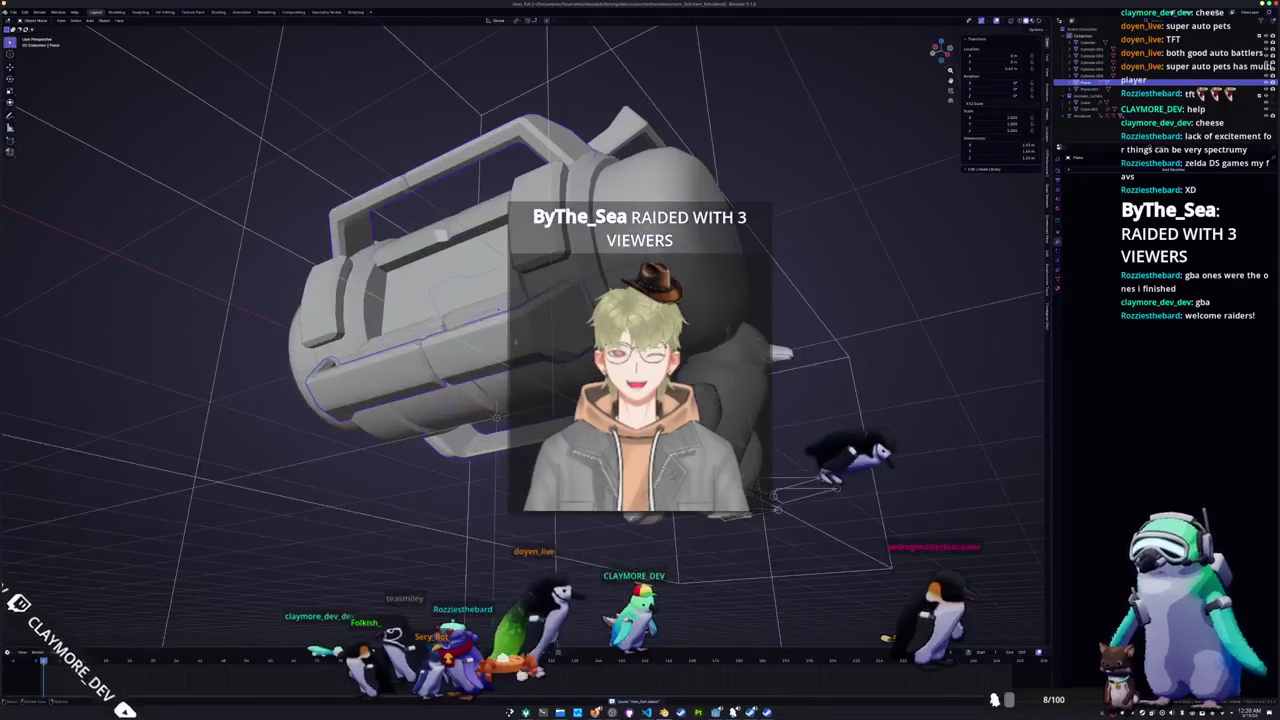
right_click(521, 342)
click(516, 324)
Step: Select the dome on the capsule's end
mouse_move(516, 324)
middle_down()
mouse_move(487, 431)
mouse_move(655, 334)
mouse_move(663, 345)
middle_up()
scroll(655, 334, down, 3)
scroll(663, 345, up, 3)
click(663, 345)
key(shift+a)
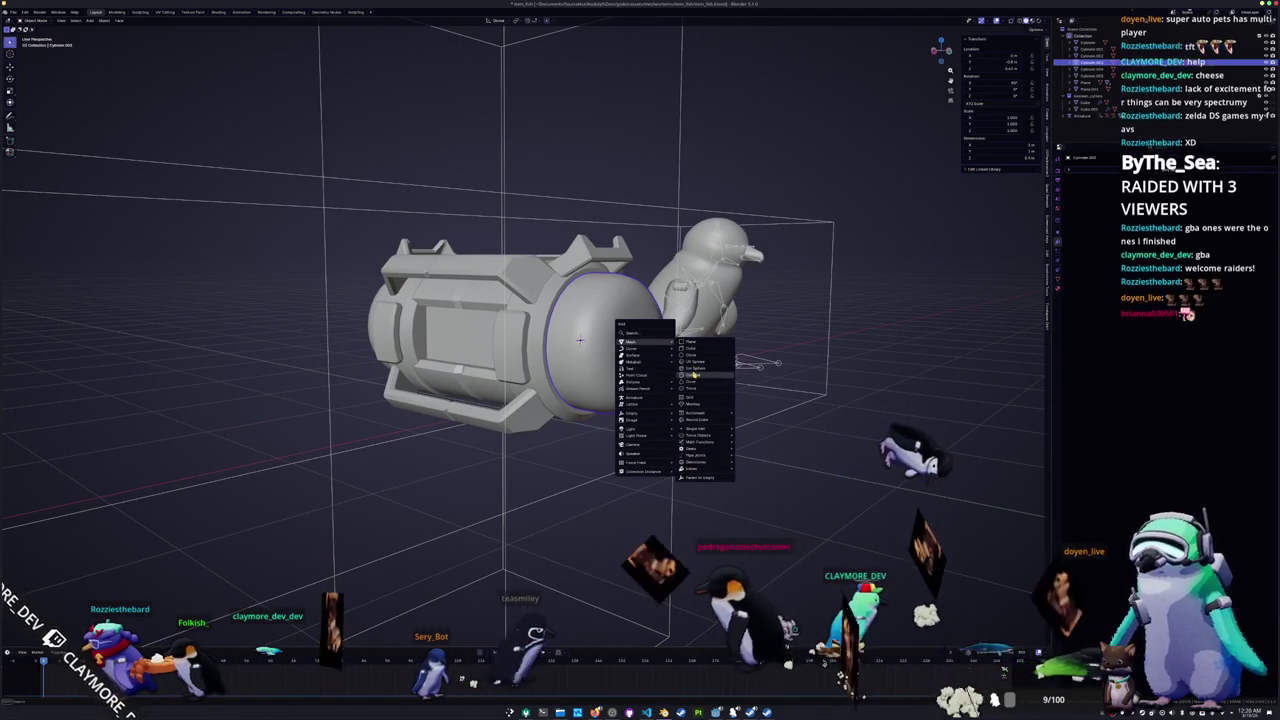
Step: Add a cylinder and rotate it 90° about Y so it lies along the capsule
click(693, 376)
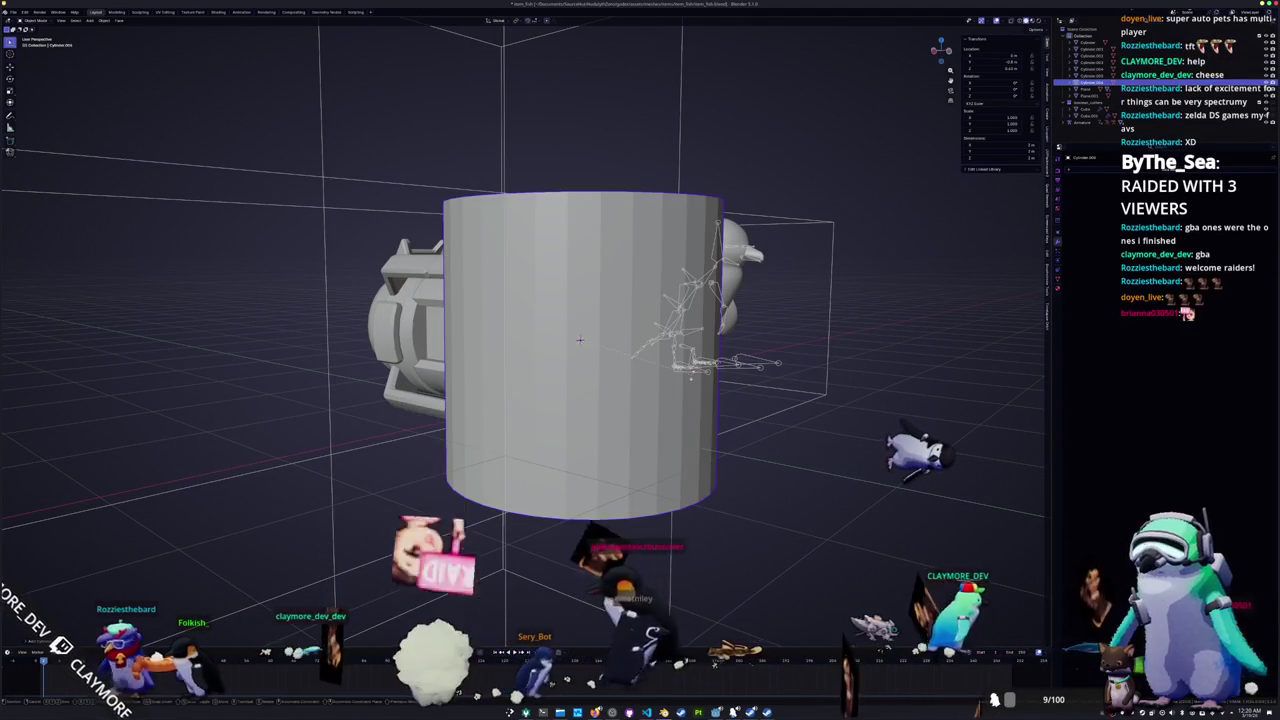
key(r)
key(y)
key(9)
key(0)
key(Return)
key(KP_1)
key(KP_3)
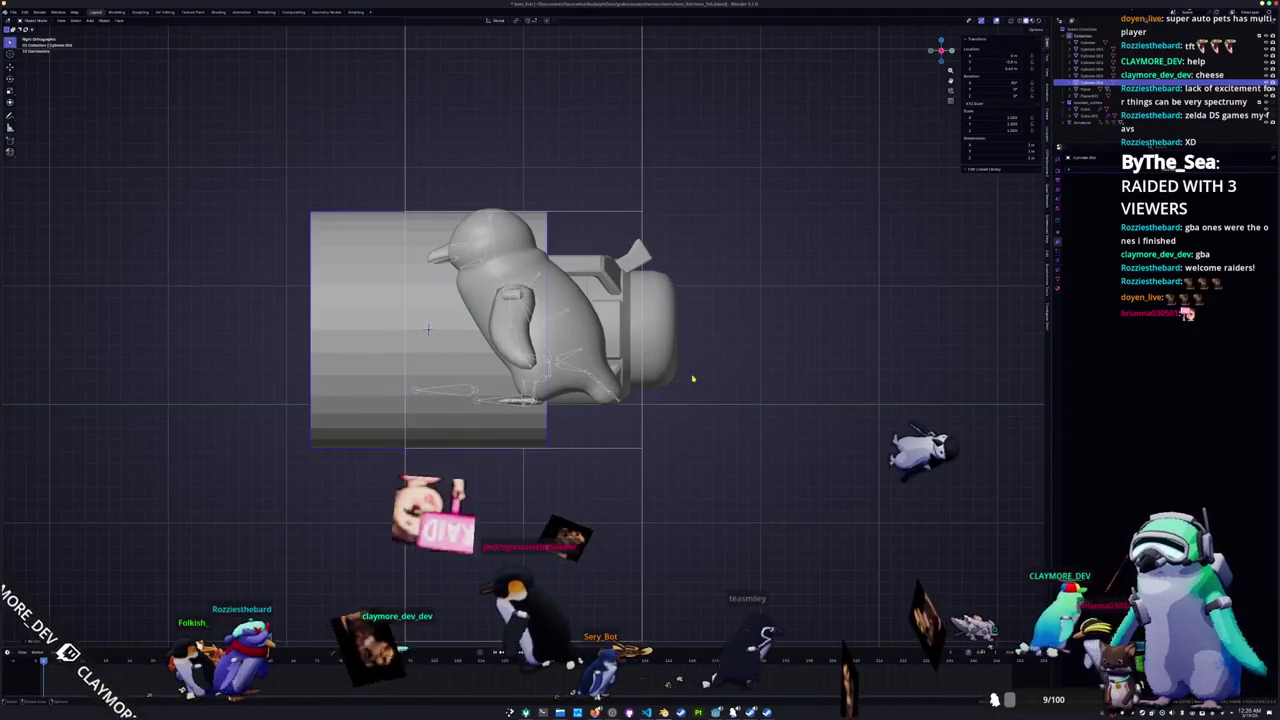
scroll(693, 378, up, 4)
Step: Shrink the cylinder to cap size and move it along Y to the capsule's left end
key(Return)
key(g)
key(y)
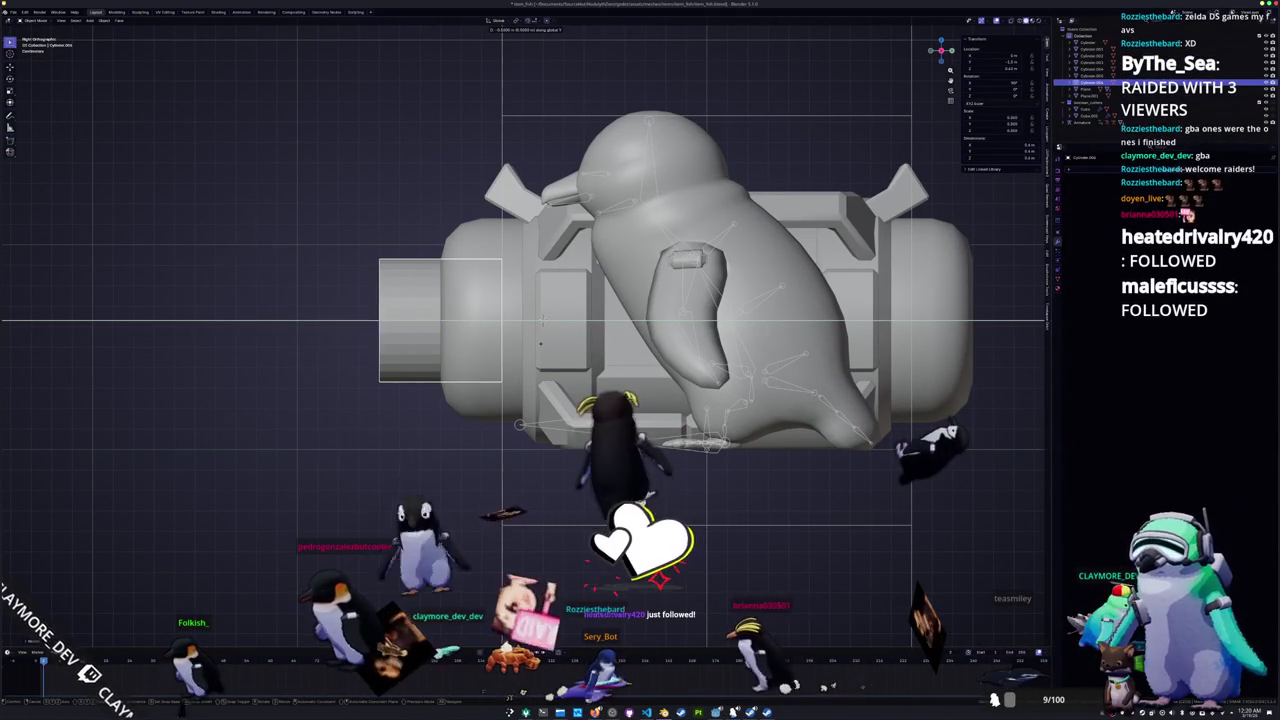
click(561, 346)
shift+middle_drag(561, 346, 606, 341)
key(s)
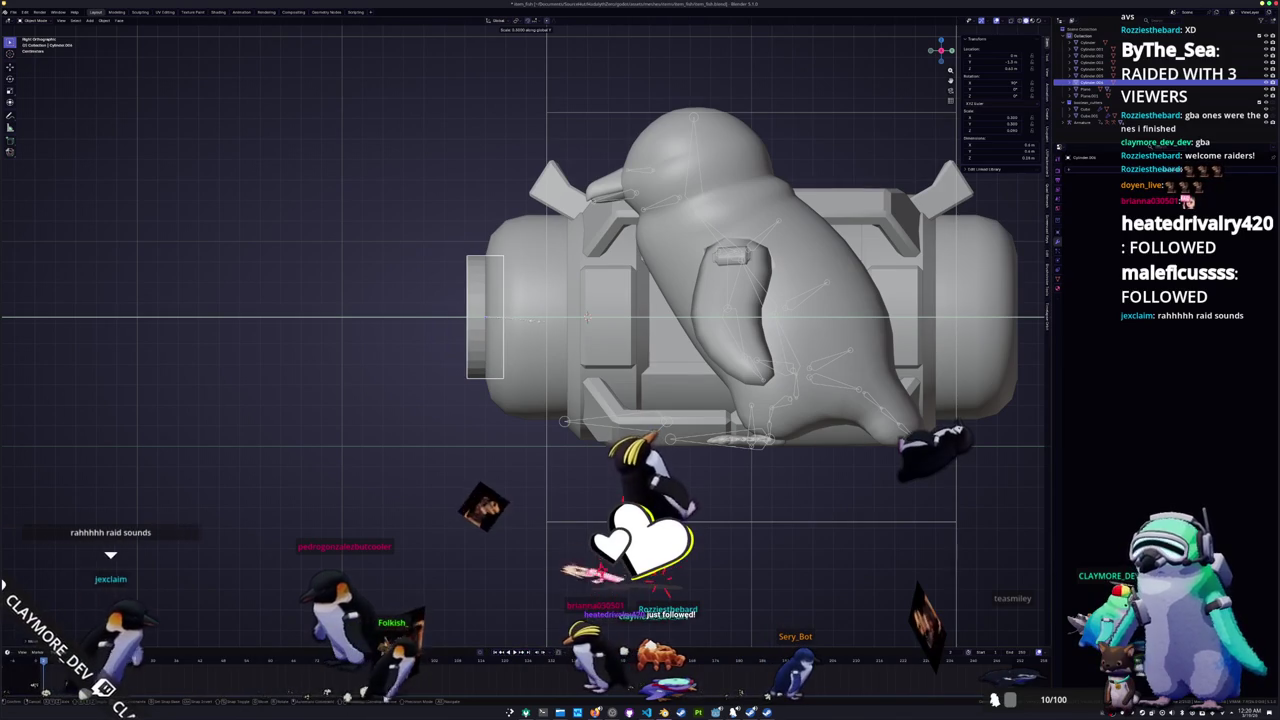
click(540, 321)
scroll(386, 499, down, 2)
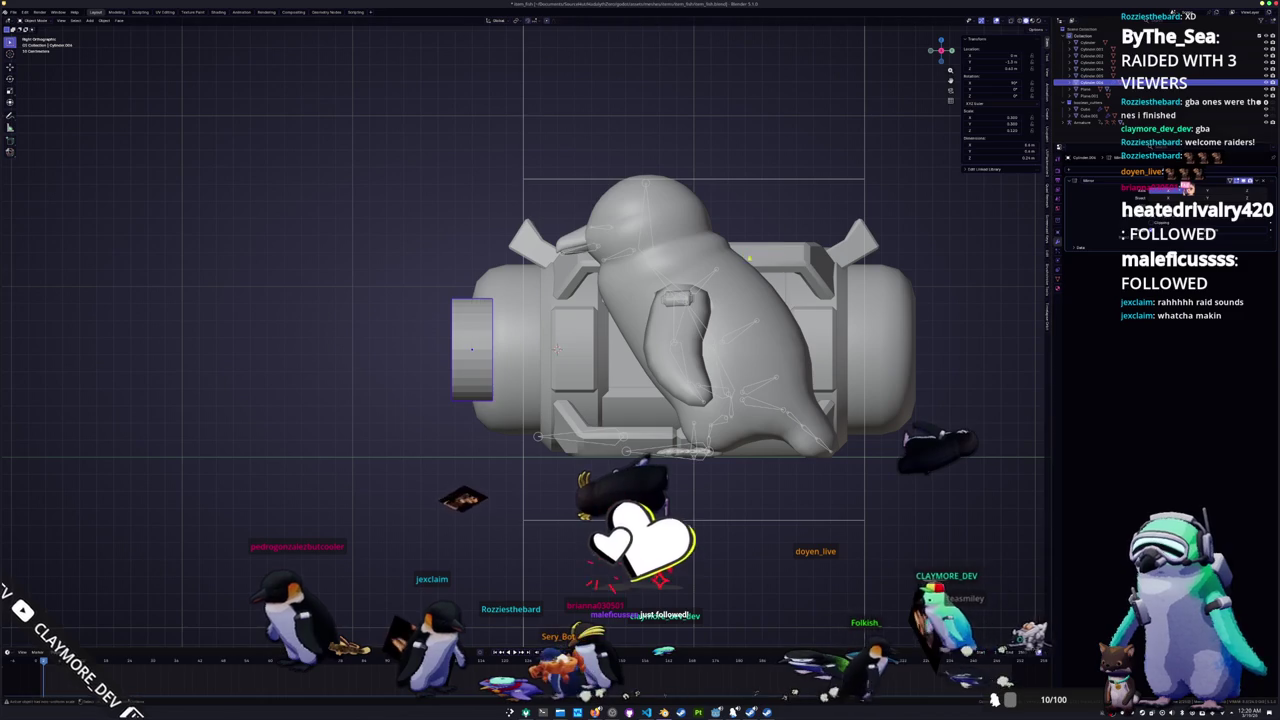
Step: Mirror the cap to the right end, try then cancel a face bevel, and switch to Steam
key(ctrl+z)
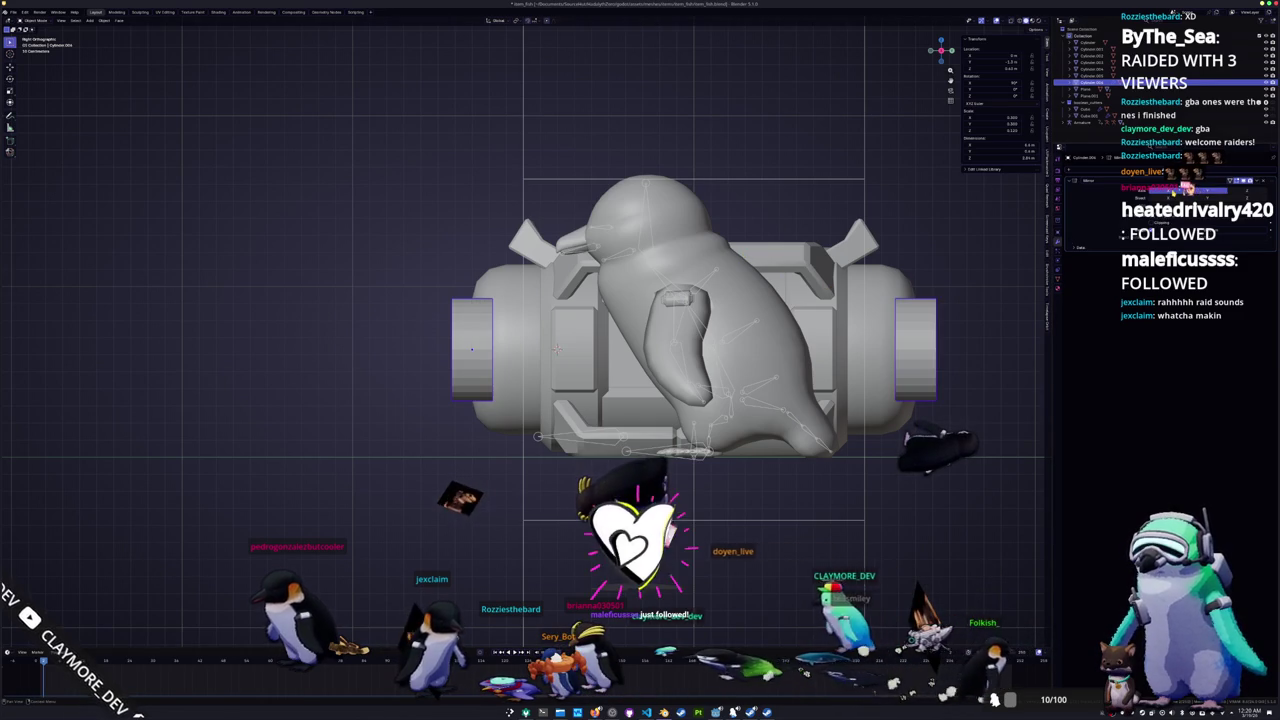
middle_drag(557, 348, 917, 303)
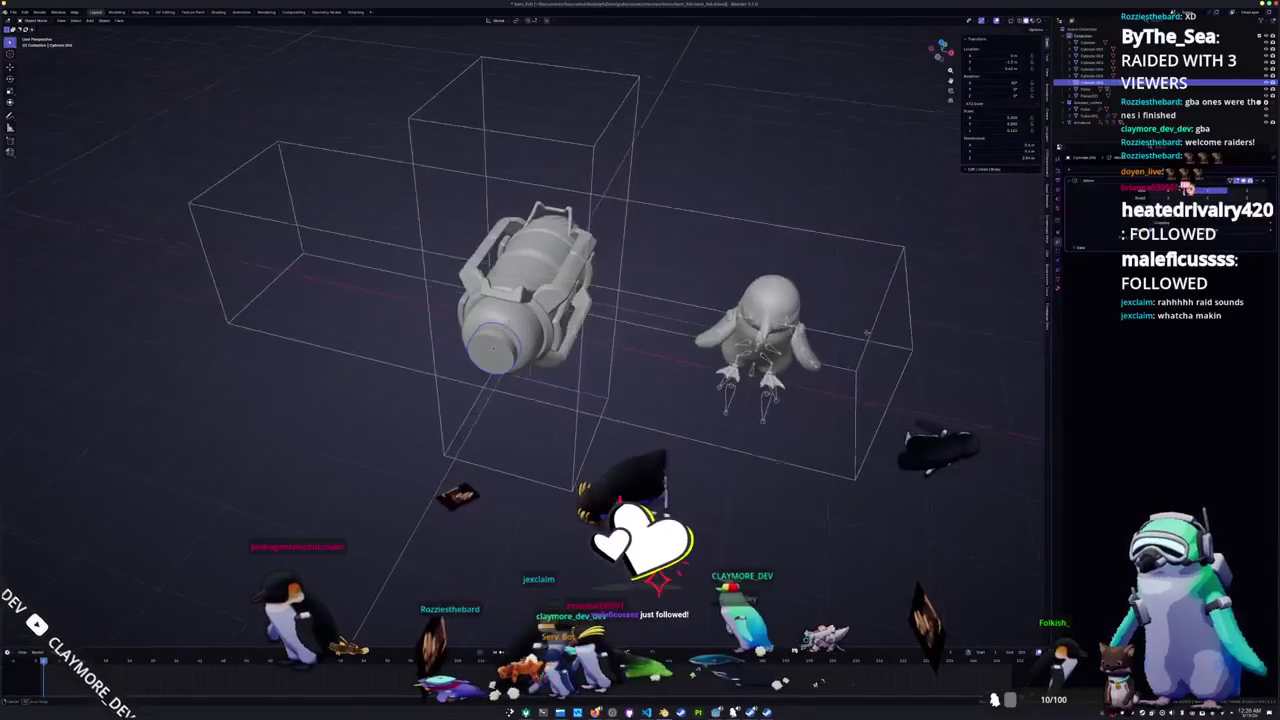
key(Tab)
scroll(490, 316, up, 3)
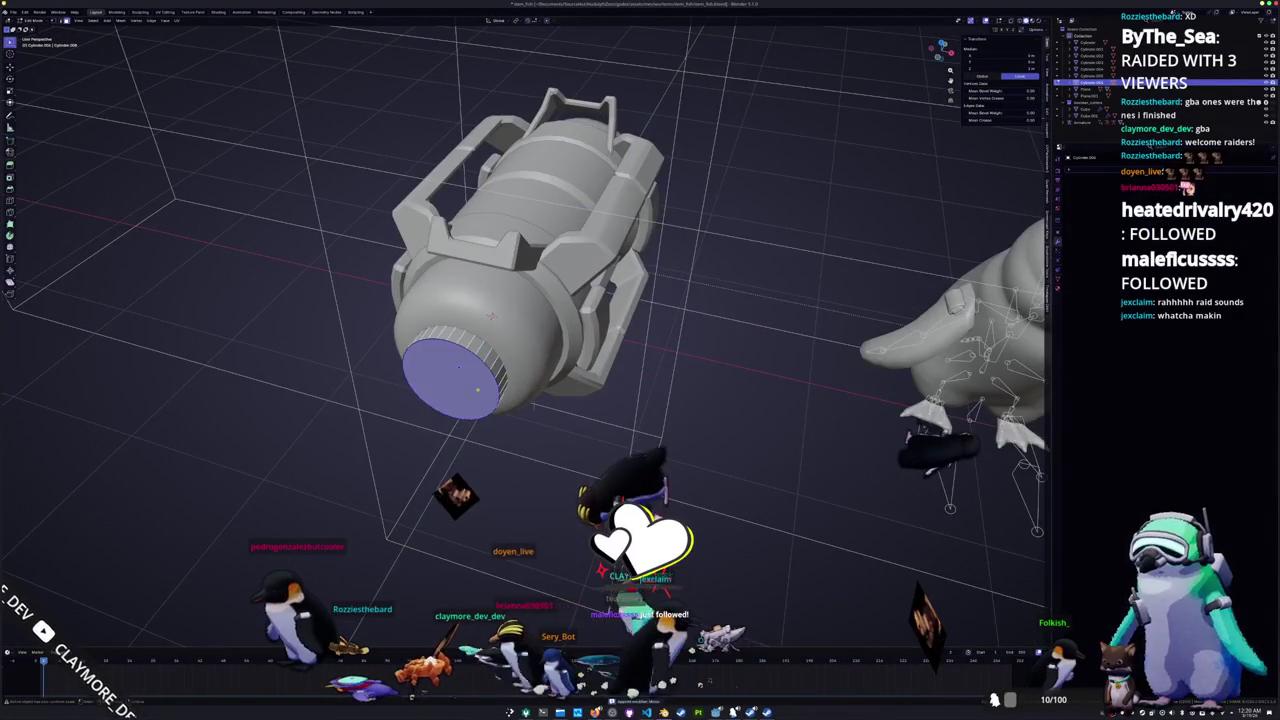
middle_drag(491, 316, 470, 345)
key(ctrl+b)
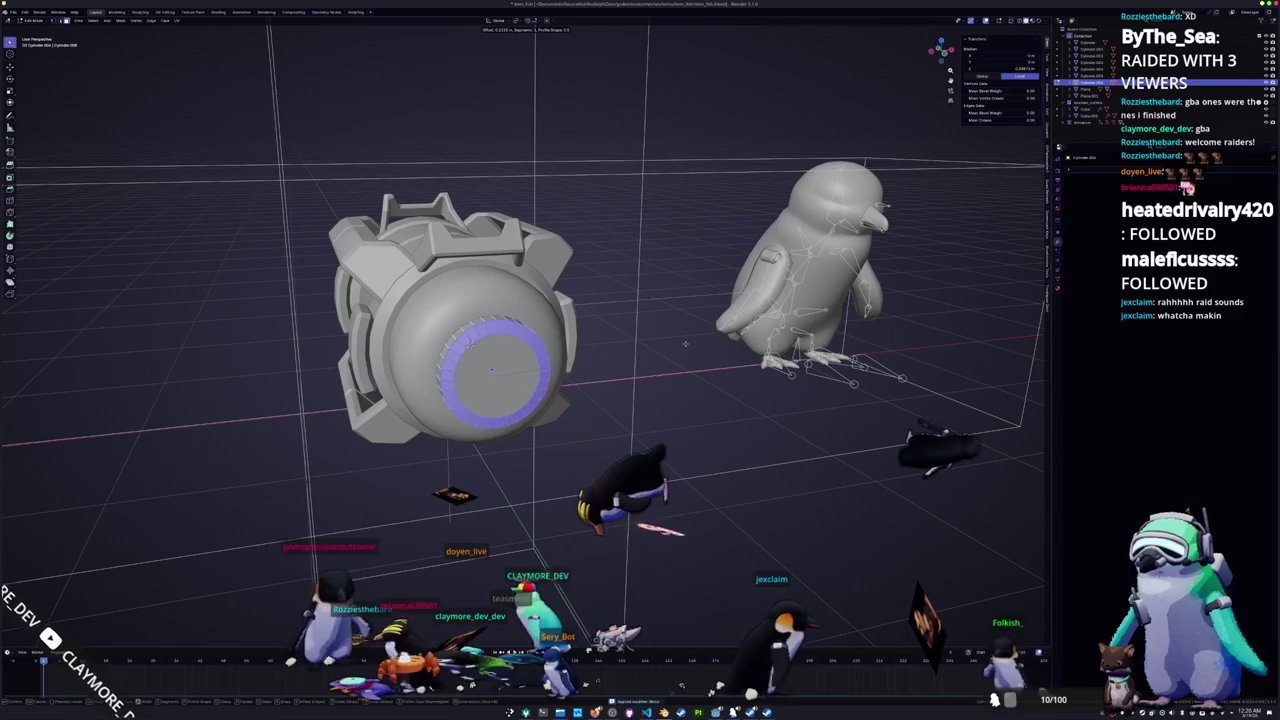
right_click(665, 411)
key(alt+Tab)
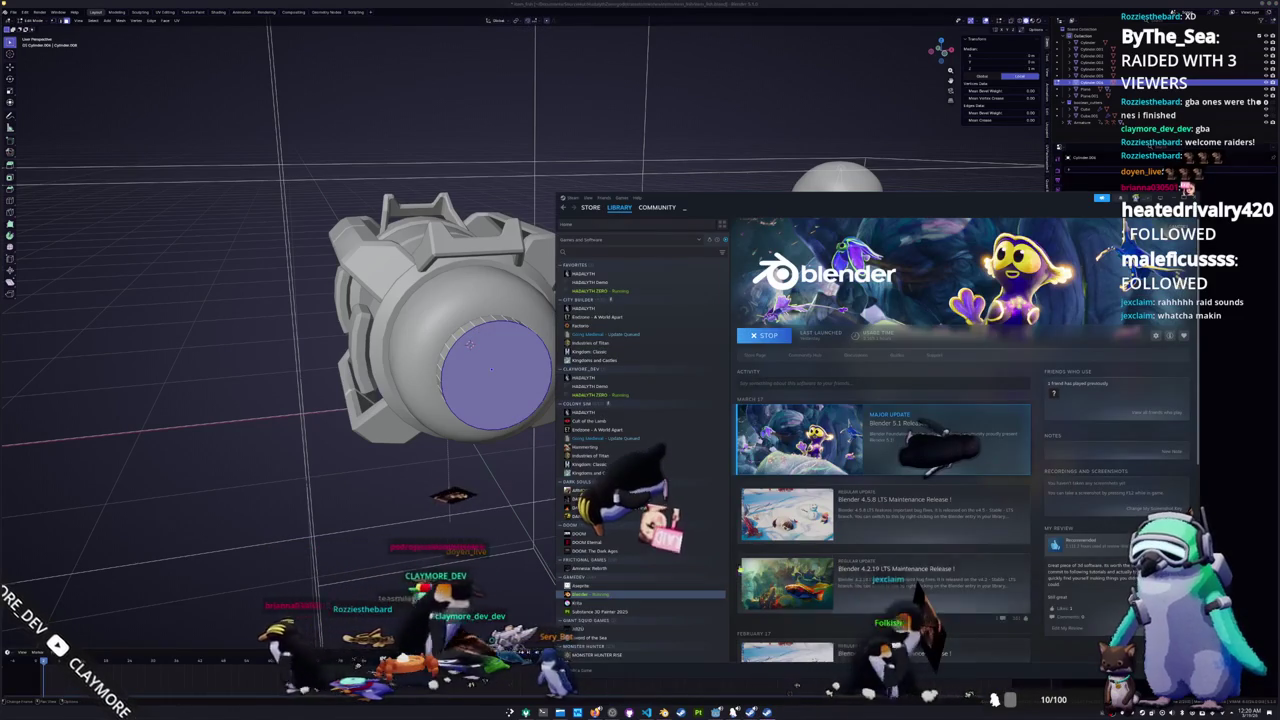
Step: Switch to the Hadalyth game and close the inventory to reach the Fish Information Menu
key(alt+Tab)
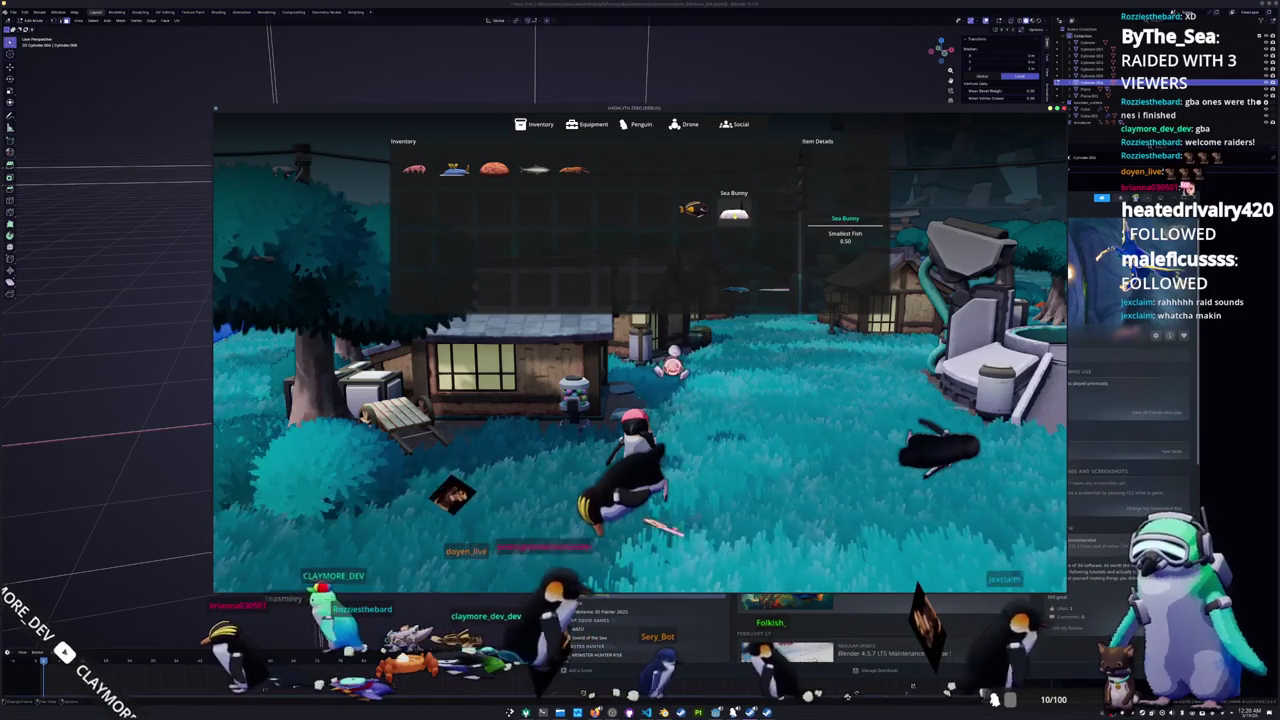
key(Escape)
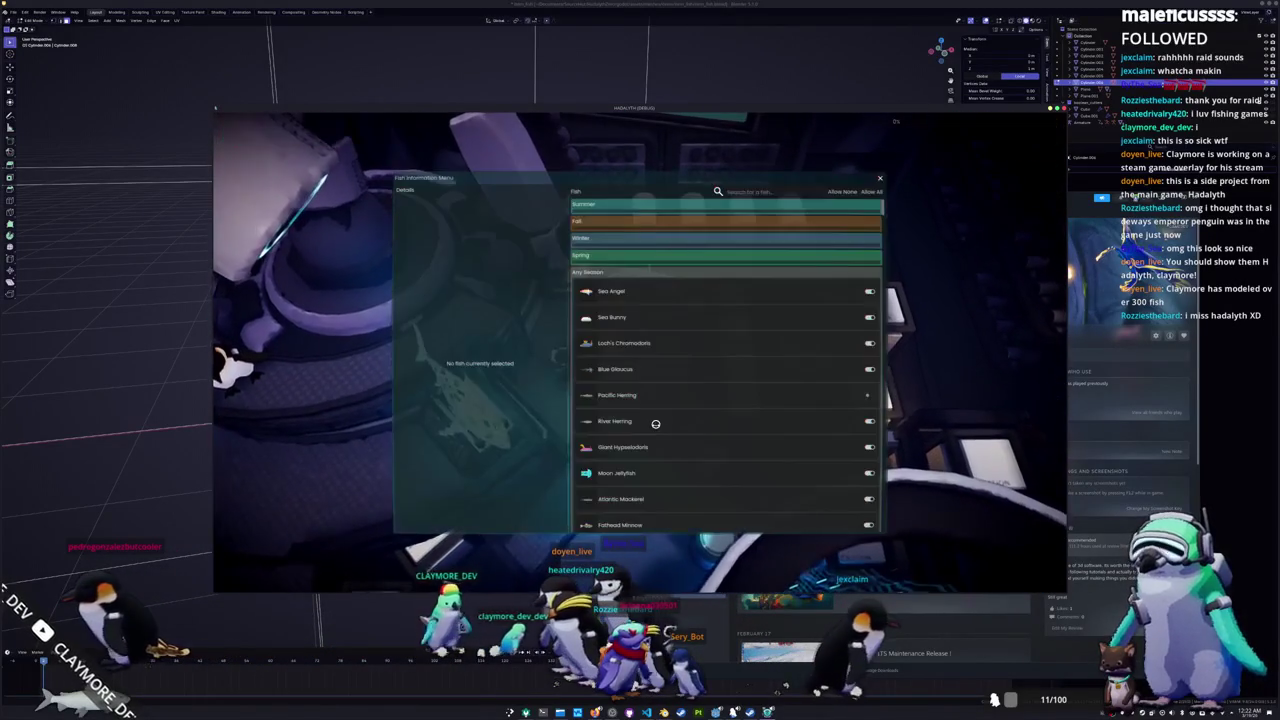
Step: Show the Sea Angel's details and scroll the fish list
click(659, 290)
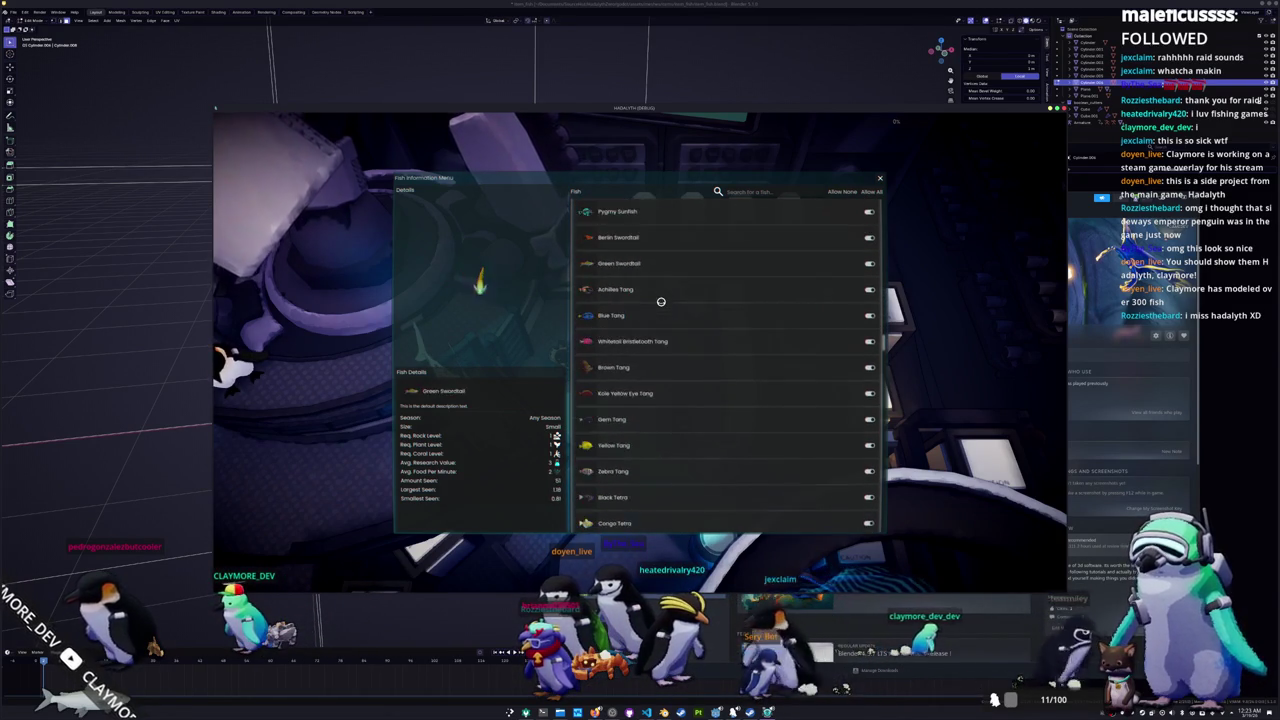
scroll(660, 301, down, 3)
scroll(660, 301, down, 3)
scroll(660, 301, down, 3)
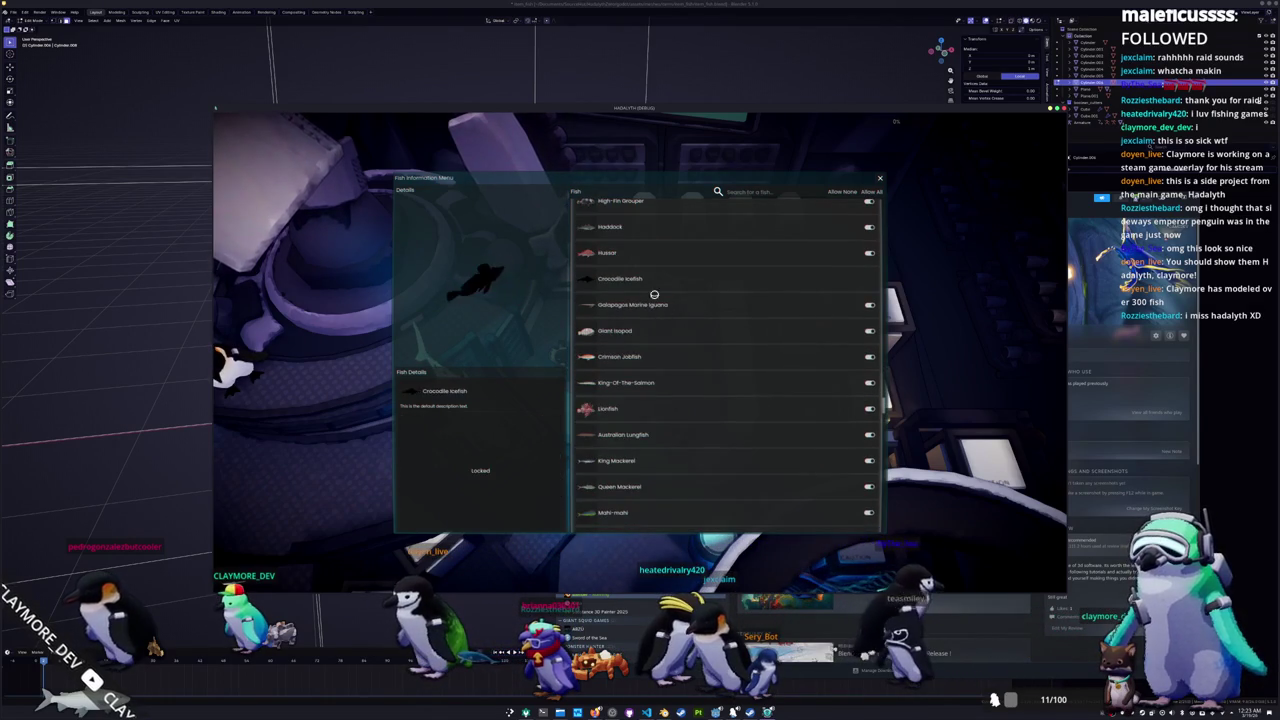
Step: Unlock all fish by entering 'fish unlock all' in the debug console
key(grave)
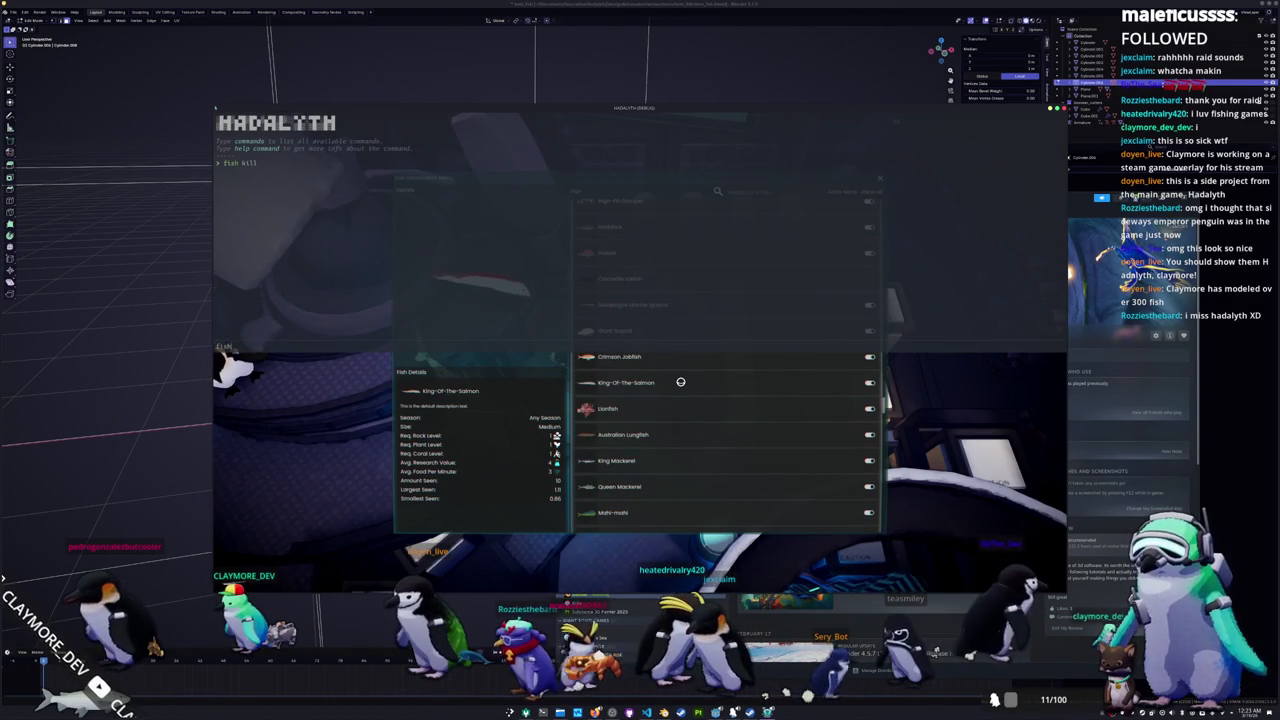
text(fish unlock all)
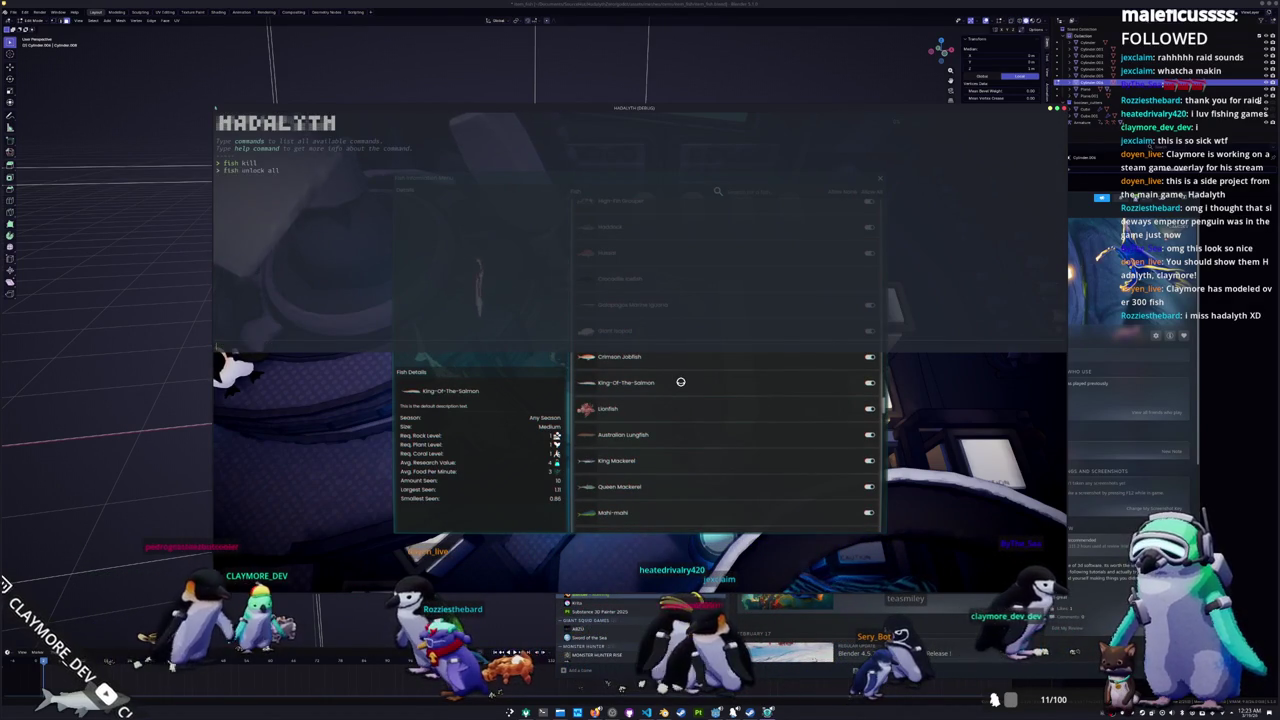
key(grave)
key(Tab)
key(Tab)
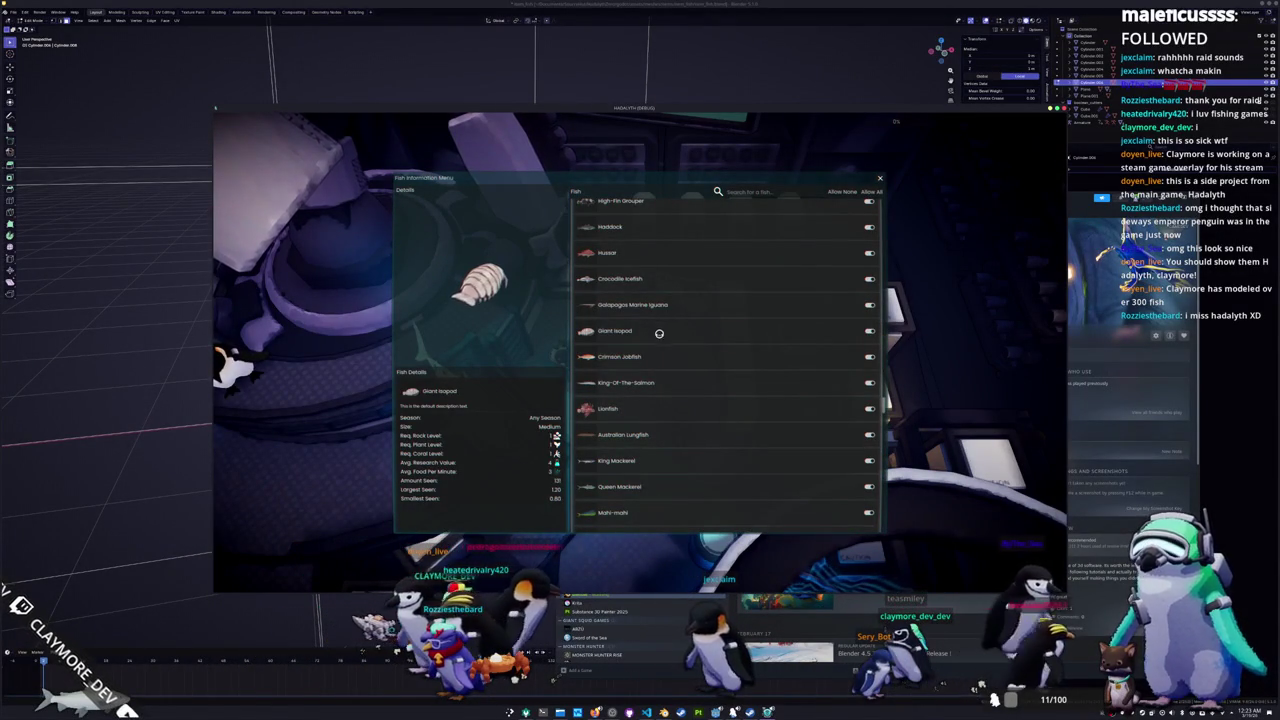
Step: Scroll down through the species to the Blue Whale, then close the fish menu
scroll(659, 332, down, 2)
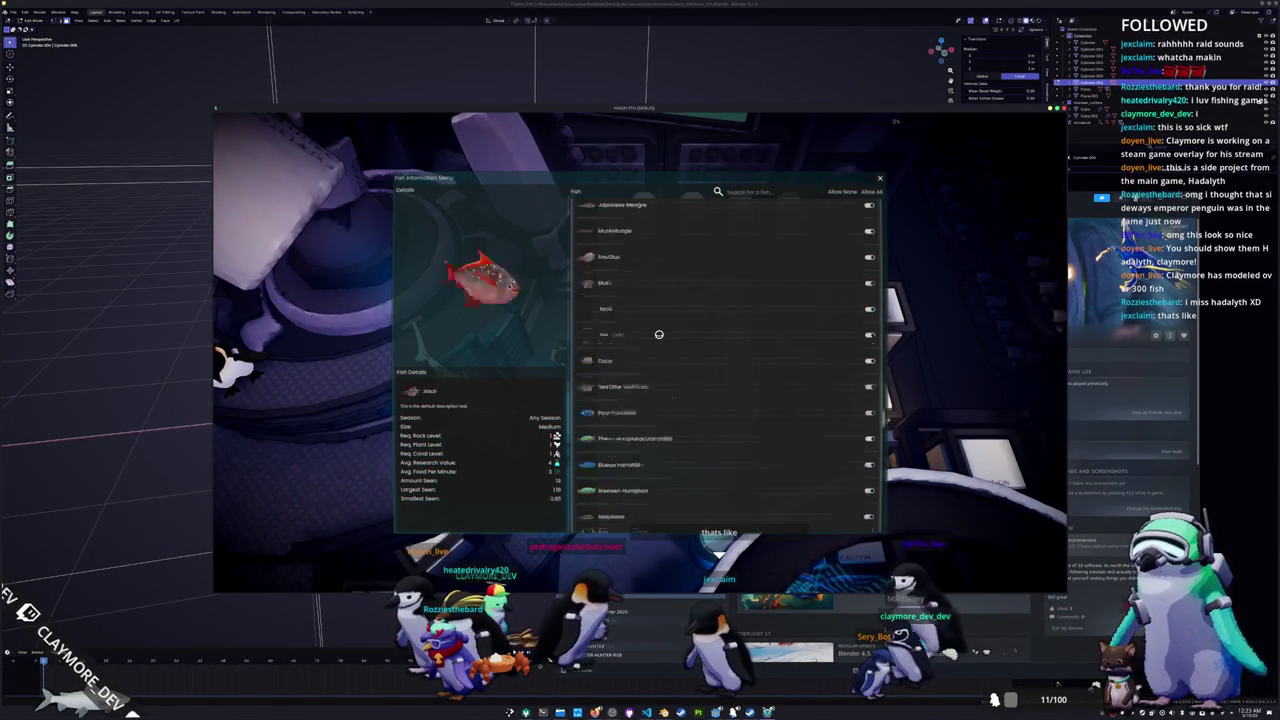
scroll(659, 334, down, 2)
scroll(659, 334, down, 2)
scroll(659, 334, down, 2)
scroll(659, 334, down, 2)
scroll(659, 334, down, 2)
scroll(659, 334, down, 2)
scroll(659, 334, down, 2)
scroll(659, 334, down, 2)
scroll(659, 334, down, 2)
scroll(669, 356, down, 2)
scroll(671, 356, down, 2)
scroll(671, 356, down, 2)
scroll(670, 355, down, 3)
scroll(668, 354, down, 2)
scroll(667, 370, down, 3)
scroll(670, 376, down, 3)
scroll(672, 375, down, 2)
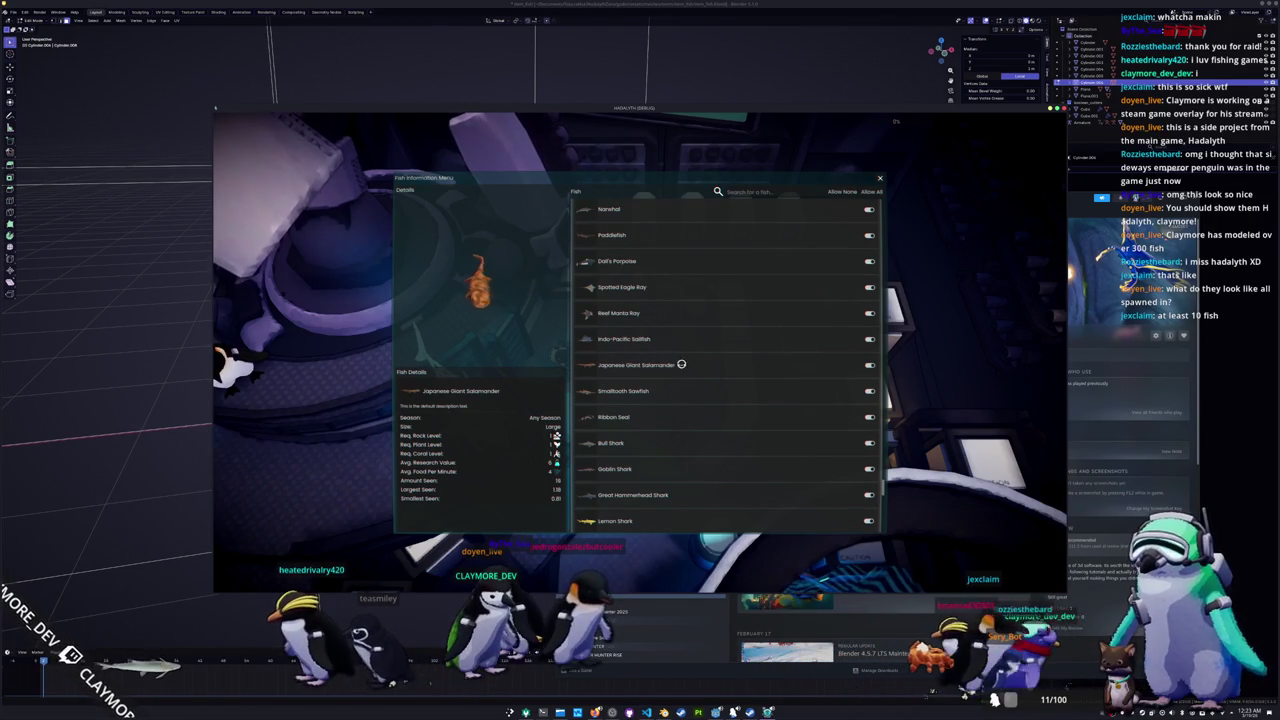
scroll(704, 365, down, 5)
scroll(704, 434, down, 3)
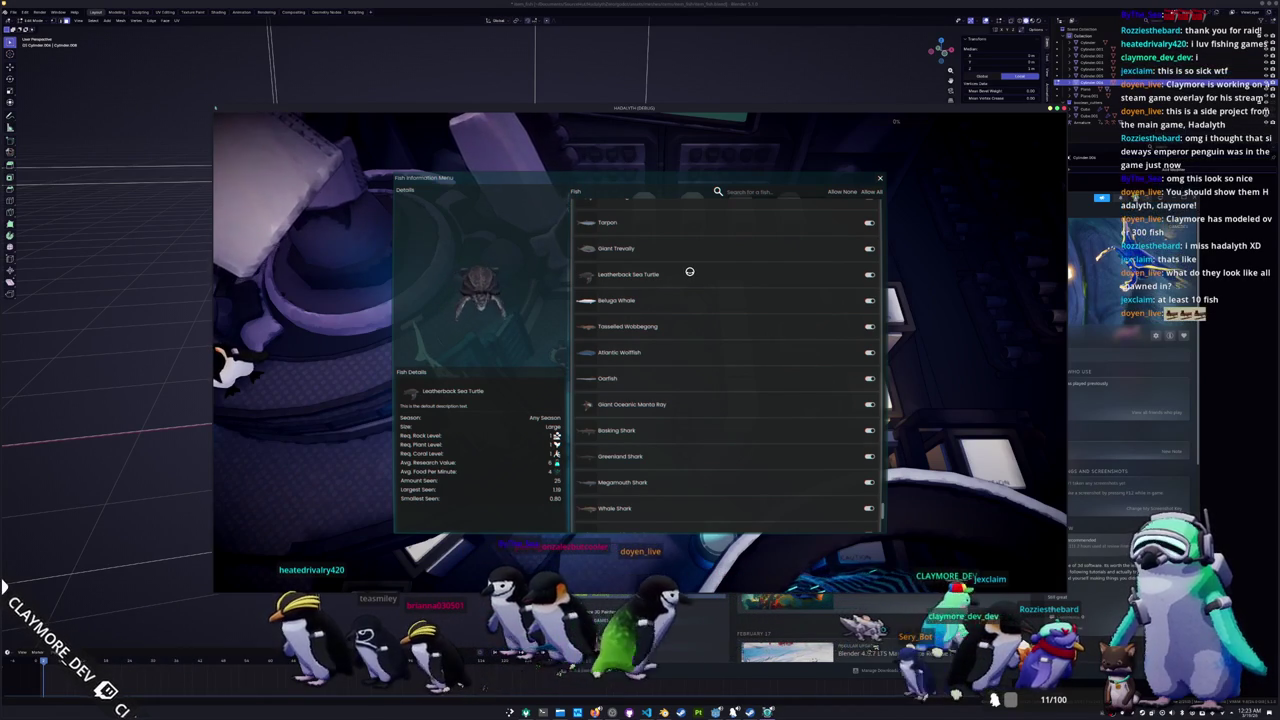
scroll(689, 290, down, 4)
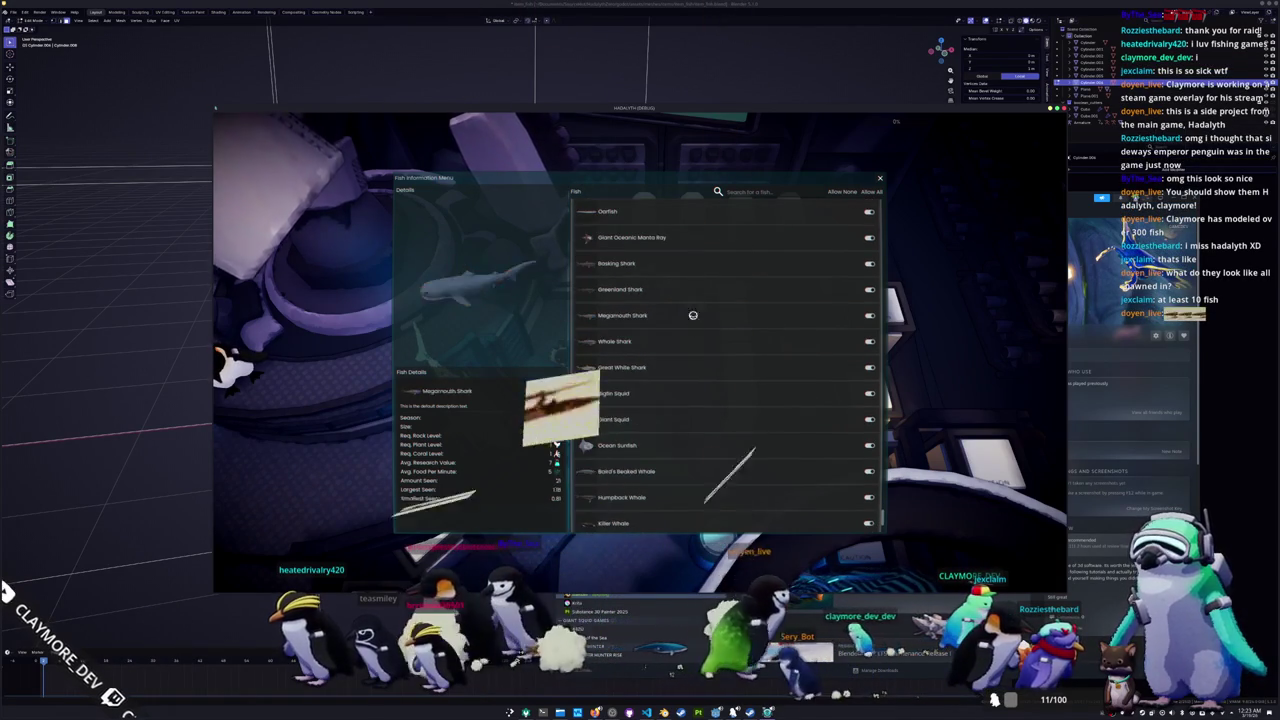
scroll(695, 365, down, 2)
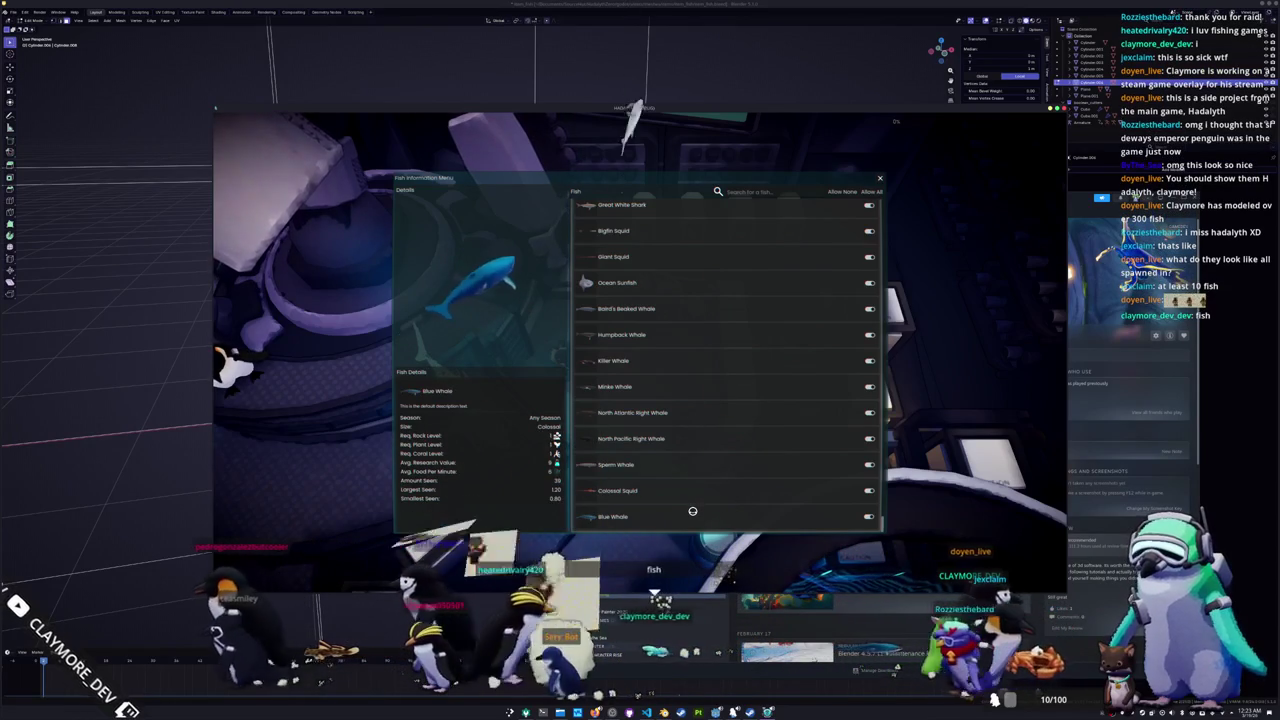
key(Escape)
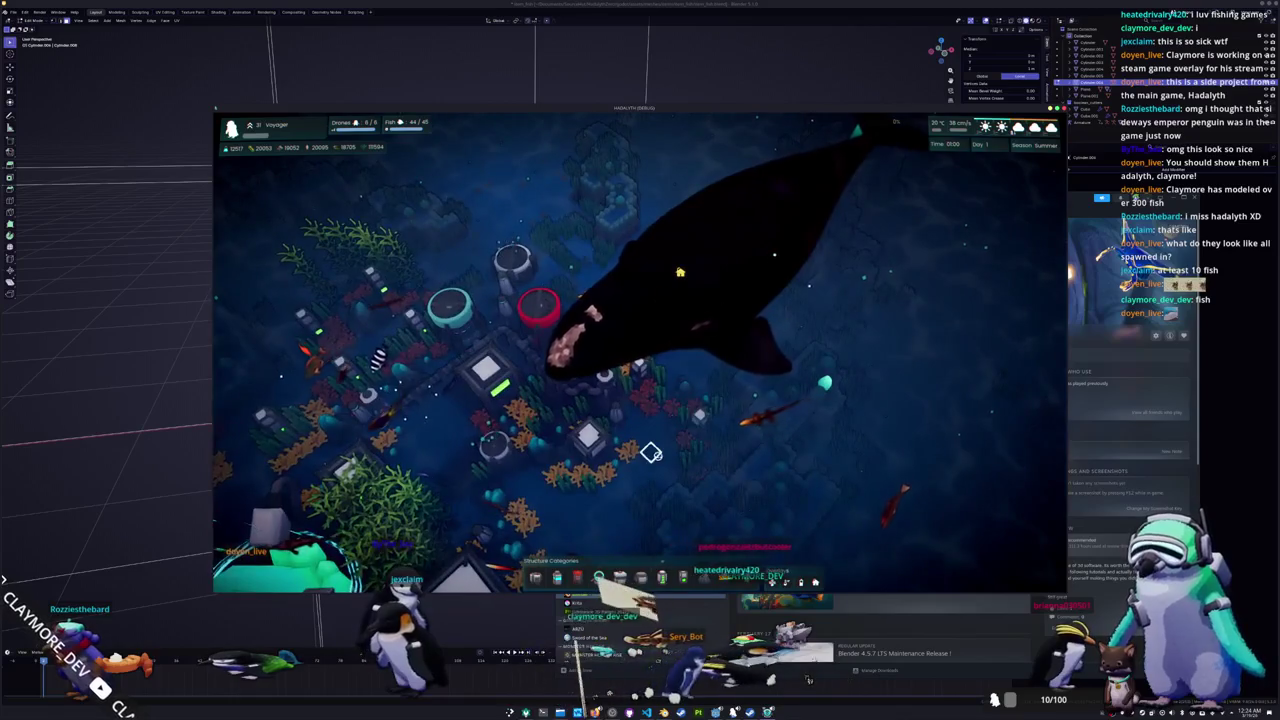
Step: Inspect the Huge Housing and its North Pacific Right Whale, then close the panels
scroll(651, 453, down, 2)
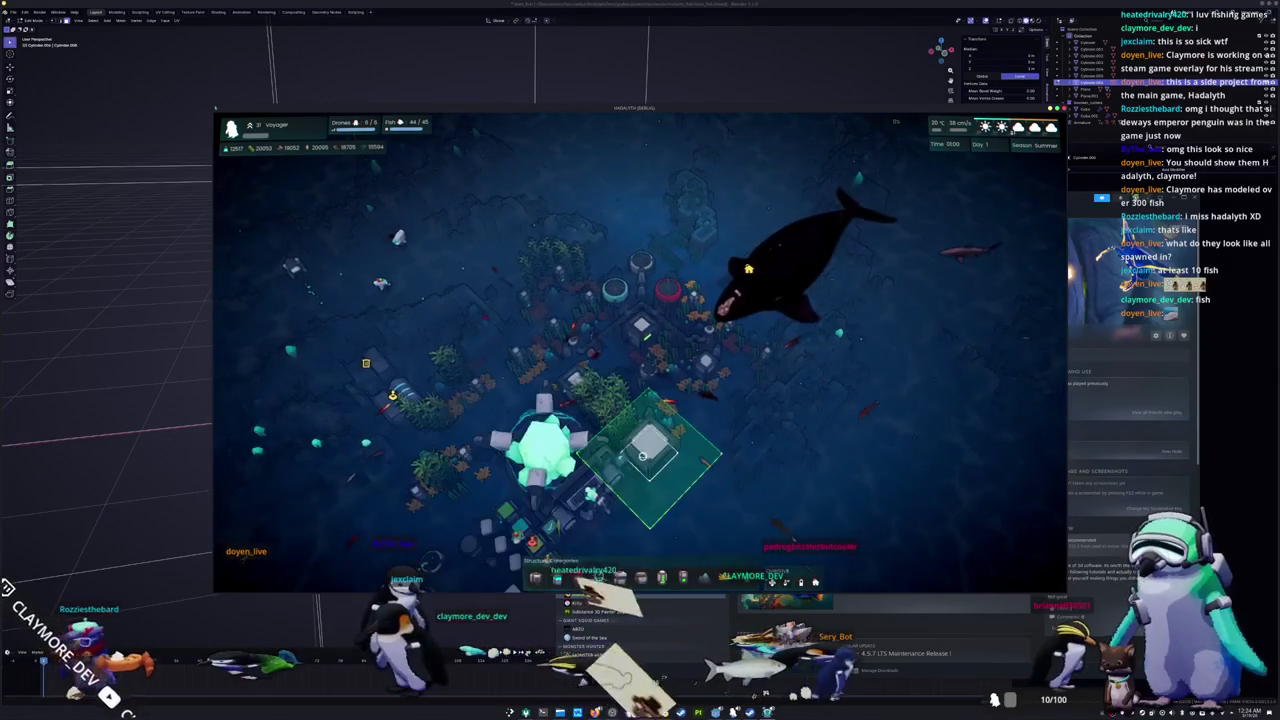
click(650, 450)
click(1013, 457)
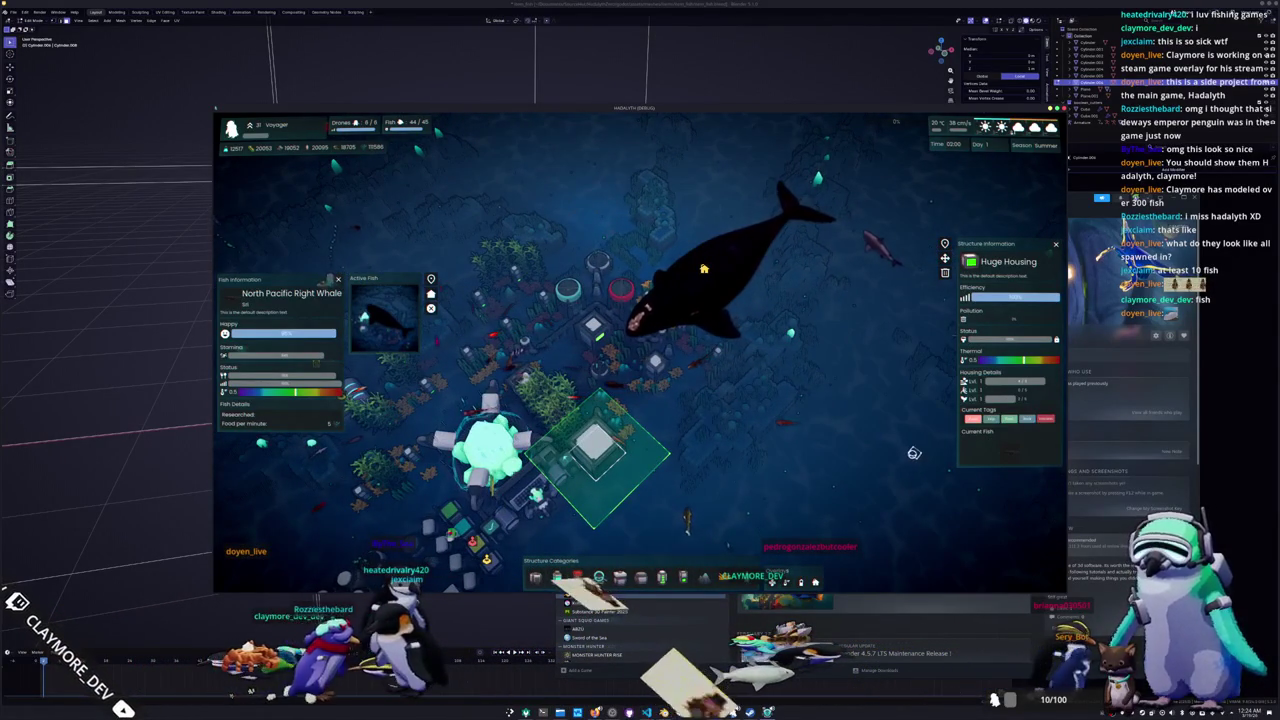
key(Escape)
Step: Spawn all fish around the base with the 'fish all' console command
key(grave)
text(fish all)
key(Return)
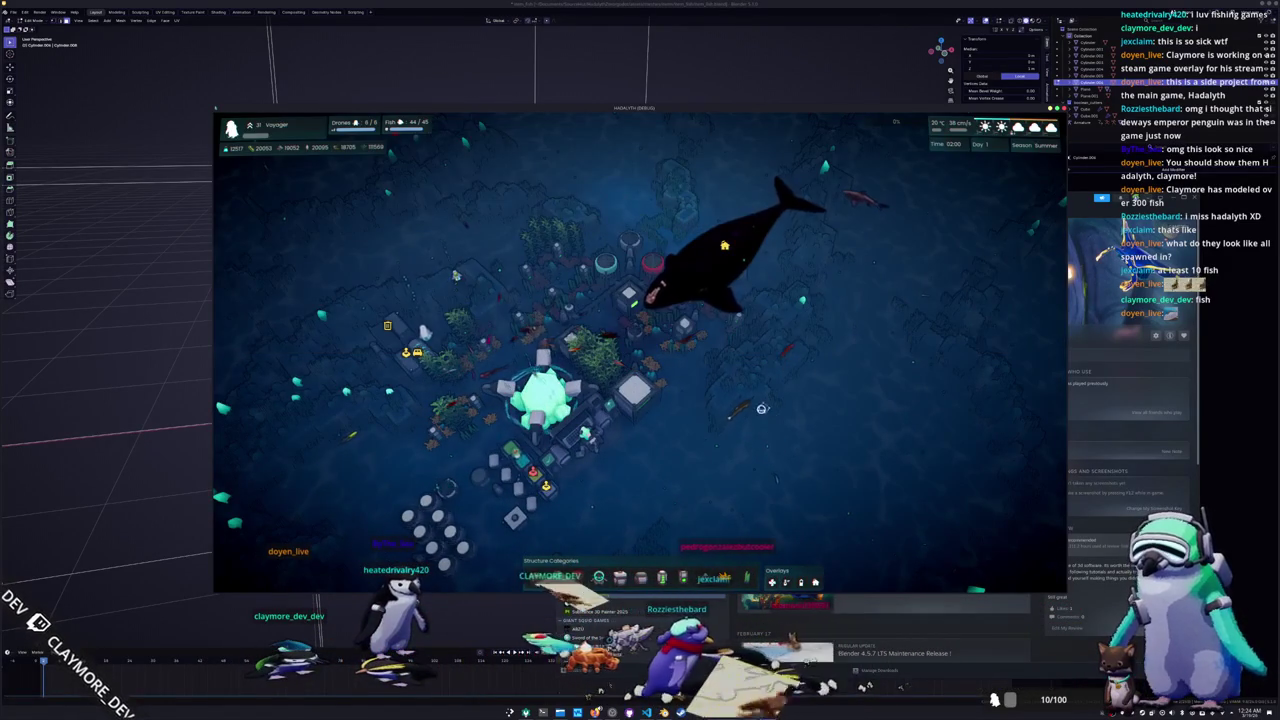
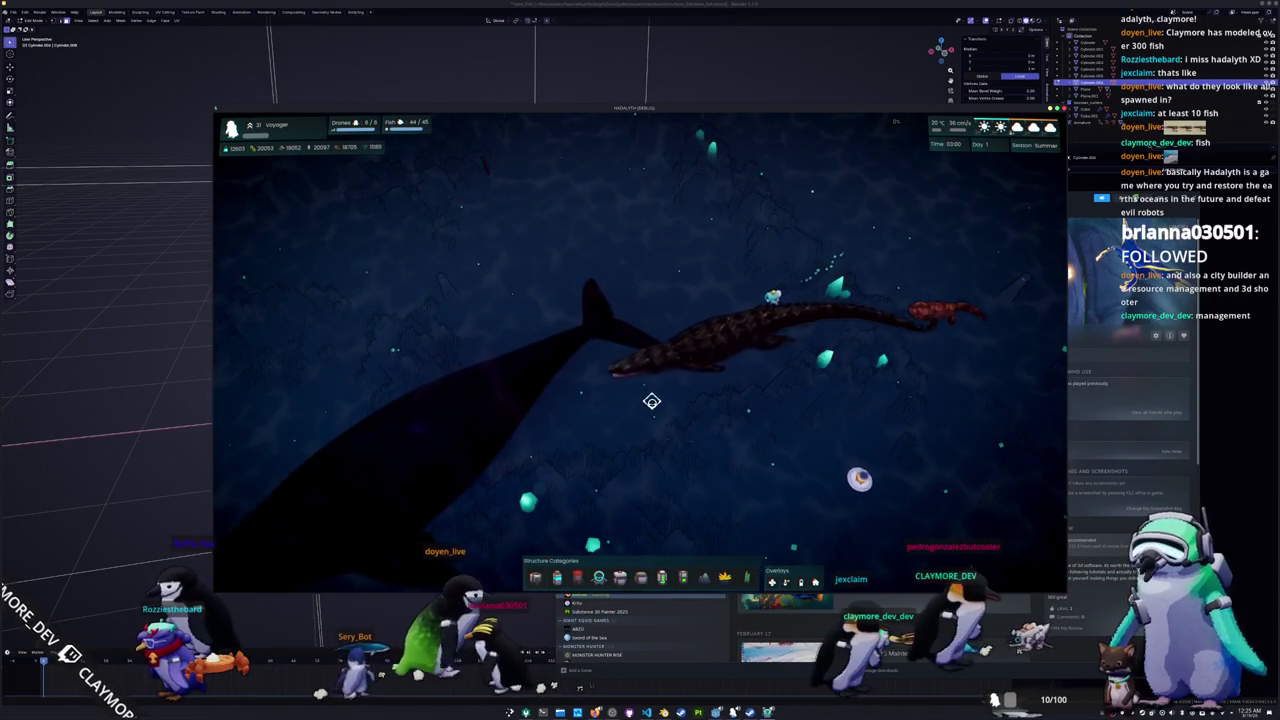
Step: Pan and zoom across the seabed, following the white eel to the dark area with the crab
scroll(653, 409, down, 5)
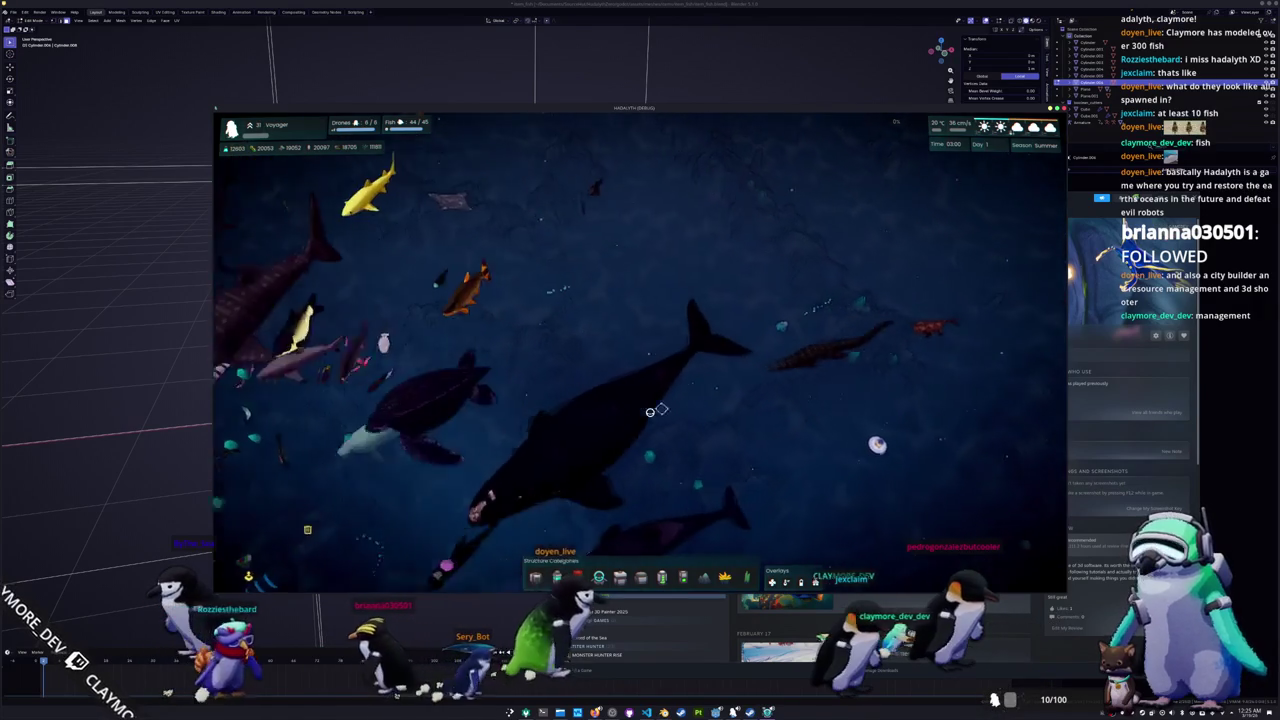
key(a)
key(s)
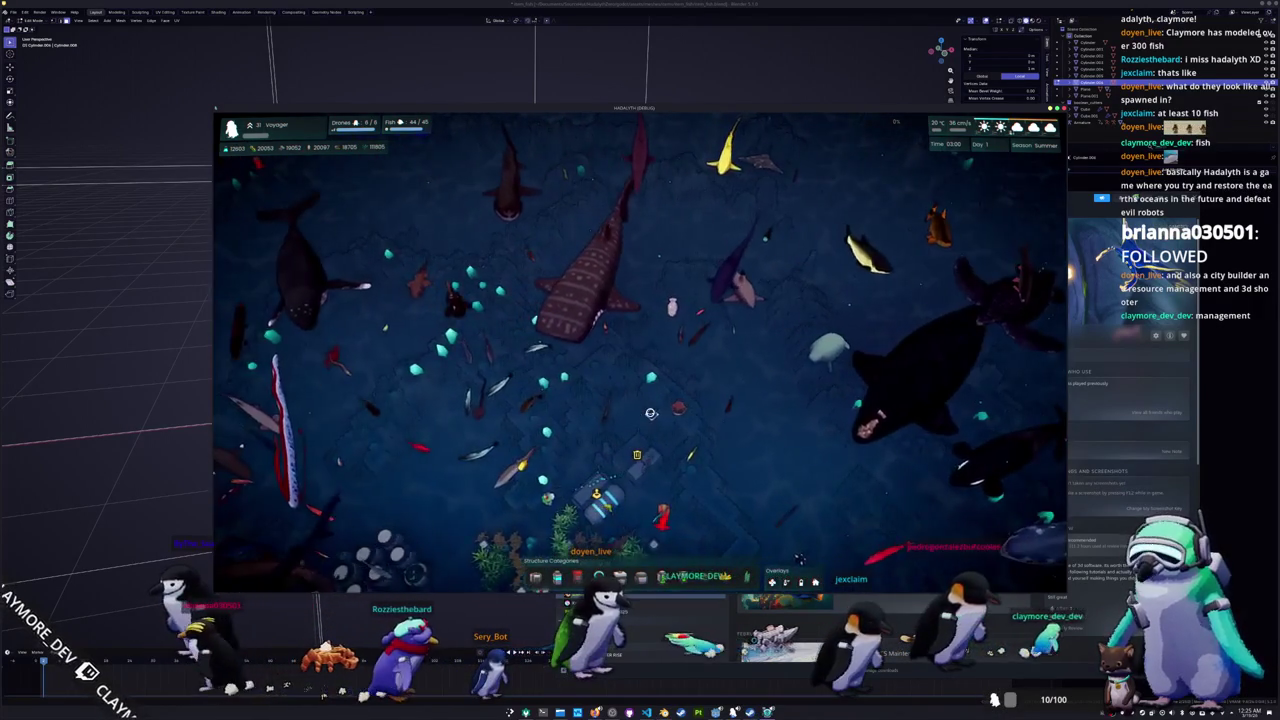
scroll(650, 412, up, 5)
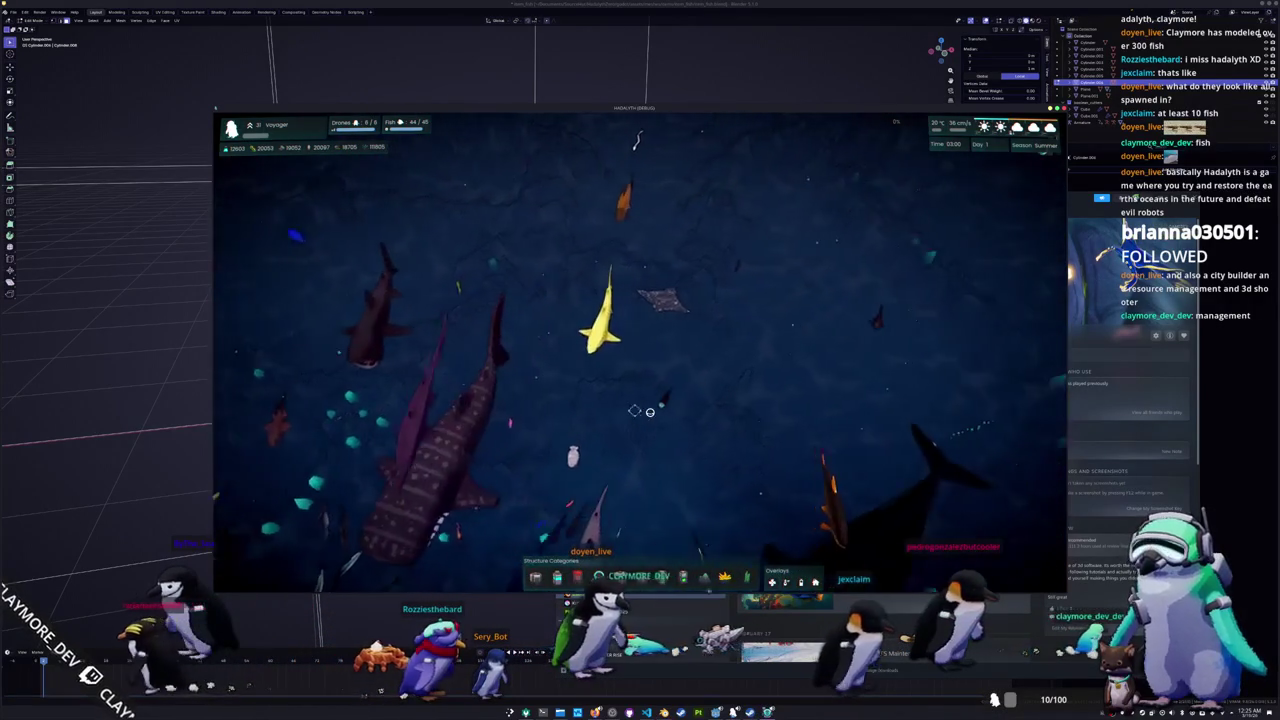
key(w)
scroll(650, 413, up, 5)
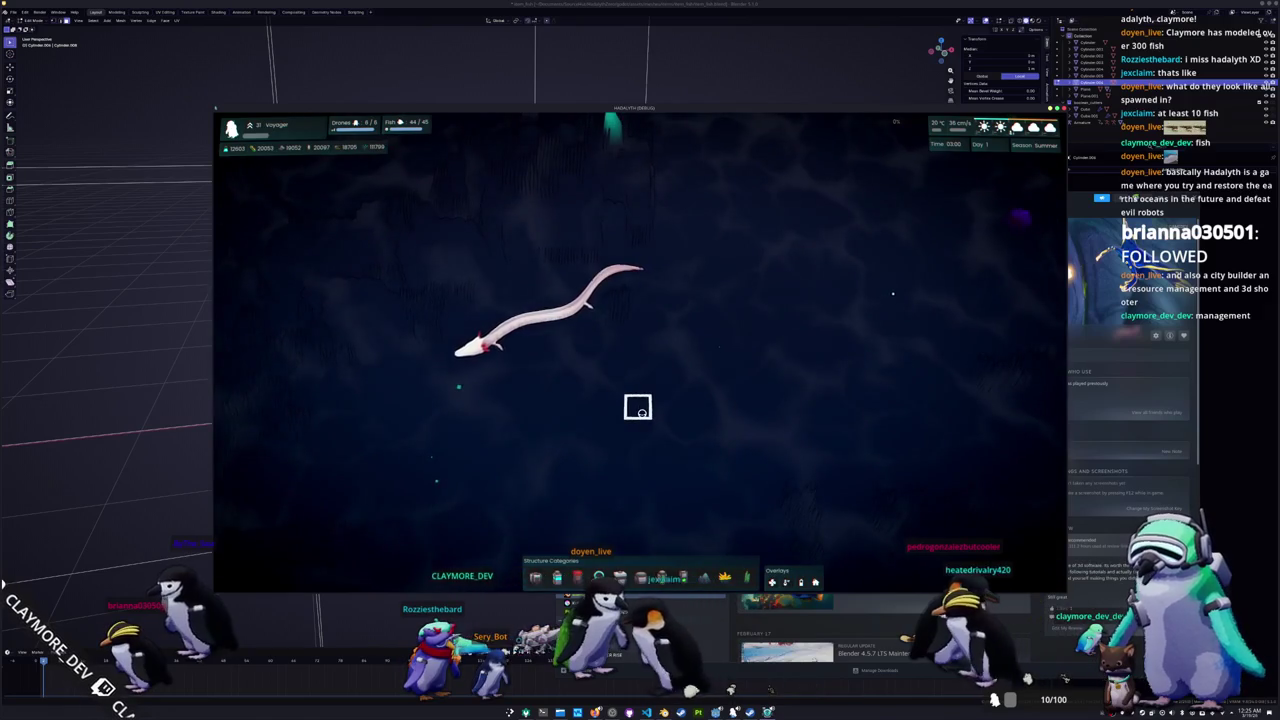
key(a)
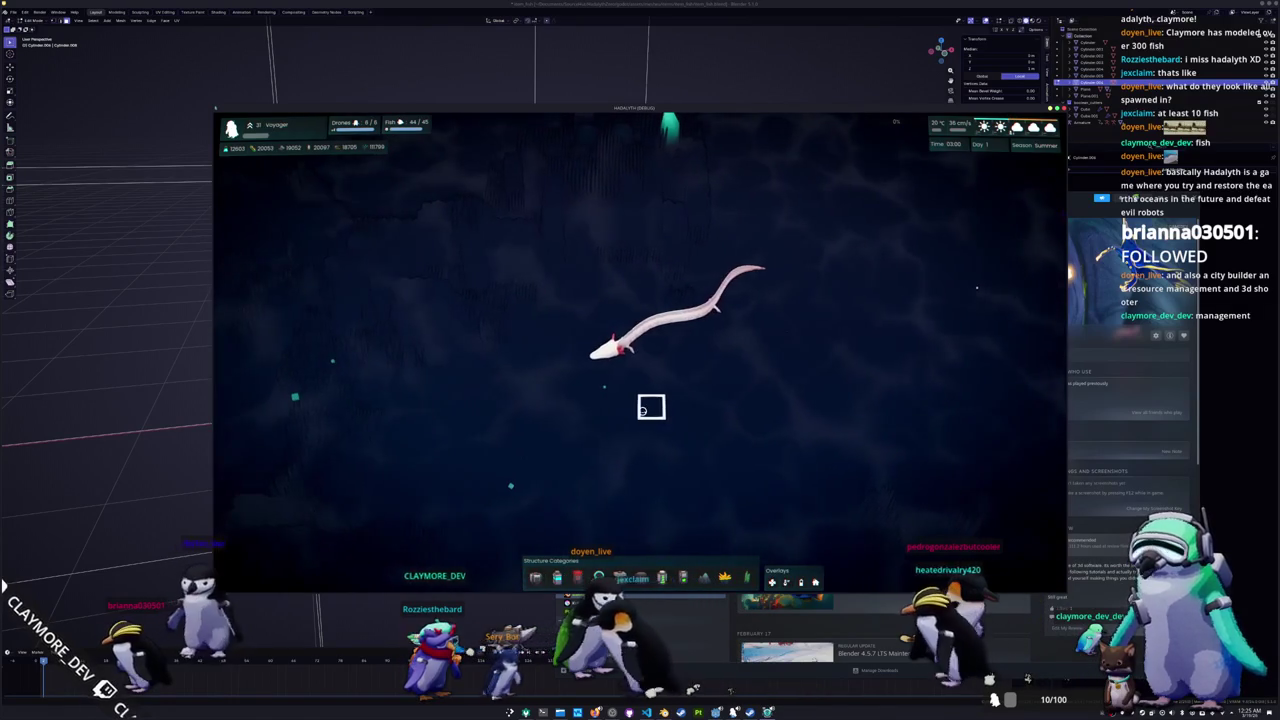
scroll(651, 407, down, 5)
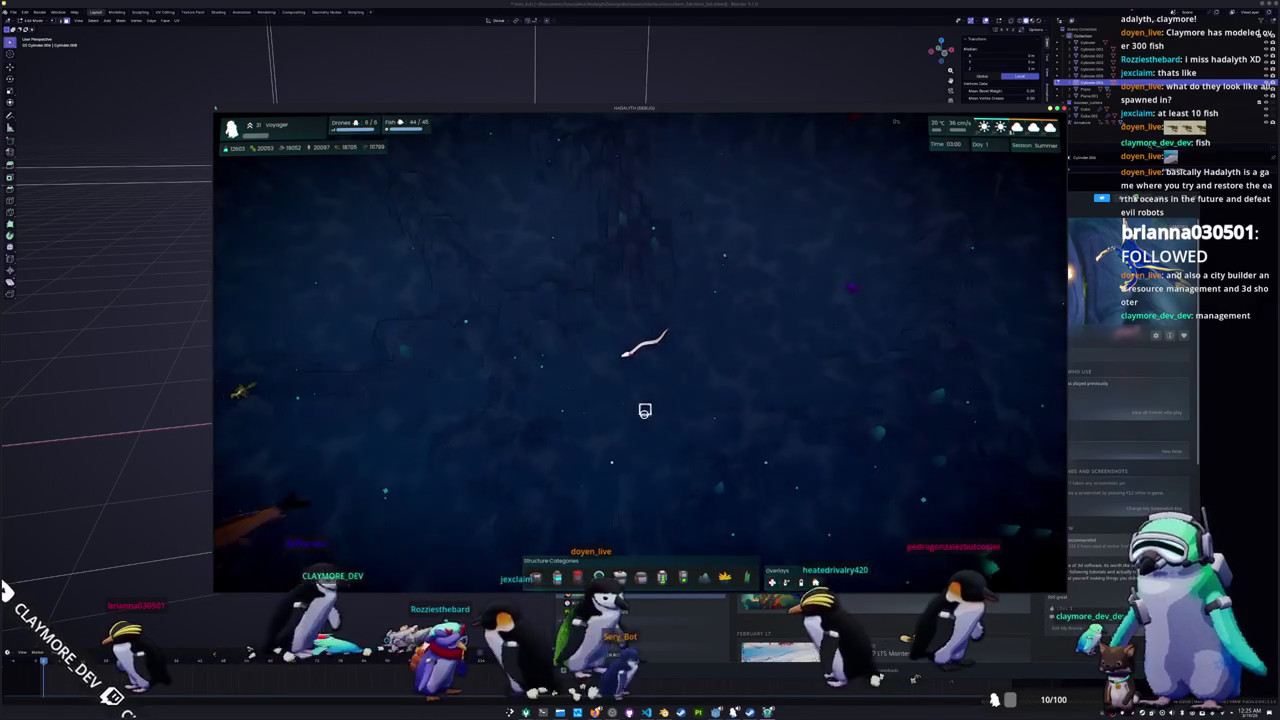
key(w)
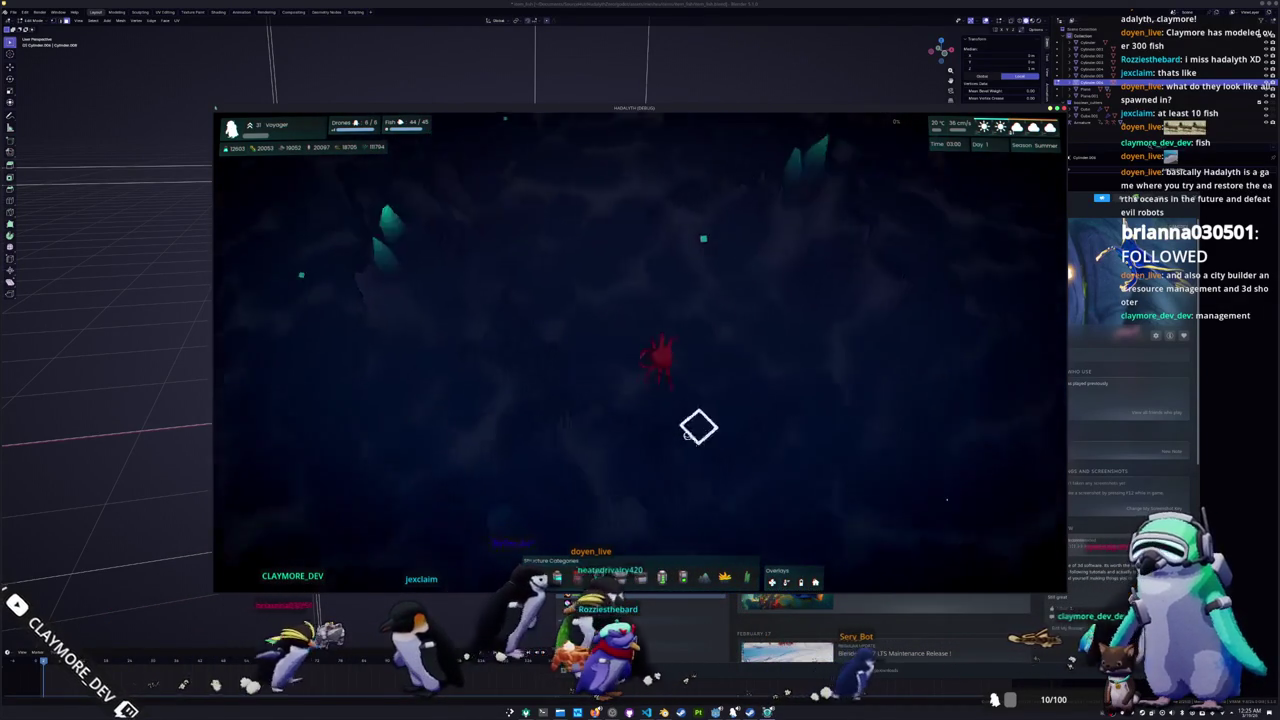
scroll(691, 414, up, 3)
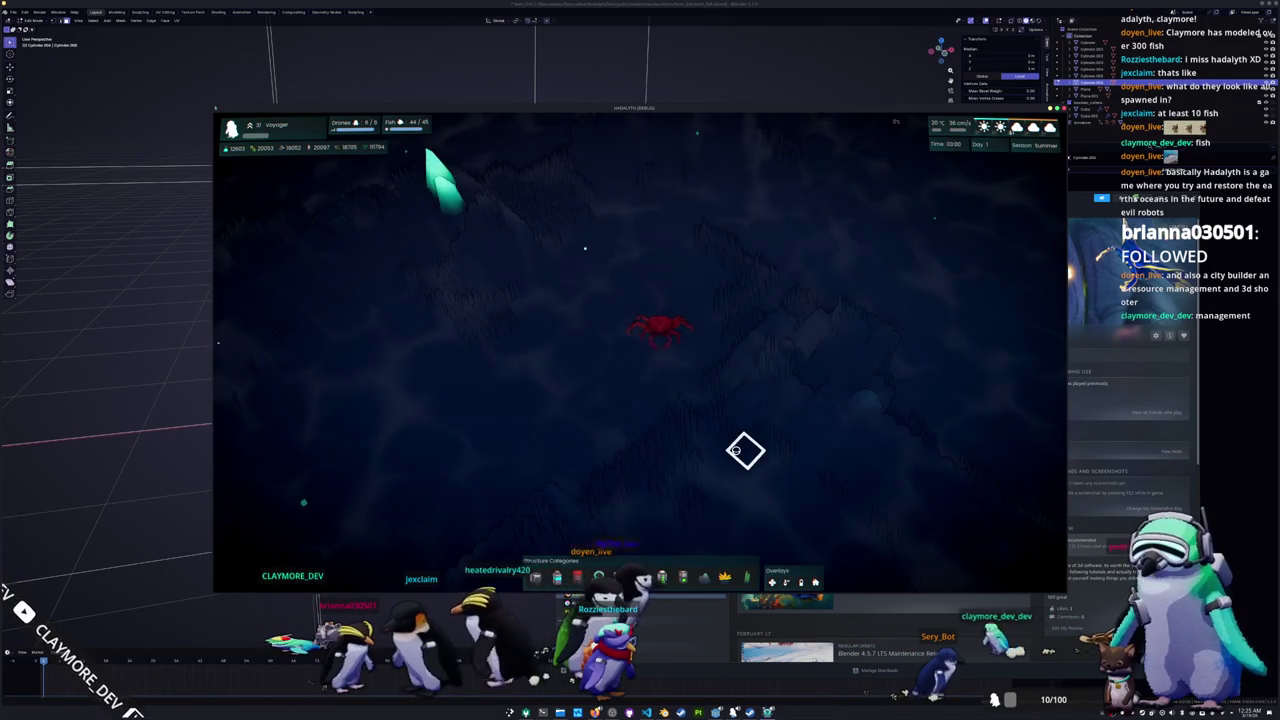
Step: Zoom and rotate around the blue whale, manta ray and nearby structures
scroll(735, 450, down, 3)
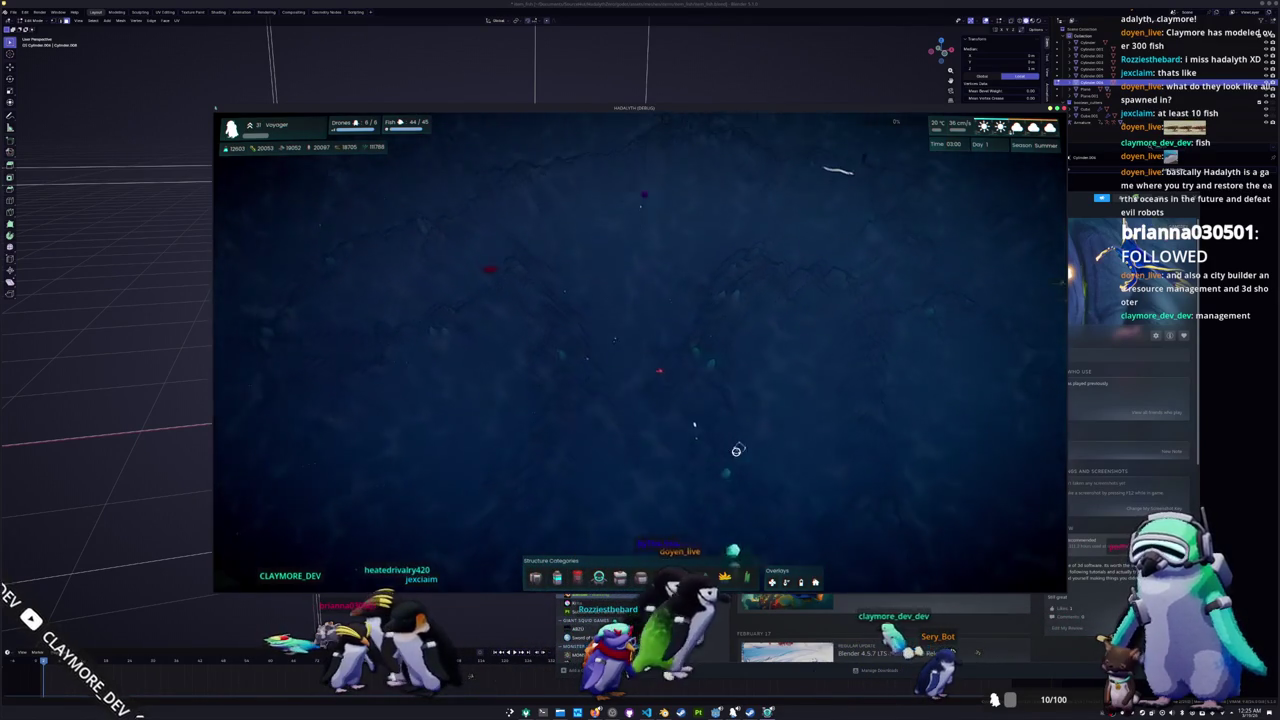
scroll(729, 457, up, 3)
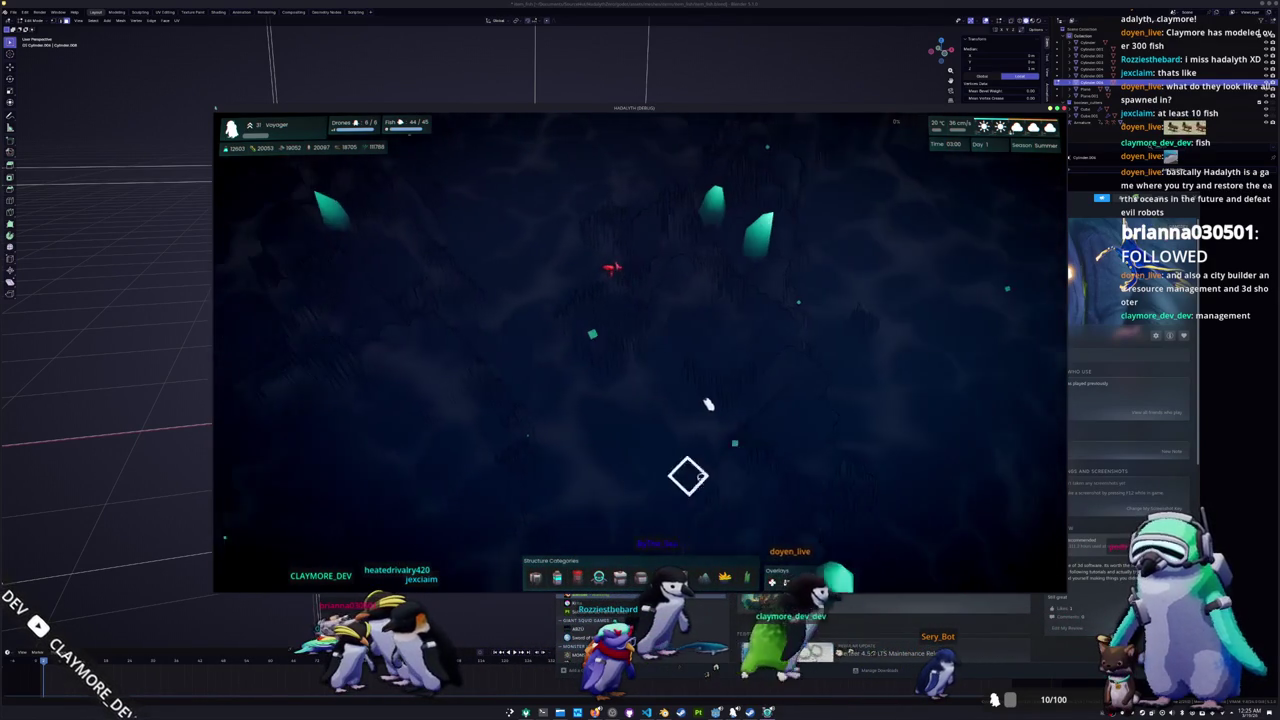
scroll(690, 450, down, 3)
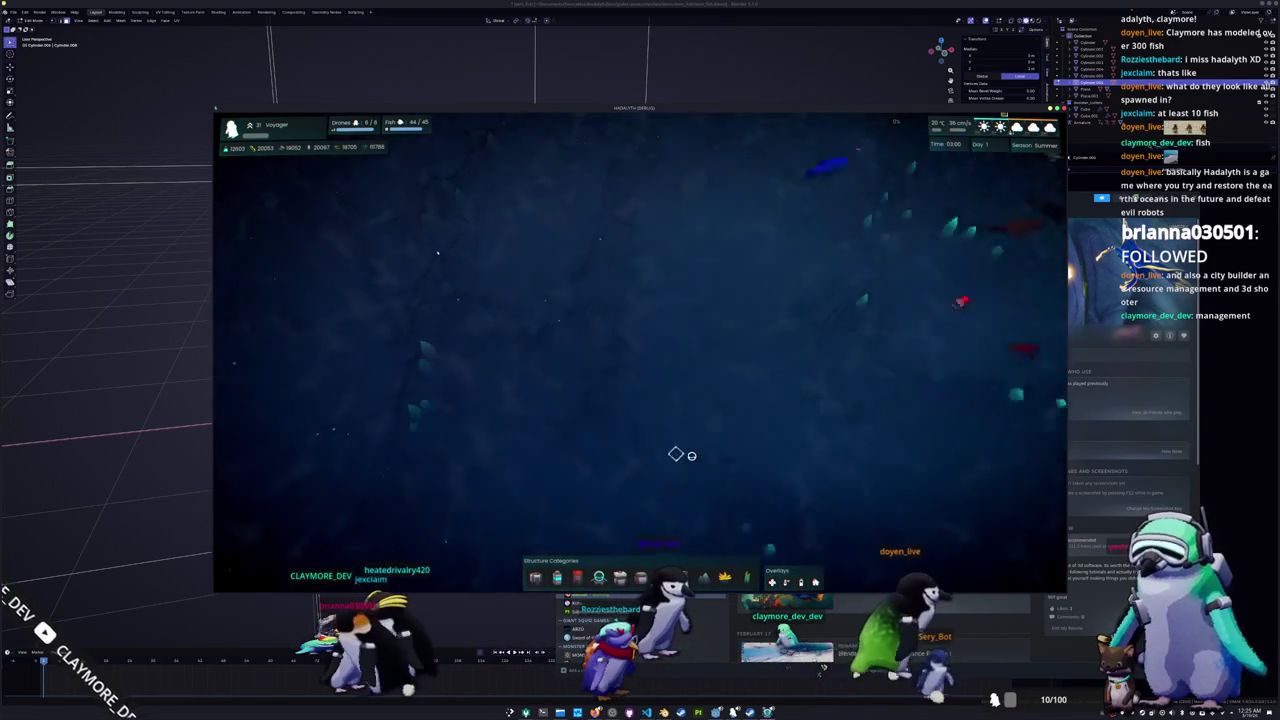
scroll(680, 457, up, 3)
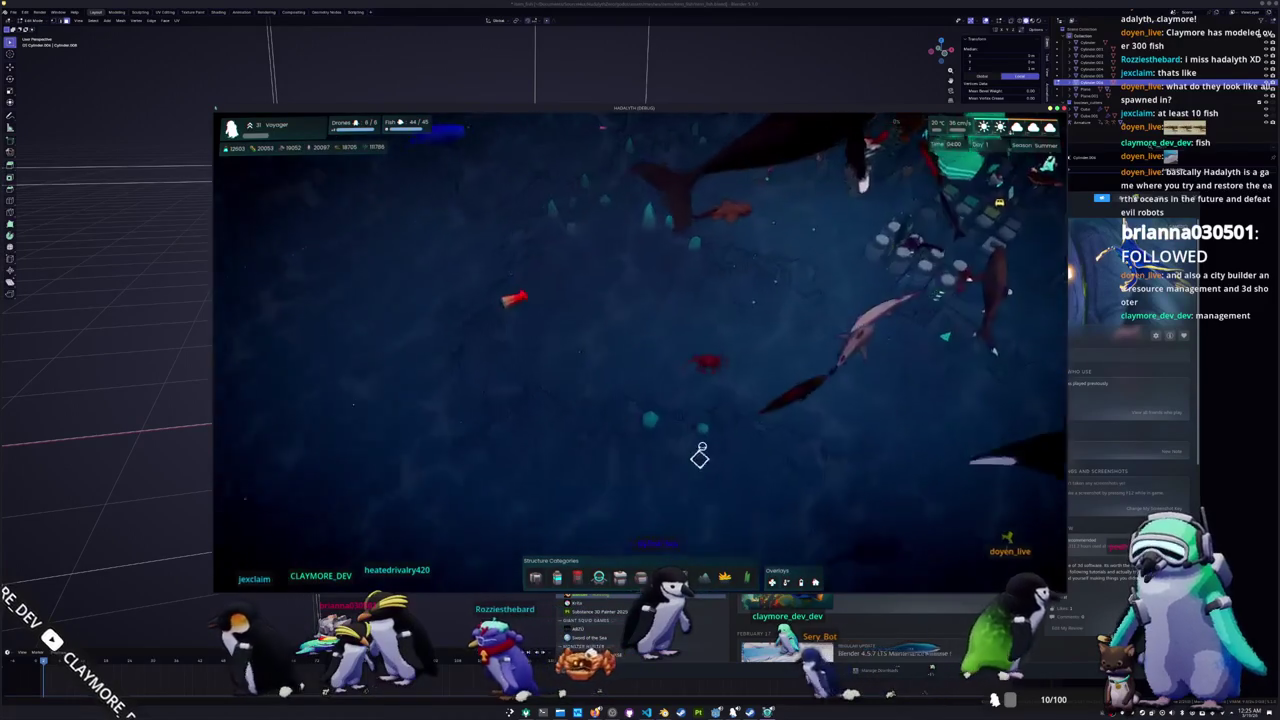
scroll(730, 445, up, 3)
scroll(766, 426, down, 3)
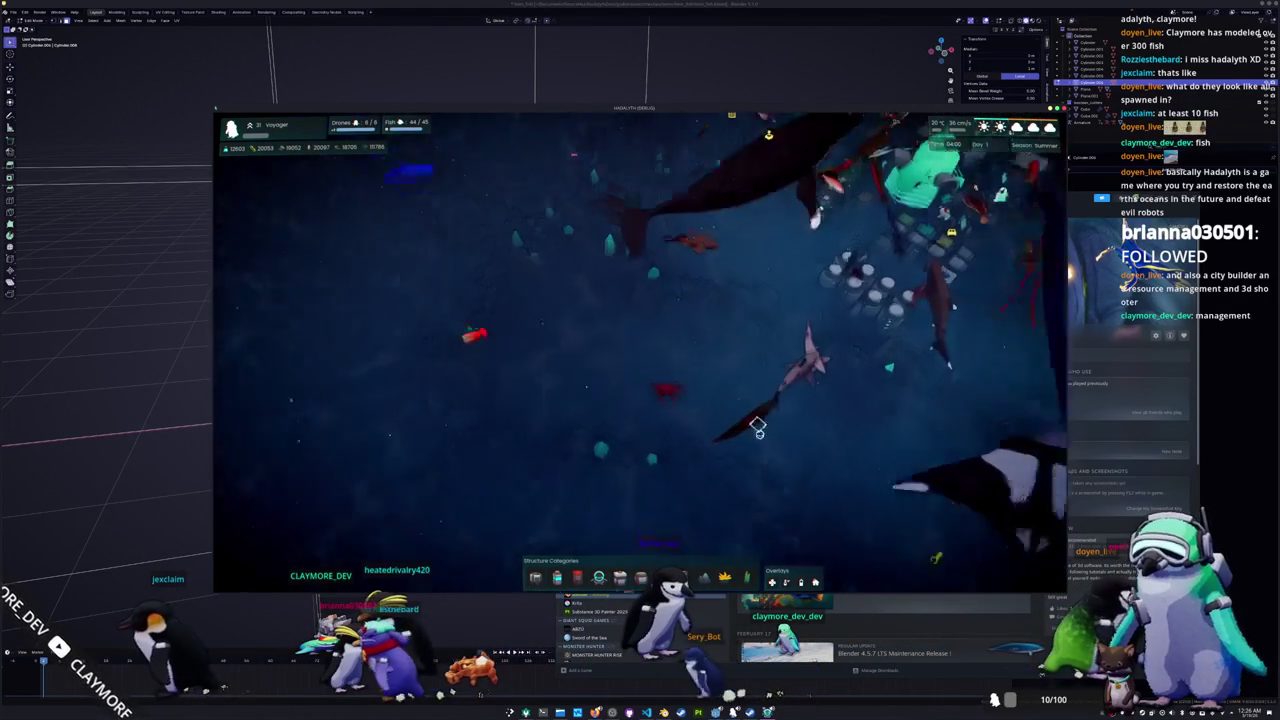
key(s)
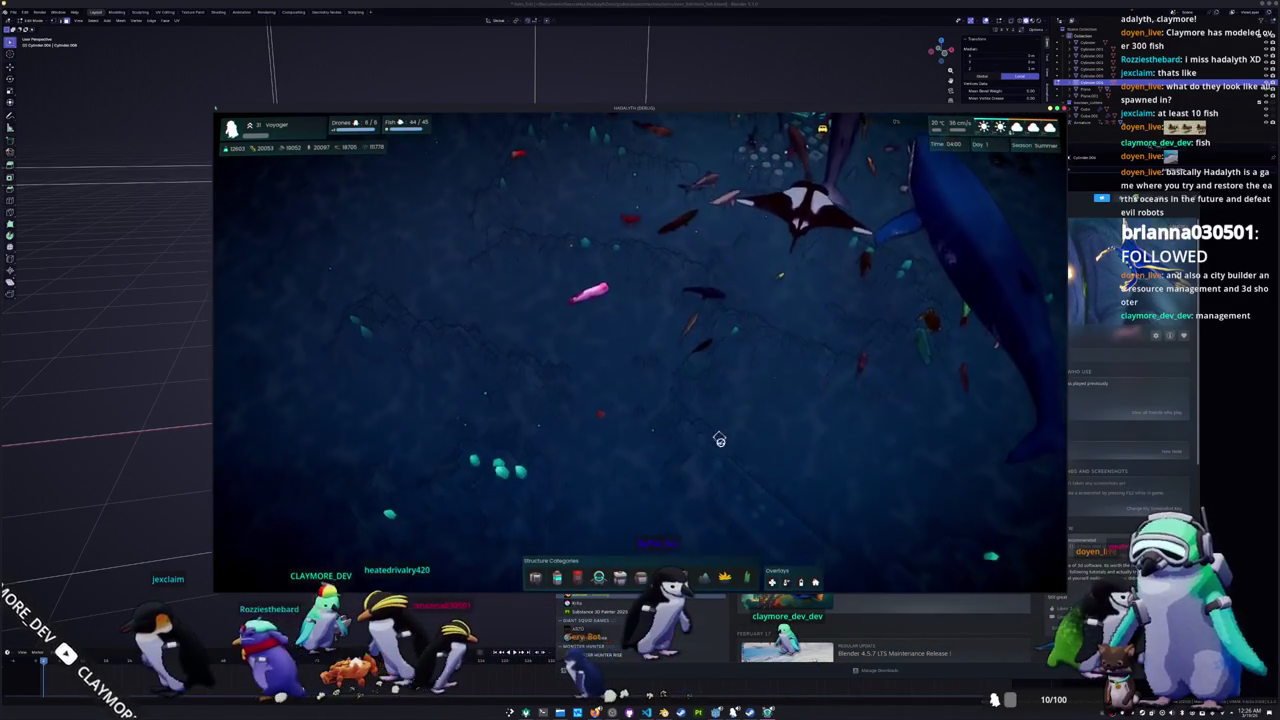
scroll(719, 440, up, 3)
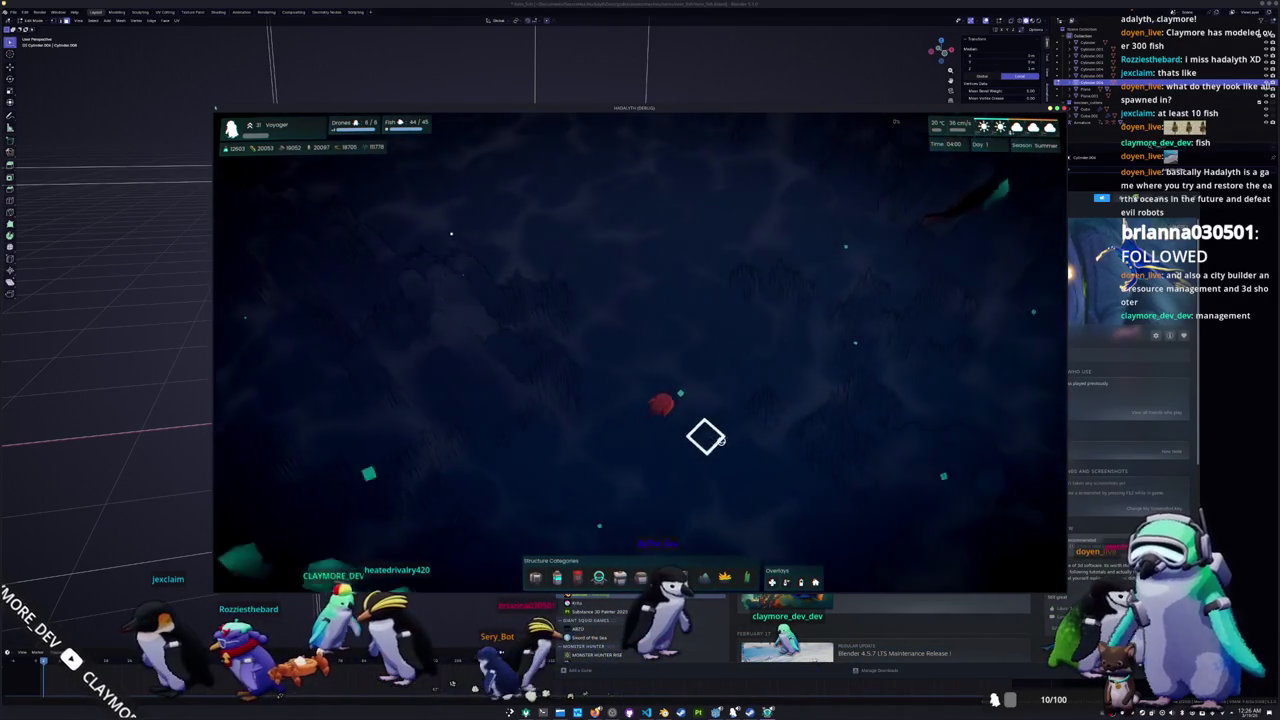
scroll(705, 437, down, 3)
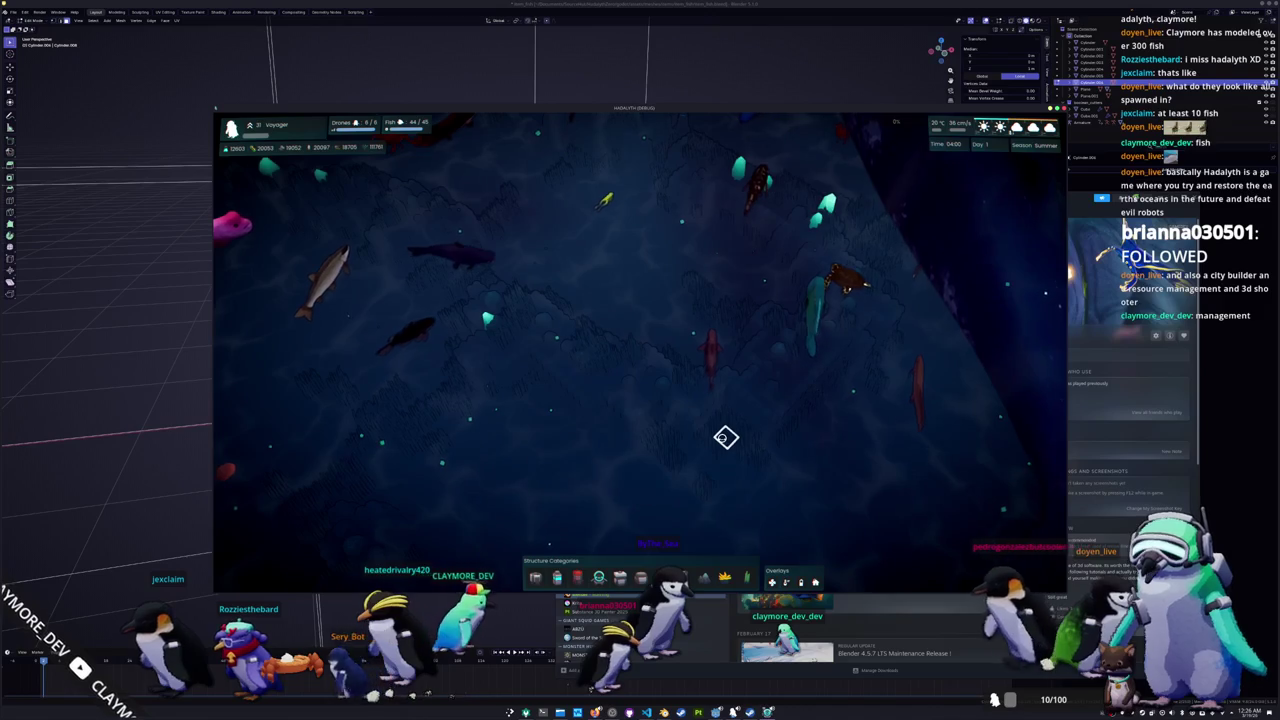
key(w)
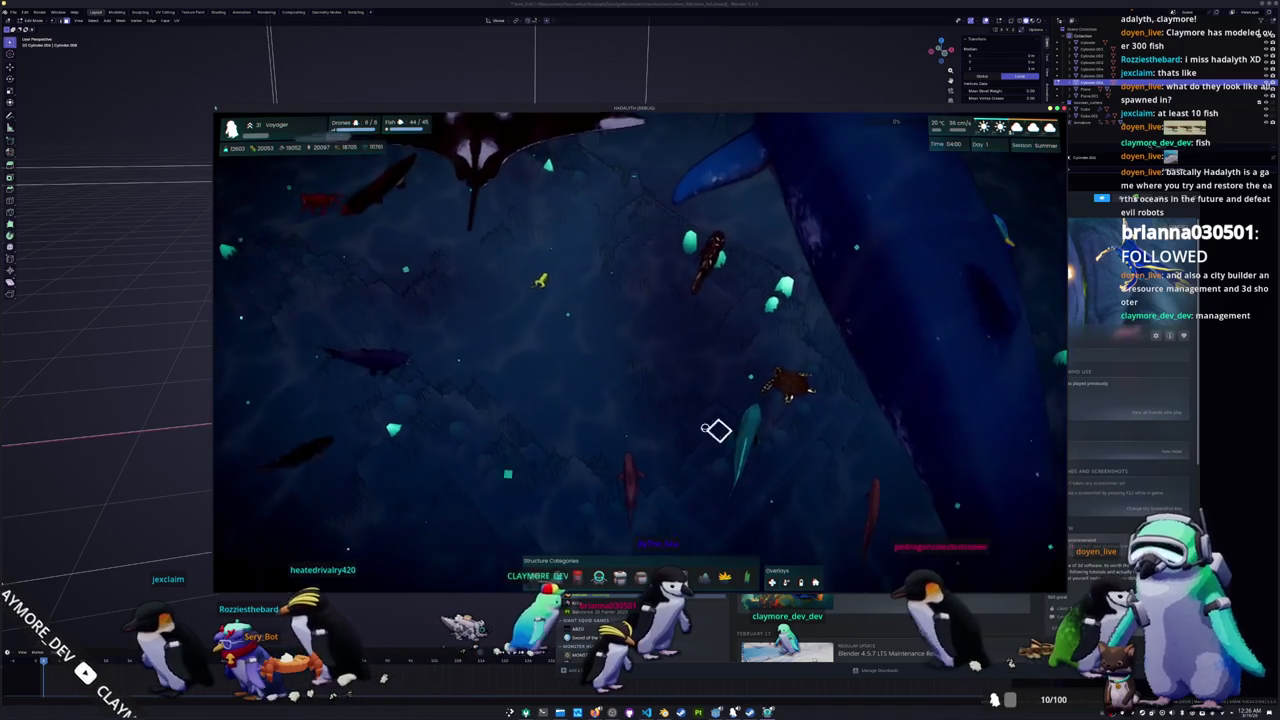
scroll(716, 430, up, 2)
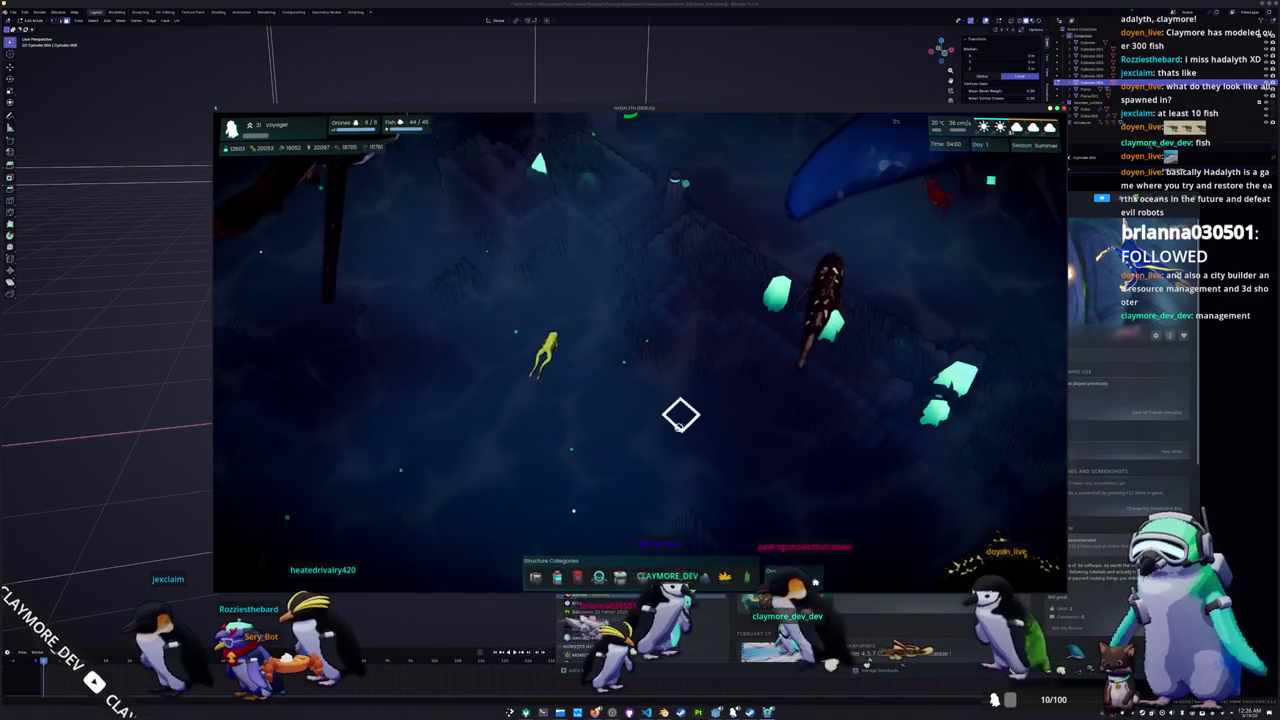
key(q)
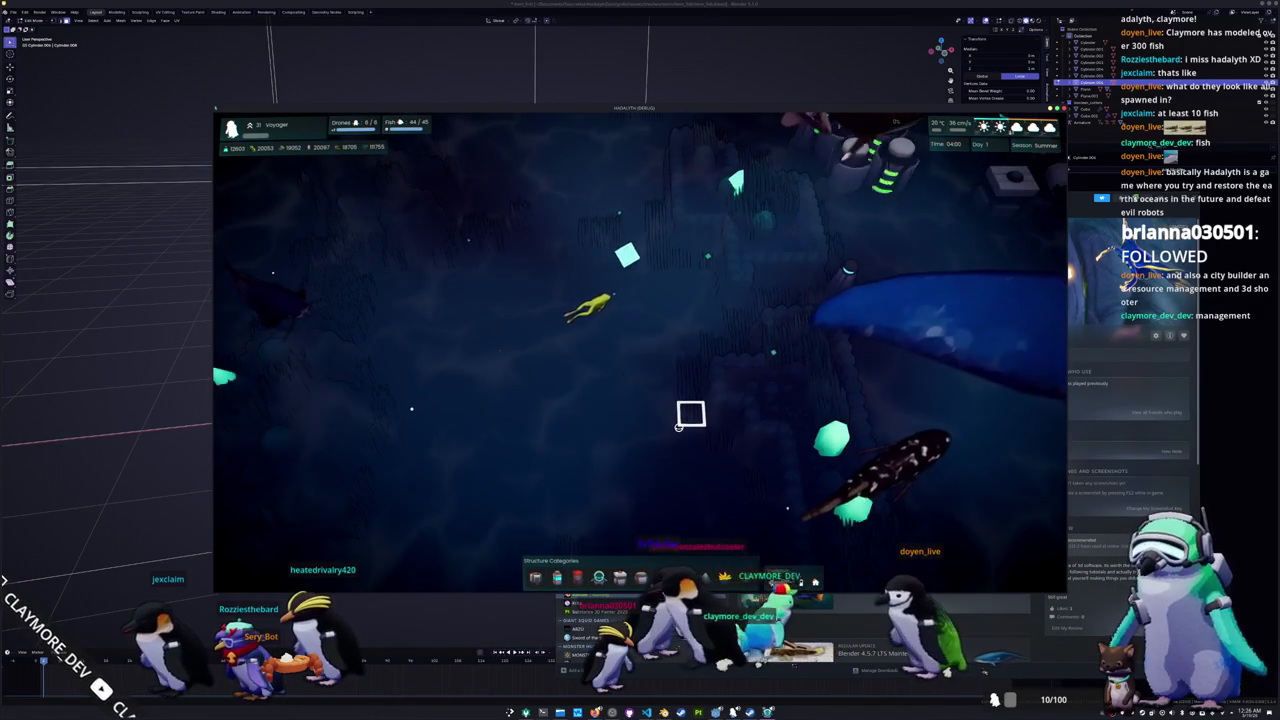
key(w)
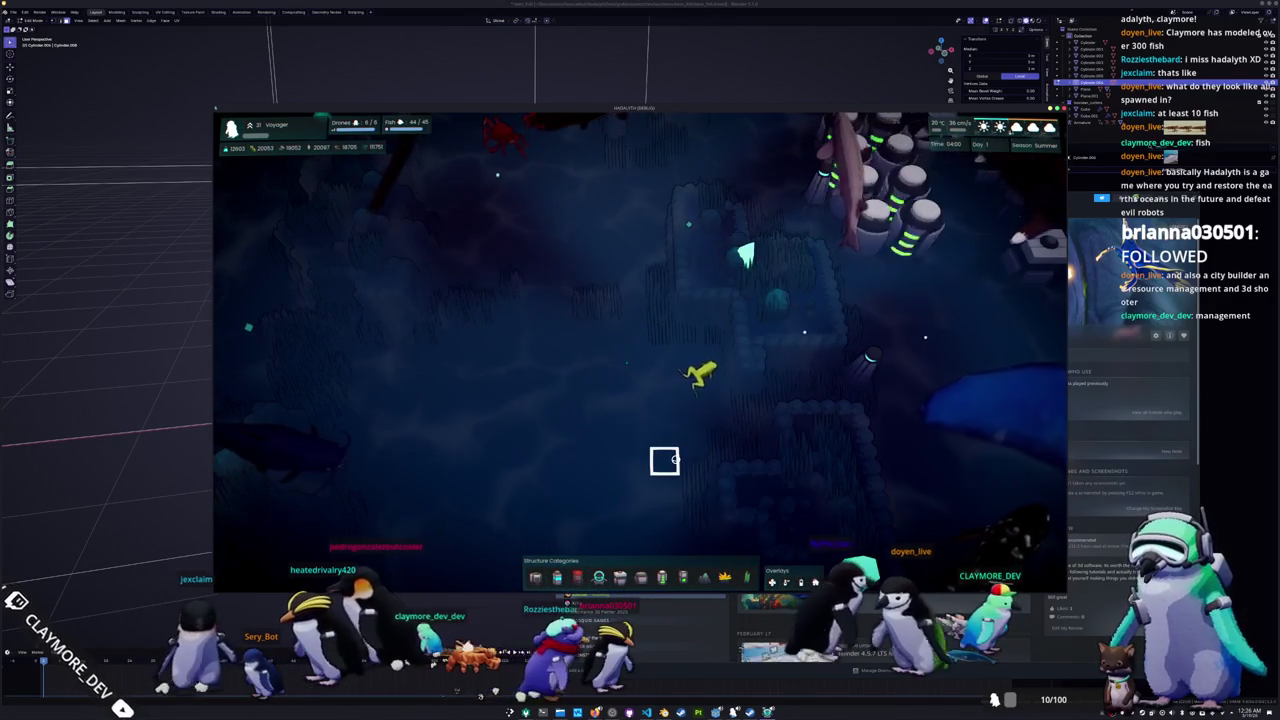
scroll(675, 459, down, 3)
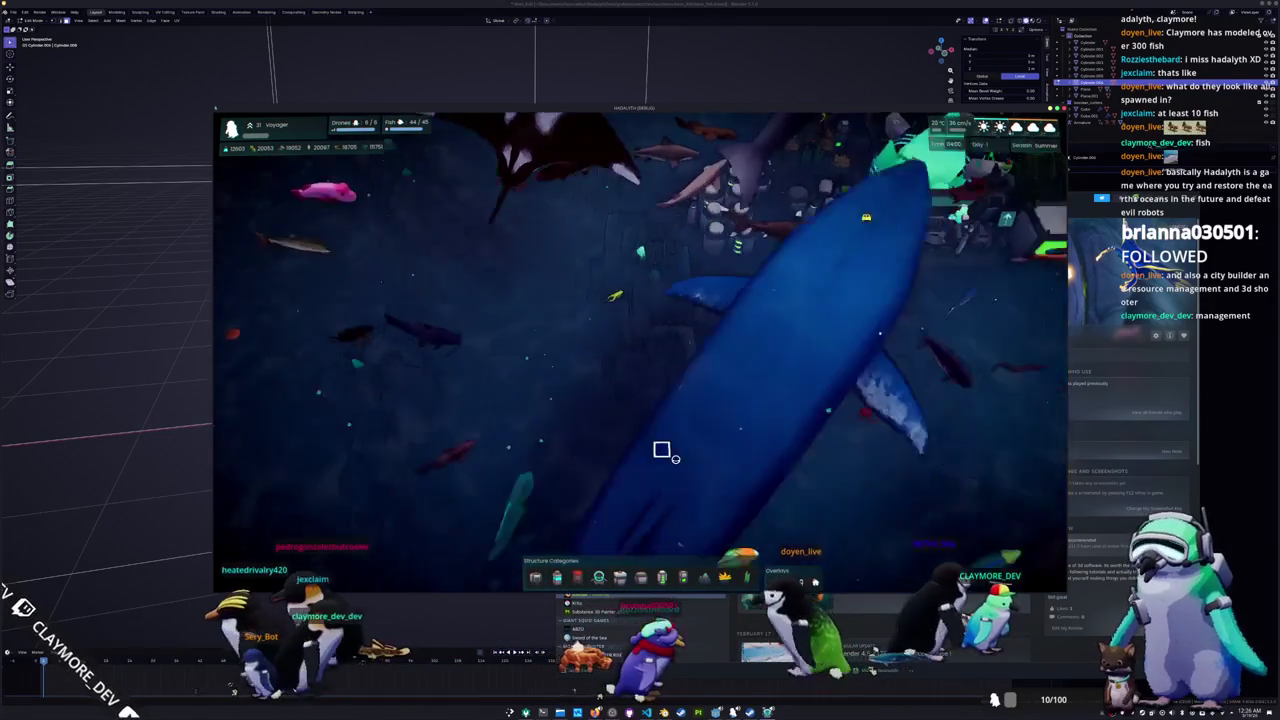
scroll(675, 459, up, 3)
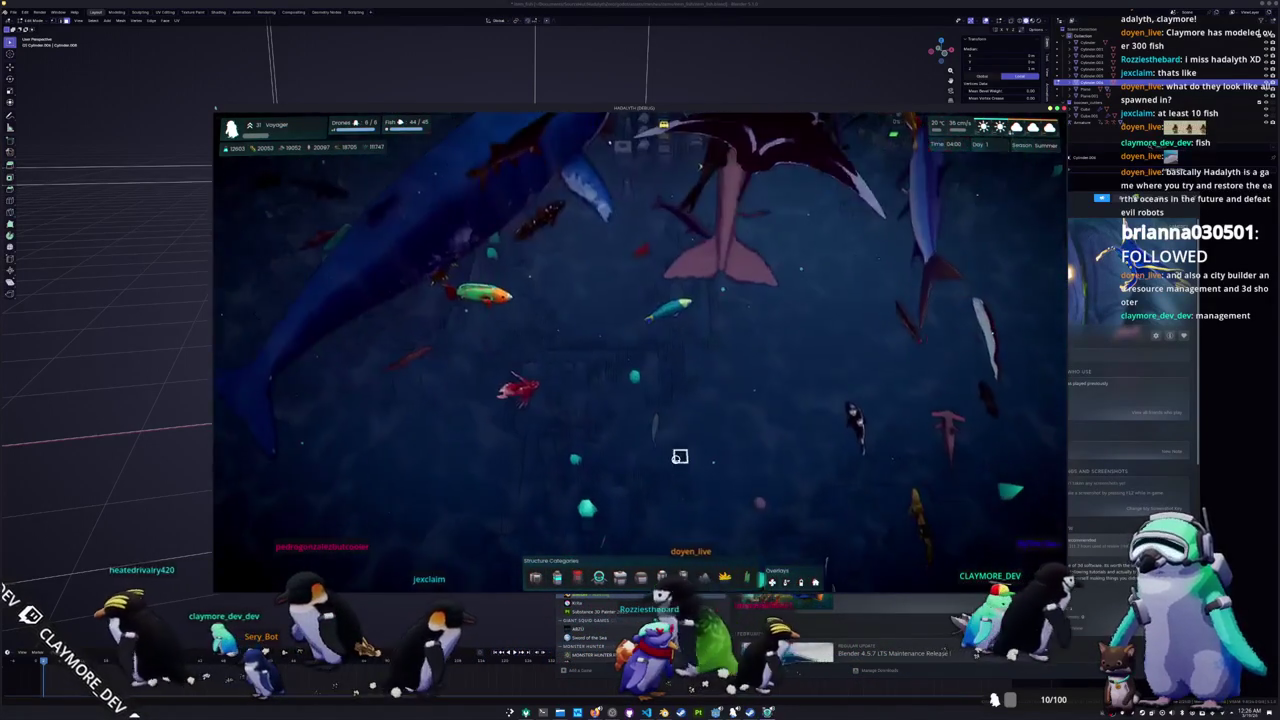
Step: Pan north and west over the seafloor to the large eel and a big school of fish
key(w)
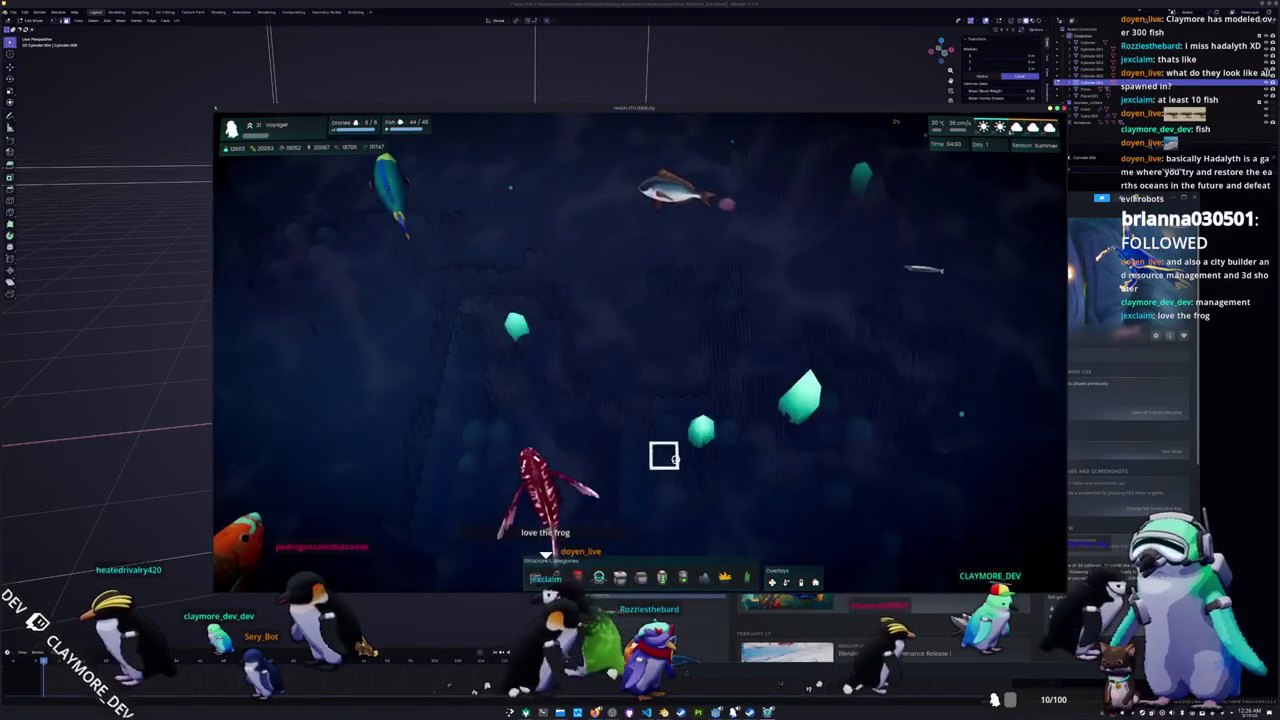
key(w)
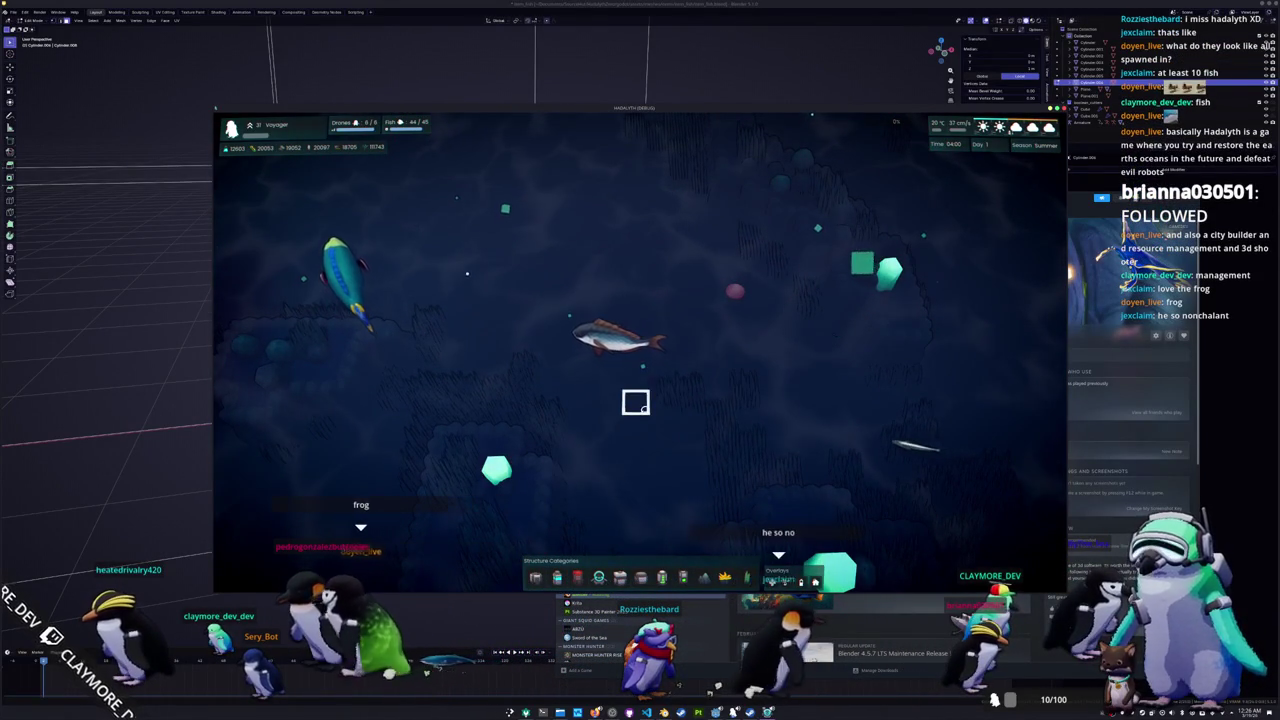
key(a)
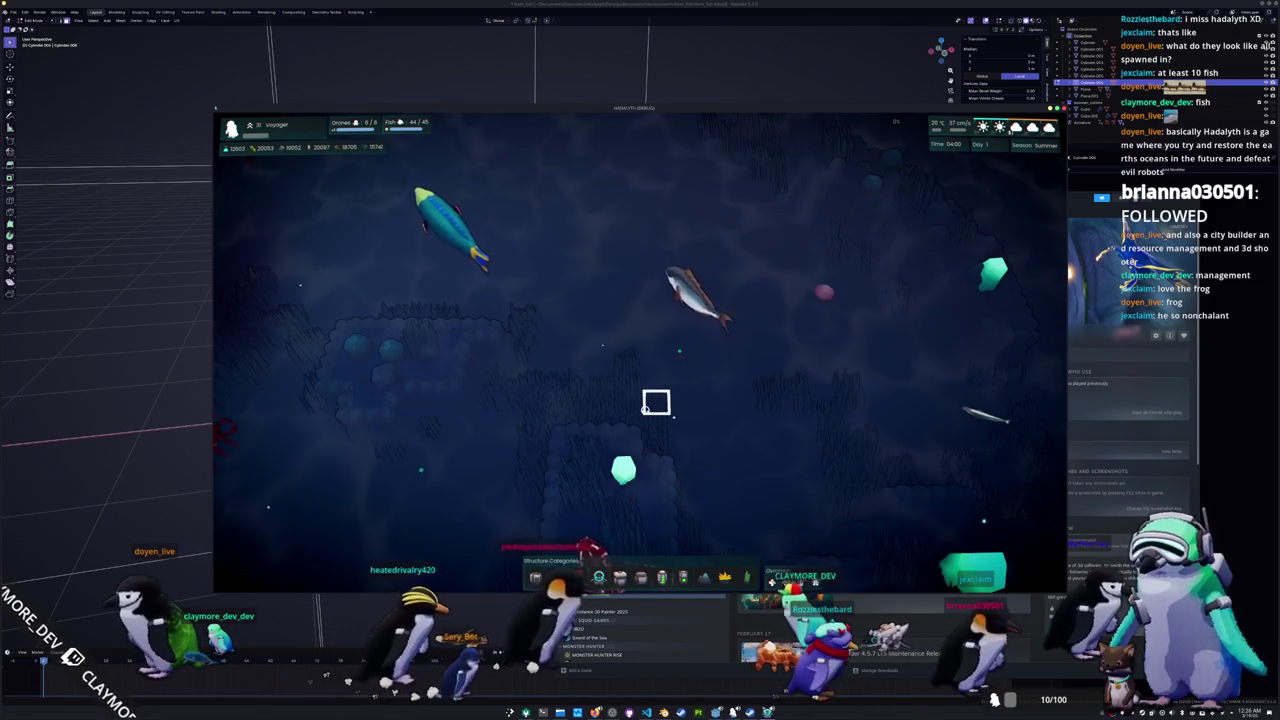
scroll(650, 405, up, 3)
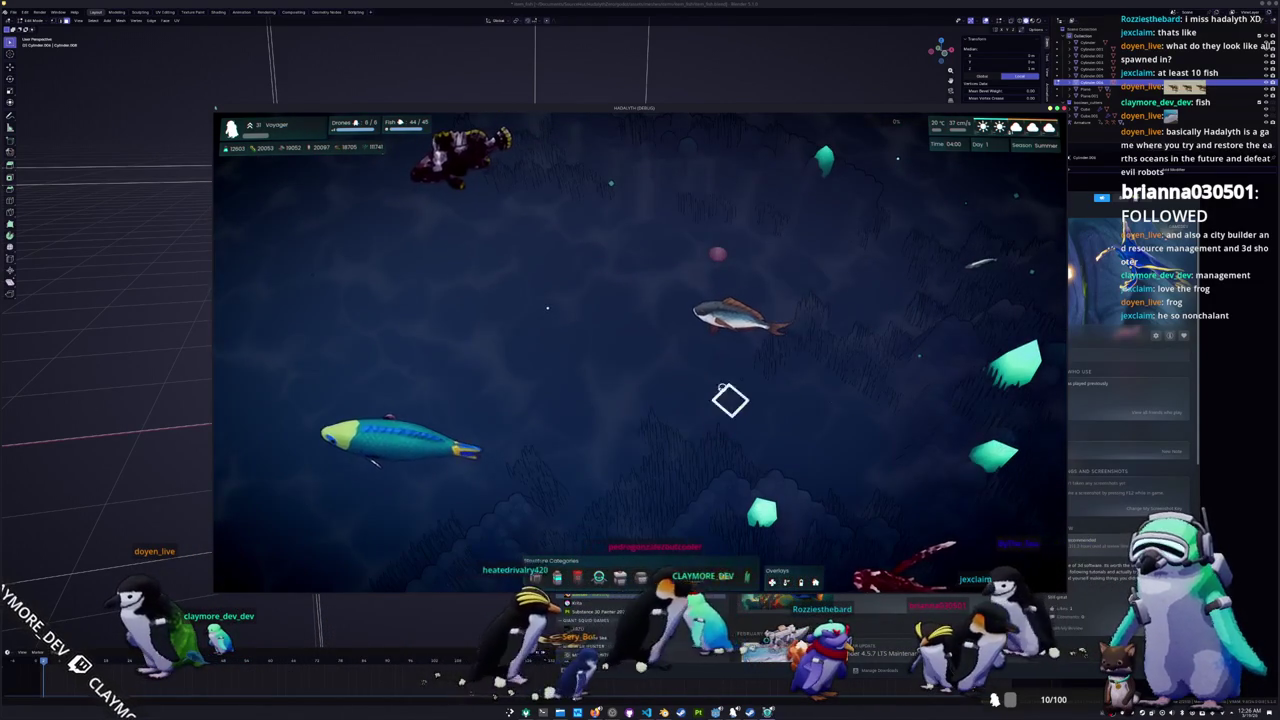
scroll(691, 400, down, 2)
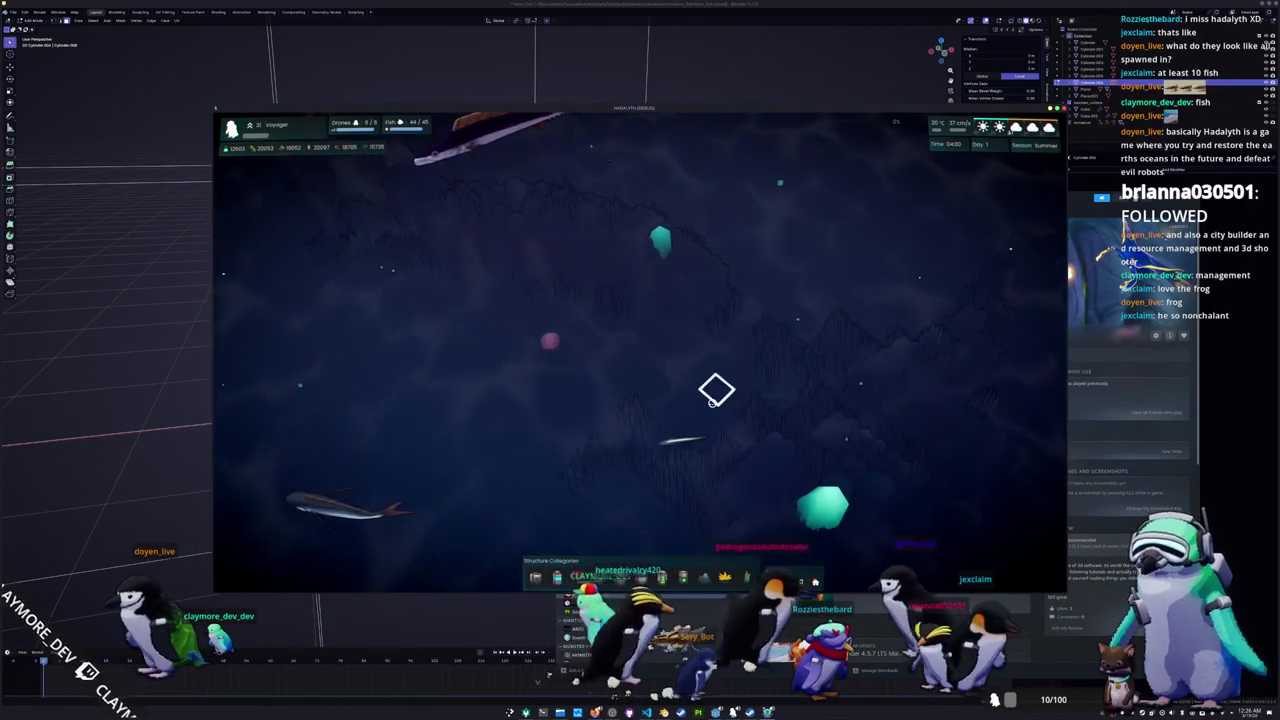
key(w)
key(a)
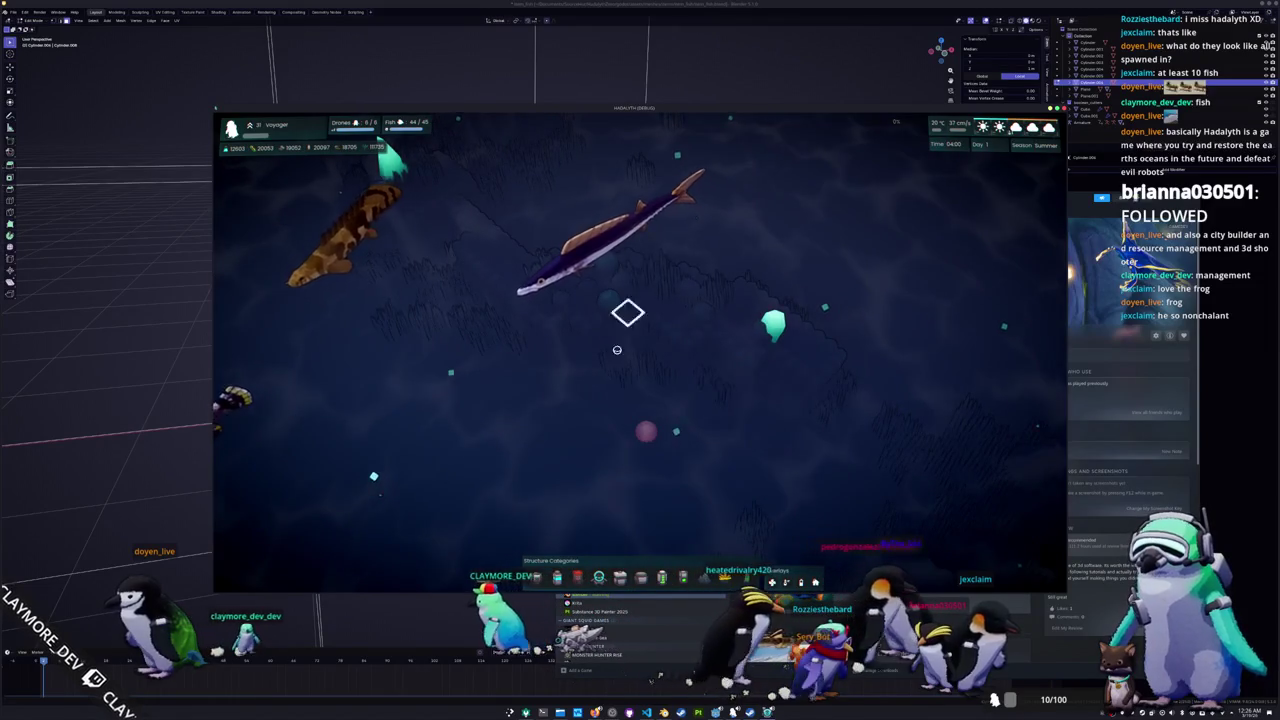
key(a)
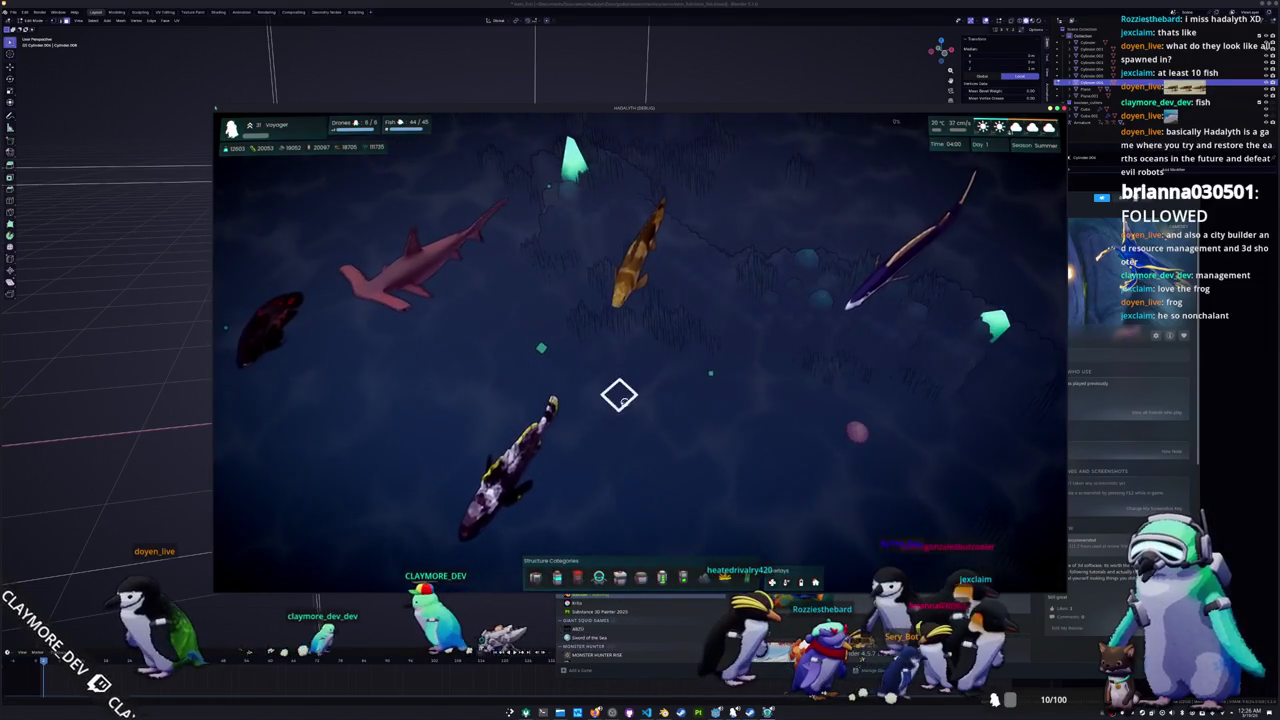
key(a)
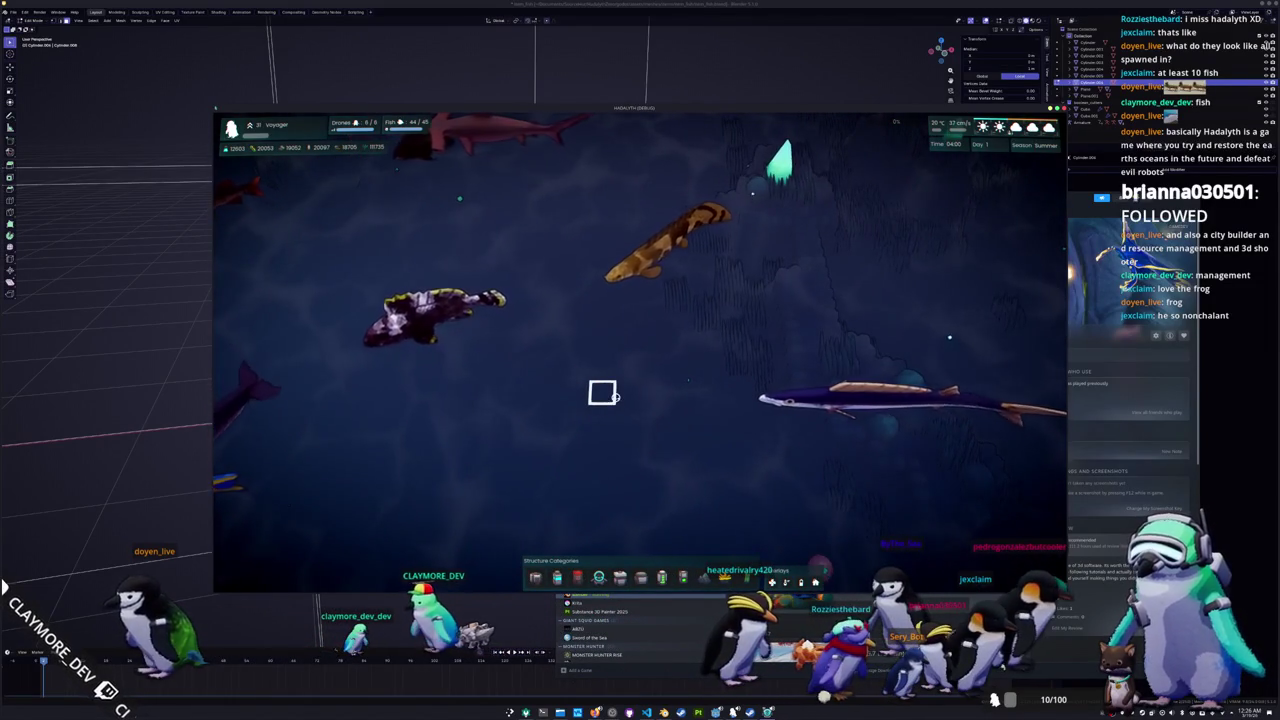
key(a)
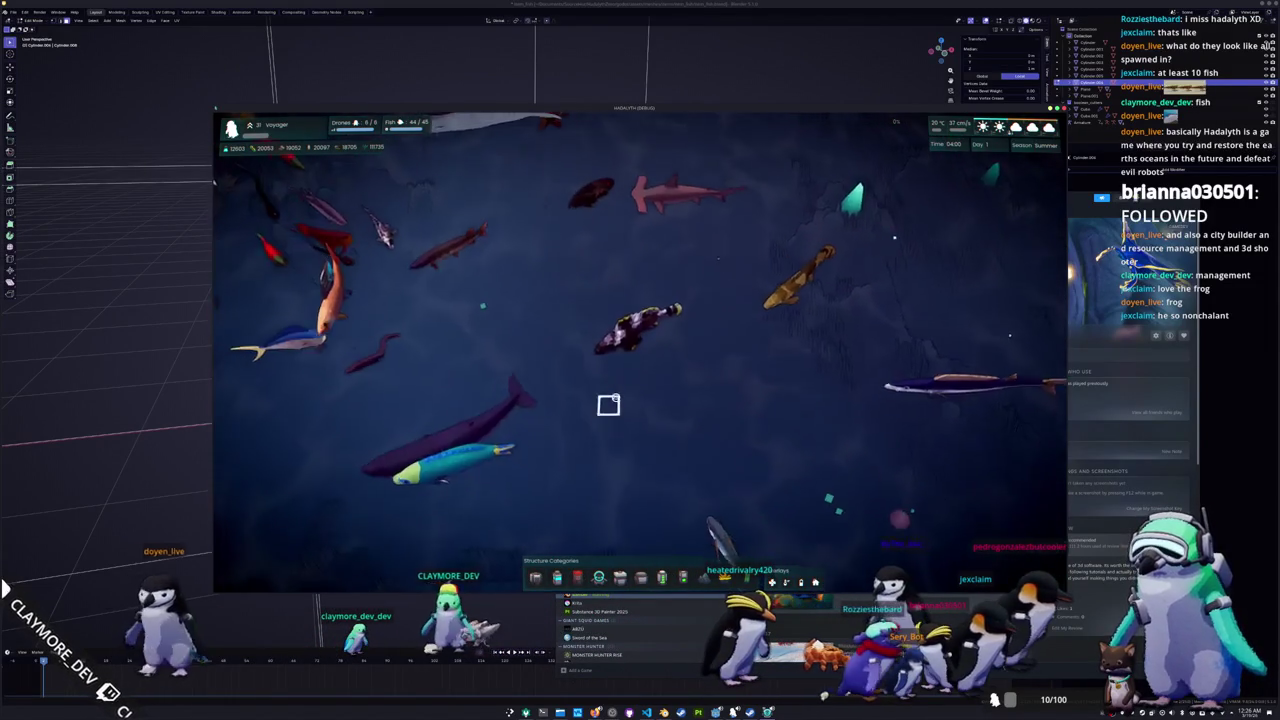
key(w)
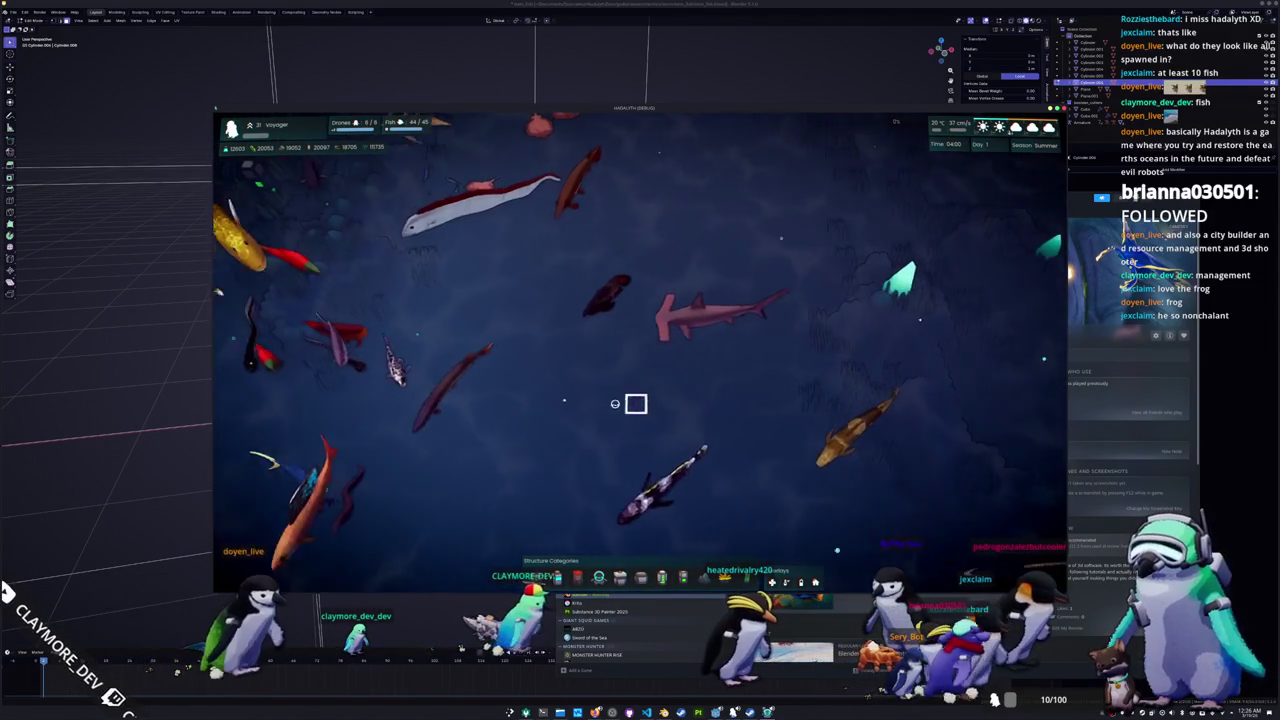
key(a)
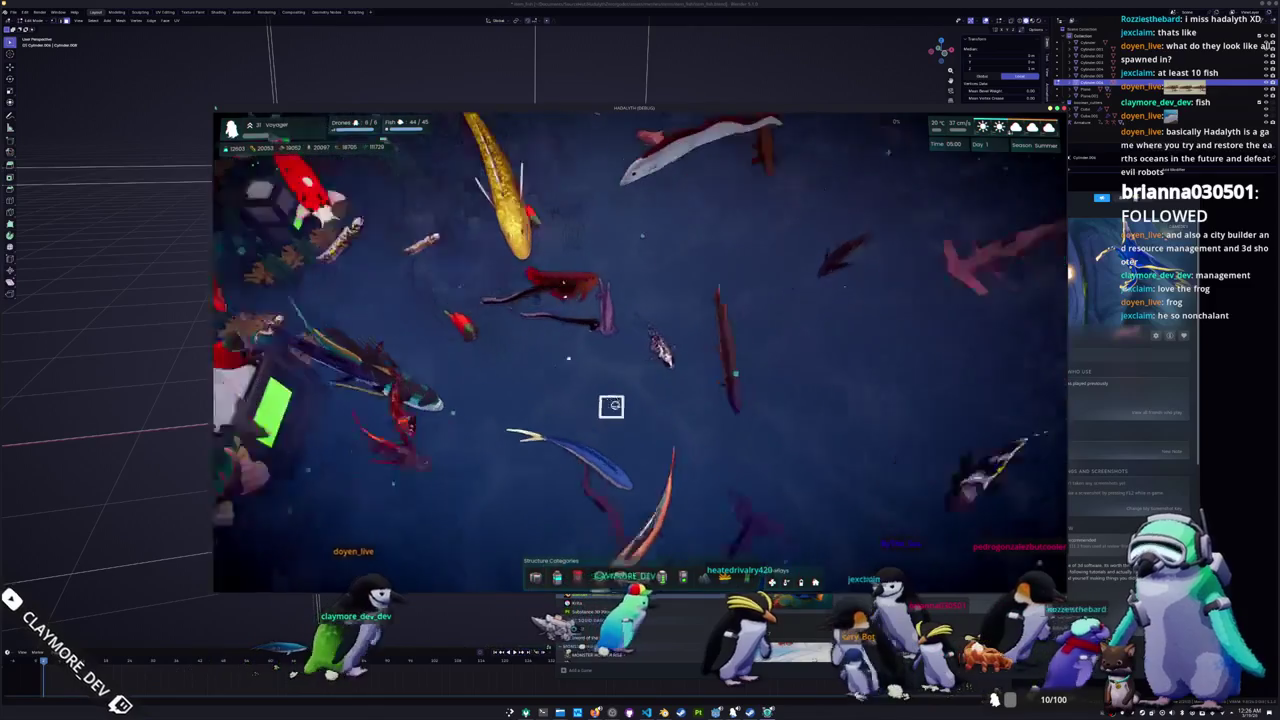
scroll(611, 405, up, 2)
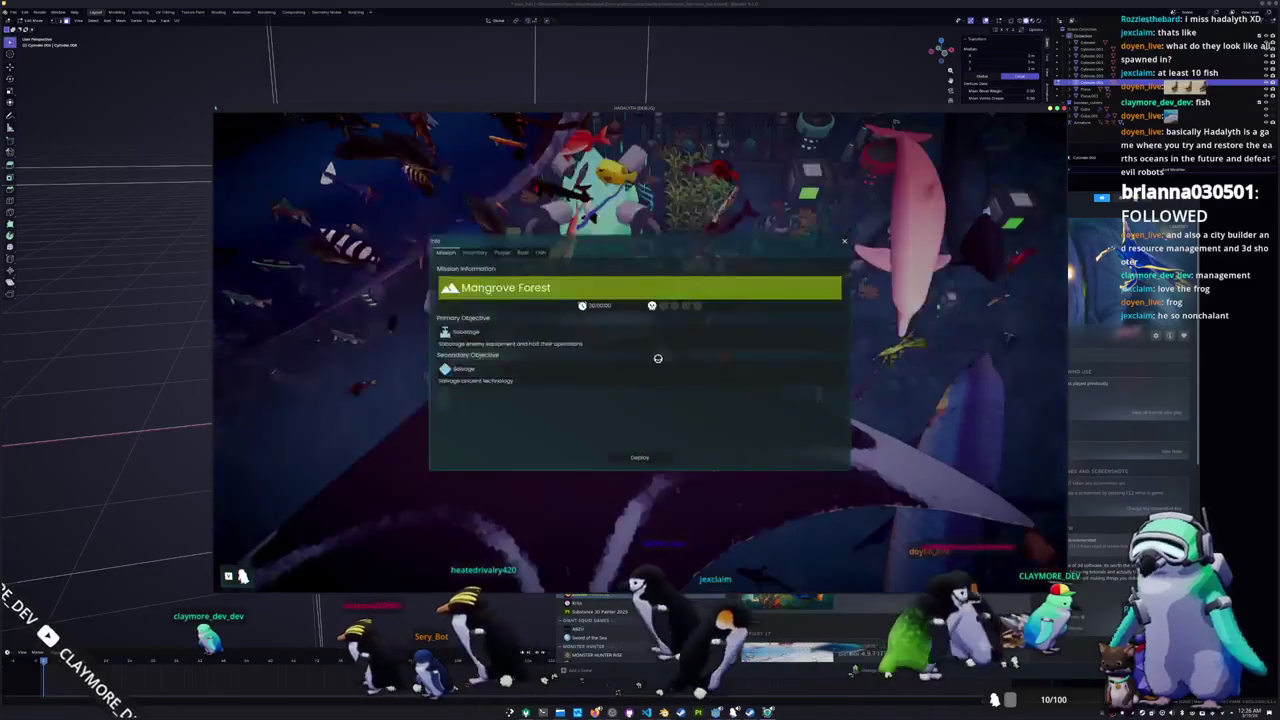
Step: Deploy into the Mangrove Forest mission from its briefing
click(648, 457)
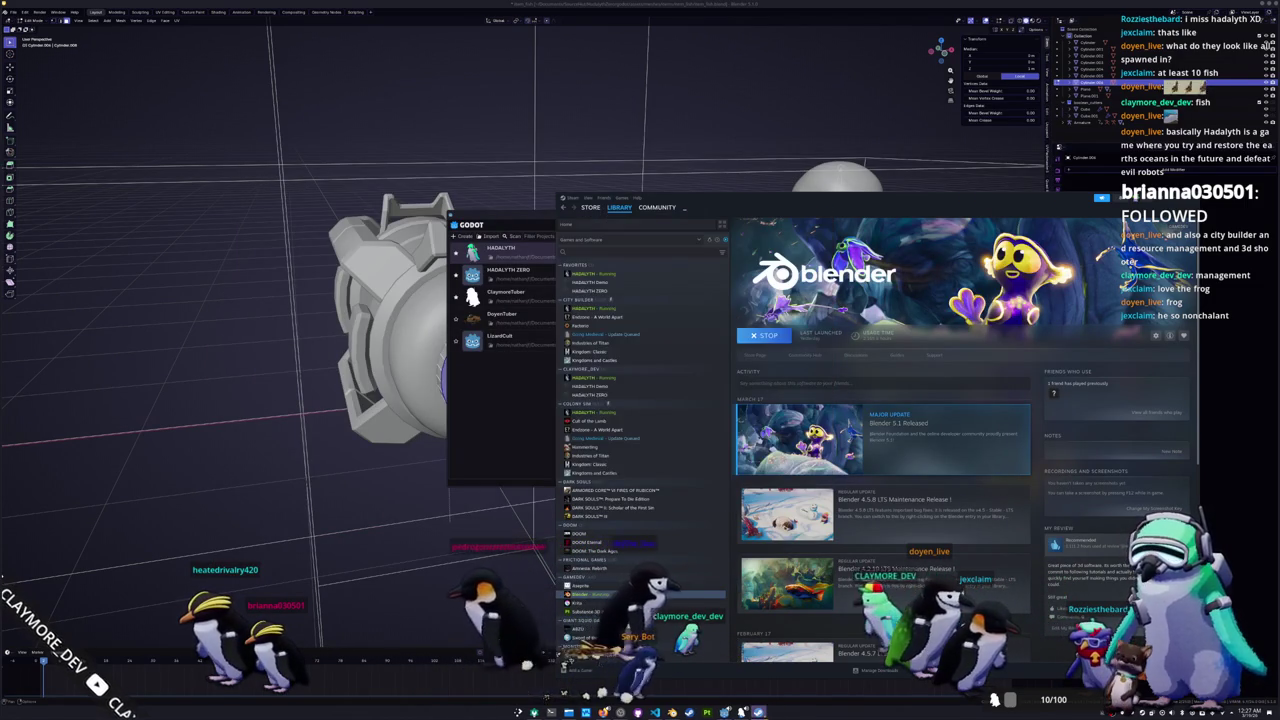
Step: Bring the Godot project manager window to the front to load the HADALYTH project
click(513, 465)
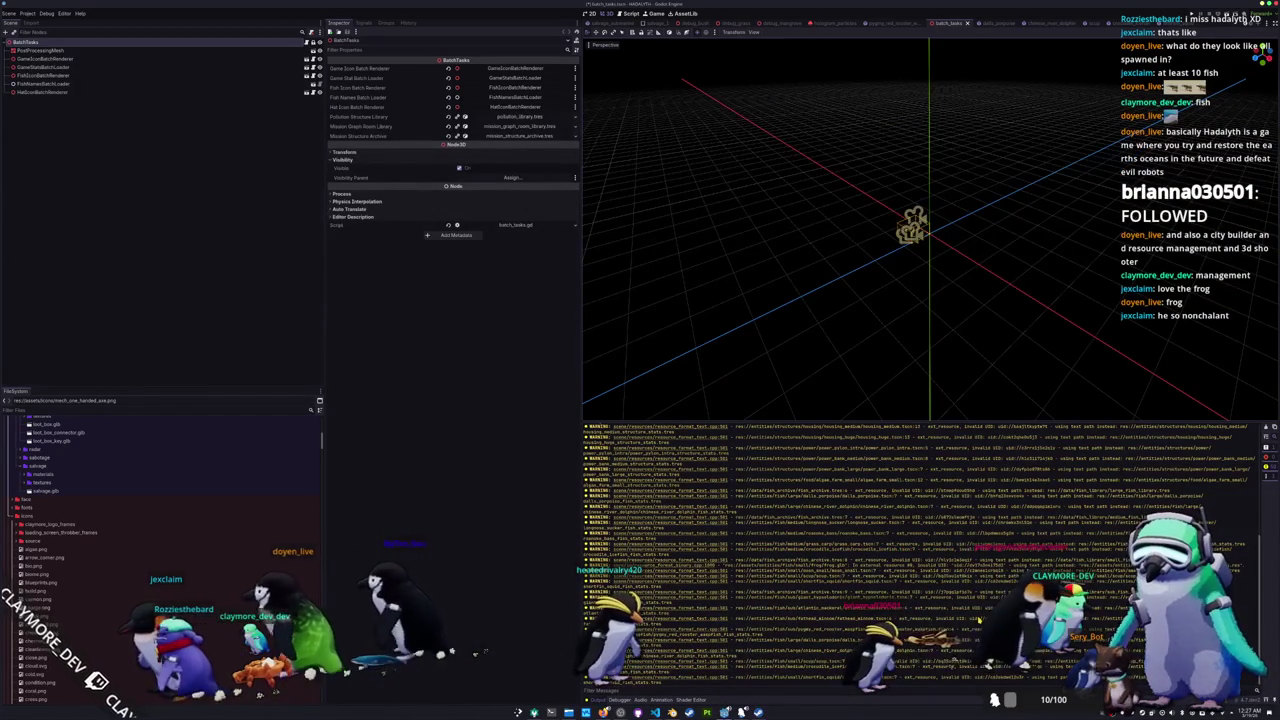
Step: Save the current batch_tasks scene with Ctrl+S
key(ctrl+s)
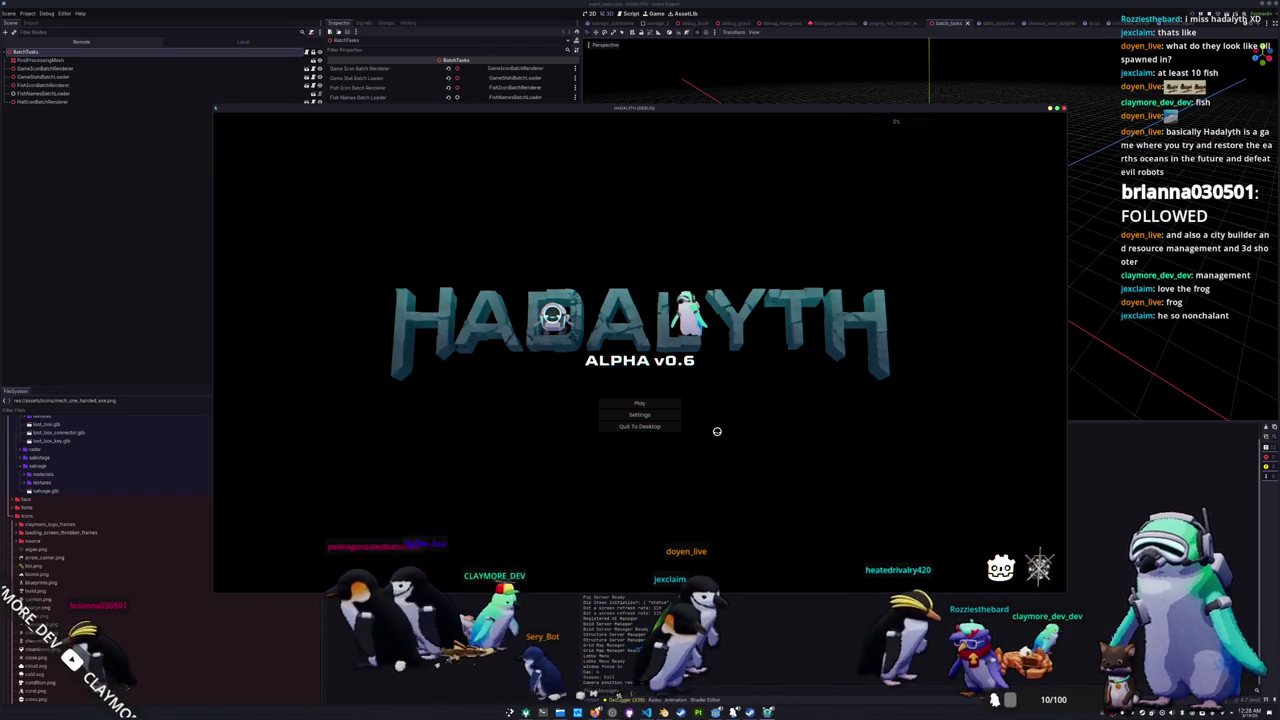
Step: Load the Voyager save slot from the Play menu and deploy into the mission
click(652, 401)
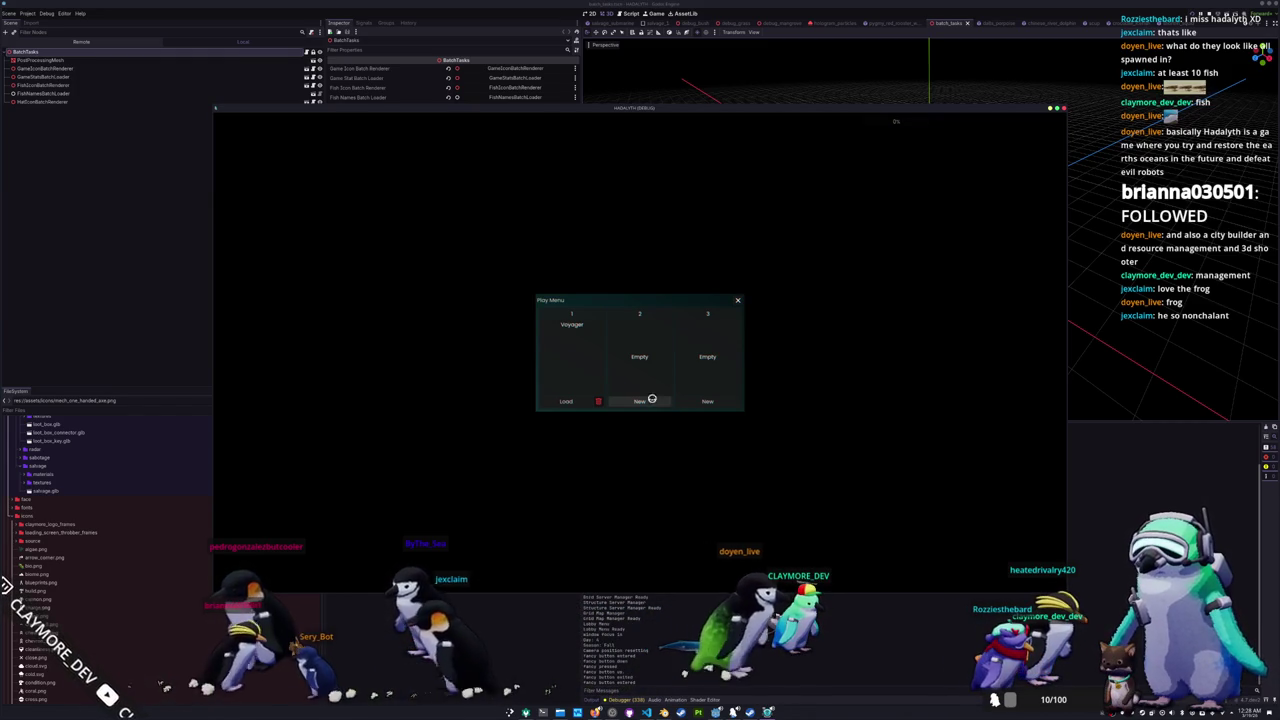
click(563, 400)
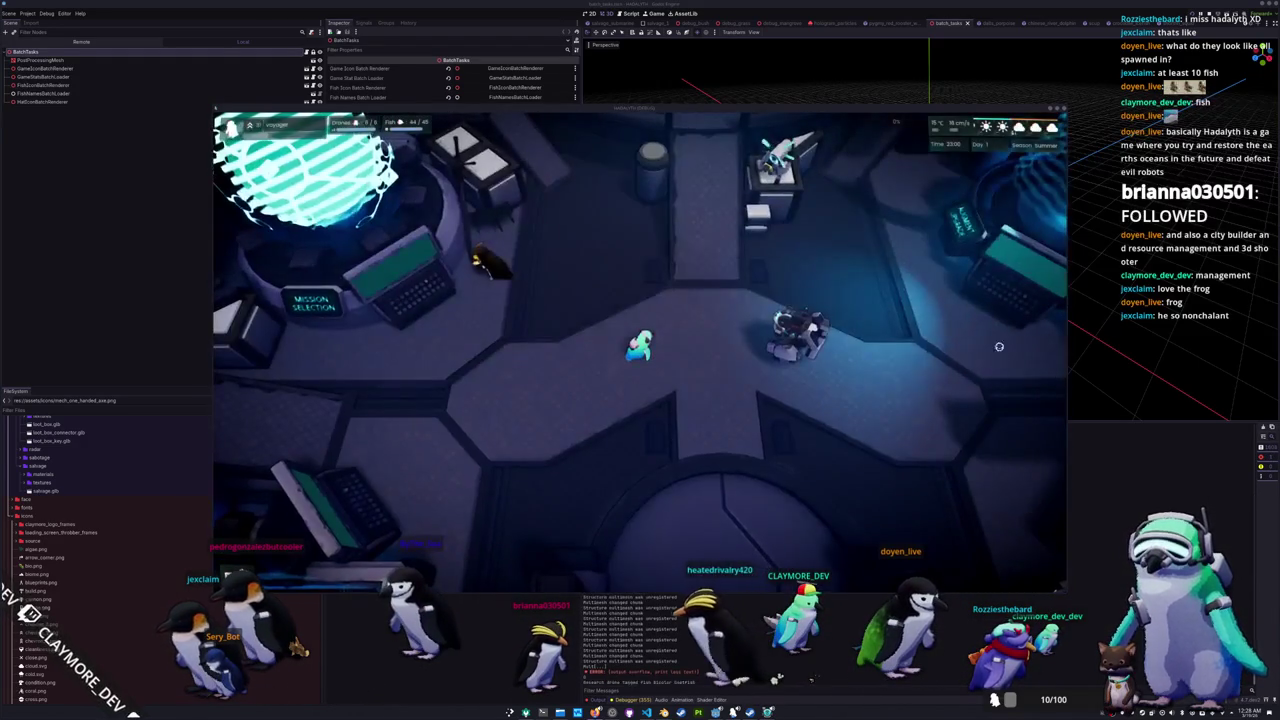
click(632, 455)
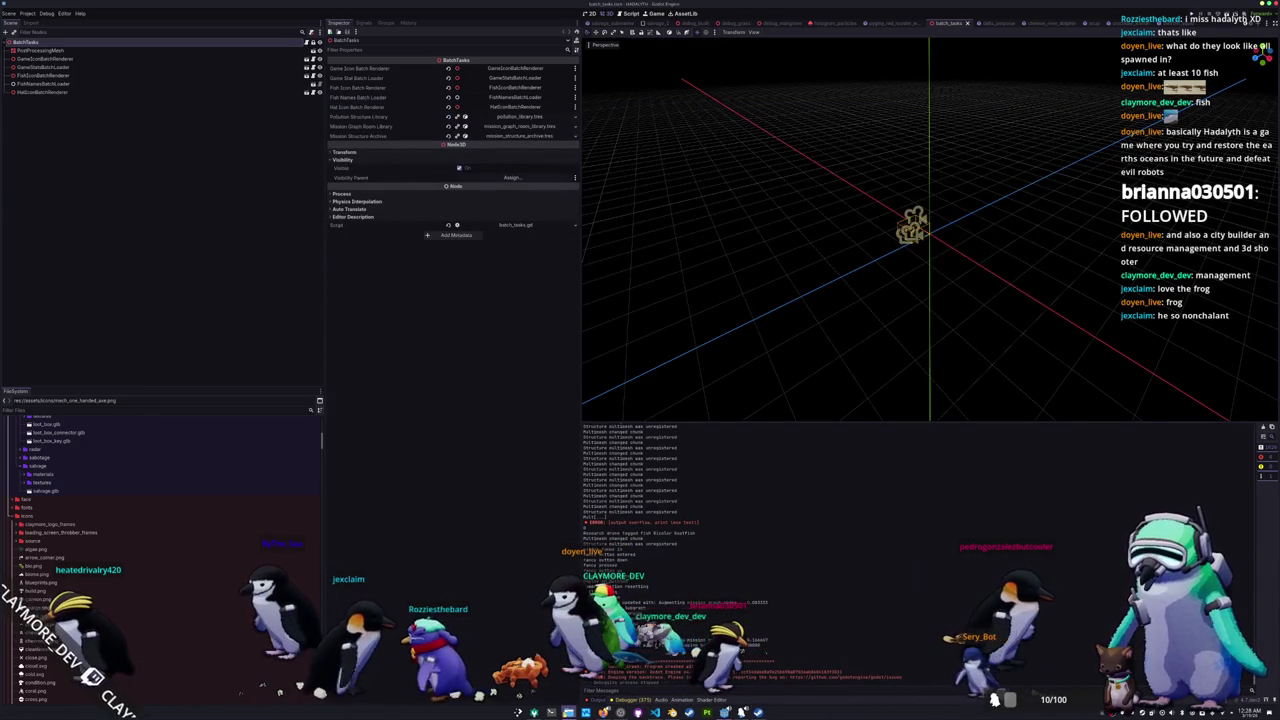
Step: Launch a Godot v4.x Linux build from Documents > Programs in Dolphin
key(alt+Tab)
key(Return)
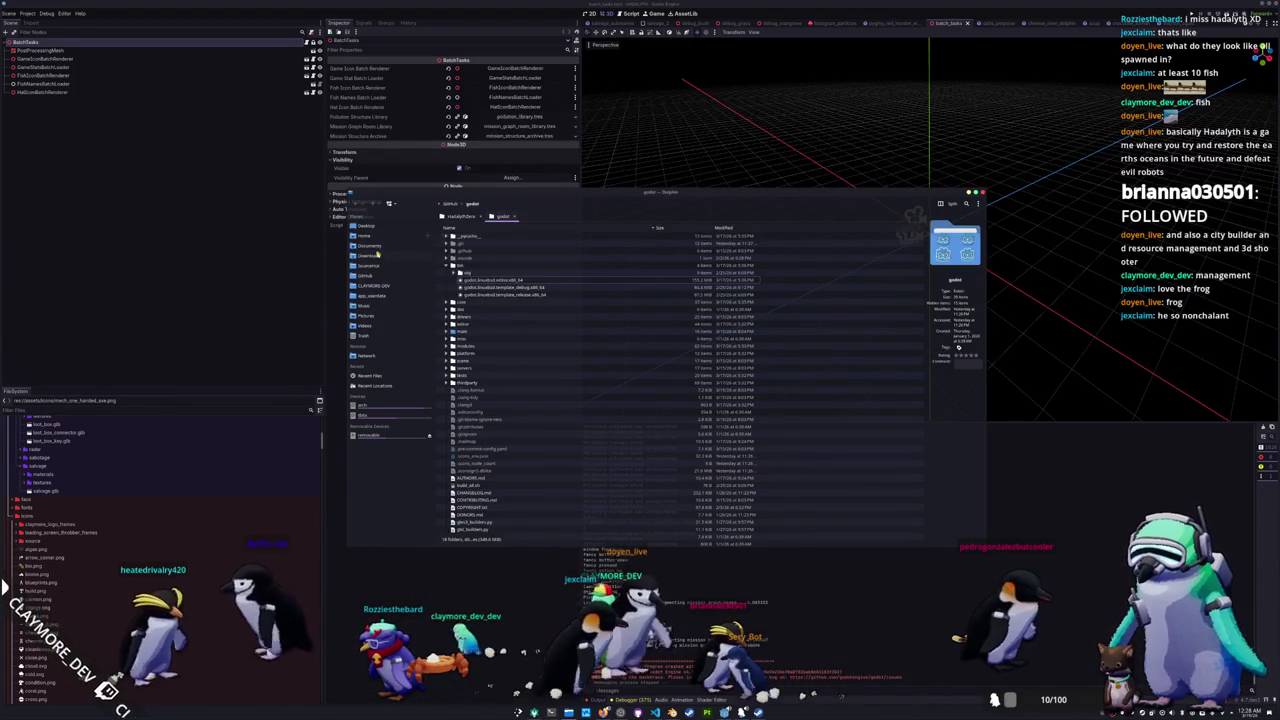
click(369, 245)
click(447, 265)
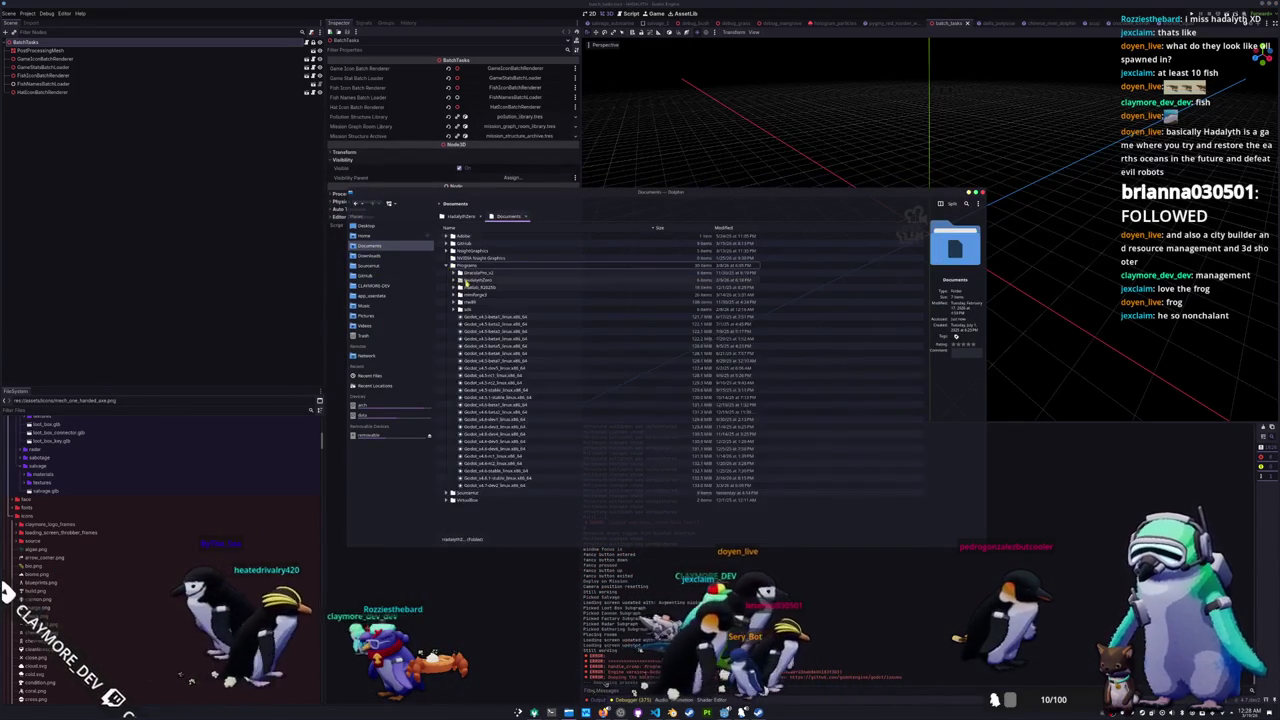
click(506, 485)
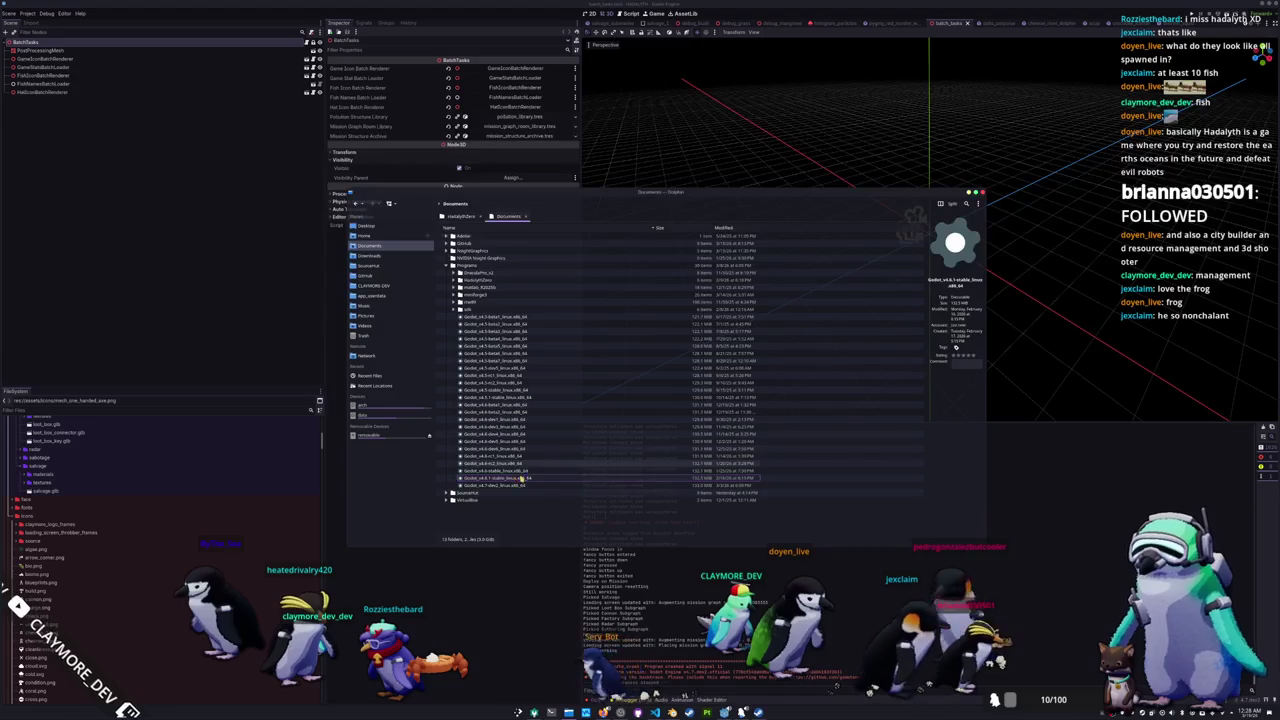
double_click(516, 479)
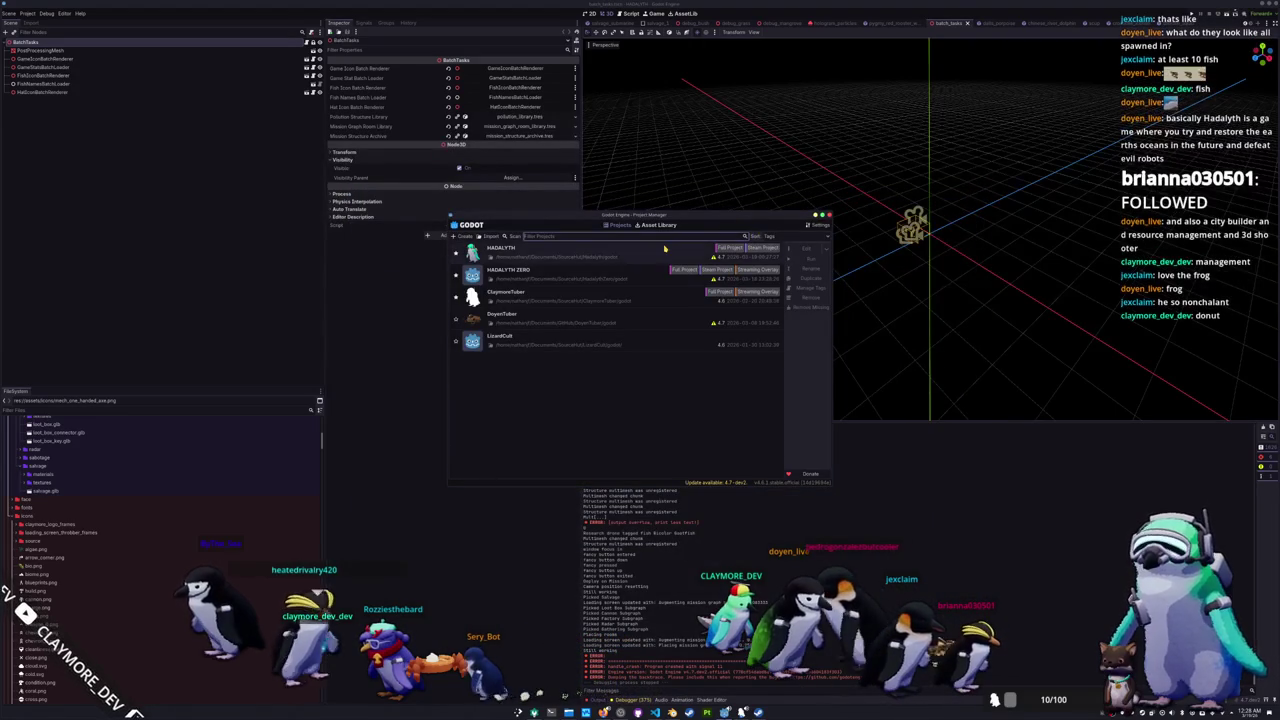
Step: Run HADALYTH from the Project Manager and open the game's Play Menu
click(664, 248)
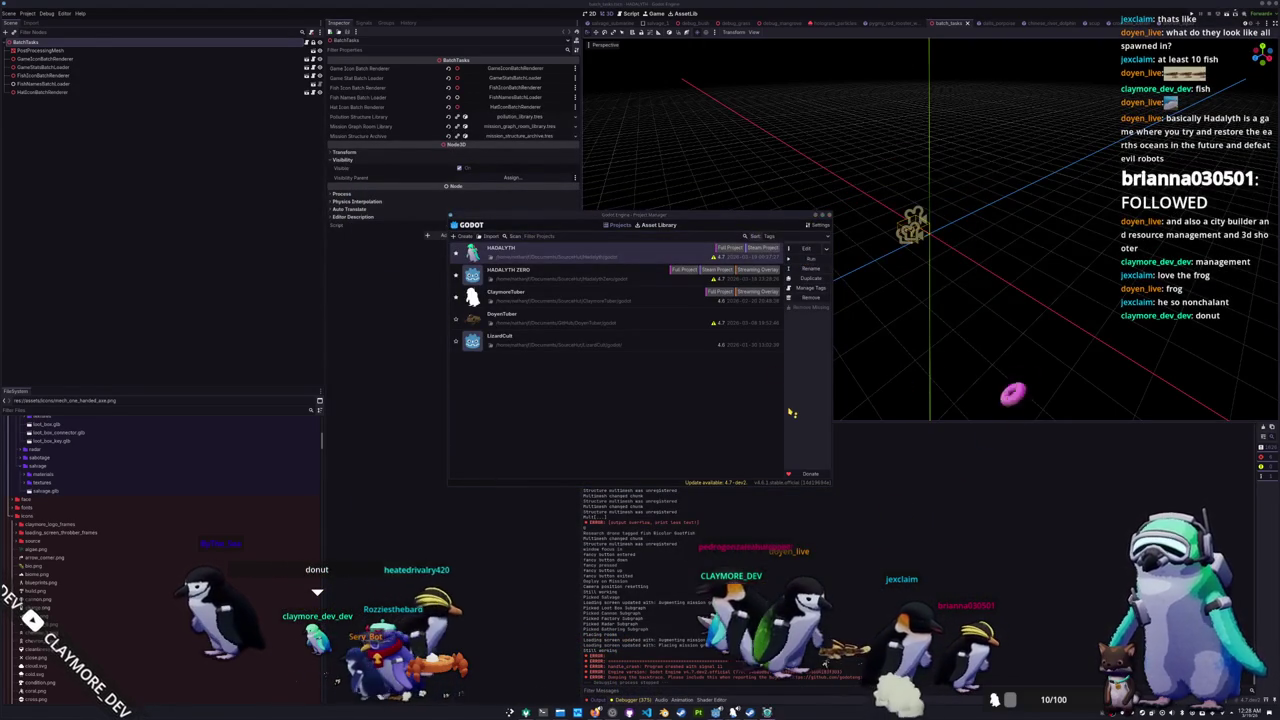
key(Return)
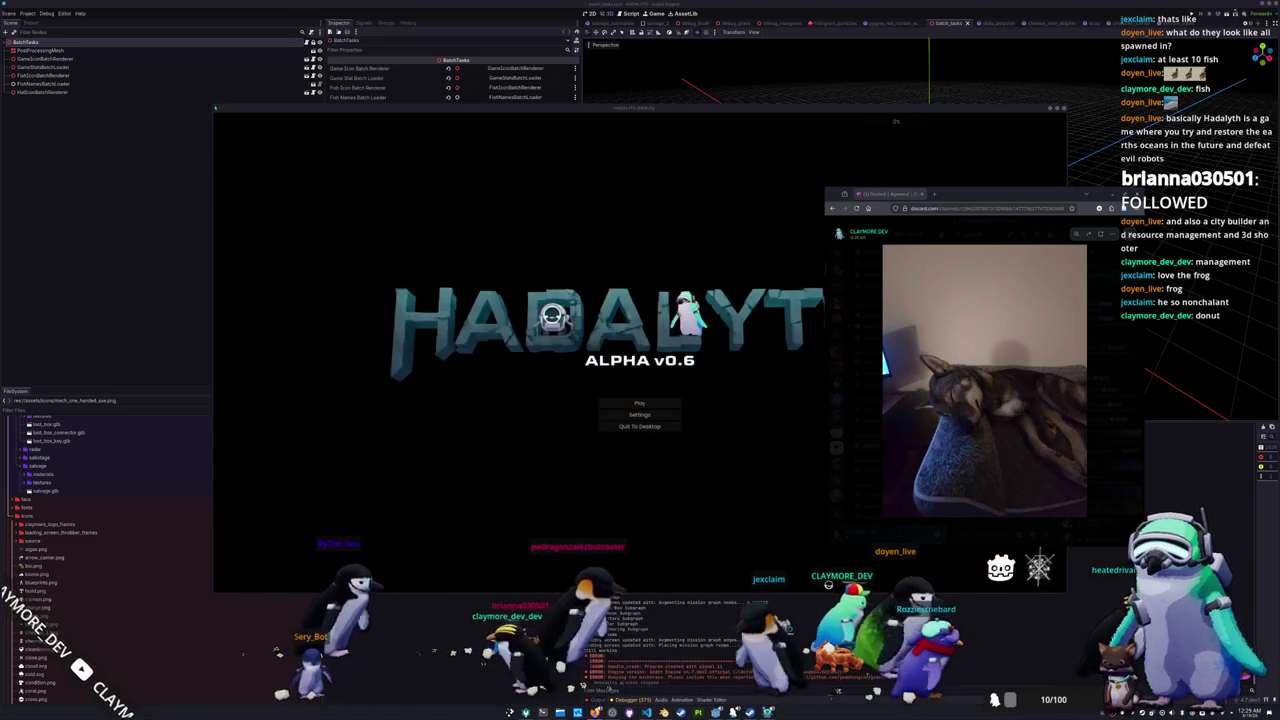
click(637, 477)
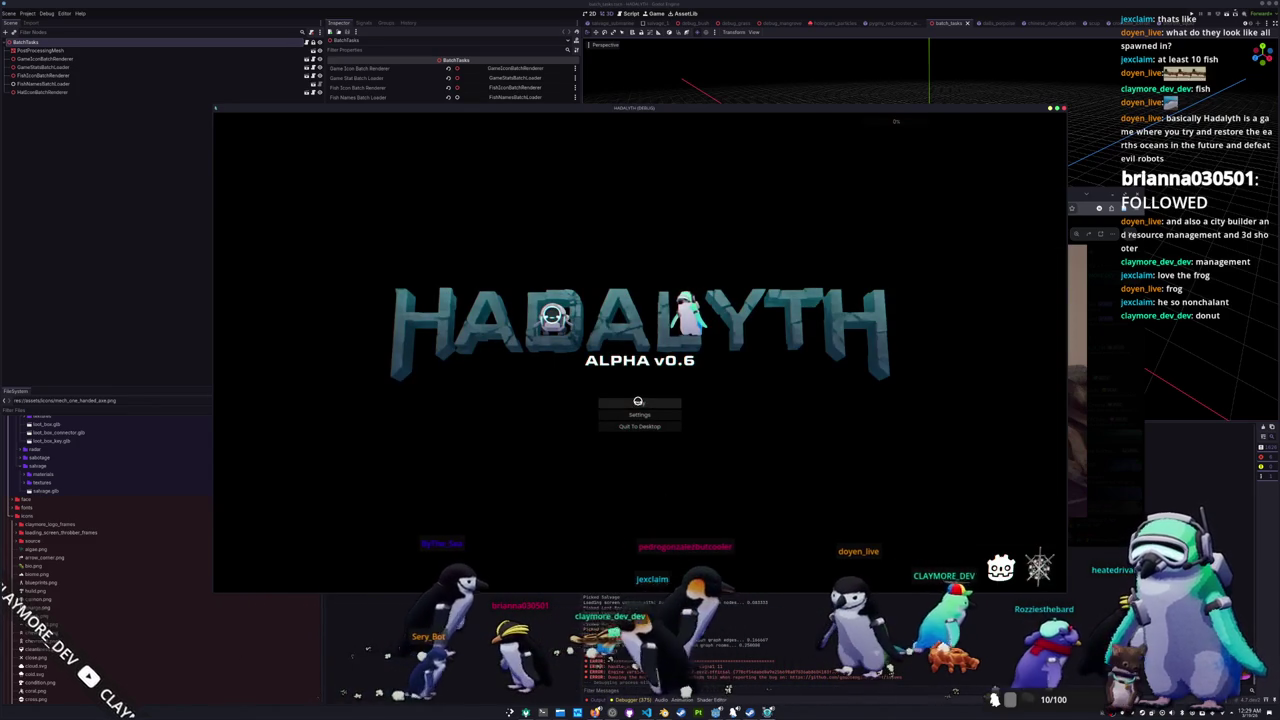
click(638, 403)
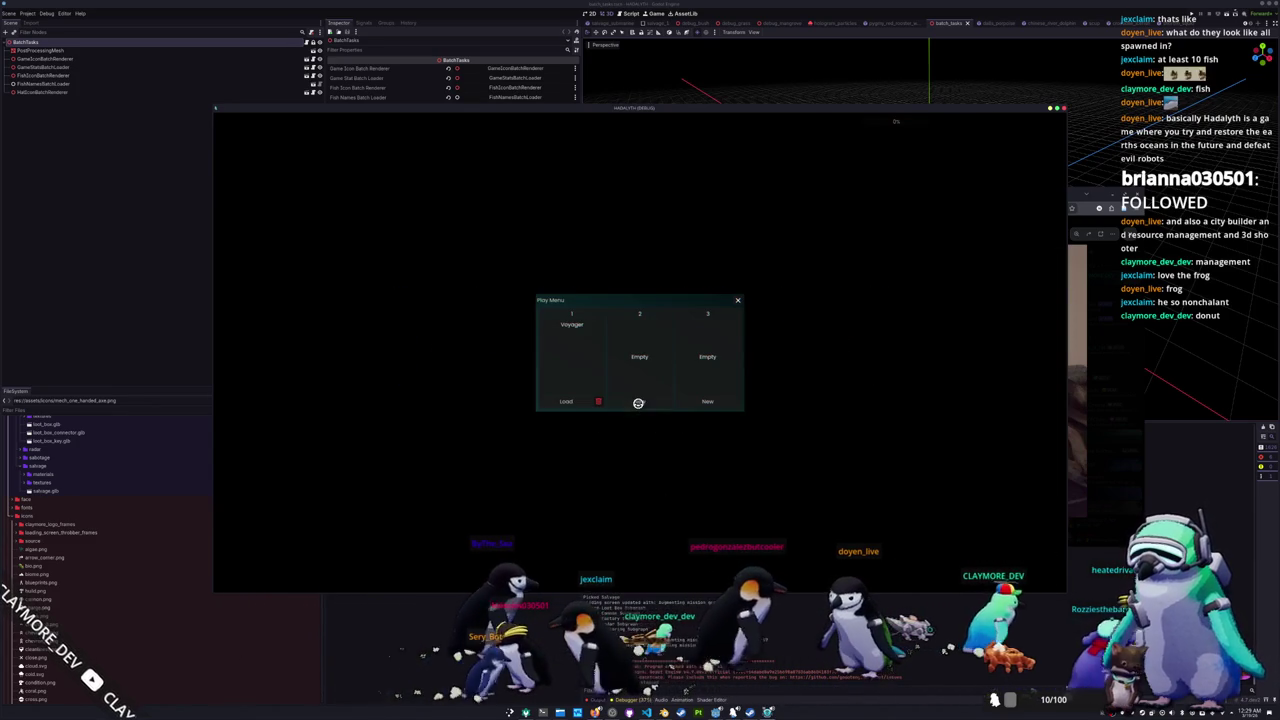
Step: Load the Voyager slot and deploy into the Mangrove Forest level
click(556, 403)
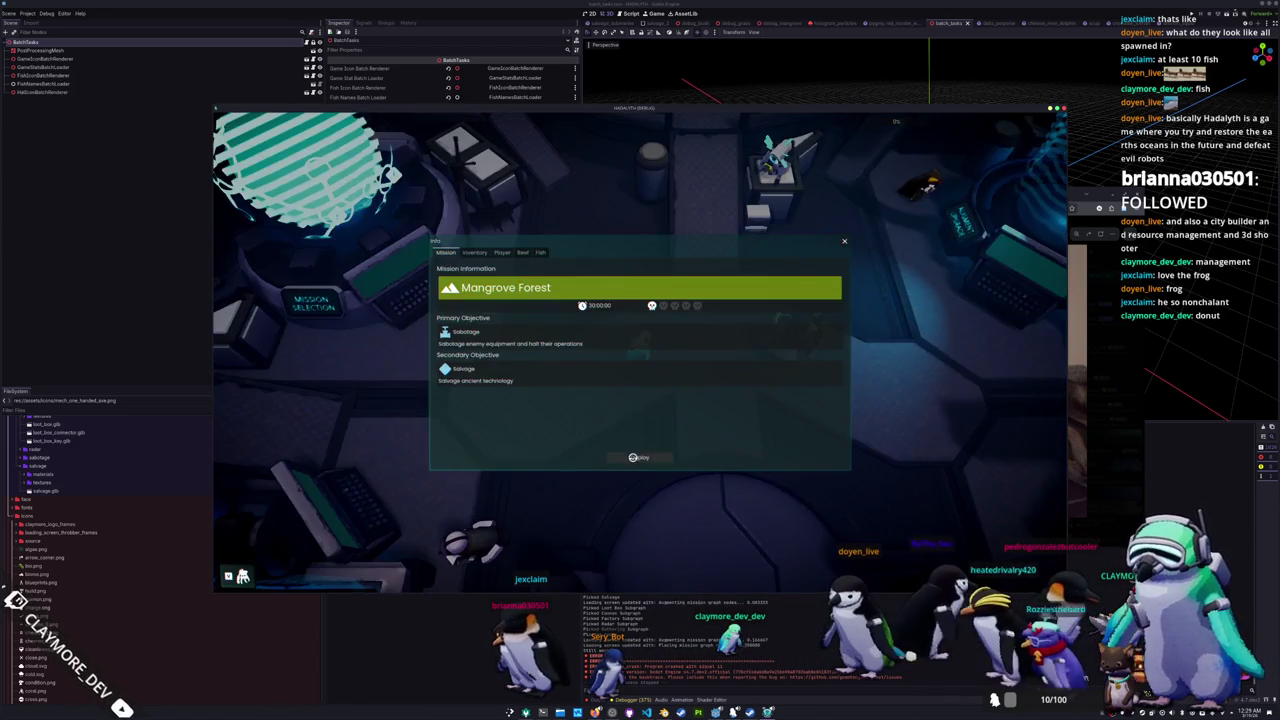
click(632, 457)
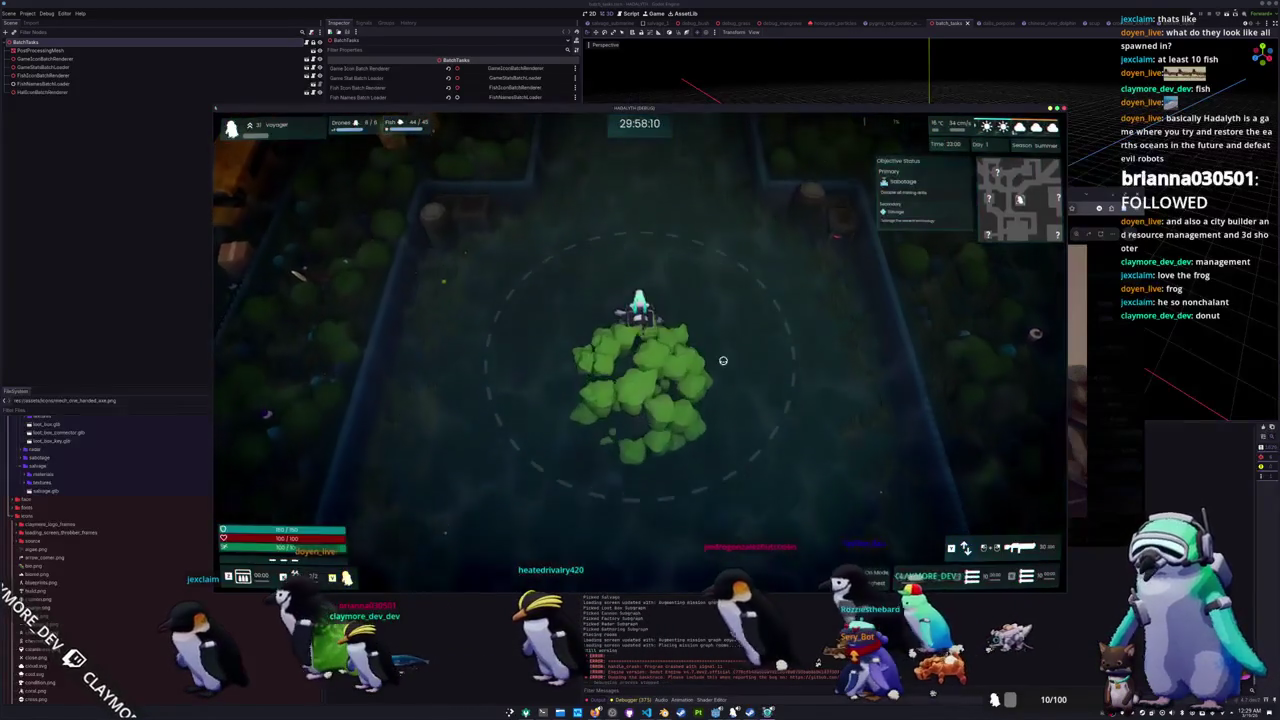
Step: Walk the Voyager out of the enclosure, up, left, then right until Crate Key reaches 2/2
key(w)
key(d)
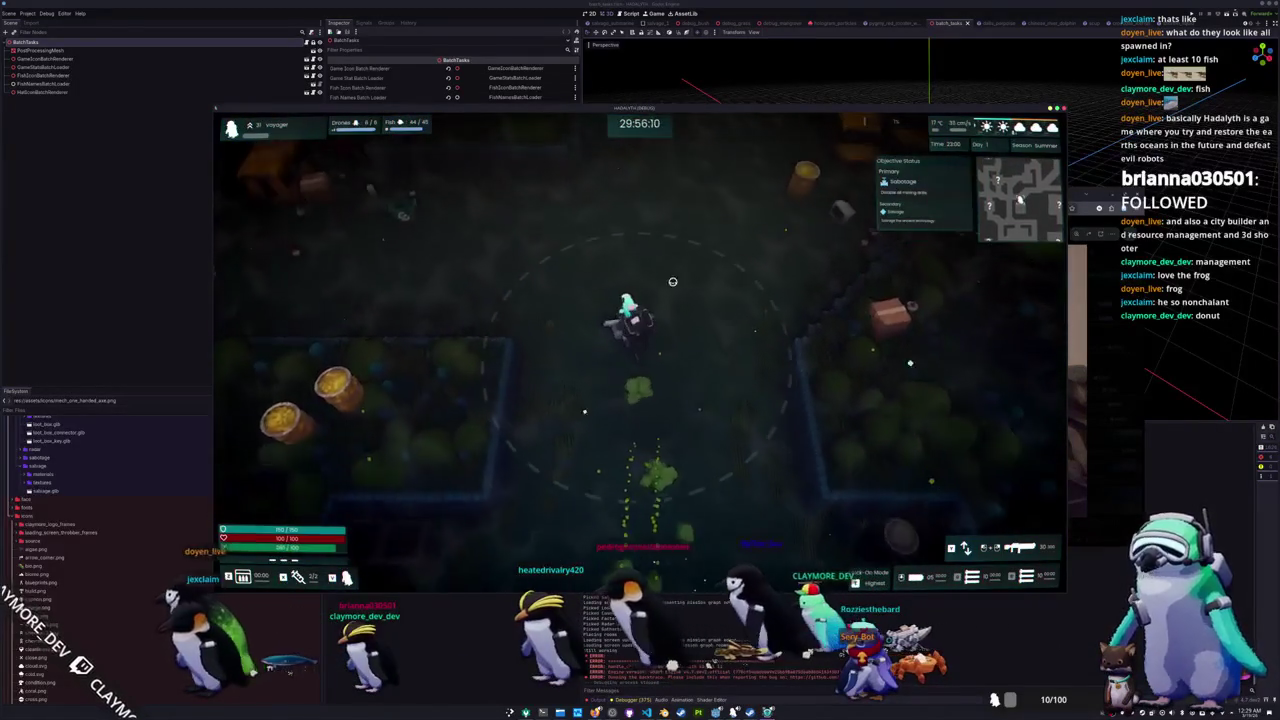
key(a)
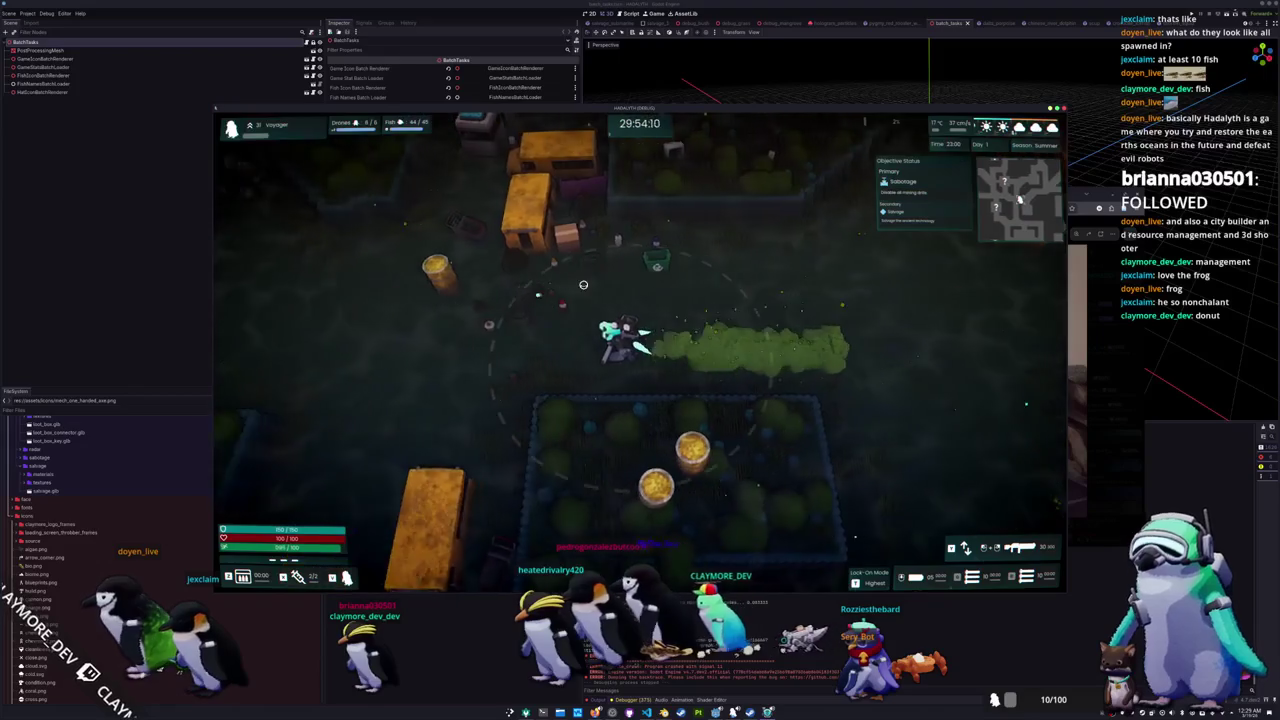
key(w)
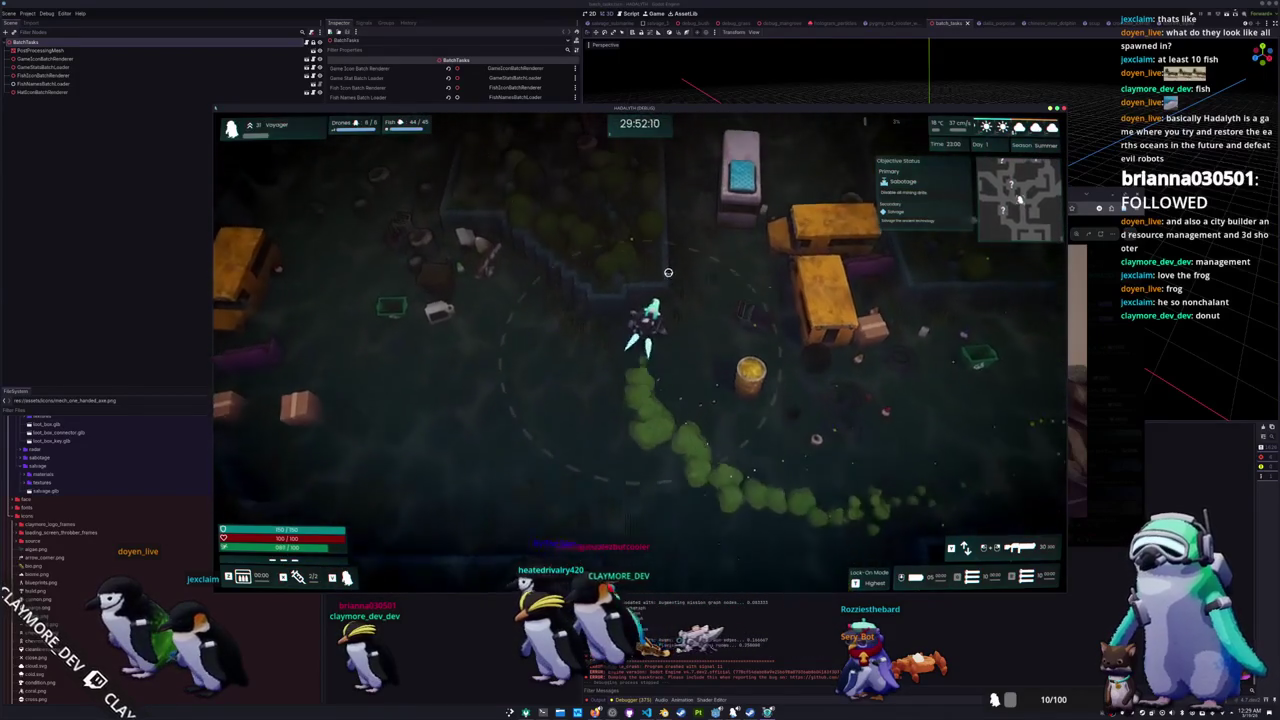
key(w)
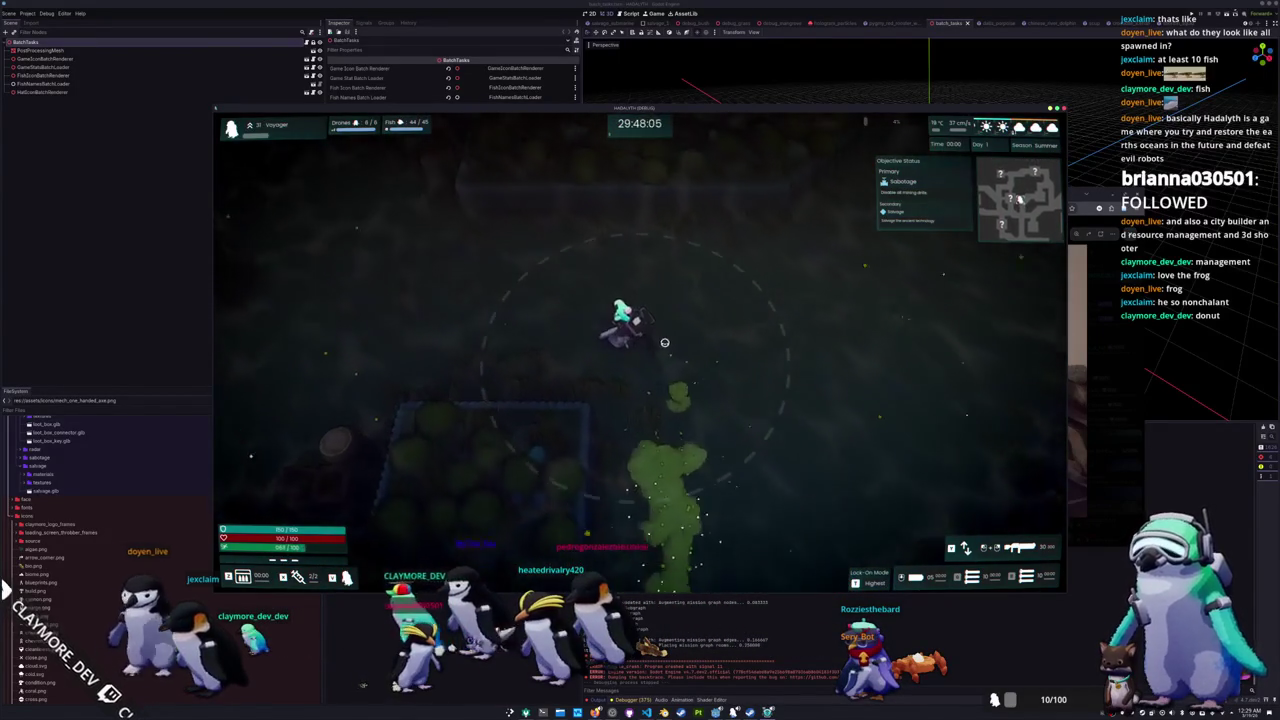
key(w)
key(a)
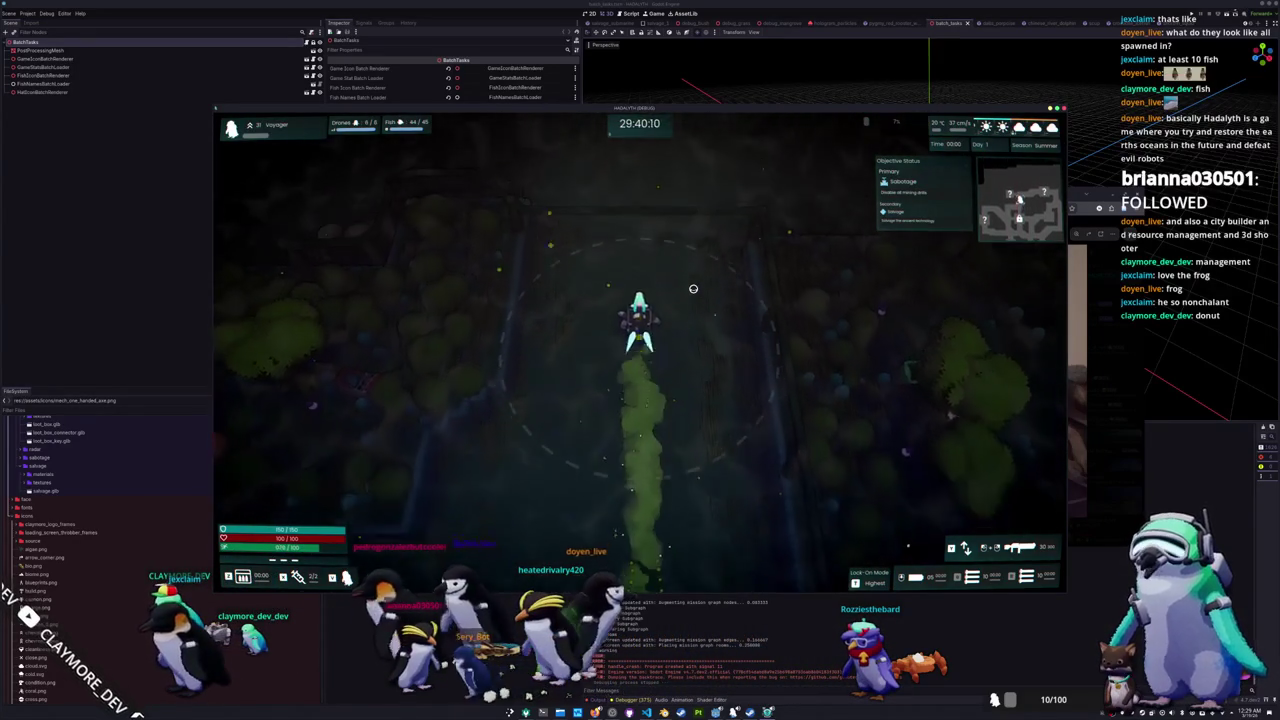
key(a)
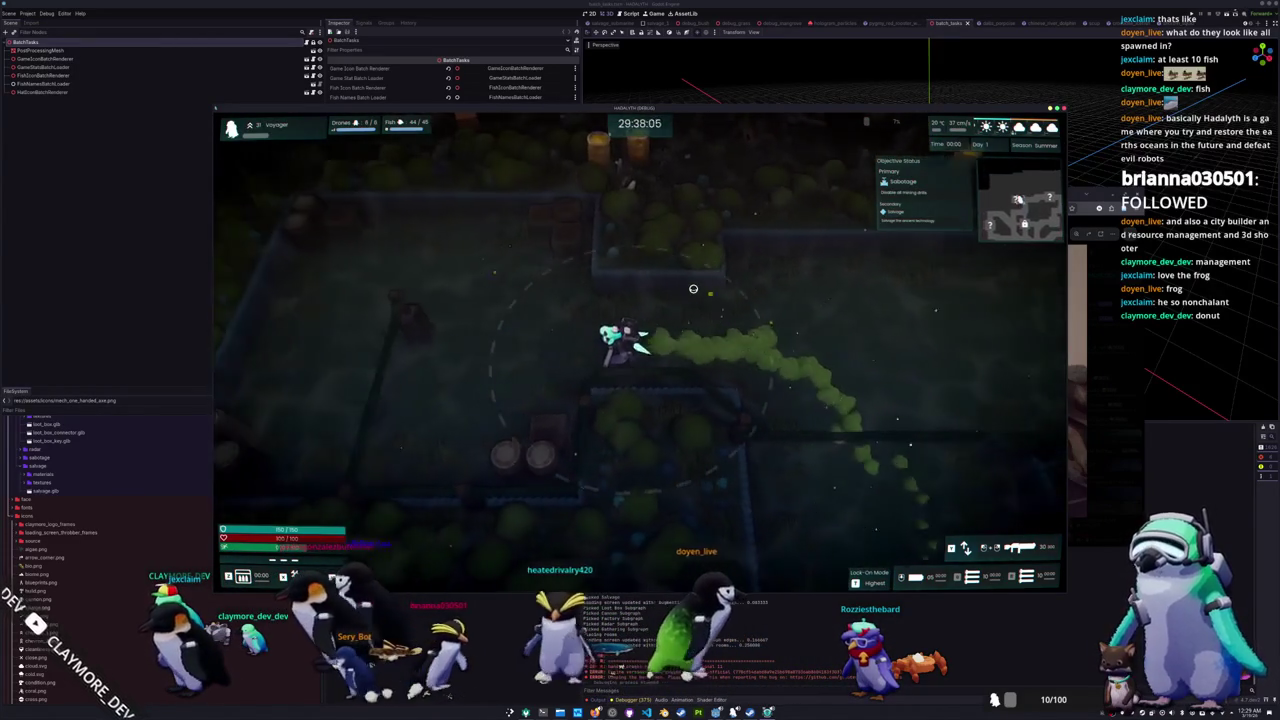
key(d)
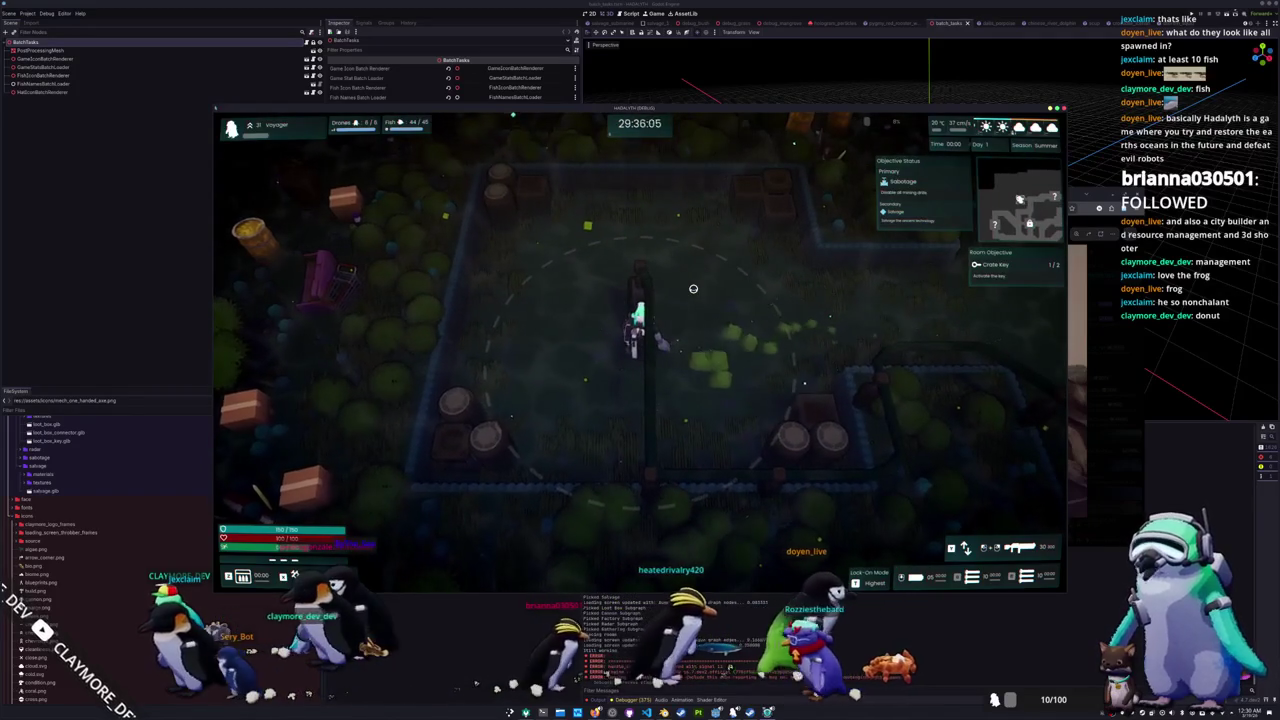
key(d)
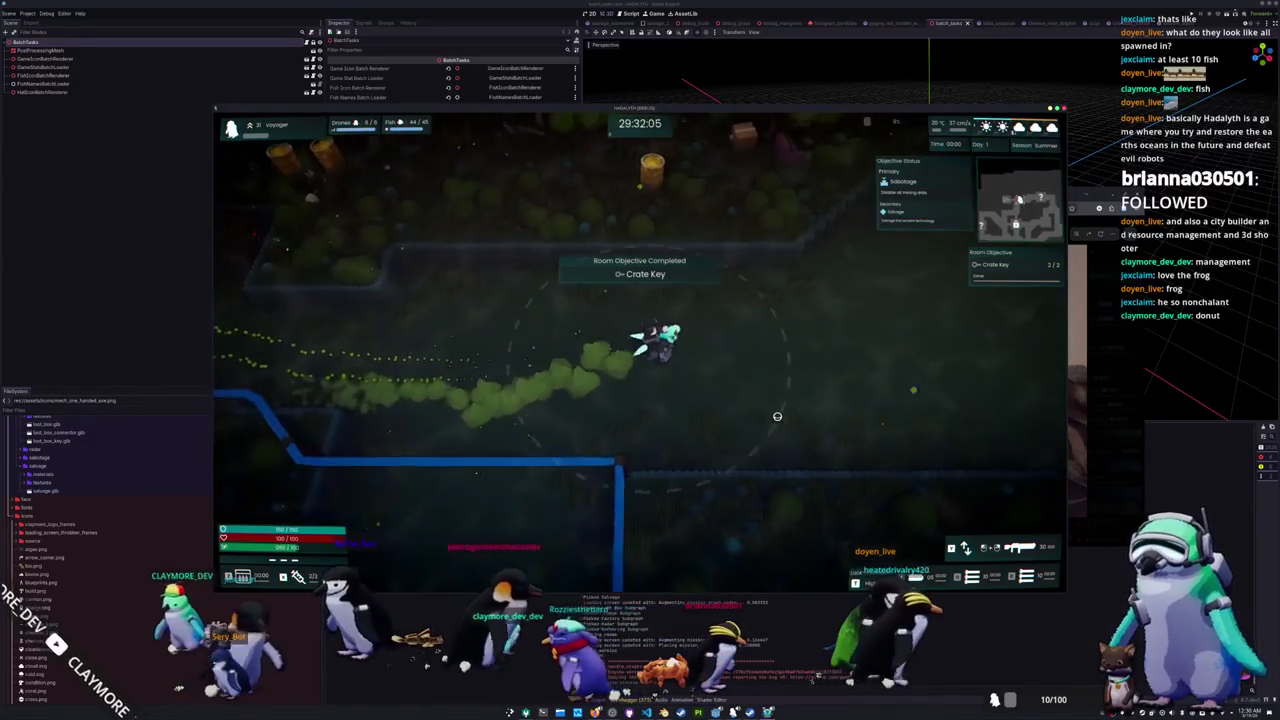
key(d)
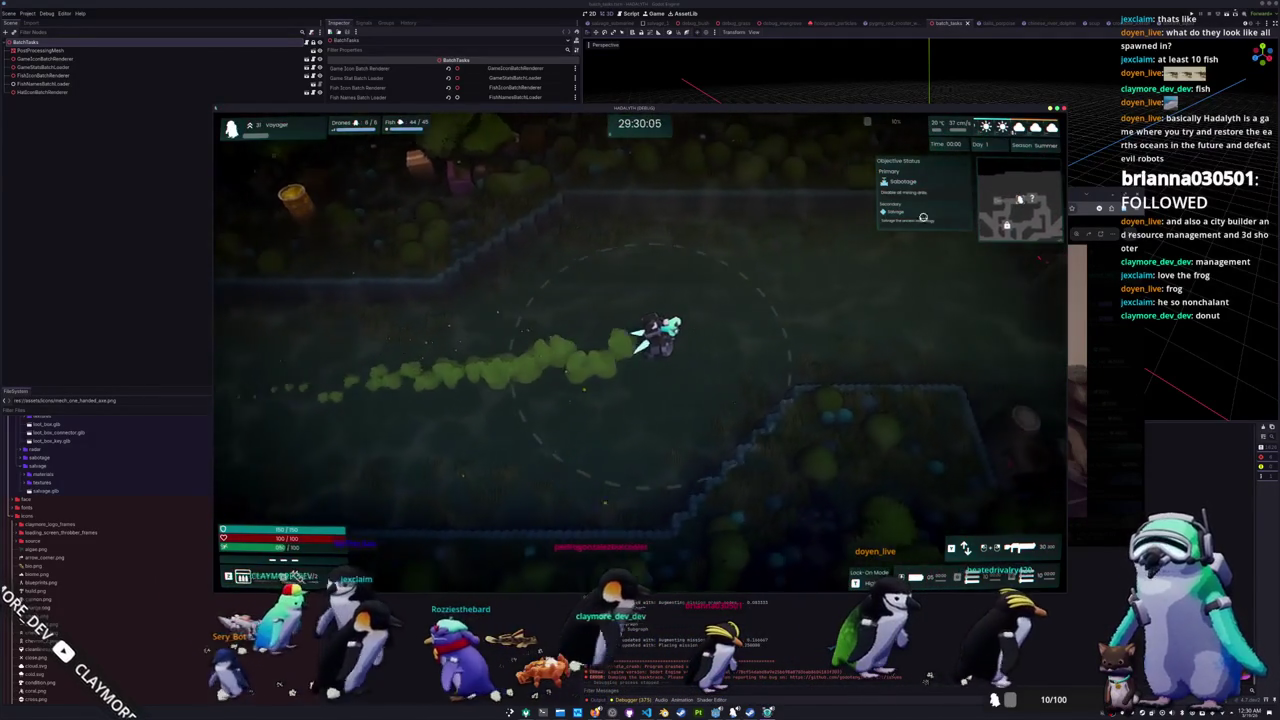
key(d)
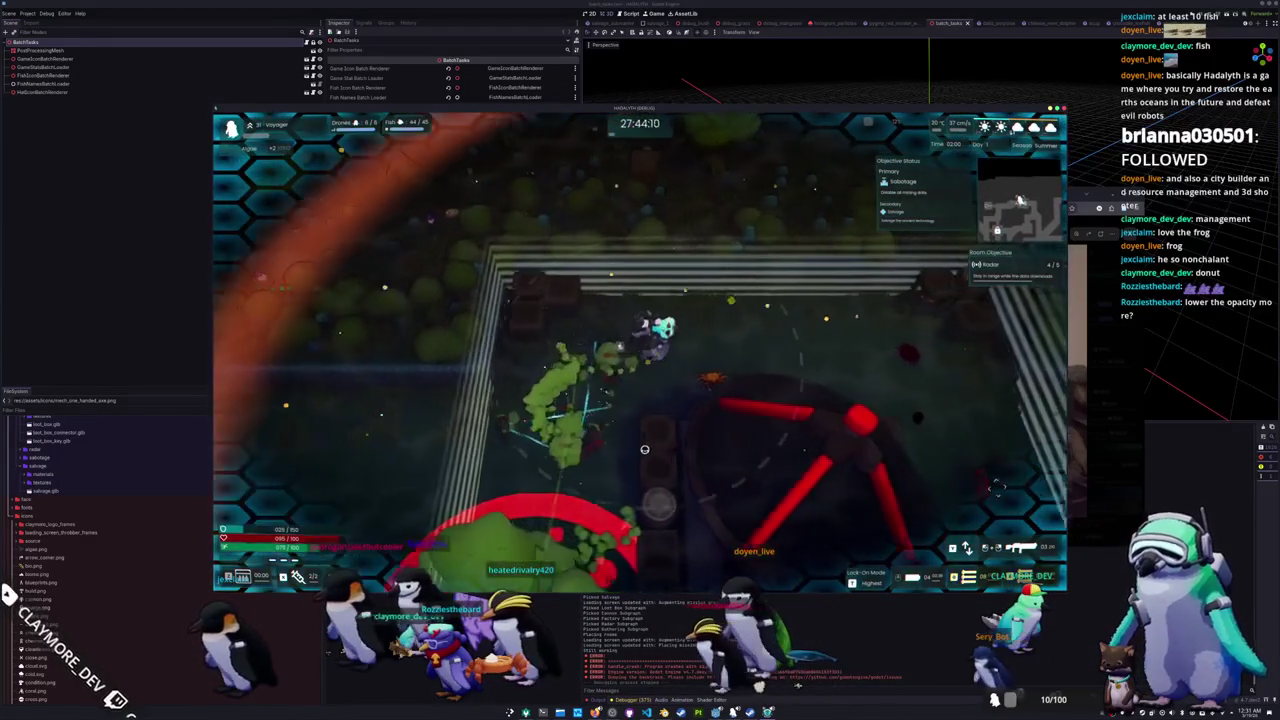
key(Escape)
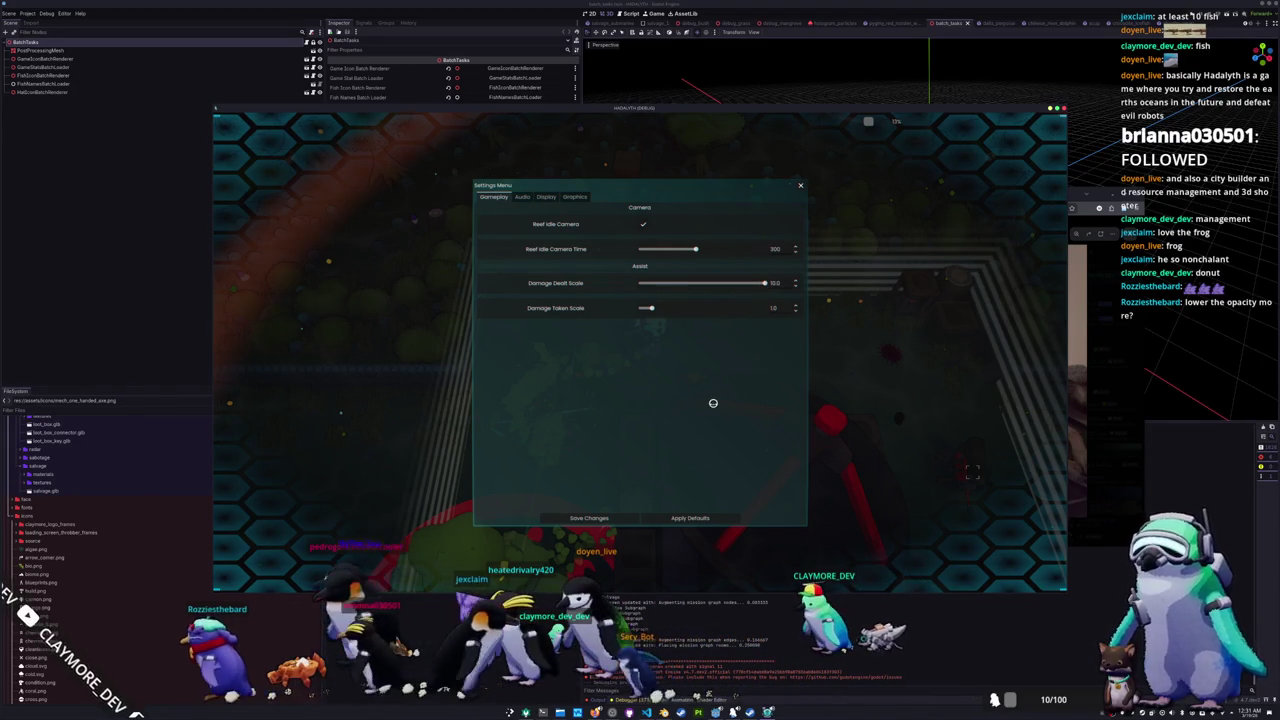
key(Escape)
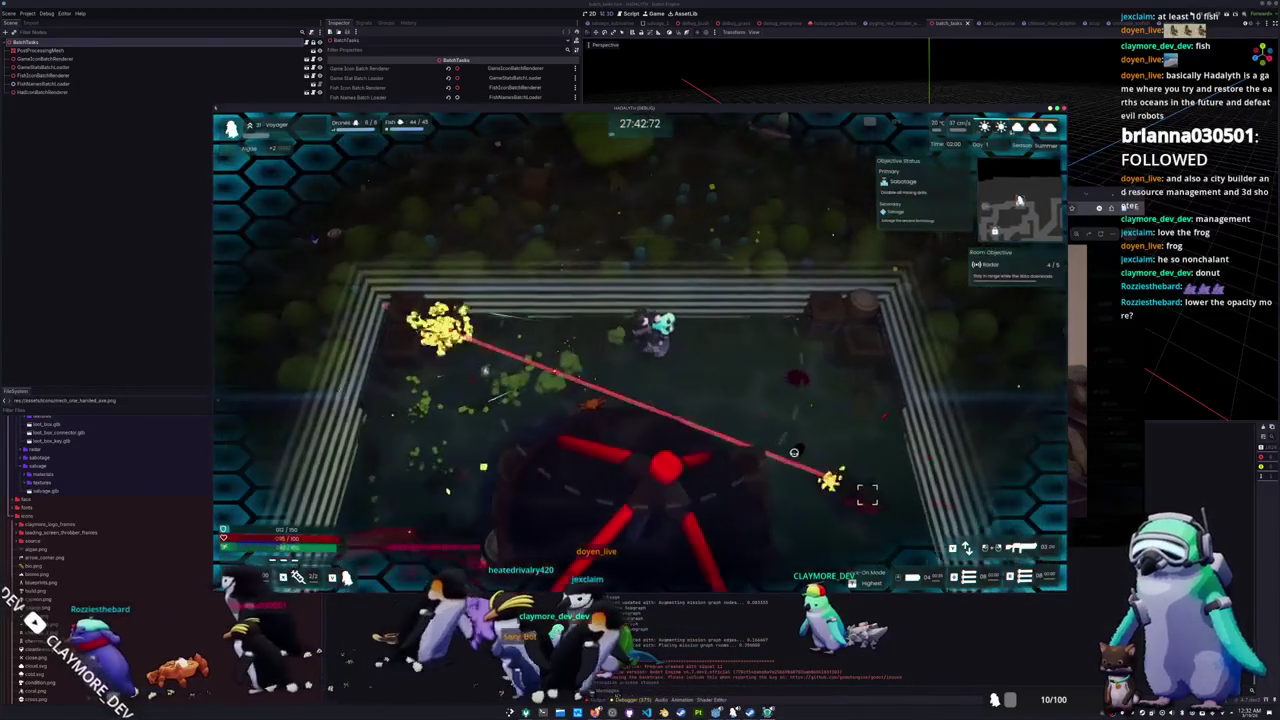
key(d)
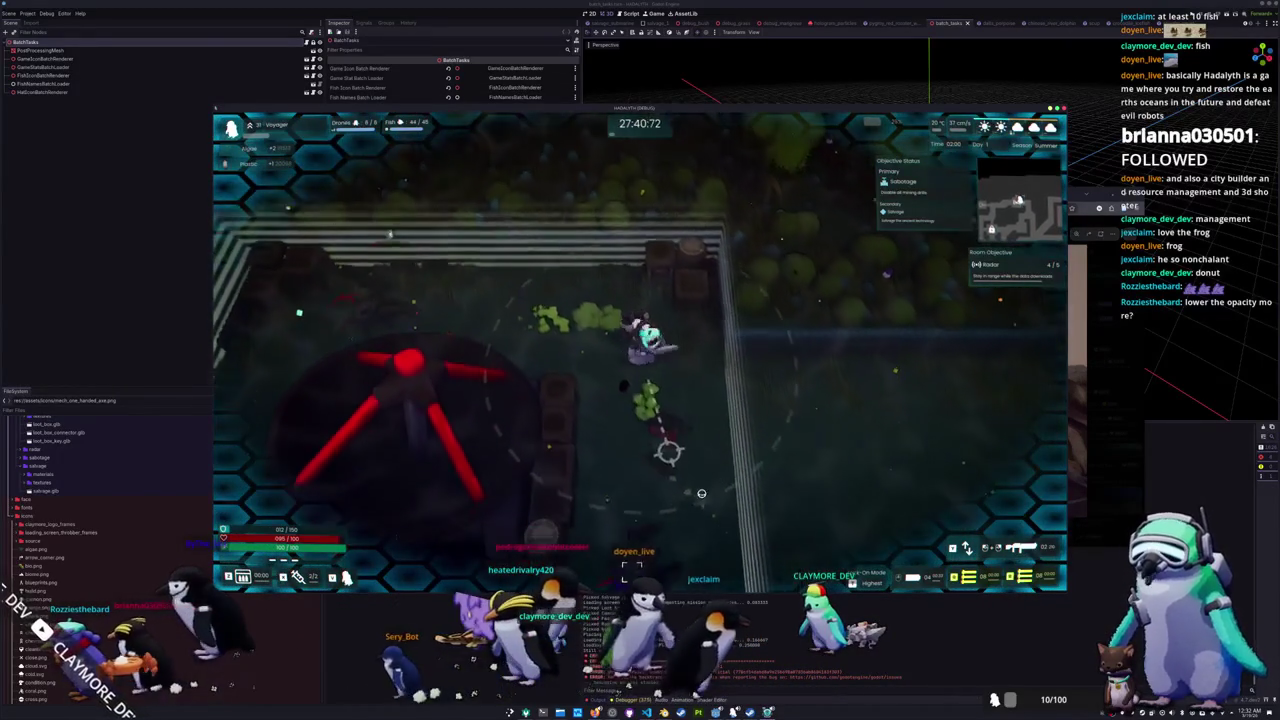
Step: Walk the Voyager down and left, shoot the yellow crate, then head north to the crate yard
key(s)
key(s)
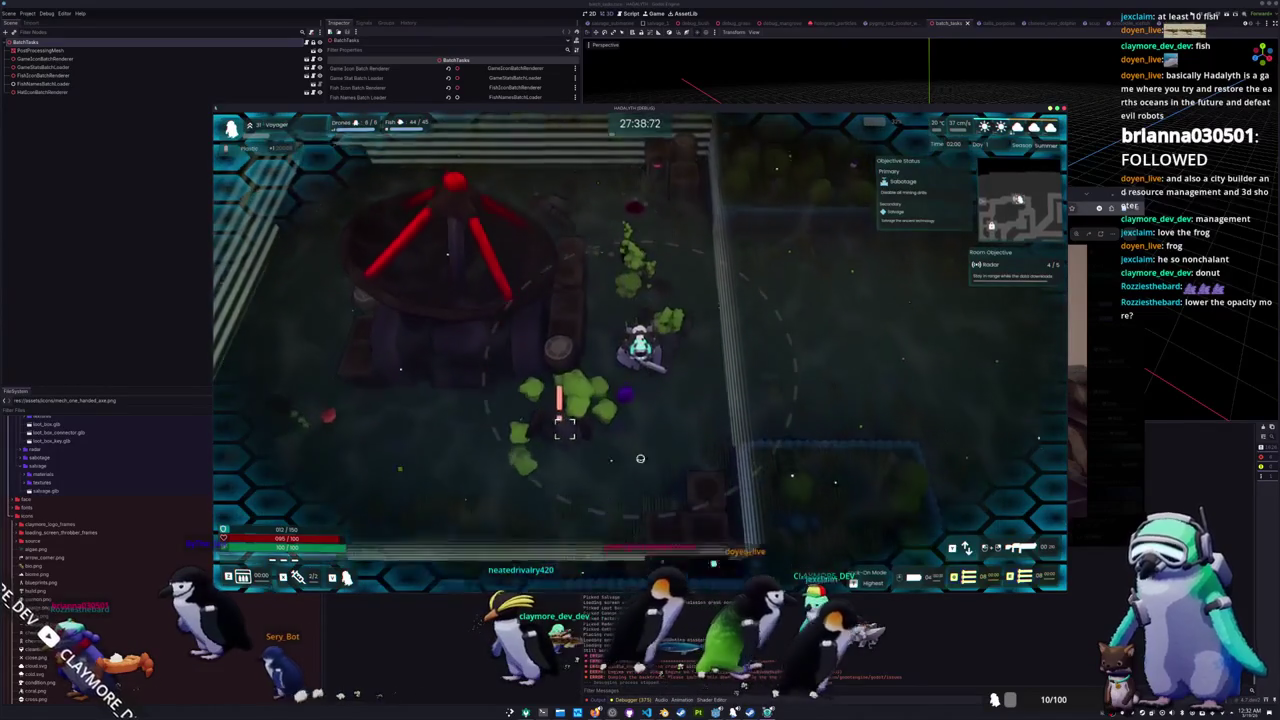
key(s)
key(a)
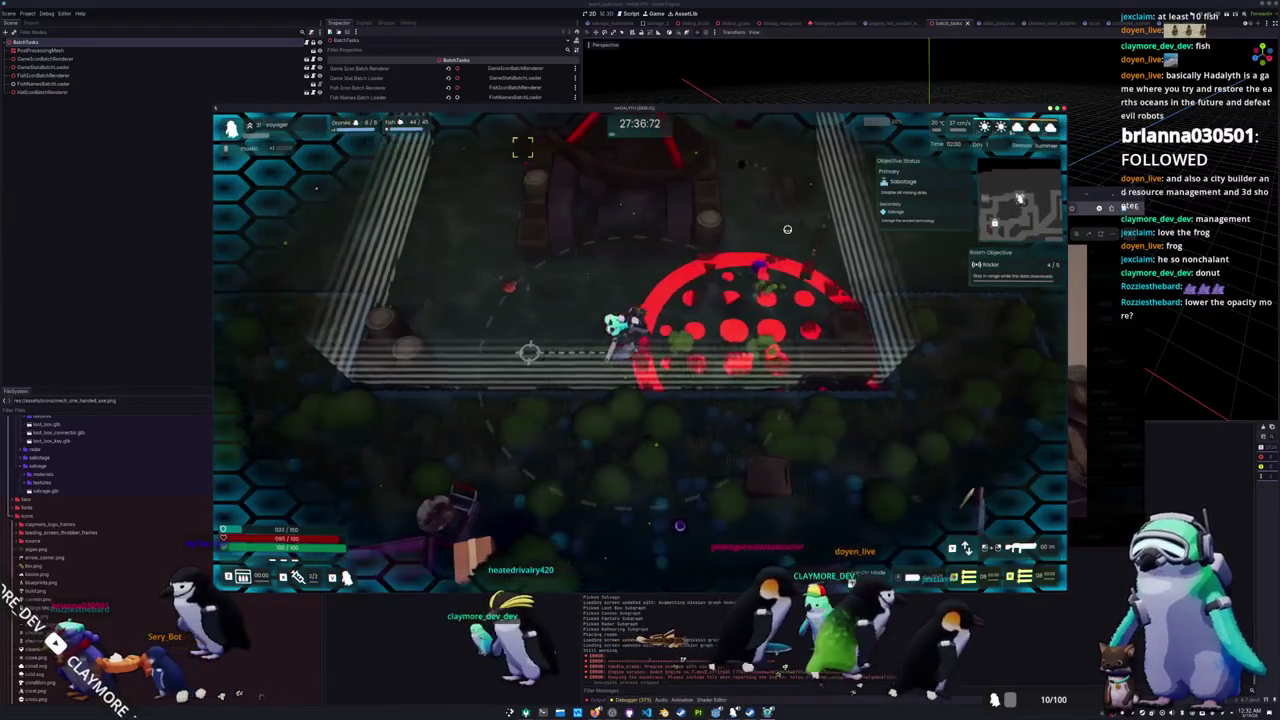
key(a)
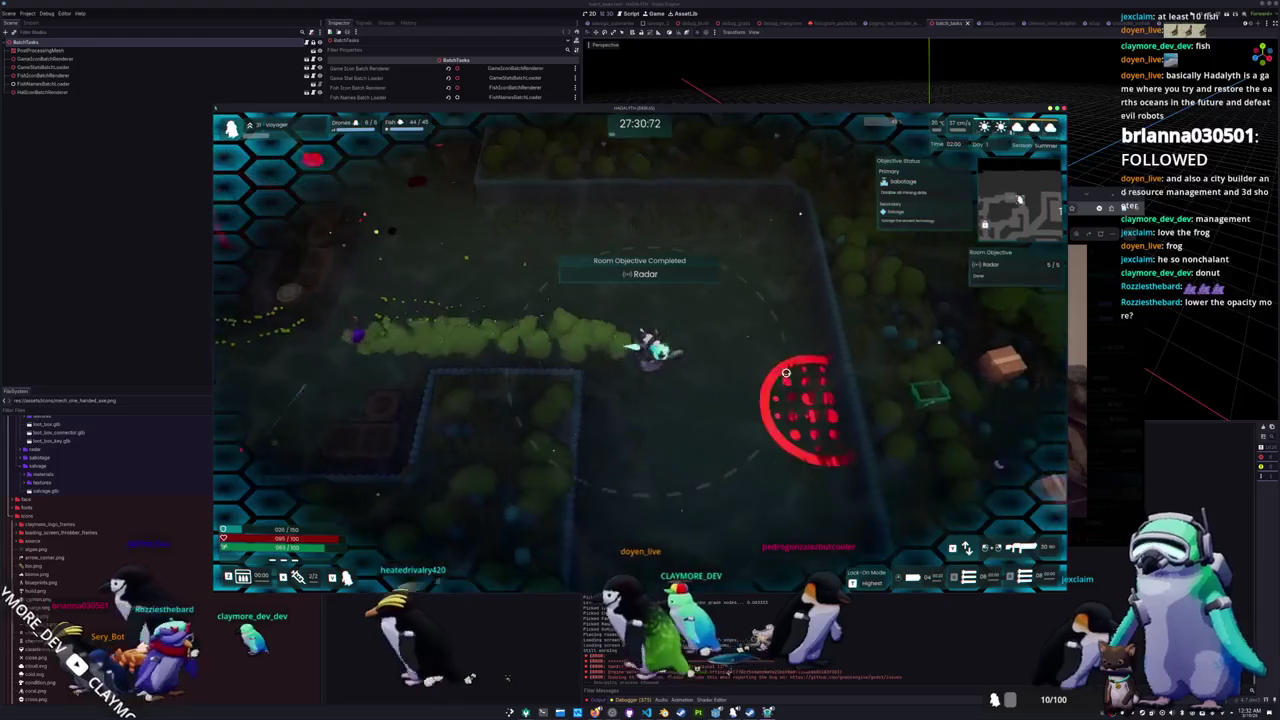
key(s)
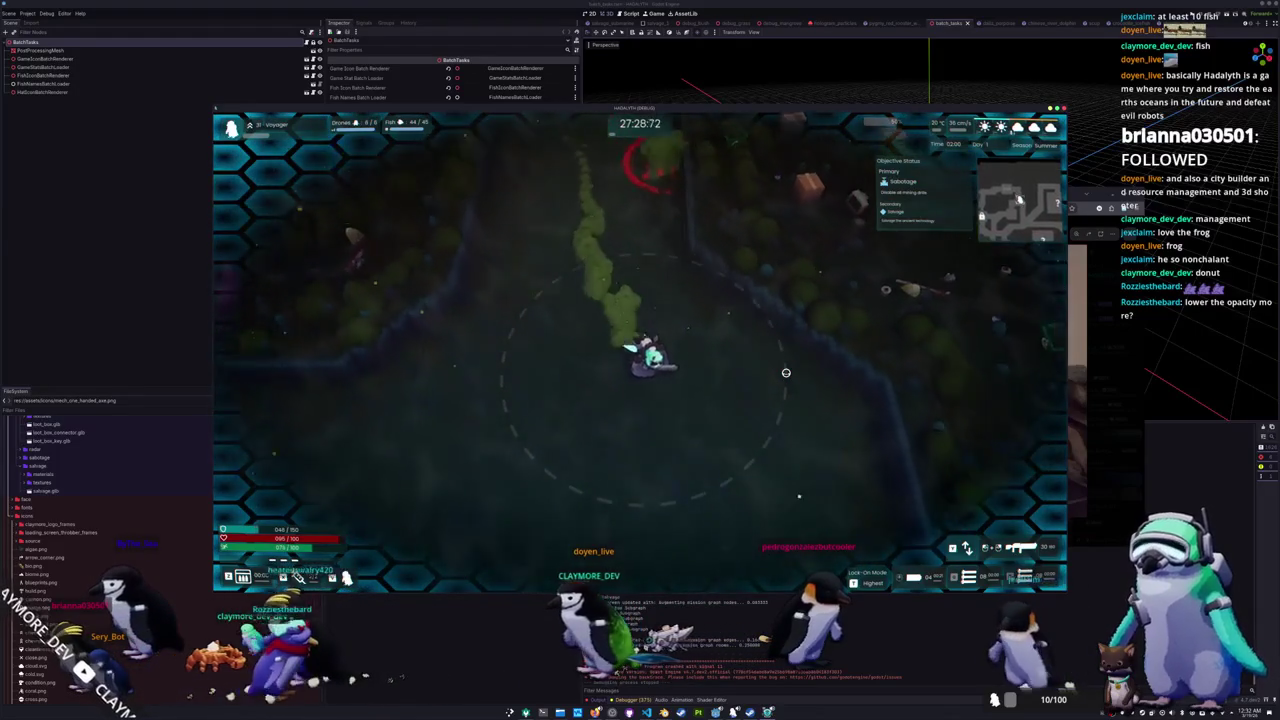
key(s)
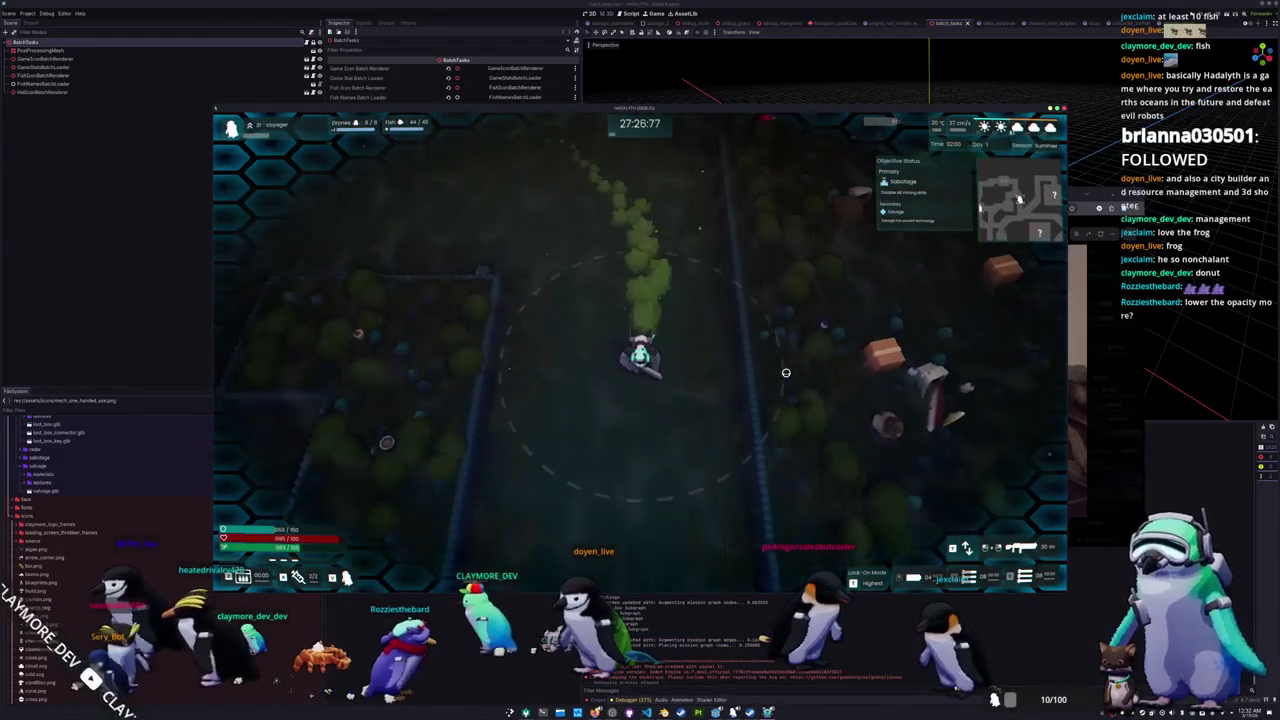
key(s)
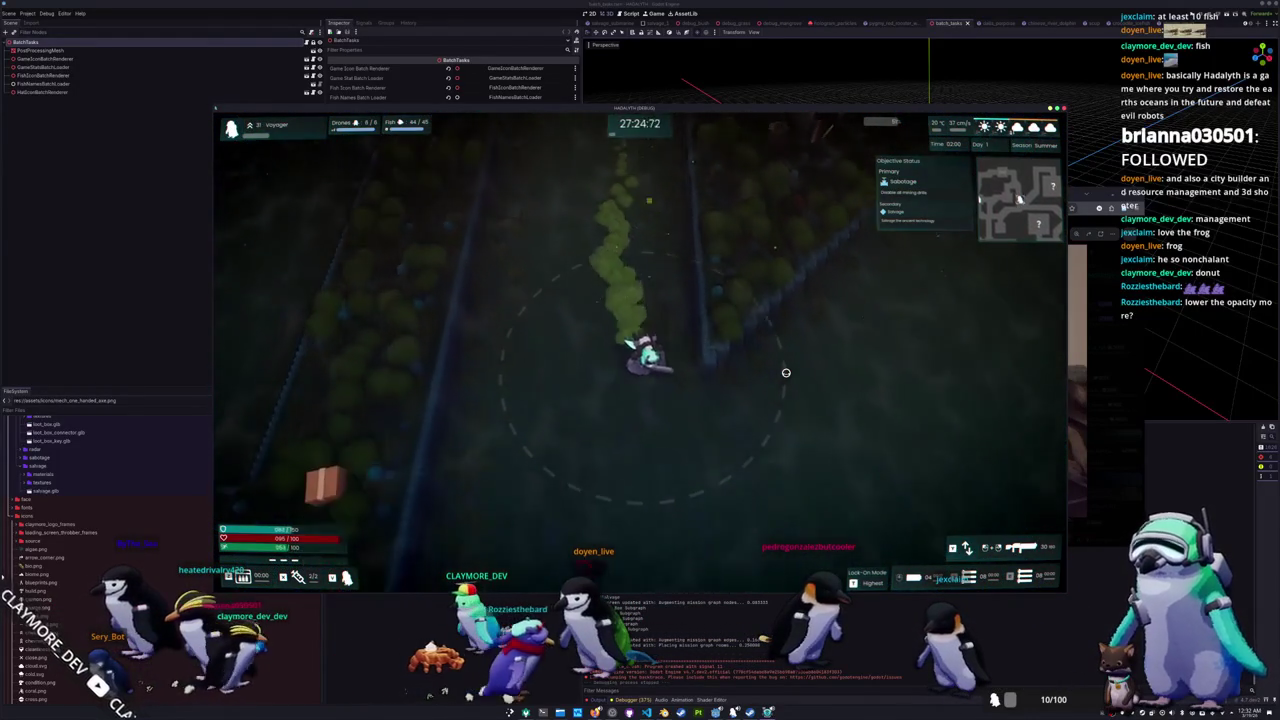
key(d)
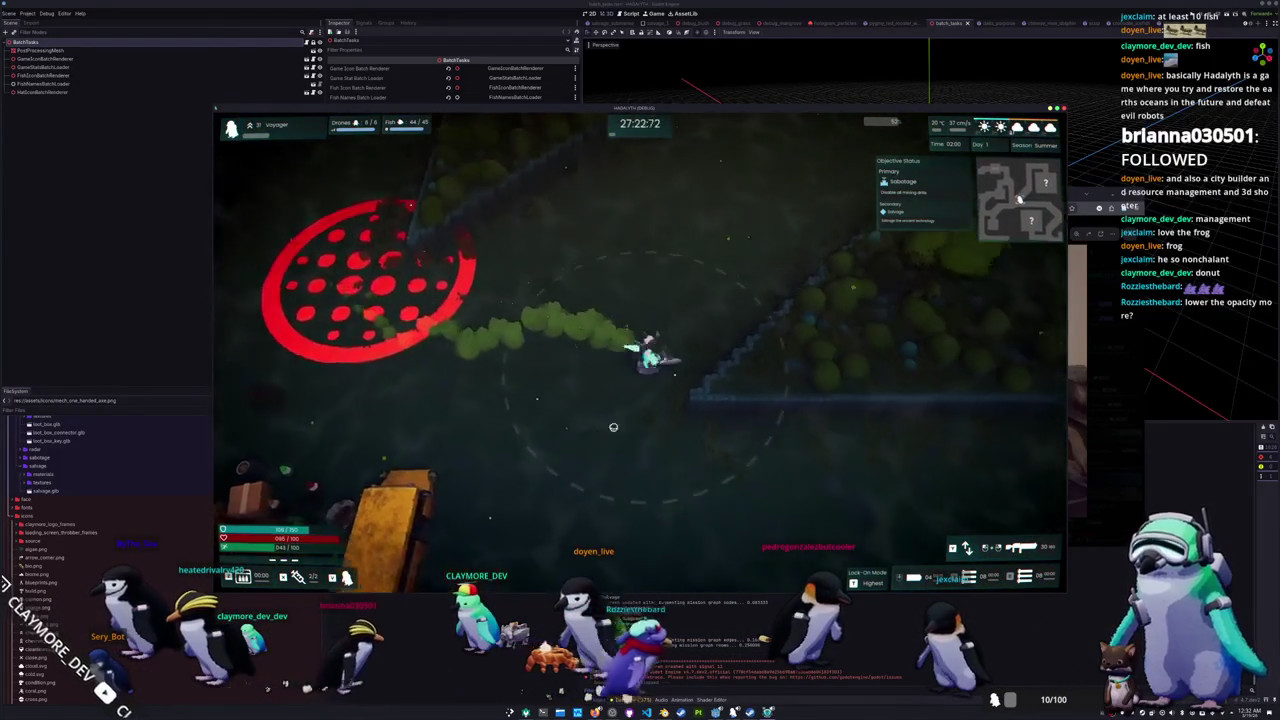
click(507, 449)
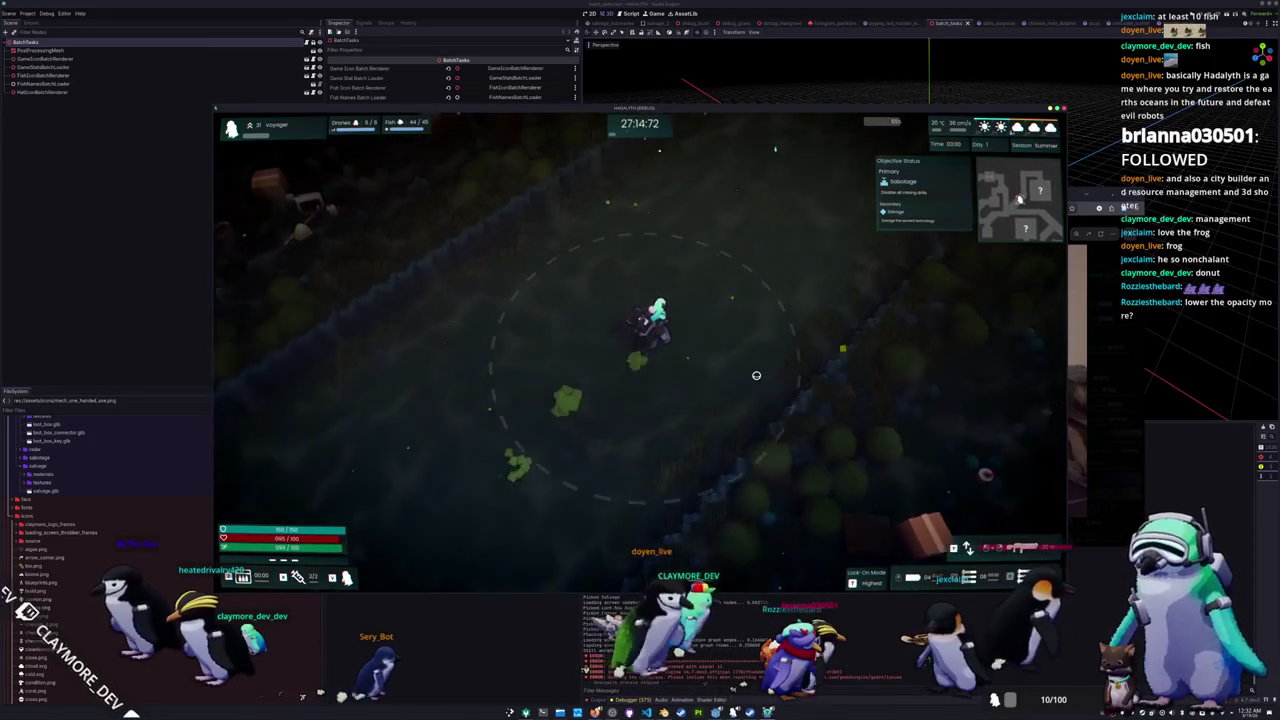
key(w)
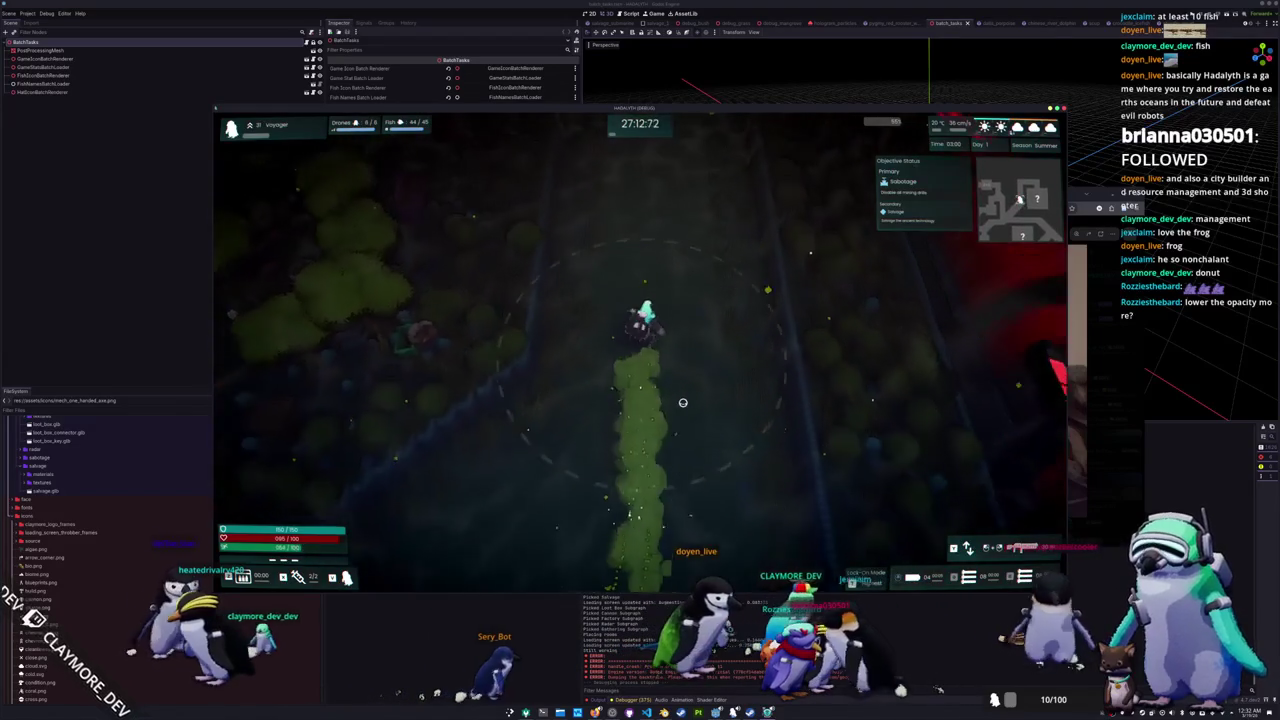
key(w)
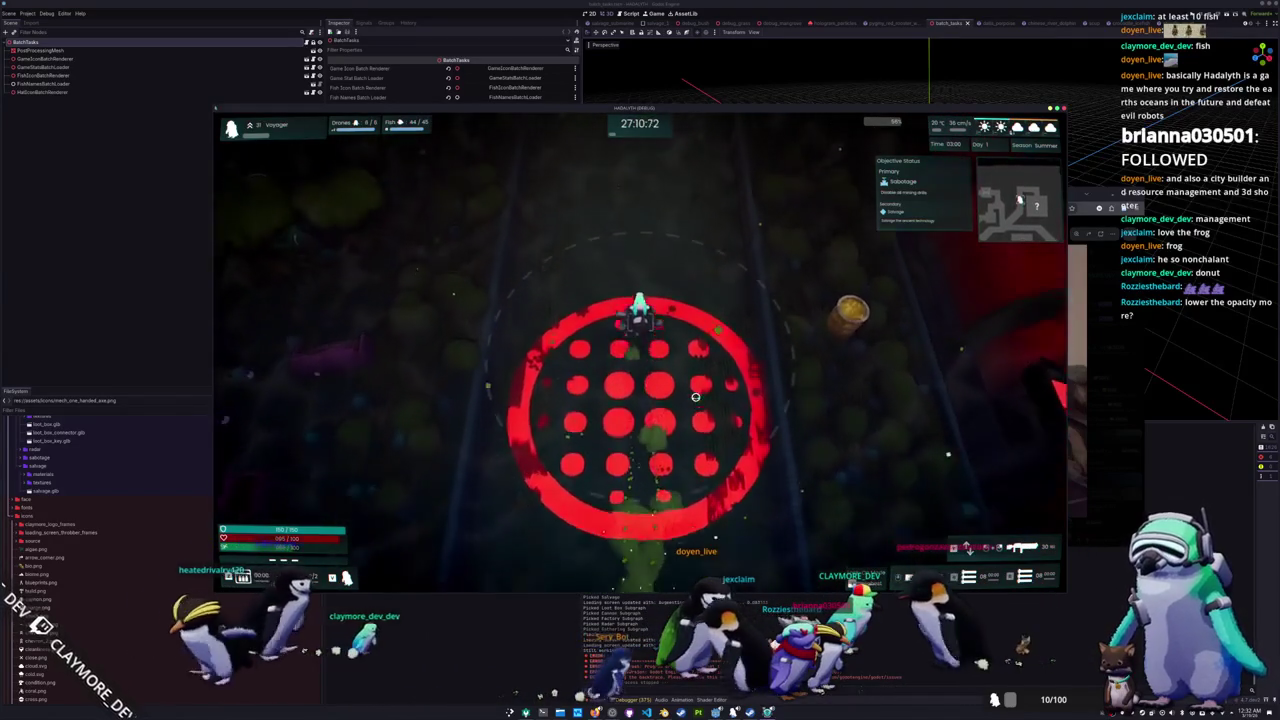
key(w)
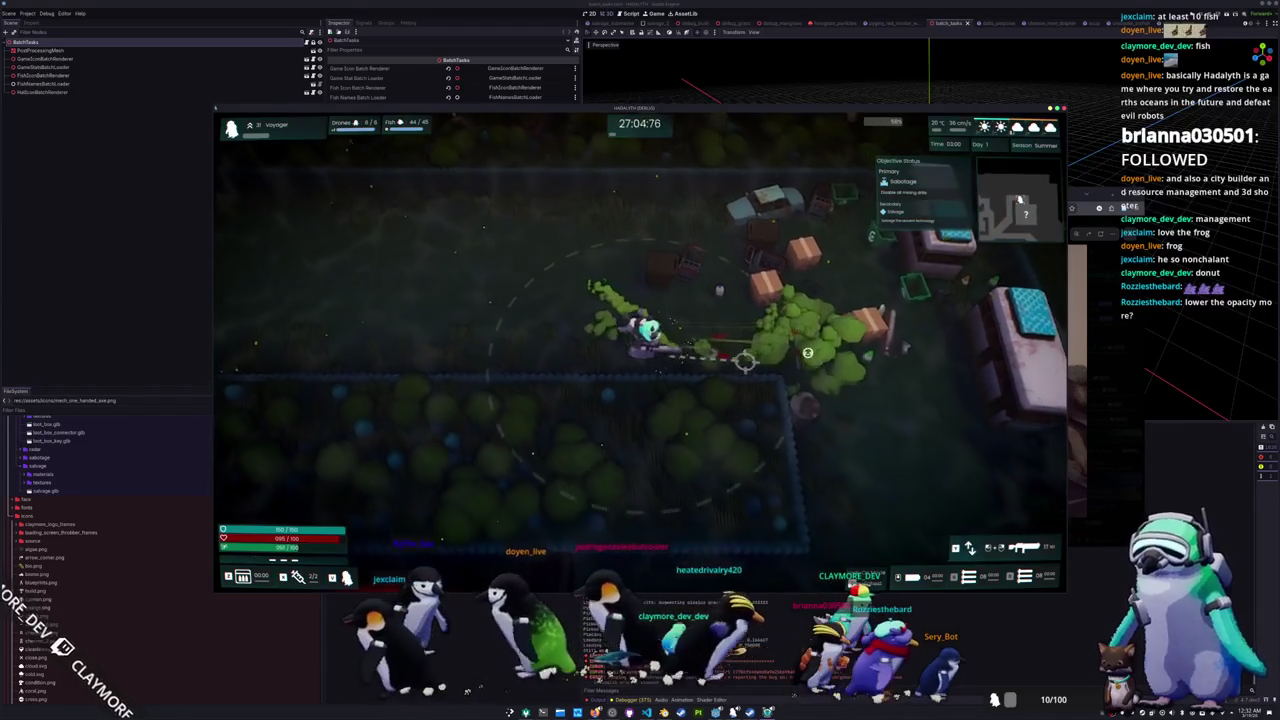
Step: Walk the character around the buildings, toward the drill and south past the pipe
key(d)
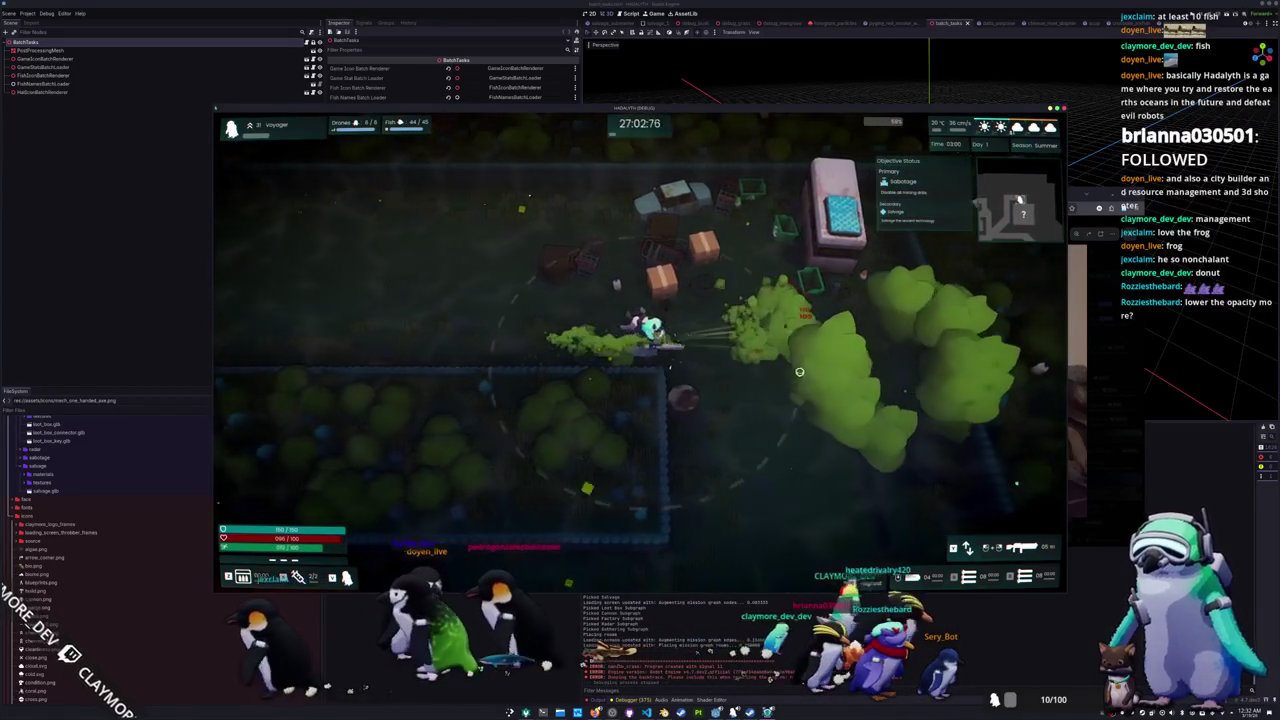
key(s)
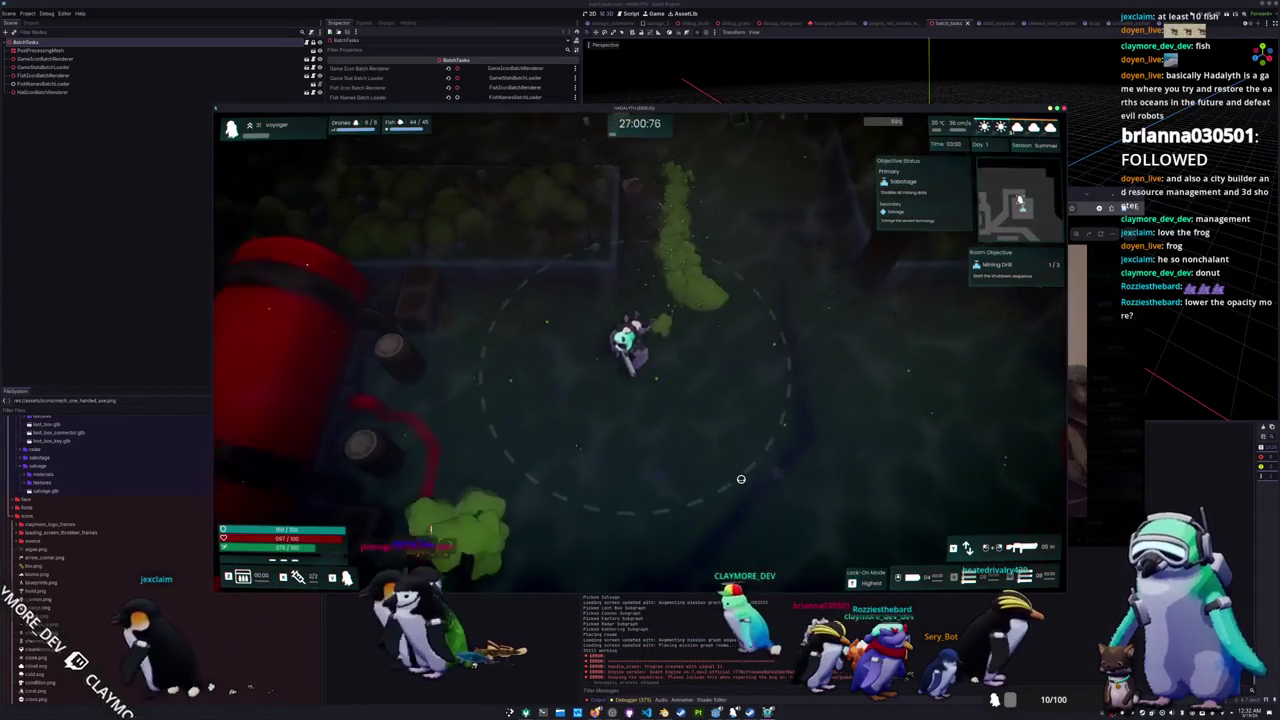
key(a)
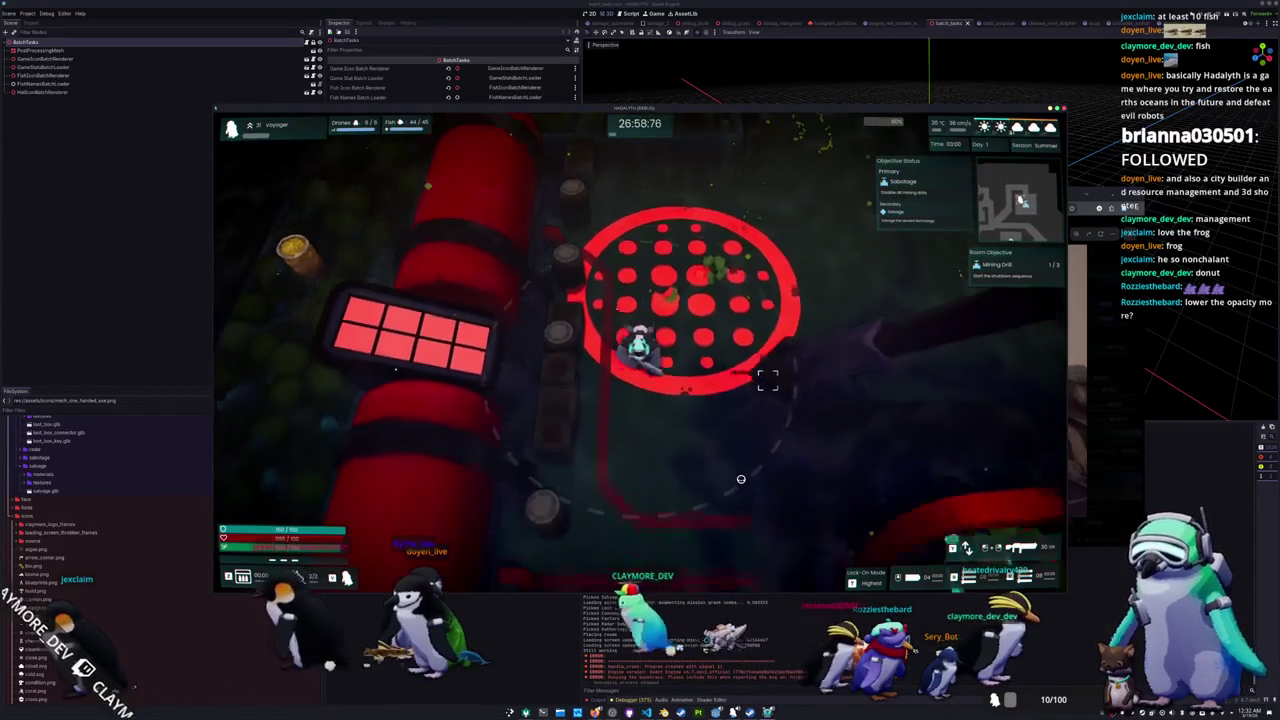
key(s)
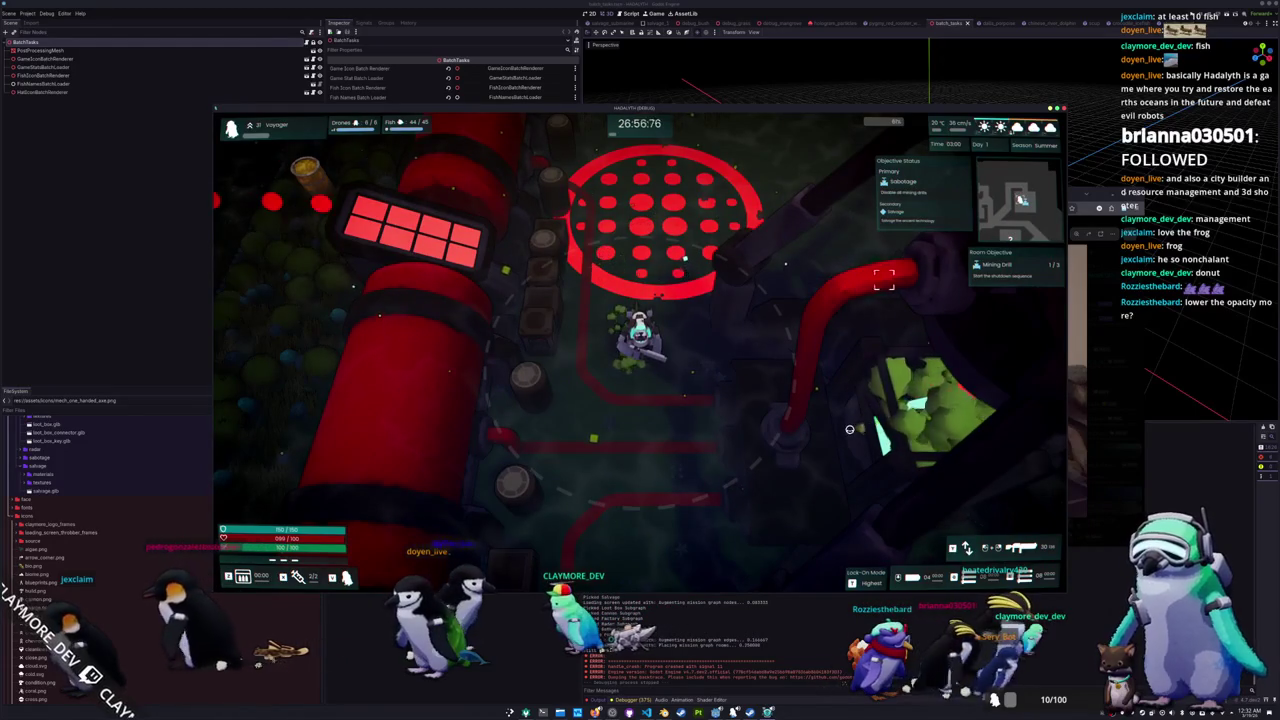
key(d)
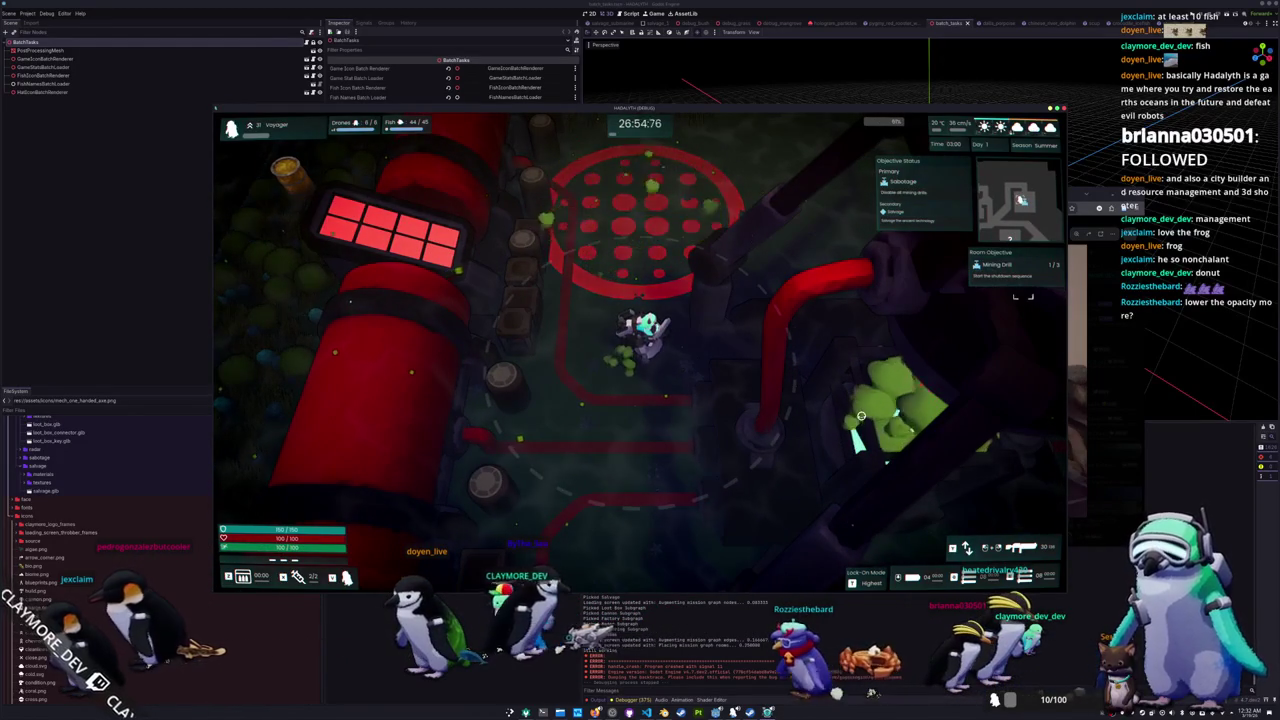
key(s)
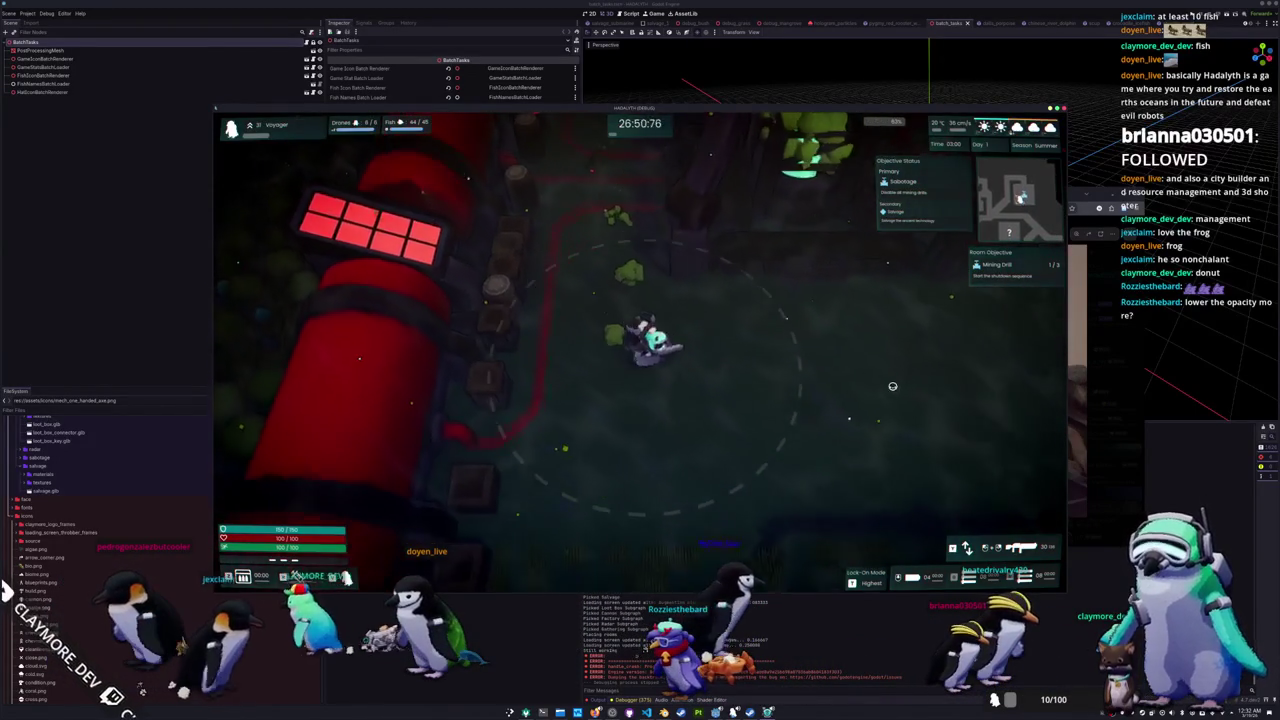
key(d)
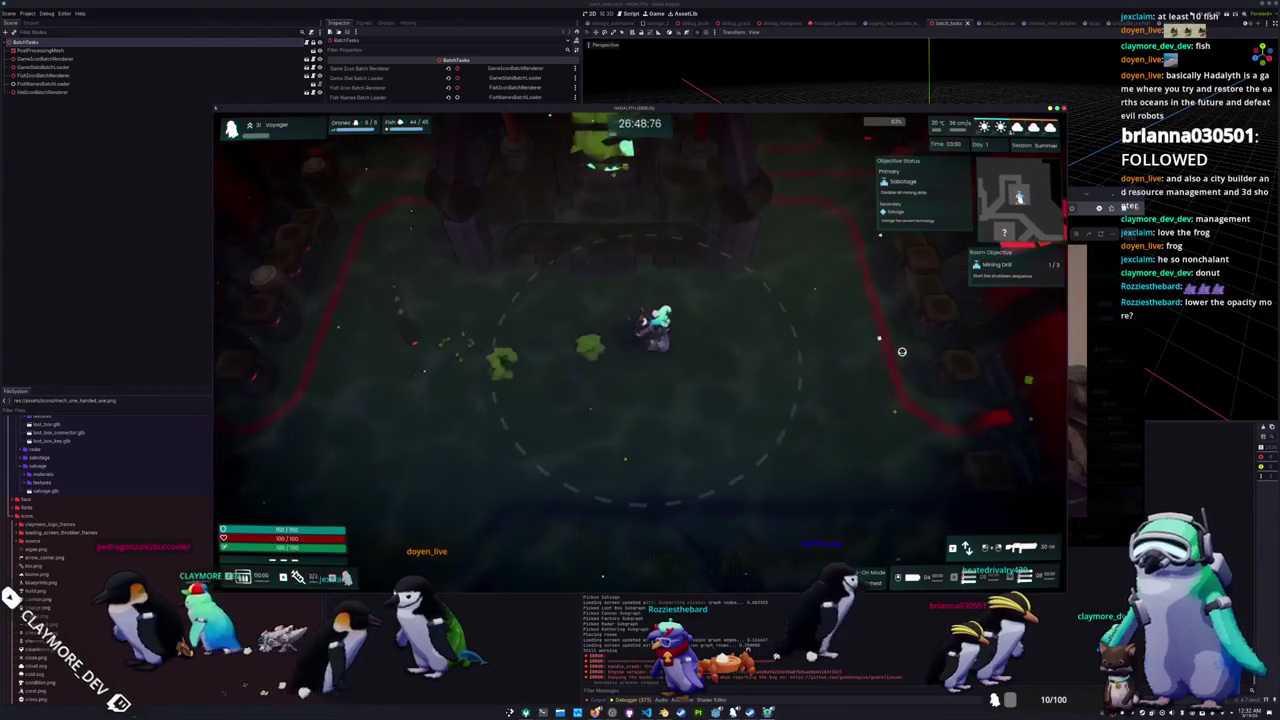
key(w)
key(d)
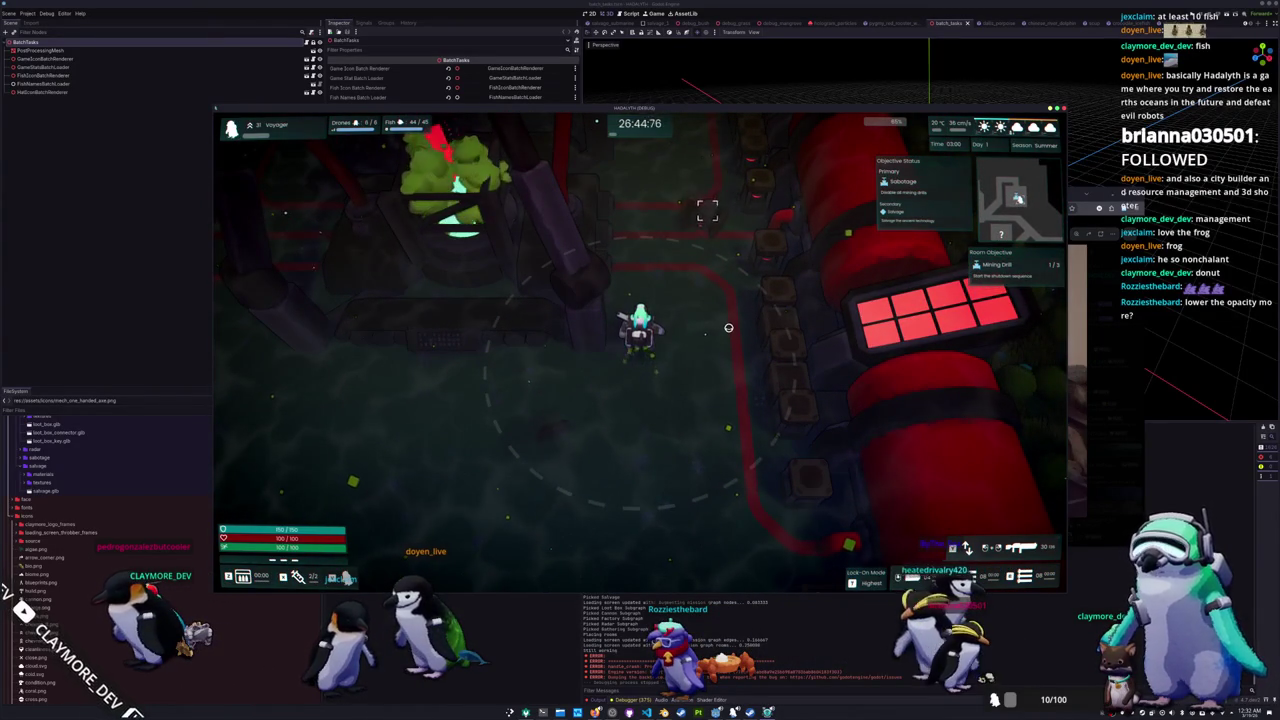
key(a)
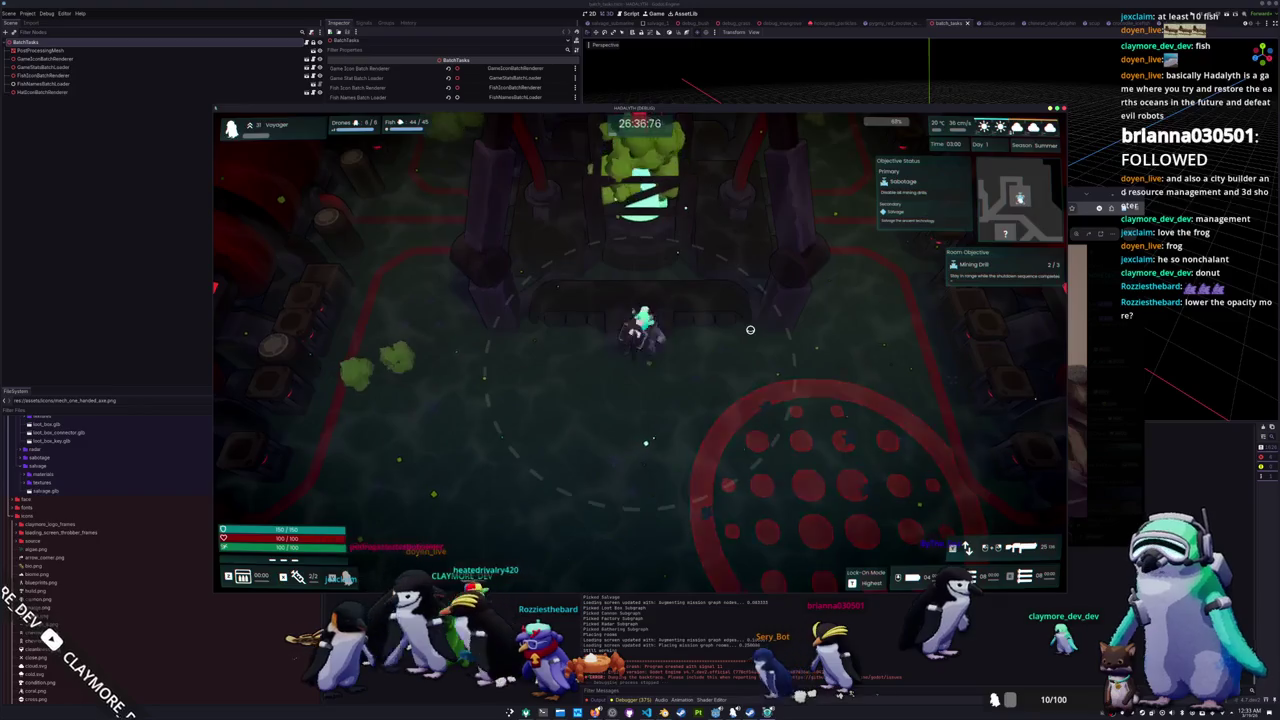
key(a)
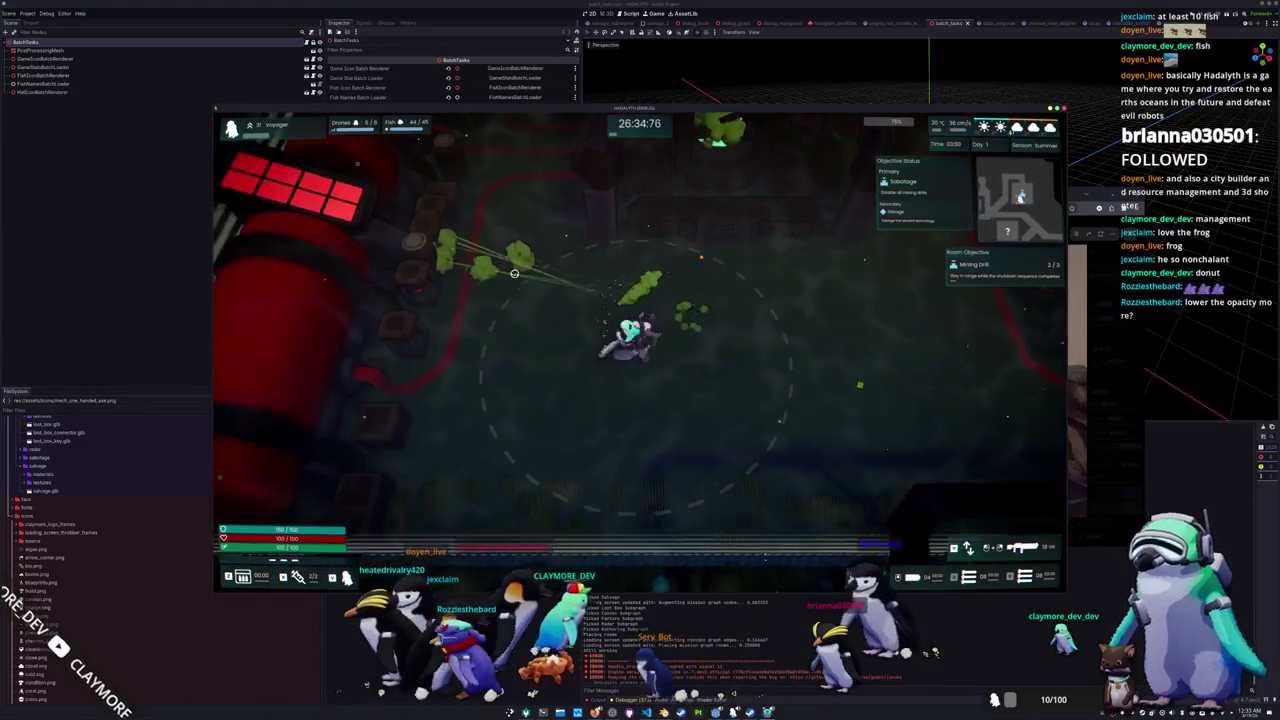
key(w)
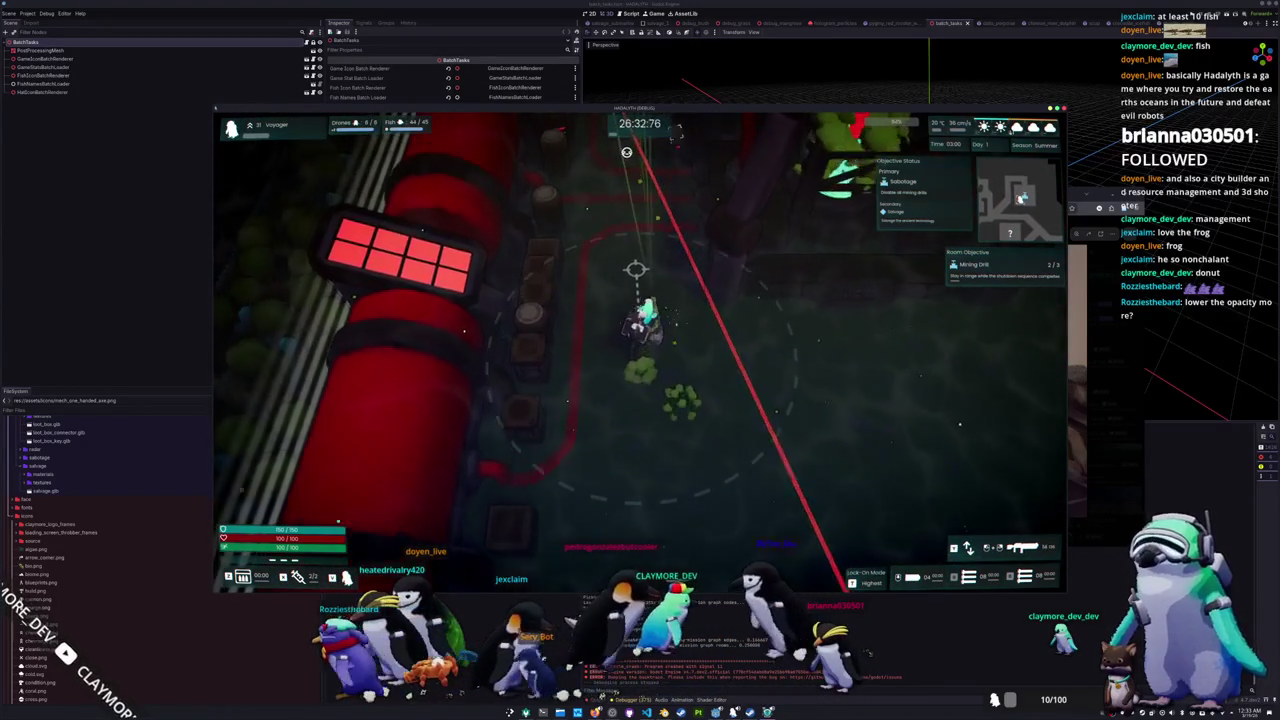
key(w)
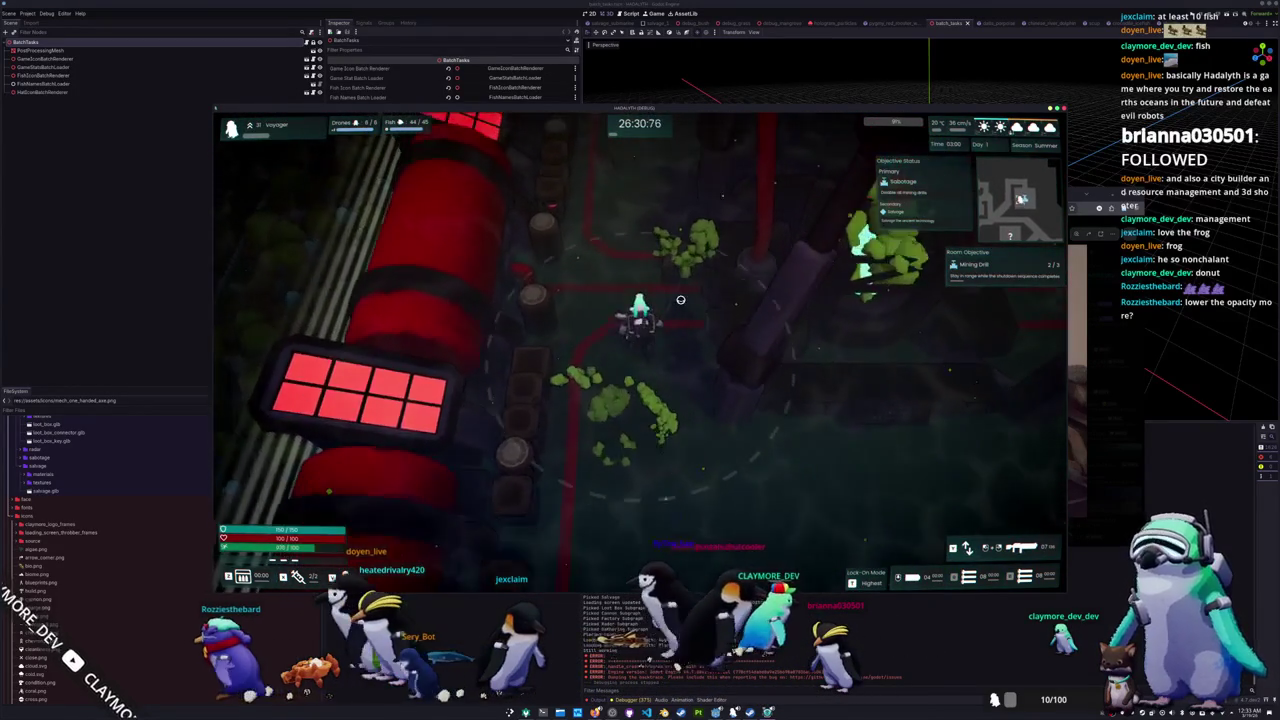
Step: Enter the drill room and shoot enemies until the objective reaches 2/3, then pause
key(w)
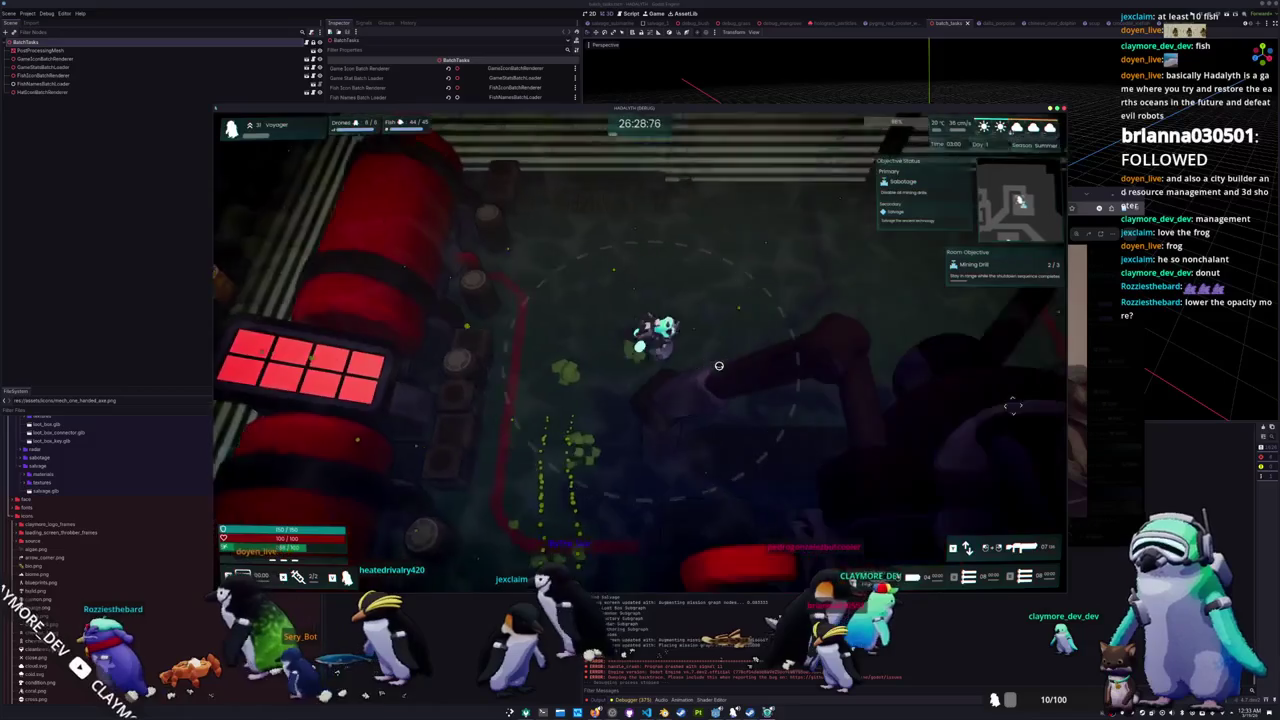
key(a)
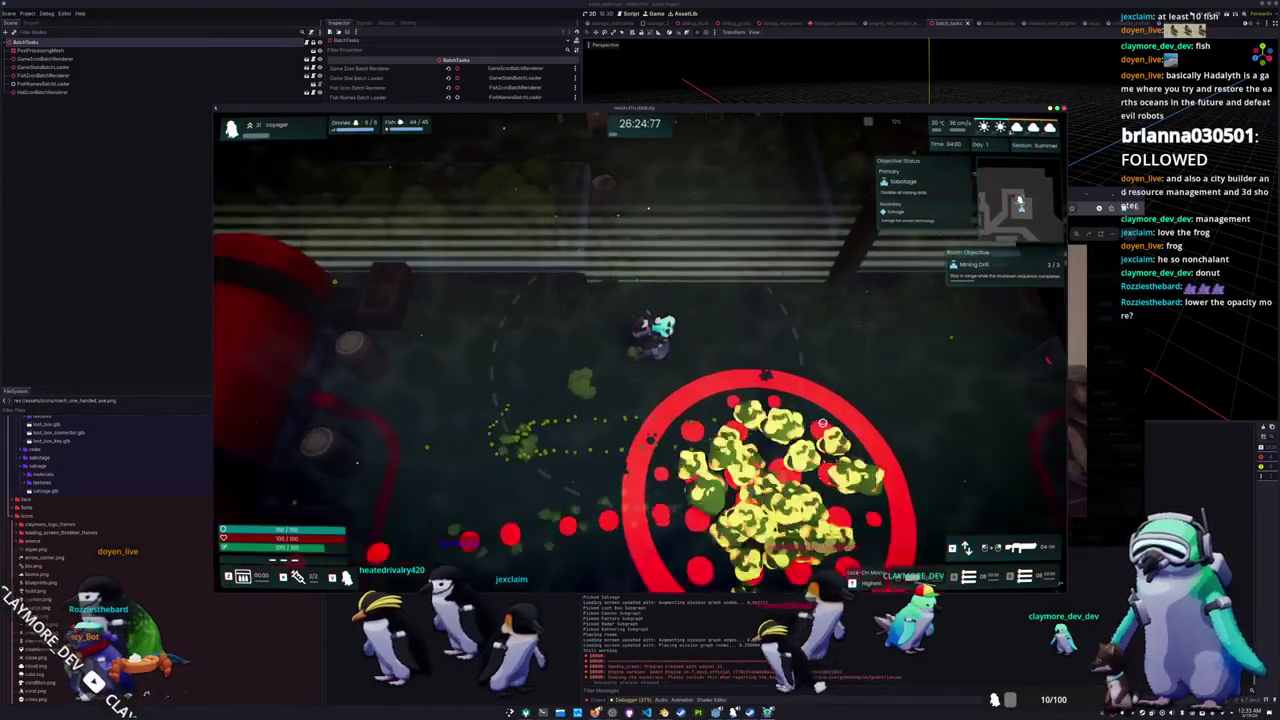
key(d)
key(w)
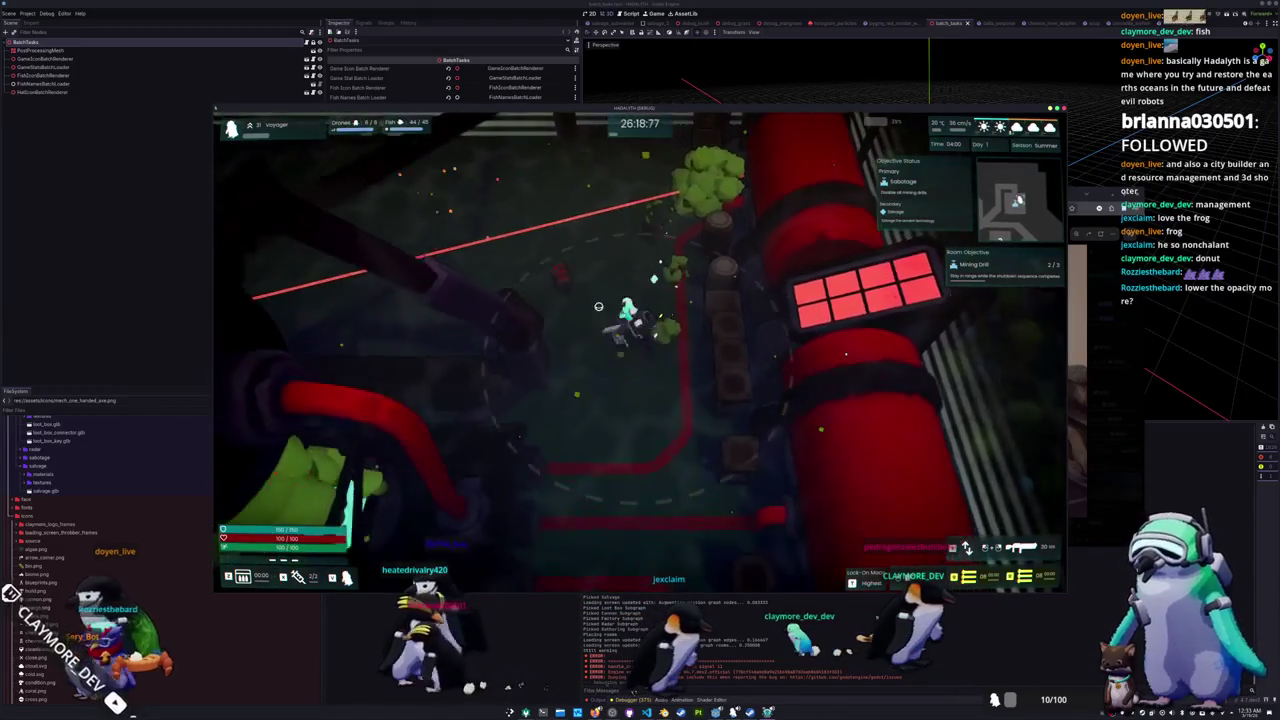
key(w)
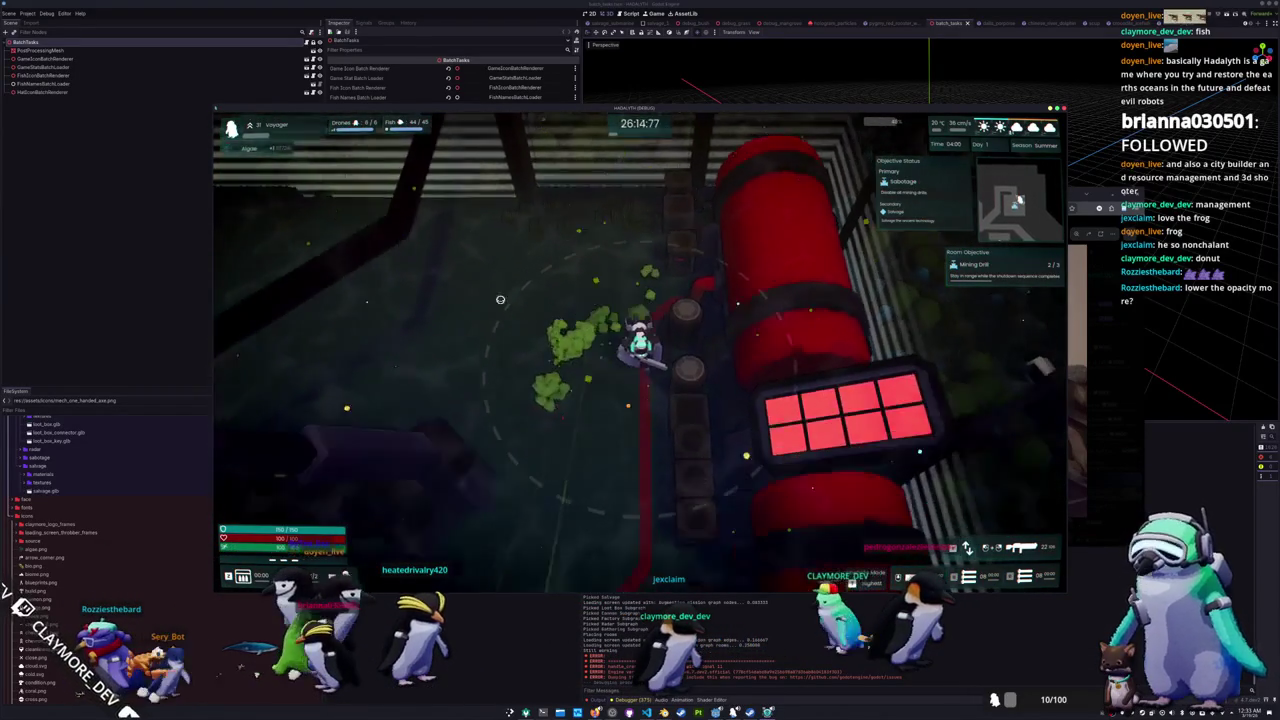
key(s)
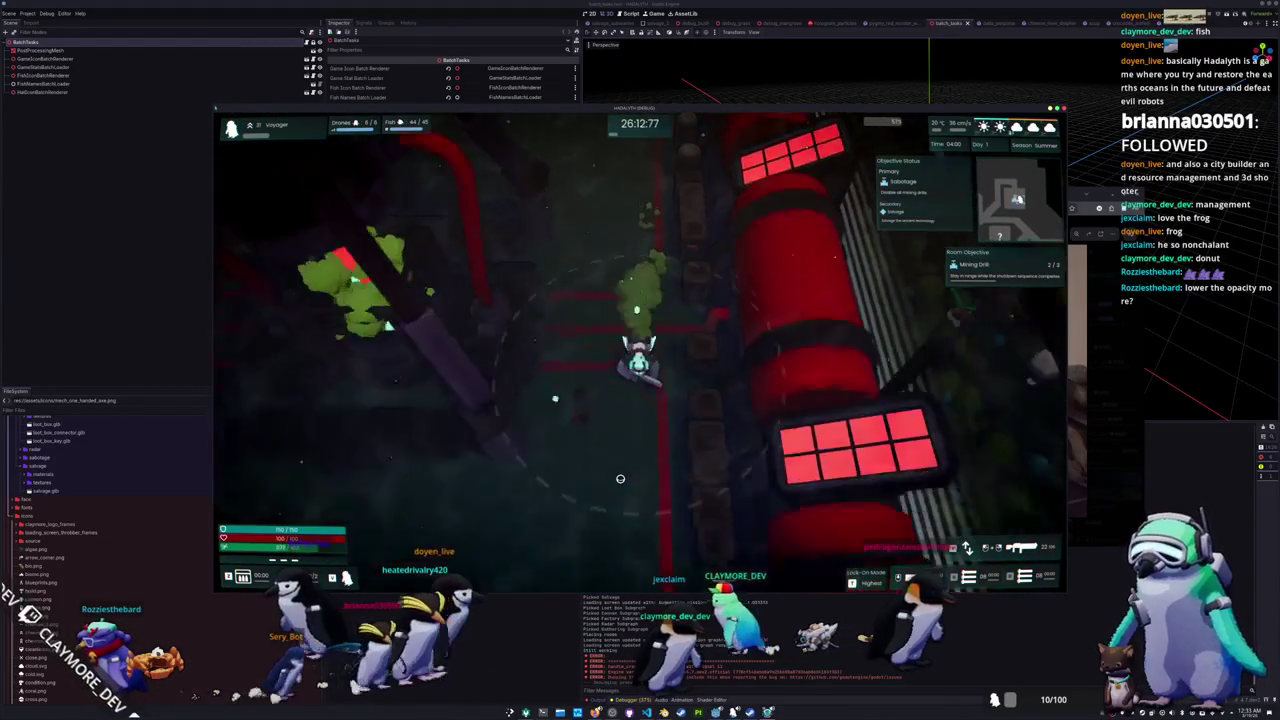
key(a)
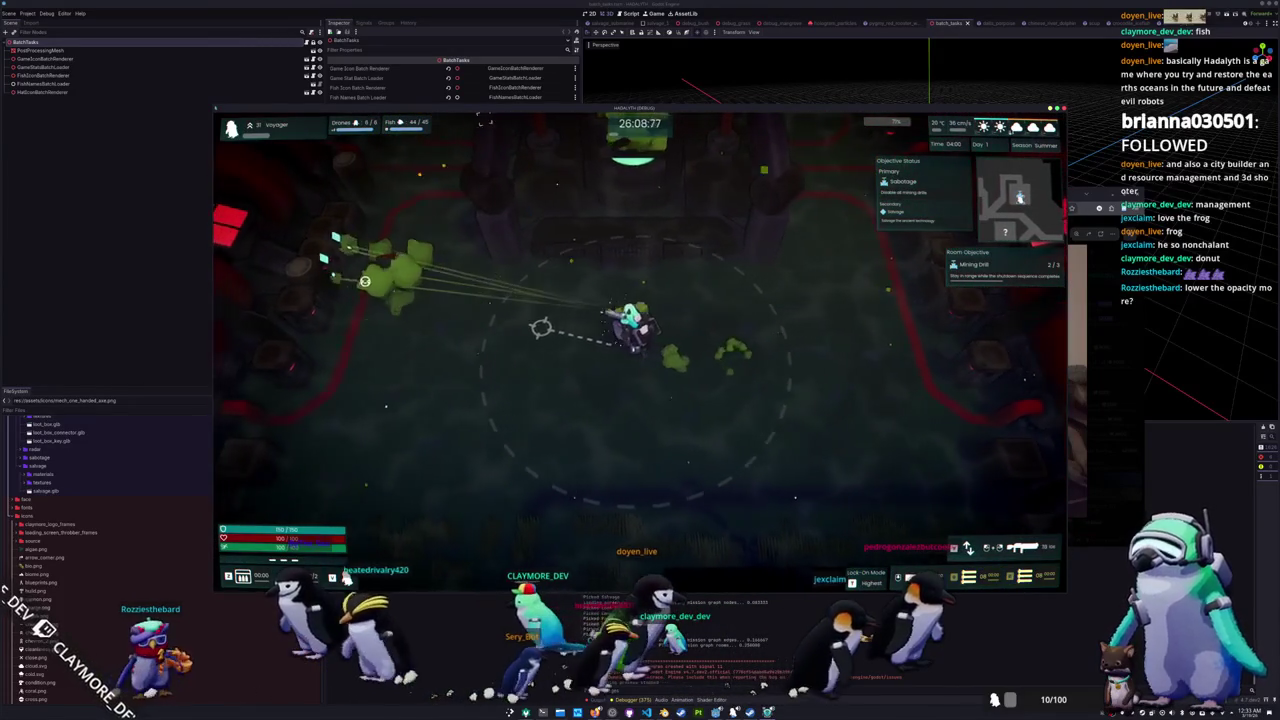
key(a)
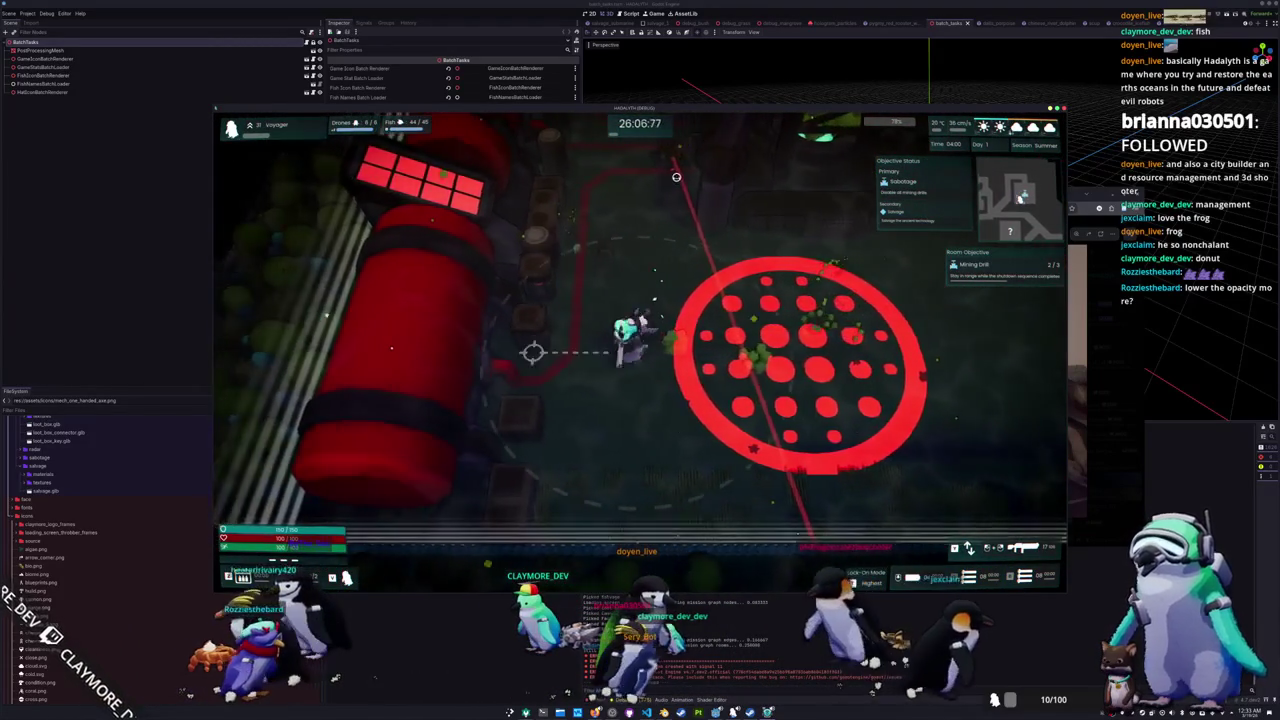
key(Escape)
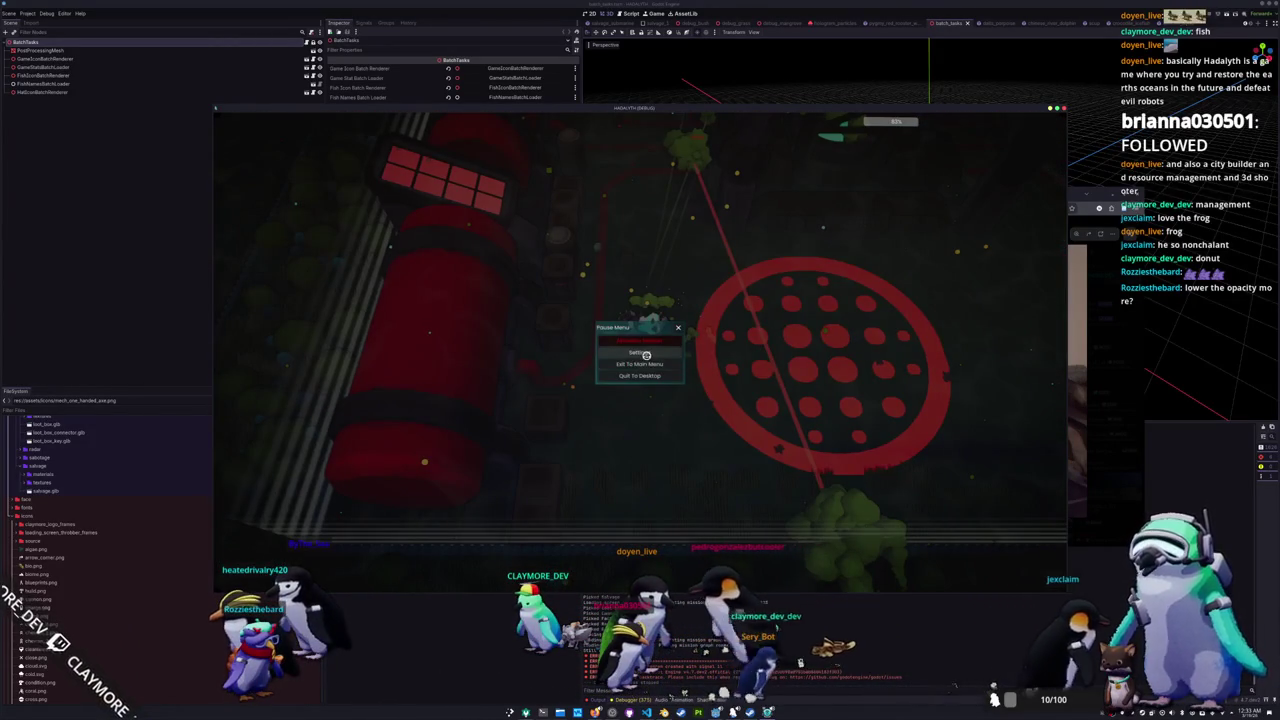
Step: Open Settings and save changes, returning Damage Dealt Scale to 1.0, then resume play
click(639, 352)
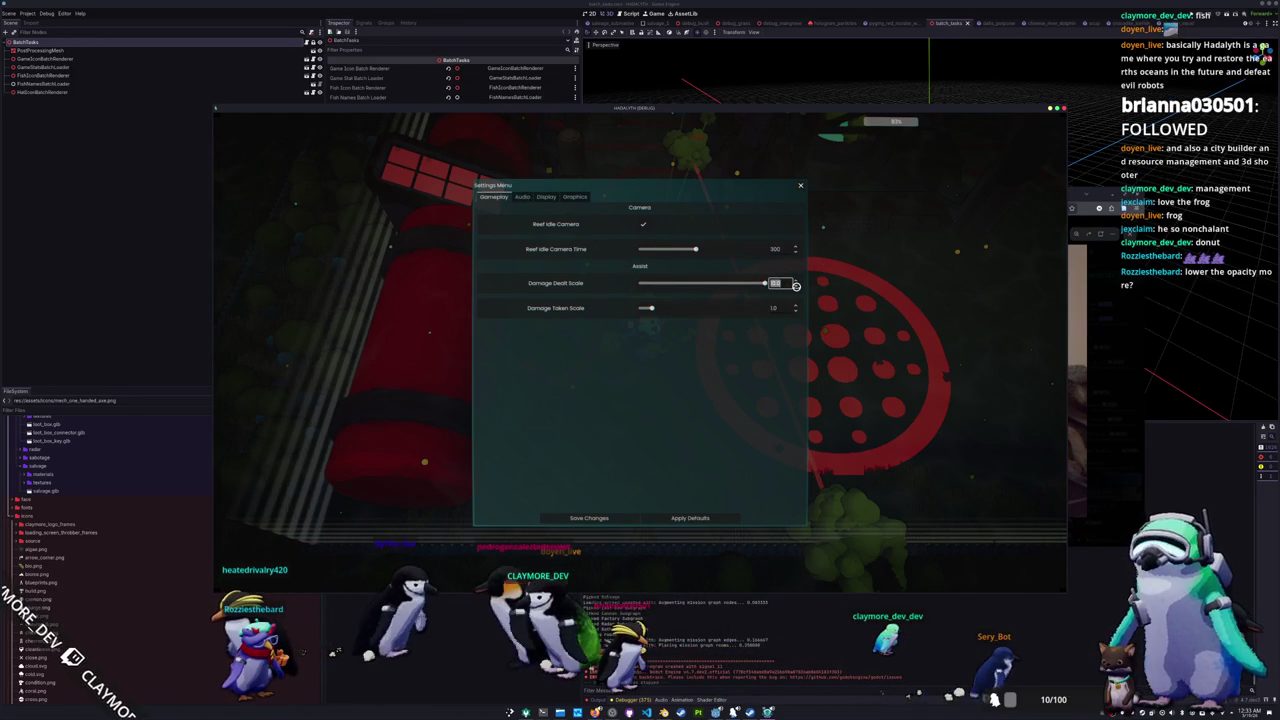
click(616, 520)
key(Escape)
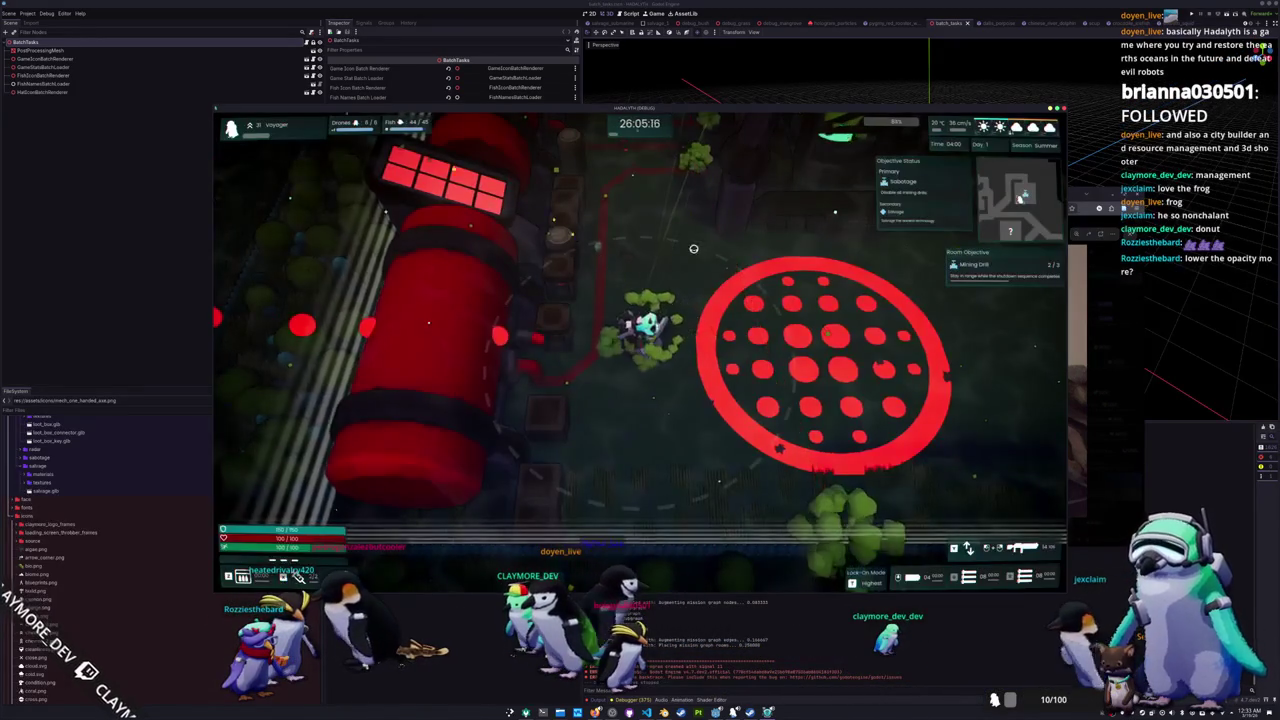
Step: Move and fire through the drill room until the Mining Drill objective reads Completed 3/3
key(w)
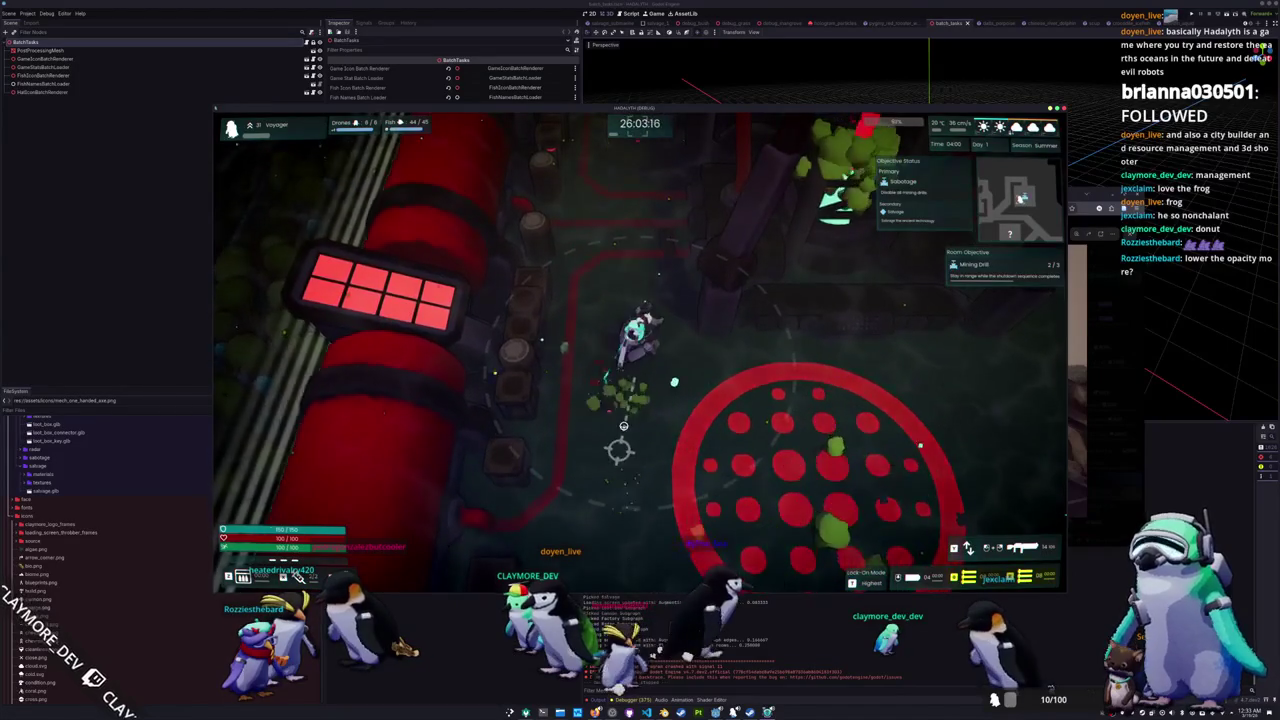
key(d)
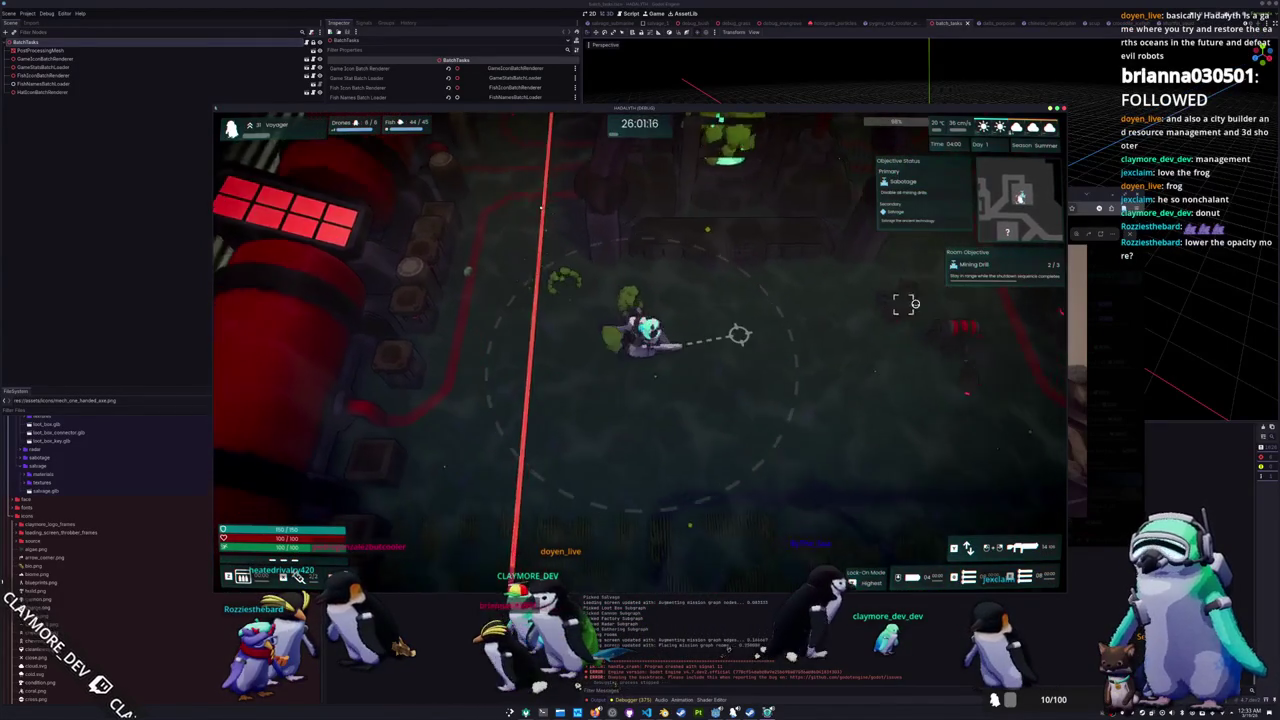
key(a)
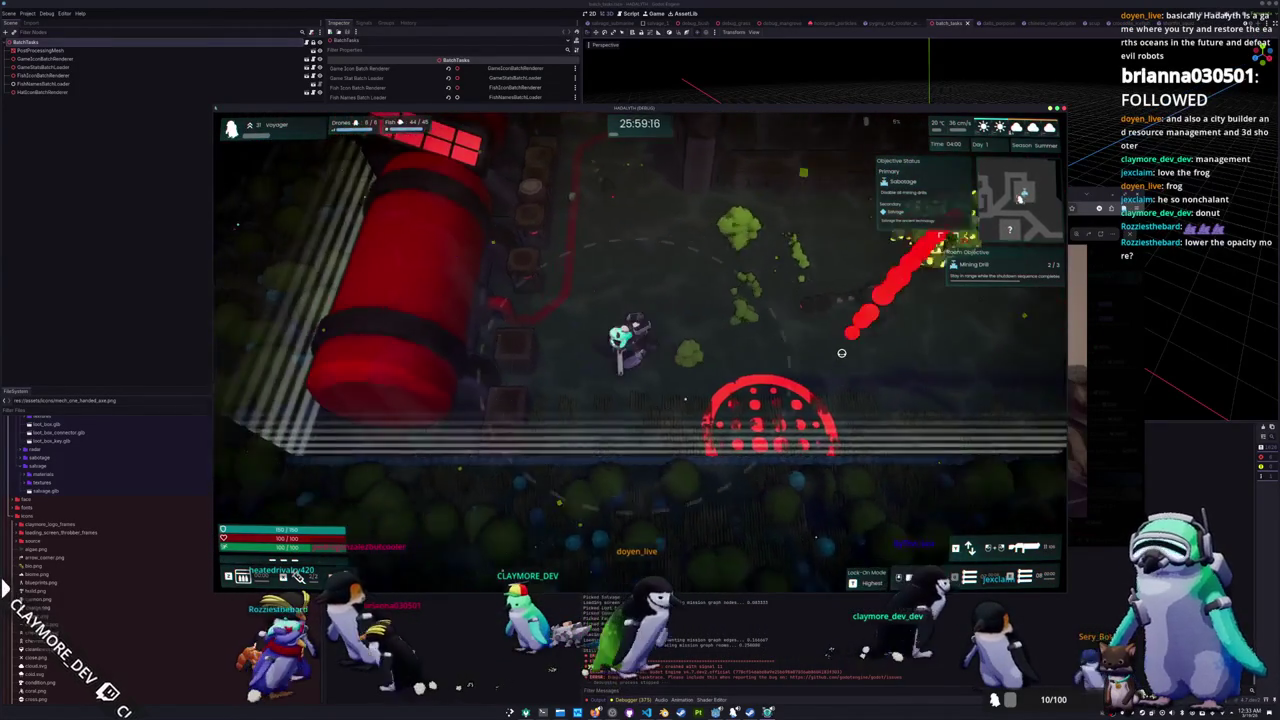
key(a)
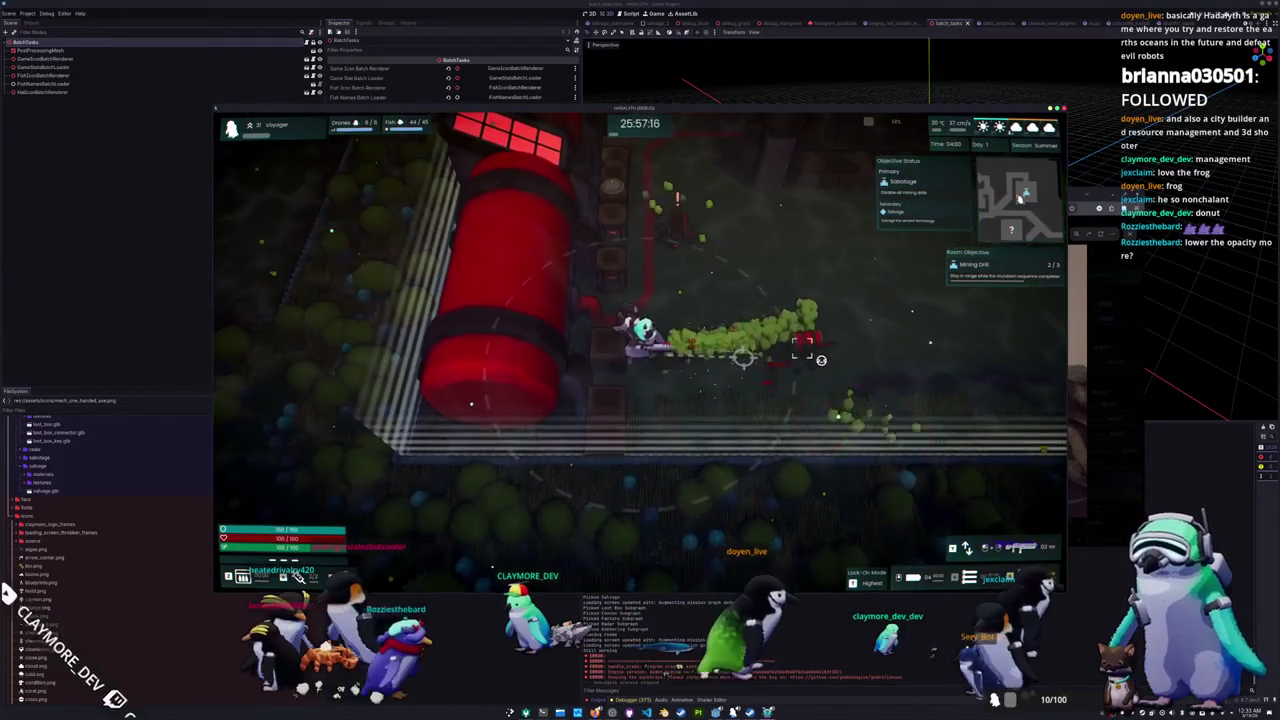
key(d)
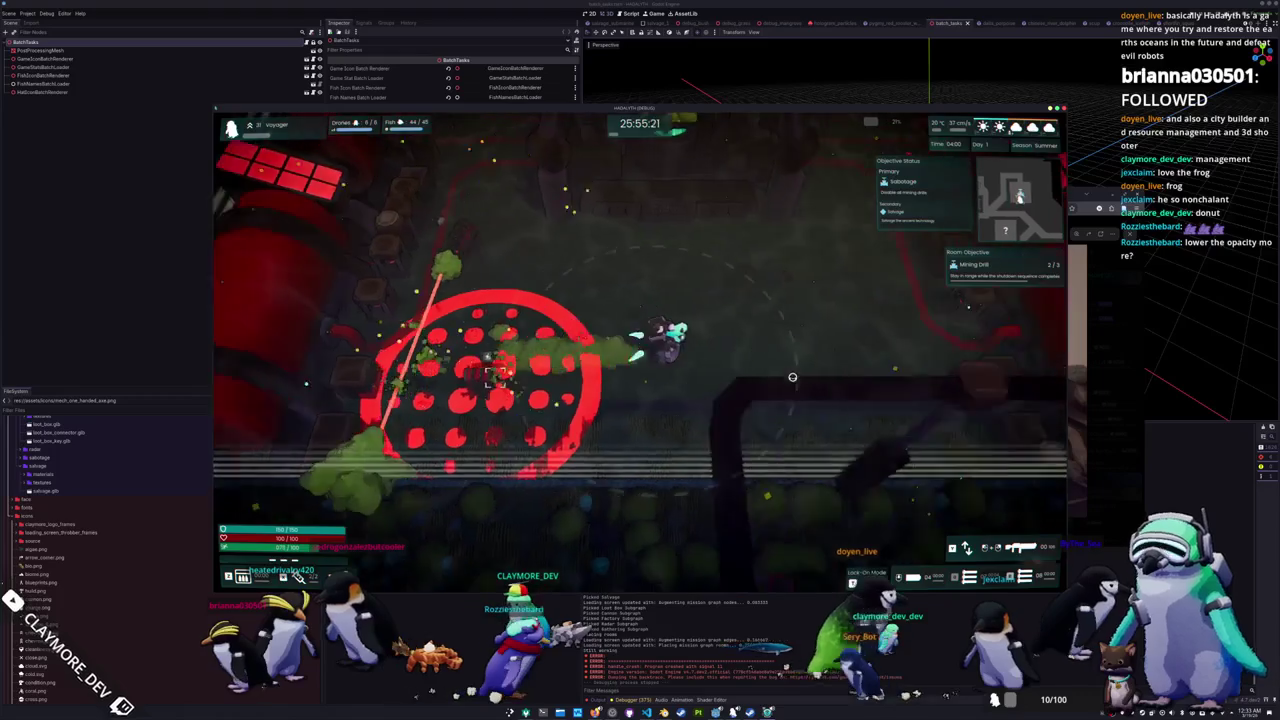
key(w)
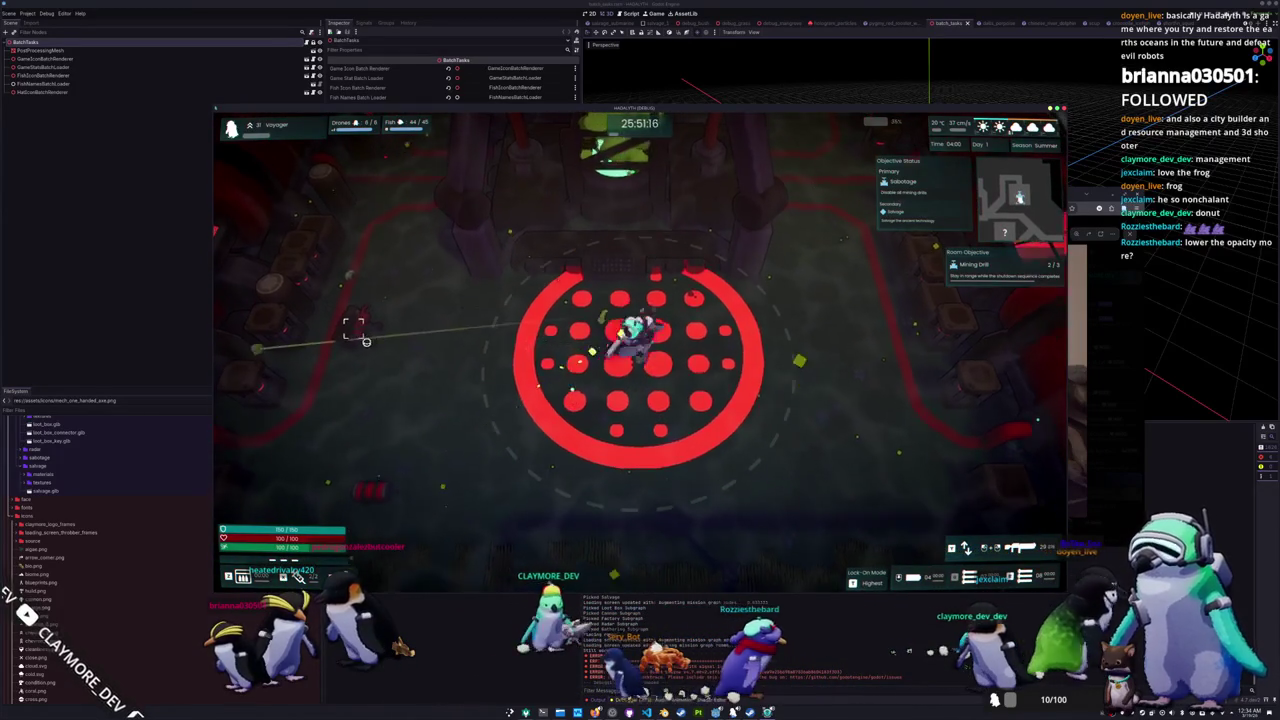
key(s)
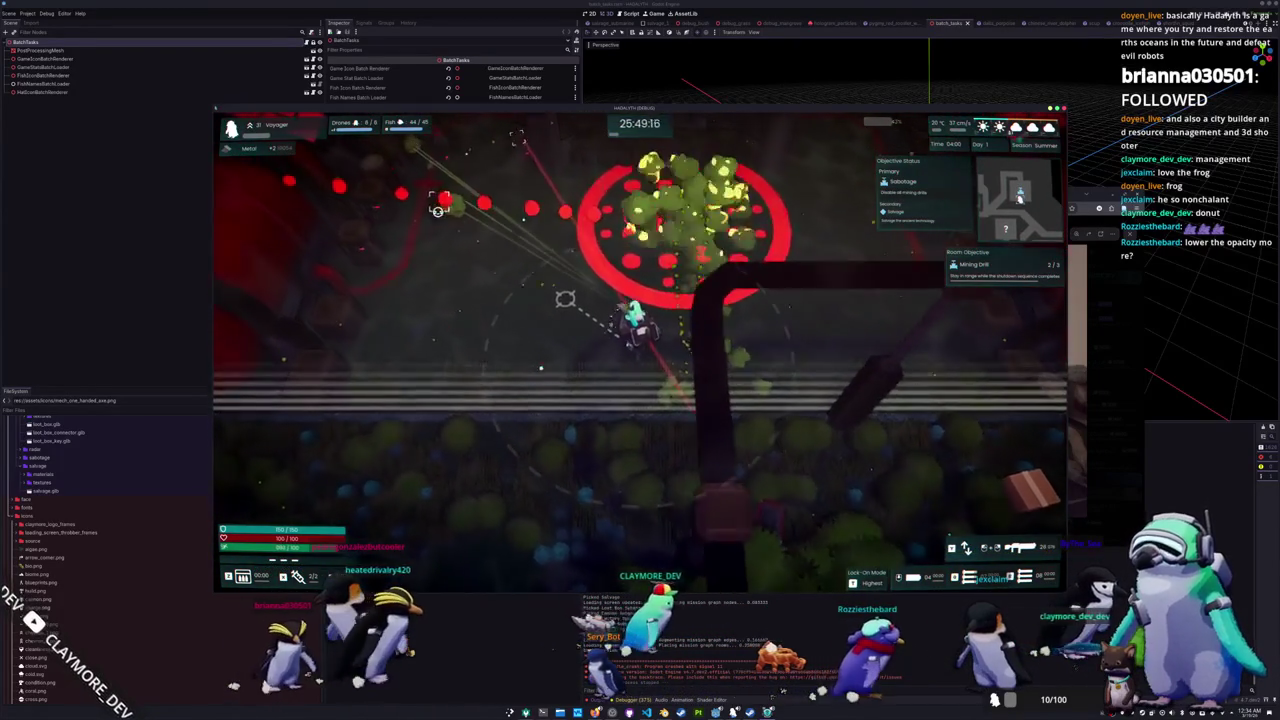
key(w)
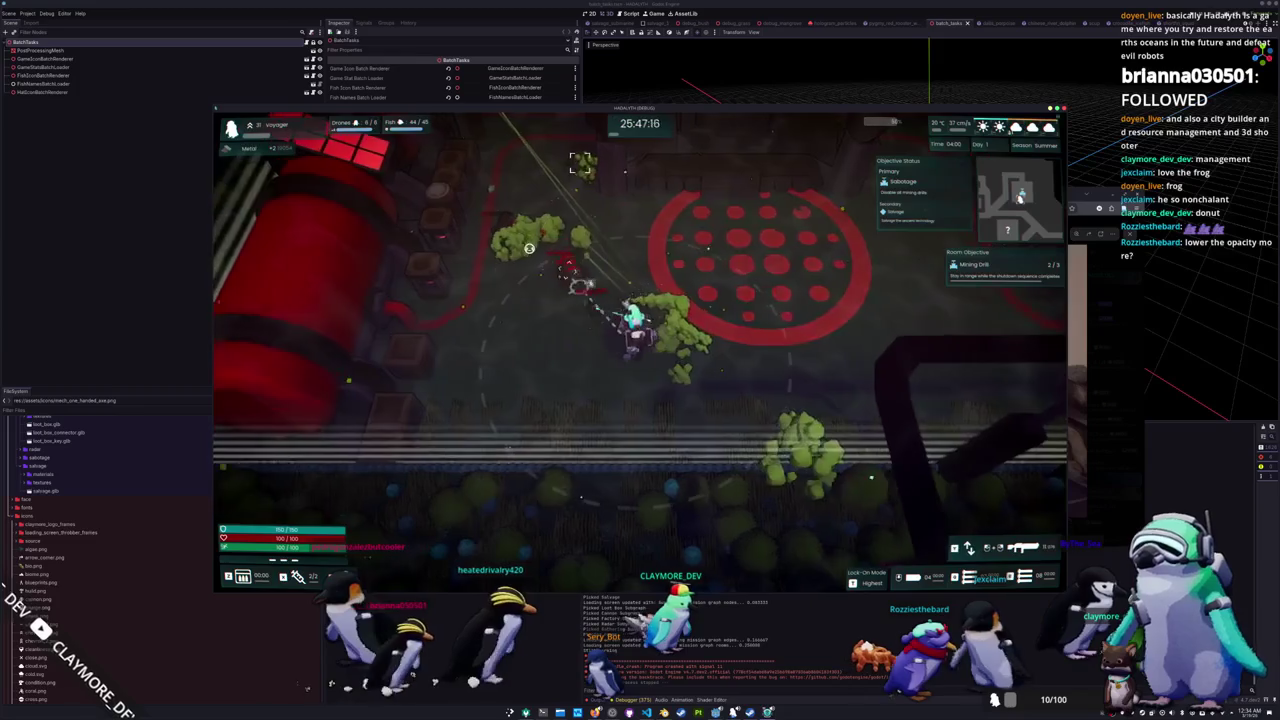
key(w)
key(w)
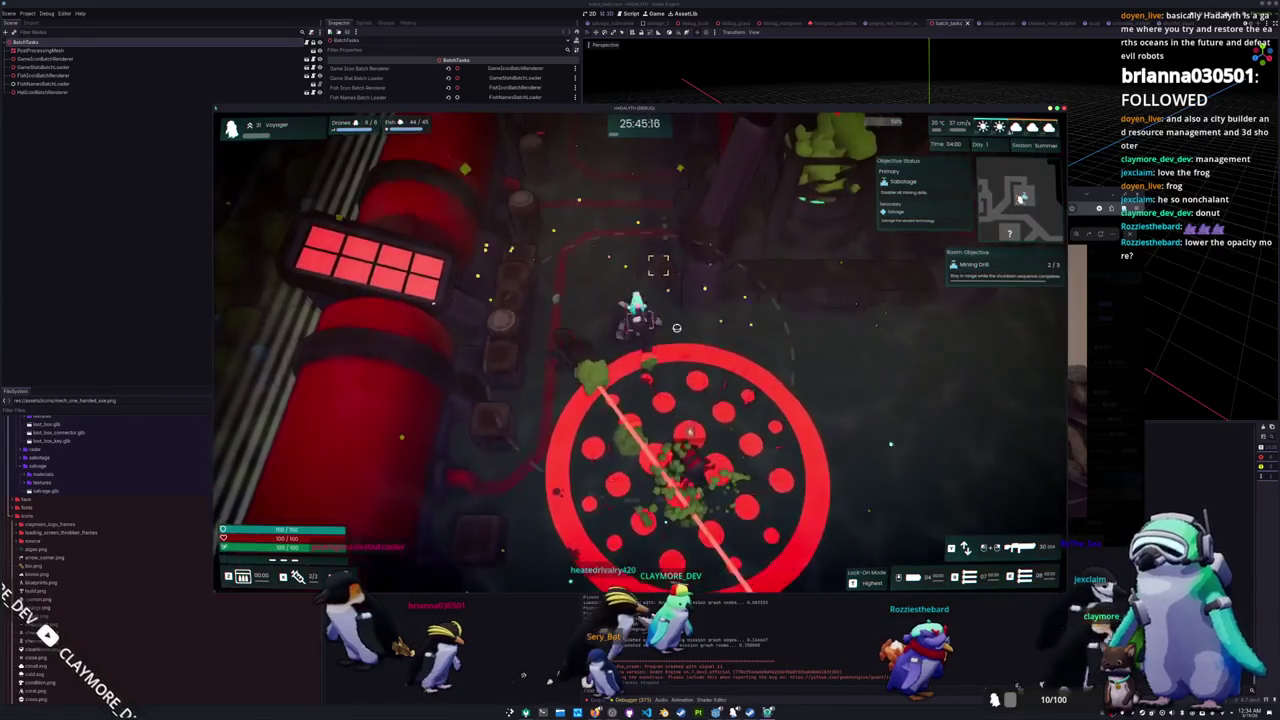
key(w)
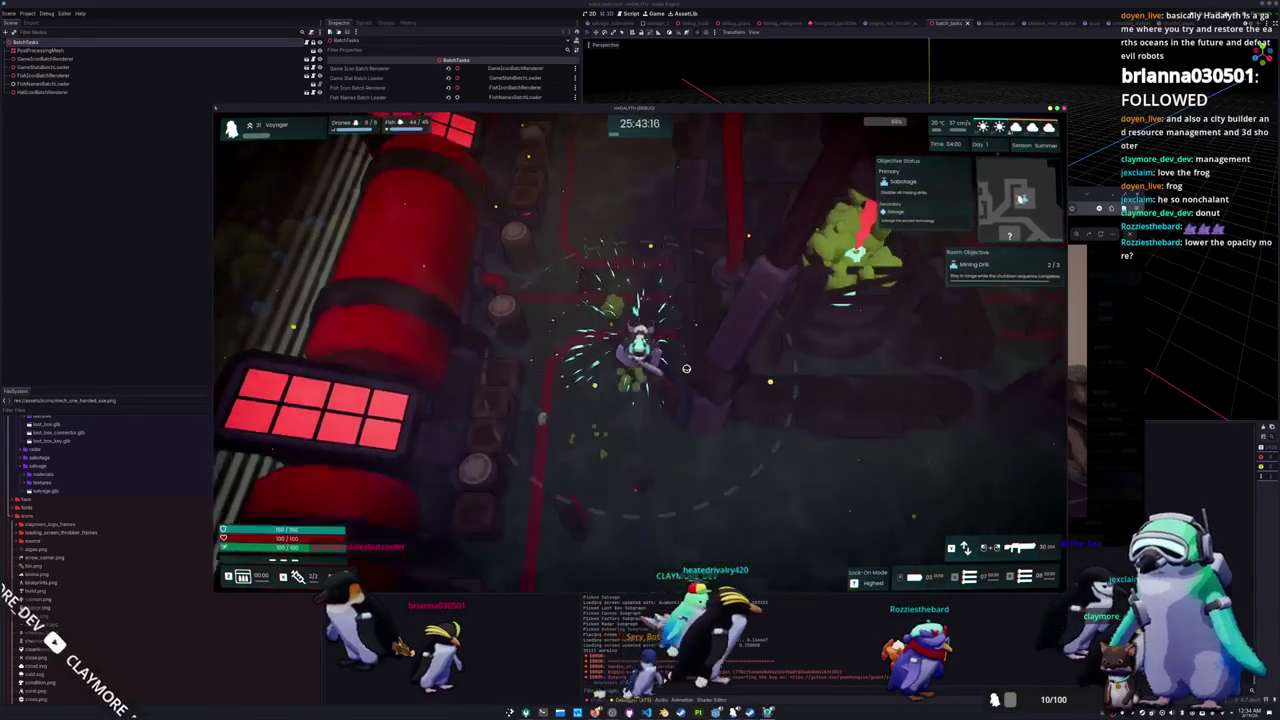
Step: Cross the red drill pad and head north out of the room, pause, and bring Discord forward
key(d)
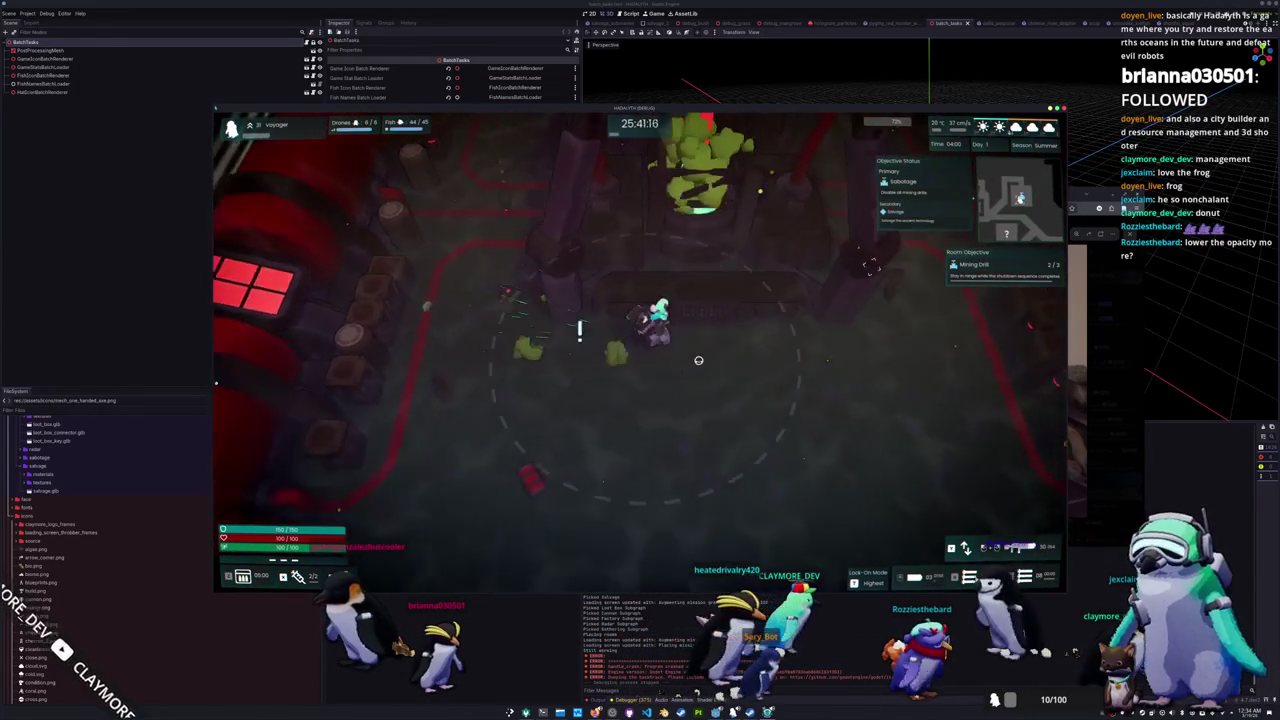
key(d)
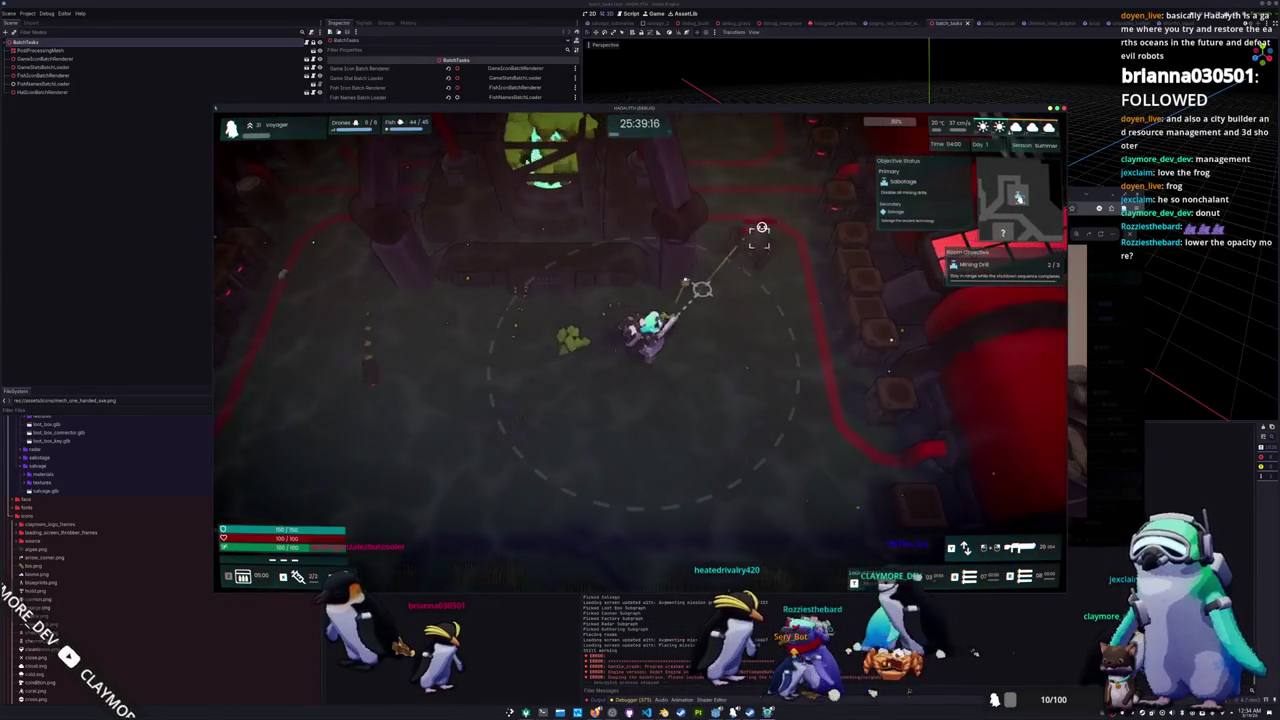
key(w)
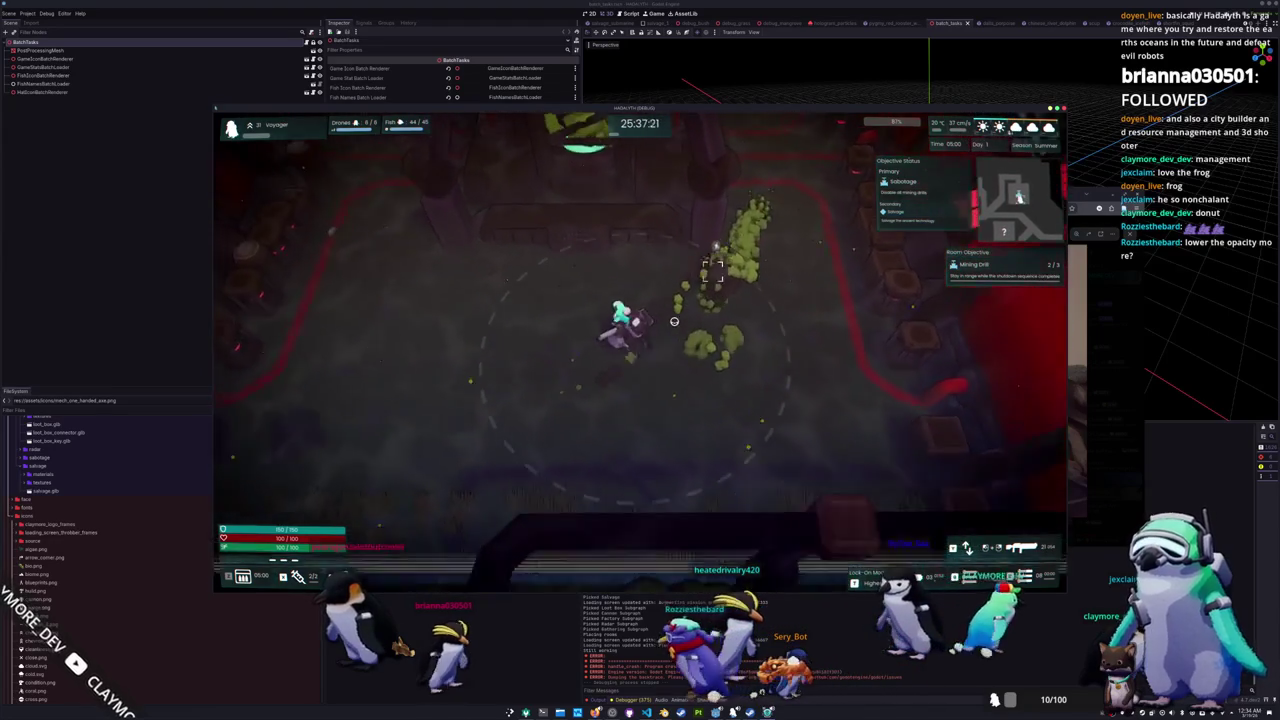
key(s)
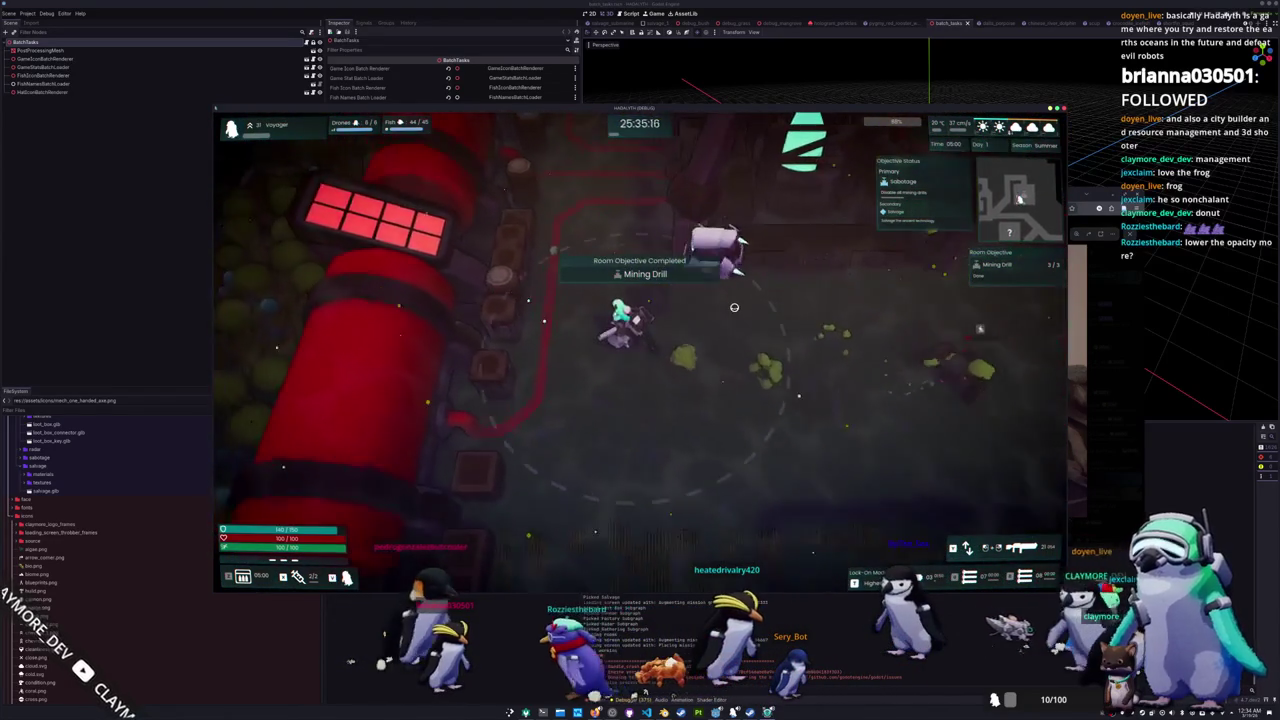
key(d)
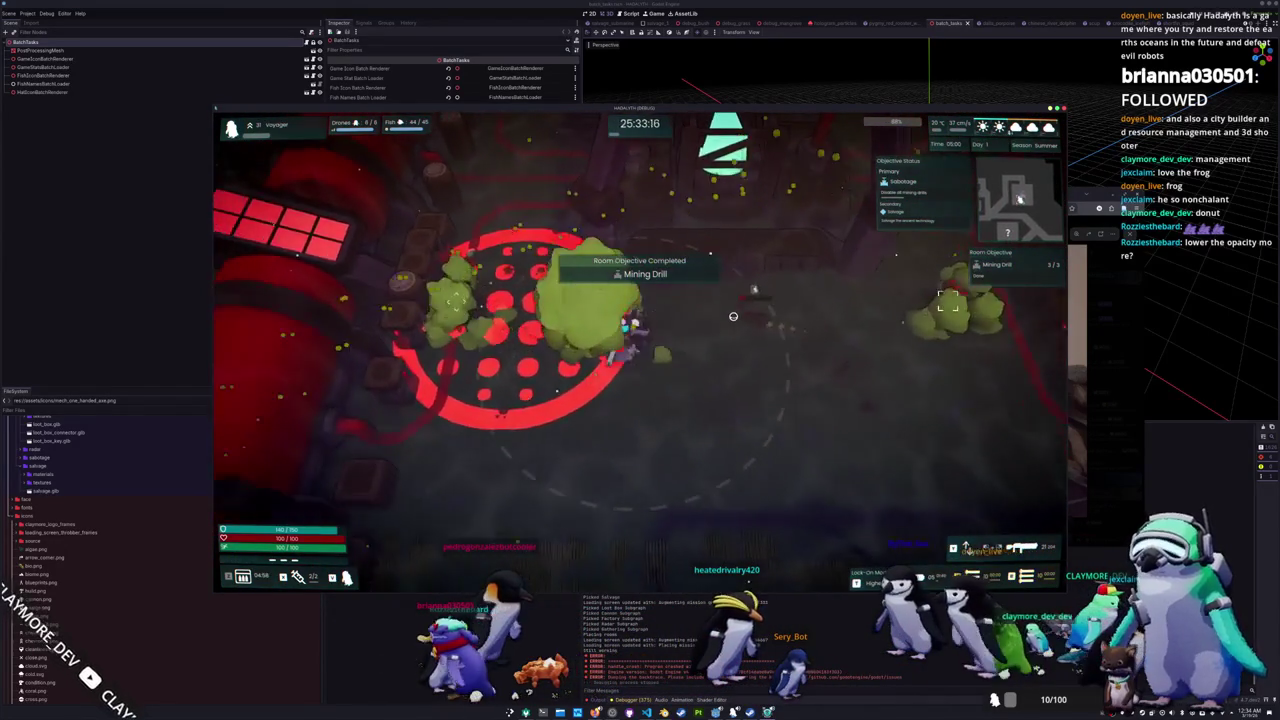
key(w)
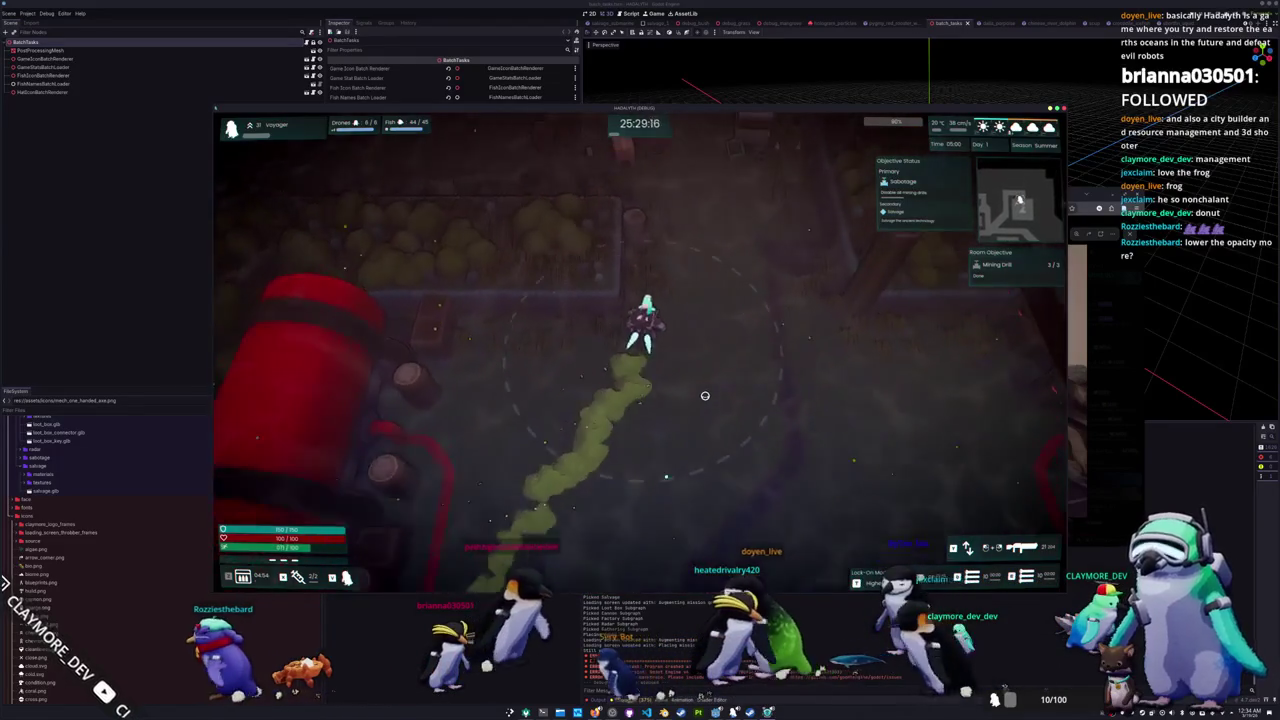
key(Escape)
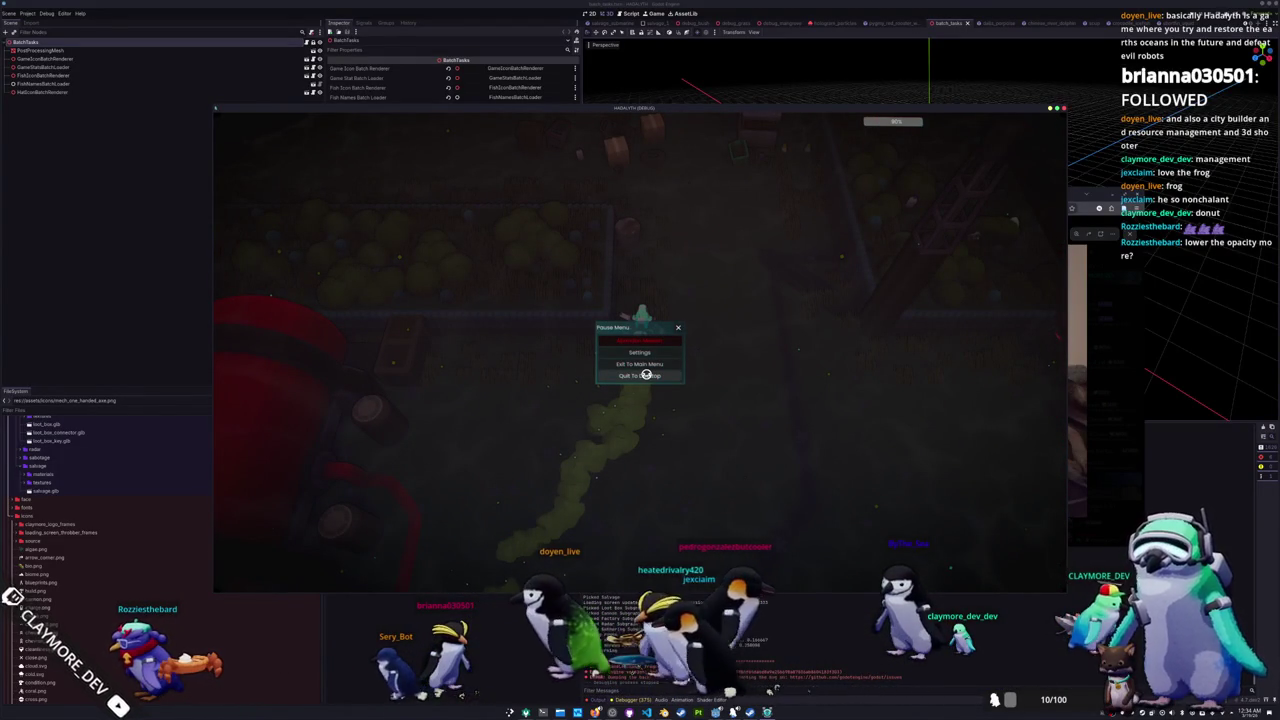
click(1078, 300)
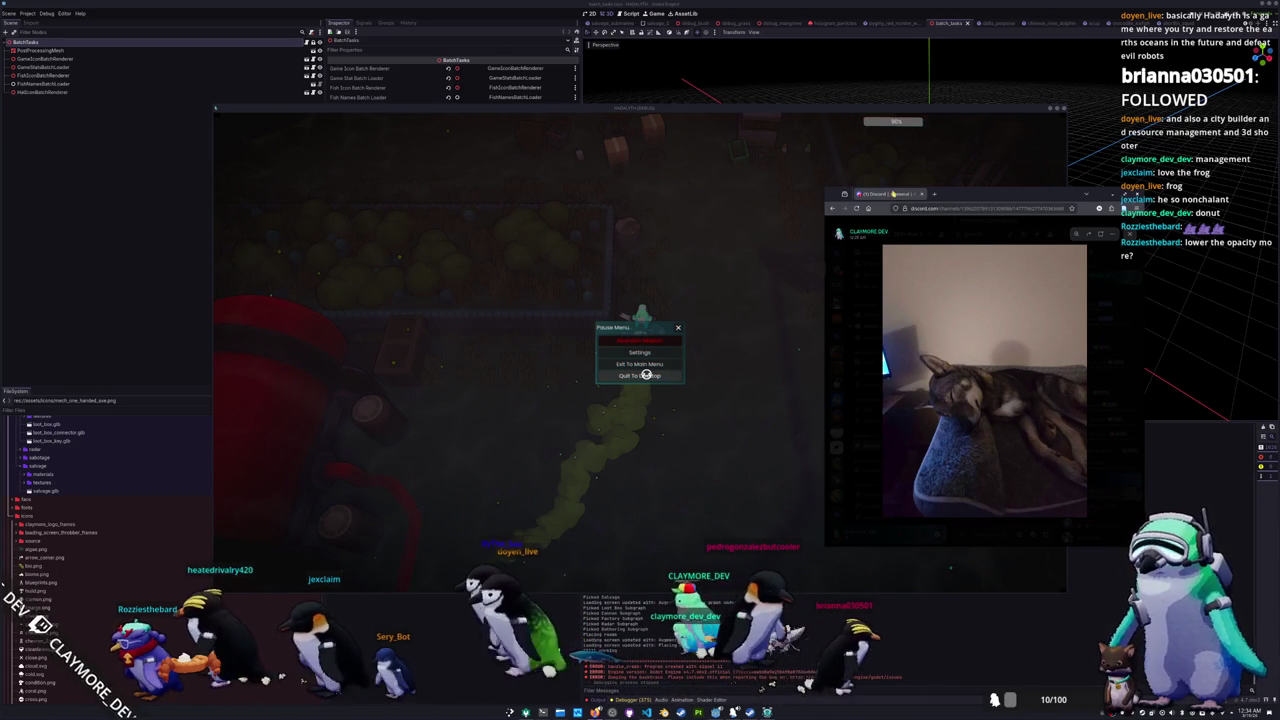
Step: Return focus to the game window and close the running game
key(alt+Tab)
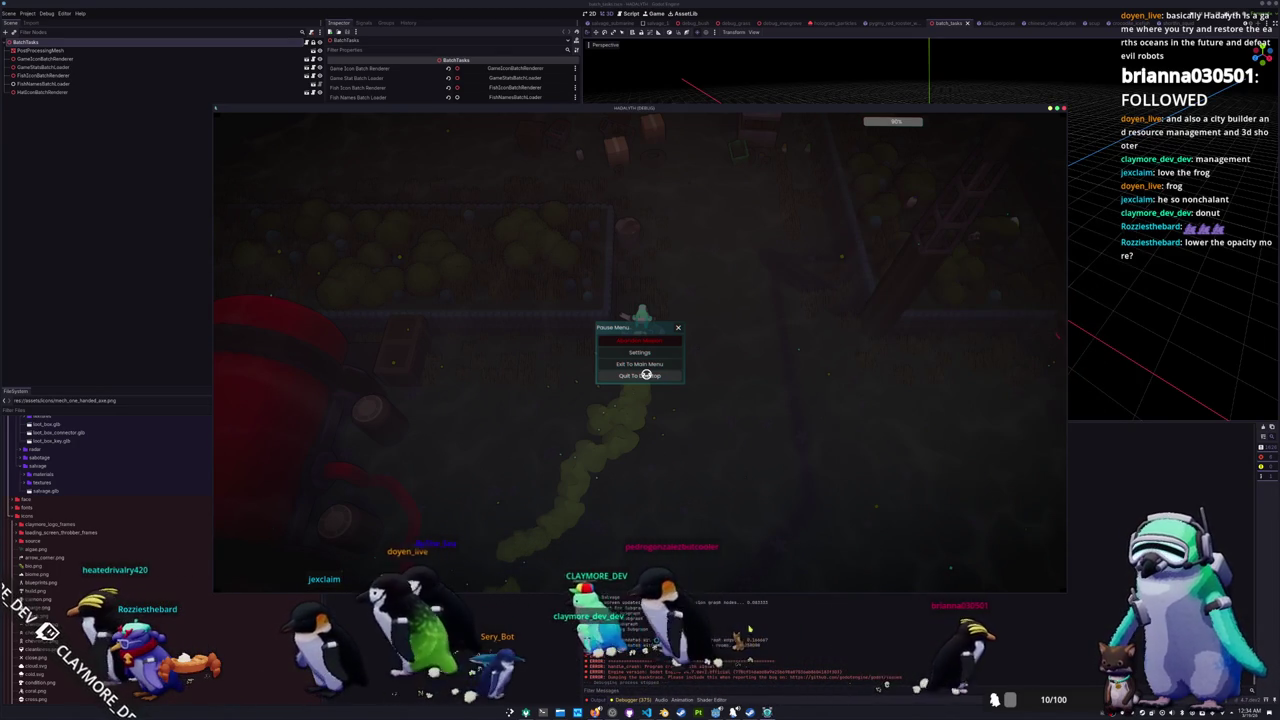
click(646, 375)
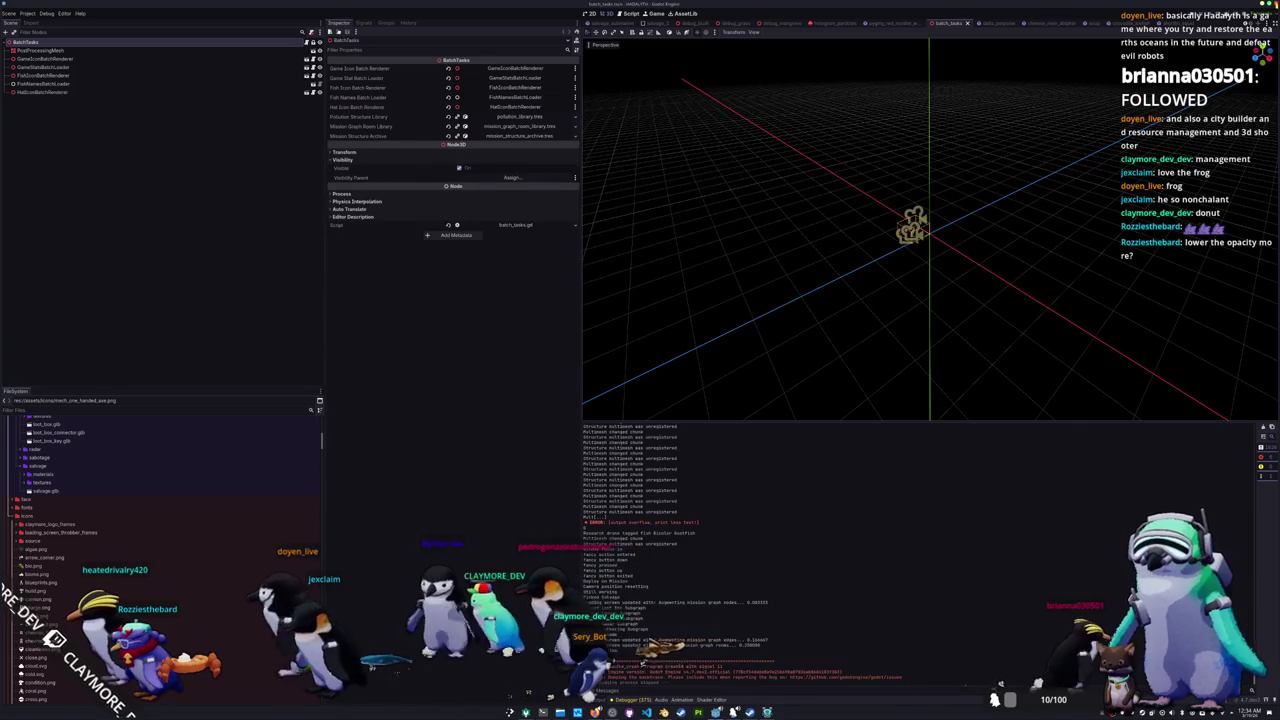
Step: Close the Godot project list window and bring the Steam library forward
key(F5)
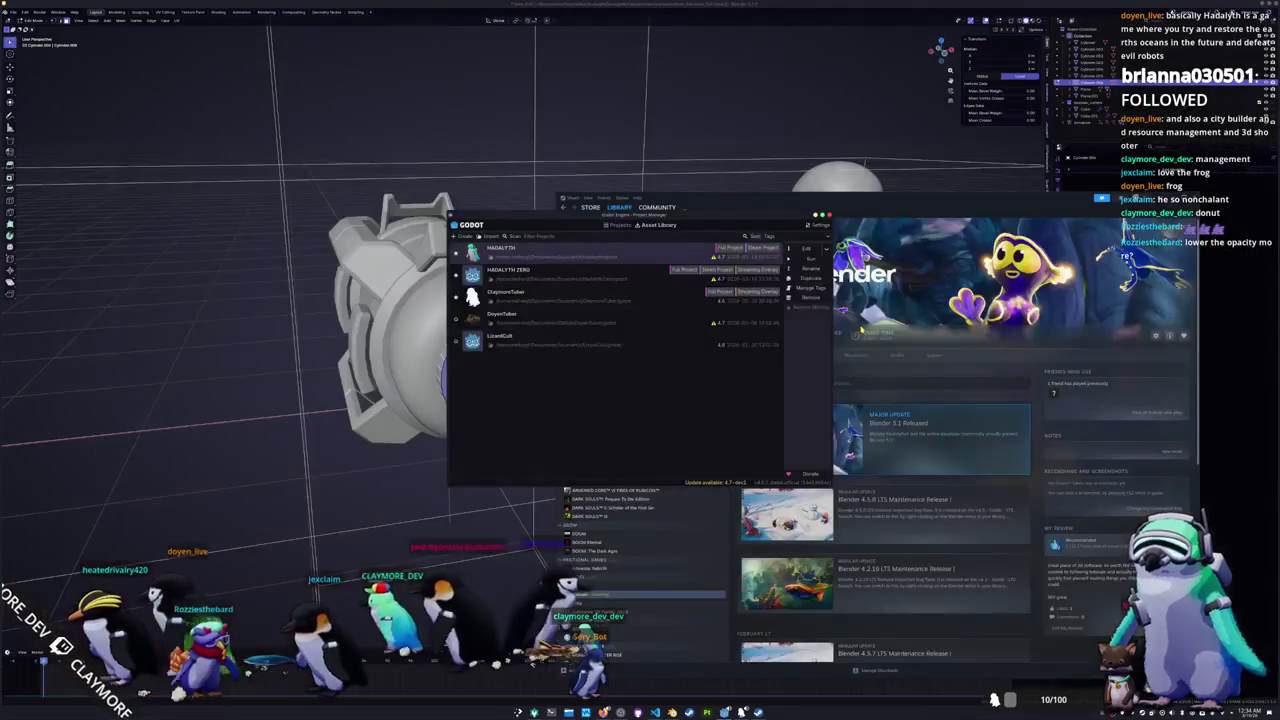
click(829, 214)
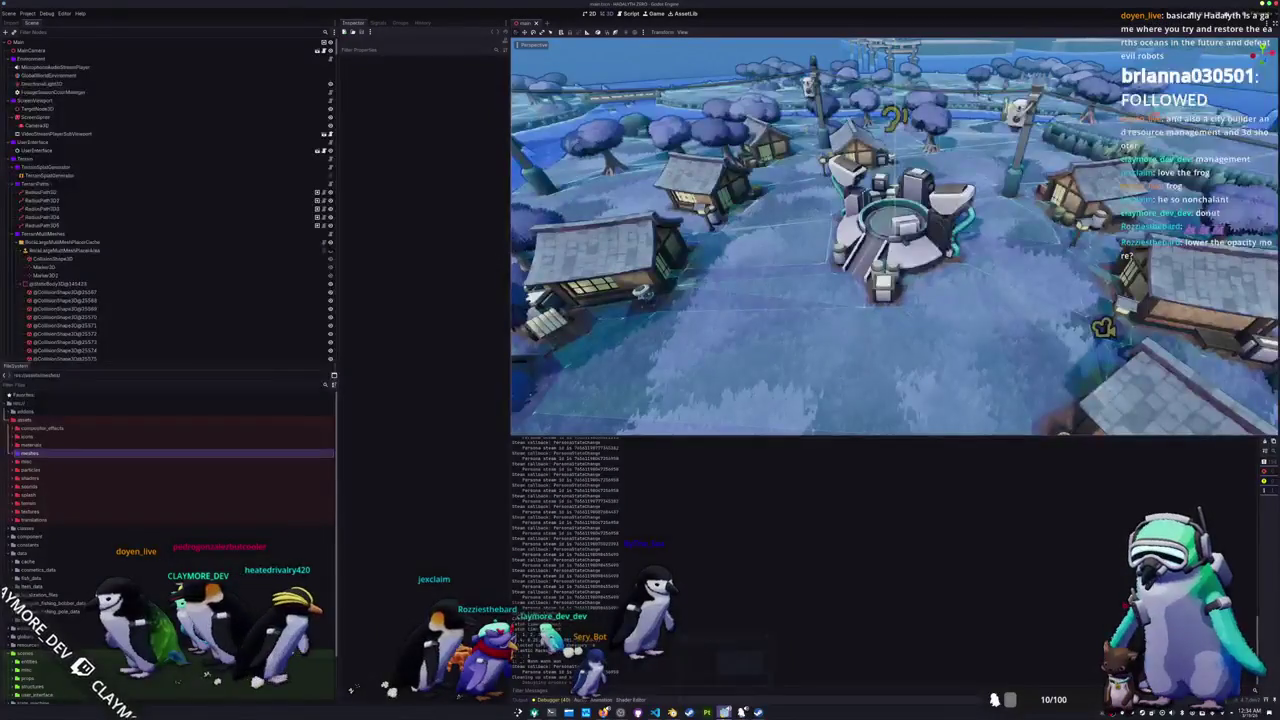
key(alt+Tab)
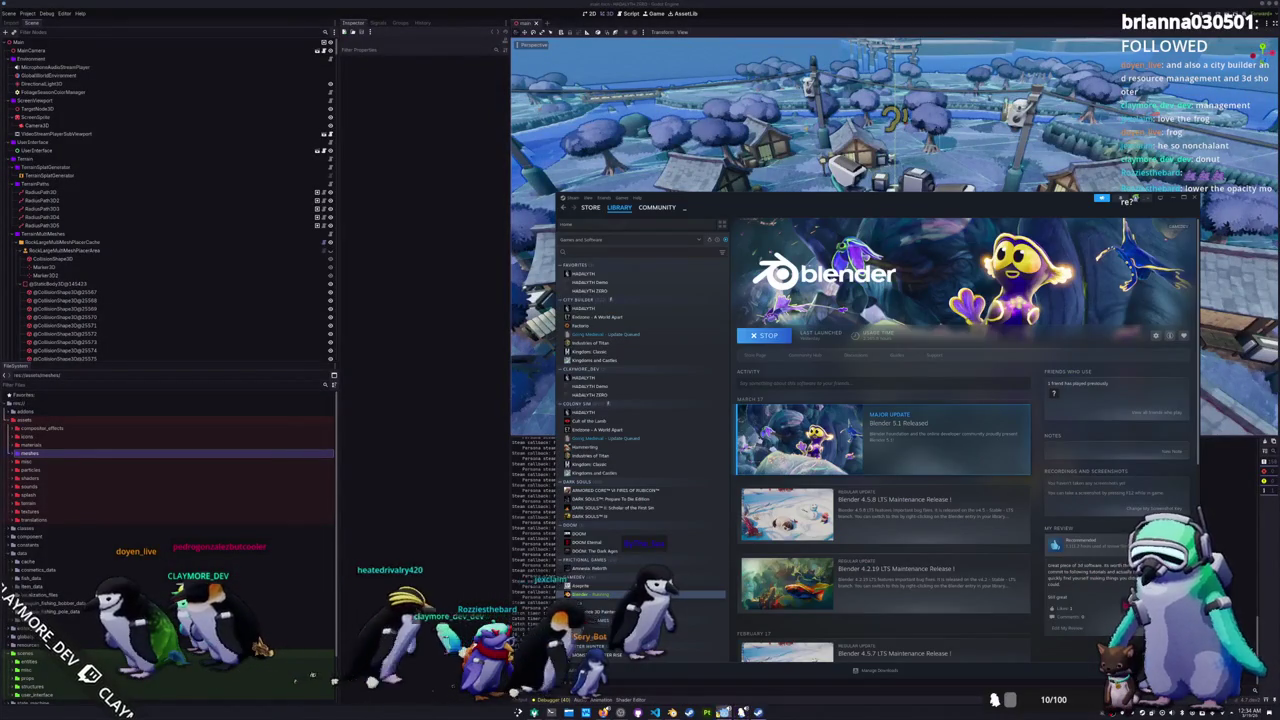
Step: Switch to Blender and select the canister's round end cap face
key(alt+Tab)
key(alt+Tab)
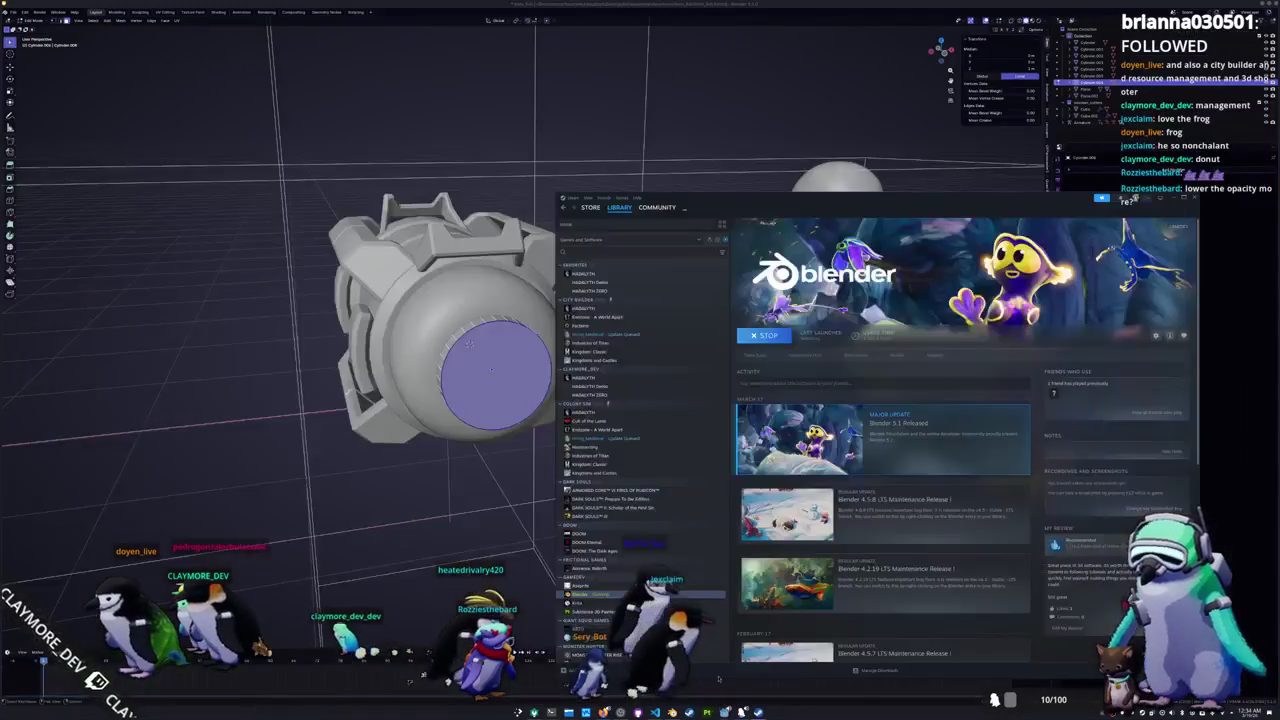
mouse_move(600, 400)
middle_down()
mouse_move(640, 500)
mouse_move(680, 688)
middle_up()
click(530, 370)
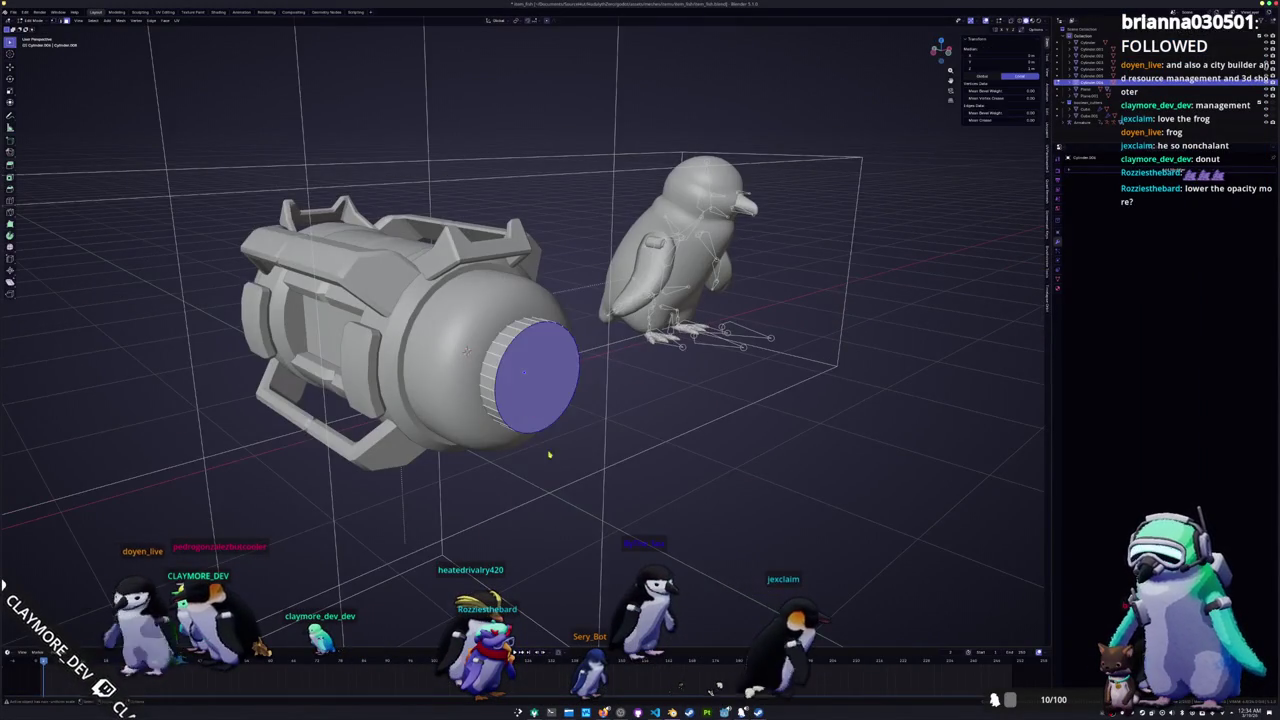
scroll(525, 340, up, 4)
key(ctrl+b)
right_click(655, 400)
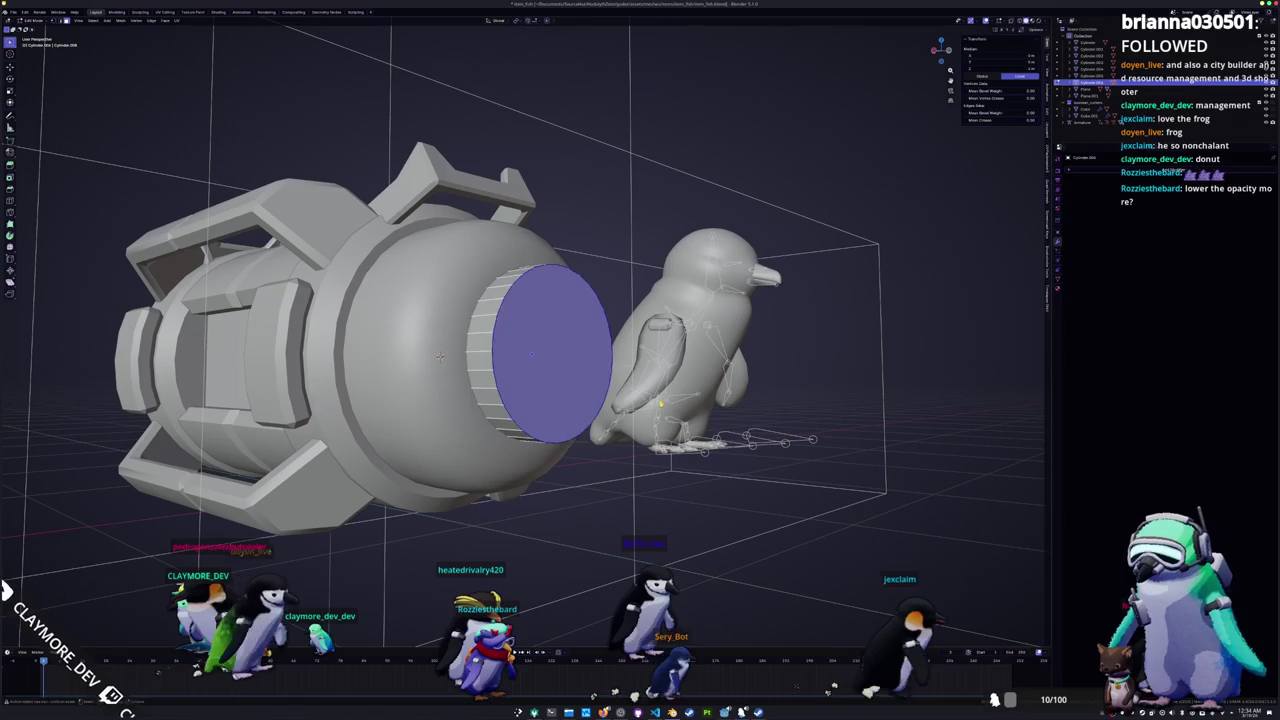
right_click(657, 400)
key(Escape)
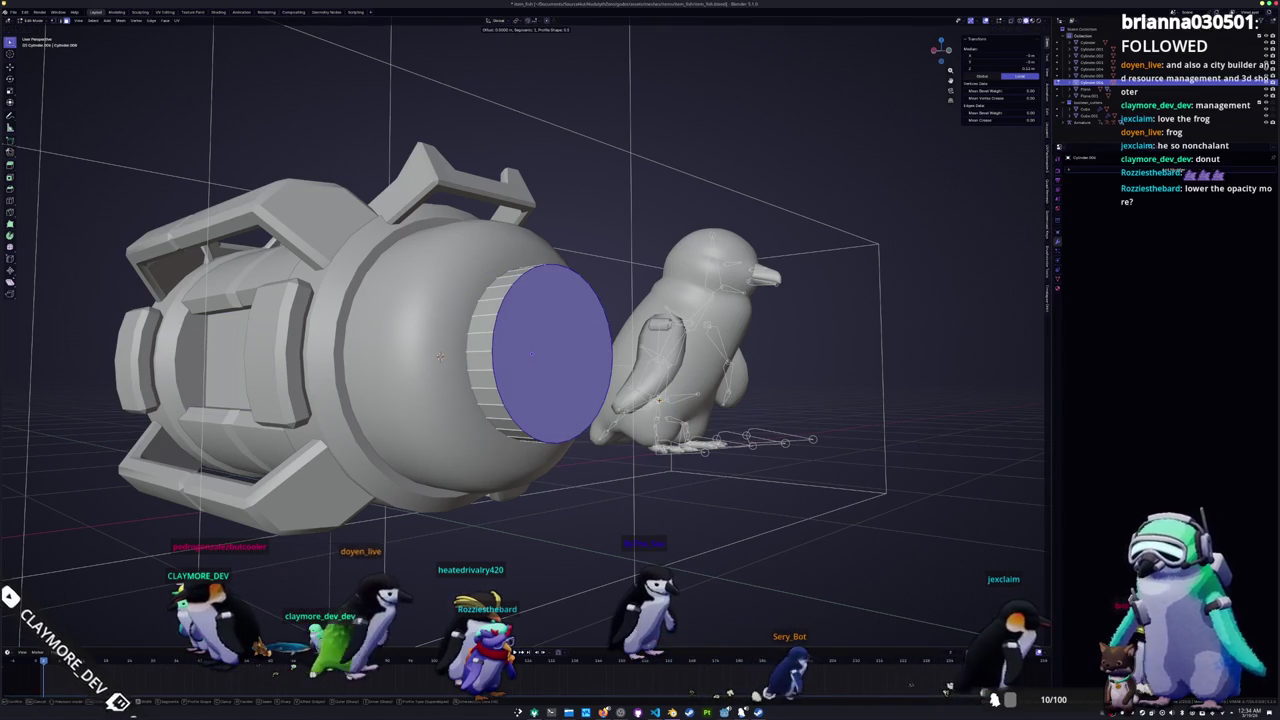
right_click(520, 365)
key(Escape)
mouse_move(543, 371)
middle_down()
mouse_move(478, 417)
mouse_move(484, 376)
mouse_move(441, 362)
middle_up()
key(alt+z)
right_click(484, 376)
click(460, 380)
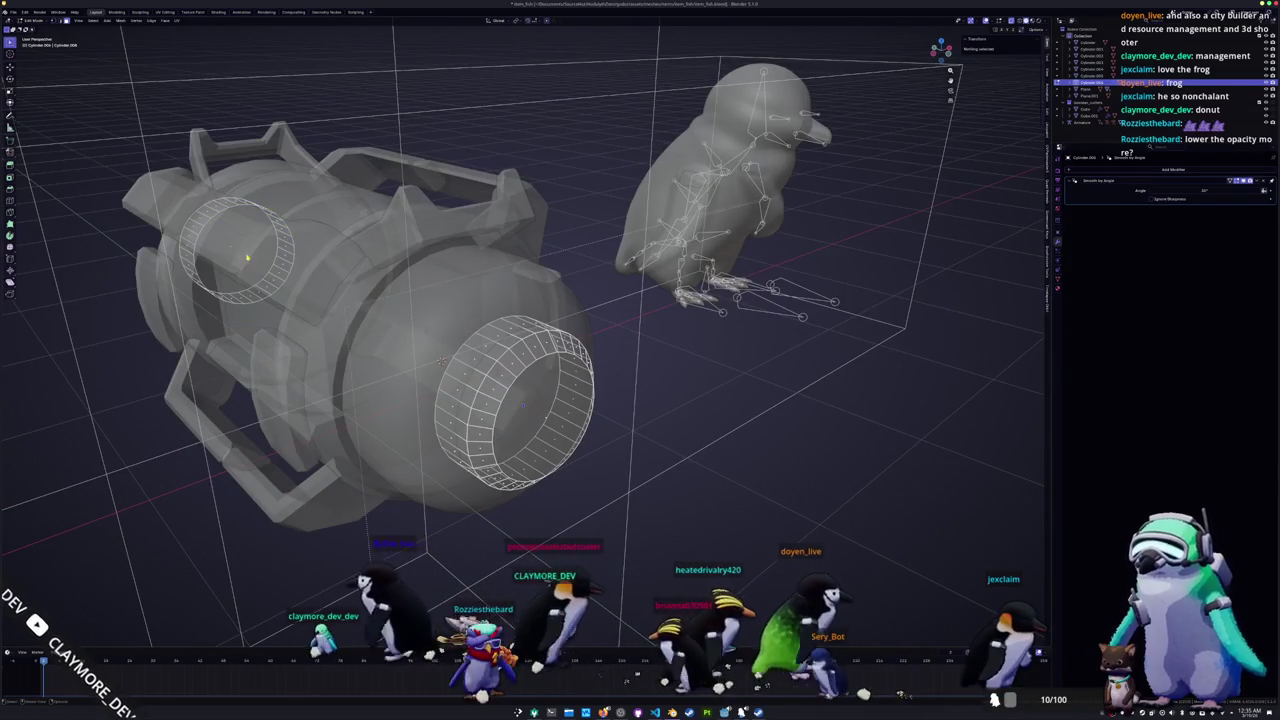
click(285, 246)
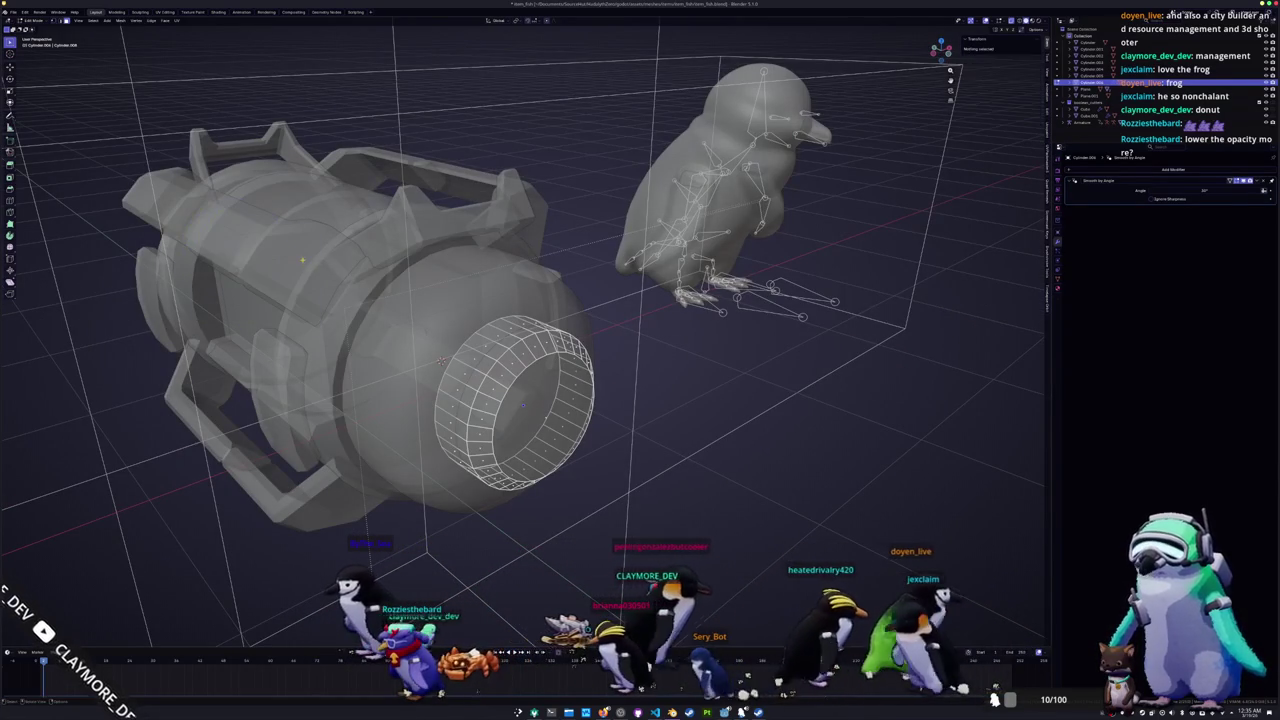
key(Tab)
key(alt+z)
scroll(817, 343, down, 5)
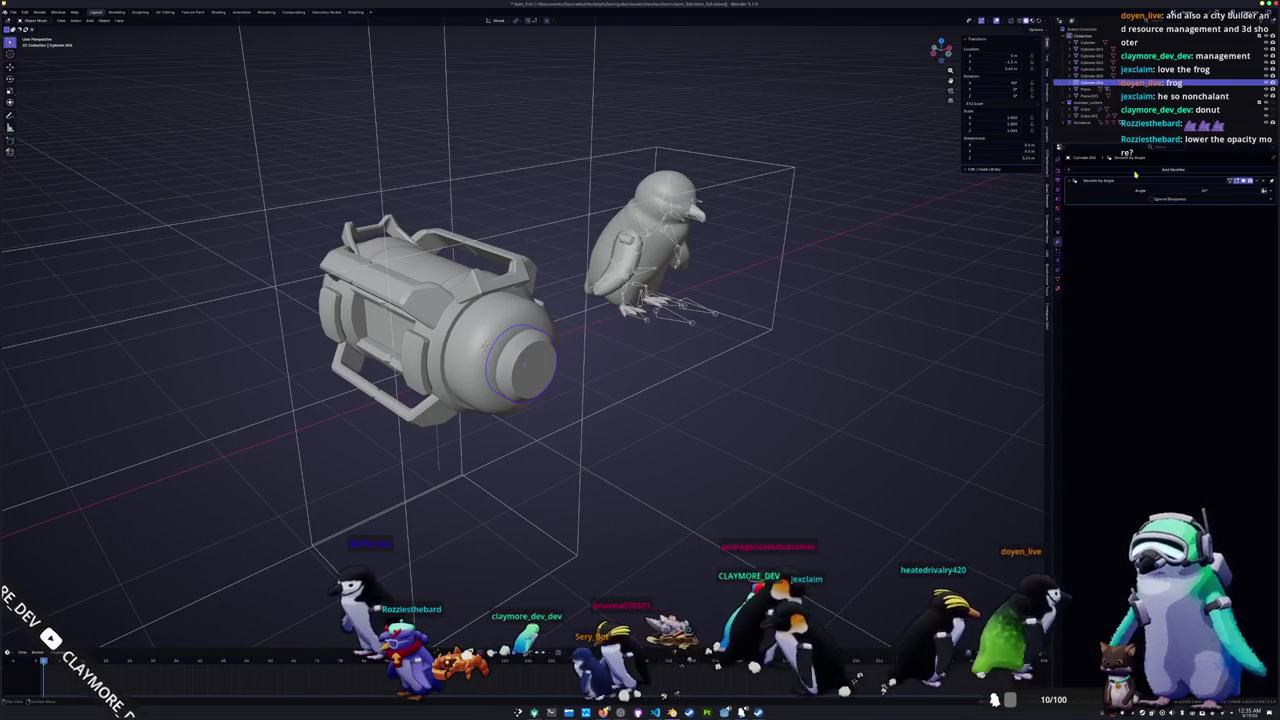
Step: Add a Mirror modifier to the end cap, mirror along another axis, and apply it
click(1172, 169)
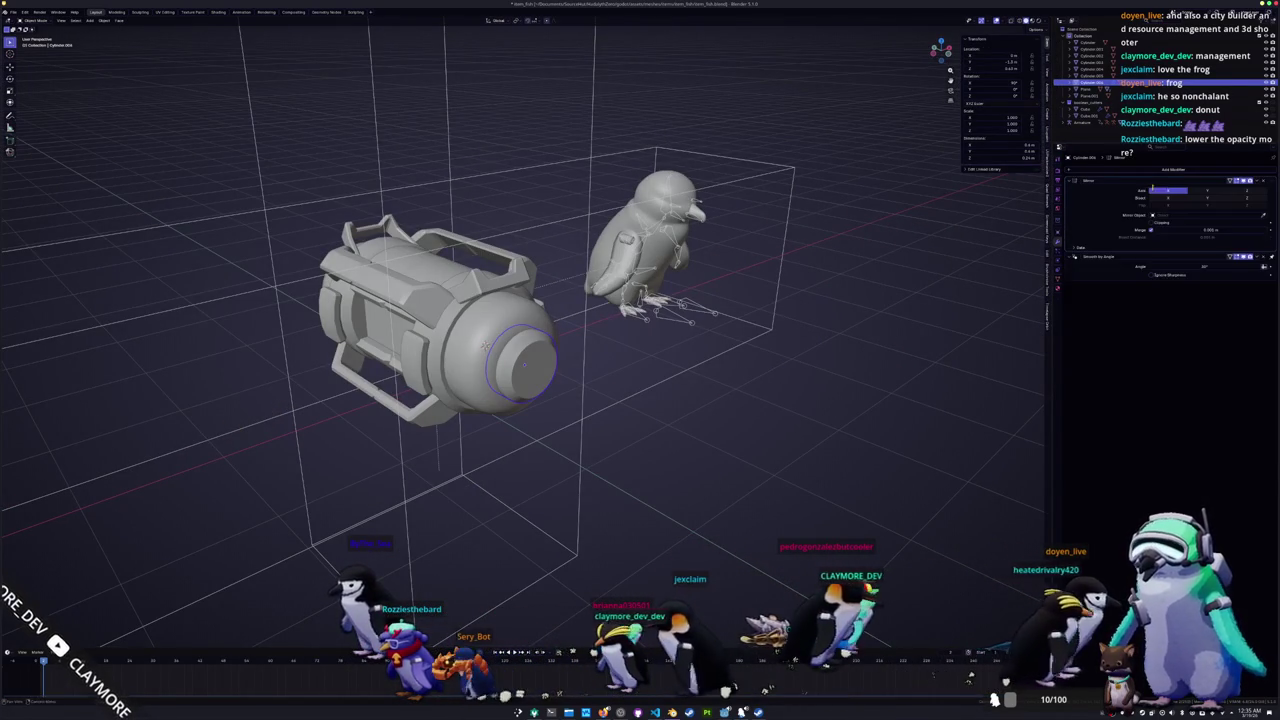
click(1148, 186)
middle_drag(760, 325, 833, 318)
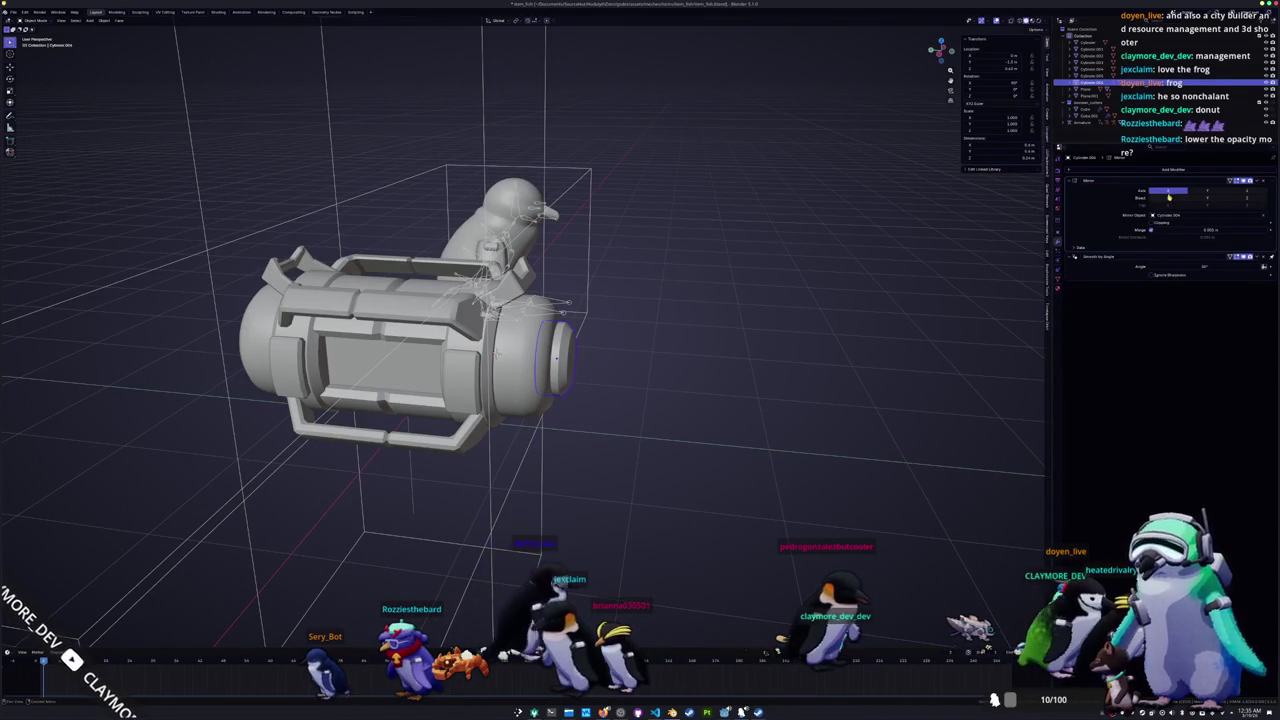
middle_drag(760, 300, 895, 296)
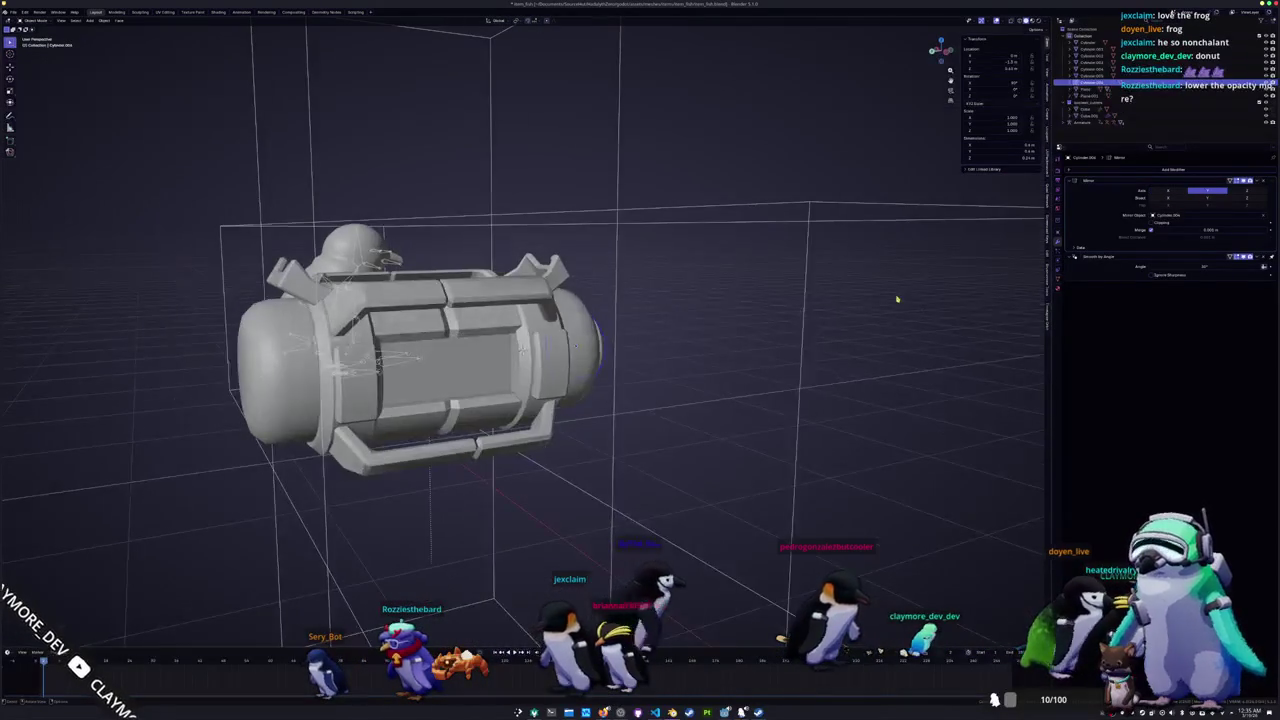
click(1246, 192)
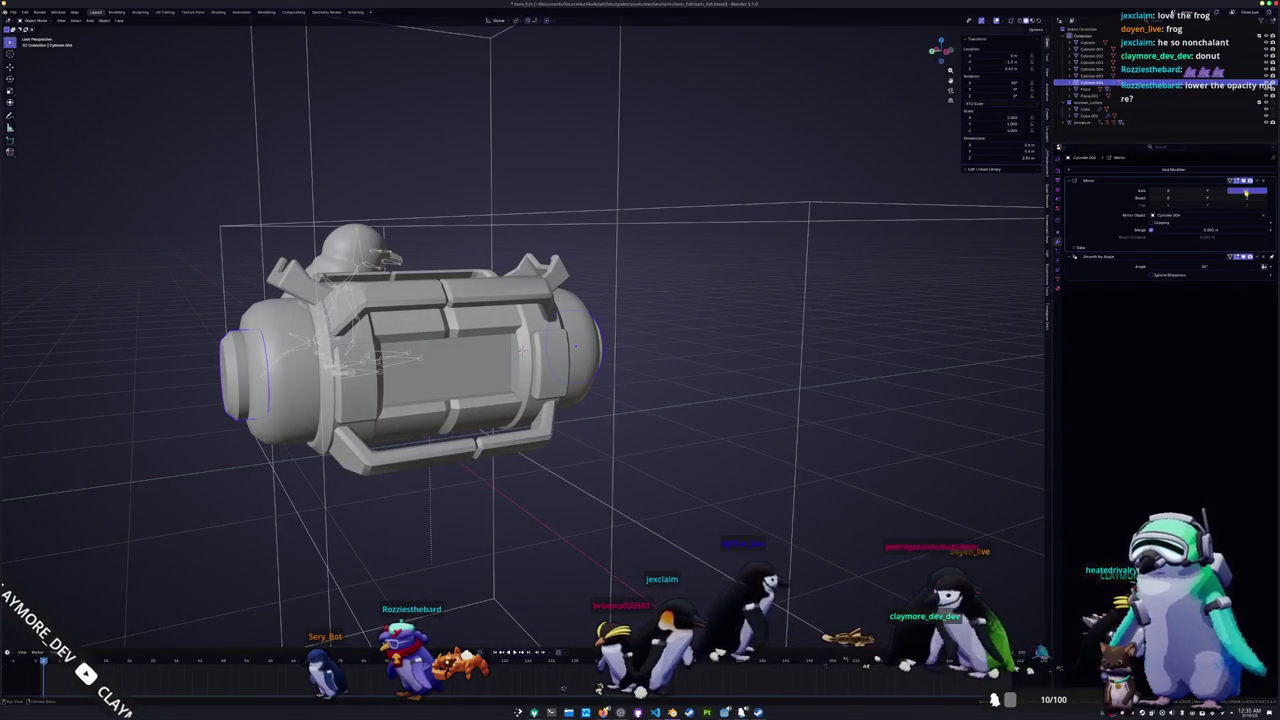
key(ctrl+a)
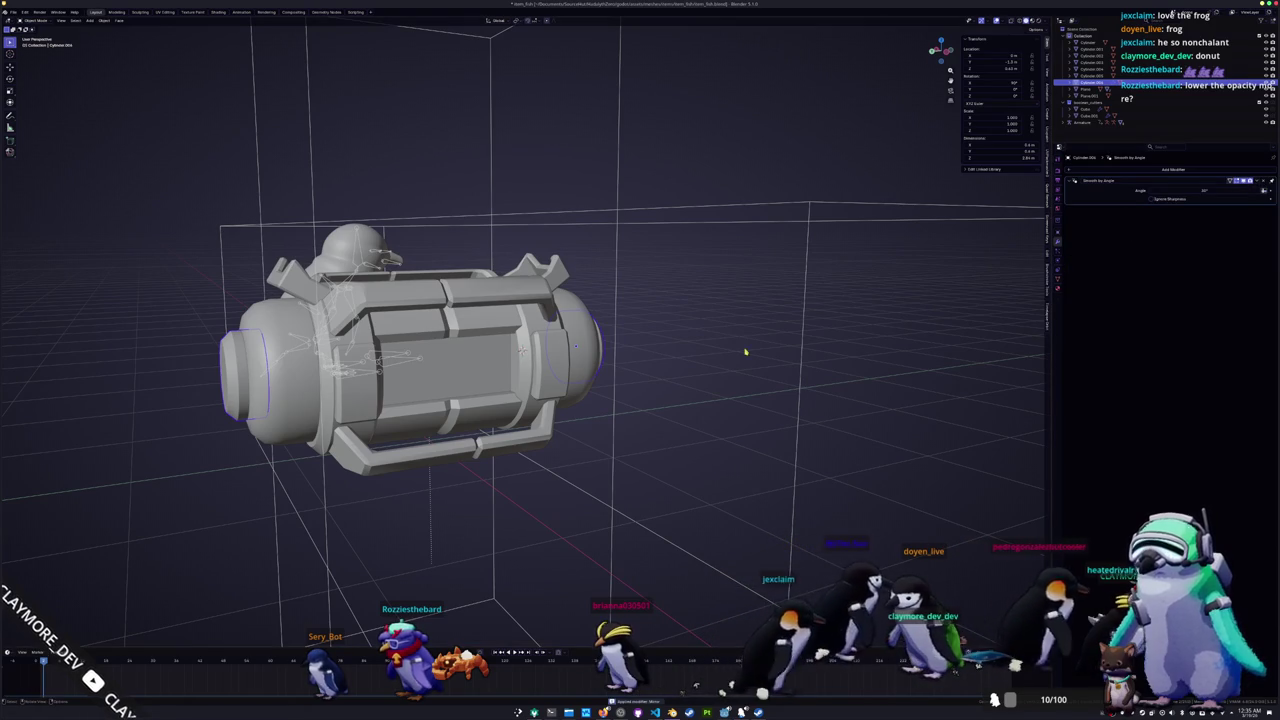
Step: Enter edit mode on the end caps with X-ray display turned on
key(Tab)
middle_drag(1014, 231, 900, 300)
key(alt+z)
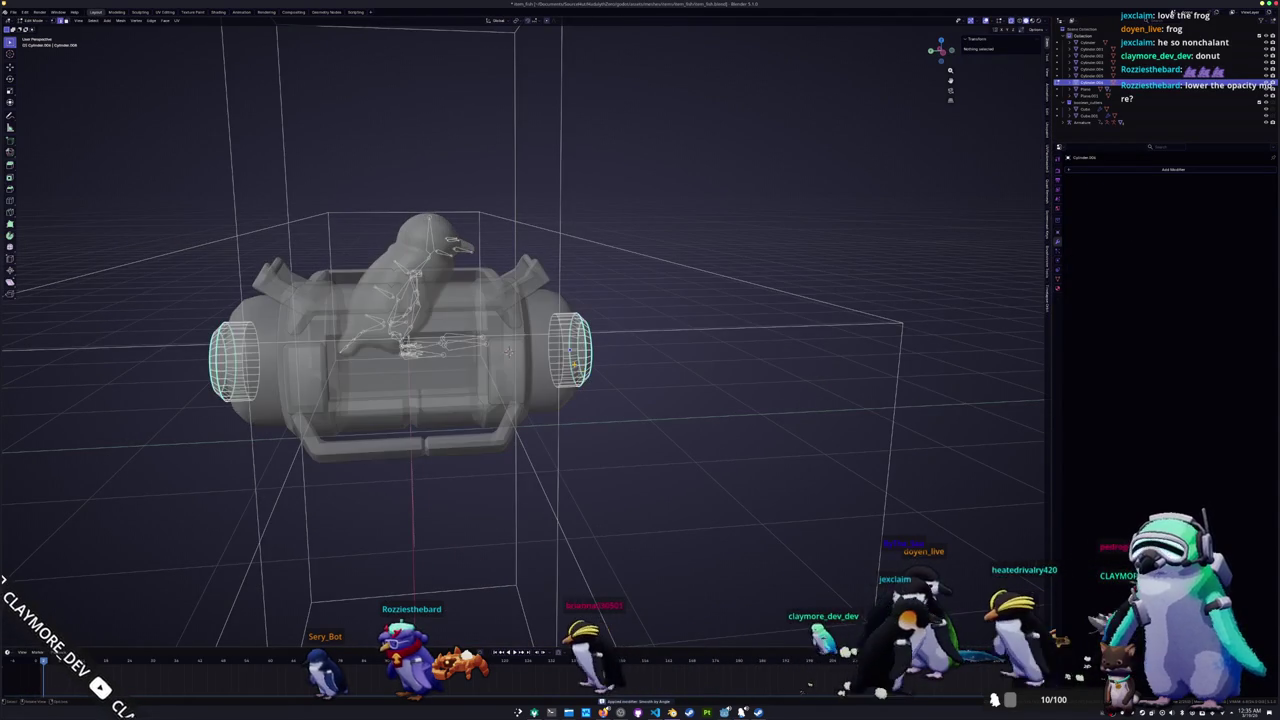
Step: Check all cap geometry in orthographic side and end views, then exit X-ray and edit mode
key(a)
key(KP_Decimal)
key(KP_1)
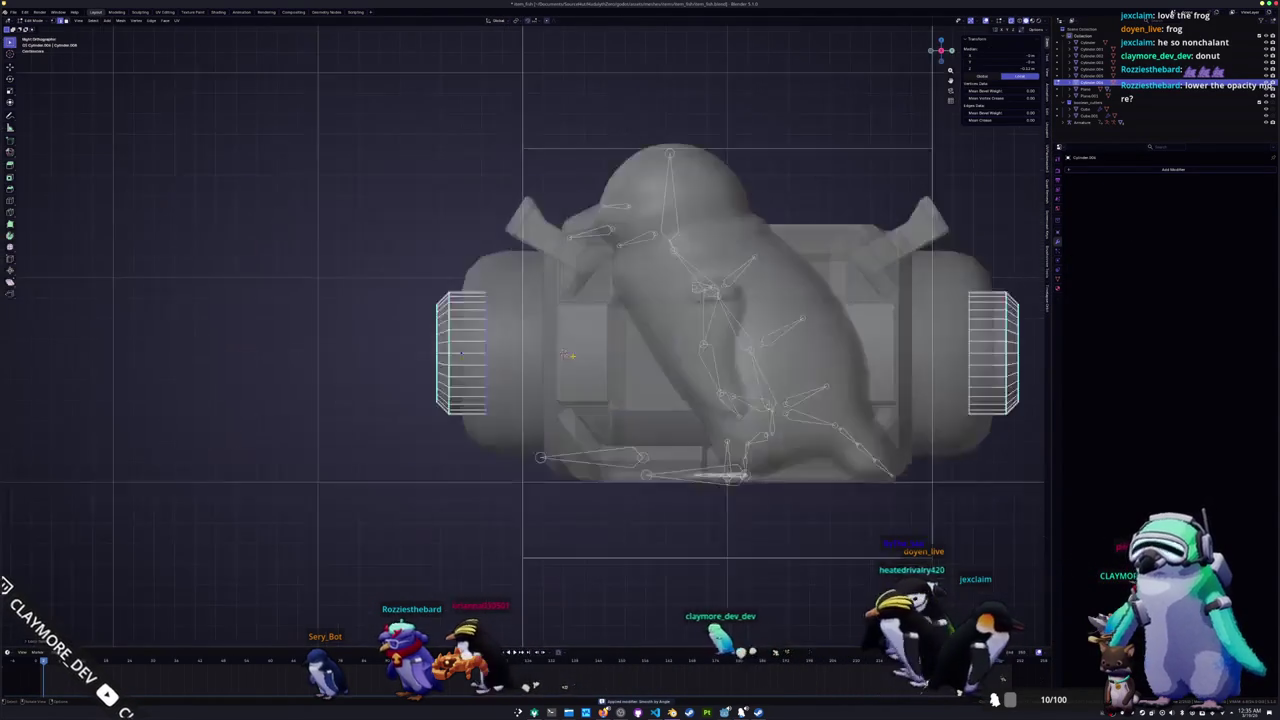
key(ctrl+KP_3)
key(KP_7)
key(KP_3)
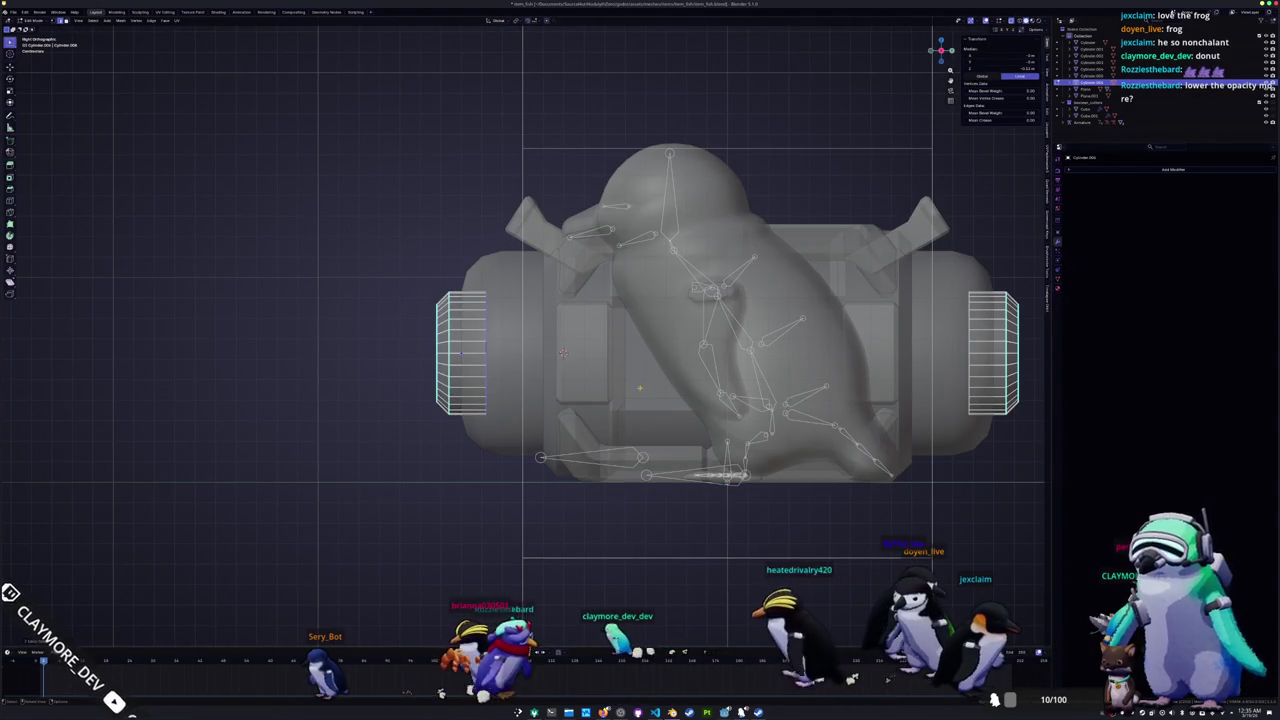
key(alt+z)
key(Tab)
Step: Select the cannon and its additional parts from the front orthographic view
middle_drag(640, 360, 700, 330)
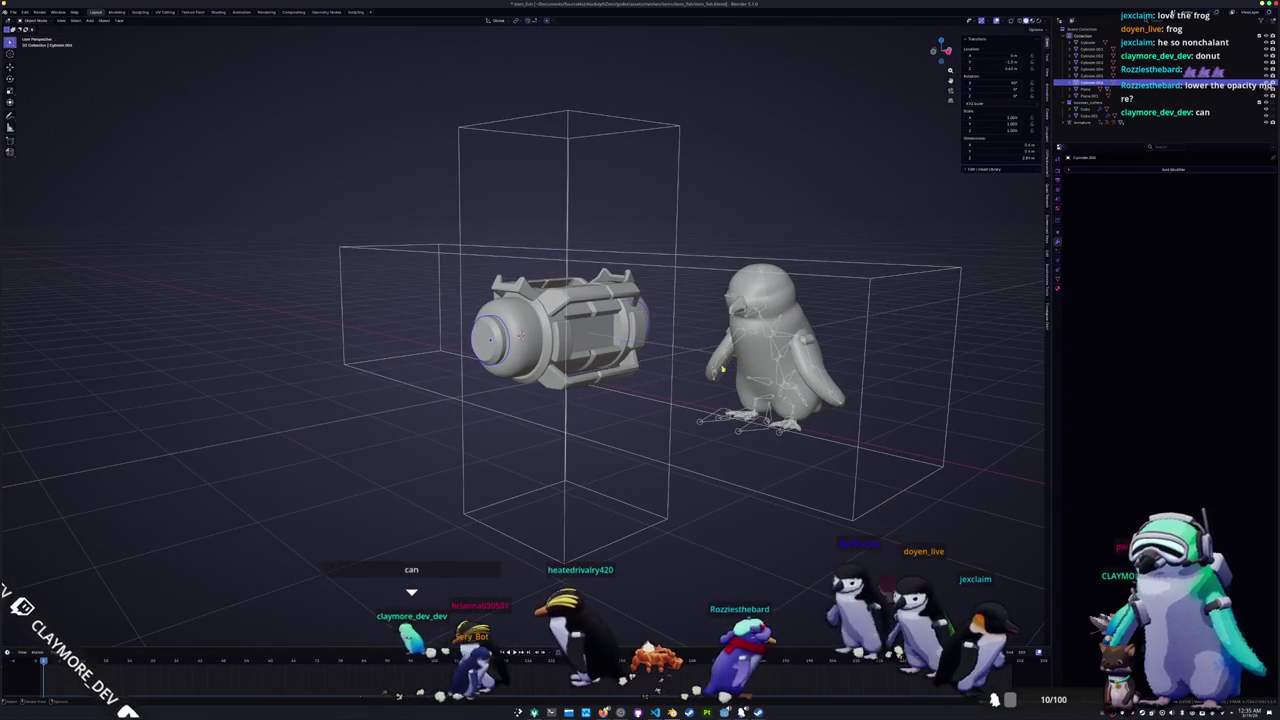
middle_drag(417, 467, 471, 456)
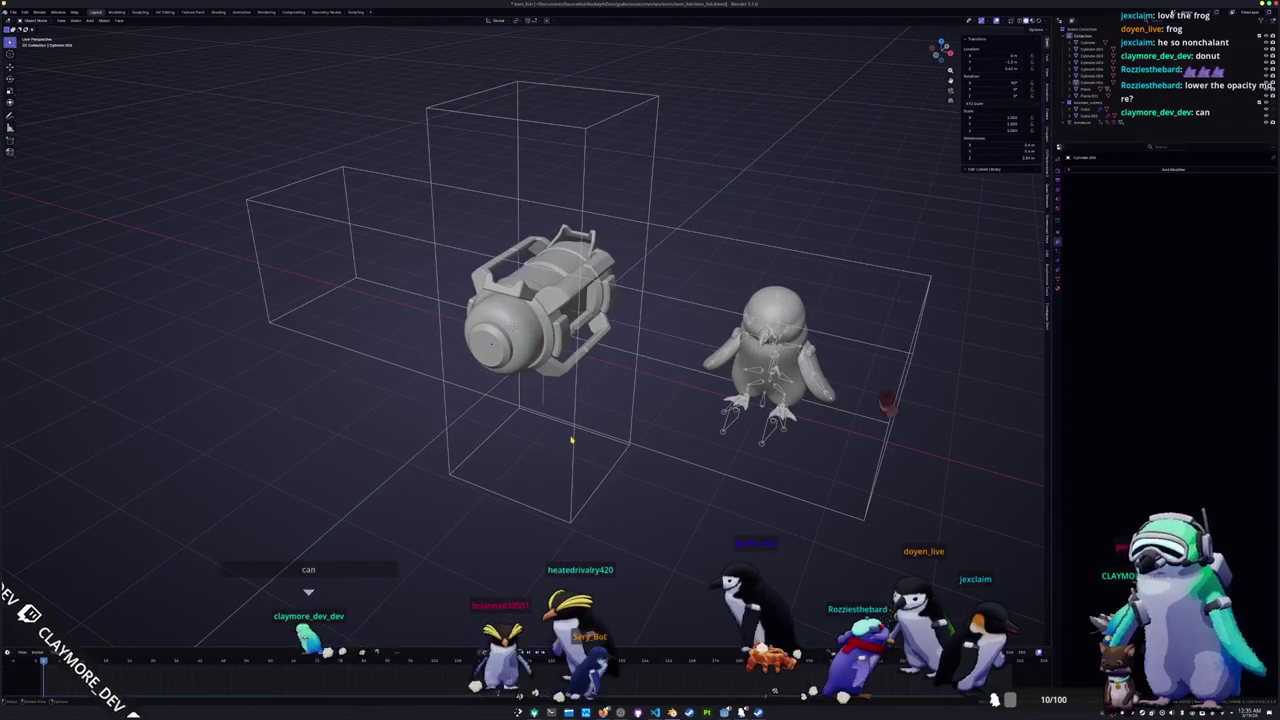
click(543, 366)
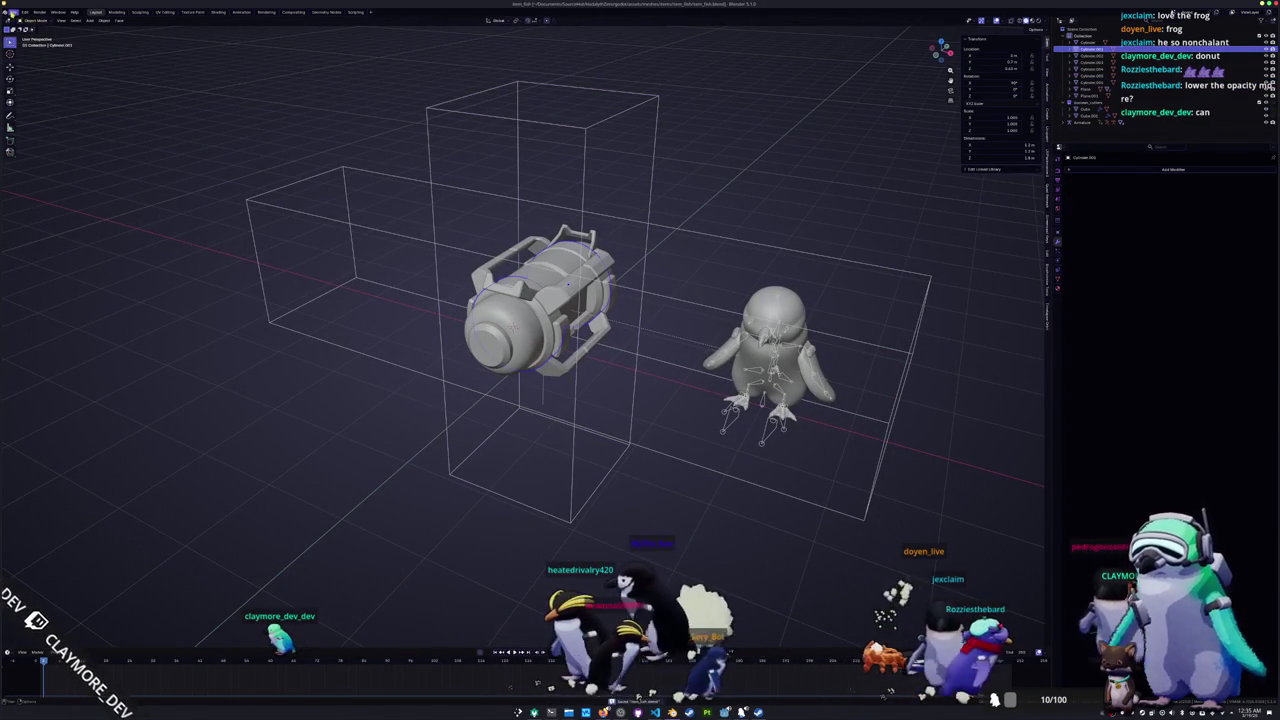
key(KP_1)
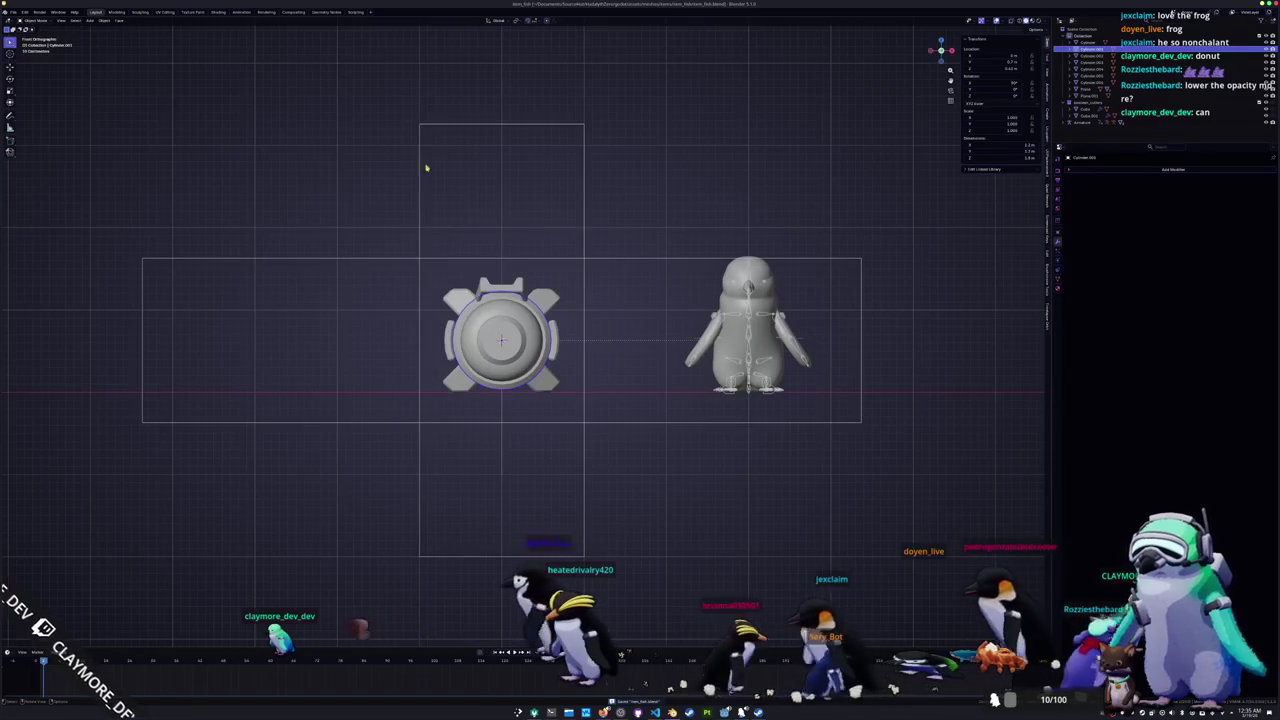
click(555, 372)
right_click(559, 380)
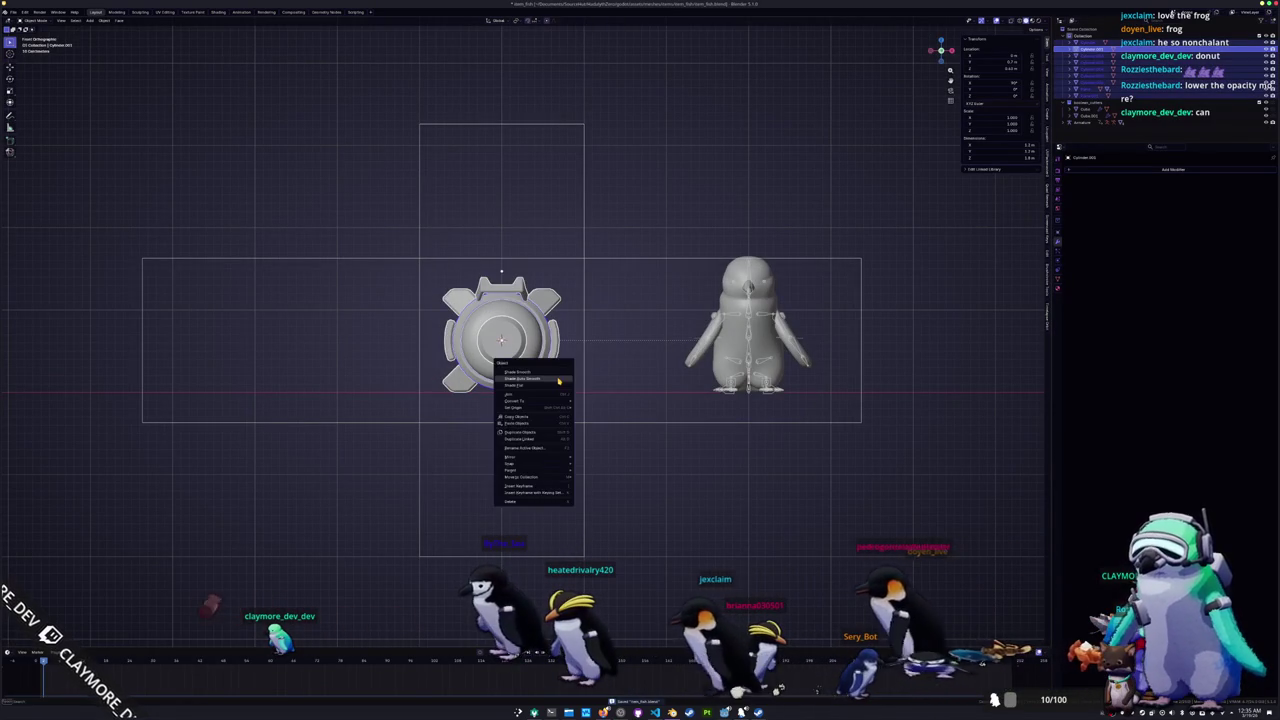
key(Escape)
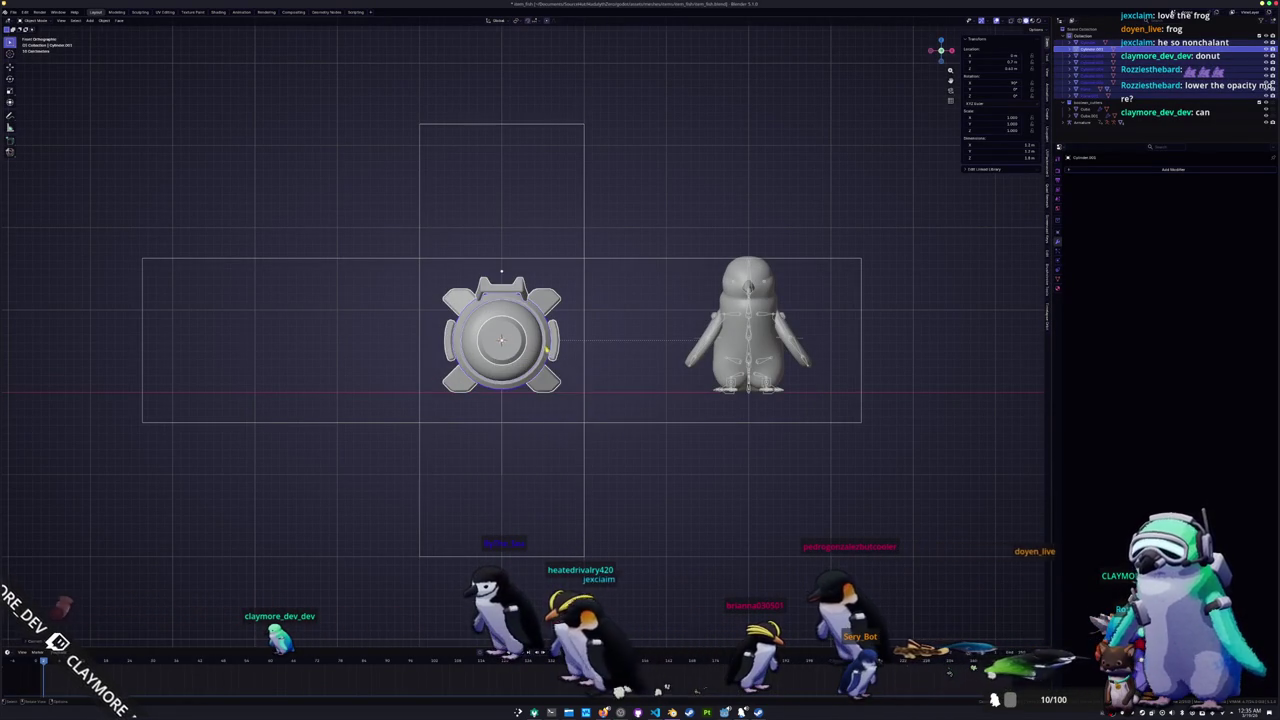
middle_drag(596, 402, 617, 347)
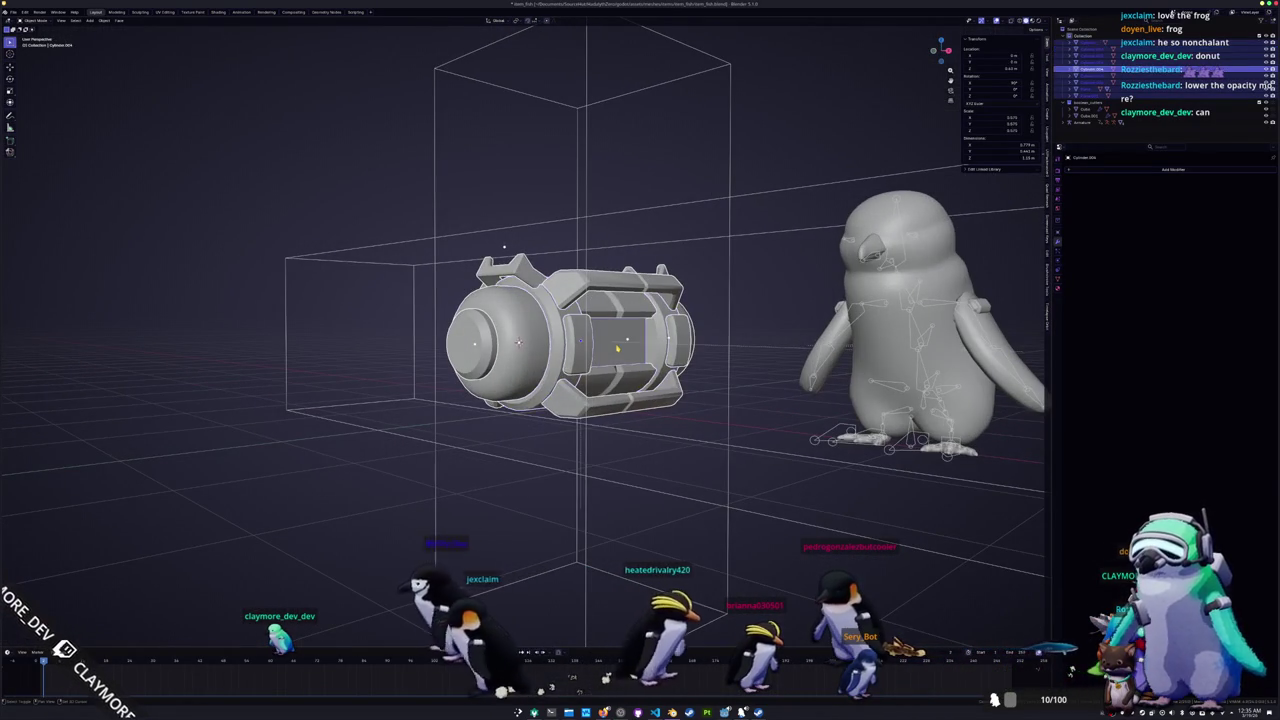
Step: Raise the flat top plate straight up along Z above the cannon
key(ctrl+z)
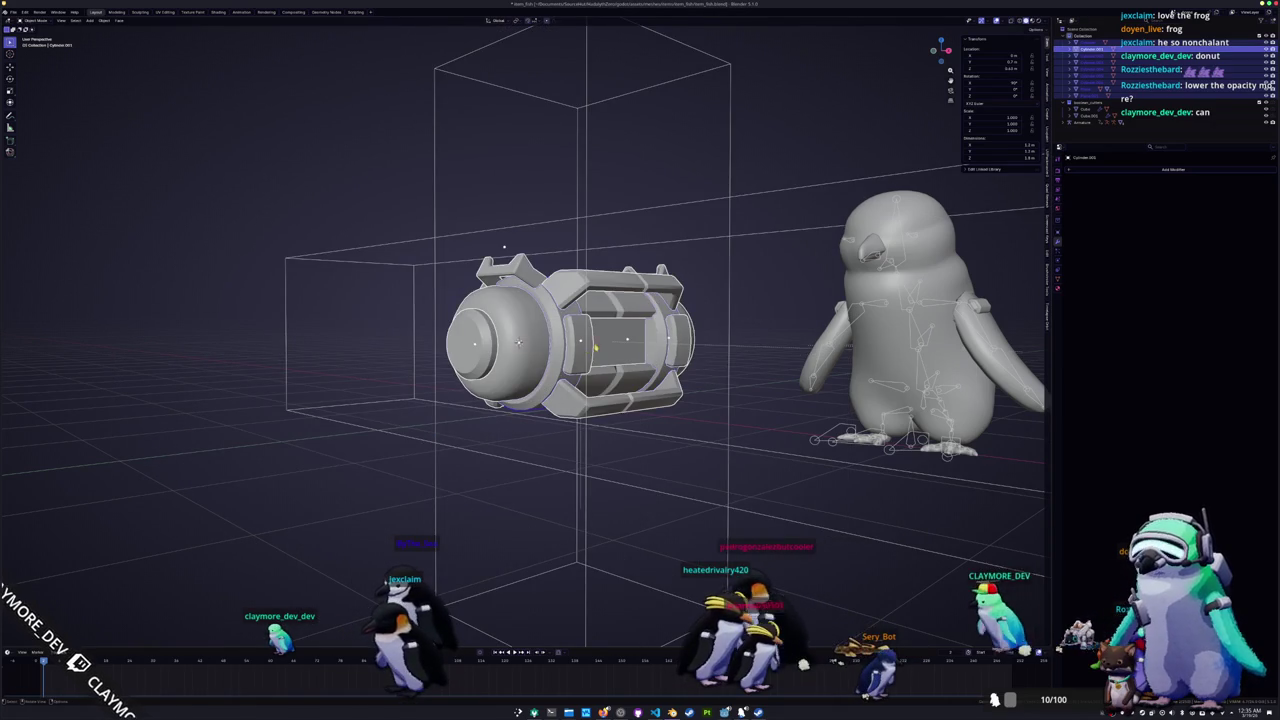
middle_drag(590, 348, 600, 260)
key(g)
key(z)
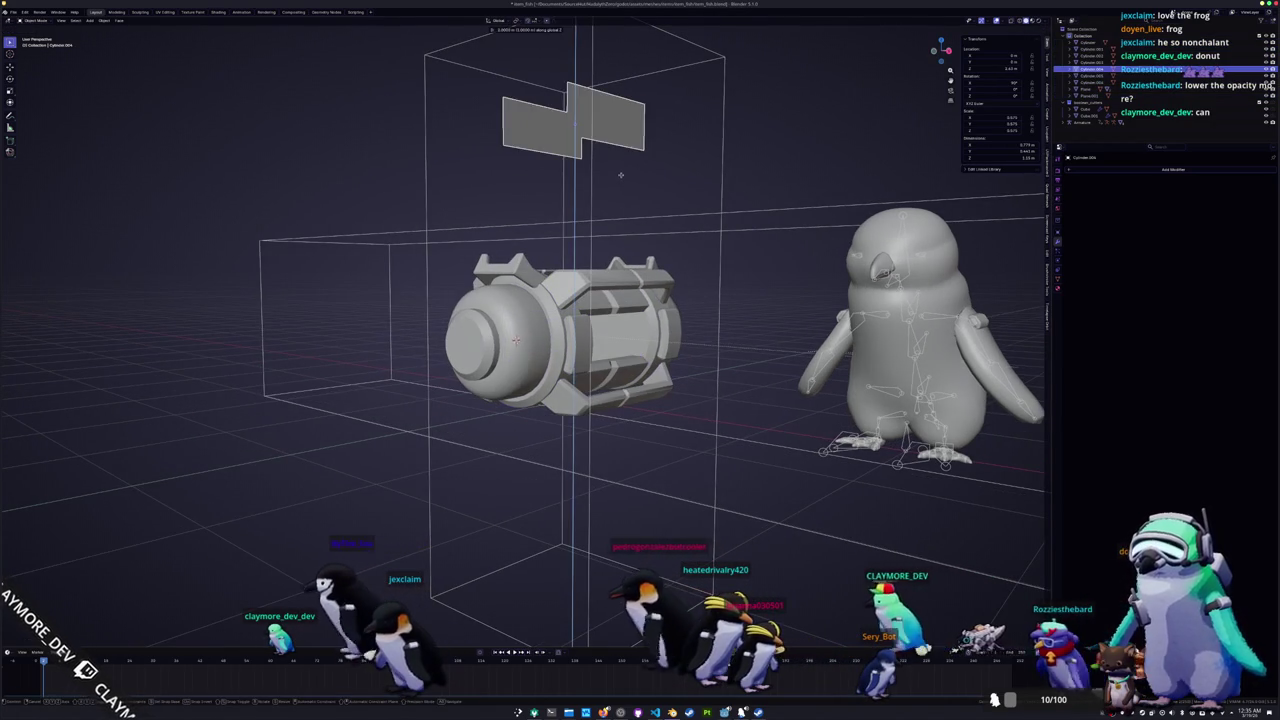
click(620, 175)
mouse_move(620, 175)
middle_down()
mouse_move(511, 128)
mouse_move(490, 243)
middle_up()
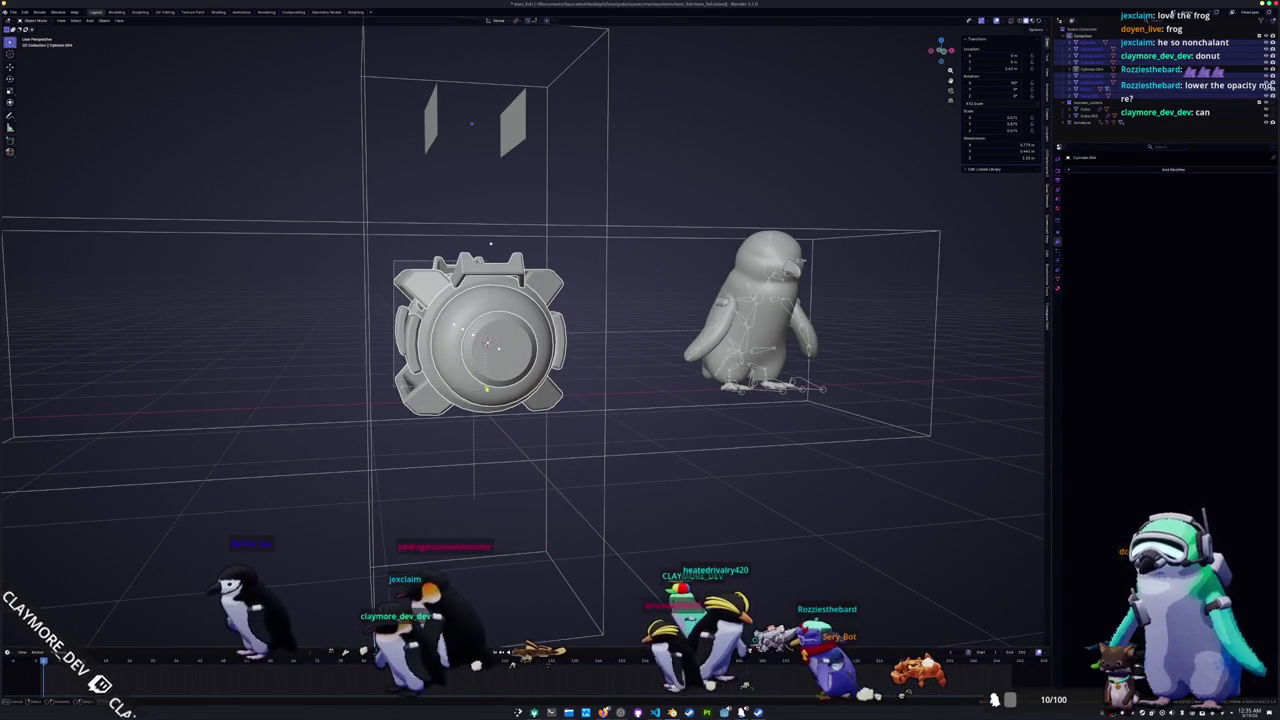
Step: Select the cannon parts and merge them into fewer objects
right_click(480, 318)
click(560, 370)
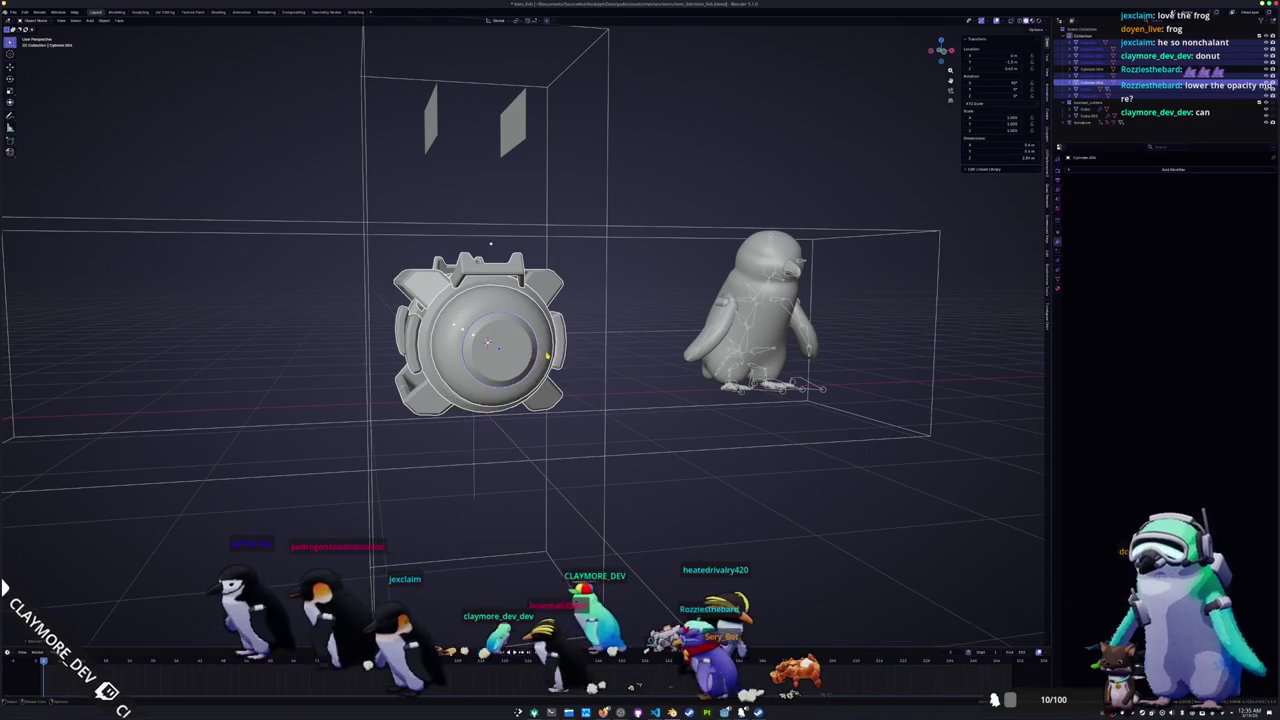
middle_drag(560, 370, 500, 245)
key(ctrl+z)
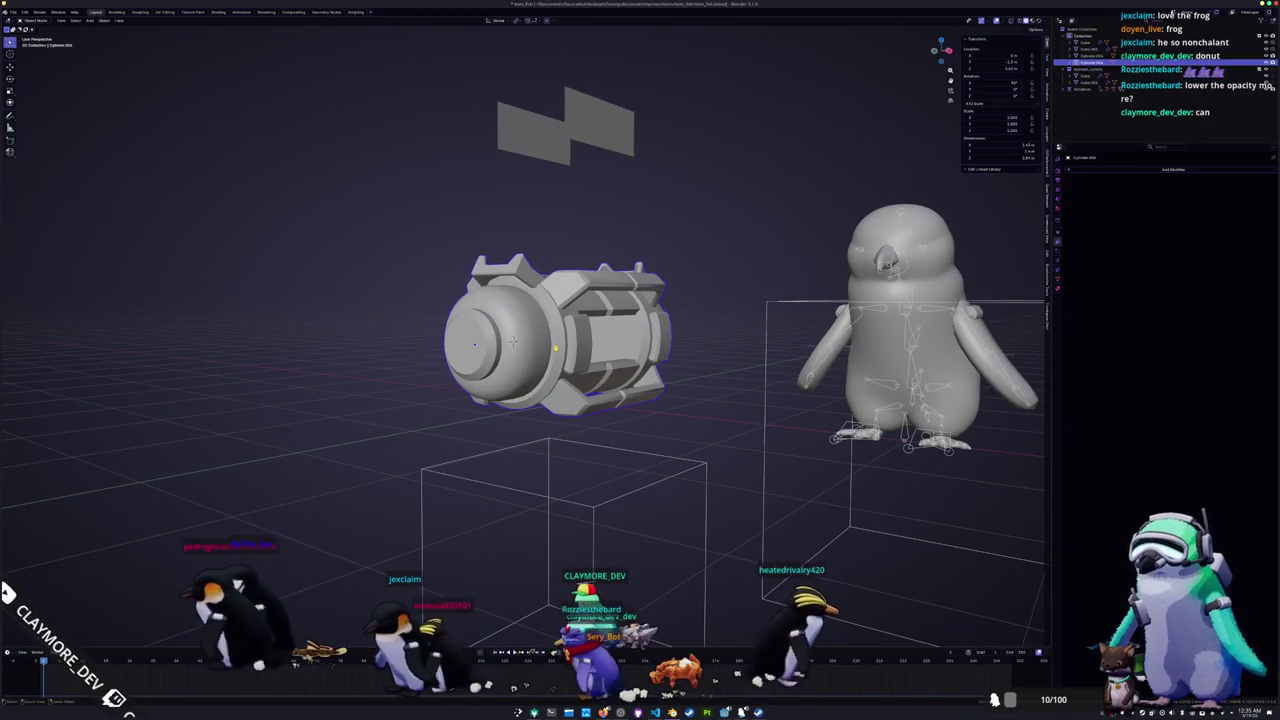
key(ctrl+a)
scroll(570, 410, down, 4)
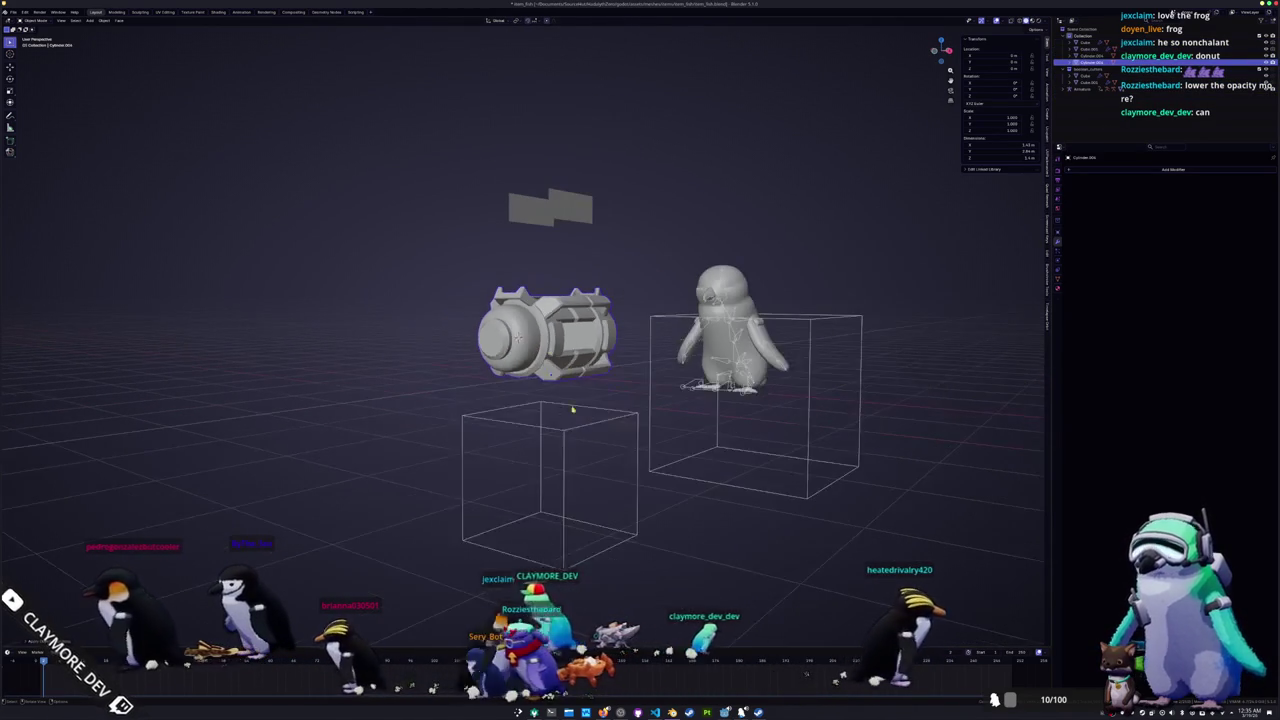
click(569, 434)
Step: Lower the flat plate back into the cannon along Z and box-select the whole cannon
click(565, 207)
key(g)
key(z)
drag(620, 404, 457, 232)
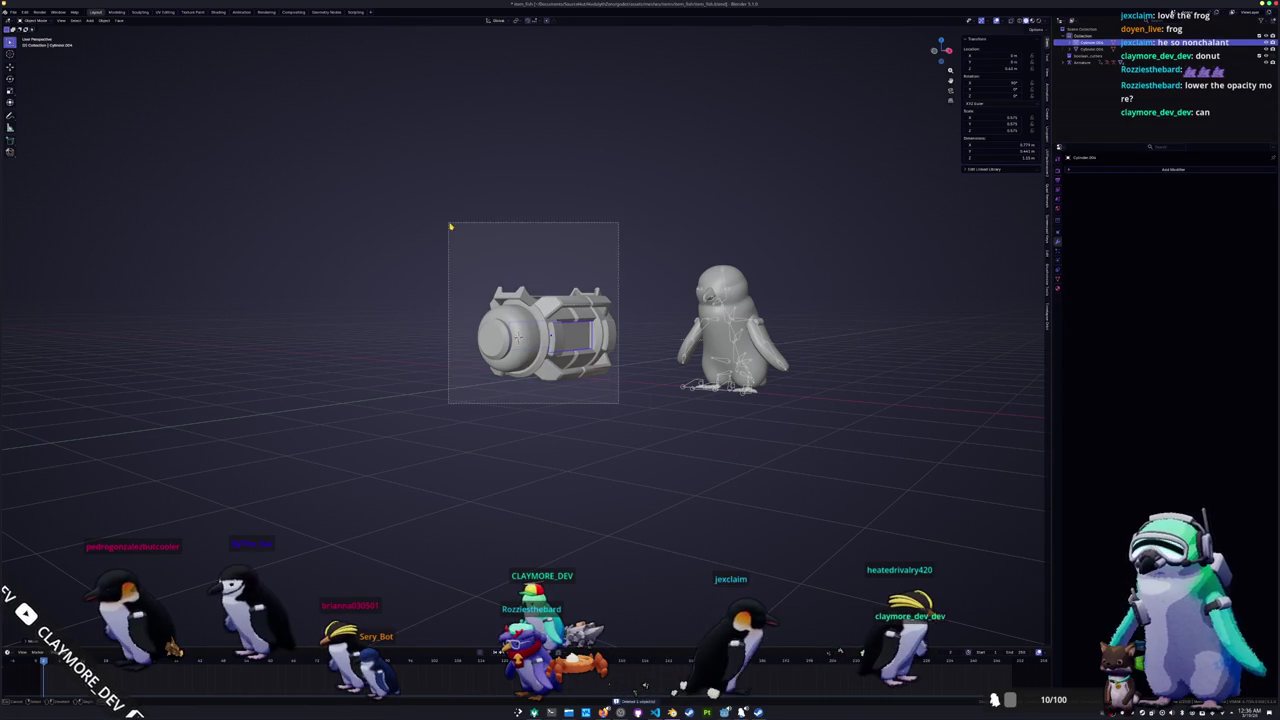
Step: Apply all transforms to the cannon and scale it down in front view
key(ctrl+a)
click(450, 223)
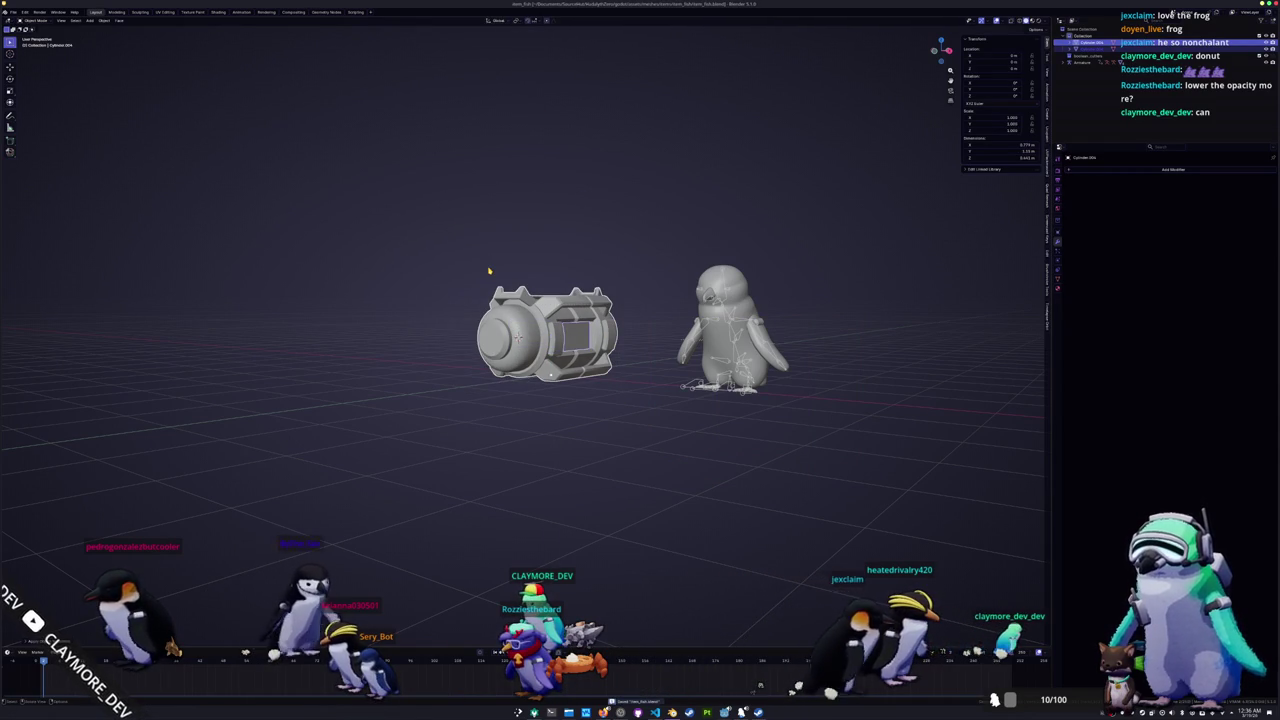
key(KP_7)
key(KP_1)
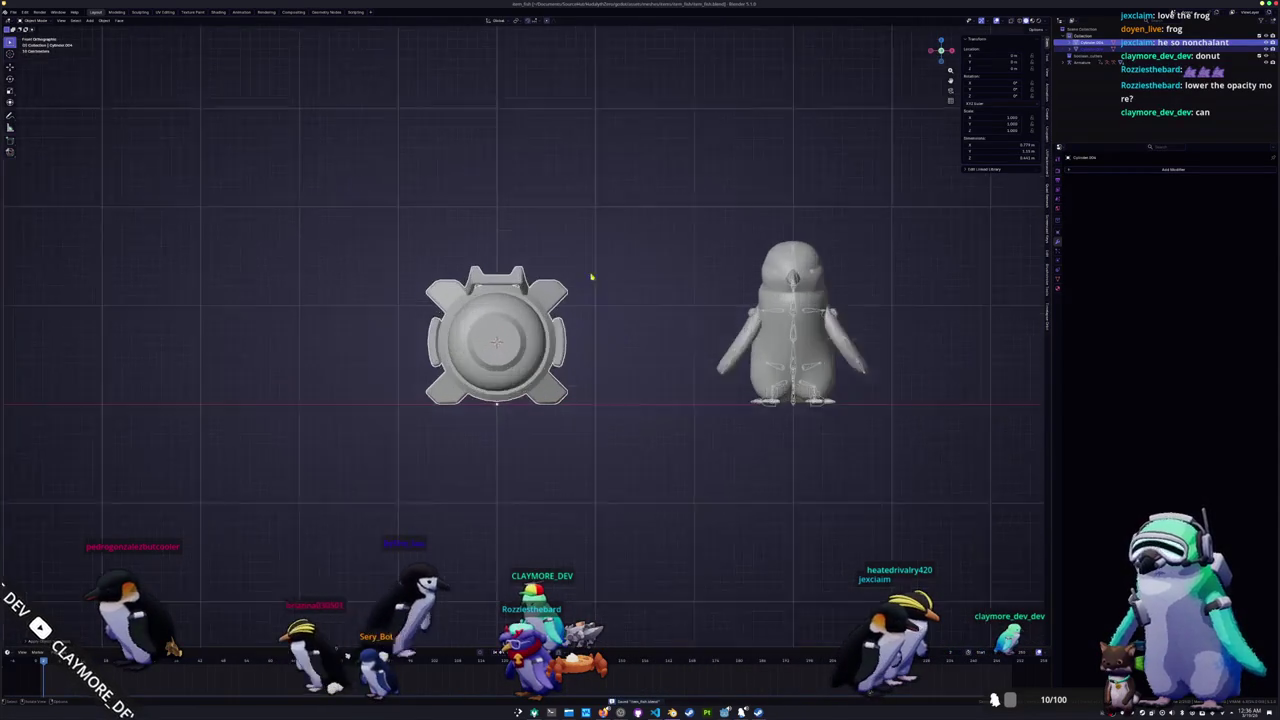
scroll(566, 271, up, 1)
key(s)
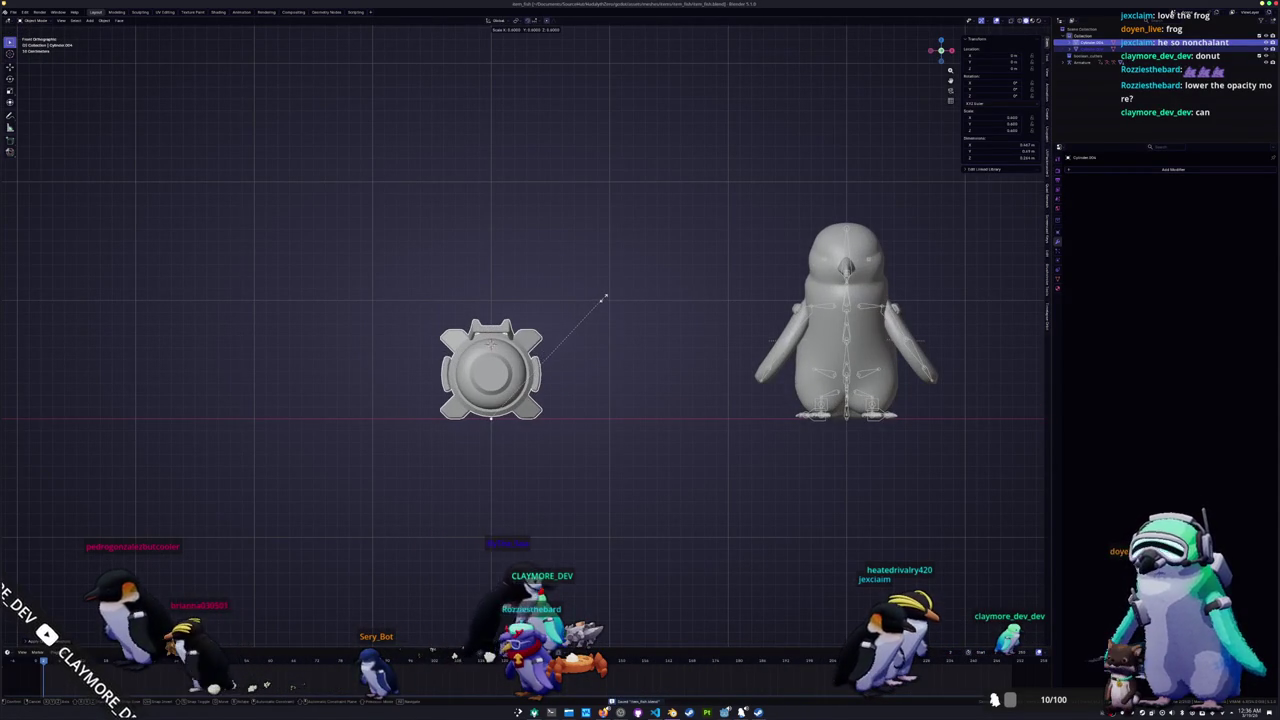
click(600, 298)
Step: Rotate the cannon about its vertical Z axis
middle_drag(600, 298, 664, 342)
scroll(664, 342, up, 2)
shift+middle_drag(586, 320, 691, 294)
key(s)
key(r)
key(z)
click(631, 320)
Step: Isolate the cannon in local view, hiding the penguin
mouse_move(666, 317)
middle_down()
mouse_move(650, 346)
mouse_move(616, 346)
middle_up()
right_click(616, 346)
key(Escape)
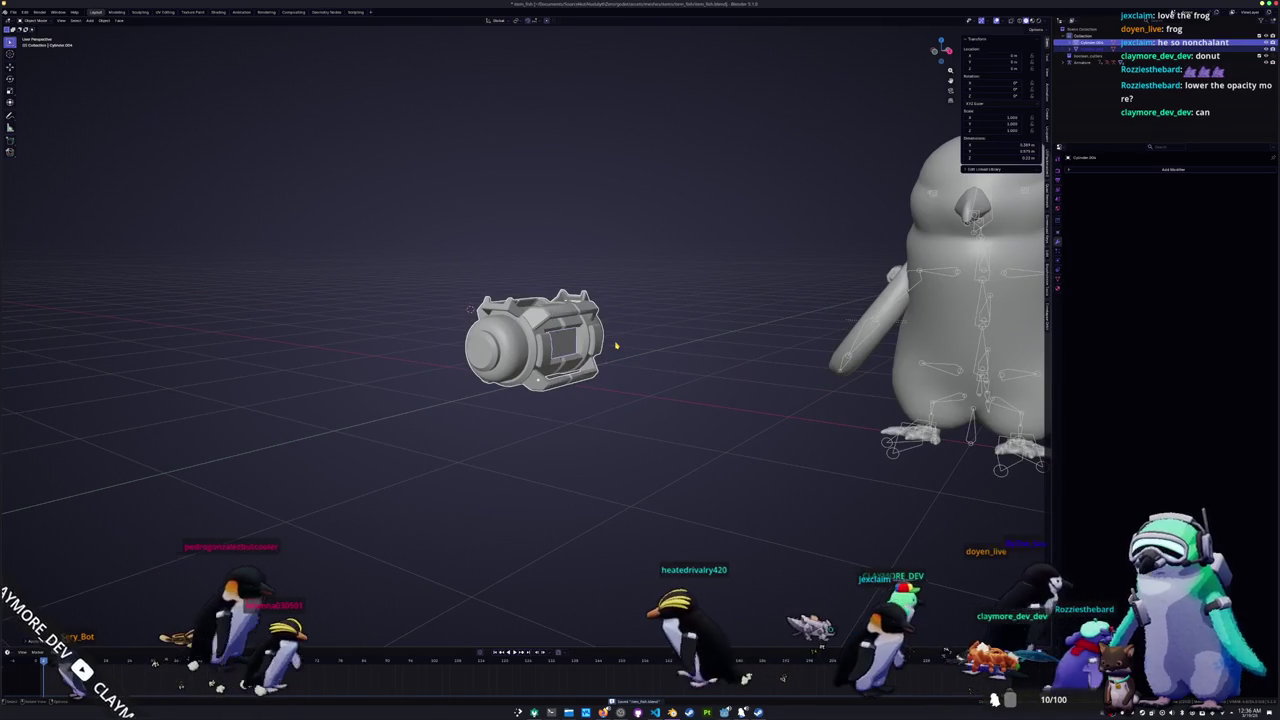
key(KP_Divide)
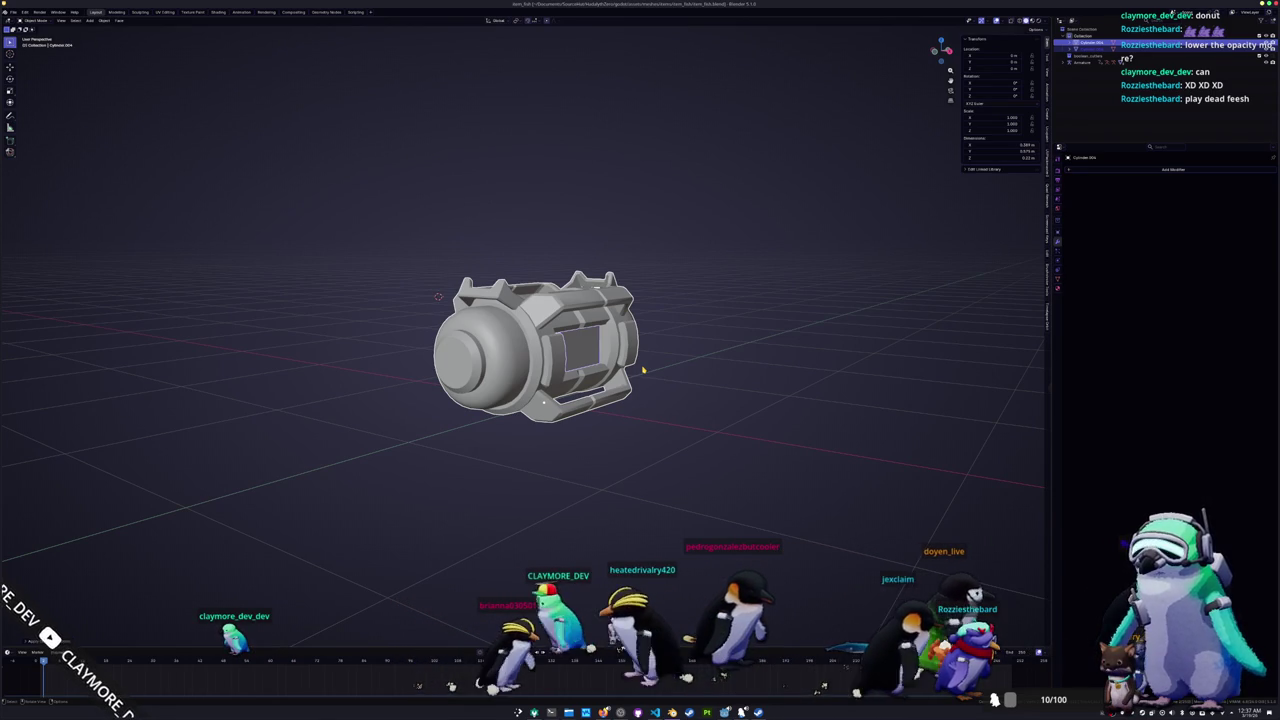
scroll(677, 297, up, 4)
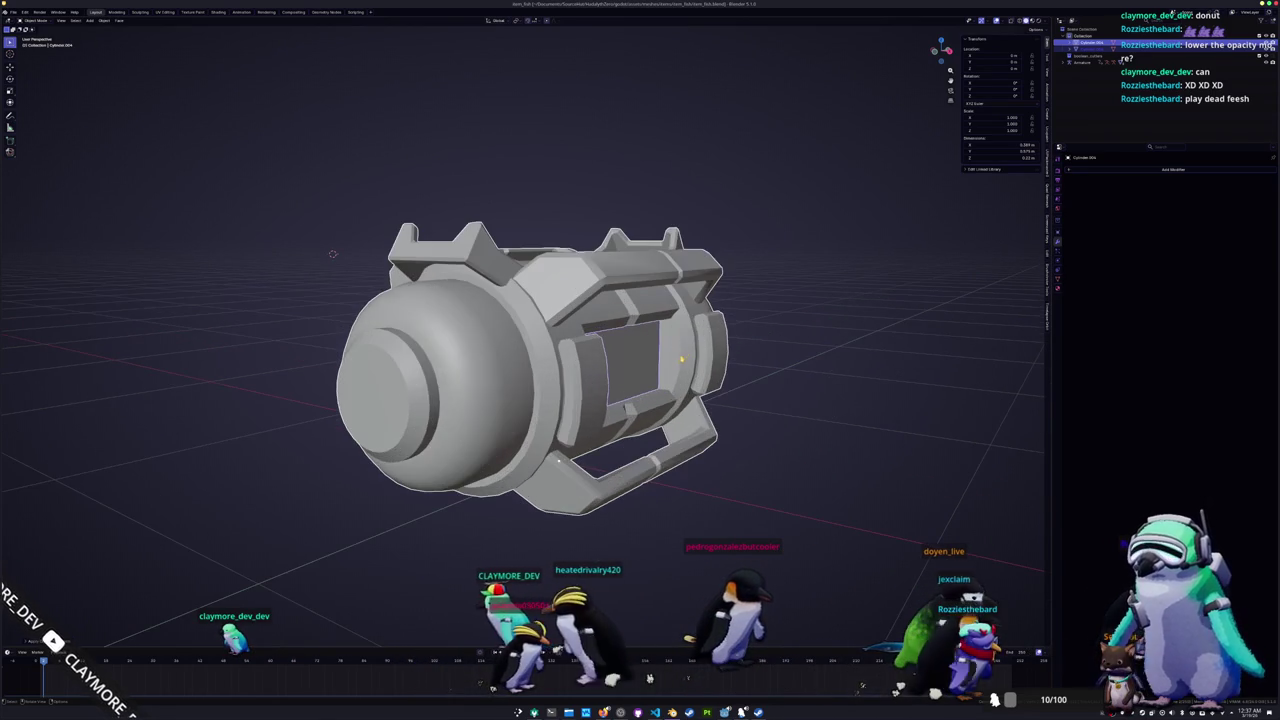
Step: Rename Cylinder.004 to 'bat', then deselect it and select the main canister body
scroll(634, 427, down, 4)
right_click(634, 430)
click(637, 428)
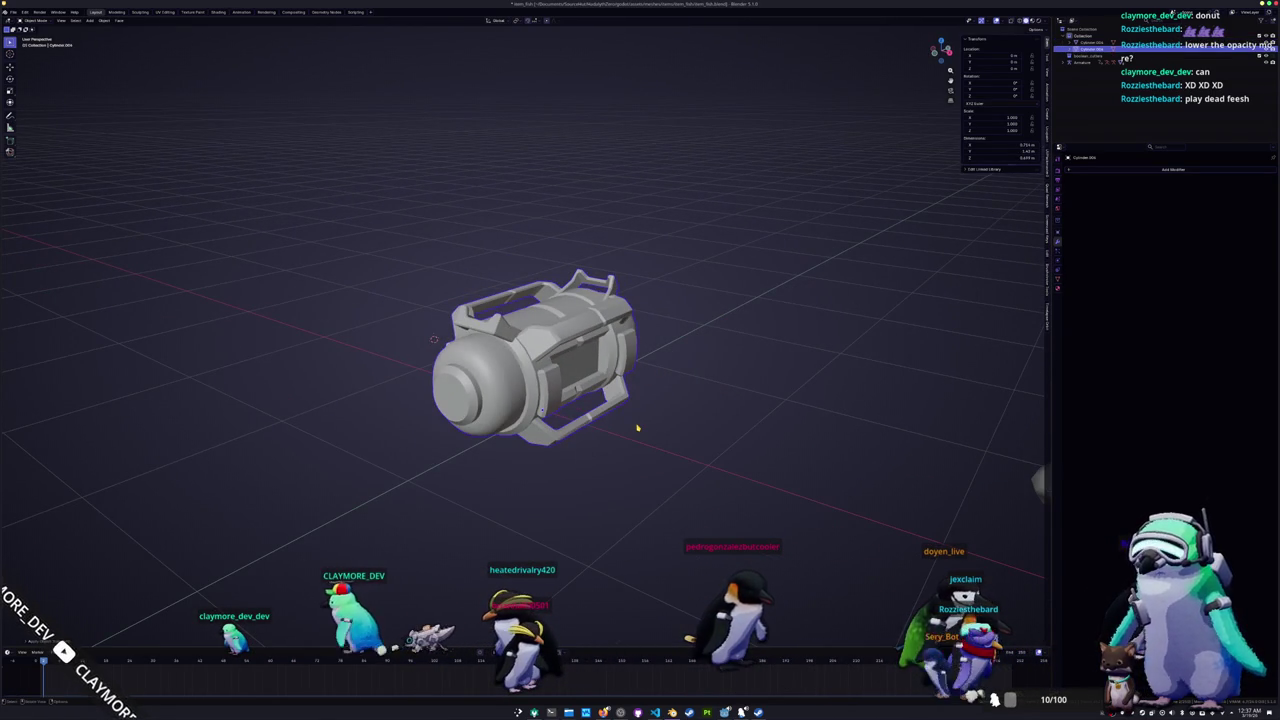
key(F2)
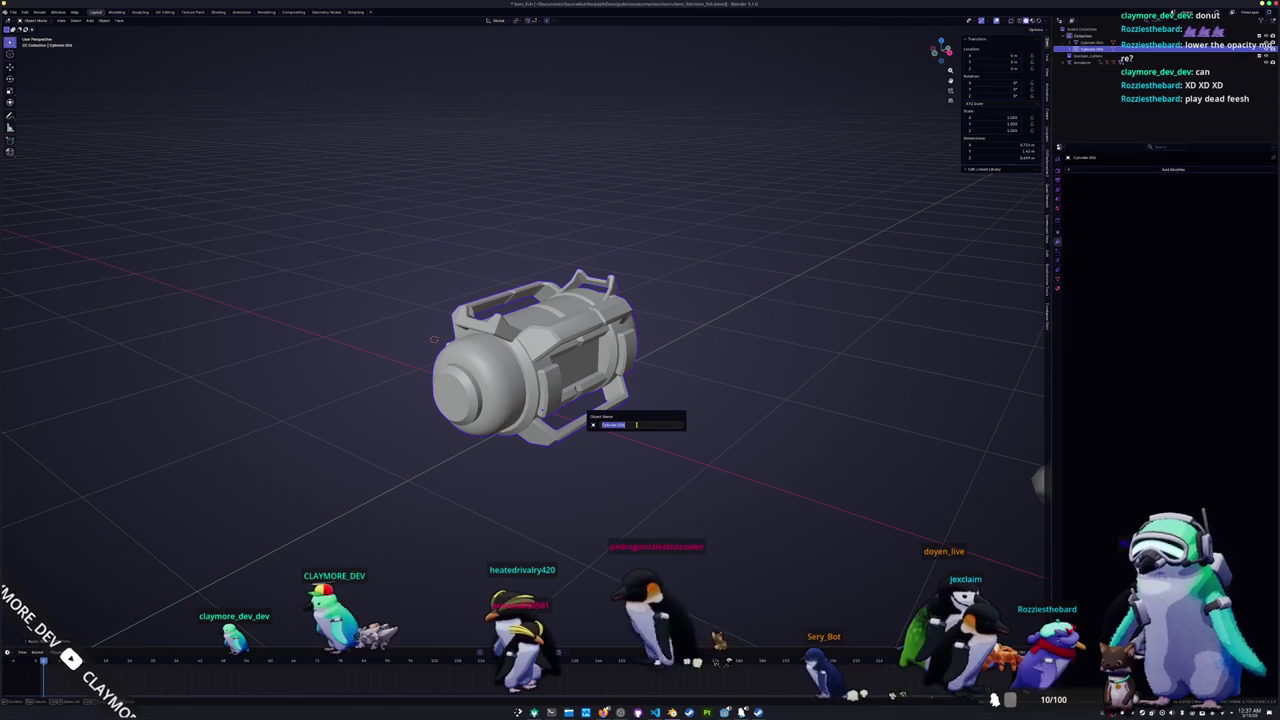
text(bat)
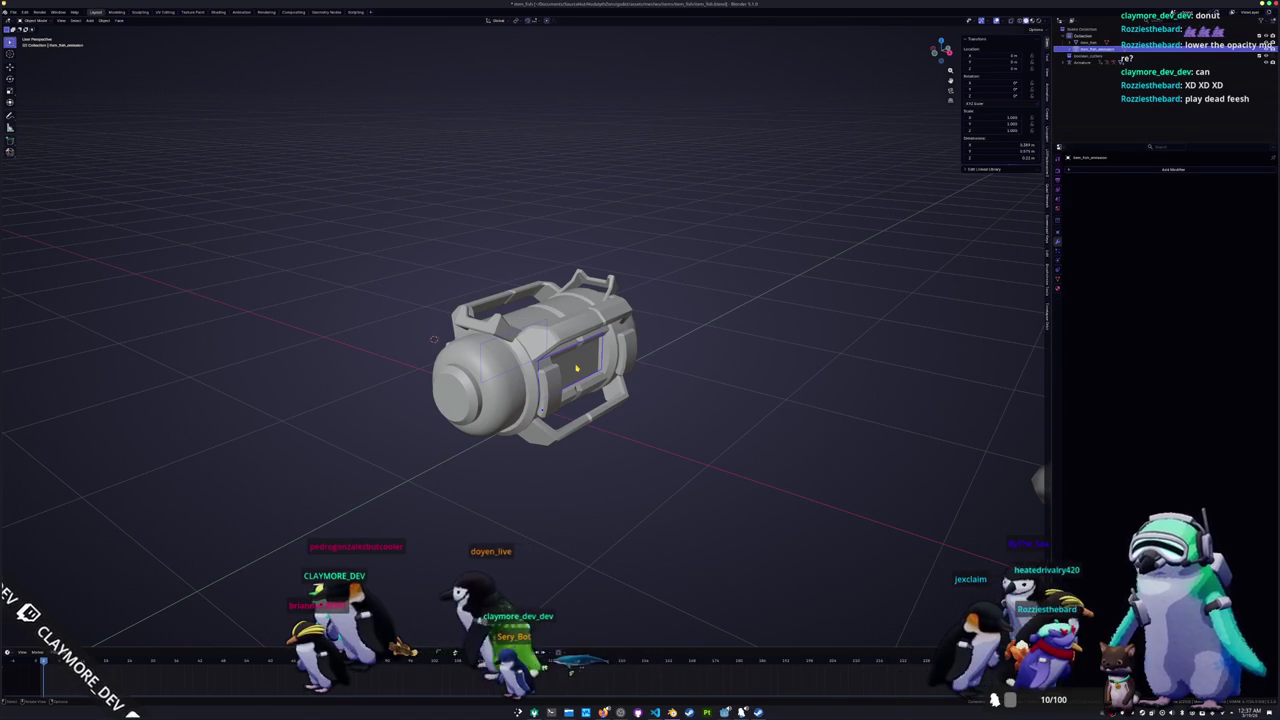
click(694, 350)
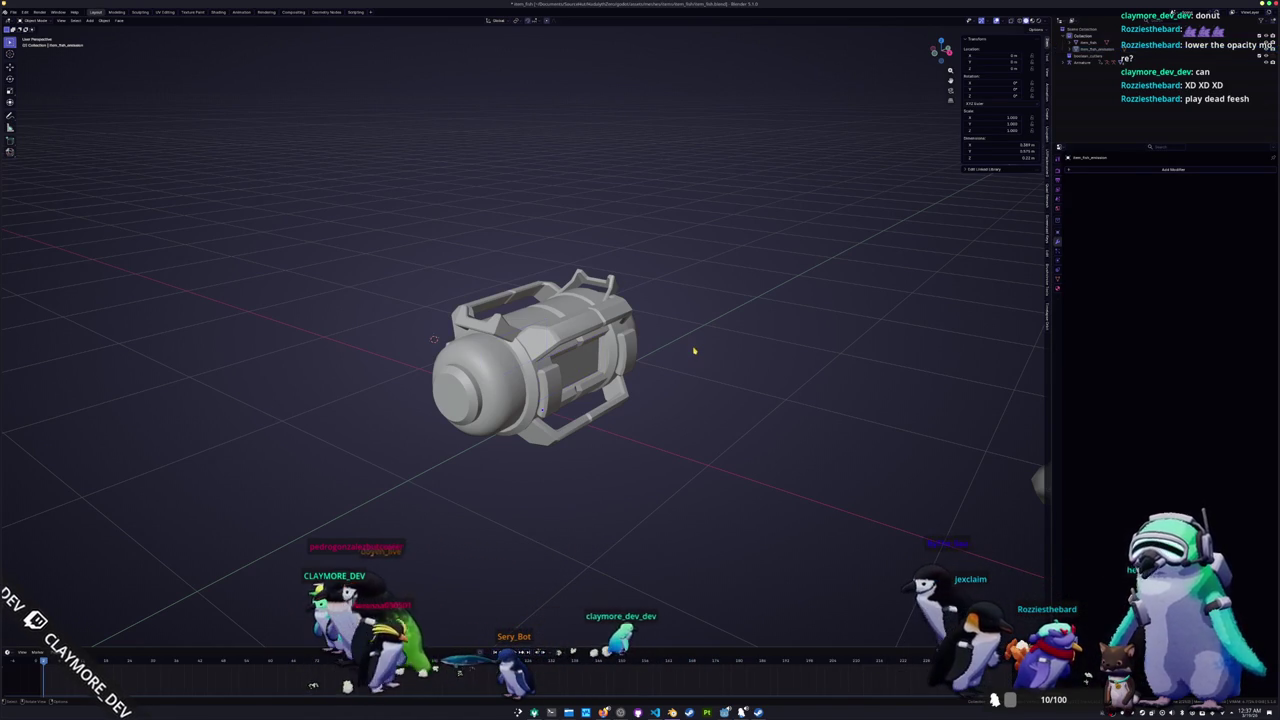
click(585, 358)
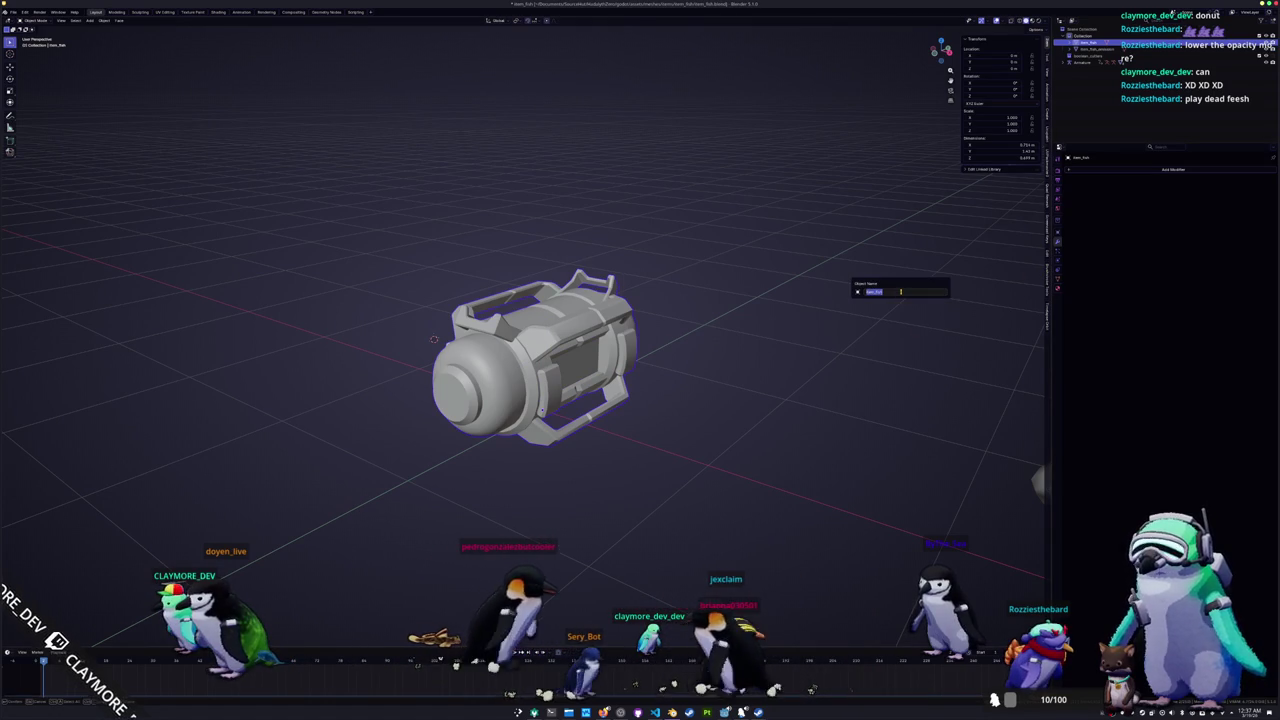
Step: Add a new material named item_fish to the canister, then switch to the Twitch browser
click(1062, 282)
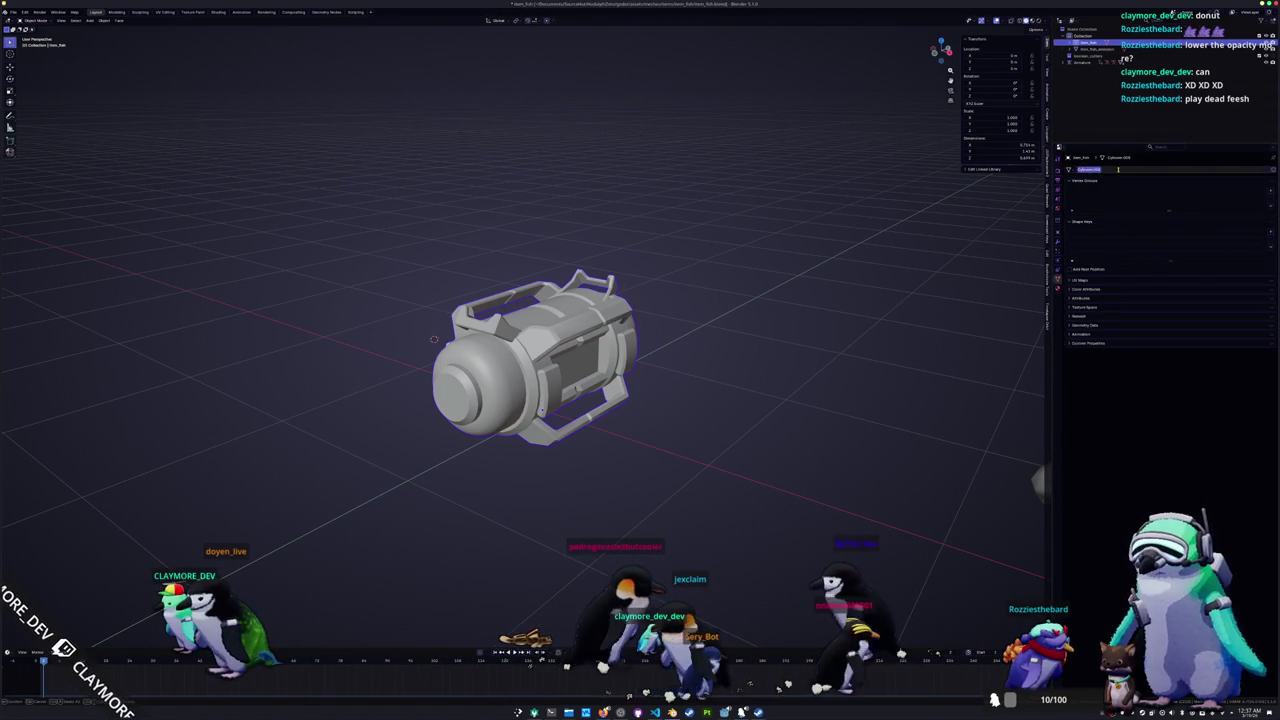
click(1059, 288)
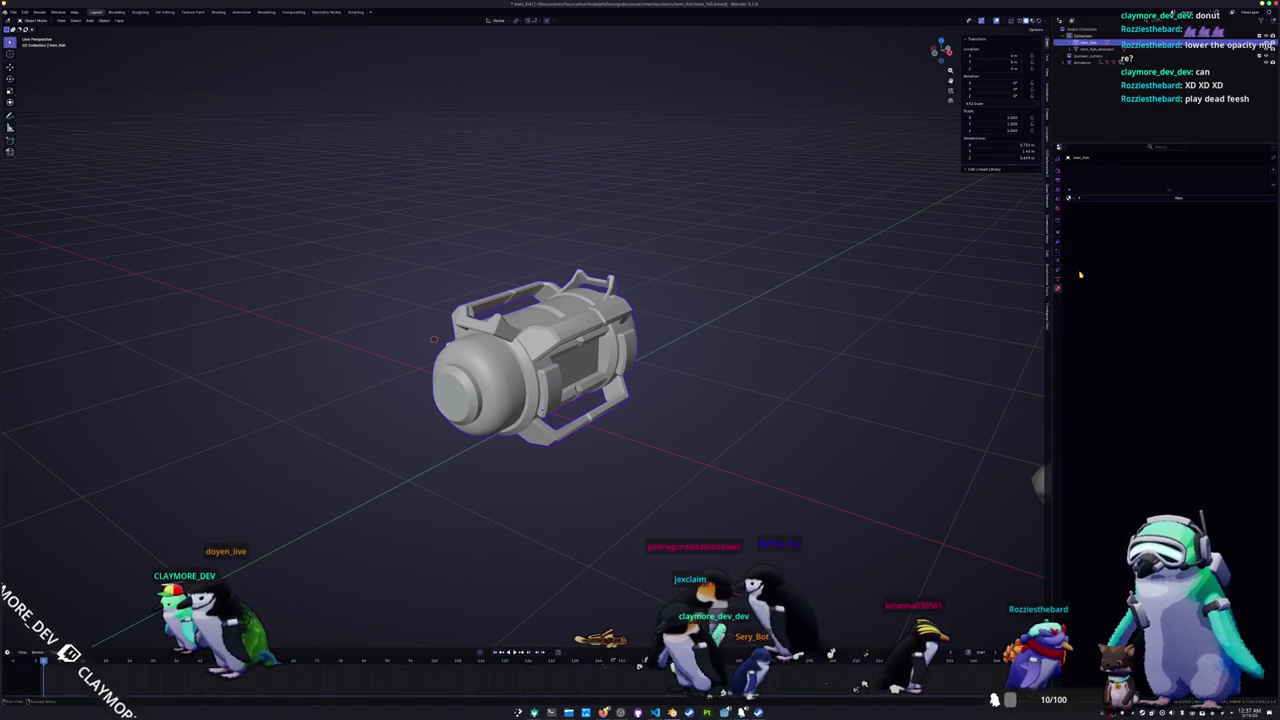
click(1108, 200)
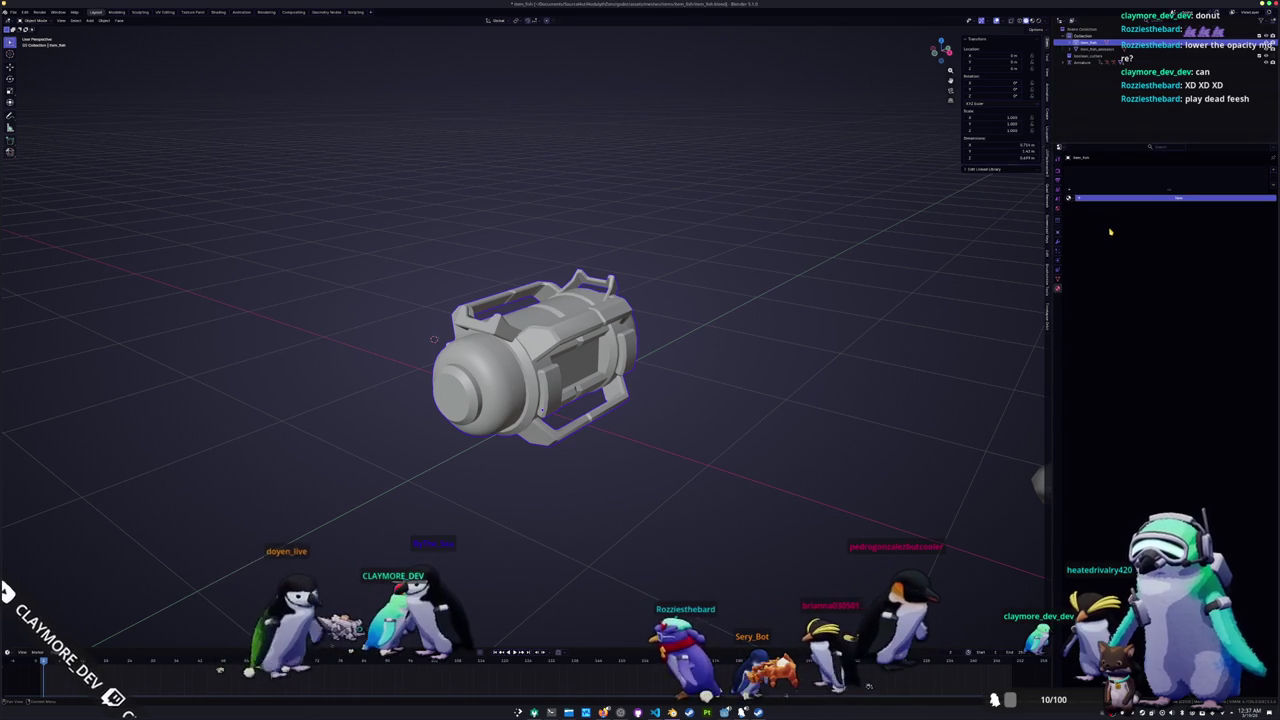
text(item_fish)
key(Return)
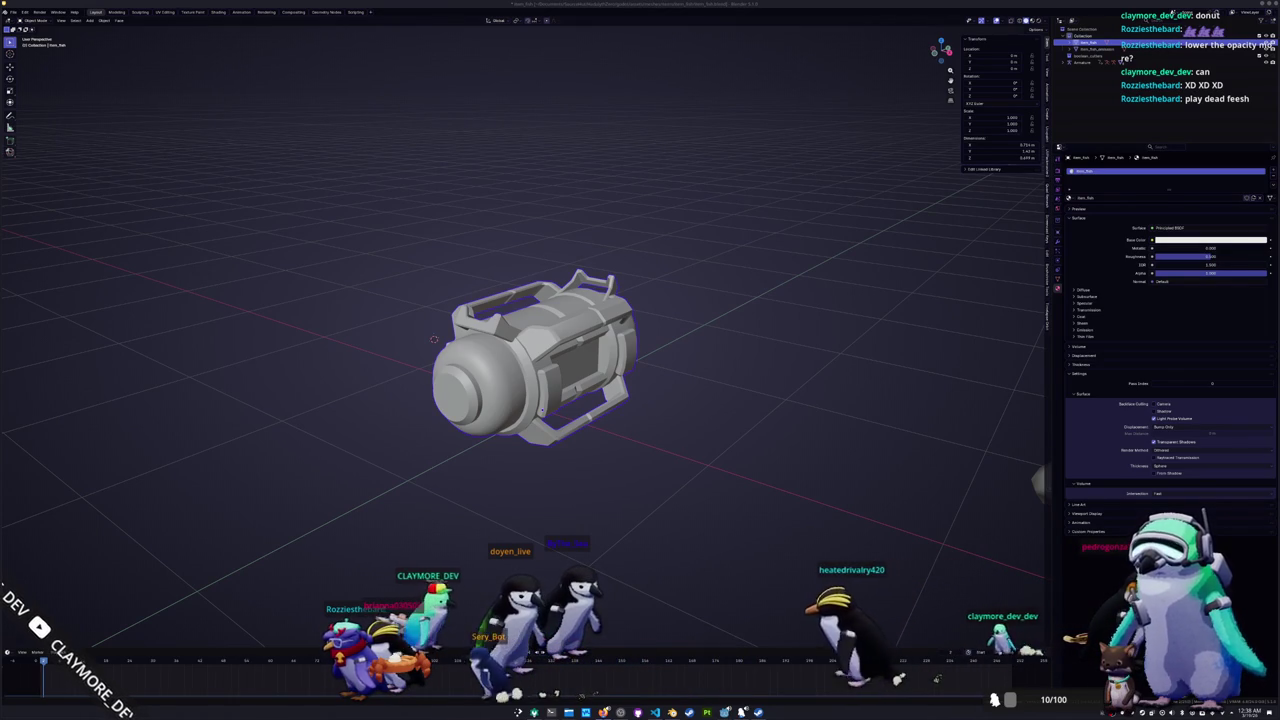
key(alt+Tab)
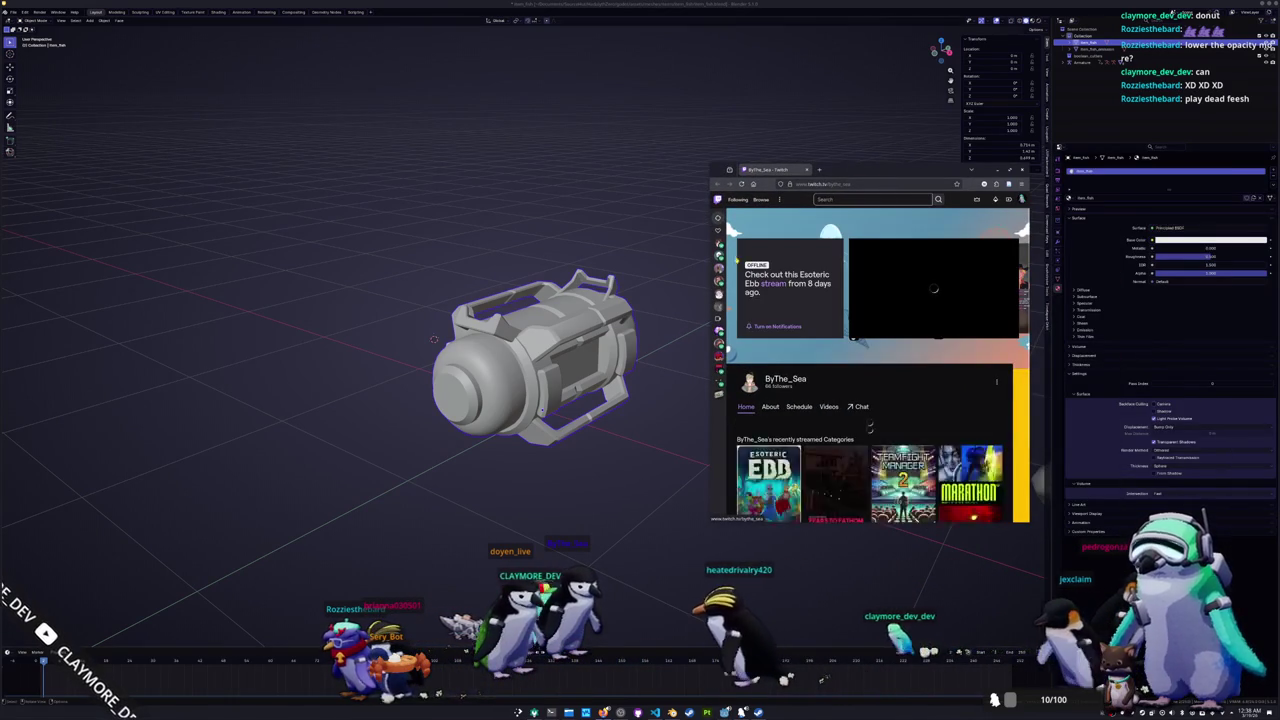
Step: Widen the browser and open a recent broadcast from the channel's Videos page
drag(708, 275, 590, 280)
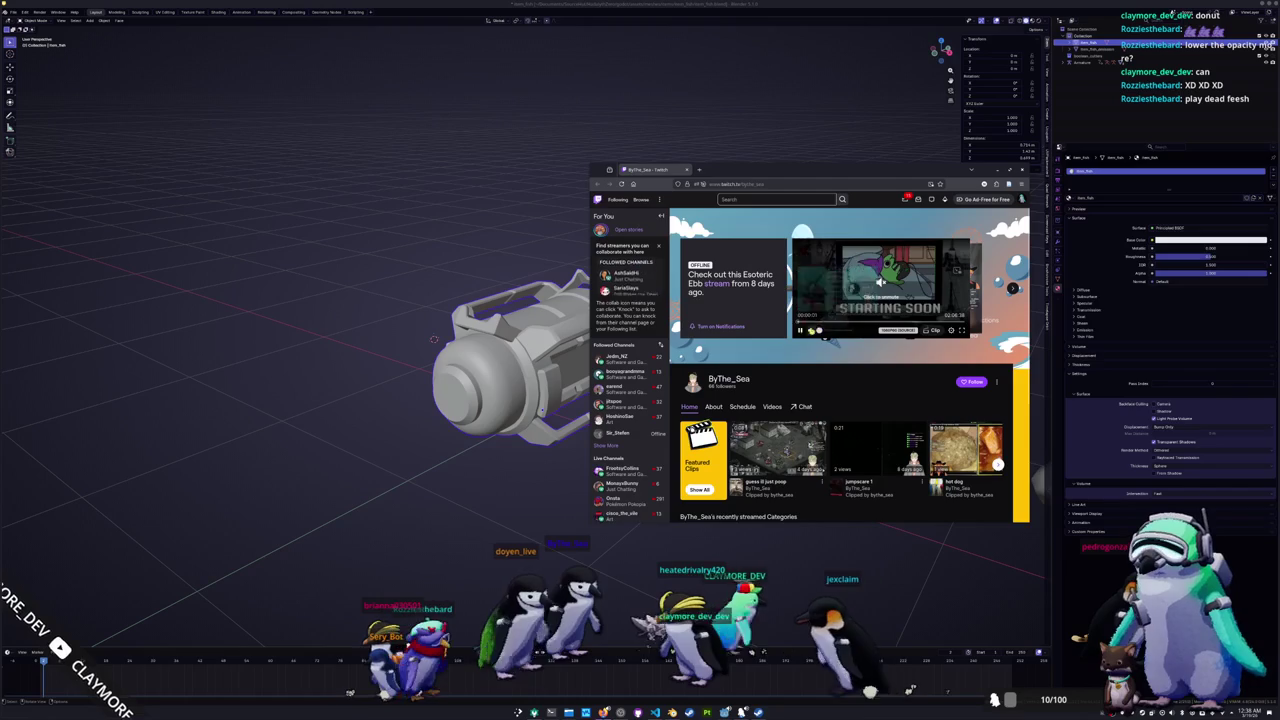
scroll(825, 330, down, 1)
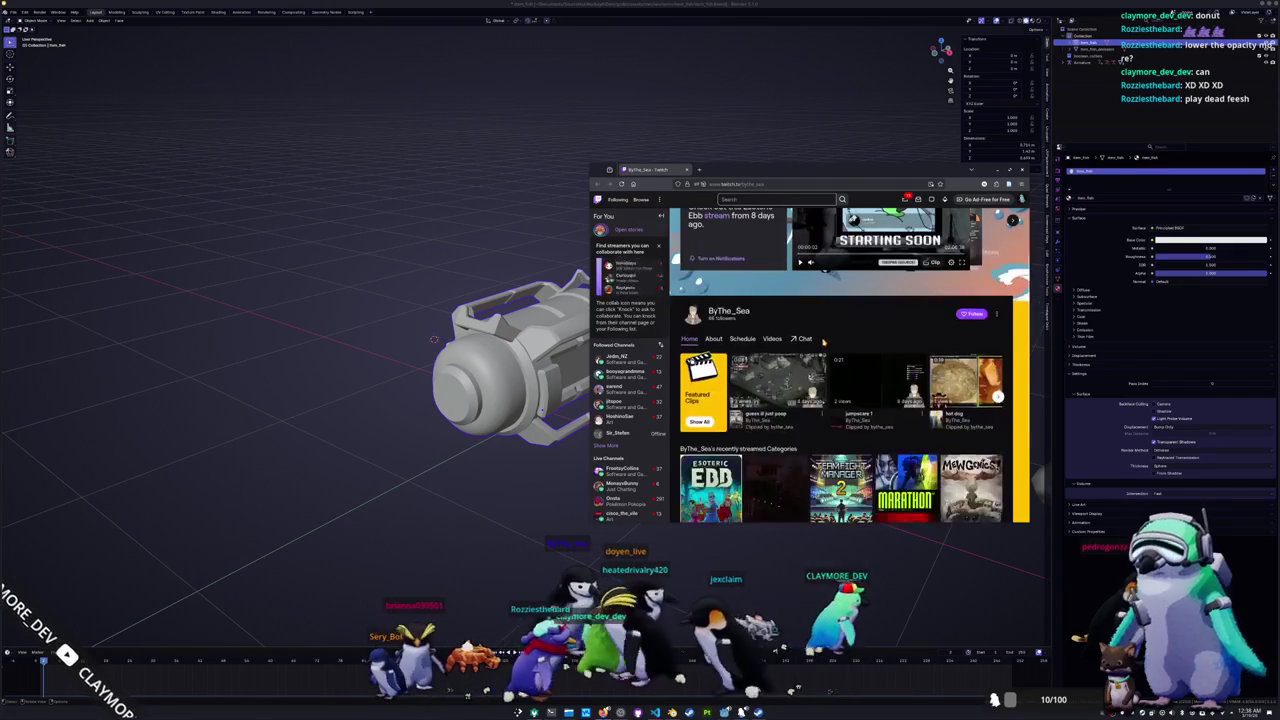
scroll(838, 327, down, 1)
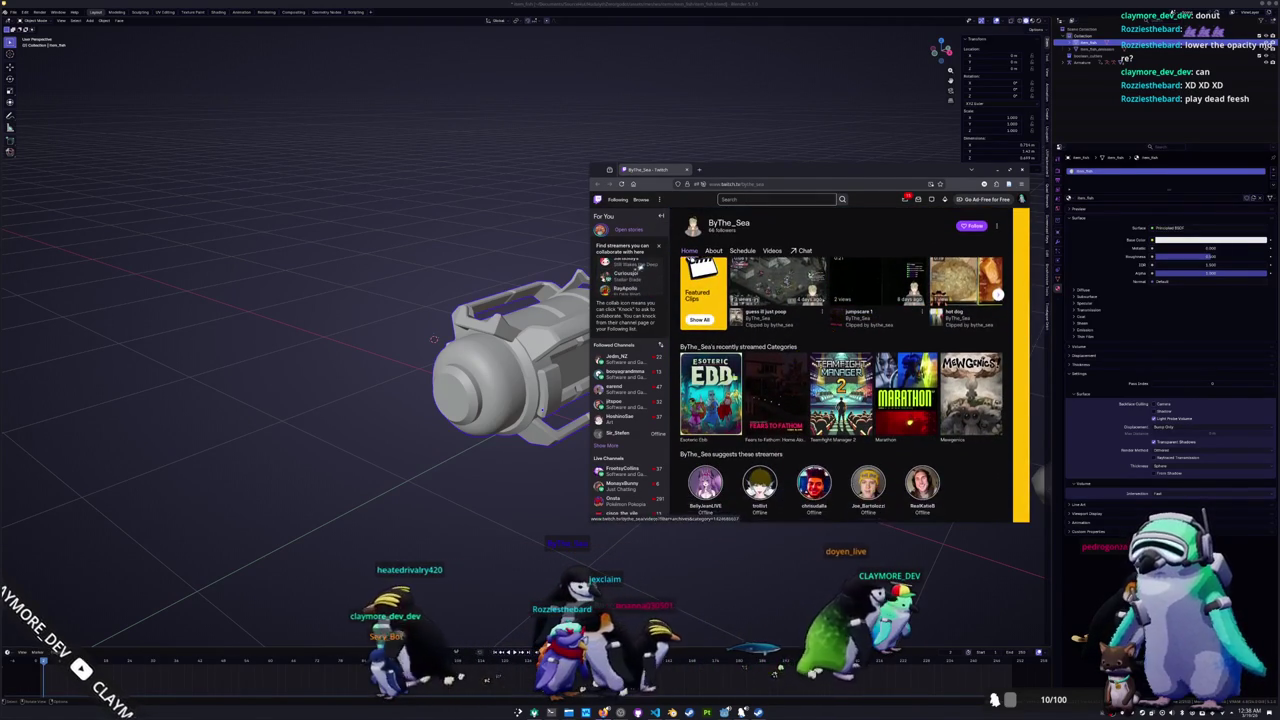
scroll(876, 327, up, 1)
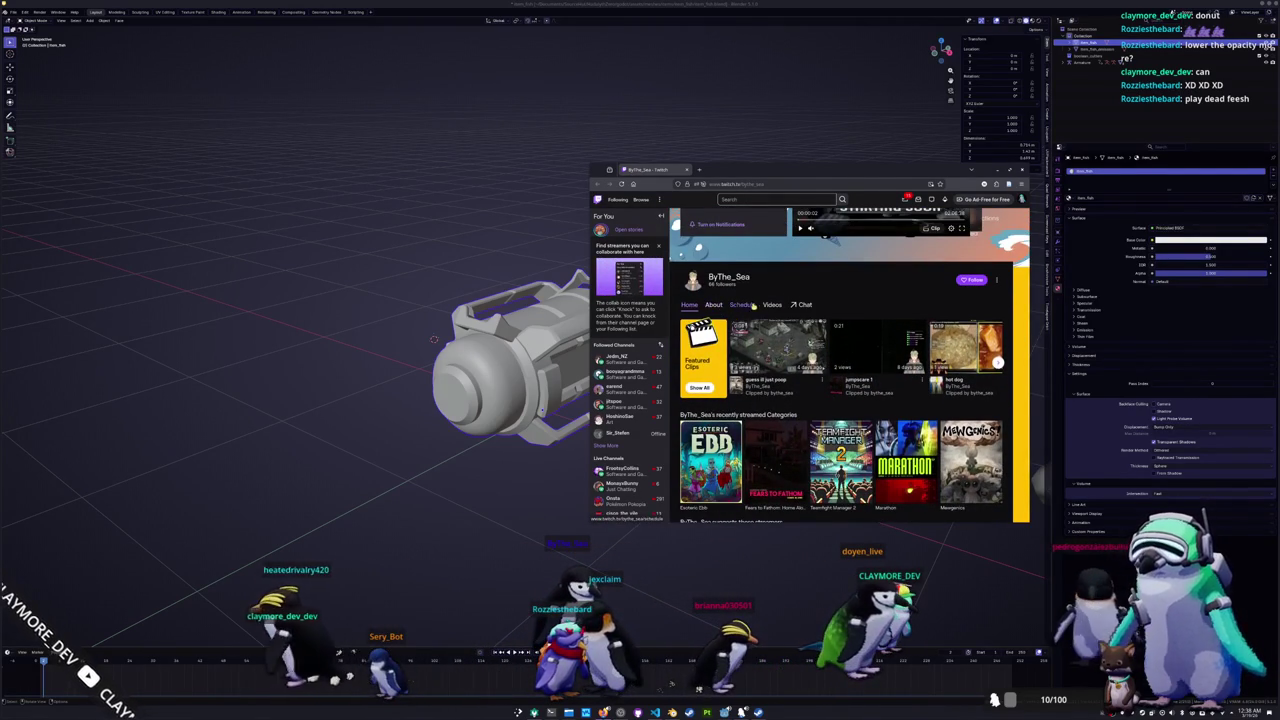
click(772, 304)
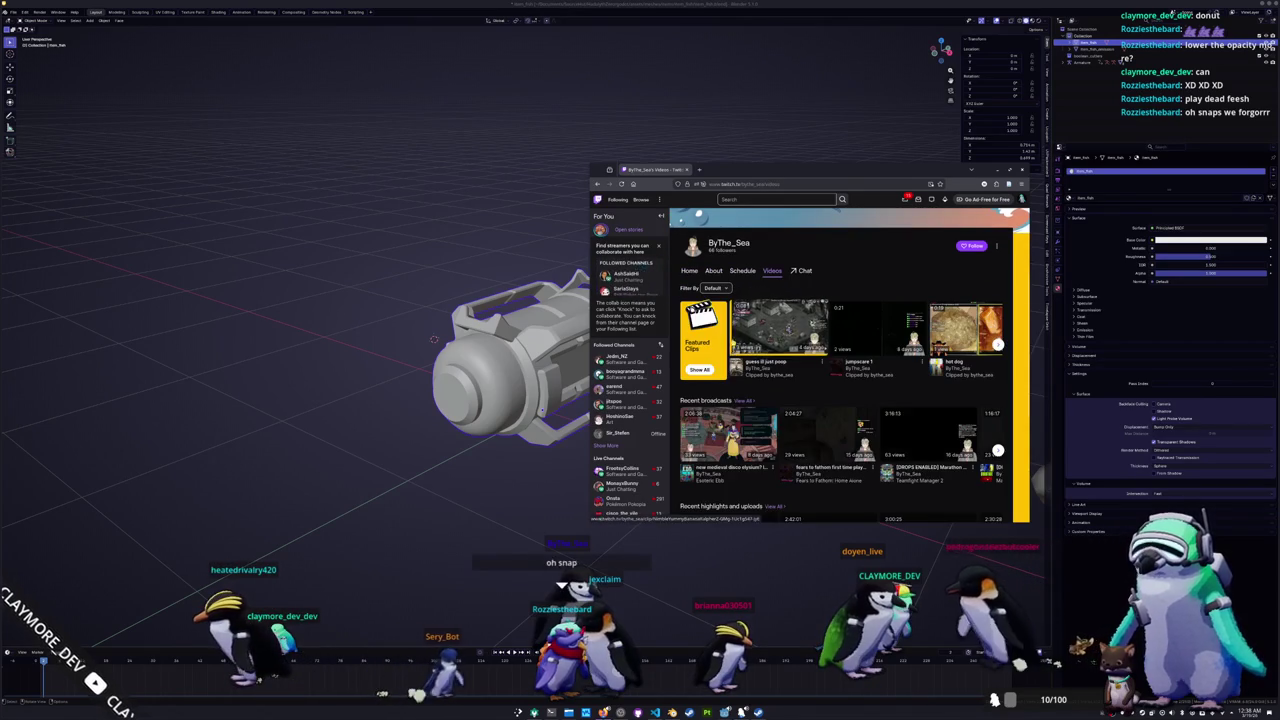
scroll(728, 404, down, 1)
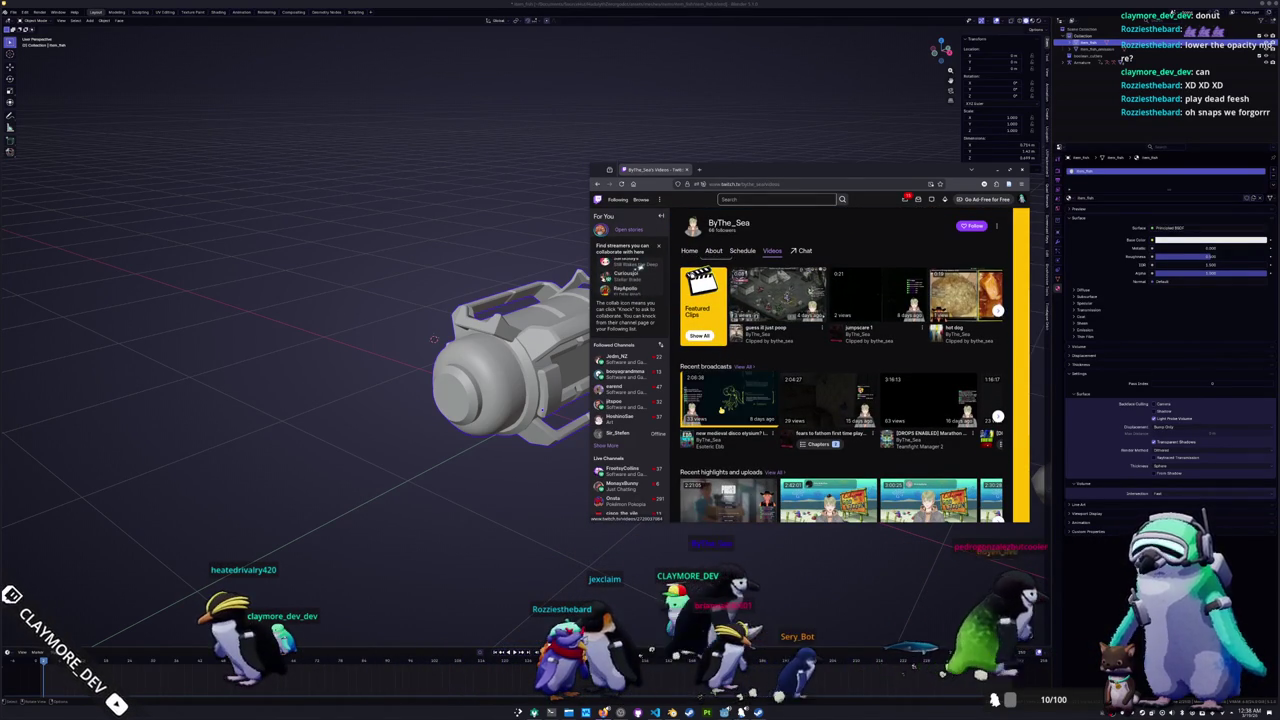
click(728, 404)
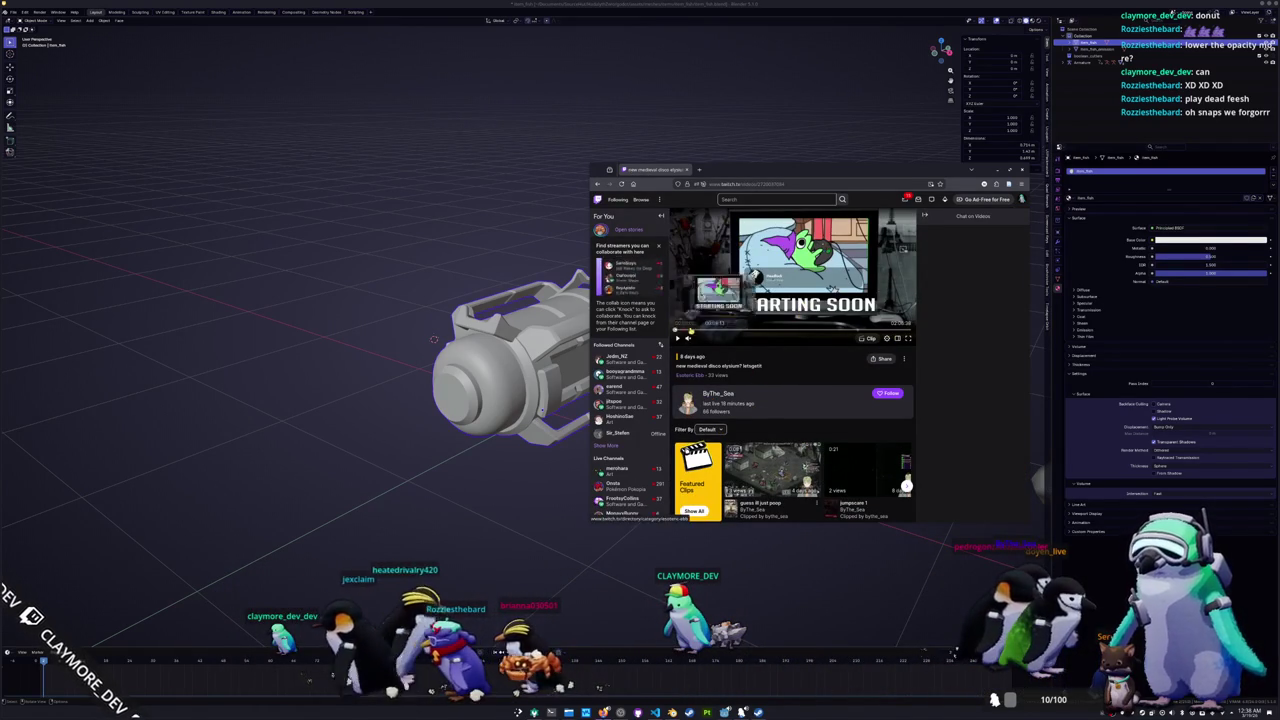
Step: Skip ahead through the broadcast several times, then return to Blender
click(688, 330)
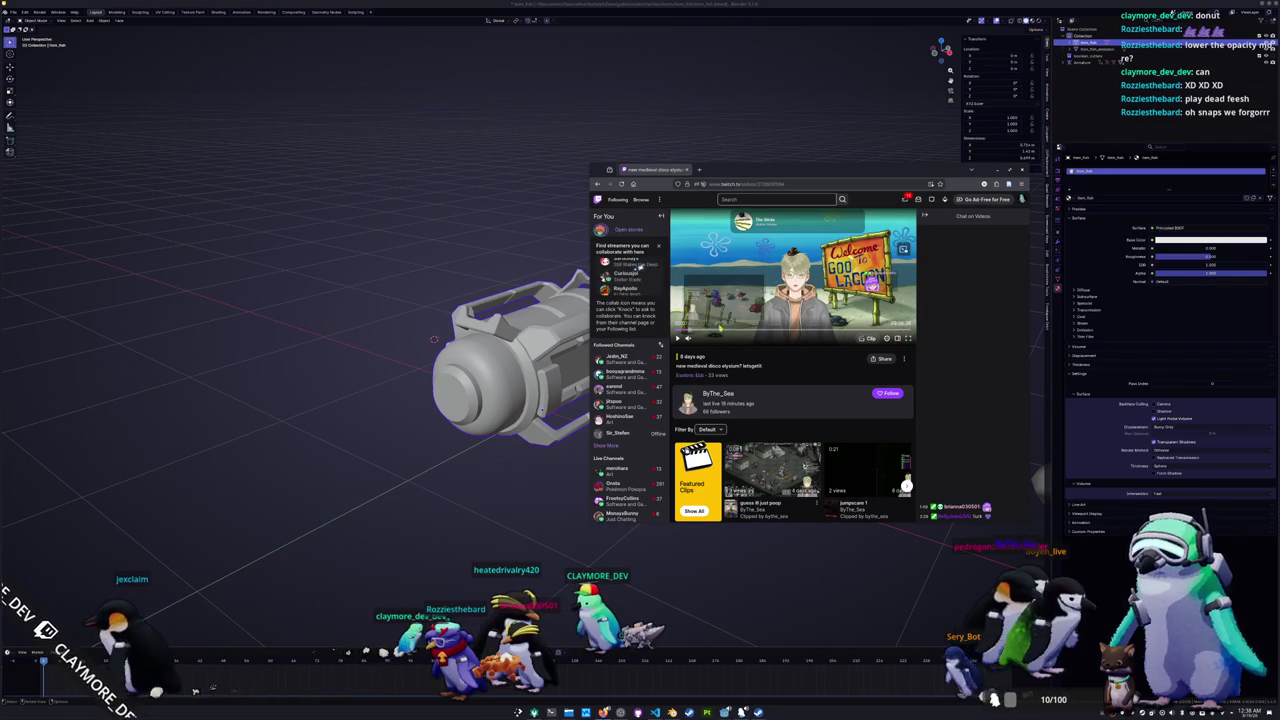
click(703, 329)
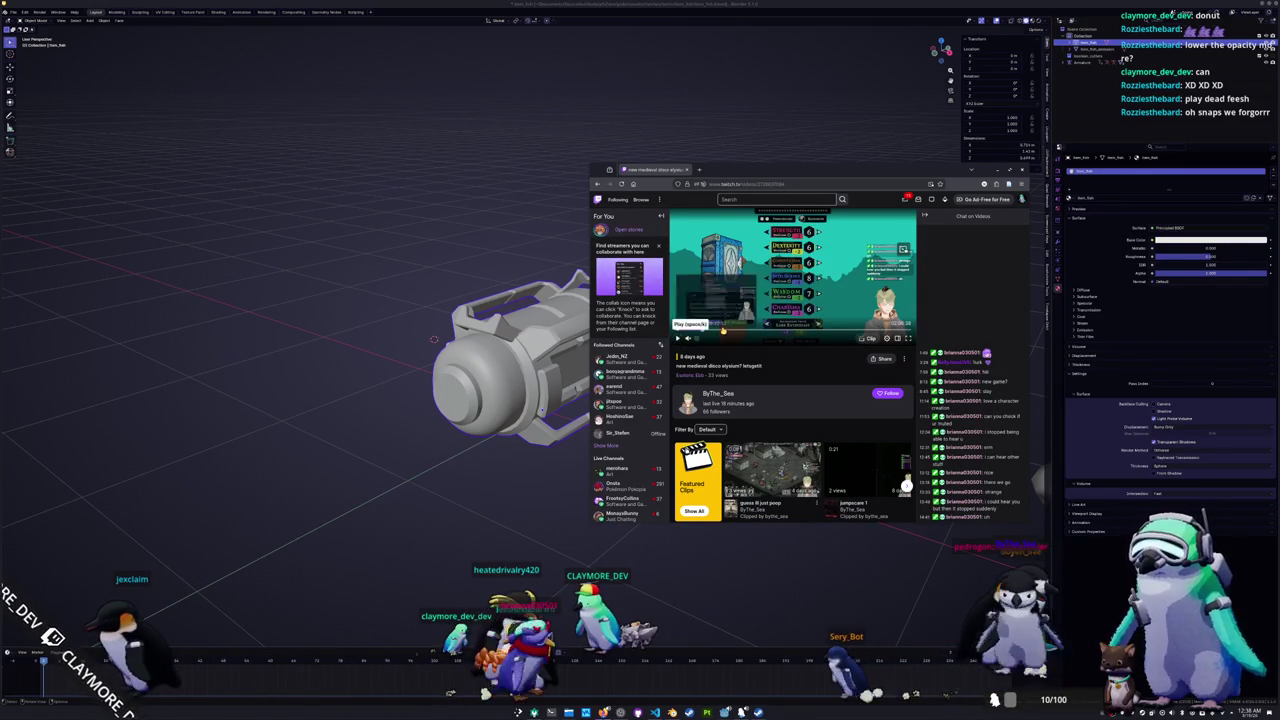
click(767, 331)
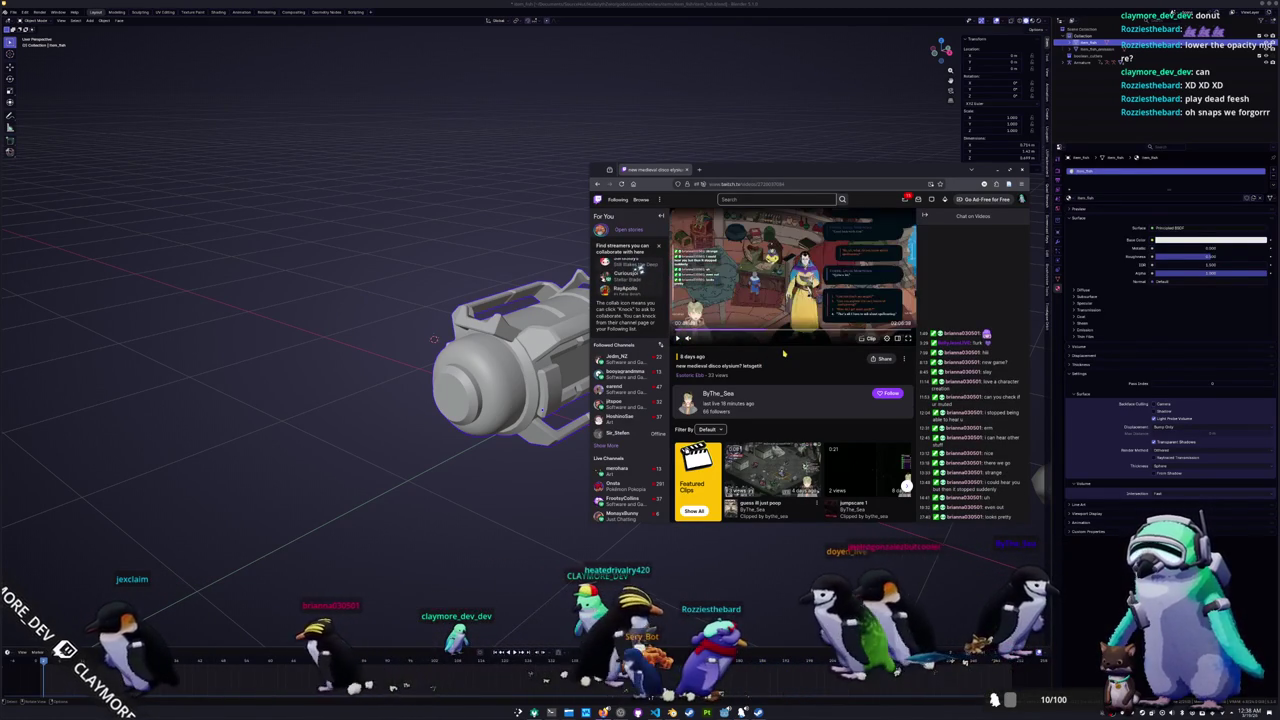
click(788, 330)
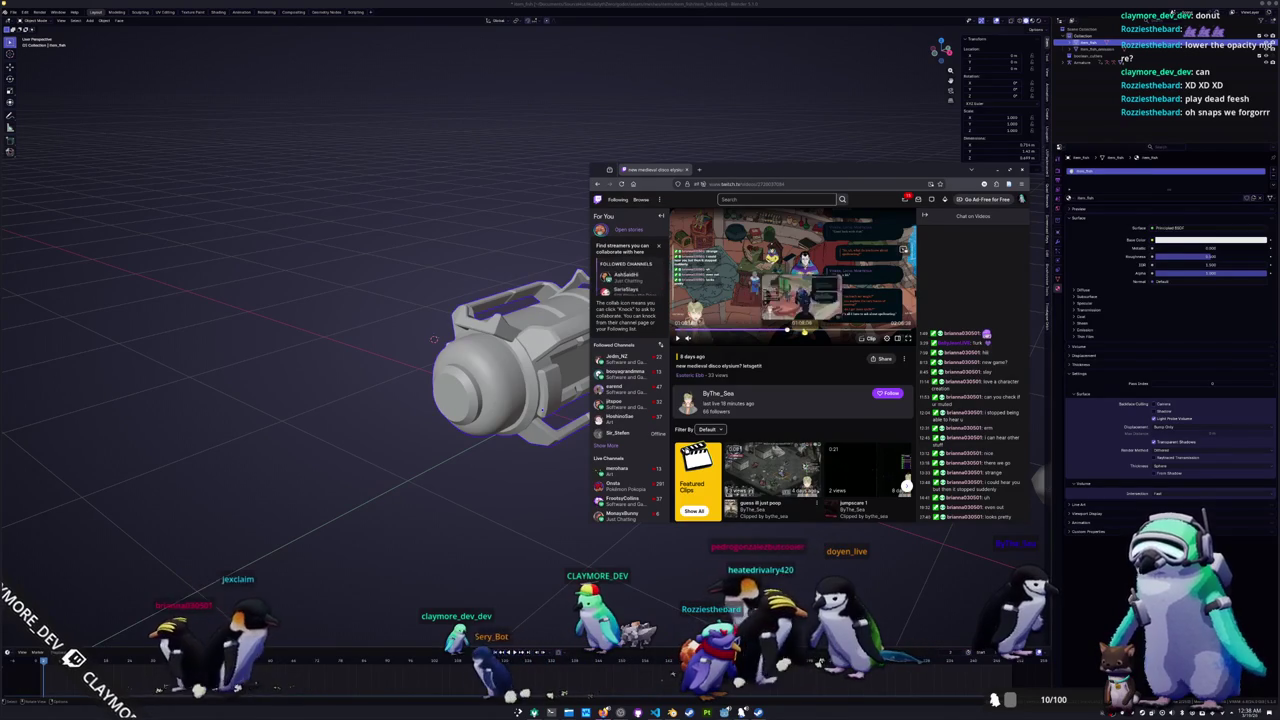
click(808, 330)
click(828, 331)
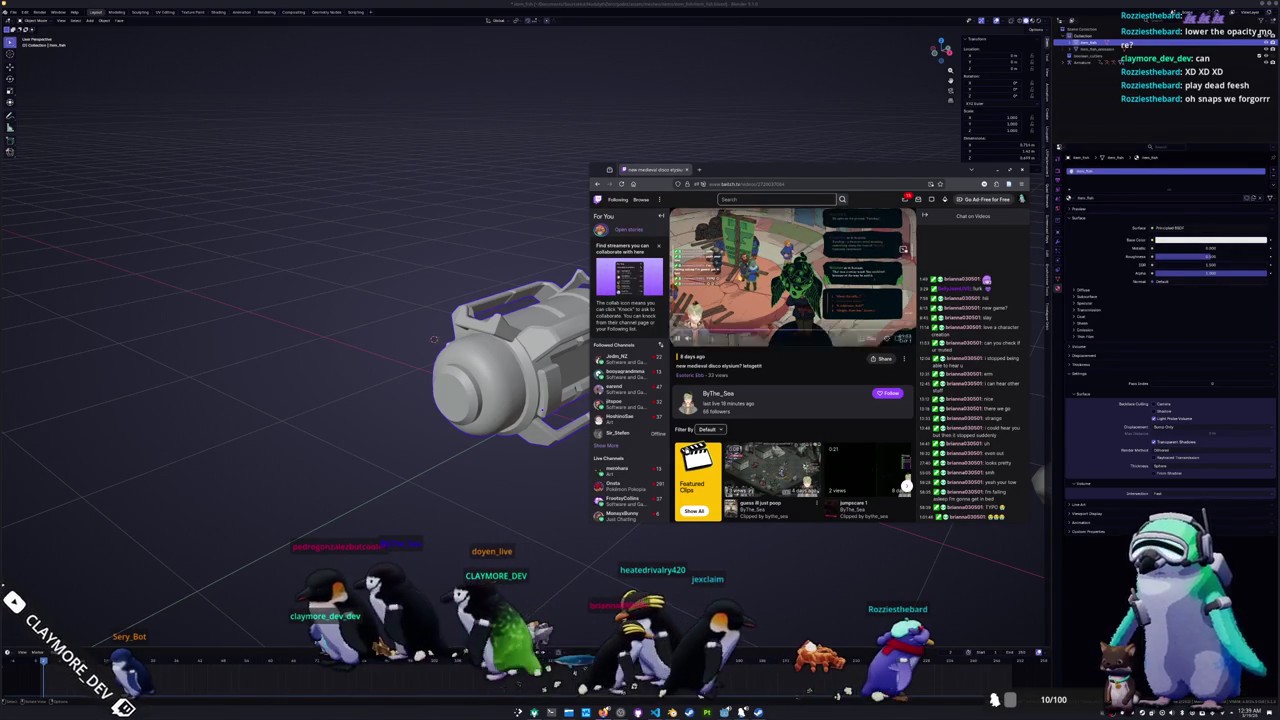
key(alt+Tab)
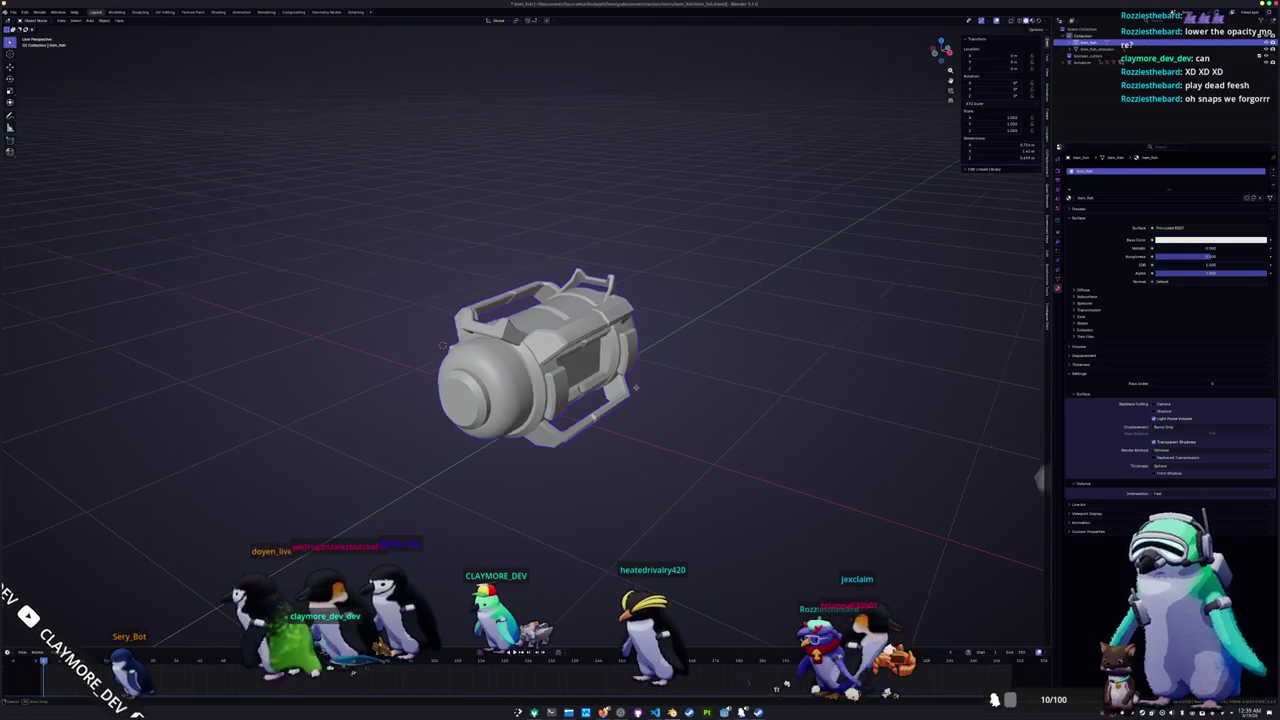
Step: Save the blend file and apply all transforms to the canister object
key(Tab)
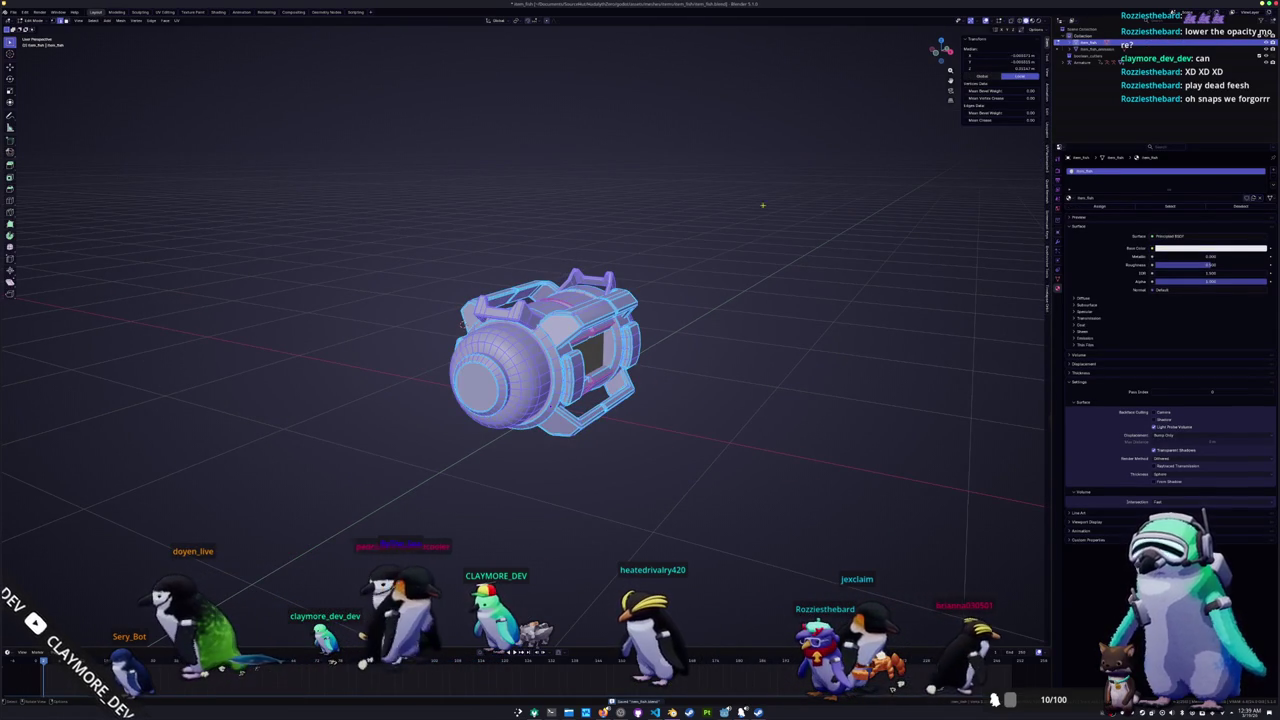
key(Tab)
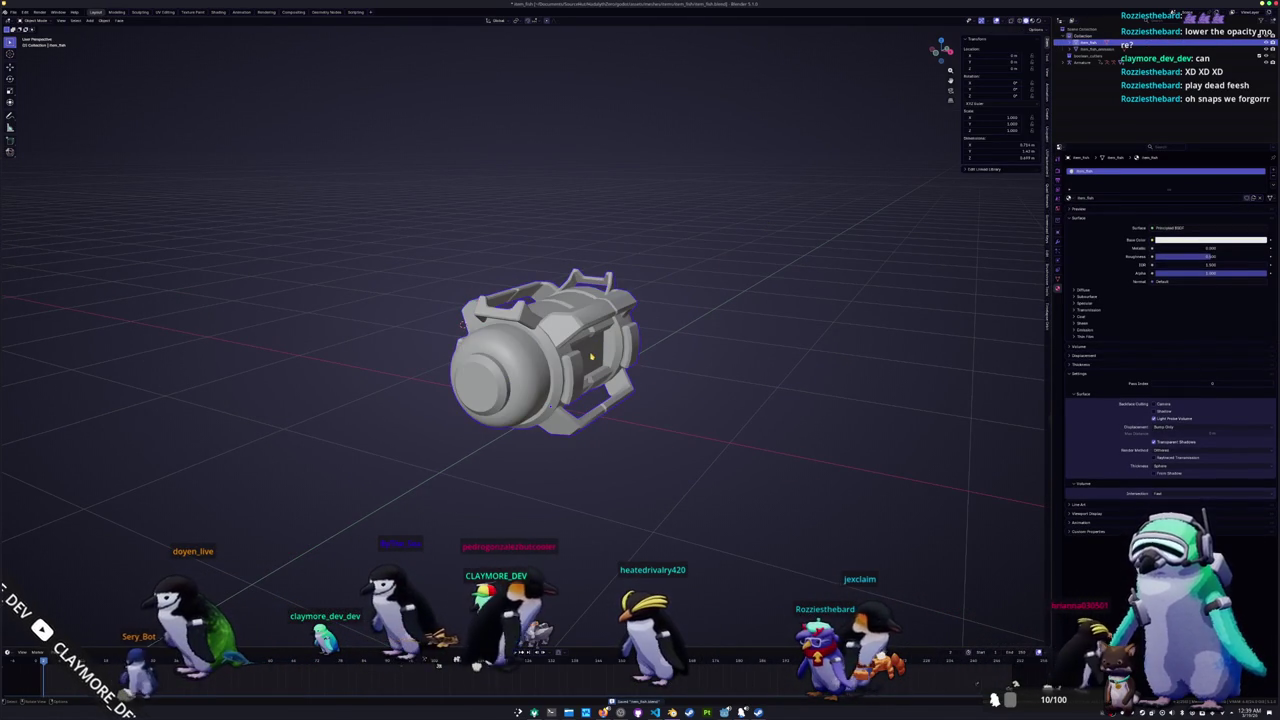
click(1090, 48)
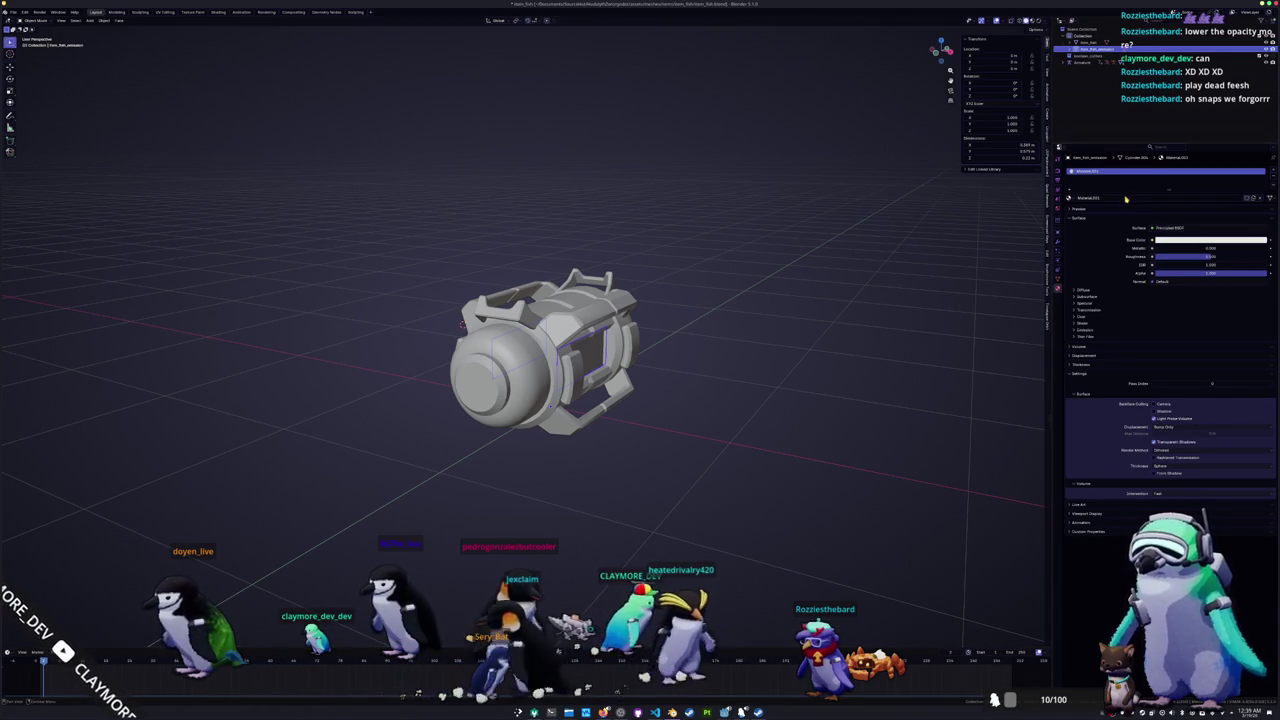
key(ctrl+s)
scroll(746, 361, up, 2)
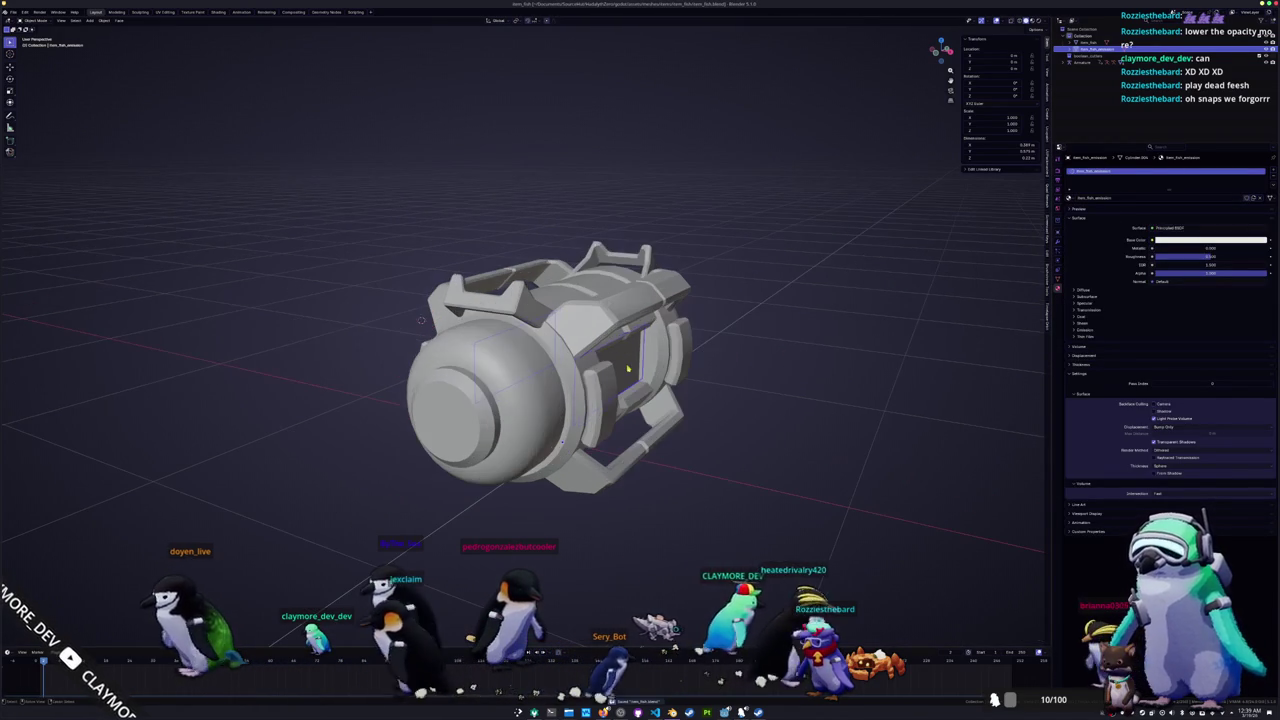
click(633, 368)
key(ctrl+a)
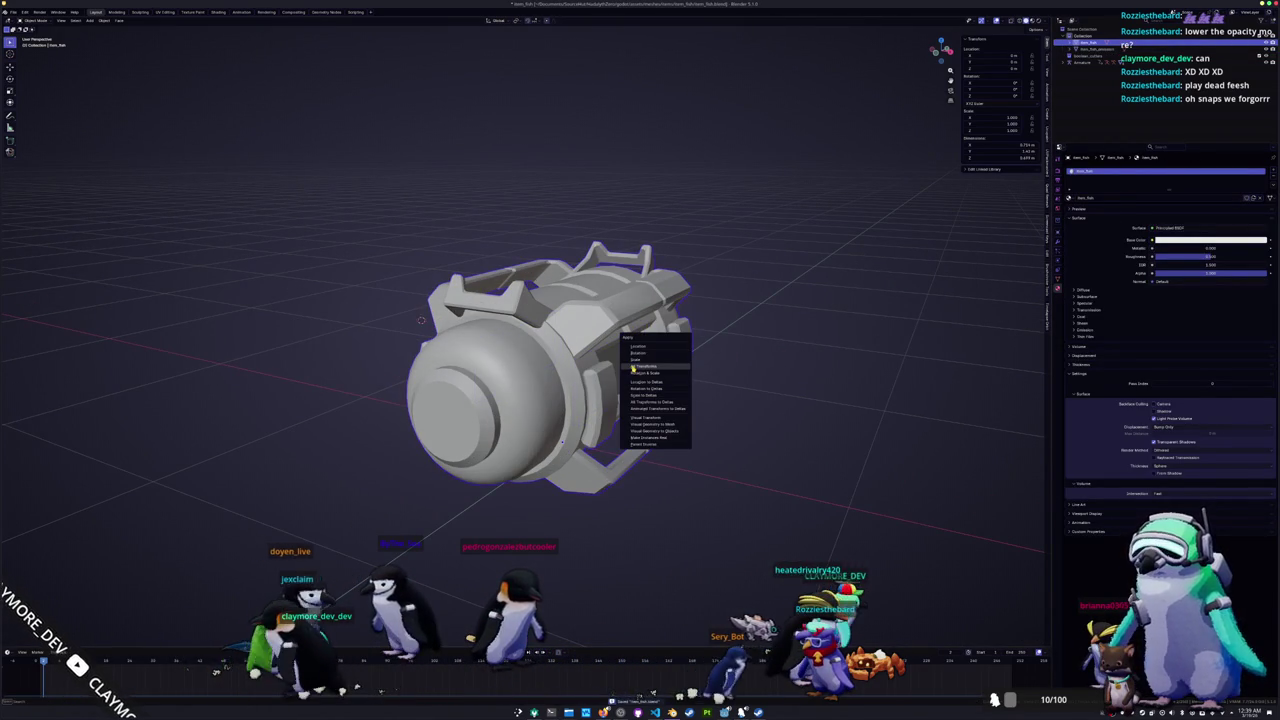
click(633, 368)
Step: Put Cylinder.004 into Edit Mode and switch to the UV Editing workspace
click(590, 370)
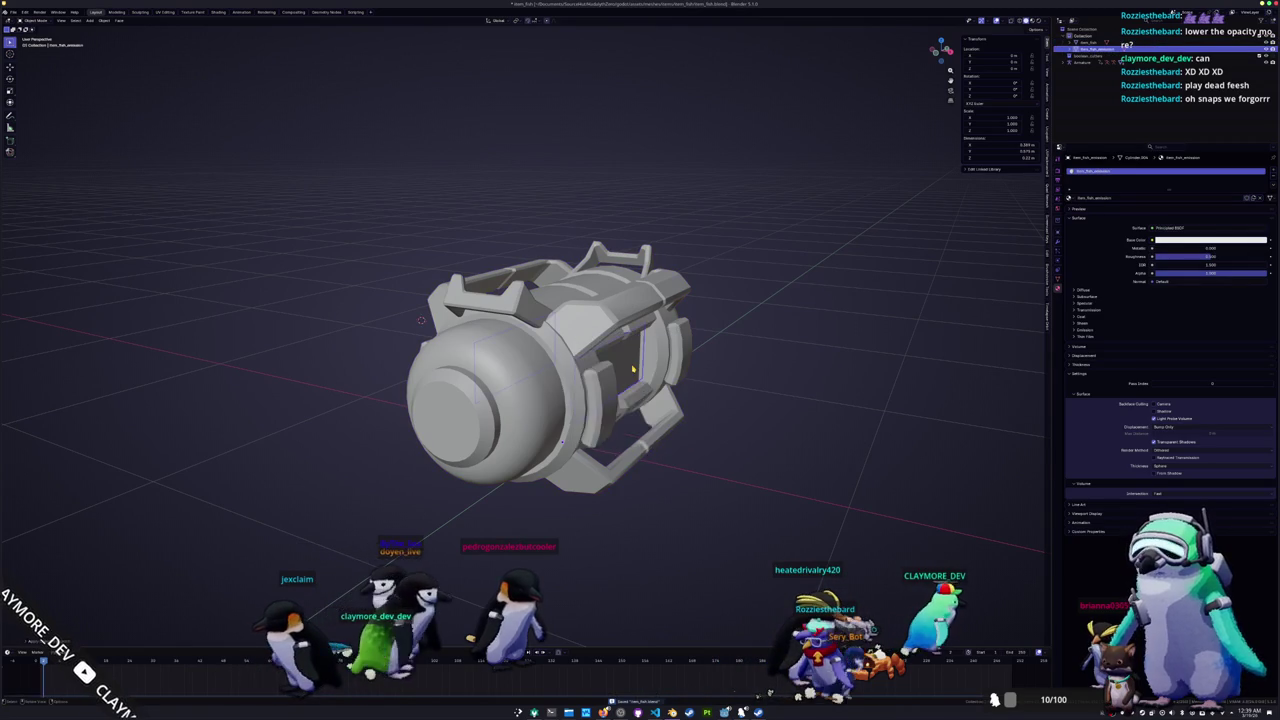
scroll(590, 370, down, 2)
click(463, 325)
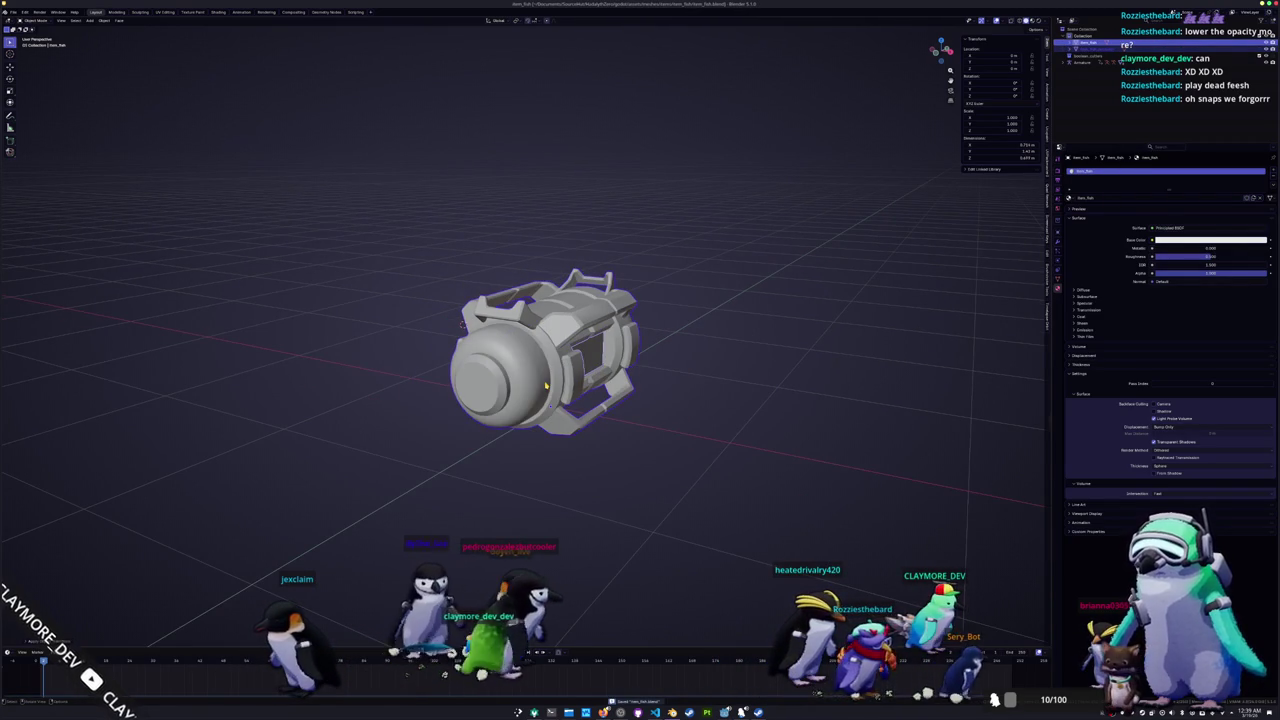
click(13, 11)
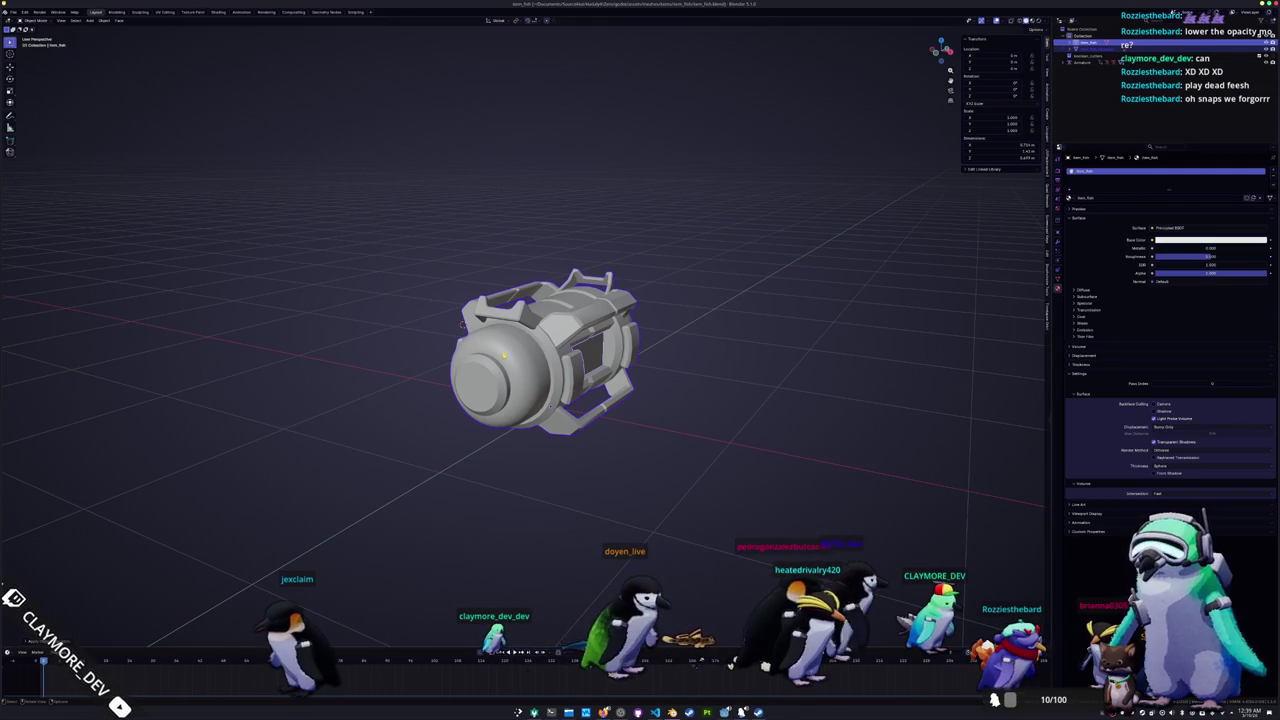
click(463, 325)
key(Tab)
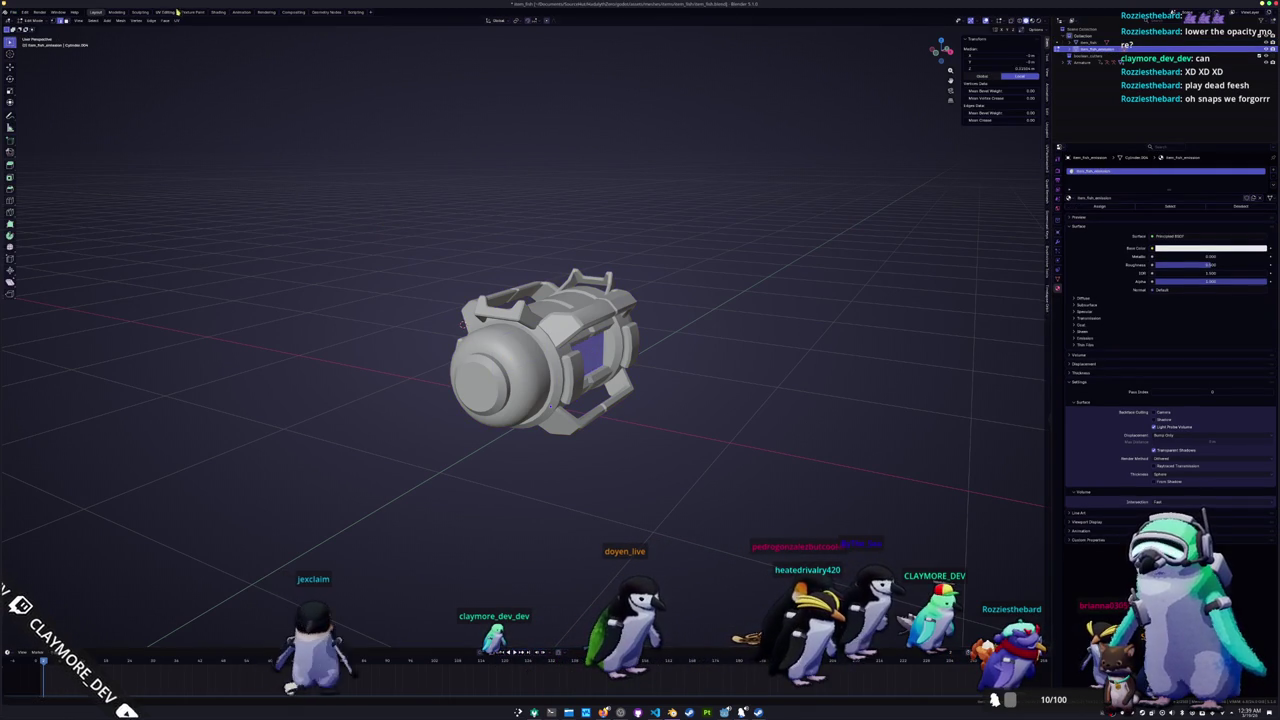
click(170, 12)
scroll(337, 211, up, 4)
scroll(337, 211, up, 2)
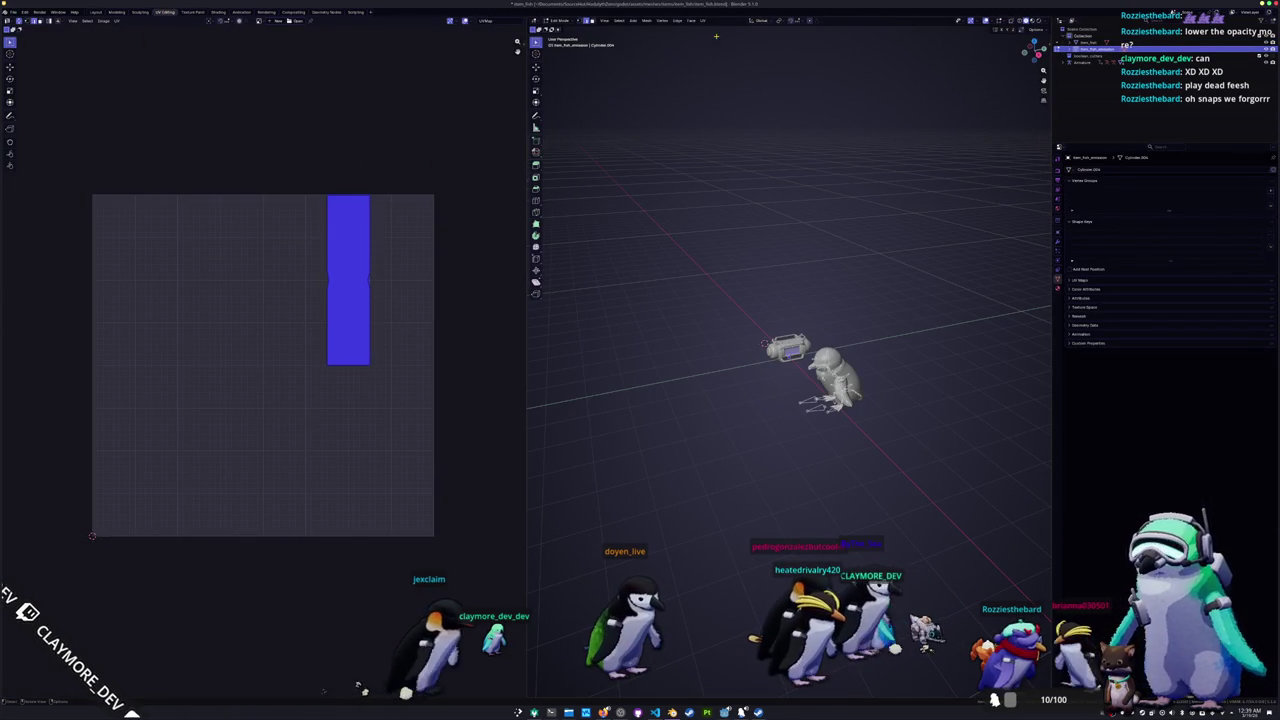
Step: Smart UV Project the cylinder part, pack its islands into the tile, and return to Object Mode
click(704, 21)
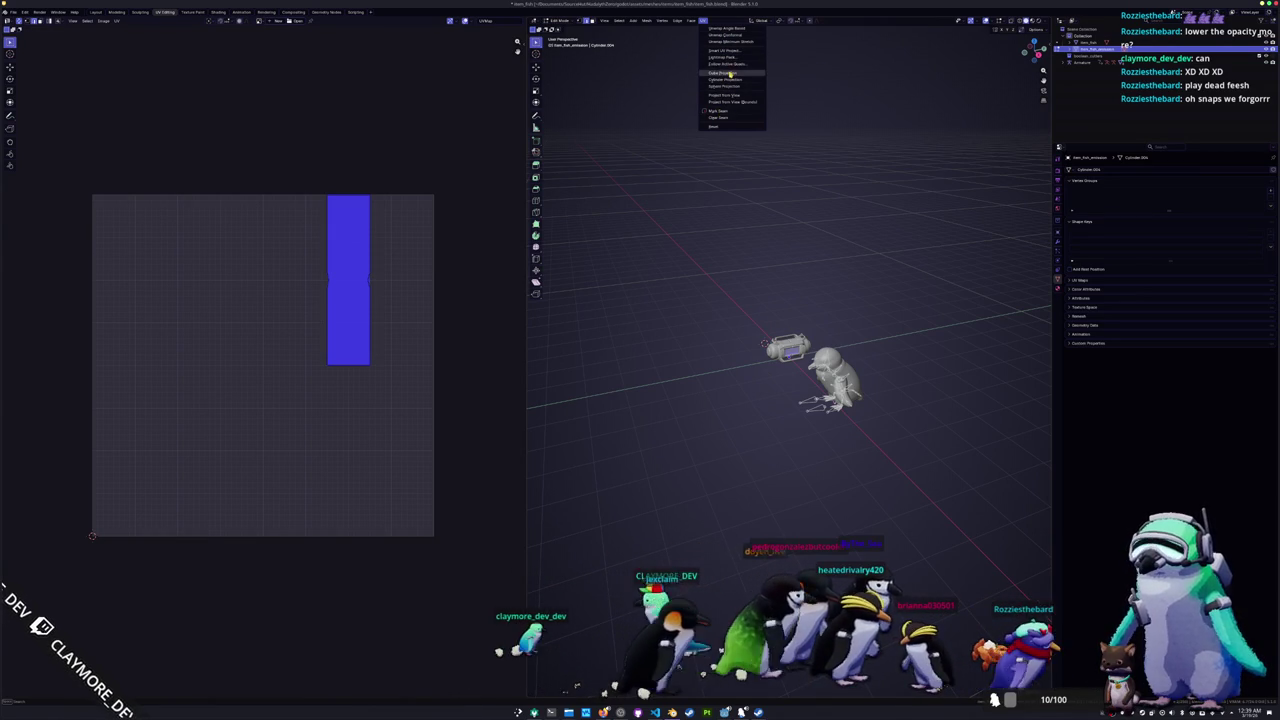
click(727, 51)
click(710, 115)
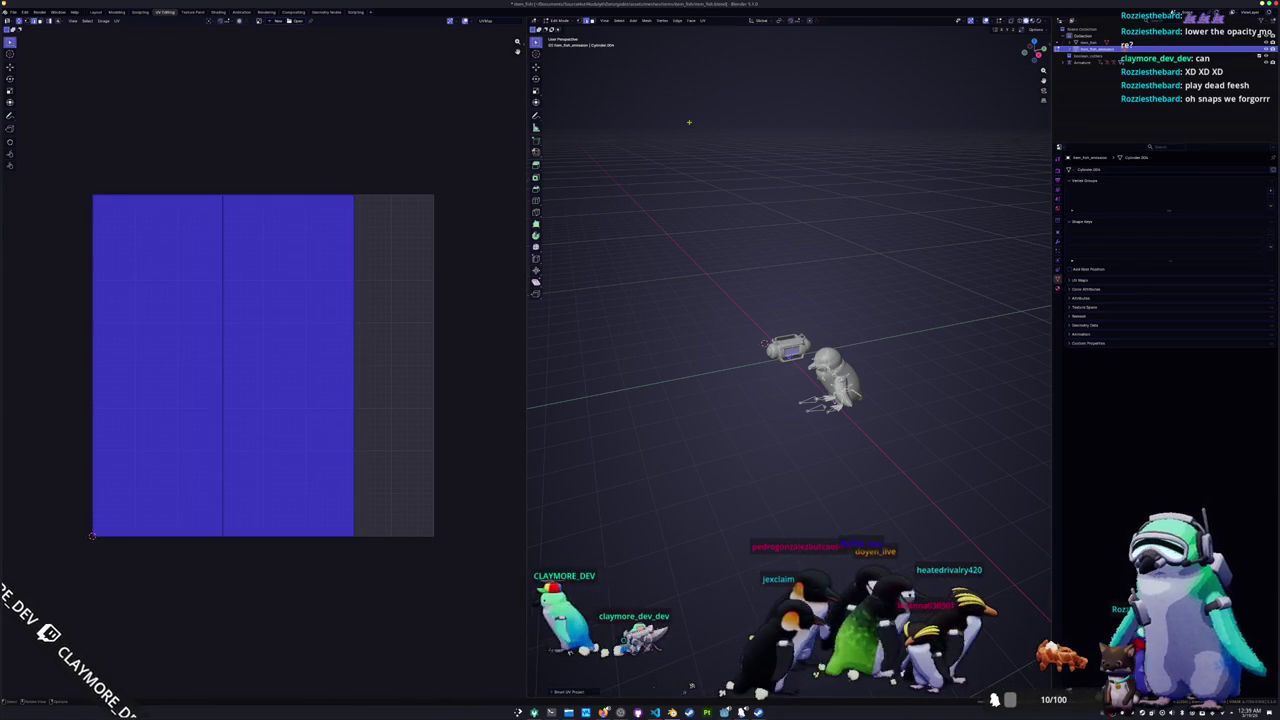
scroll(414, 194, up, 2)
scroll(409, 194, down, 1)
click(521, 100)
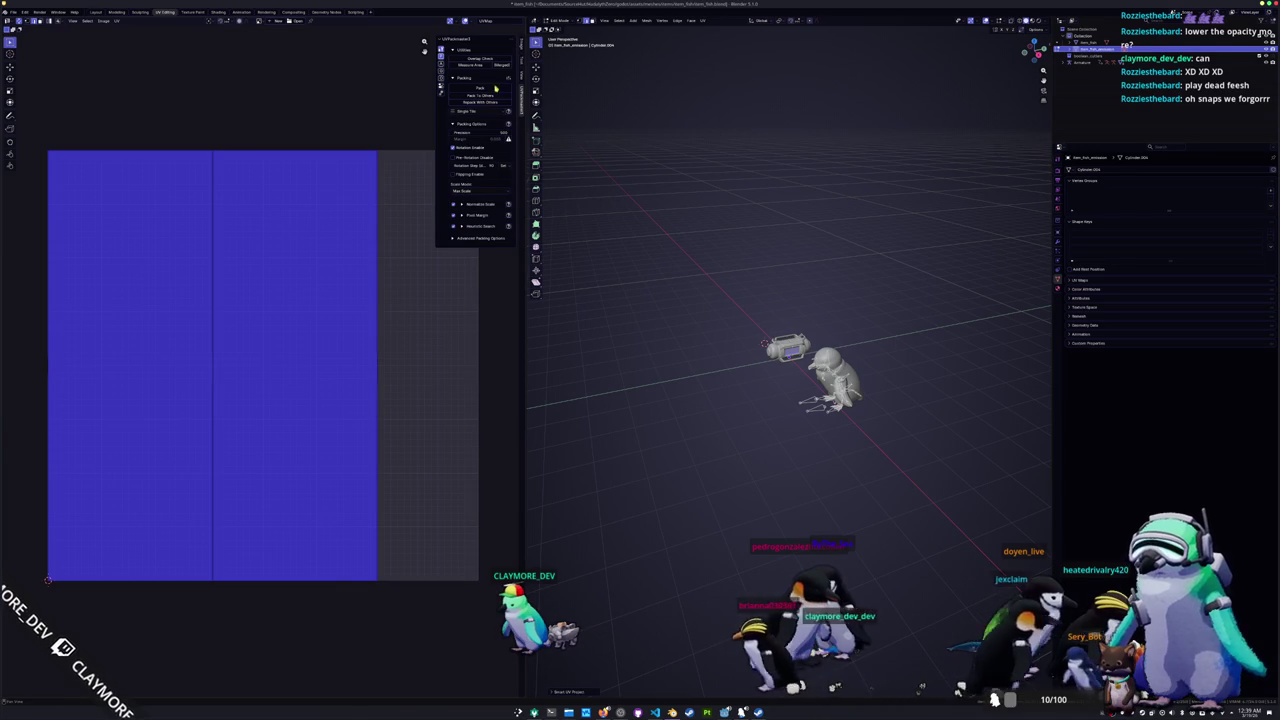
key(alt+a)
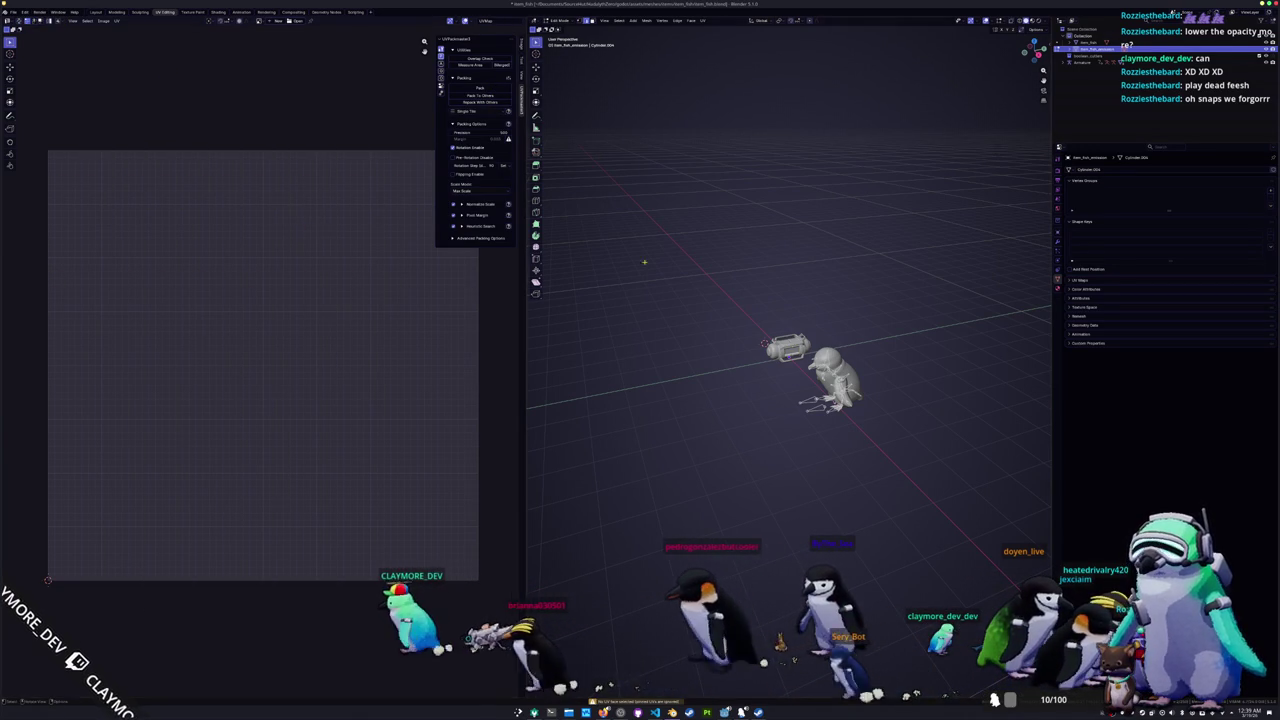
key(a)
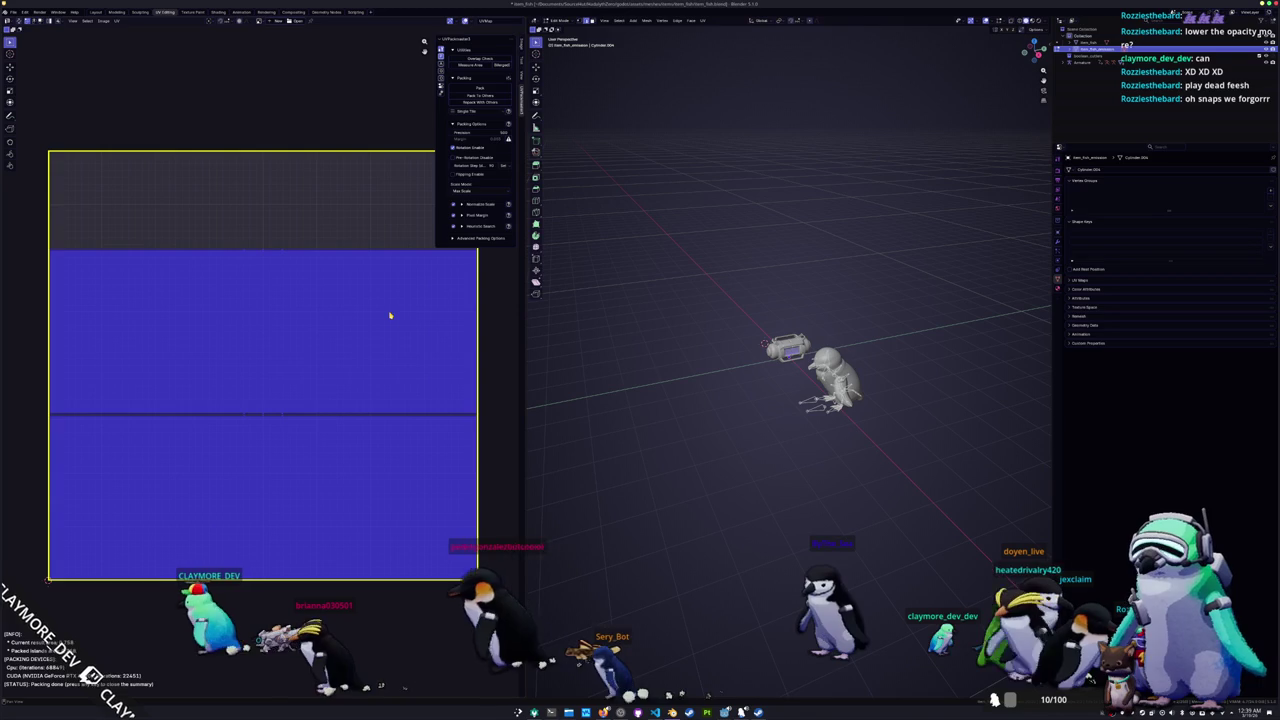
key(Tab)
key(KP_Decimal)
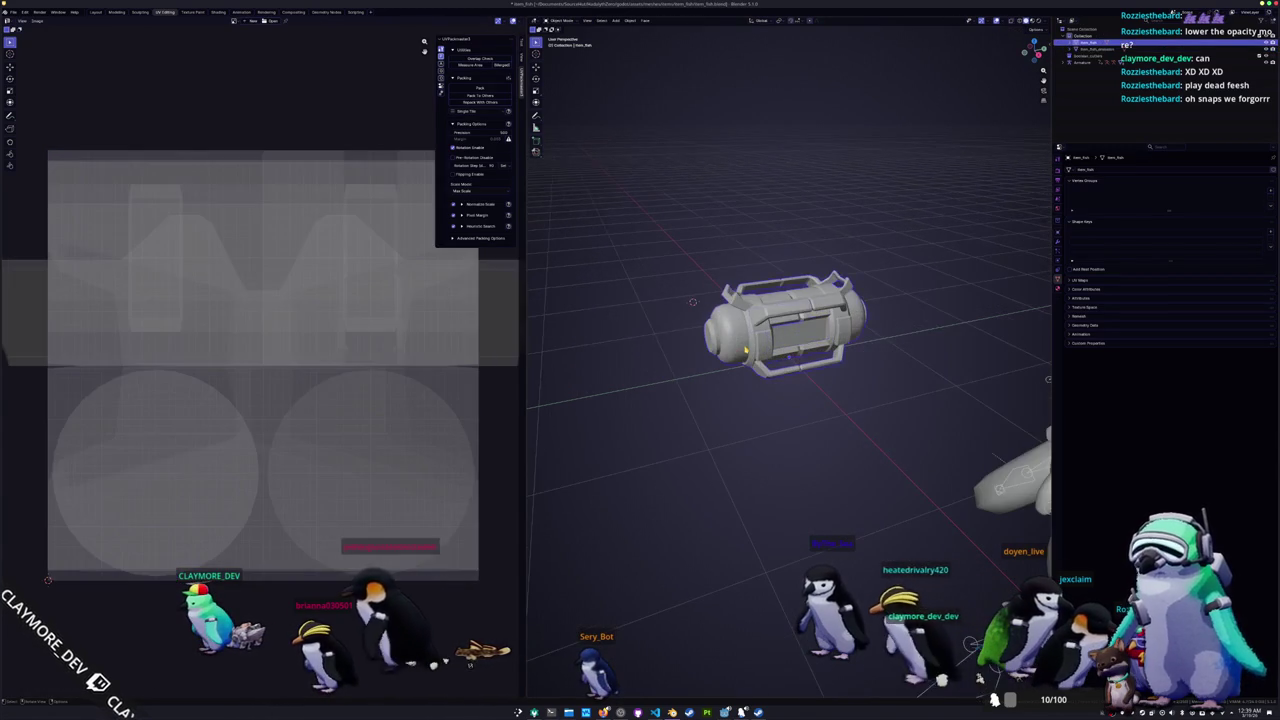
Step: In Edit Mode, mark the first edge loop near the canister's end cap as a UV seam
key(Tab)
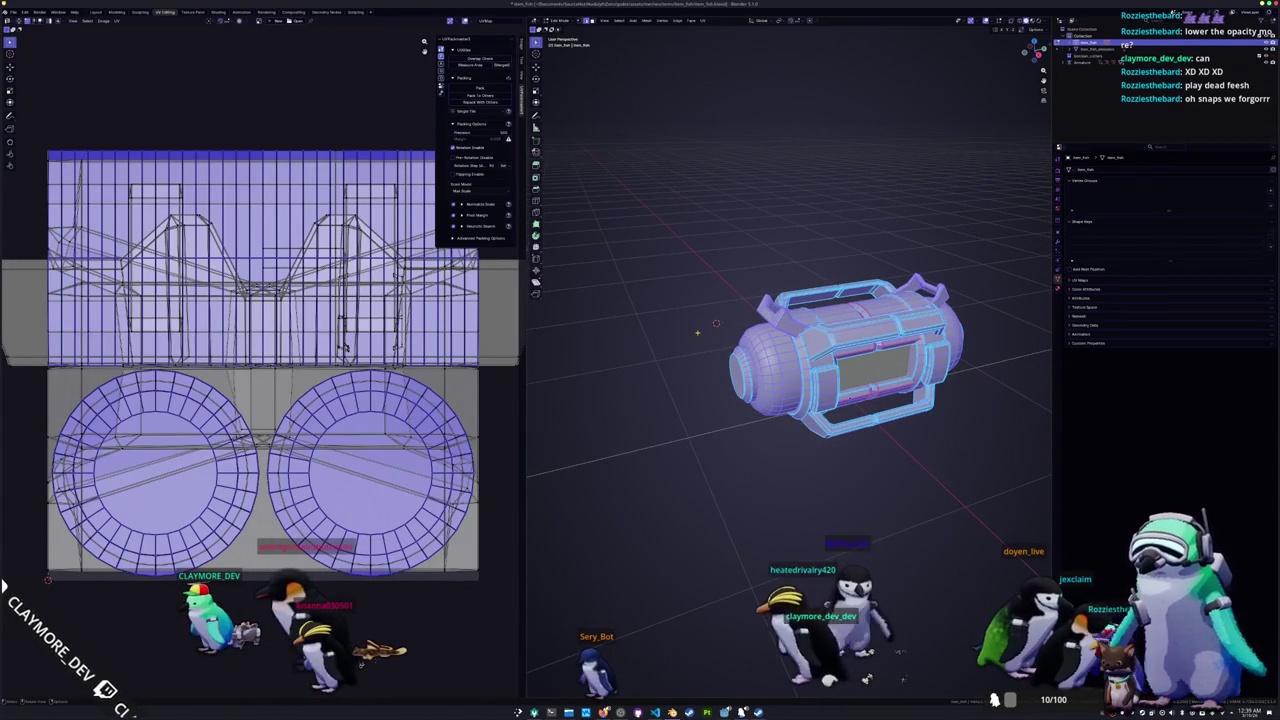
scroll(850, 360, up, 1)
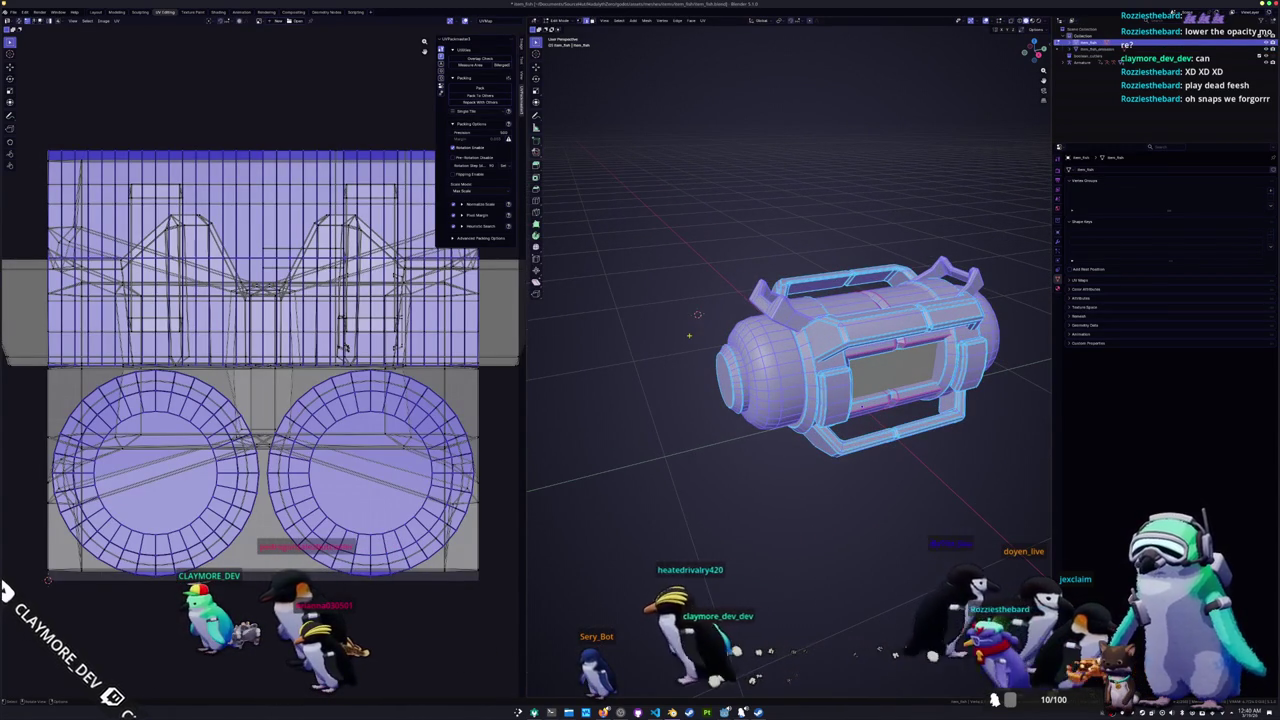
middle_drag(698, 315, 680, 280)
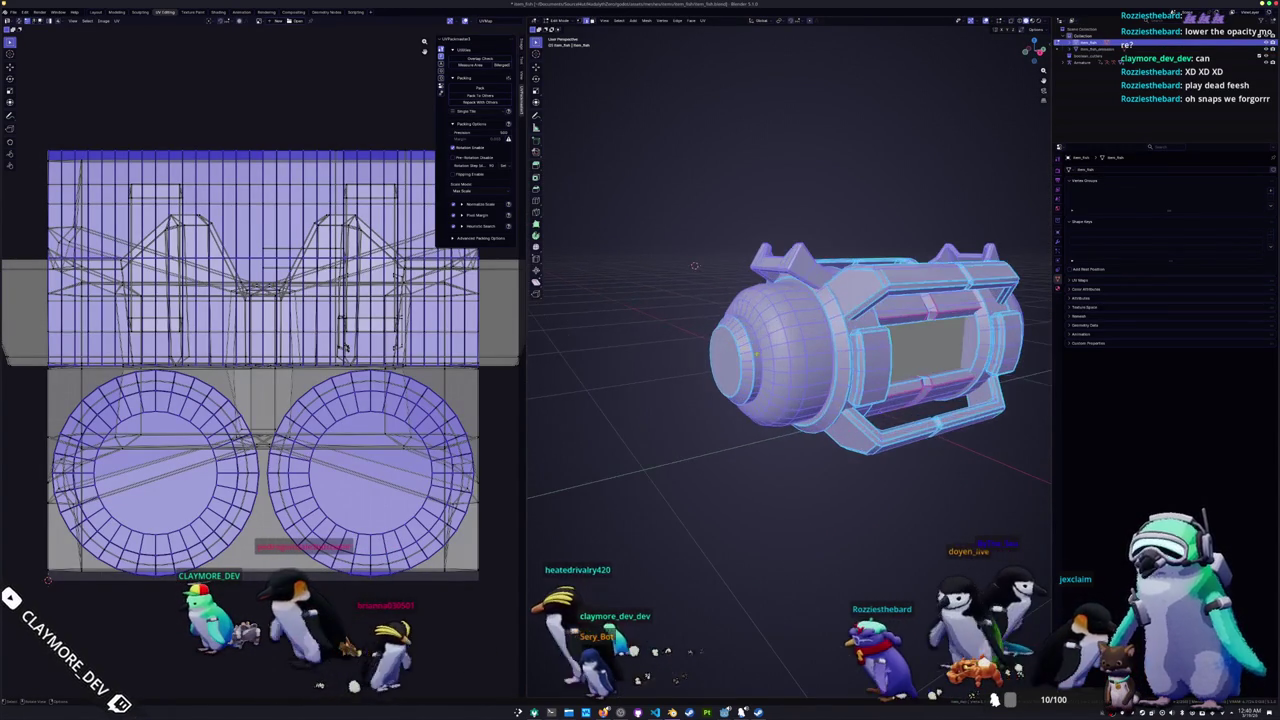
scroll(666, 237, up, 3)
mouse_move(666, 237)
middle_down()
mouse_move(685, 194)
mouse_move(900, 200)
middle_up()
click(685, 194)
scroll(850, 330, down, 1)
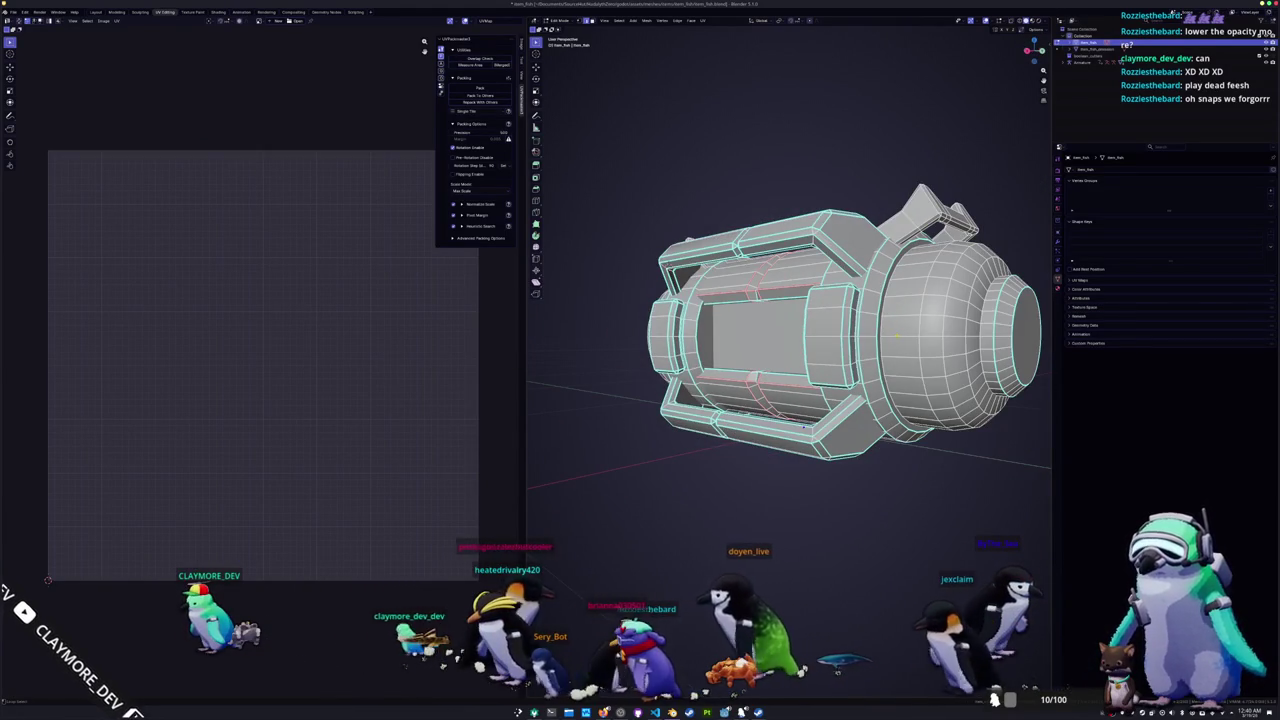
scroll(898, 336, down, 2)
middle_drag(898, 336, 938, 427)
right_click(938, 427)
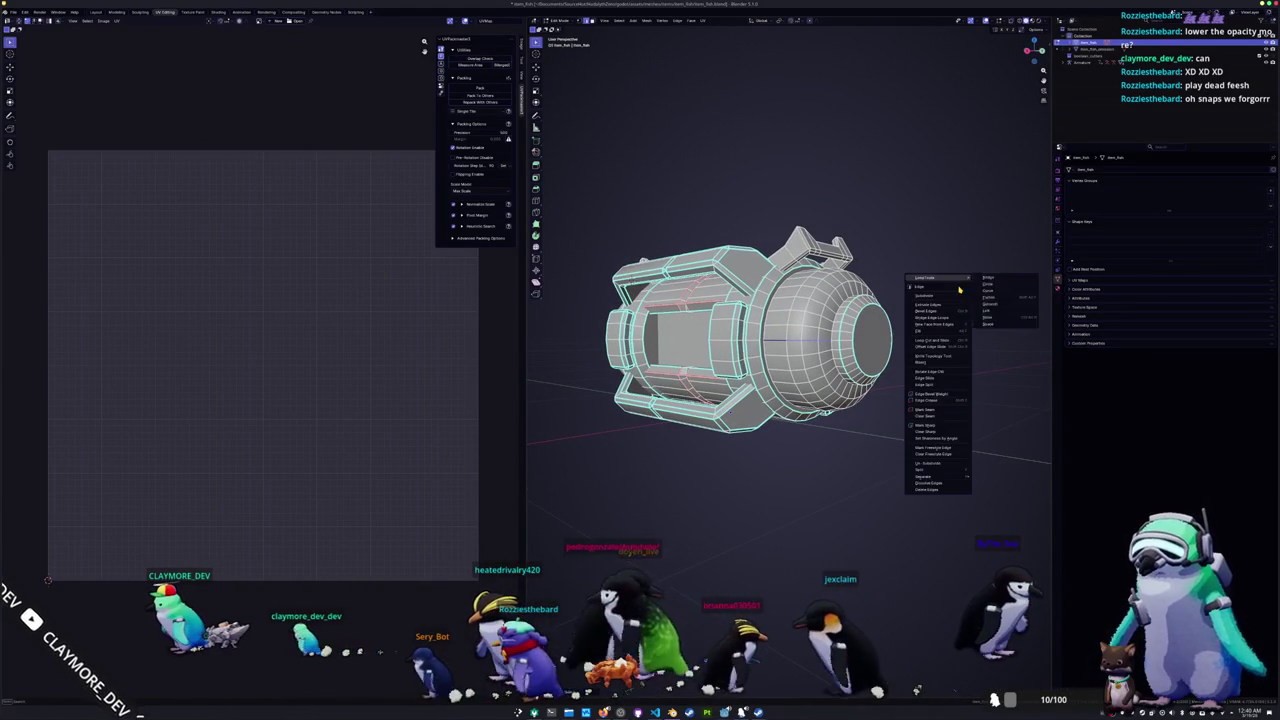
click(938, 427)
Step: Mark a second seam on the loop beside the rounded end cap, then exit Edit Mode
right_click(912, 401)
mouse_move(912, 401)
middle_down()
mouse_move(893, 399)
mouse_move(956, 270)
mouse_move(762, 402)
middle_up()
mouse_move(560, 175)
middle_down()
mouse_move(632, 173)
mouse_move(657, 232)
middle_up()
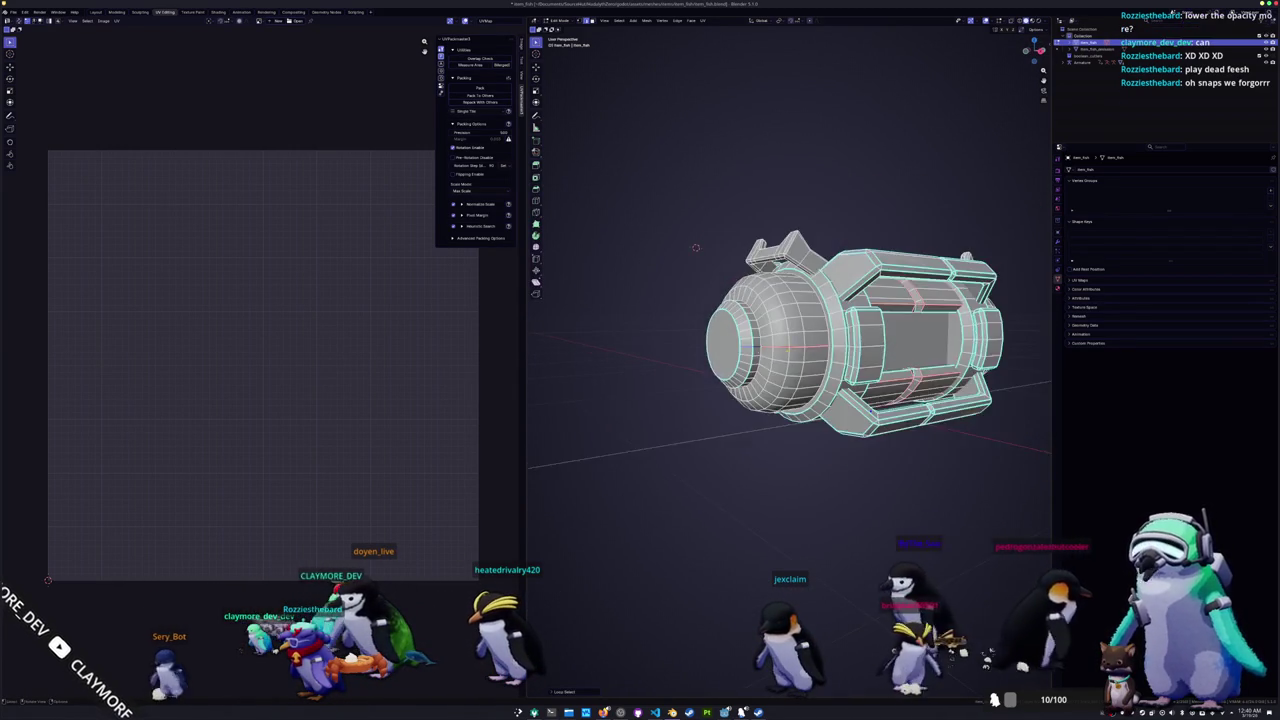
right_click(866, 354)
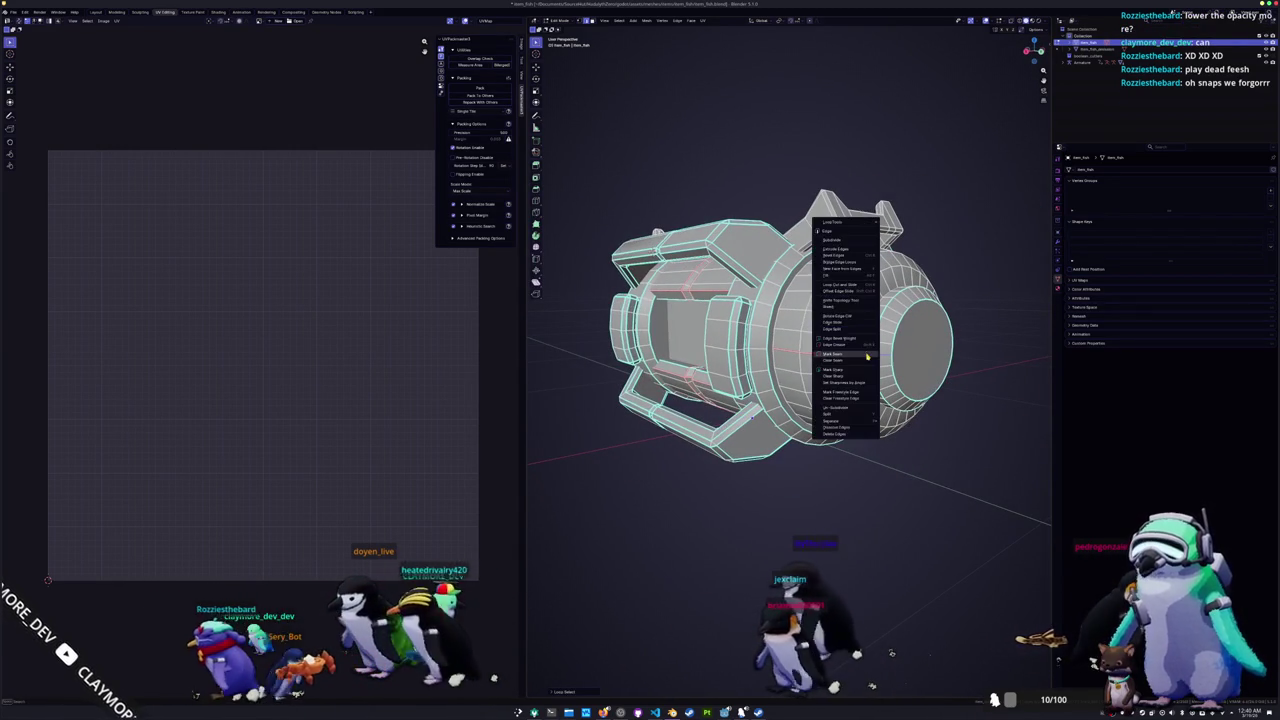
click(866, 354)
scroll(866, 353, down, 2)
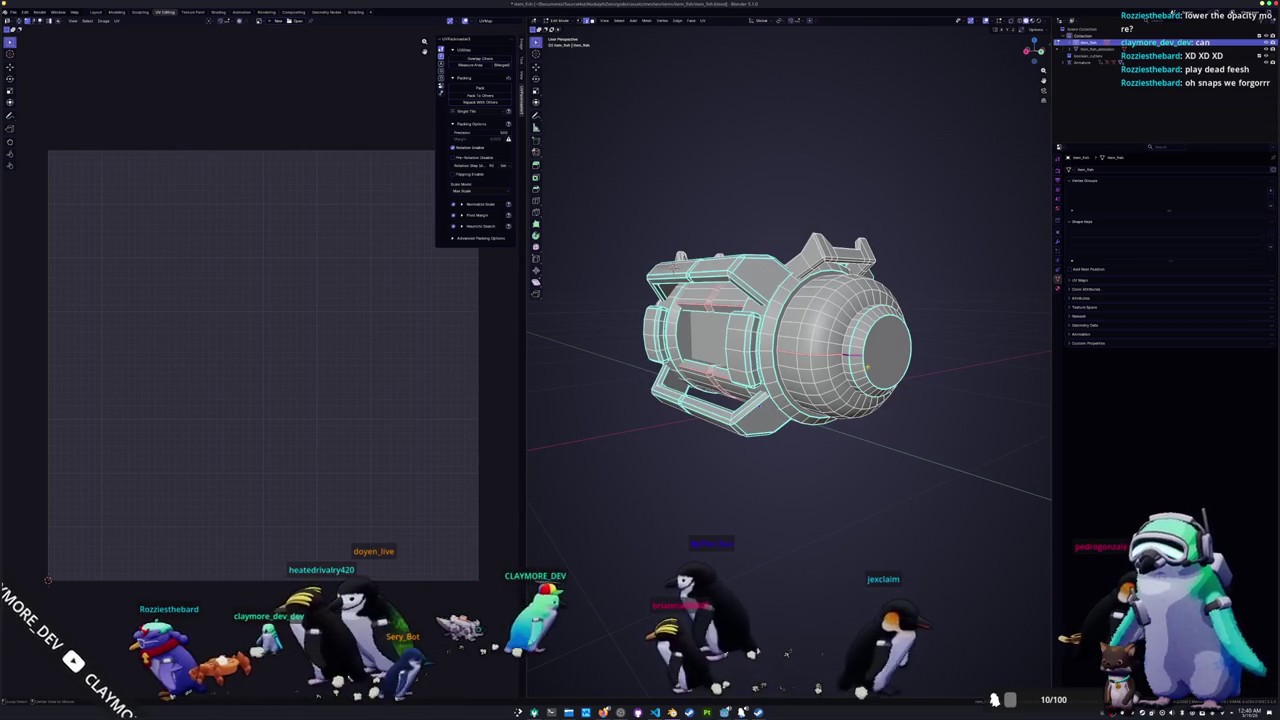
click(866, 355)
middle_drag(866, 355, 718, 357)
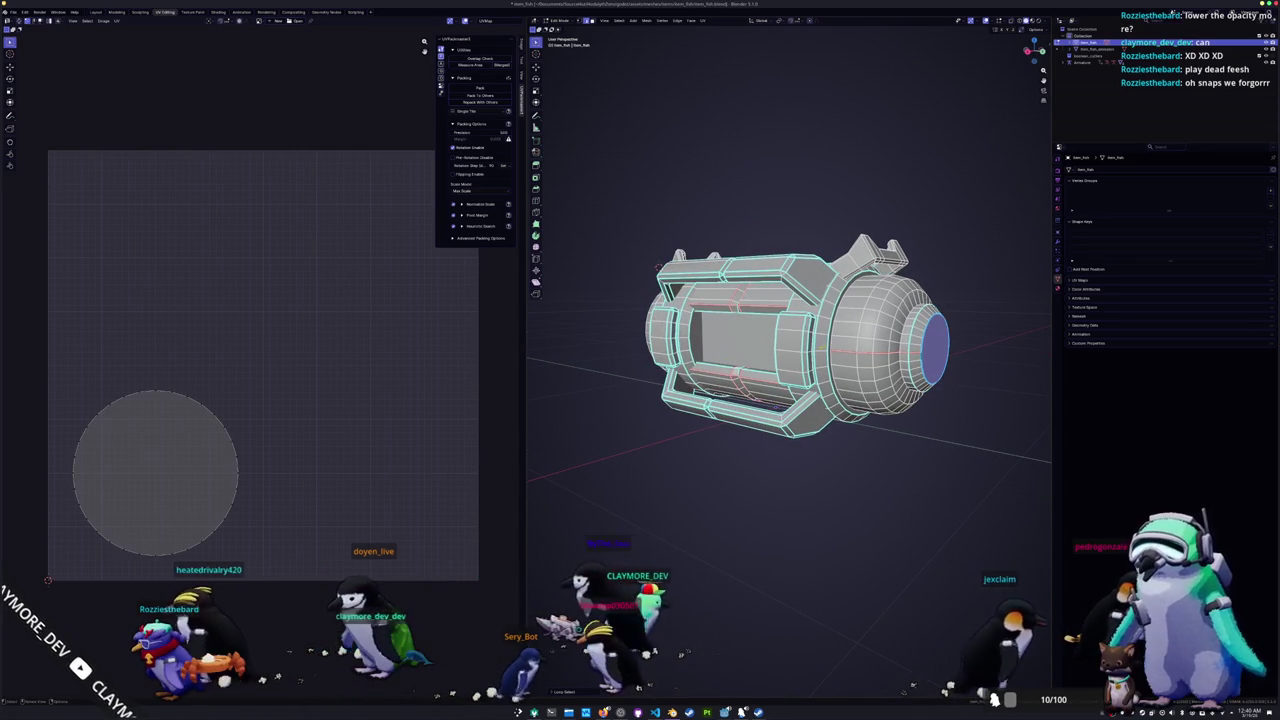
alt+click(829, 345)
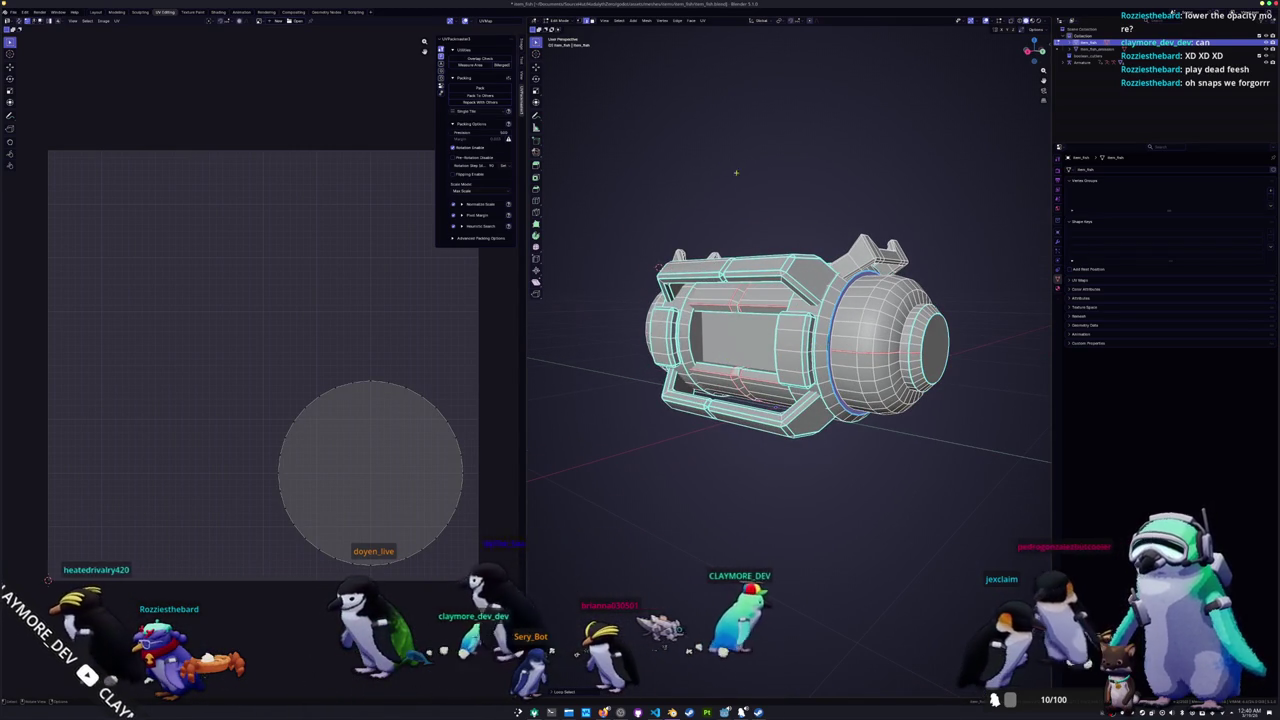
middle_drag(590, 368, 747, 211)
key(Tab)
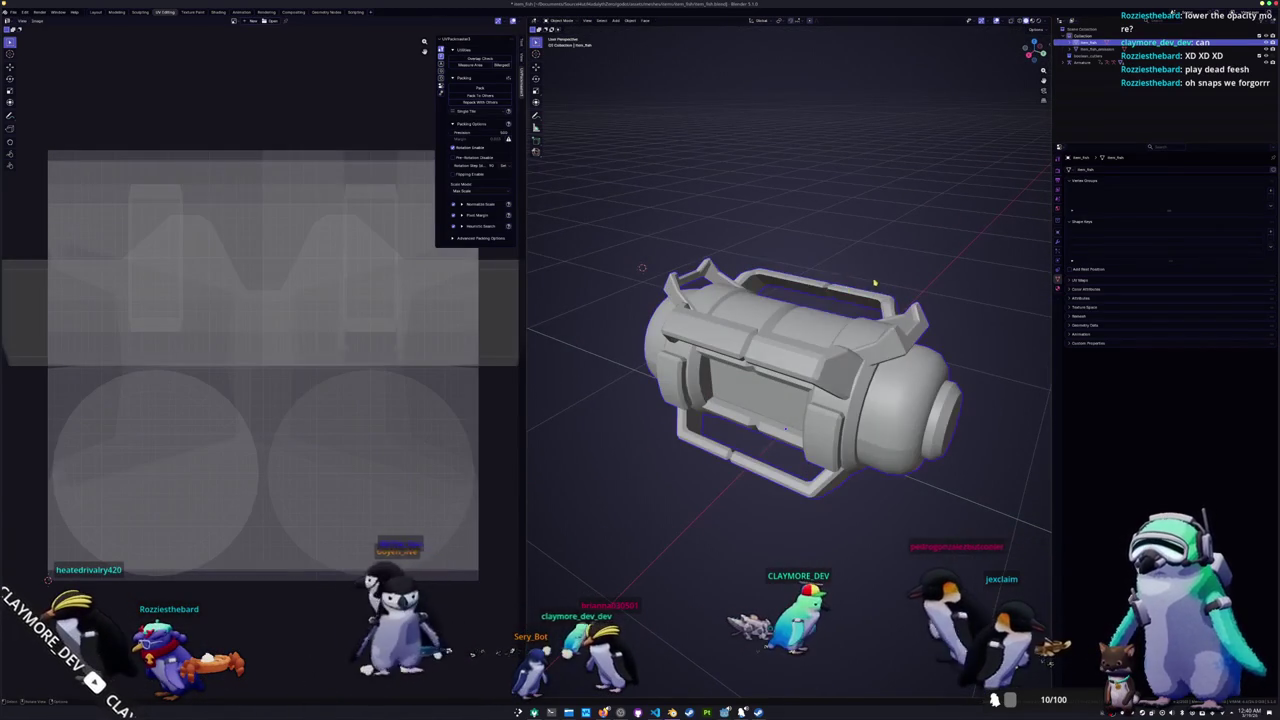
Step: Apply Shade Auto Smooth to the canister and clear the seam from the selected edges
right_click(850, 252)
click(862, 263)
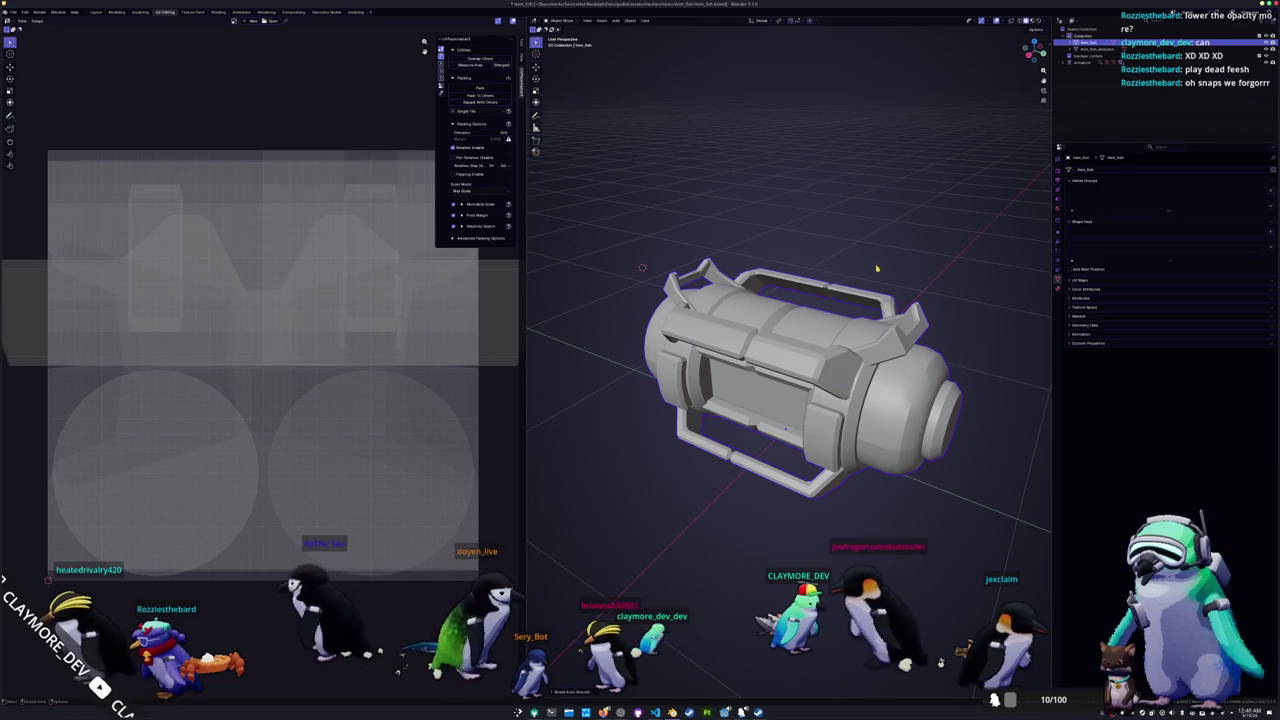
click(1059, 218)
key(Tab)
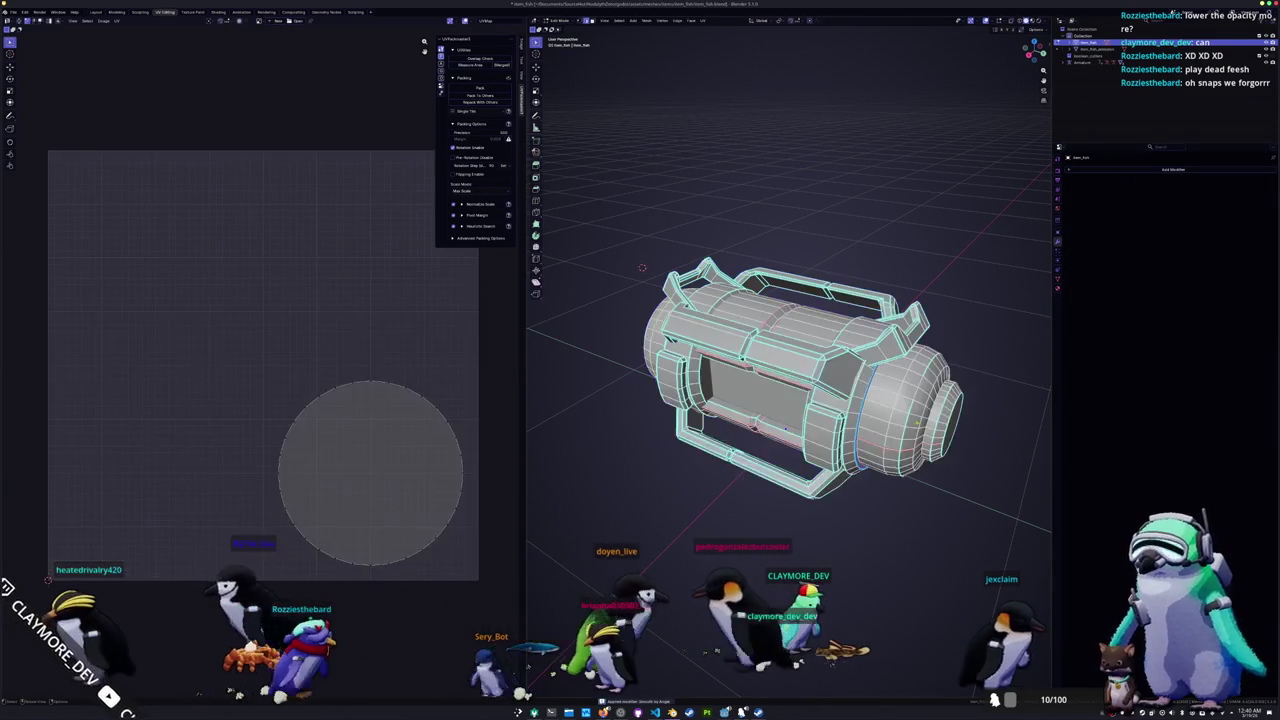
key(ctrl+e)
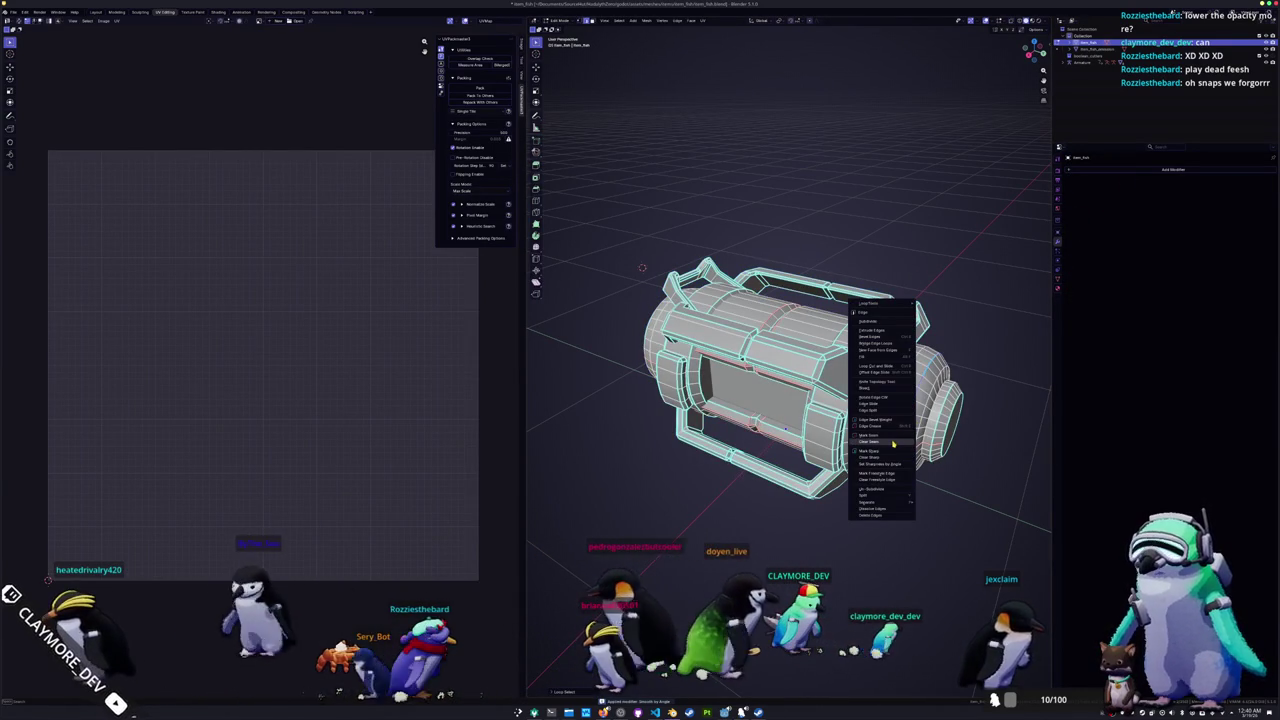
click(892, 446)
middle_drag(892, 446, 703, 294)
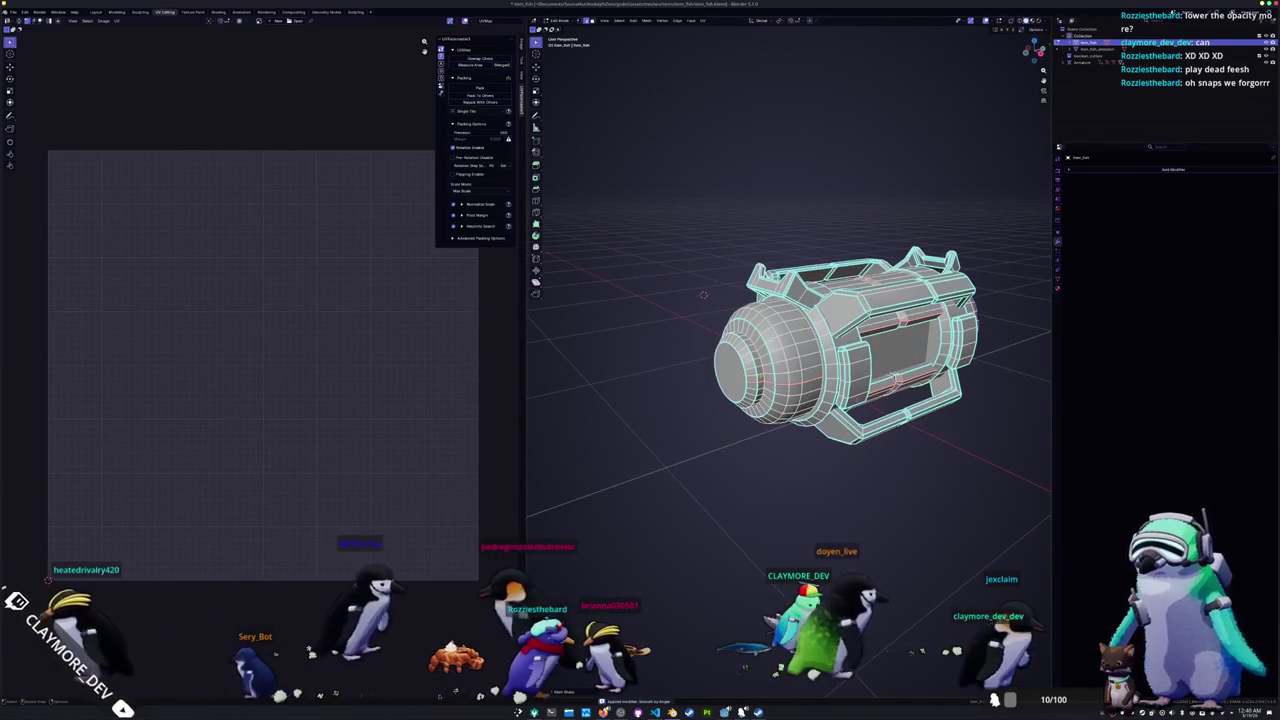
key(ctrl+e)
click(745, 370)
key(Tab)
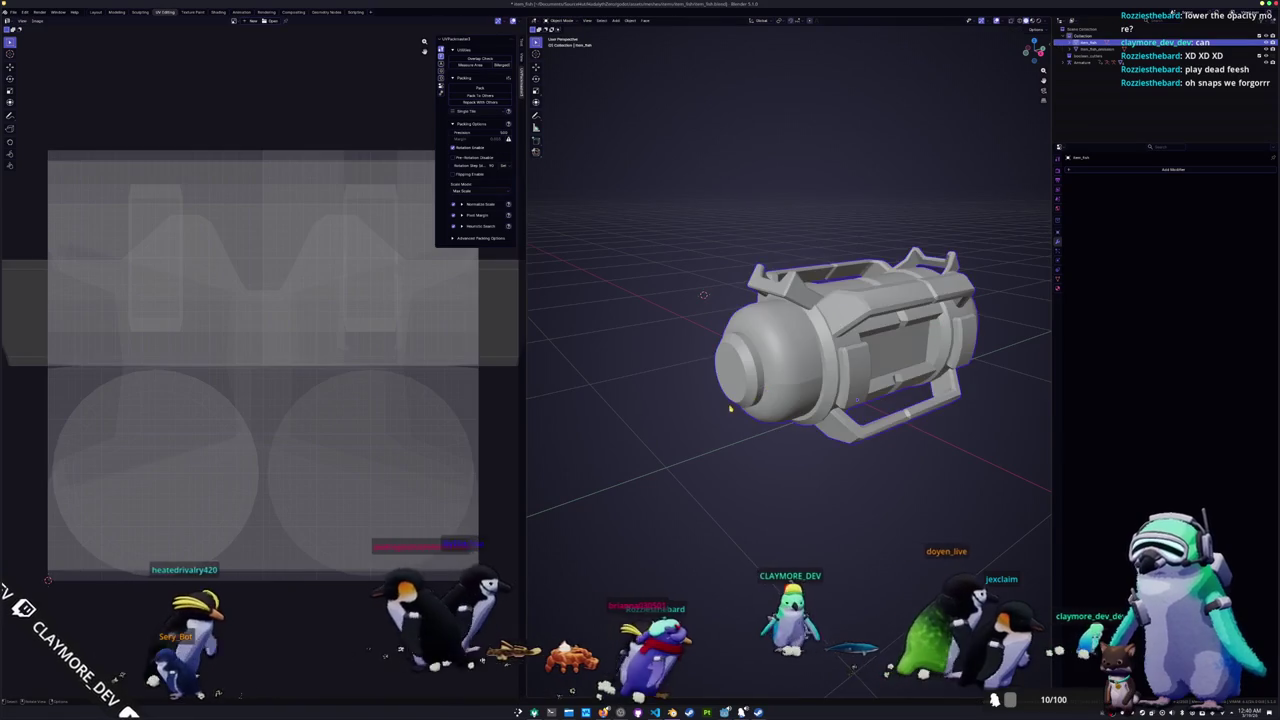
Step: Mark new seams on the capsule's edge loops from different viewing angles
middle_drag(745, 370, 717, 389)
key(Tab)
key(ctrl+e)
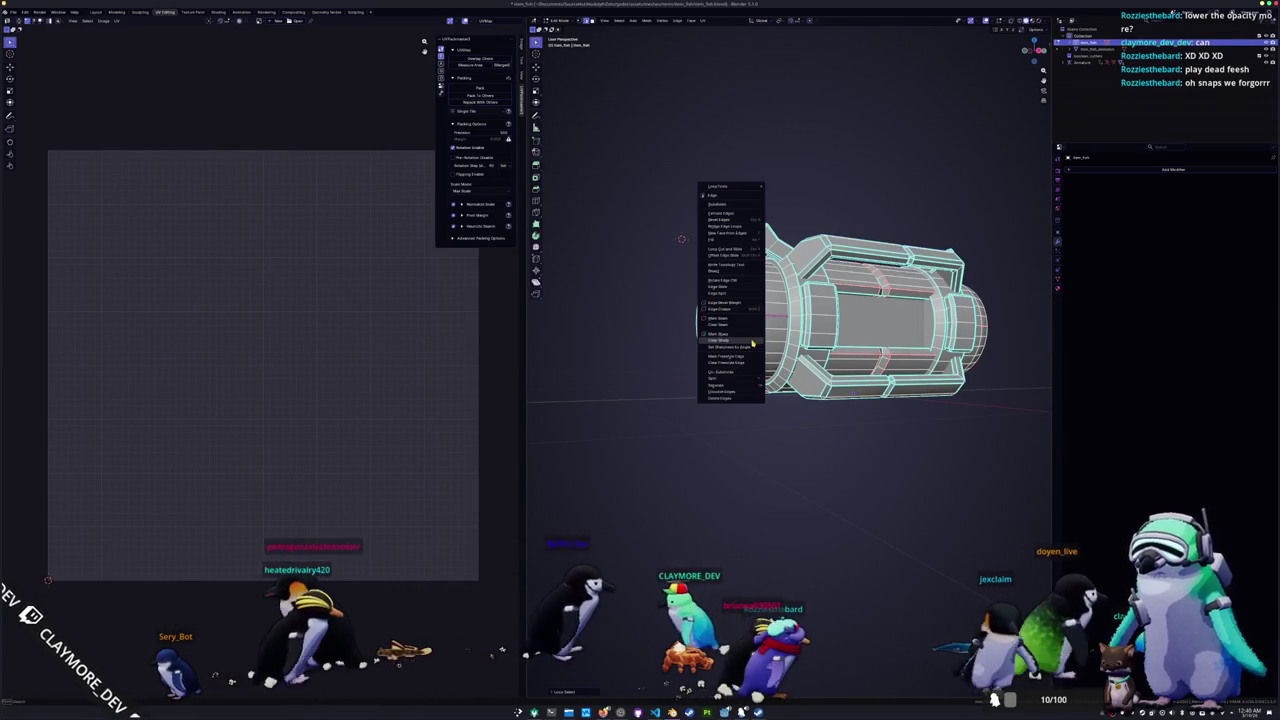
click(735, 345)
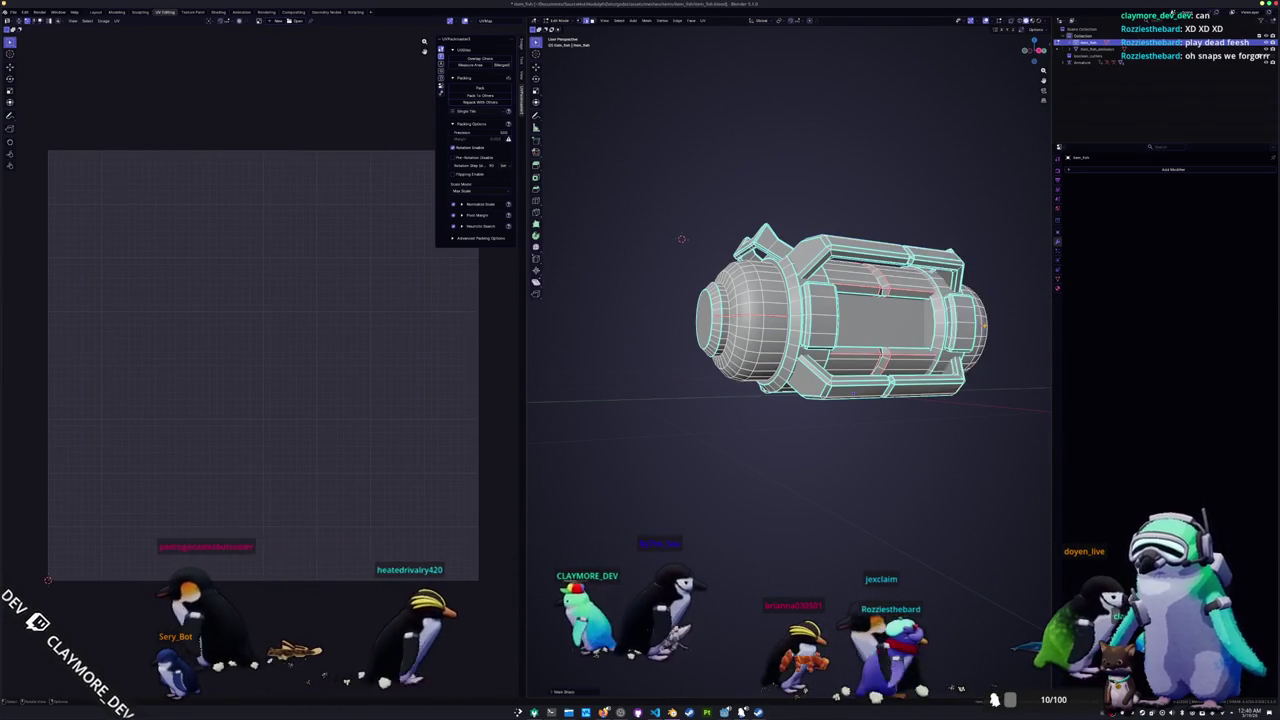
key(Tab)
mouse_move(681, 239)
middle_down()
mouse_move(923, 251)
mouse_move(637, 312)
mouse_move(644, 341)
mouse_move(965, 237)
mouse_move(894, 258)
mouse_move(750, 264)
mouse_move(780, 300)
mouse_move(848, 233)
middle_up()
key(Tab)
right_click(644, 341)
key(Tab)
key(Tab)
right_click(800, 321)
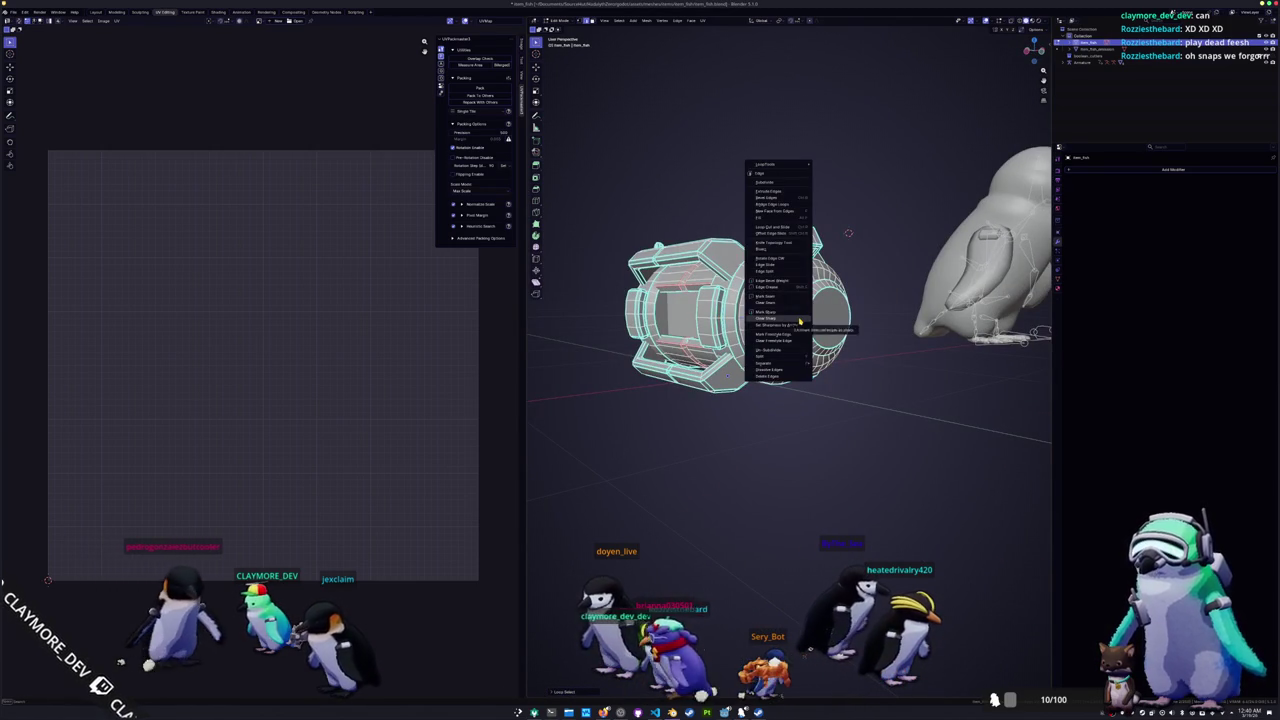
click(790, 296)
middle_drag(790, 296, 878, 255)
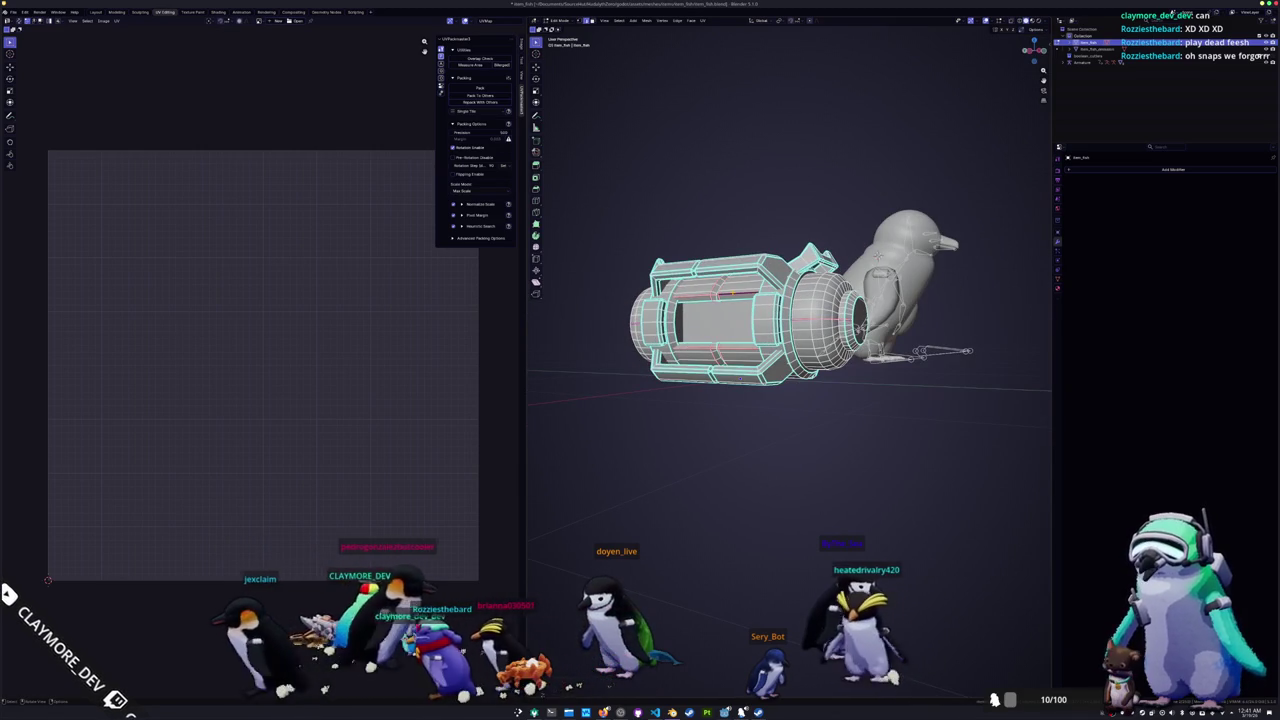
Step: Select the seam-marked edges, select the whole mesh, and re-unwrap it
click(619, 20)
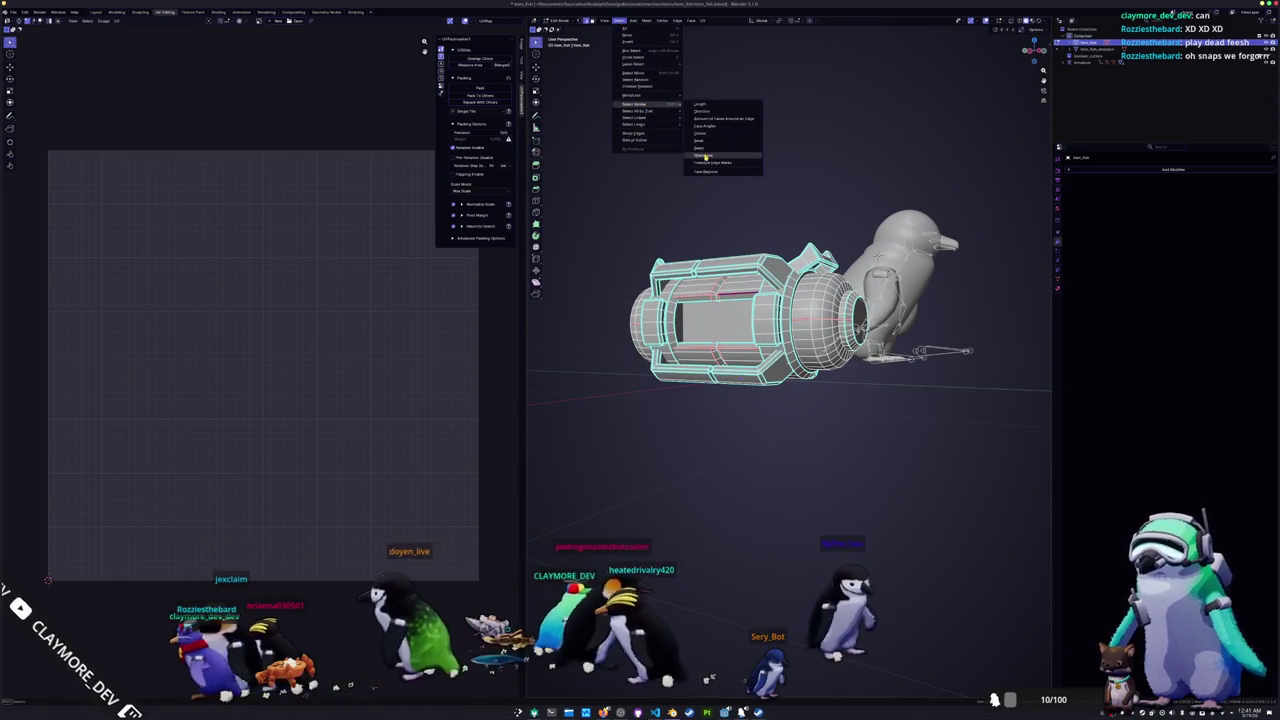
click(705, 157)
key(ctrl+e)
click(670, 292)
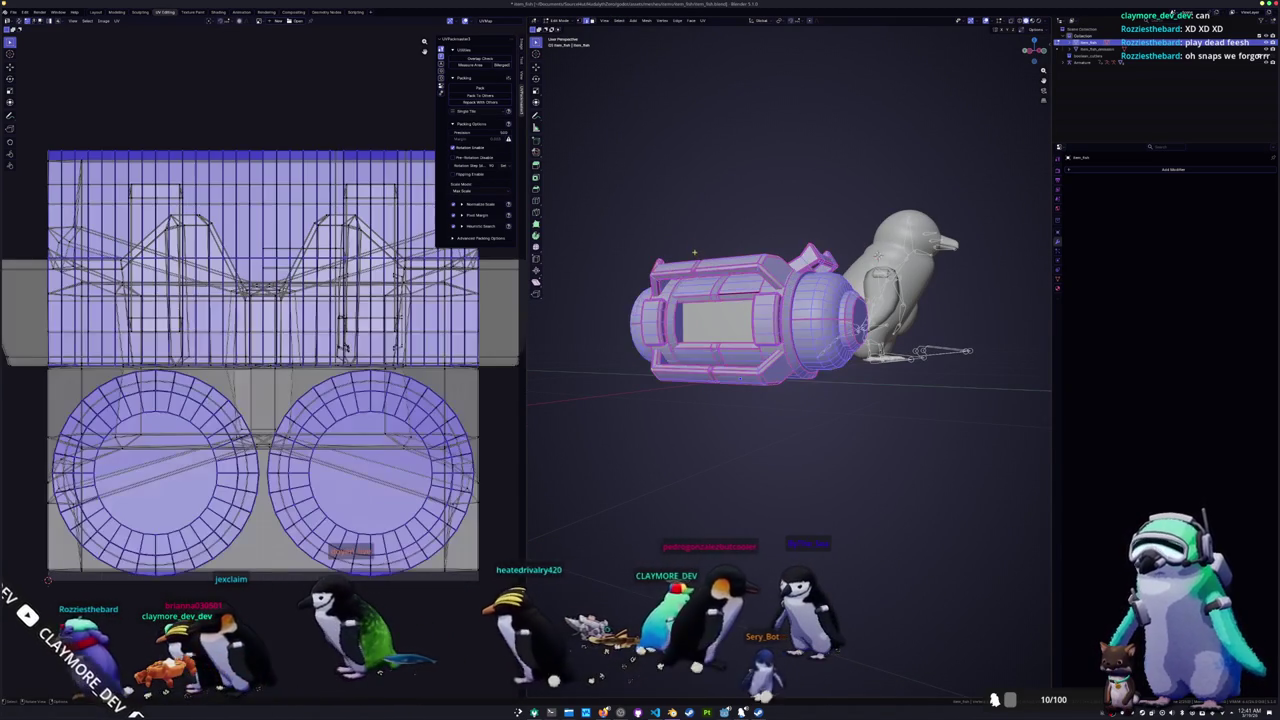
click(704, 20)
click(712, 32)
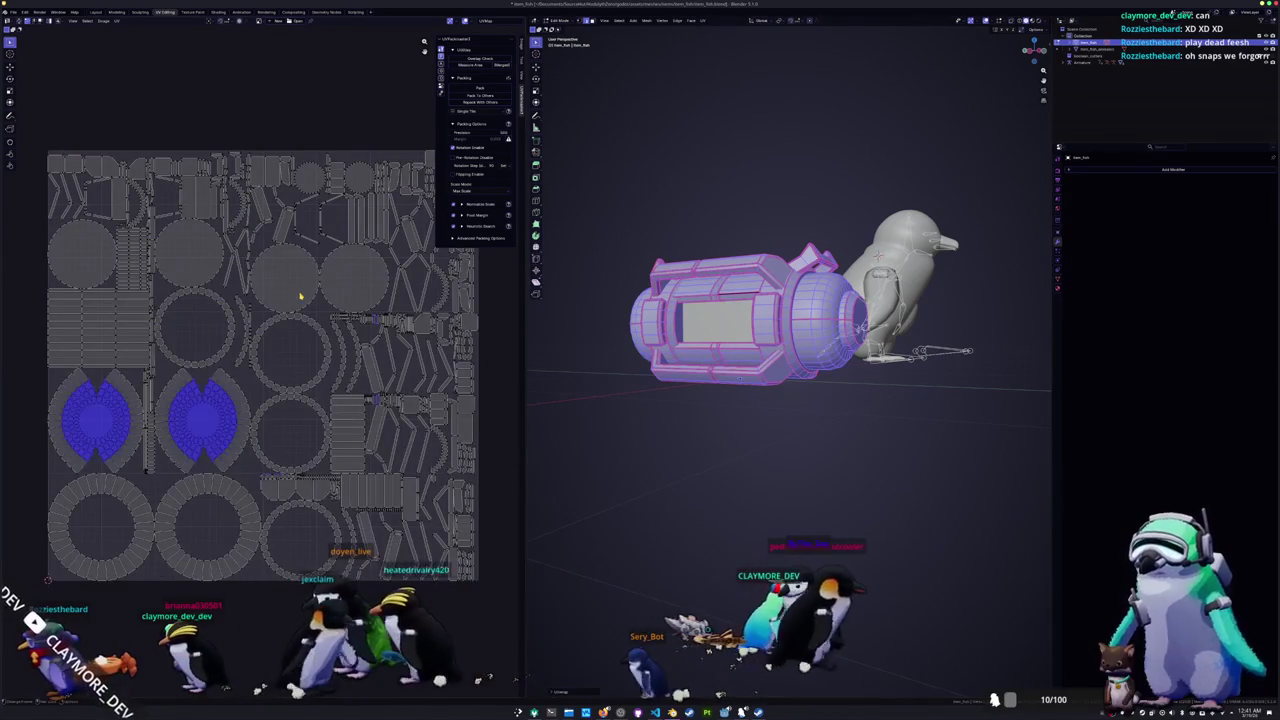
Step: Inspect the new seams with X-ray display toggled on and off from several angles
scroll(240, 420, up, 3)
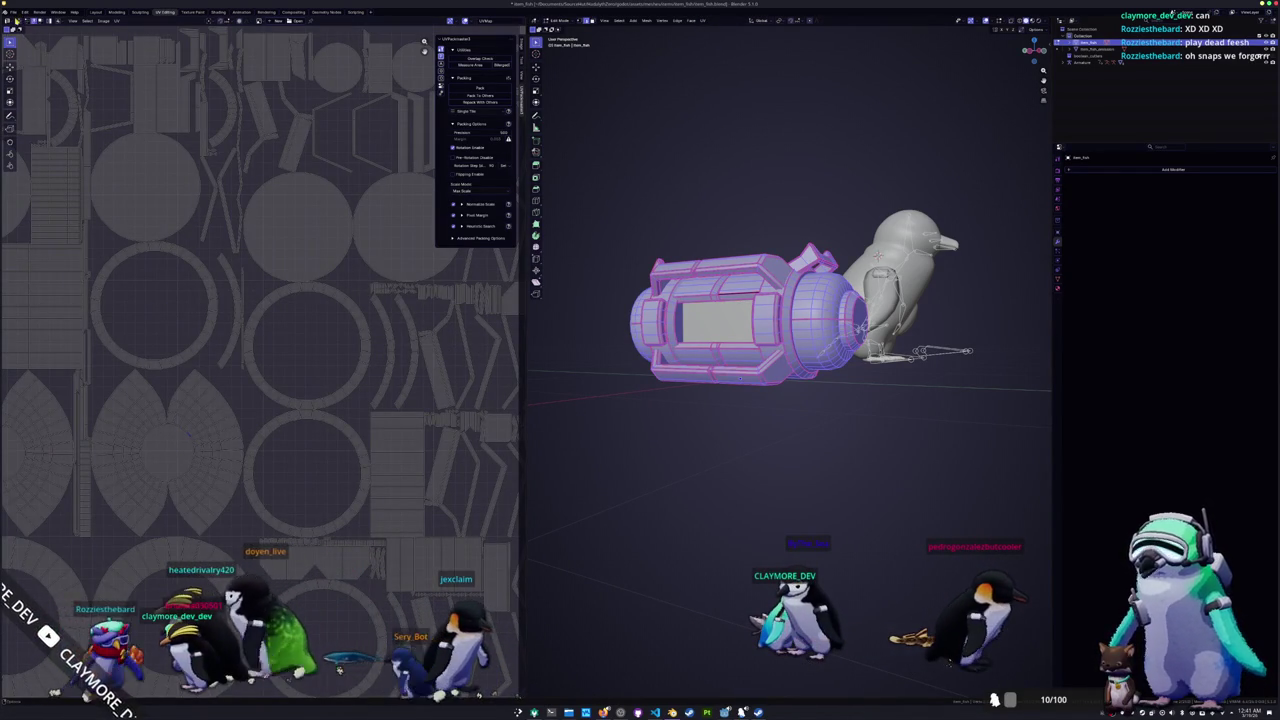
key(a)
key(alt+a)
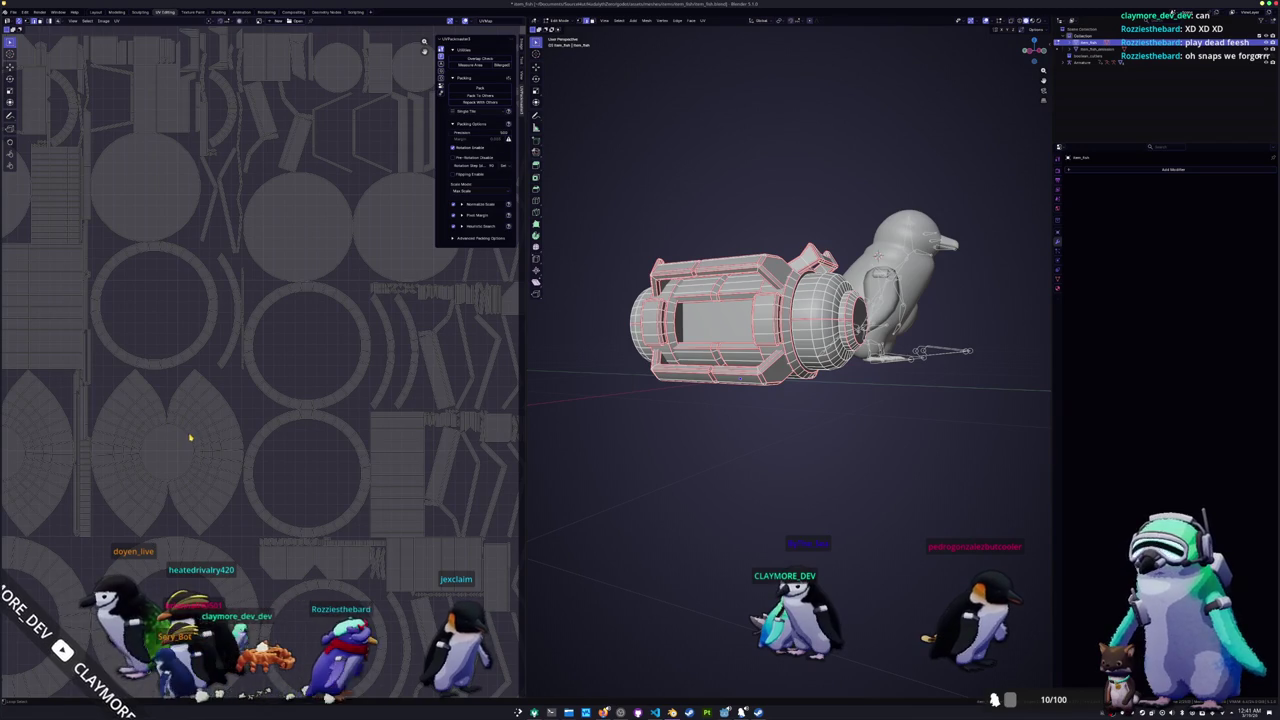
mouse_move(790, 300)
middle_down()
mouse_move(660, 330)
mouse_move(651, 411)
middle_up()
key(alt+z)
key(alt+z)
key(x)
key(Escape)
key(alt+z)
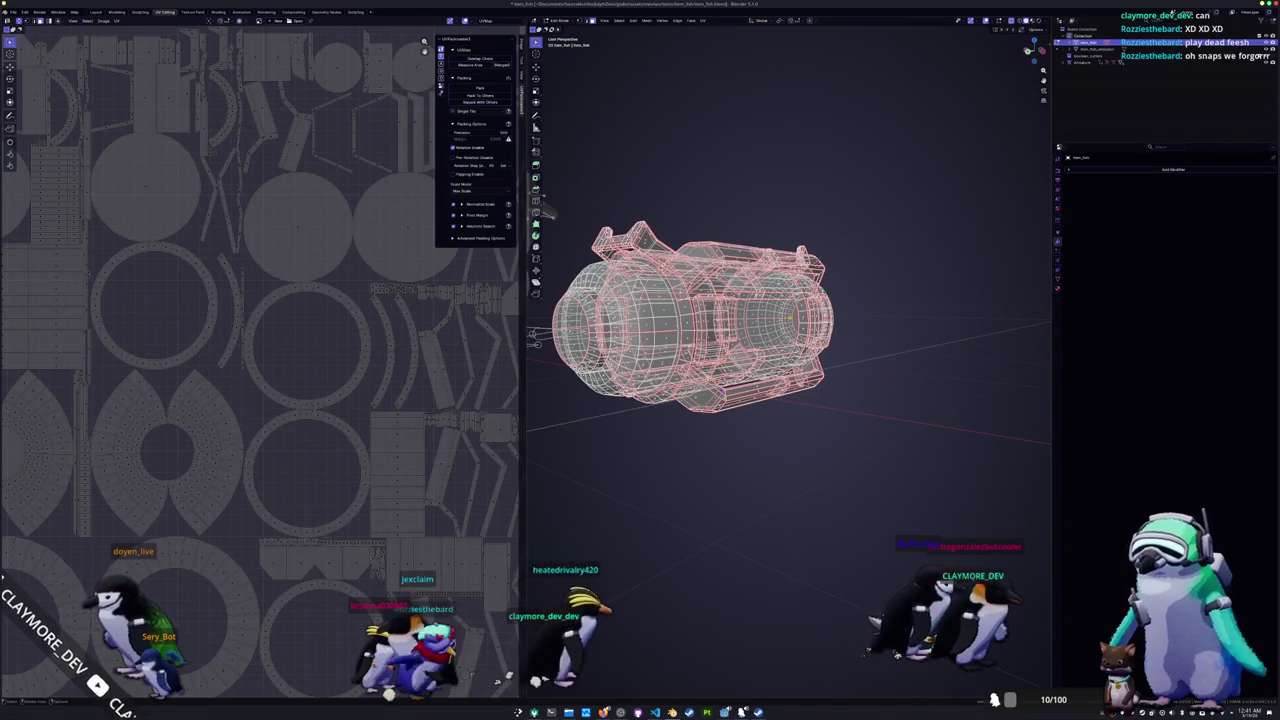
scroll(547, 212, up, 3)
middle_drag(105, 416, 125, 418)
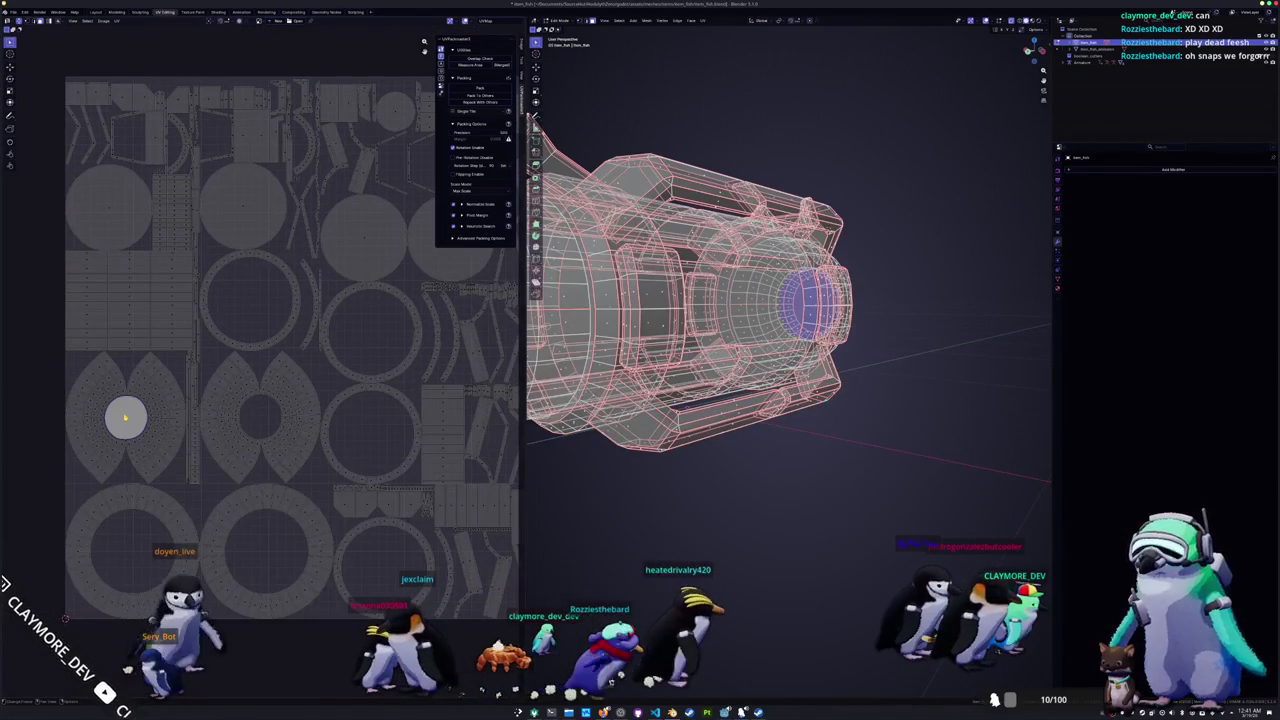
middle_drag(829, 443, 740, 438)
key(alt+z)
scroll(428, 434, down, 2)
Step: Unwrap the whole mesh again and check where a single face lands among the UV islands
key(a)
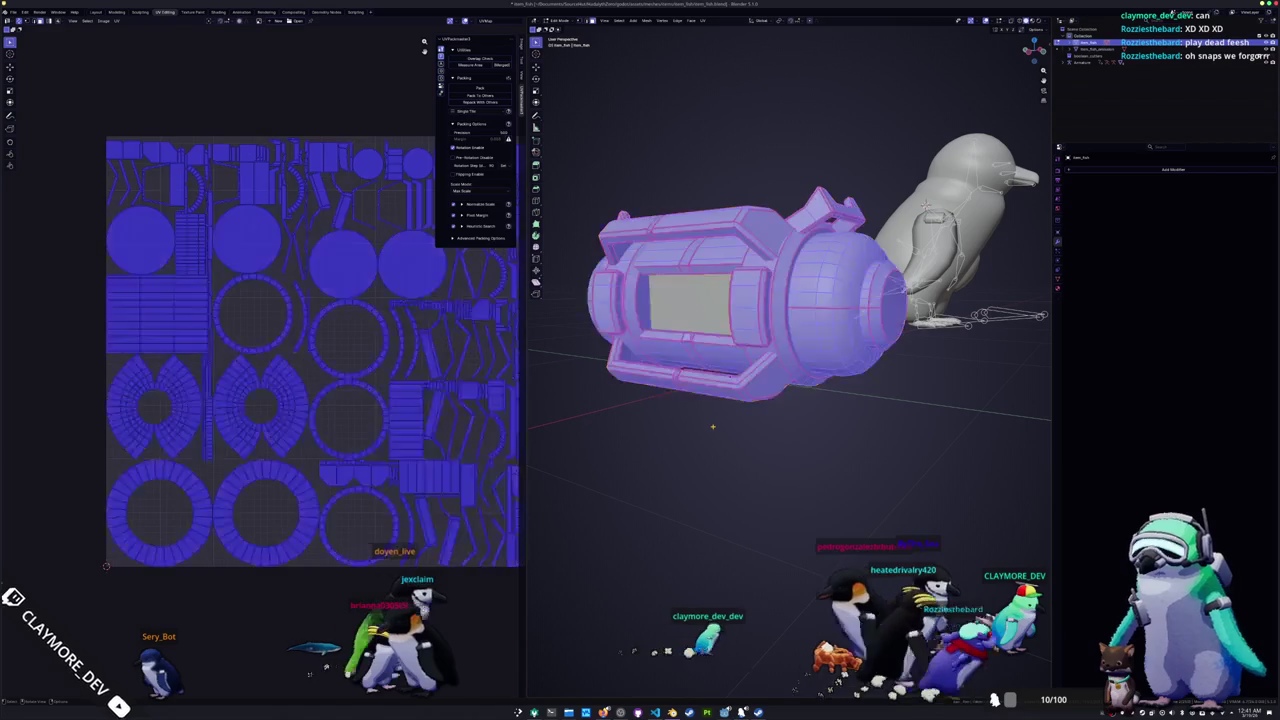
click(702, 20)
click(720, 40)
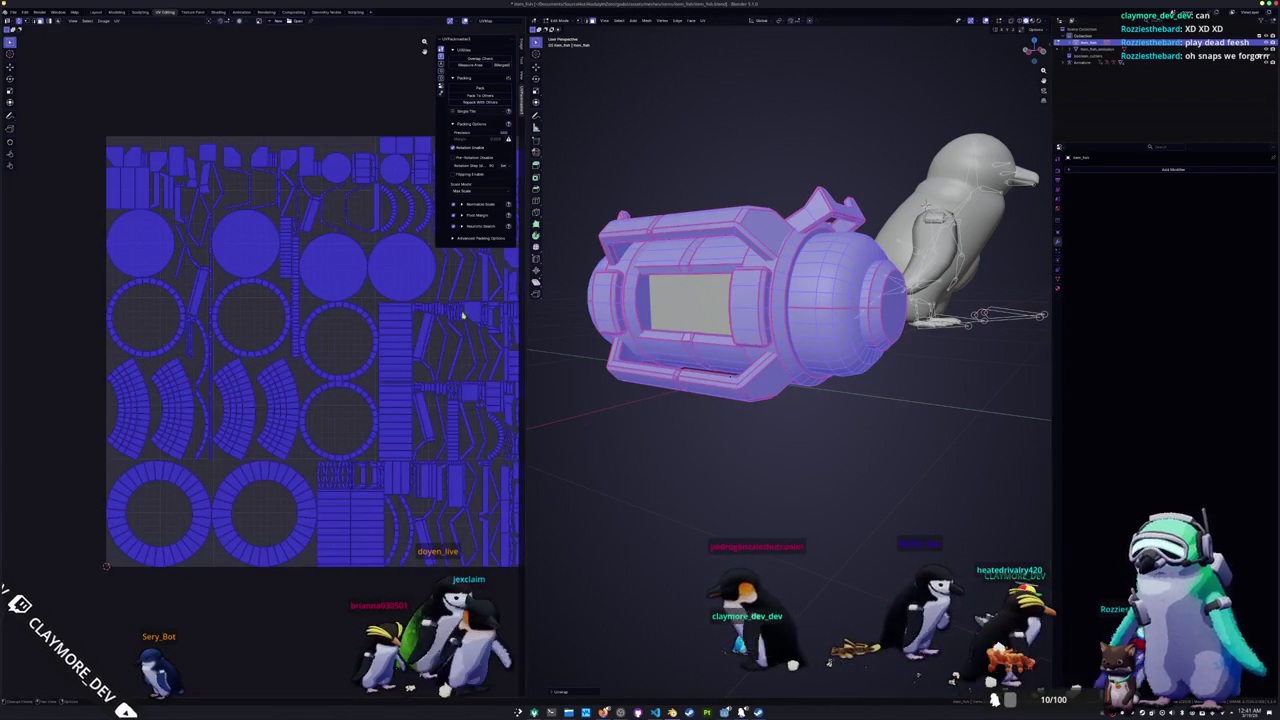
key(alt+a)
click(330, 438)
middle_drag(330, 440, 315, 422)
key(alt+a)
mouse_move(560, 430)
middle_down()
mouse_move(566, 356)
mouse_move(600, 330)
mouse_move(700, 330)
middle_up()
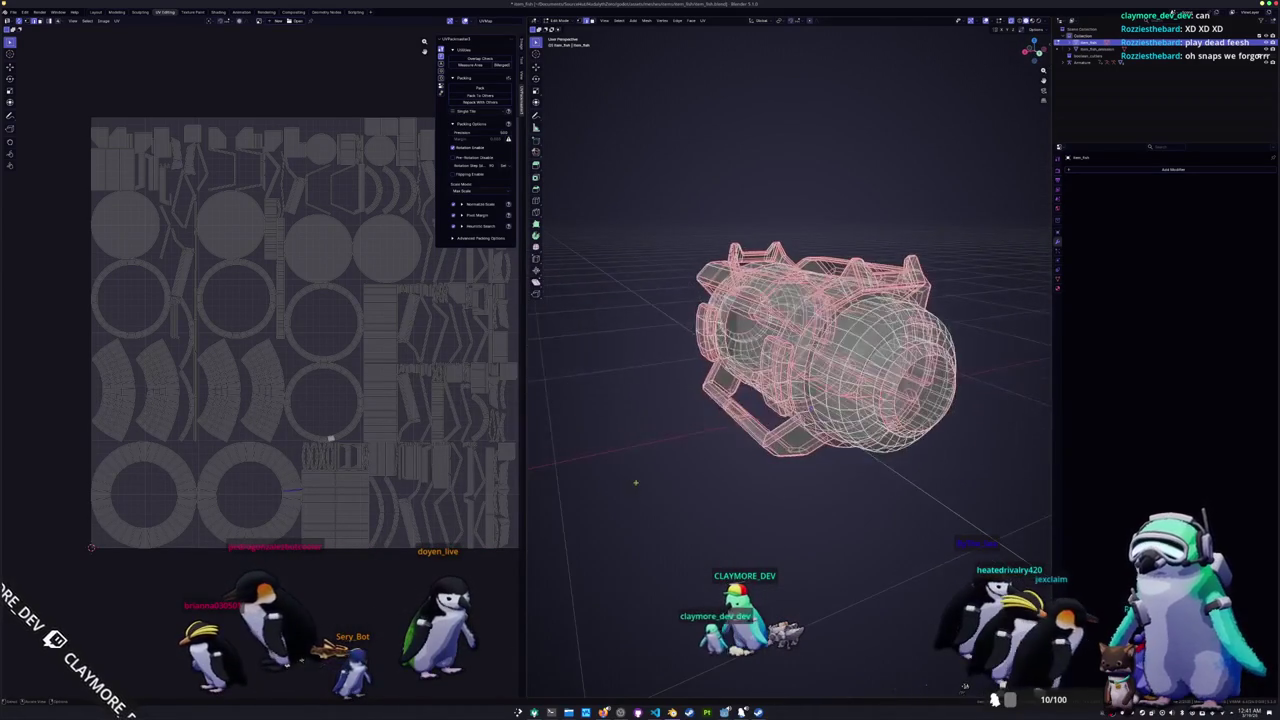
scroll(800, 350, up, 3)
key(alt+z)
mouse_move(677, 470)
middle_down()
mouse_move(640, 450)
mouse_move(680, 400)
mouse_move(760, 400)
mouse_move(790, 320)
mouse_move(866, 247)
mouse_move(750, 225)
mouse_move(677, 234)
mouse_move(688, 238)
middle_up()
scroll(790, 300, down, 2)
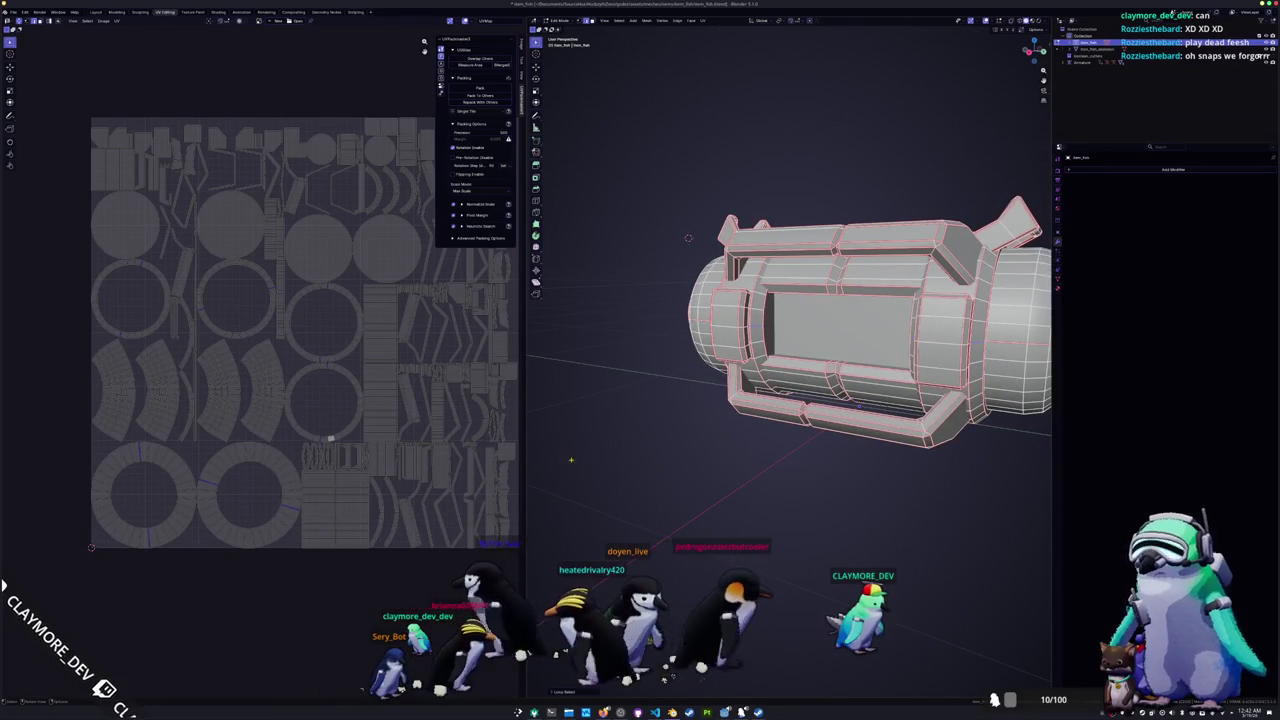
right_click(651, 408)
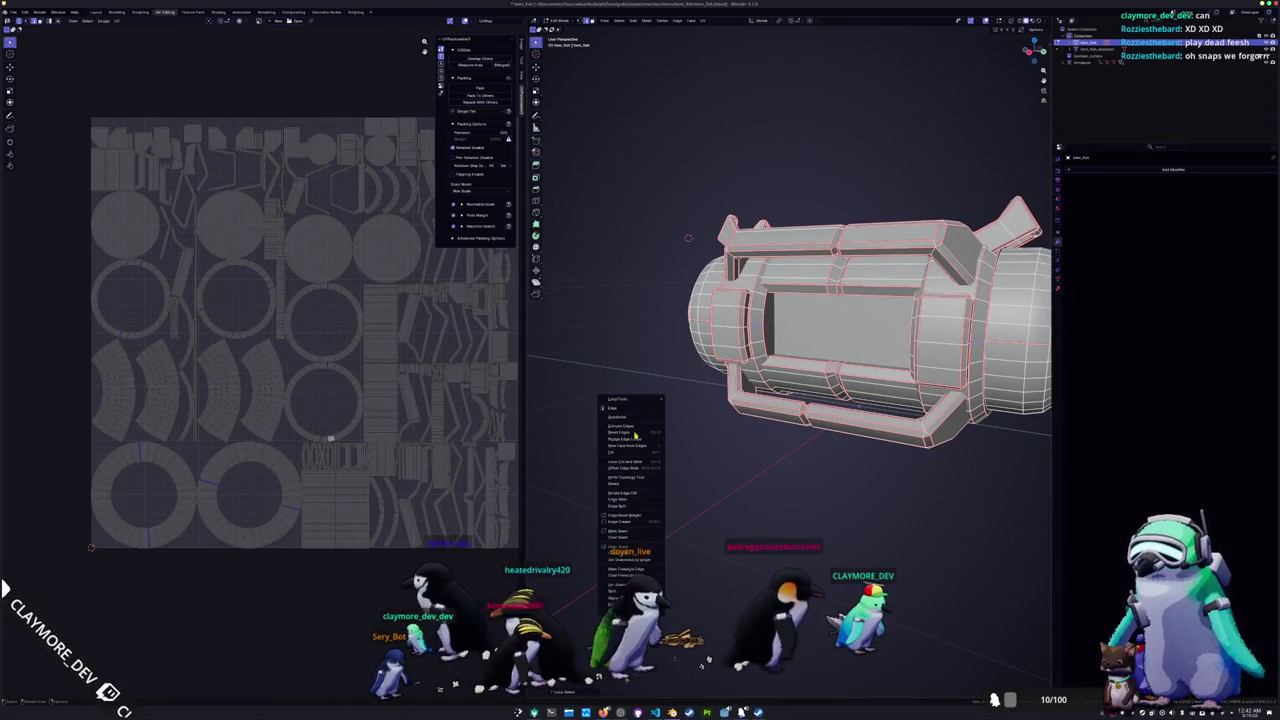
Step: Select every face of the canister and unwrap its UVs
click(628, 535)
key(a)
click(703, 20)
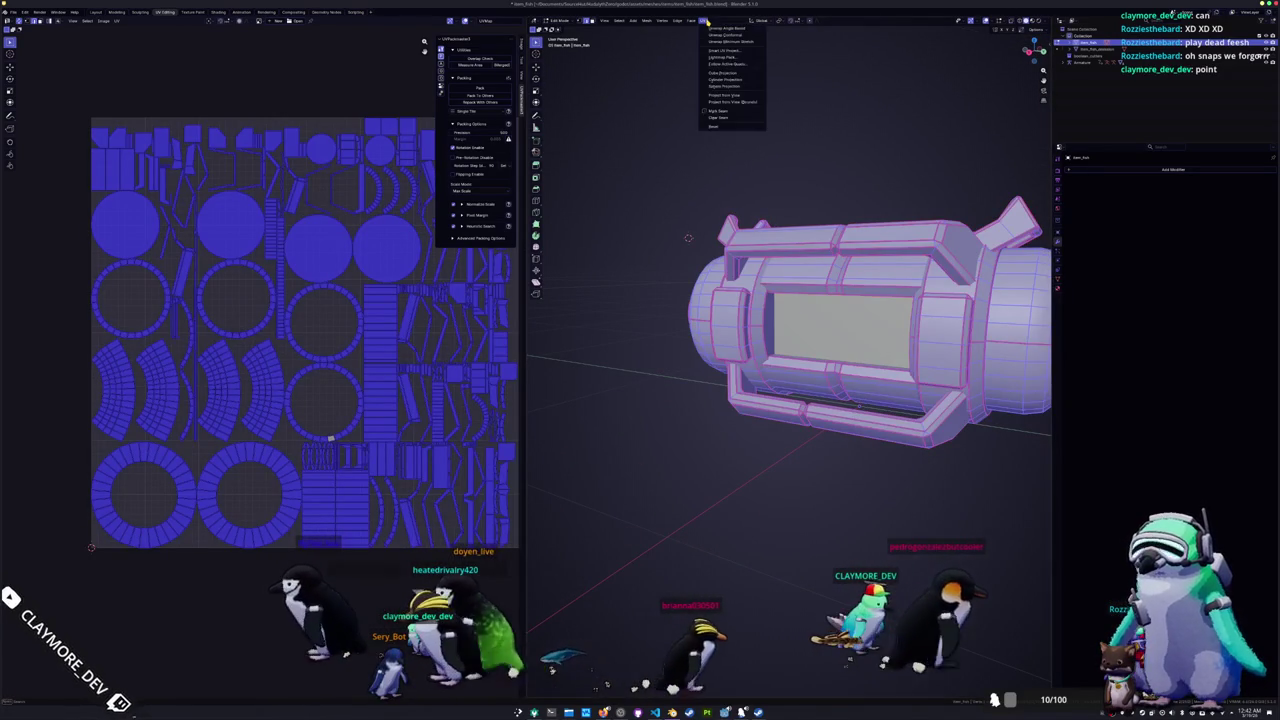
click(716, 30)
key(alt+a)
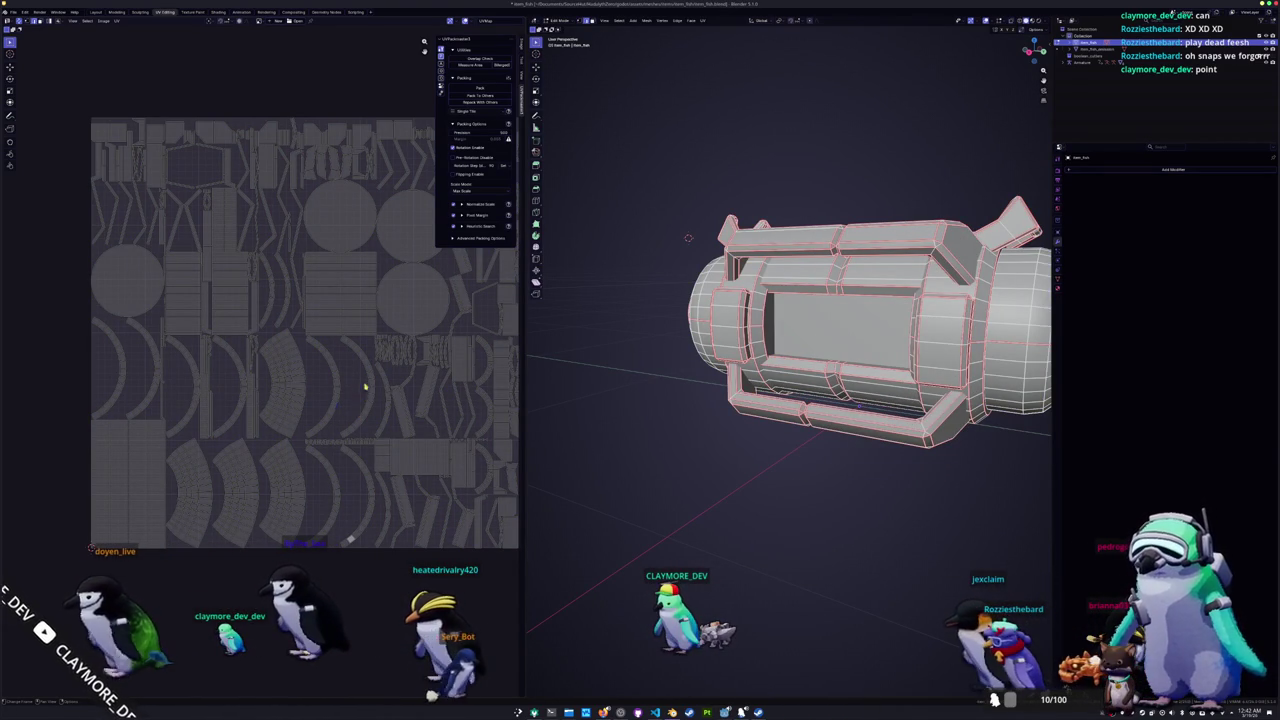
Step: Reselect the whole mesh and start packing the UV islands into the square
scroll(386, 400, down, 1)
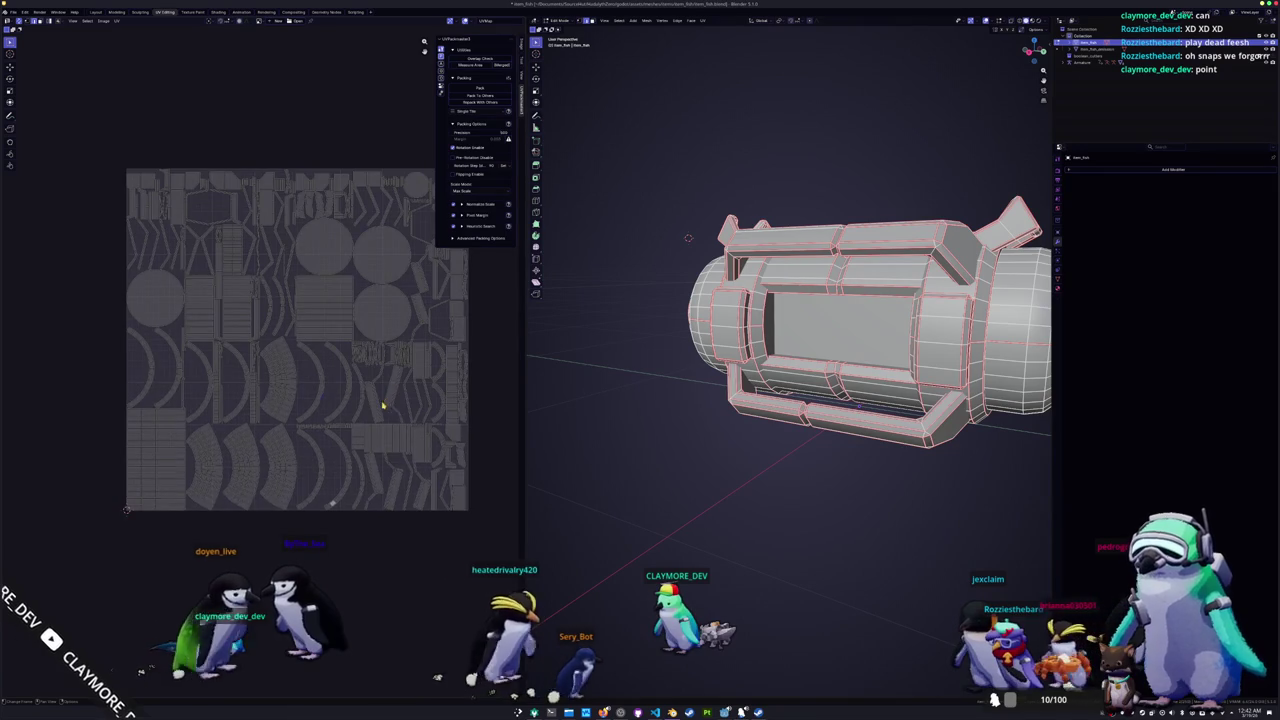
scroll(370, 420, down, 1)
key(a)
scroll(682, 247, down, 2)
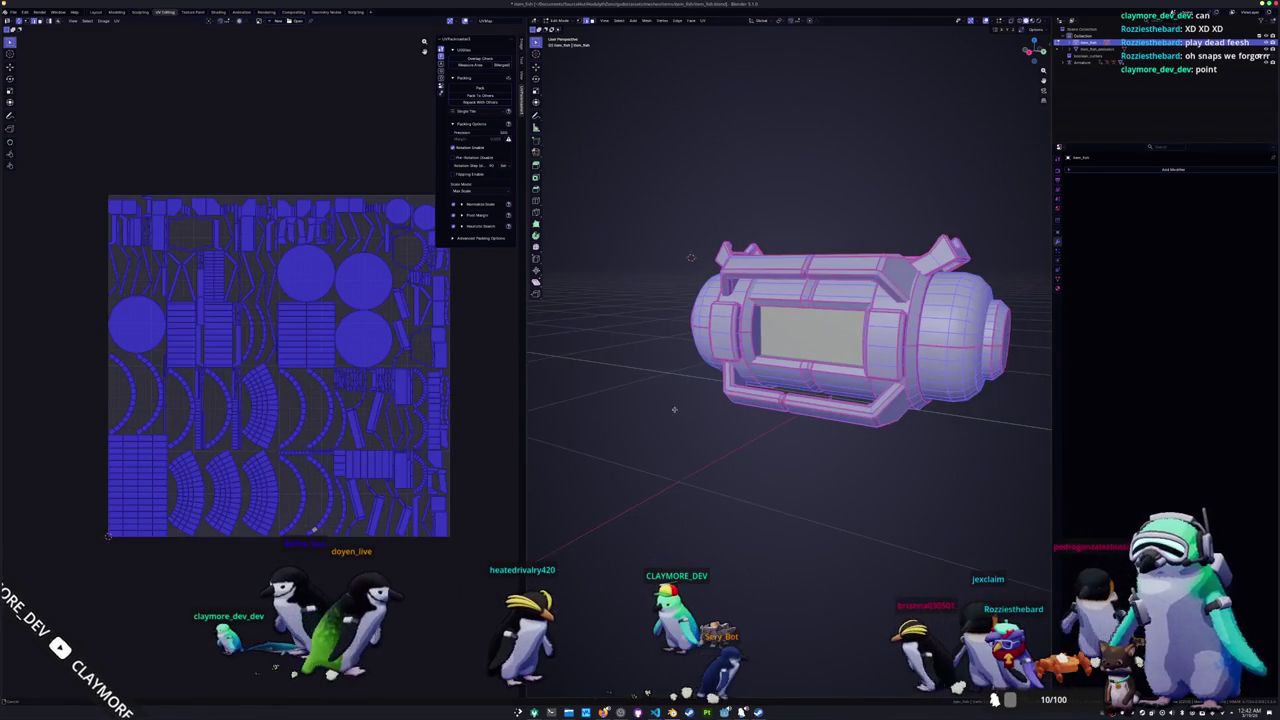
click(704, 20)
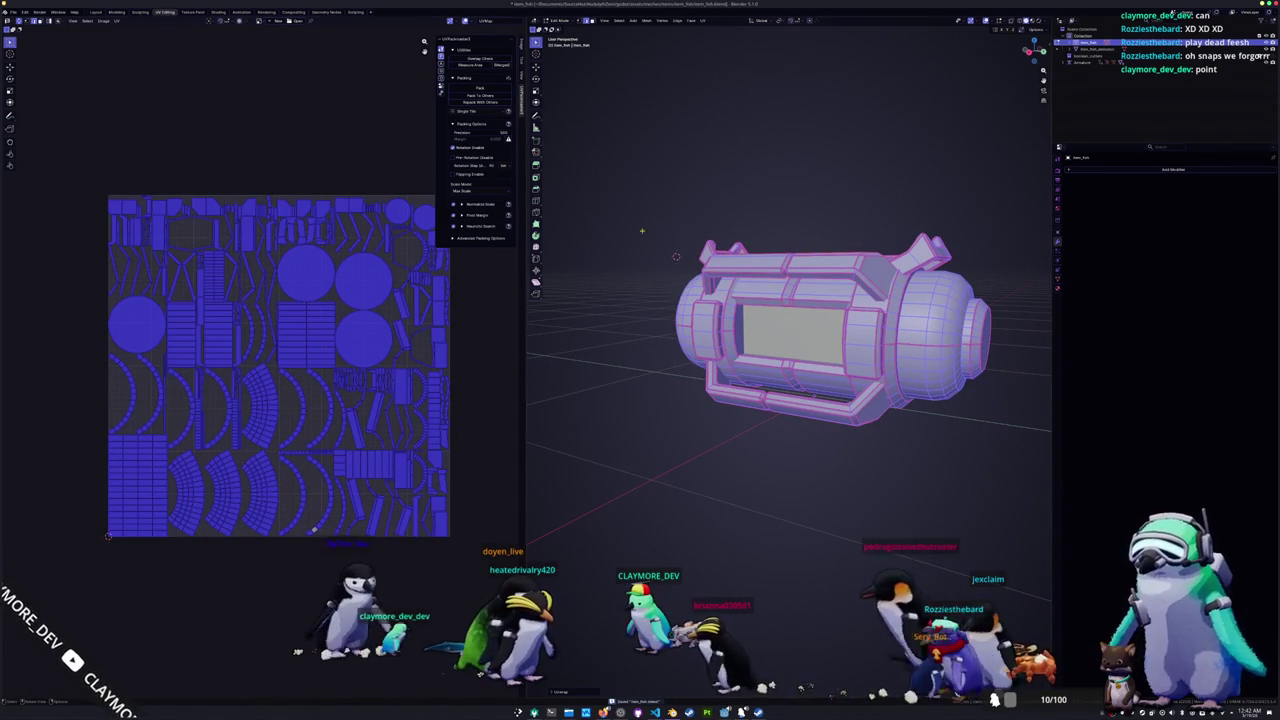
scroll(398, 371, up, 2)
scroll(398, 371, down, 1)
scroll(370, 362, up, 2)
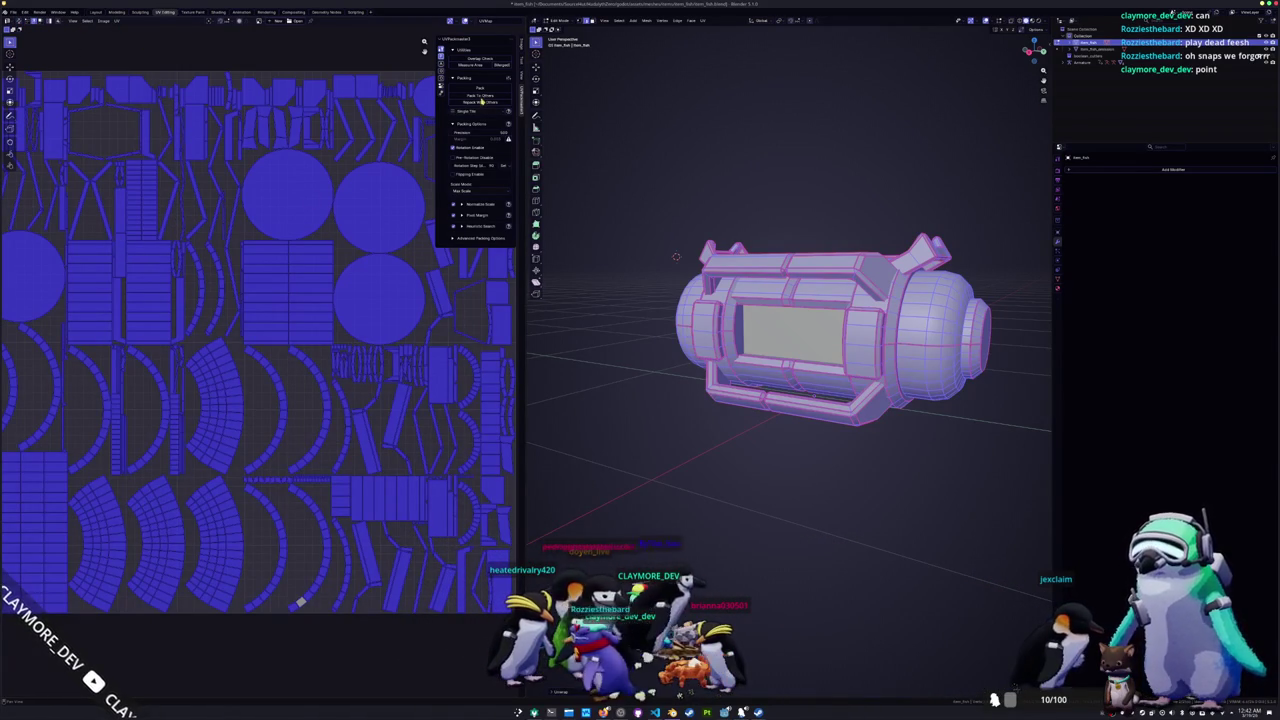
click(485, 90)
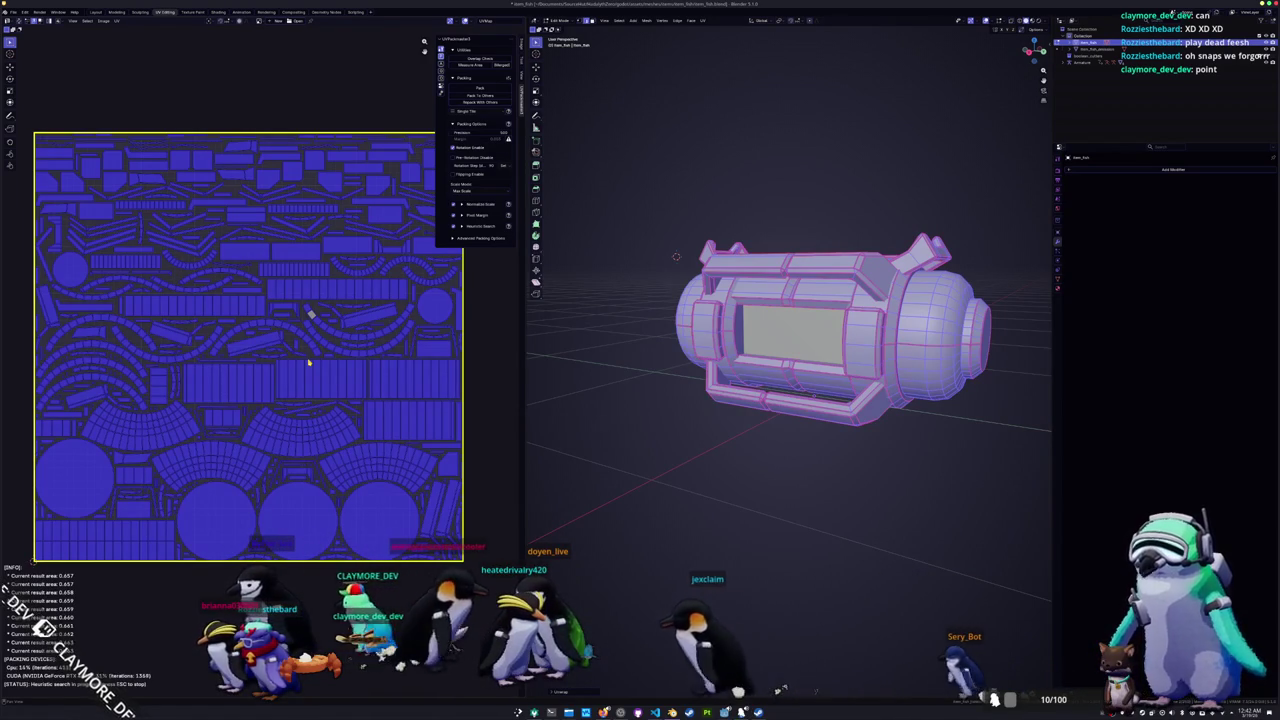
Step: Return the canister to Object Mode once UV packing has finished
key(Tab)
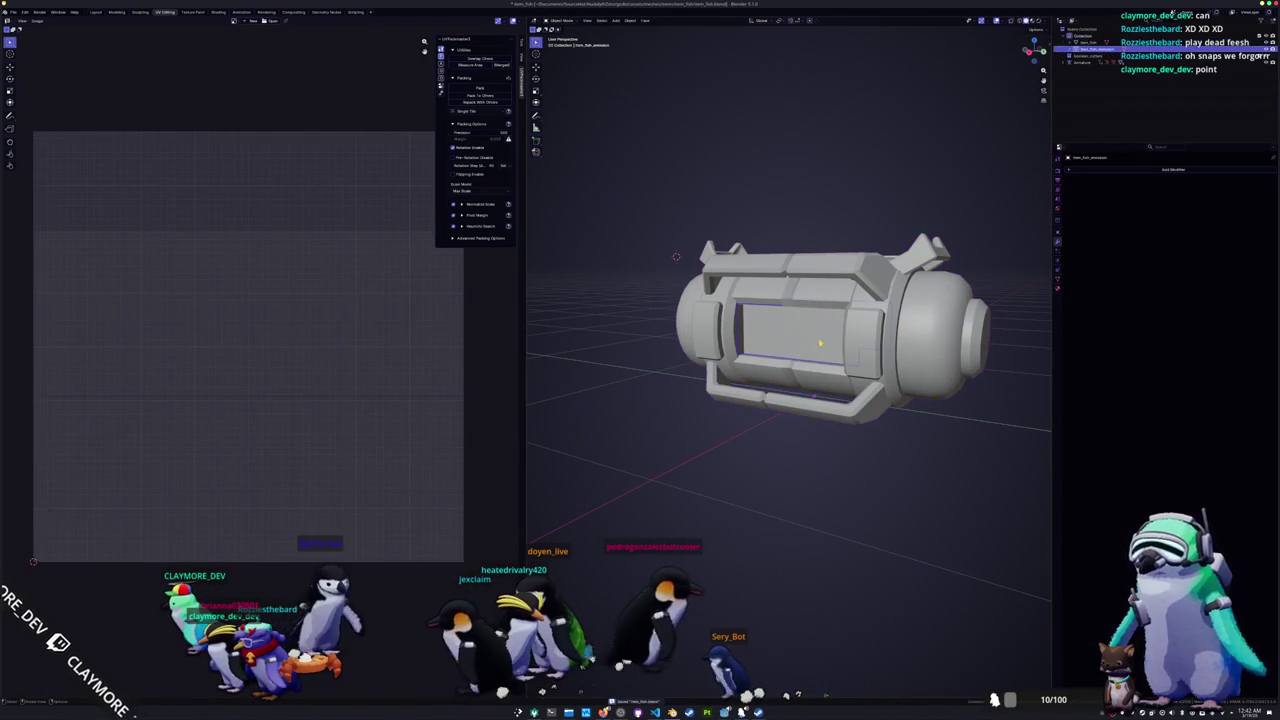
Step: Export the repacked canister as an FBX file into the exports folder
click(13, 12)
mouse_move(30, 120)
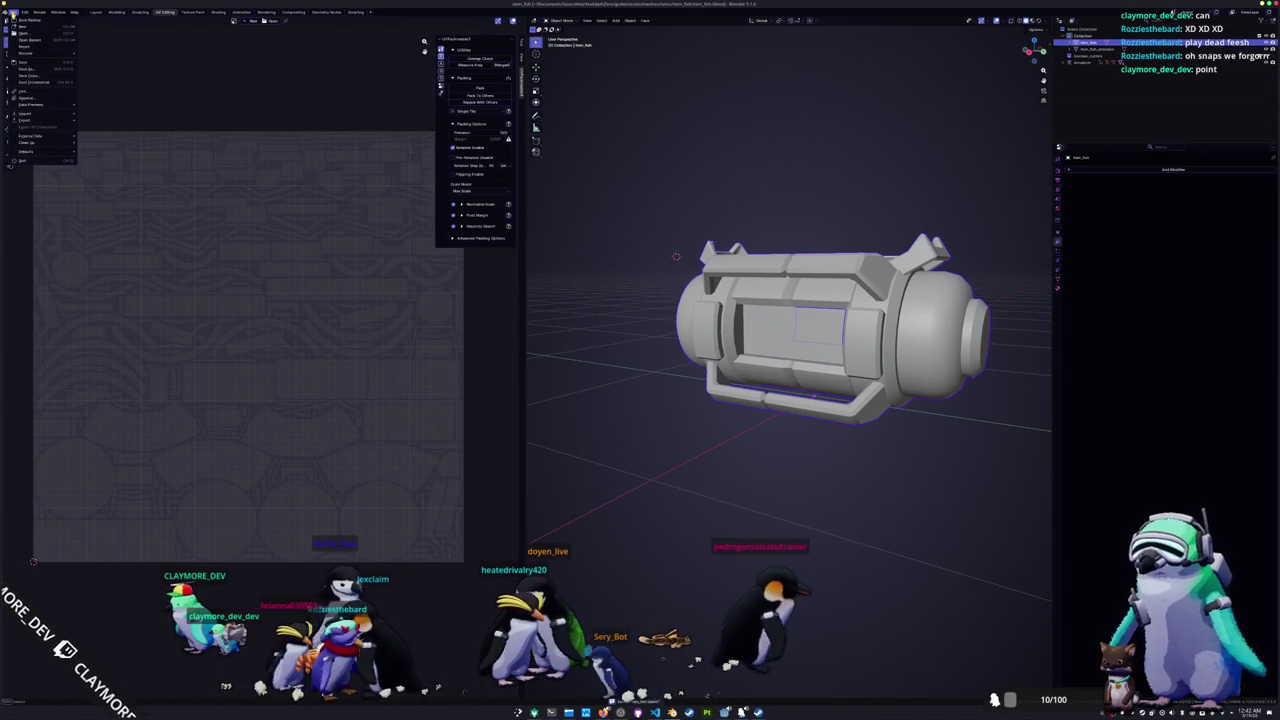
click(98, 173)
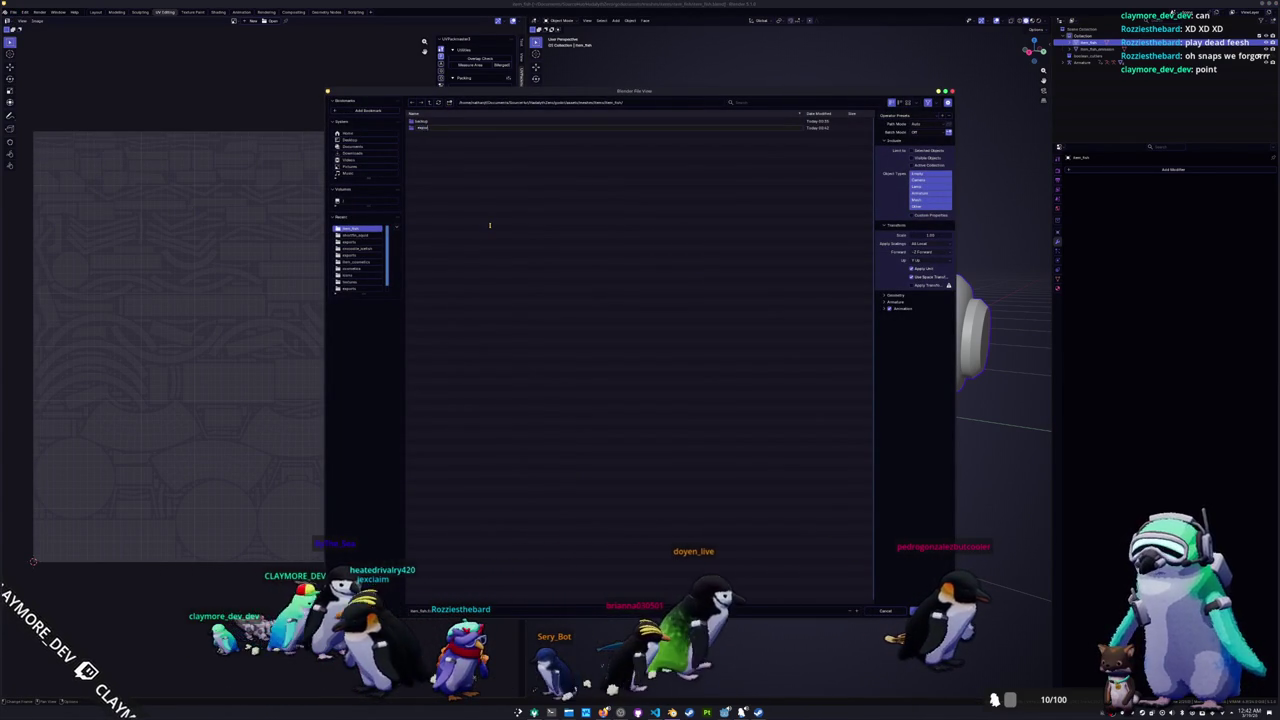
double_click(430, 128)
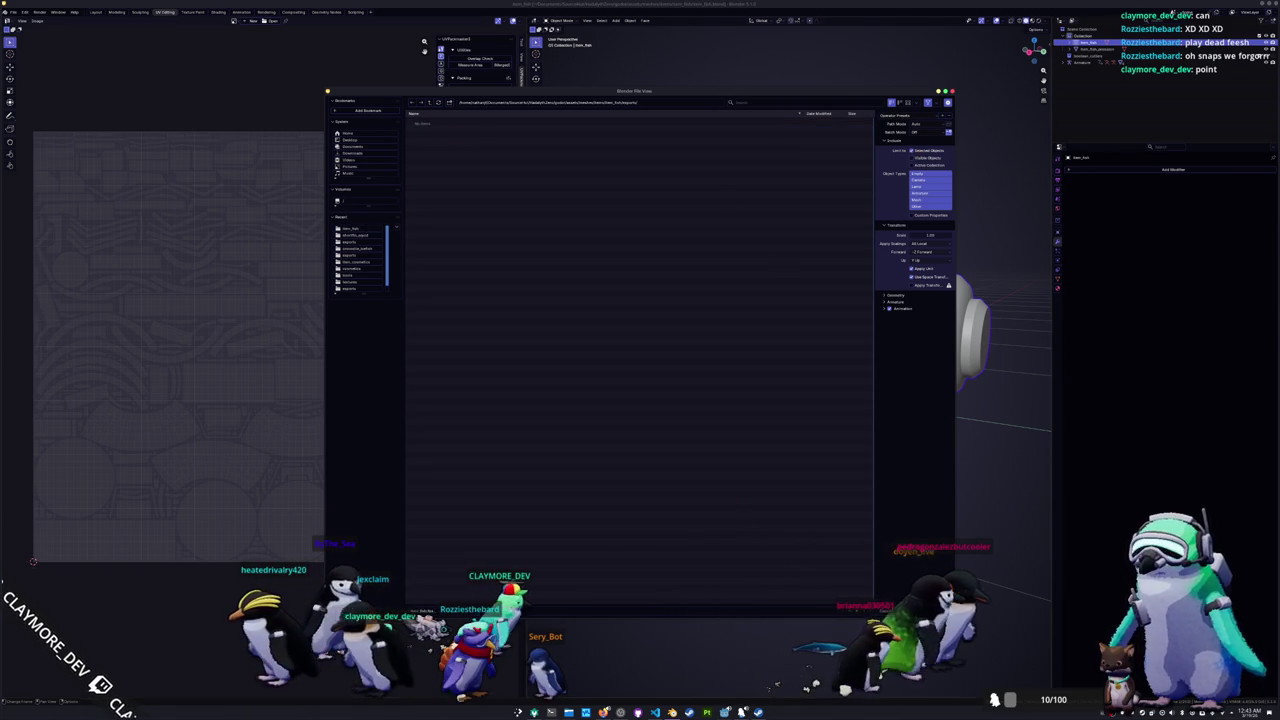
click(890, 611)
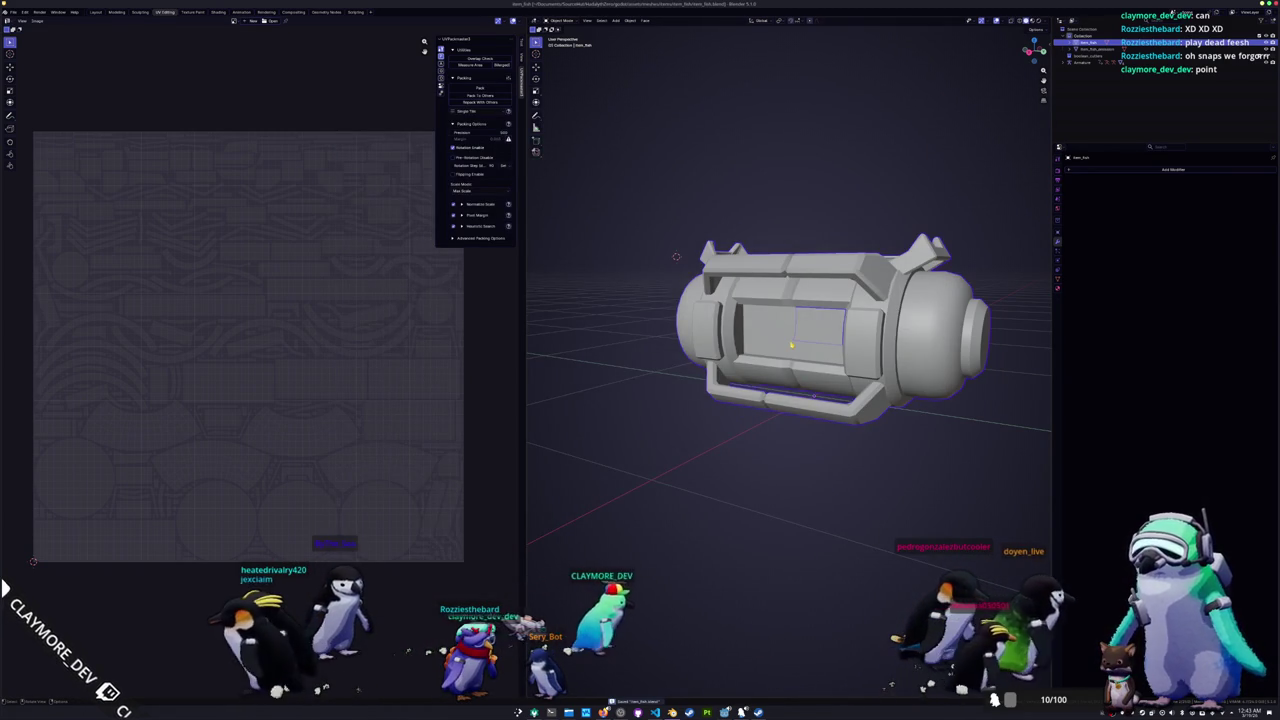
click(814, 517)
shift+middle_drag(814, 517, 772, 520)
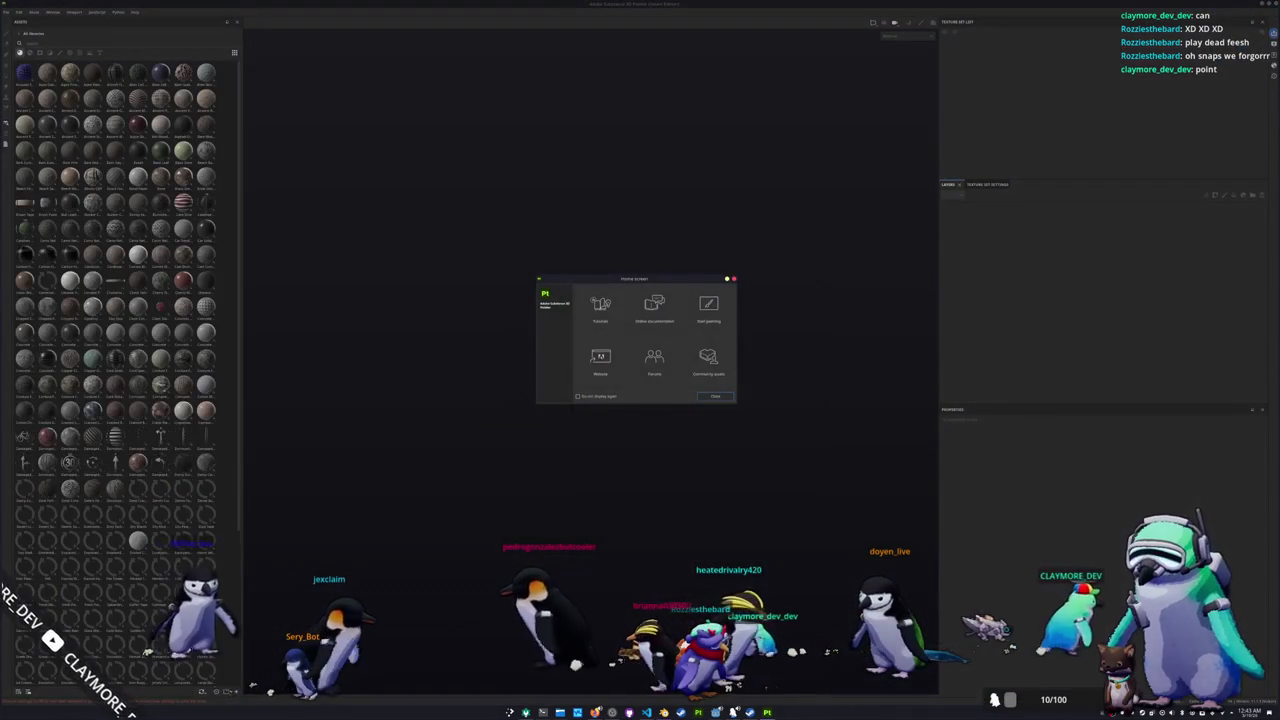
Step: Close the Home screen and create a new project from the exported canister FBX
click(715, 396)
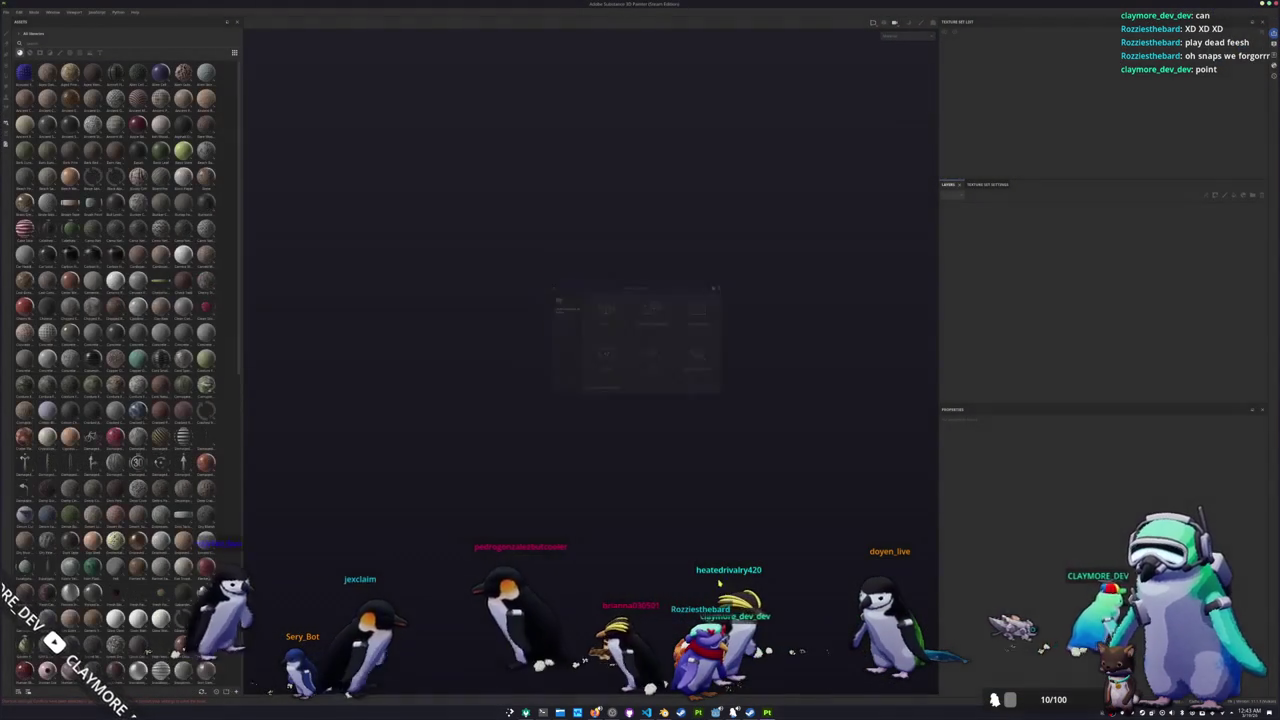
click(6, 11)
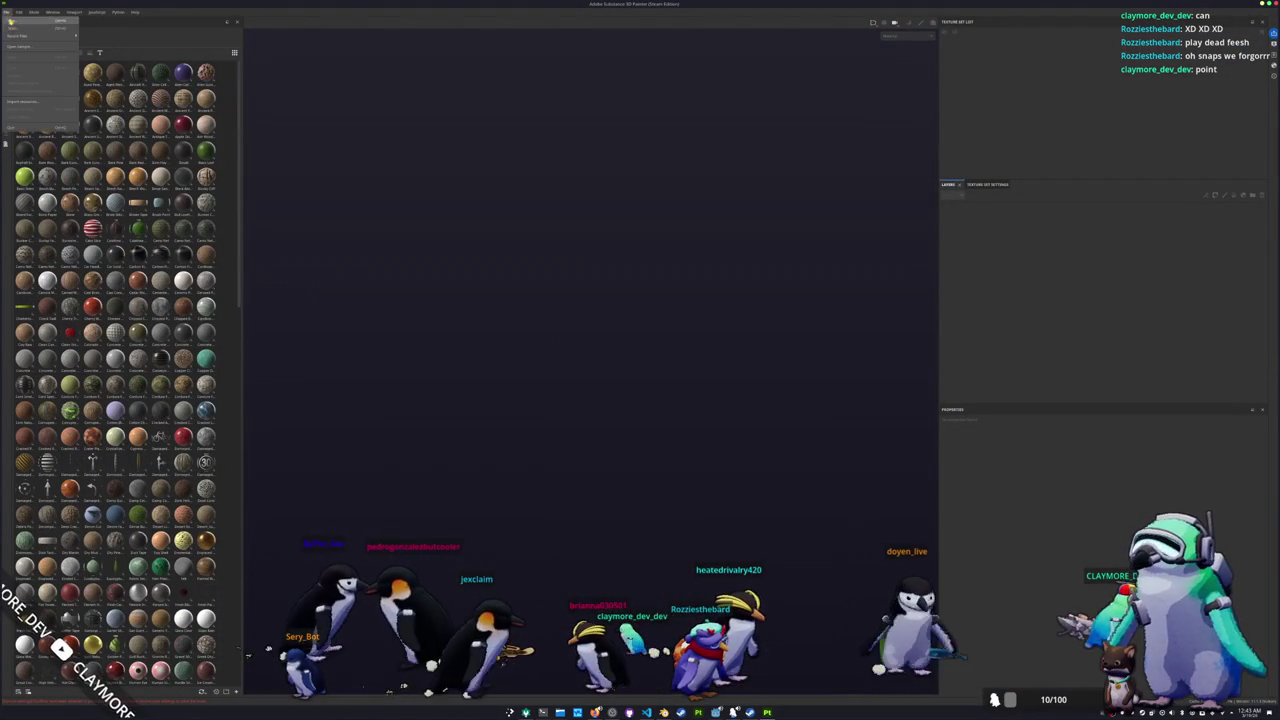
click(22, 23)
click(702, 268)
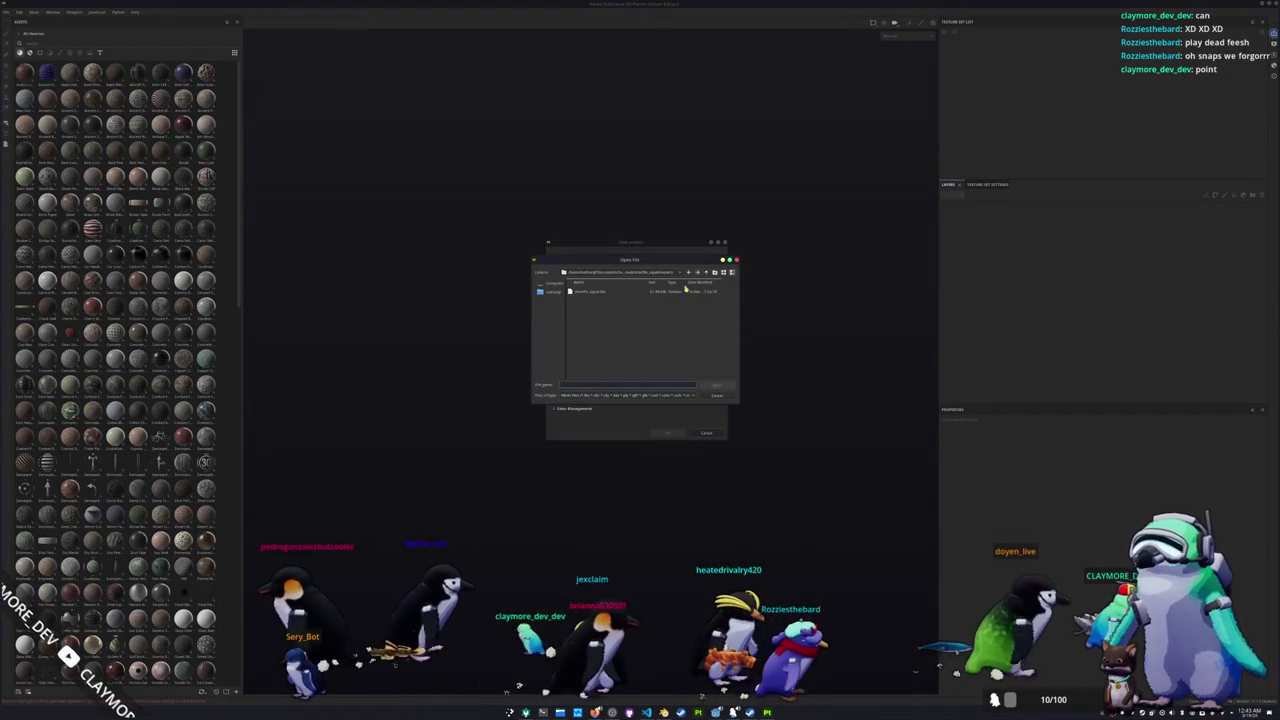
click(706, 272)
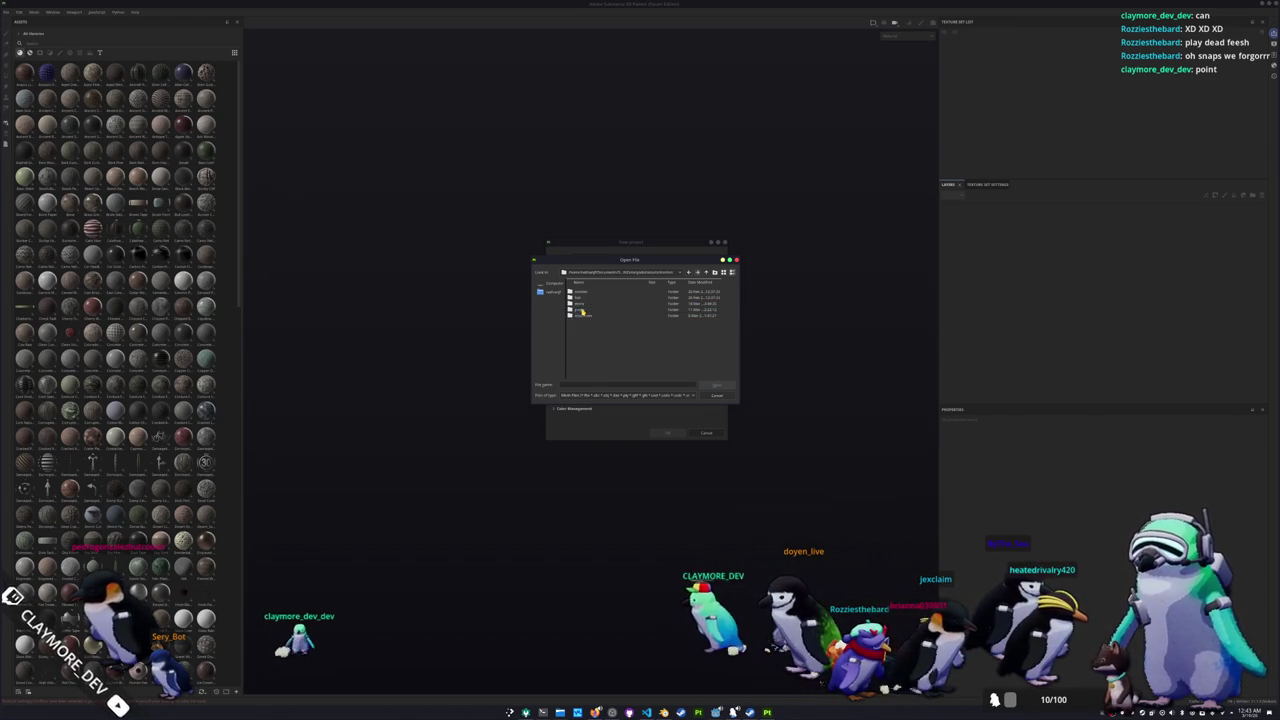
double_click(580, 305)
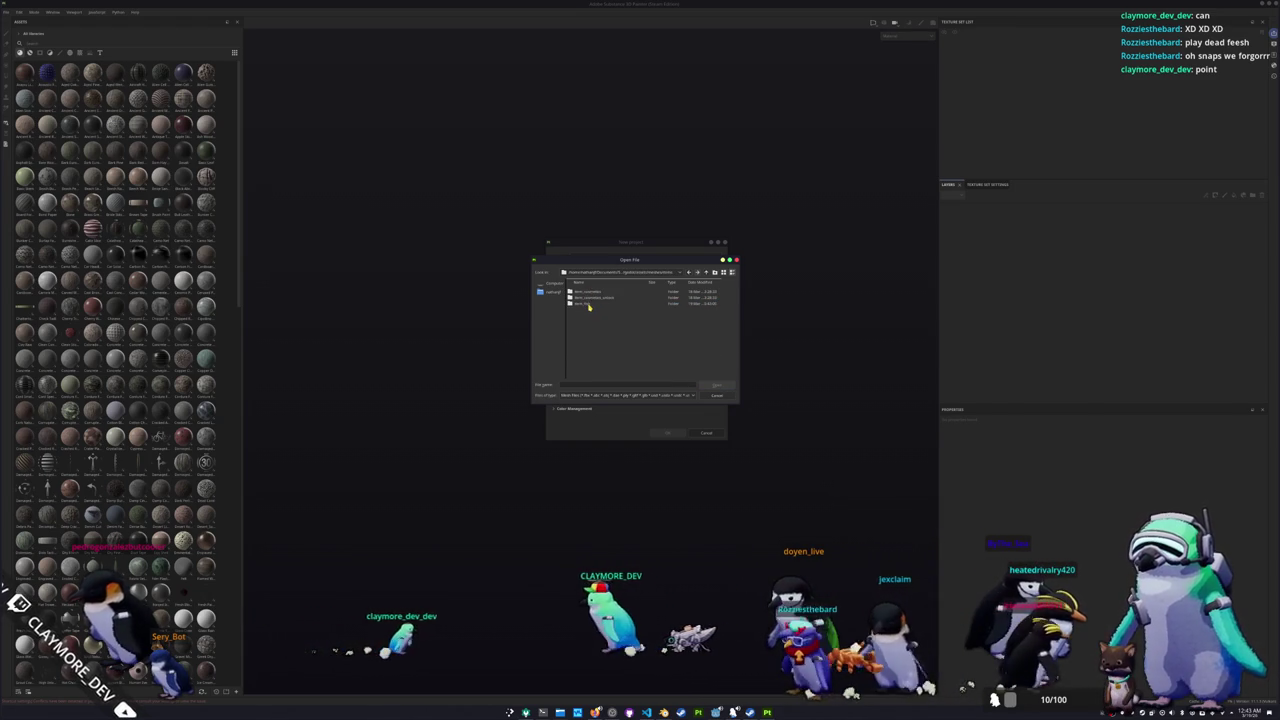
click(588, 299)
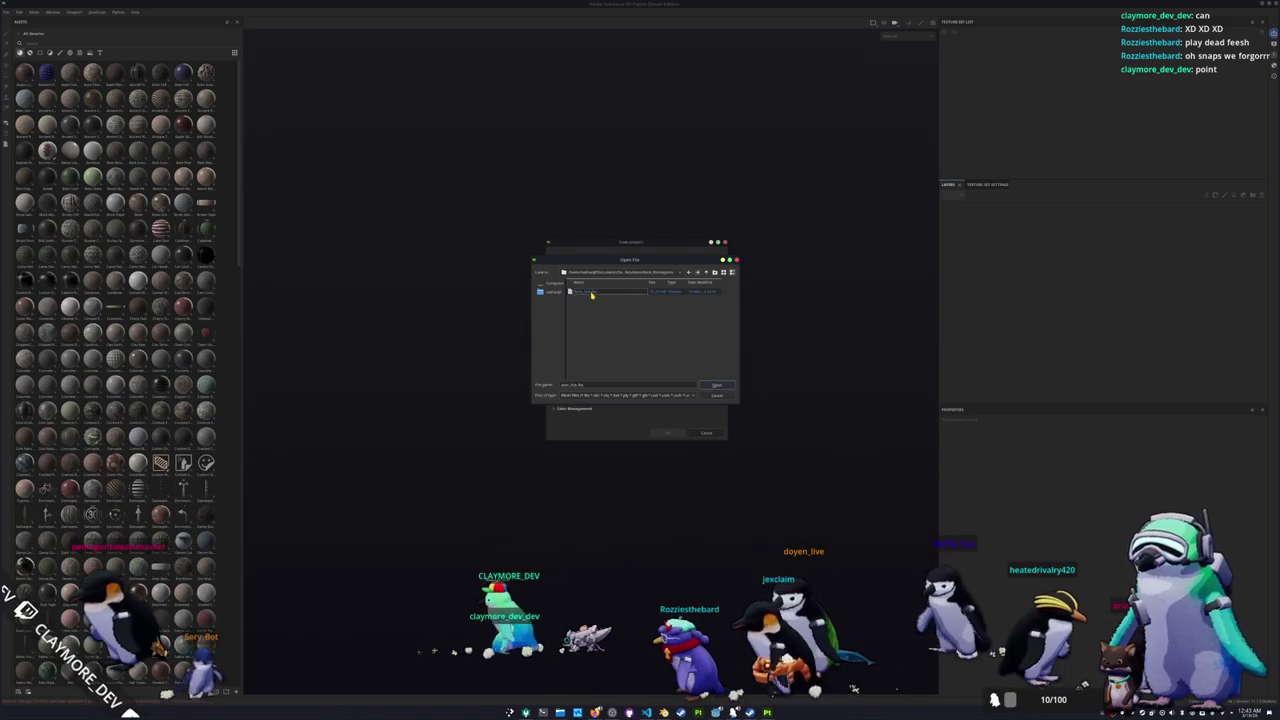
double_click(591, 293)
click(668, 432)
alt+drag(668, 423, 491, 449)
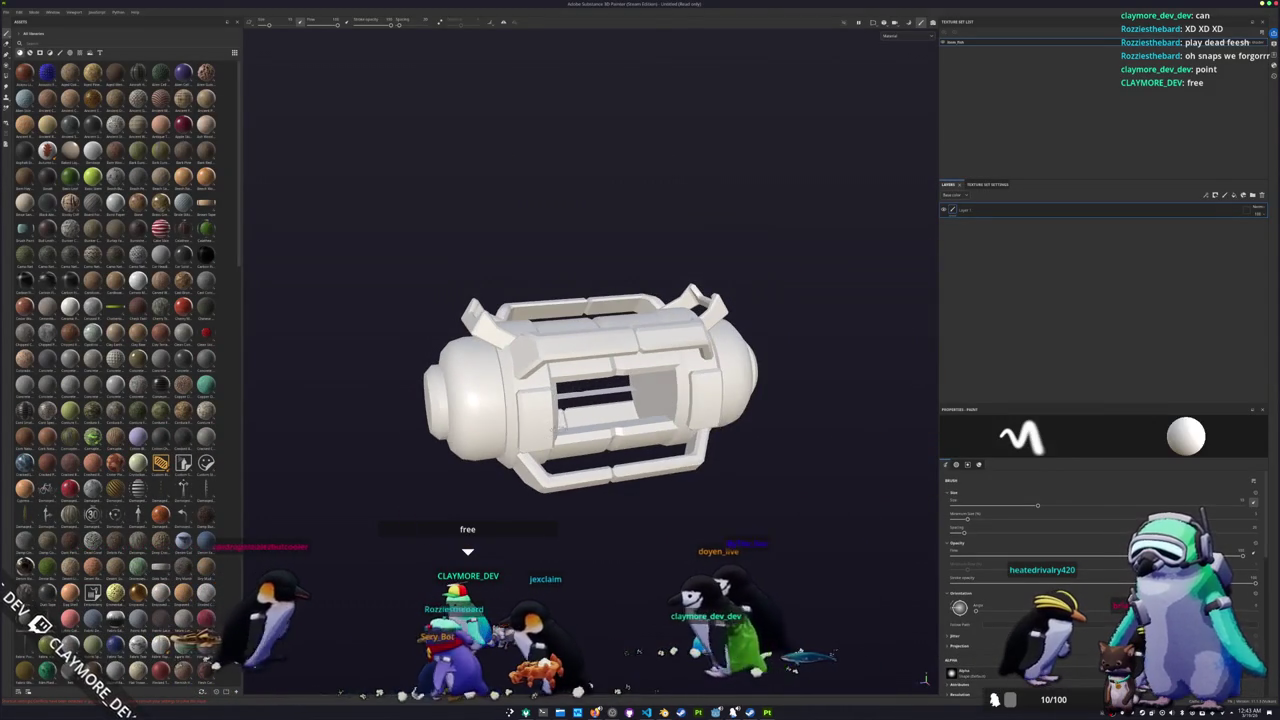
Step: Exit bake mode and set the viewport to show the Base color channel
key(ctrl+shift+b)
click(781, 679)
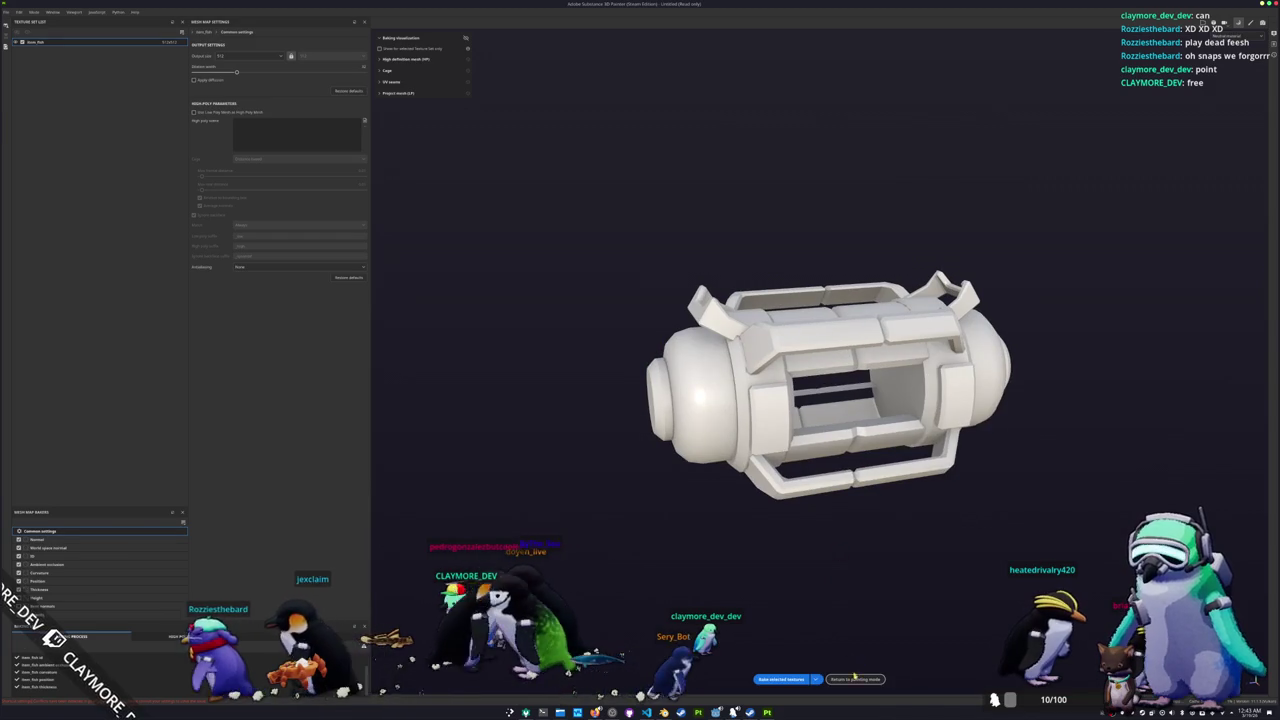
click(855, 679)
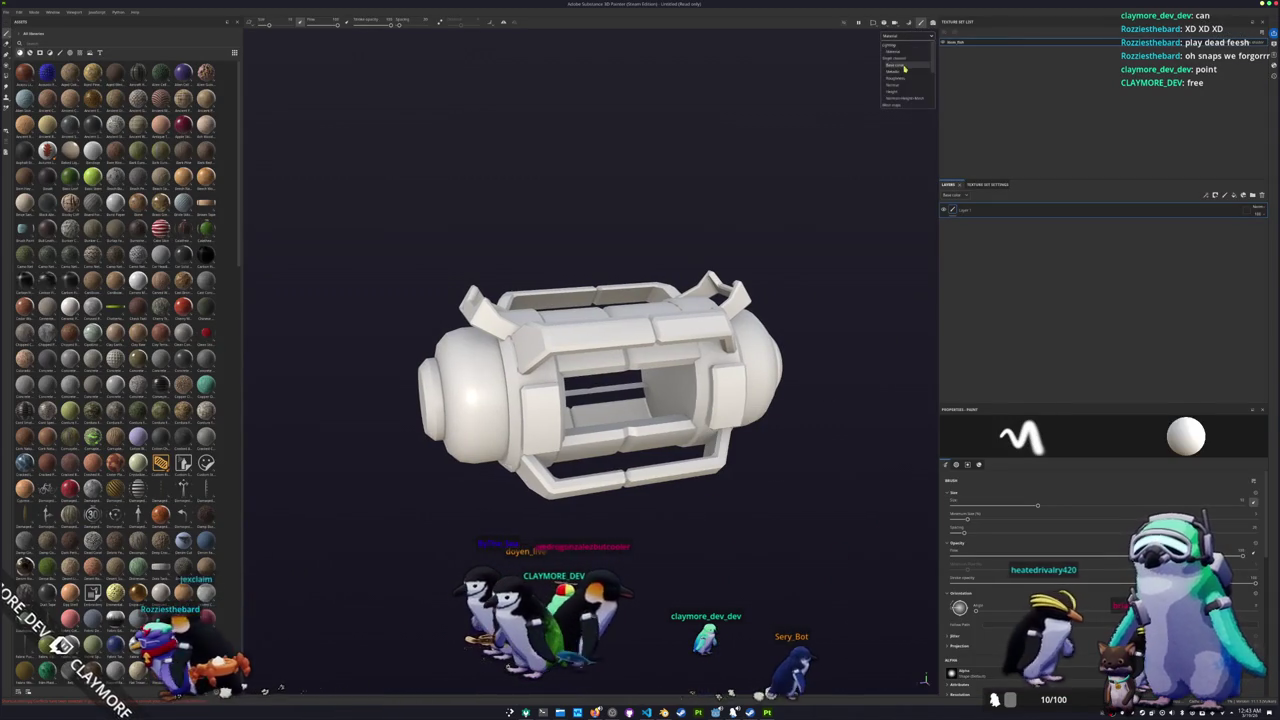
click(904, 68)
mouse_move(600, 380)
alt+mouse_down()
mouse_move(537, 461)
mouse_move(559, 436)
mouse_move(440, 472)
alt+mouse_up()
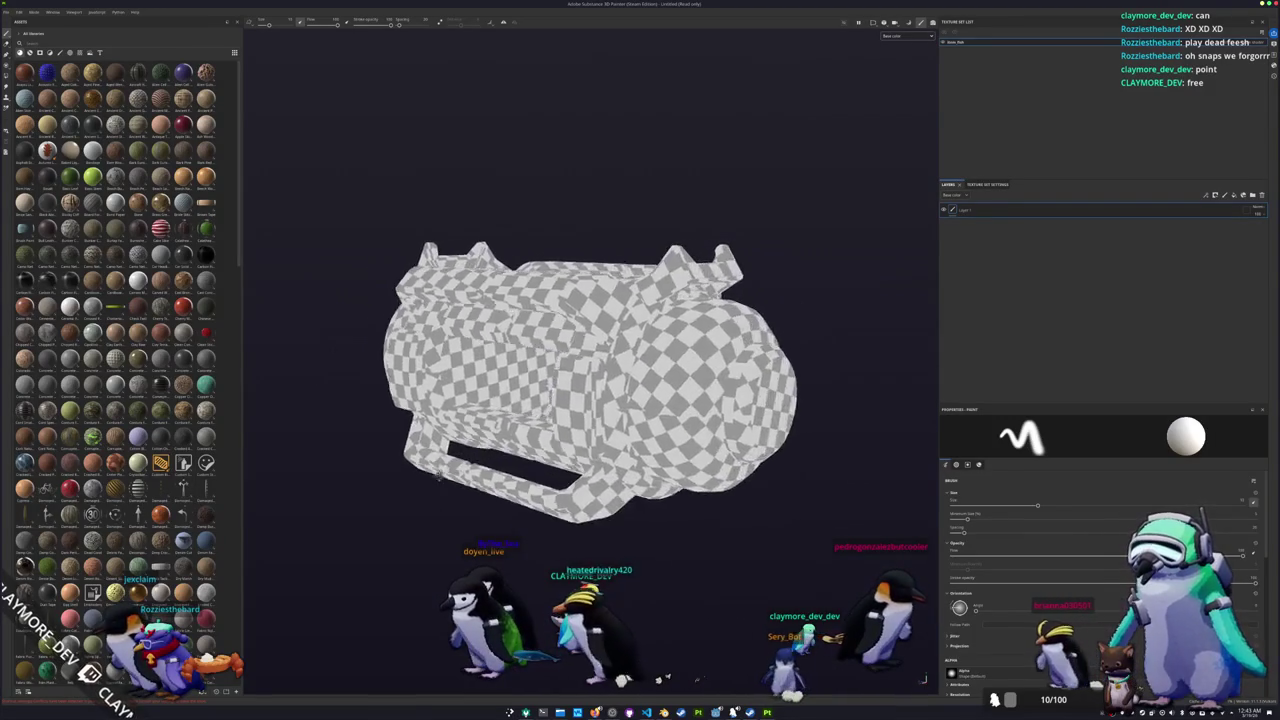
Step: Add an orange material from the Assets shelf as a fill layer on the canister
alt+drag(437, 467, 500, 440)
scroll(196, 327, down, 5)
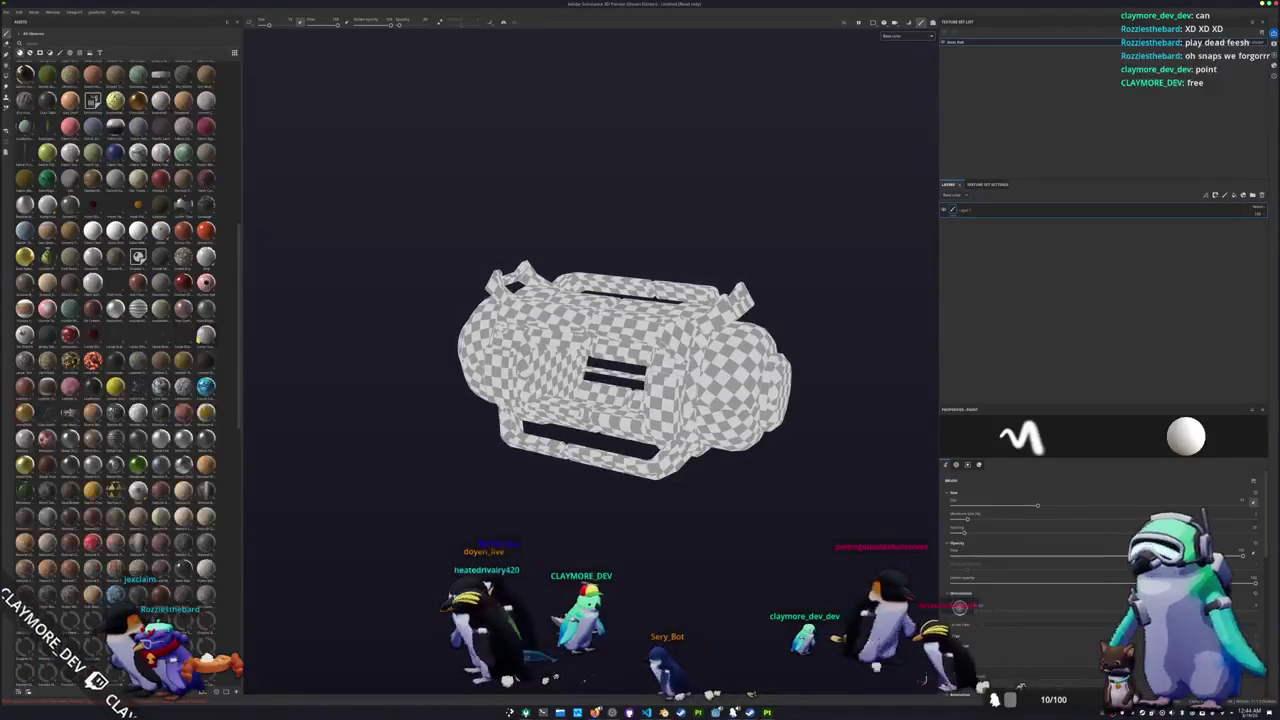
scroll(196, 327, down, 5)
drag(1034, 373, 1034, 373)
alt+drag(829, 271, 783, 237)
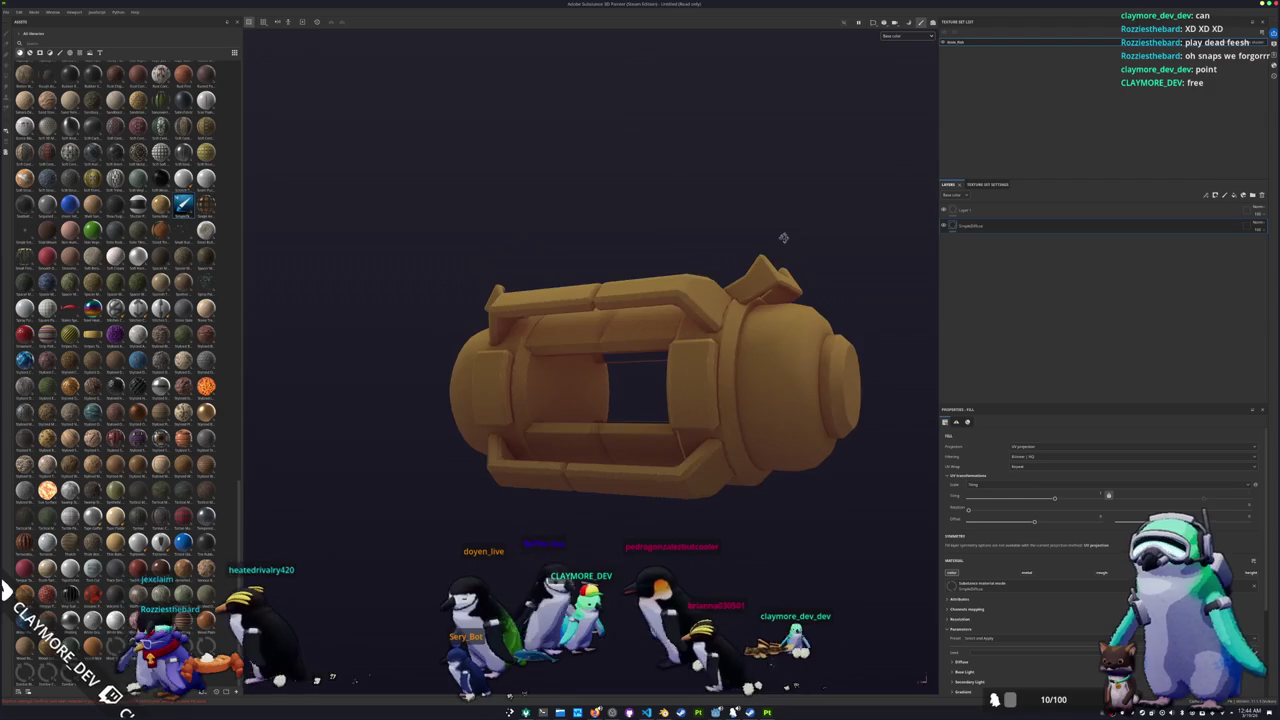
Step: Add the 'steel' material as a new layer and delete the old orange fill
click(42, 49)
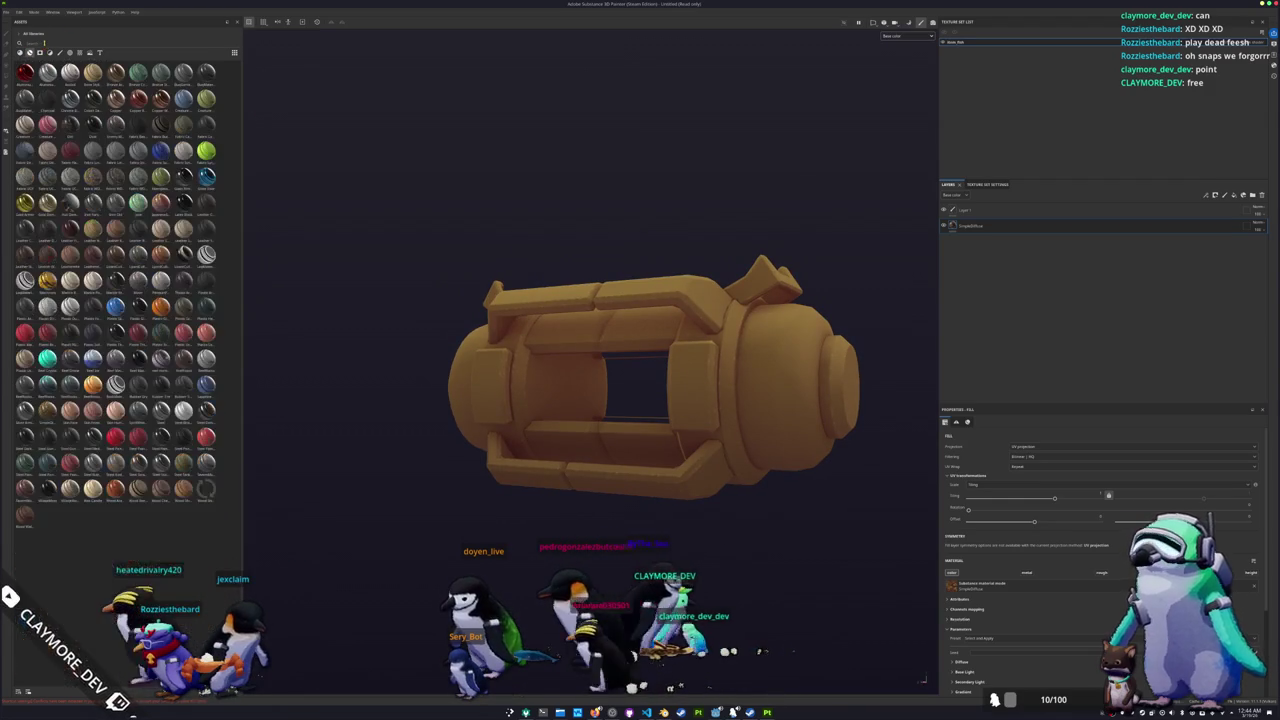
text(steel)
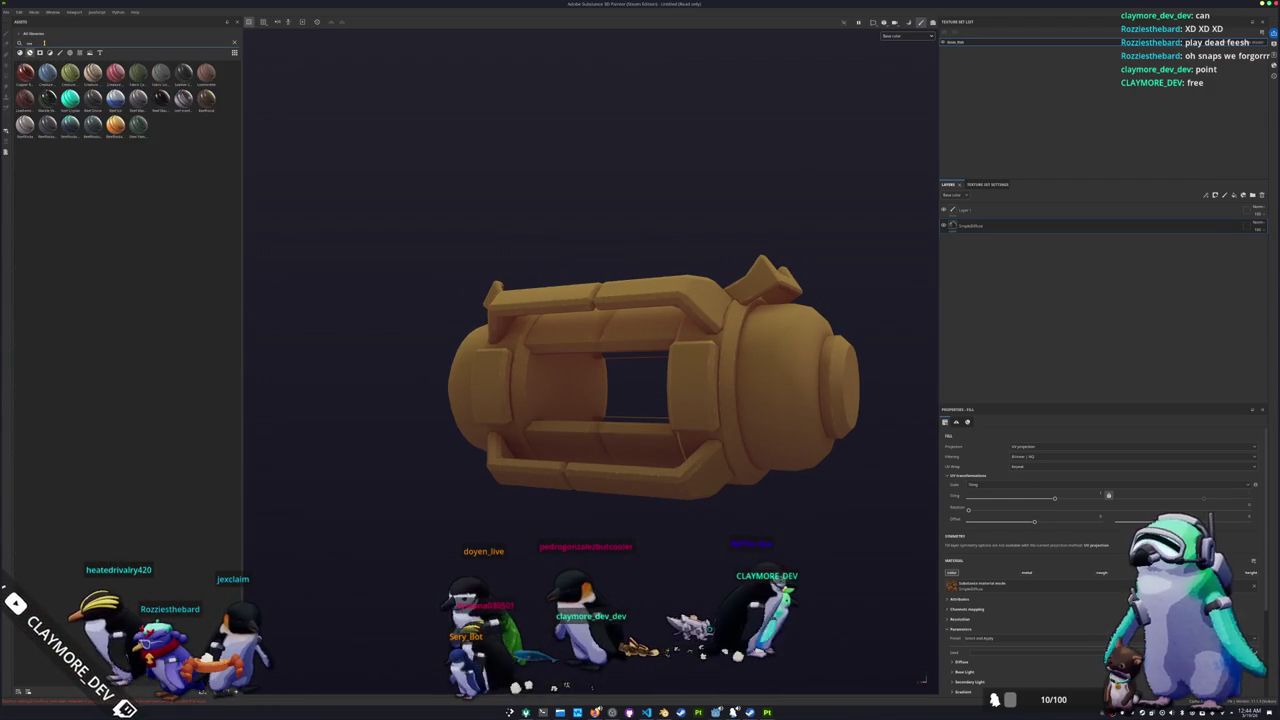
mouse_move(92, 72)
mouse_down()
mouse_move(1035, 226)
mouse_move(1020, 226)
mouse_up()
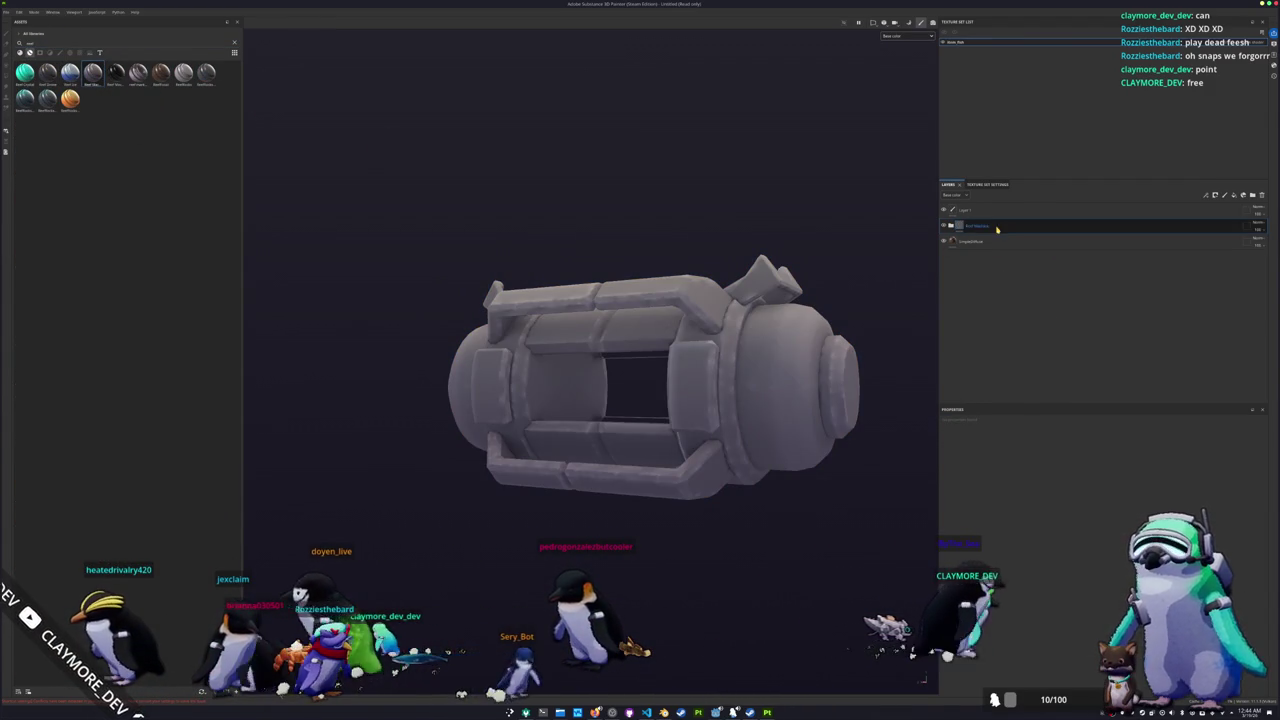
click(1261, 196)
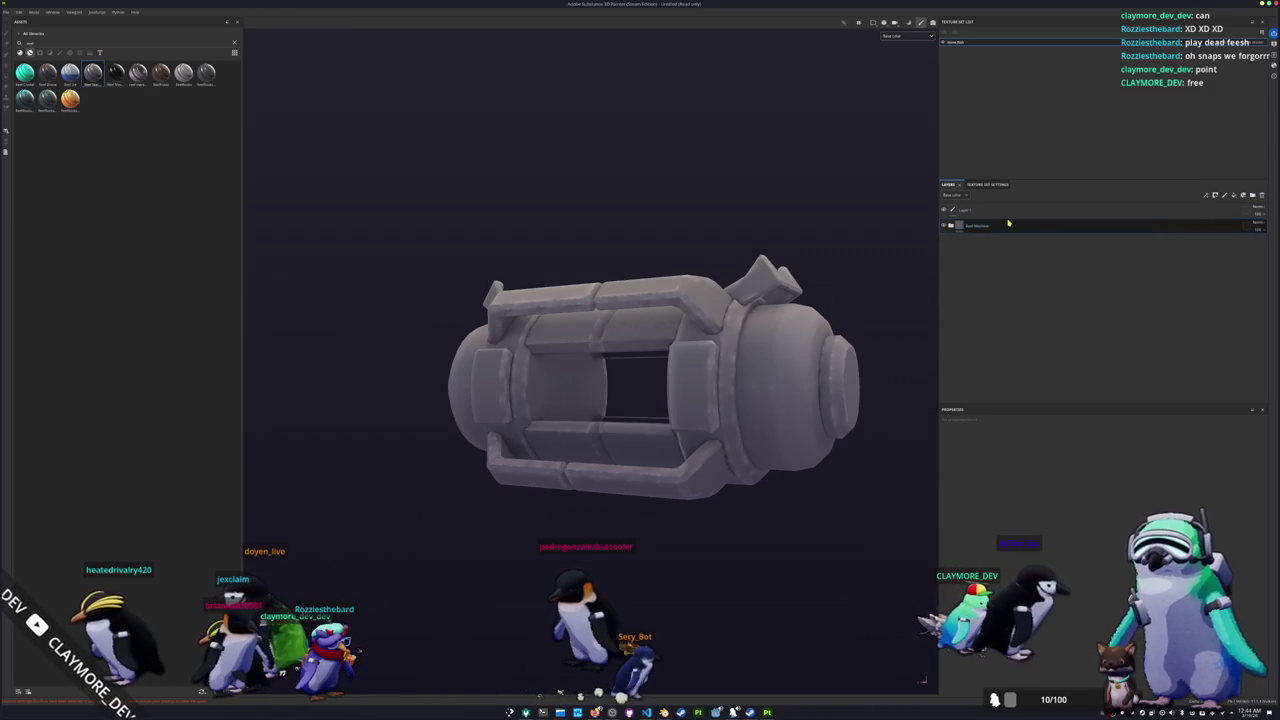
click(961, 313)
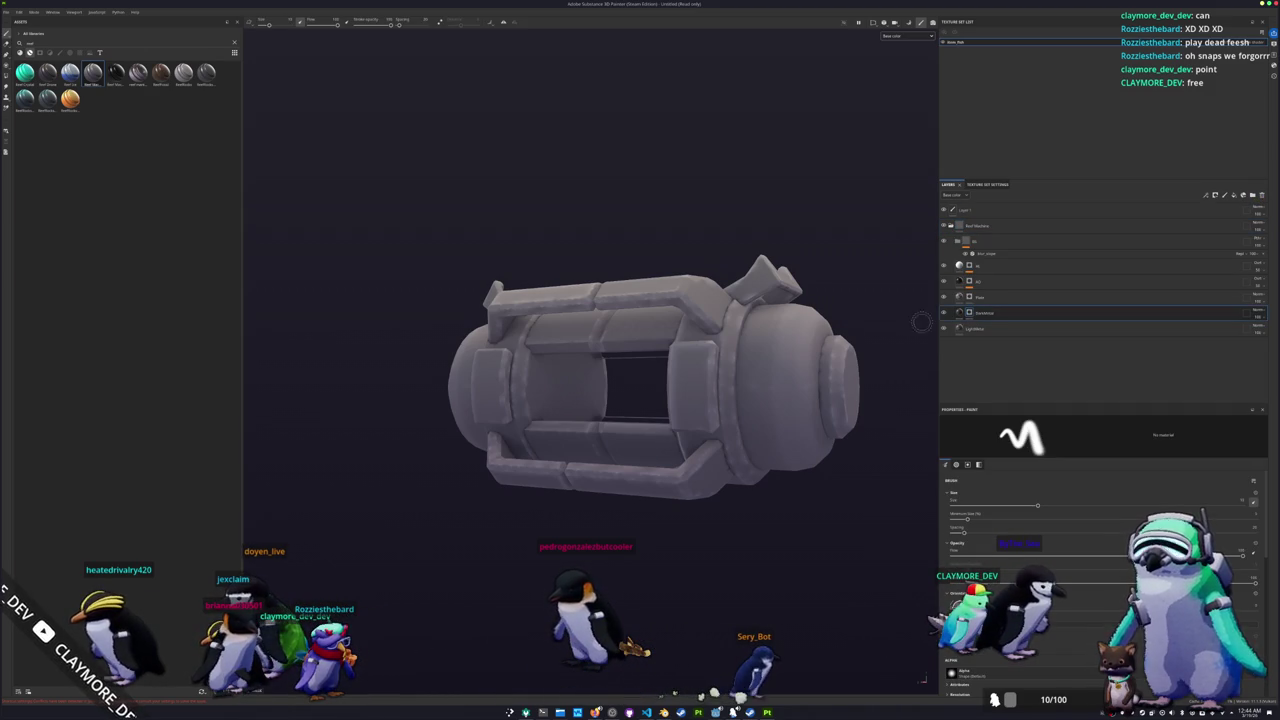
Step: Select the steel material's Paint layer, switch to Polygon Fill, and inspect the canister from all sides
alt+drag(840, 100, 882, 78)
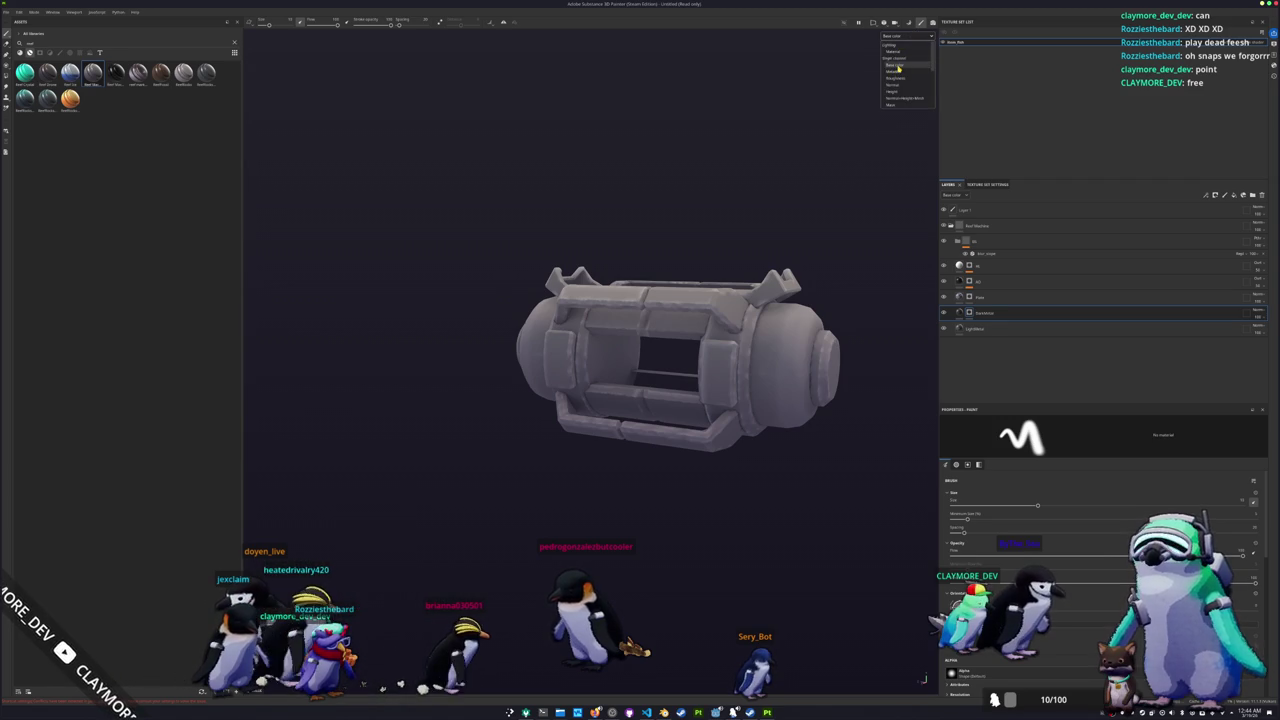
click(968, 298)
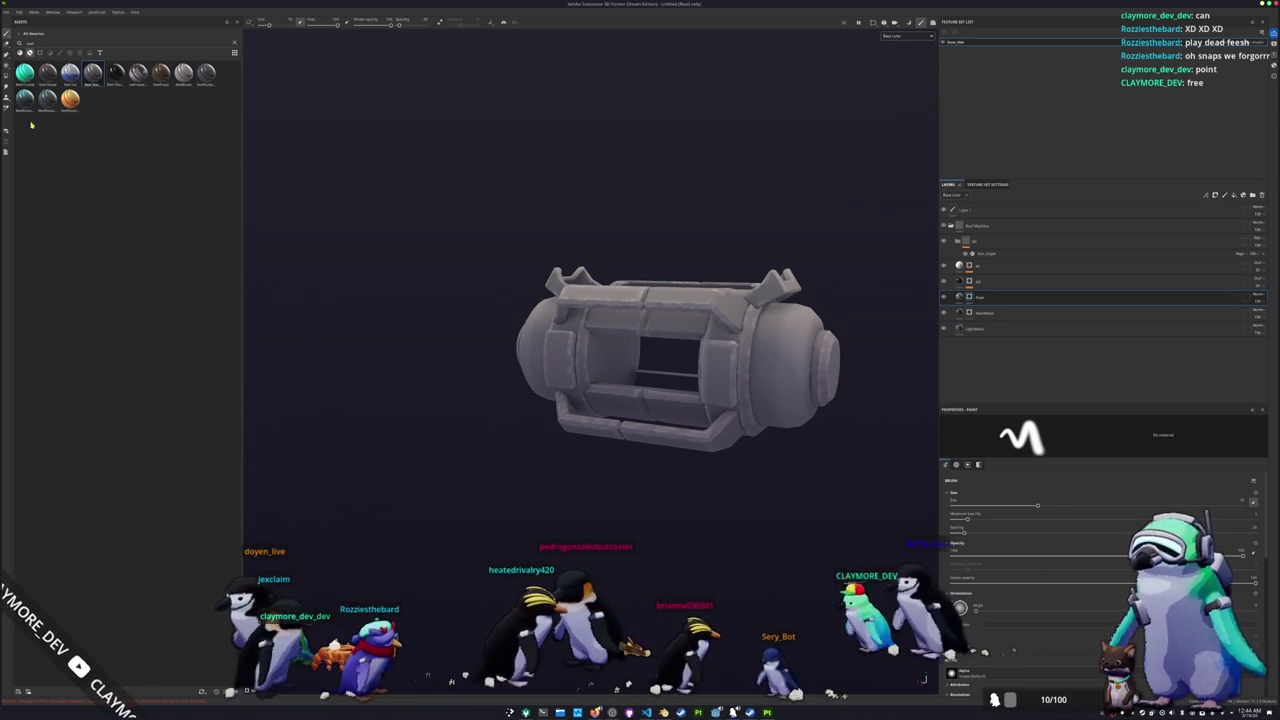
key(4)
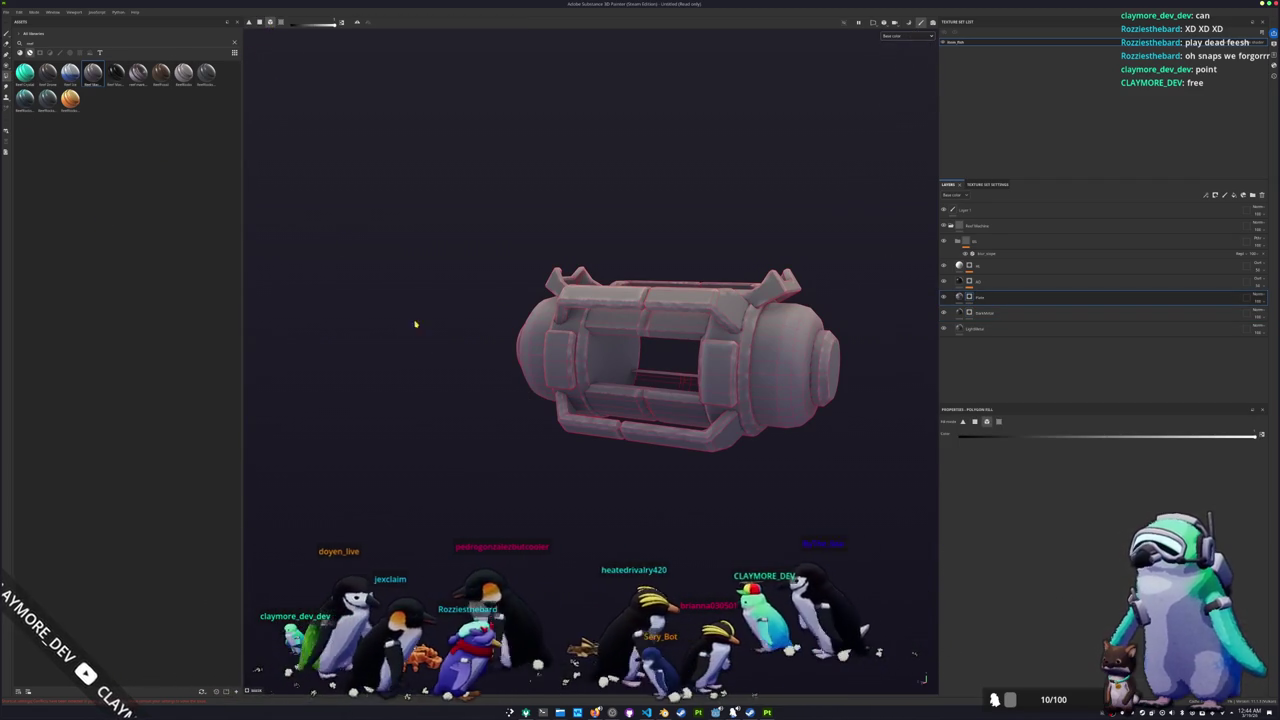
scroll(394, 306, up, 2)
alt+drag(615, 452, 676, 345)
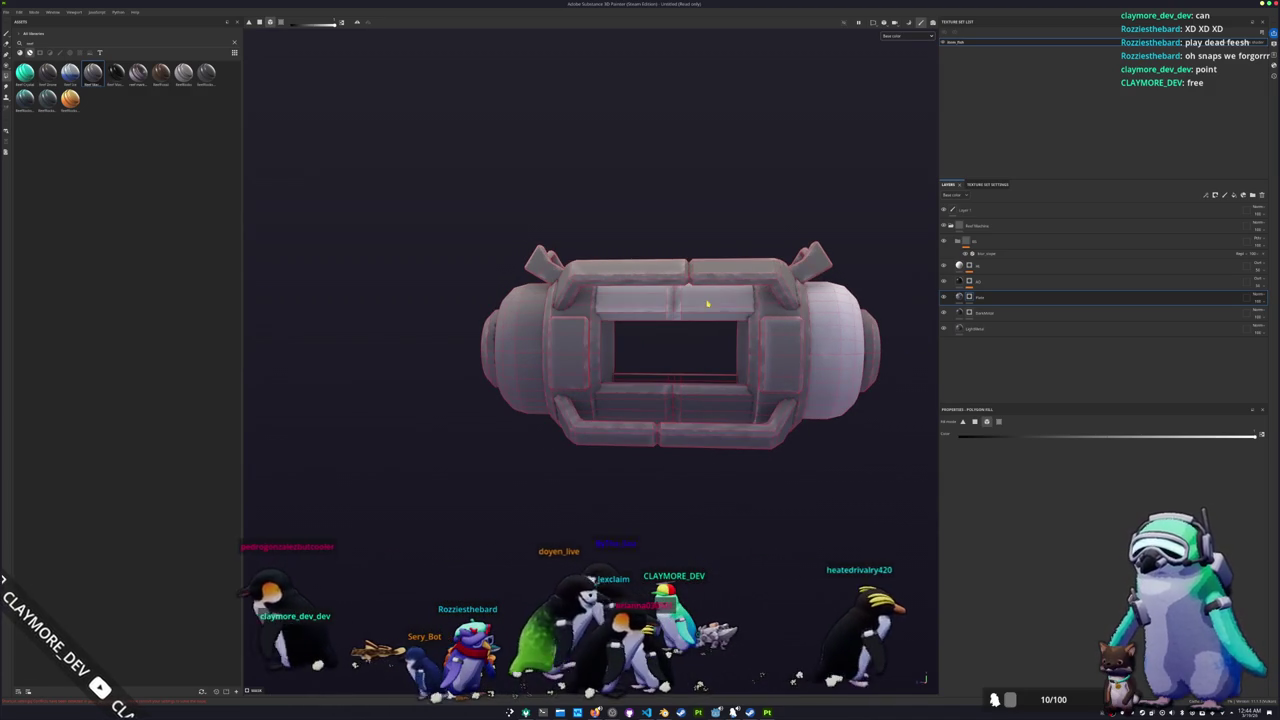
alt+drag(658, 424, 666, 381)
alt+drag(546, 373, 643, 420)
mouse_move(884, 366)
alt+mouse_down()
mouse_move(646, 434)
mouse_move(733, 453)
mouse_move(845, 355)
mouse_move(615, 347)
alt+mouse_up()
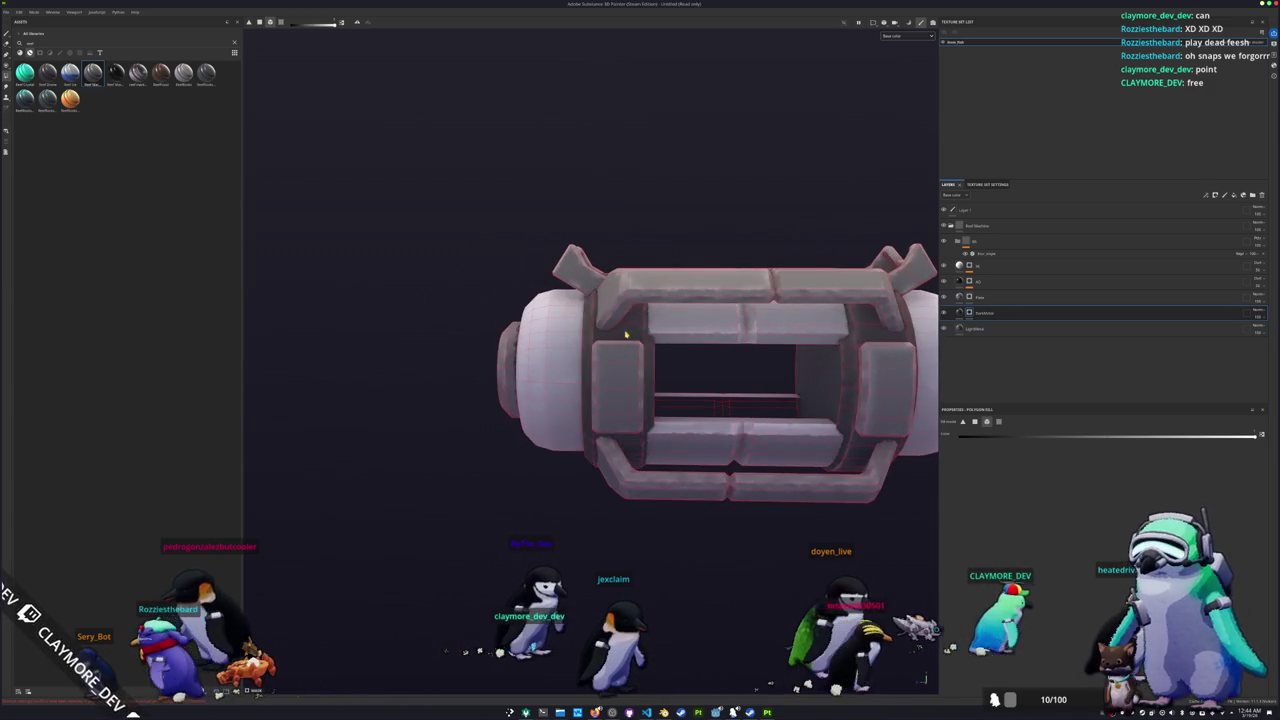
scroll(615, 347, down, 2)
alt+drag(615, 347, 763, 311)
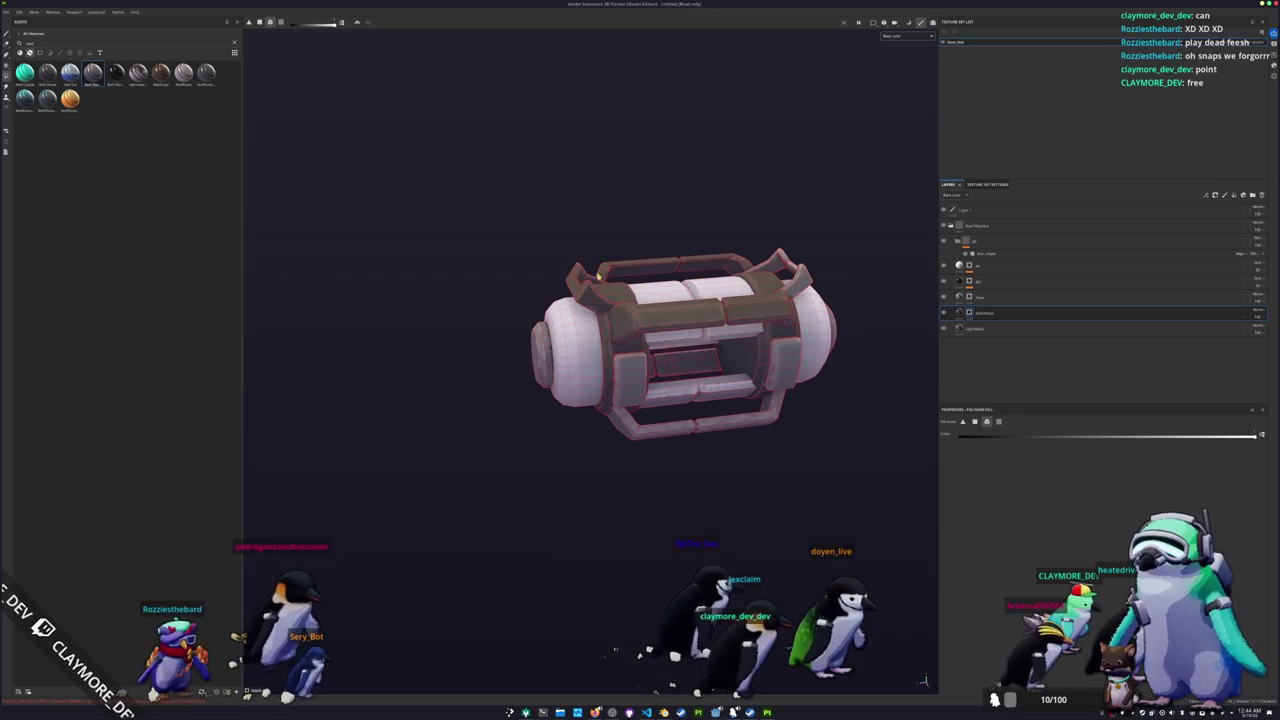
mouse_move(657, 434)
alt+mouse_down()
mouse_move(494, 380)
mouse_move(589, 405)
mouse_move(560, 420)
mouse_move(743, 379)
mouse_move(713, 402)
alt+mouse_up()
alt+middle_drag(713, 402, 500, 400)
mouse_move(500, 400)
alt+mouse_down()
mouse_move(570, 401)
mouse_move(349, 403)
mouse_move(777, 377)
alt+mouse_up()
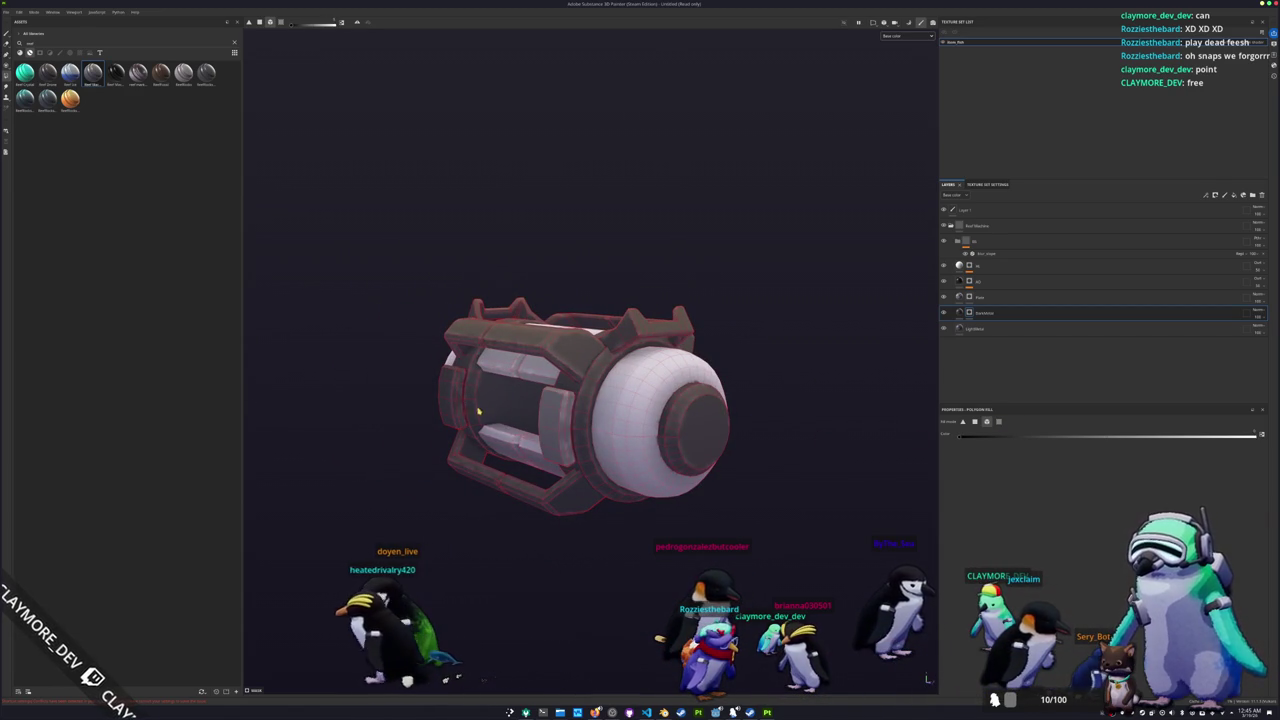
mouse_move(452, 410)
alt+mouse_down()
mouse_move(616, 401)
mouse_move(655, 418)
alt+mouse_up()
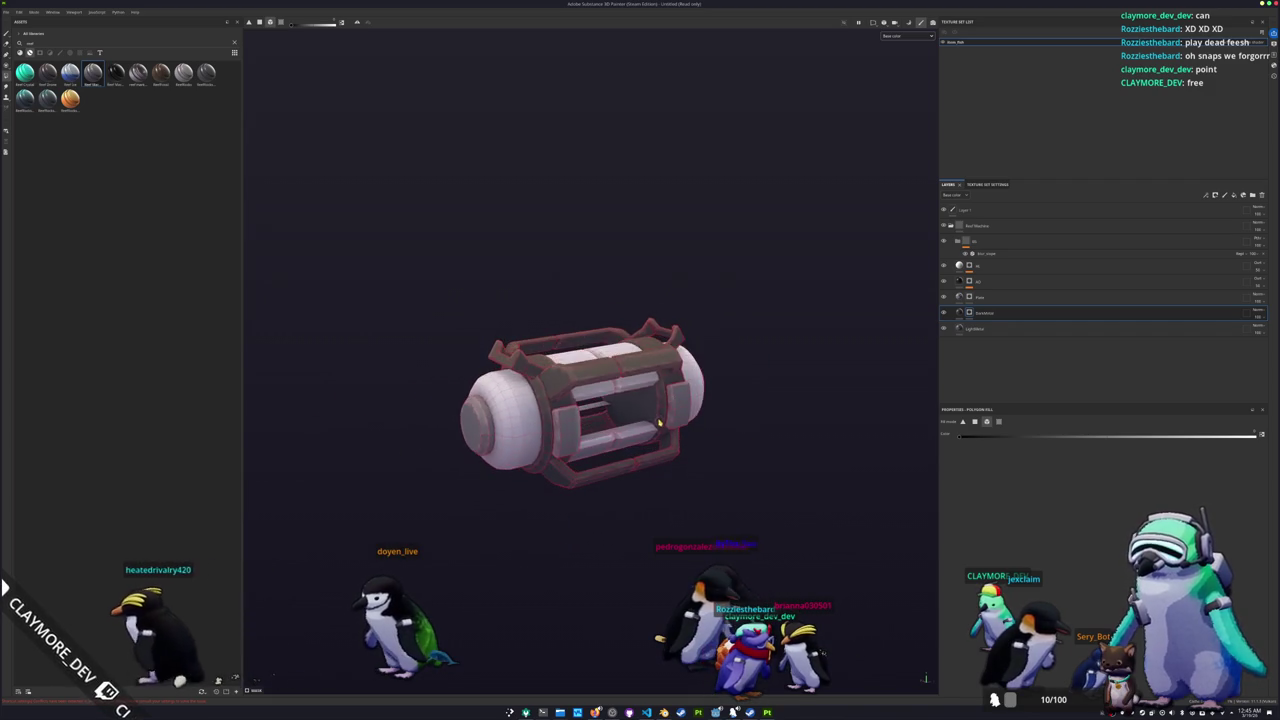
Step: Save the project to a recently used folder and bring up Export textures
key(ctrl+s)
click(657, 283)
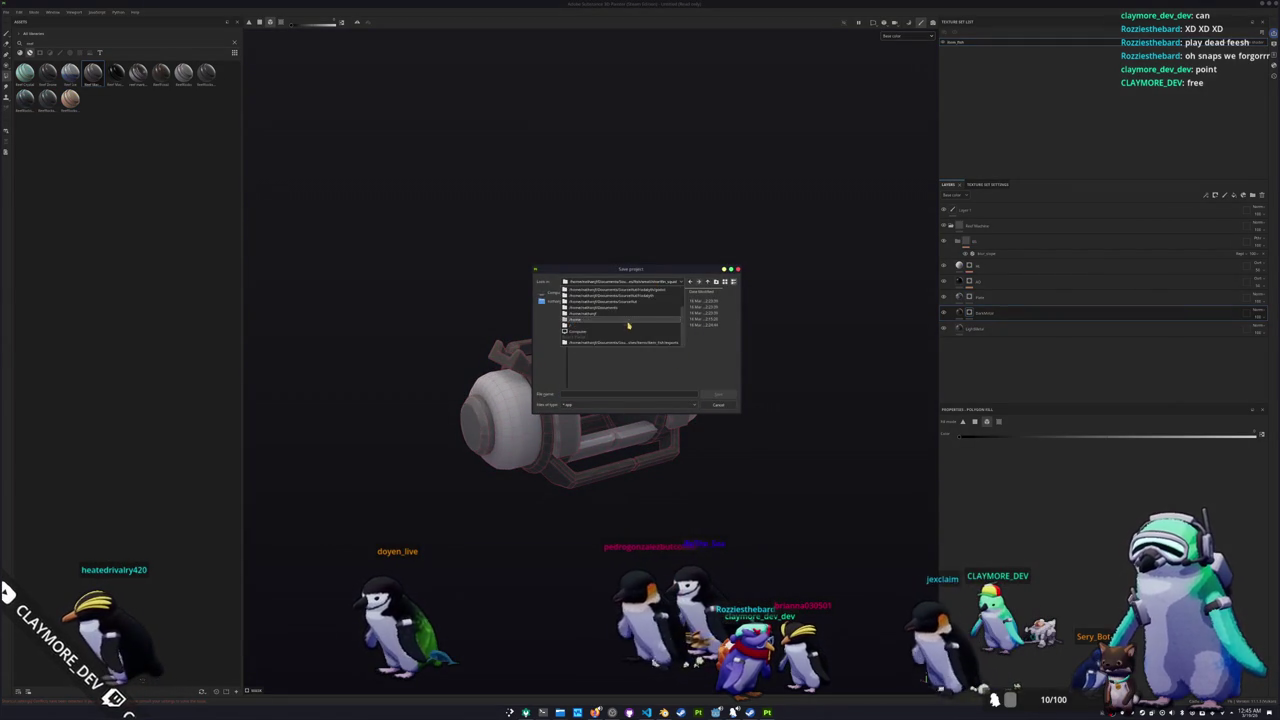
click(633, 343)
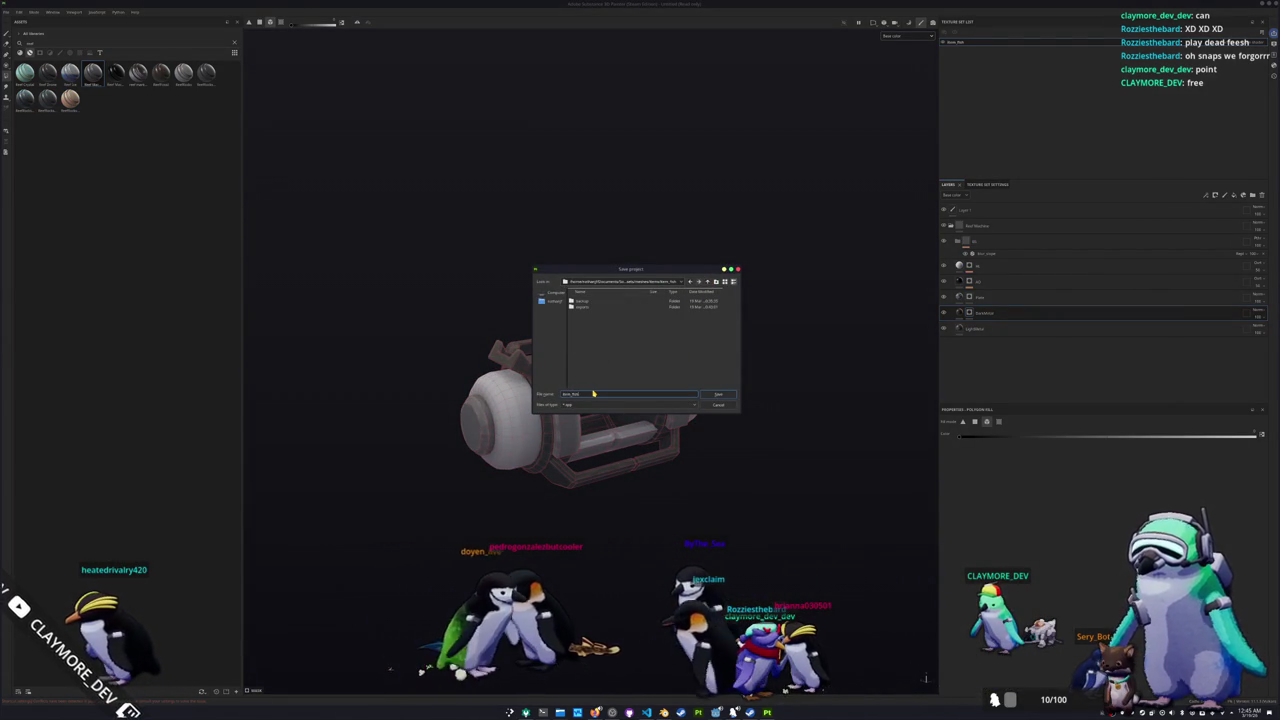
key(Return)
key(ctrl+shift+e)
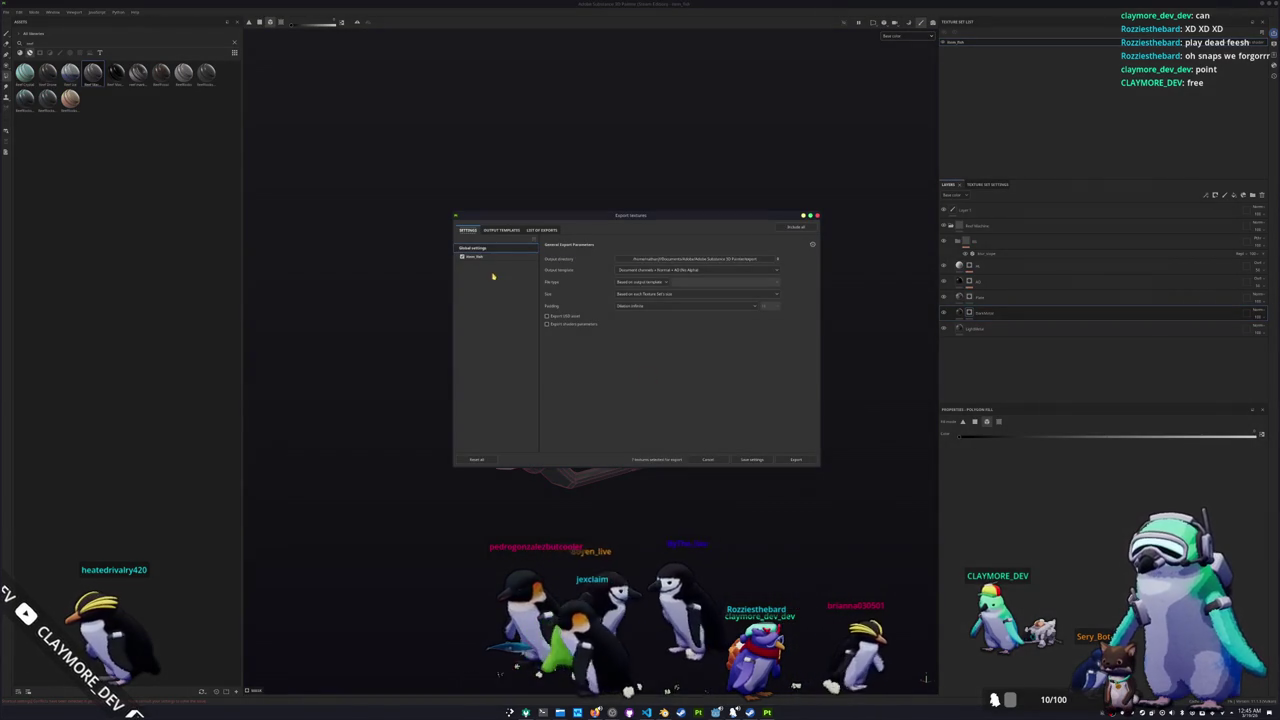
Step: Set the global output directory to a previously used folder and export the textures
click(500, 257)
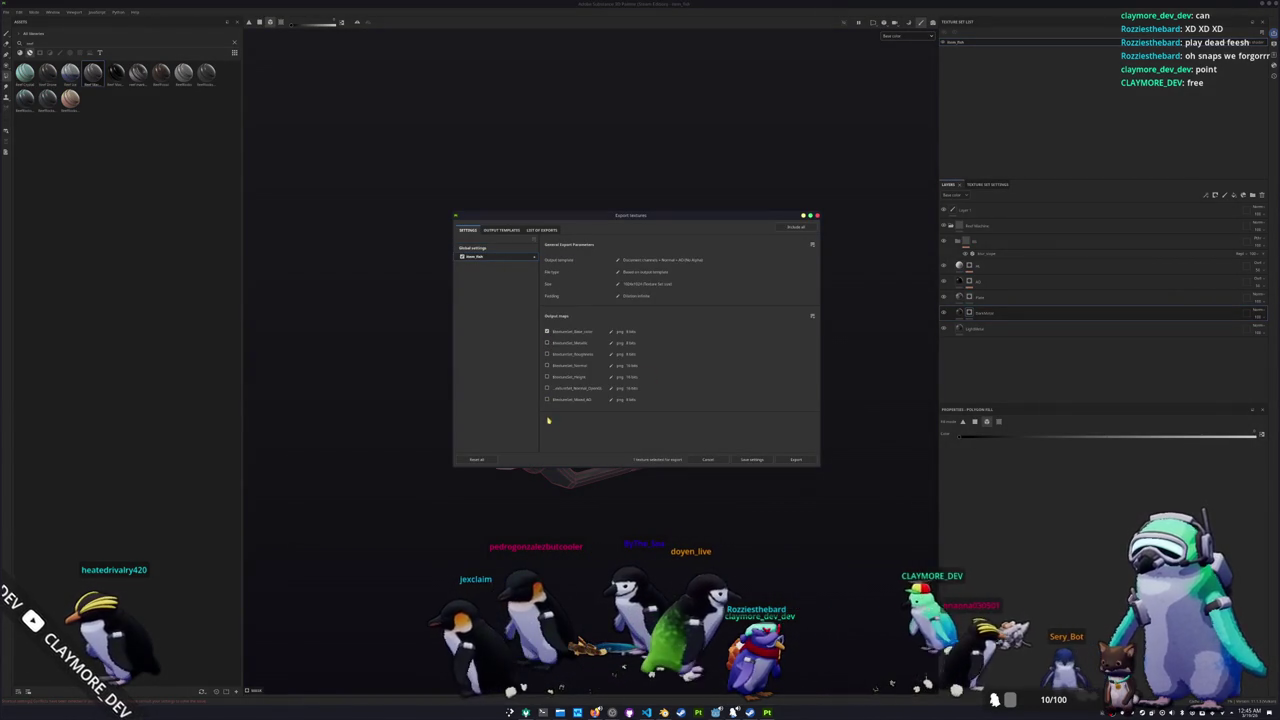
click(472, 247)
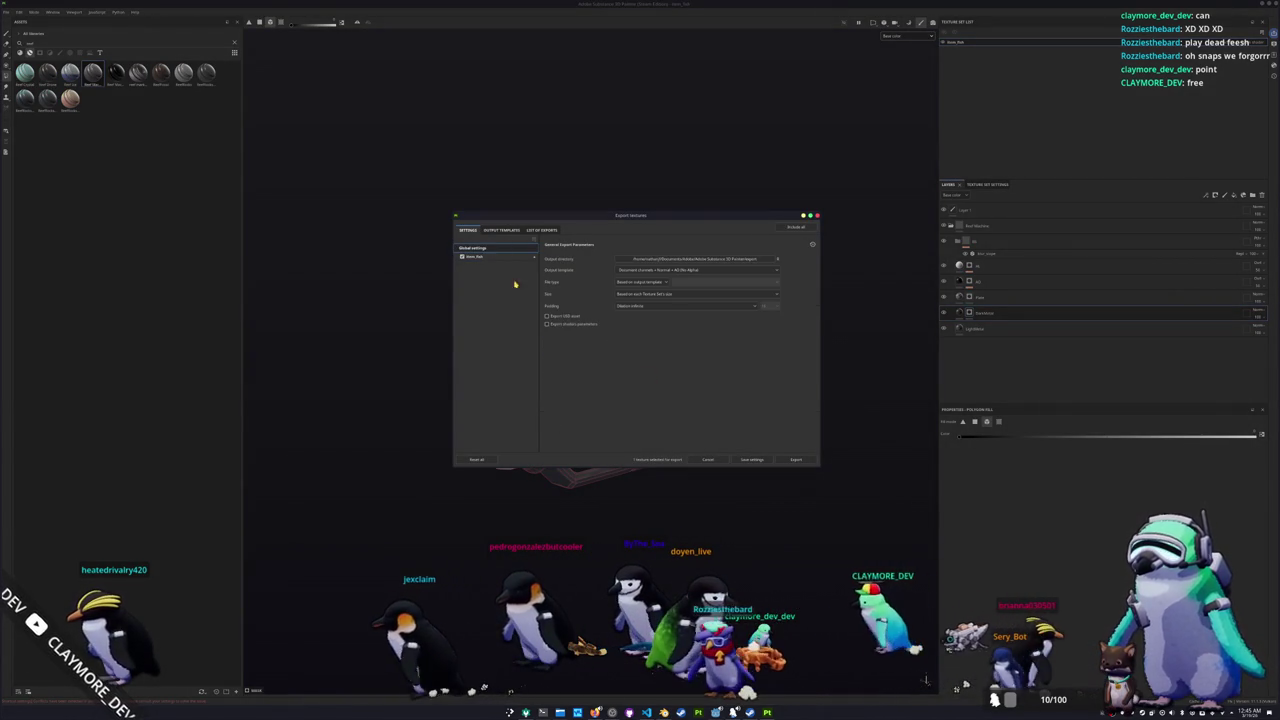
click(777, 259)
click(640, 289)
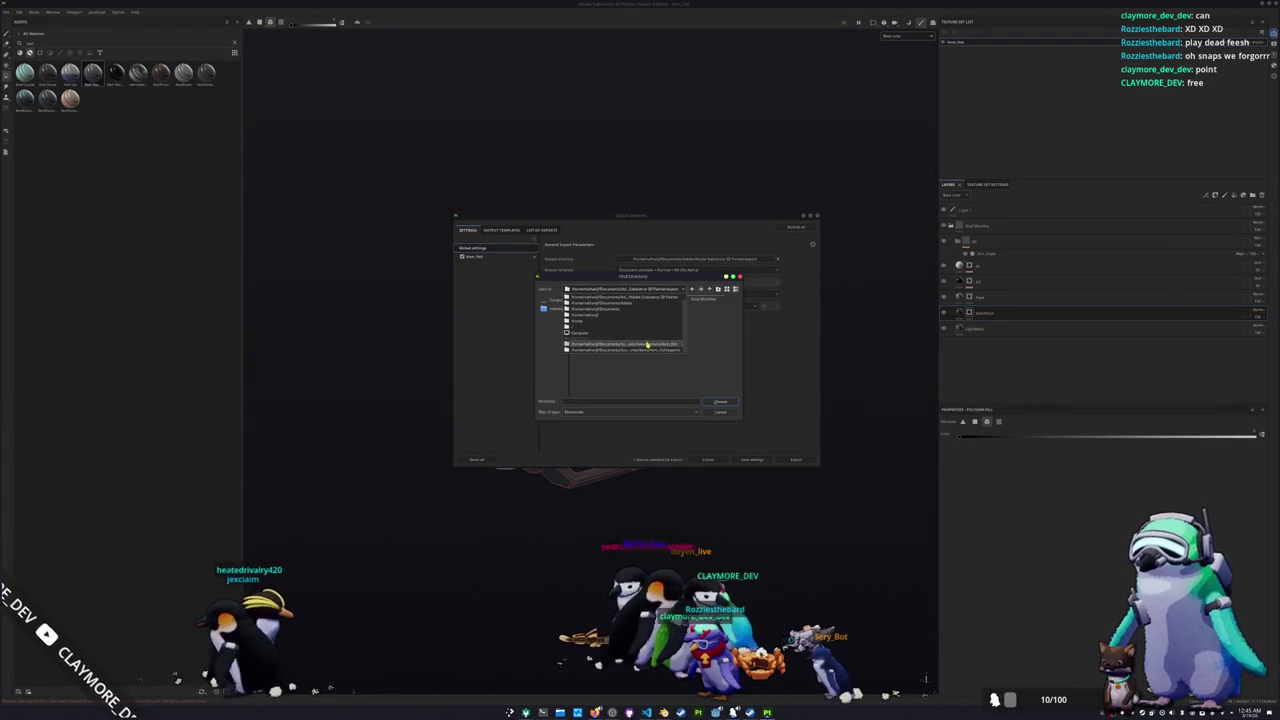
click(656, 350)
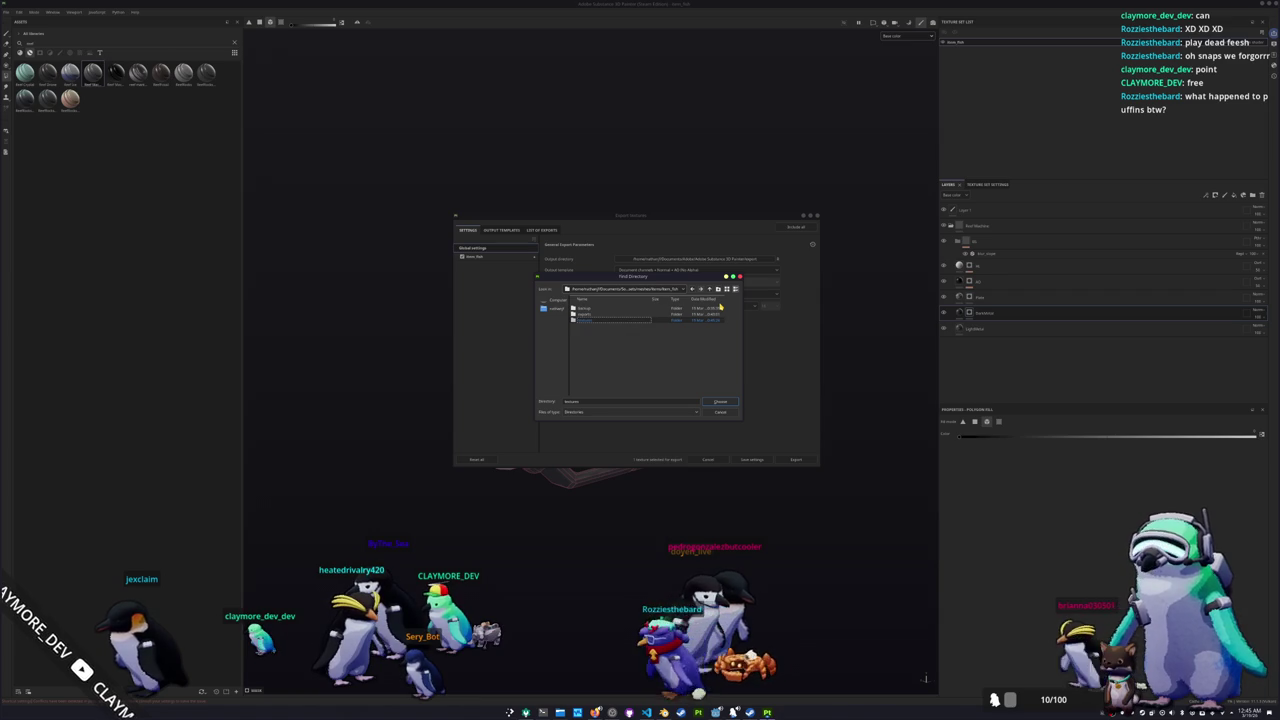
click(731, 403)
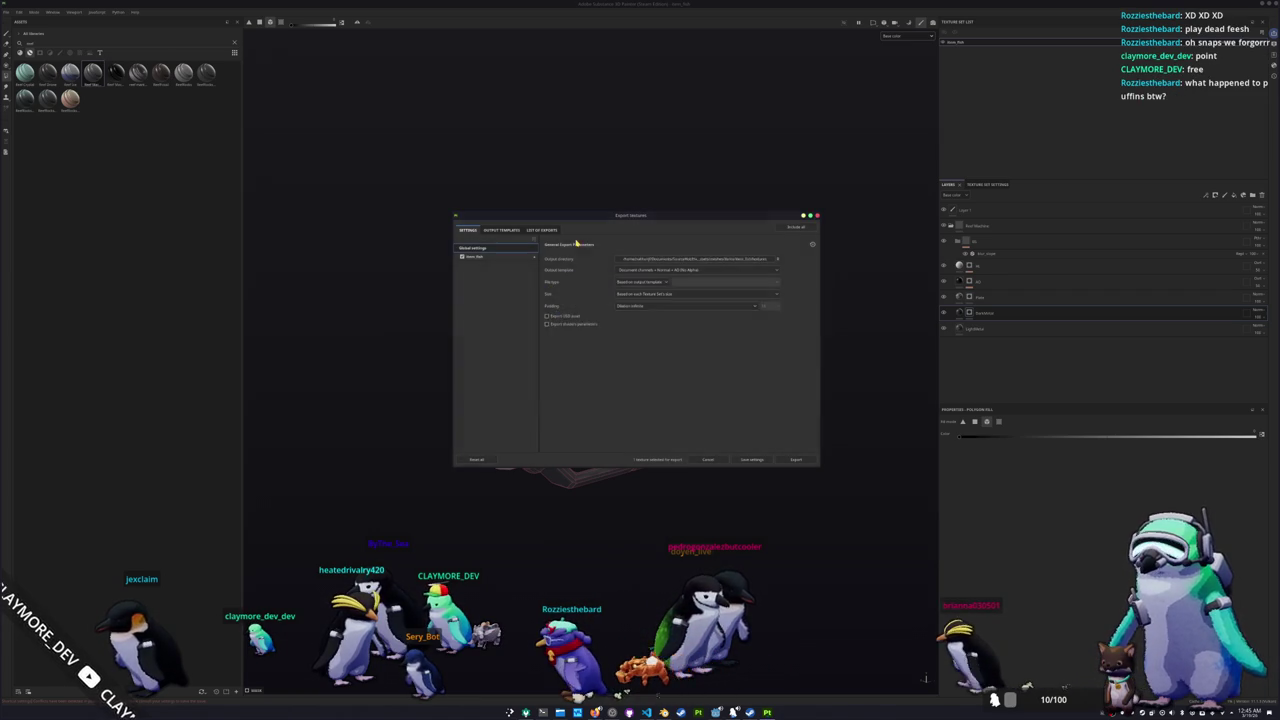
click(798, 461)
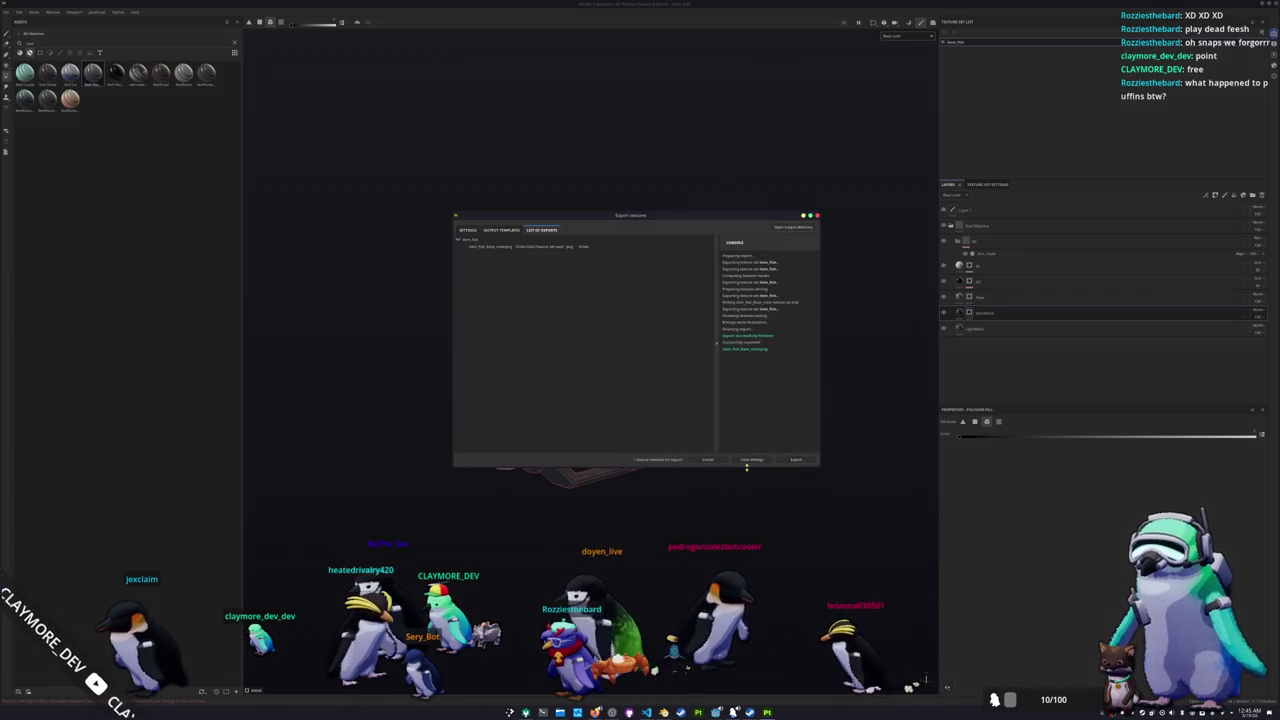
scroll(756, 430, down, 2)
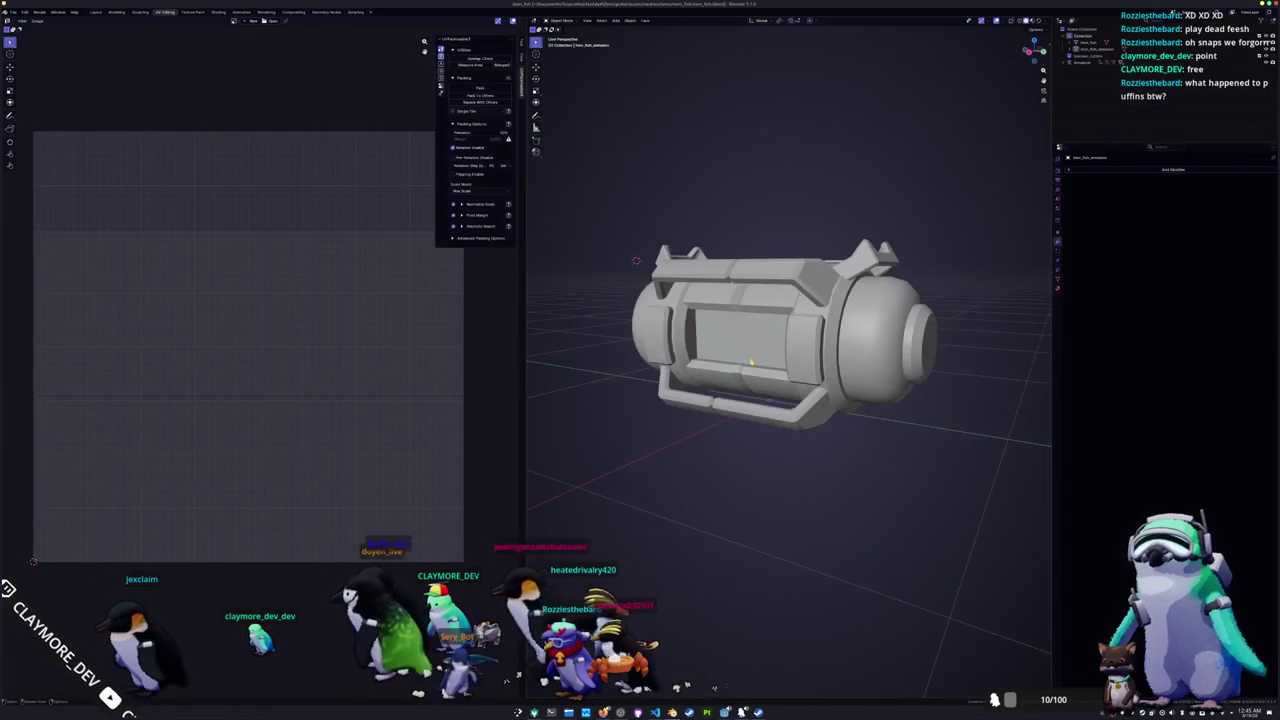
Step: Select the canister and apply all its transforms
drag(980, 502, 572, 151)
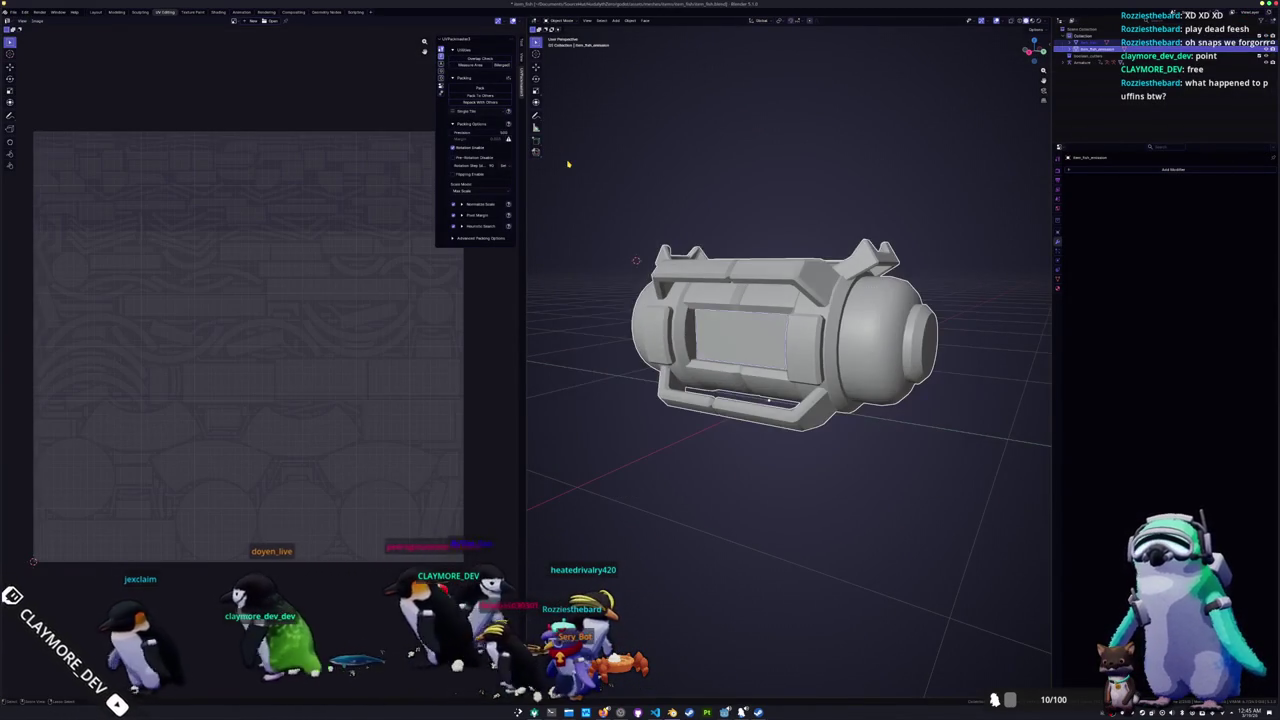
scroll(642, 213, down, 4)
key(ctrl+a)
click(650, 230)
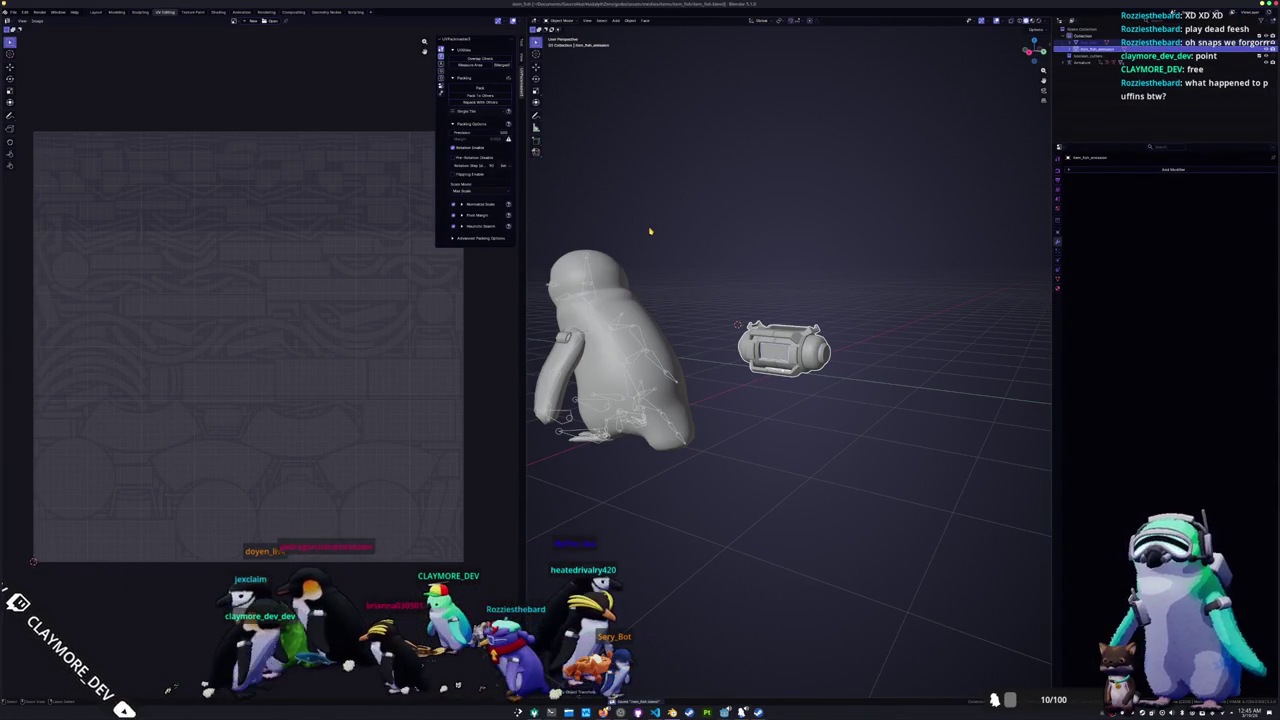
Step: Export the canister as glTF 2.0 with Include > Data > Material image export set
click(24, 11)
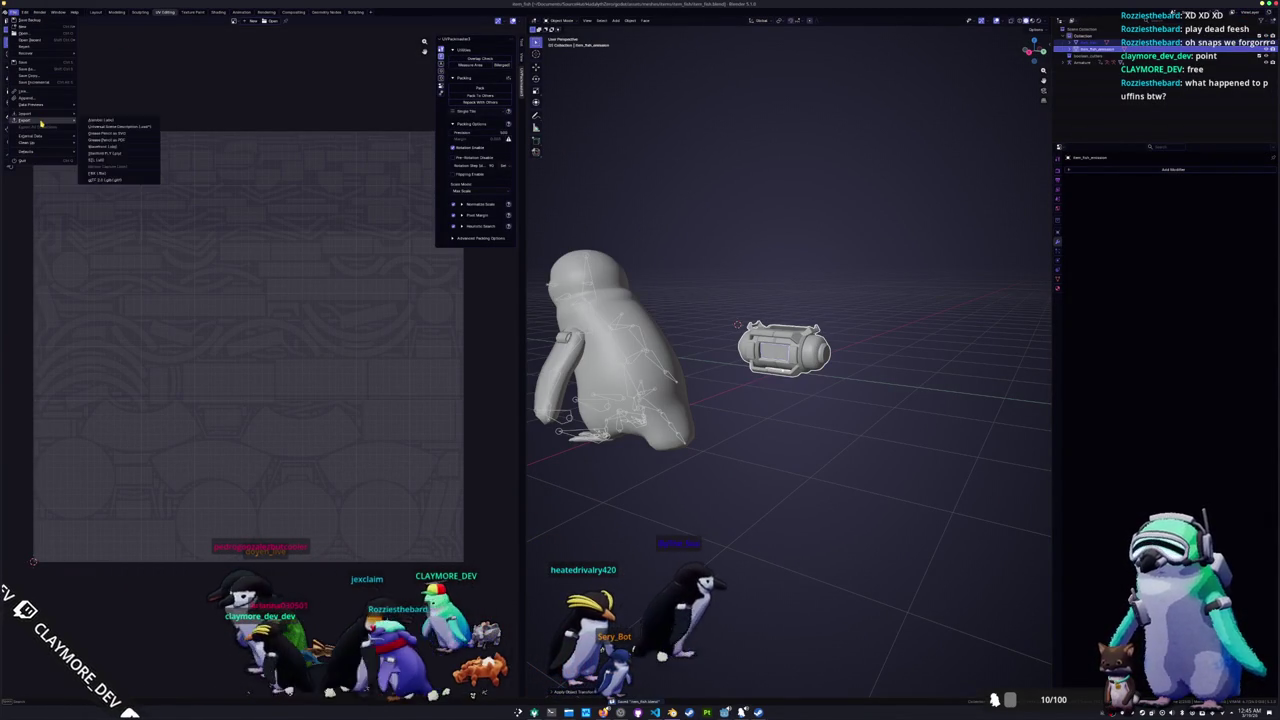
click(120, 176)
click(886, 148)
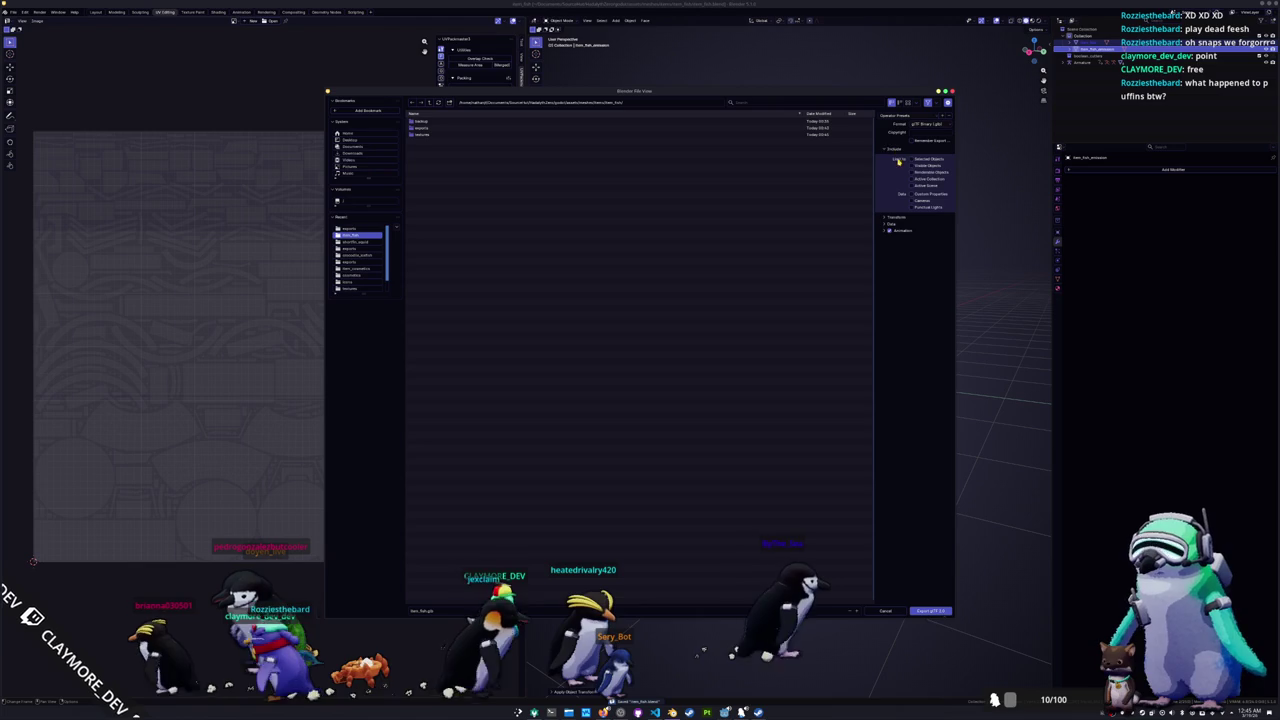
click(890, 223)
click(892, 250)
click(918, 265)
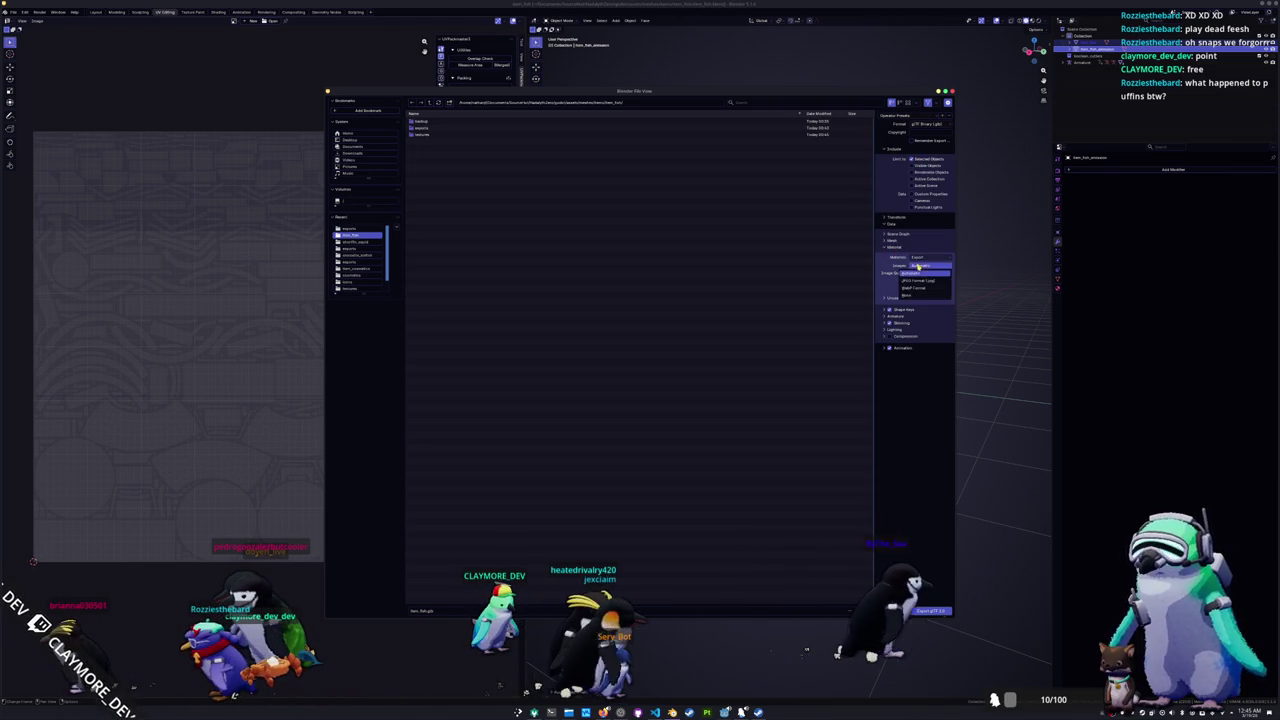
click(925, 610)
key(alt+Tab)
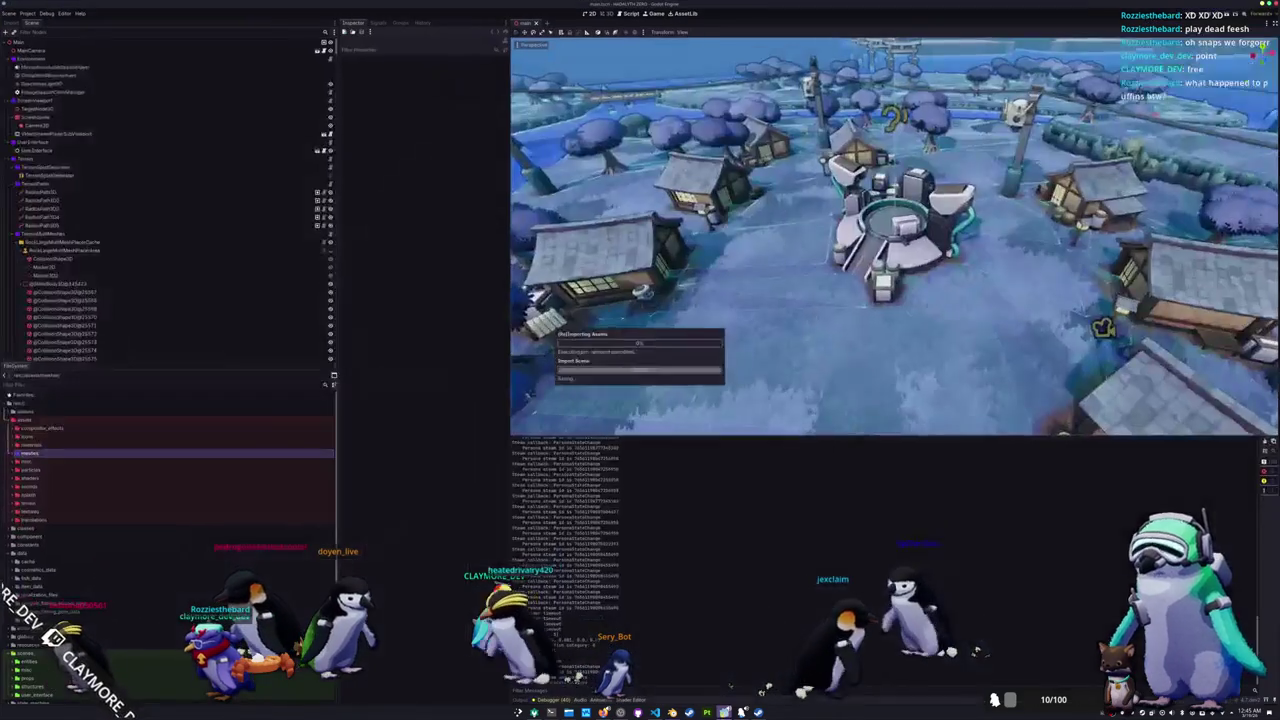
mouse_move(784, 341)
middle_down()
mouse_move(776, 284)
mouse_move(790, 275)
mouse_move(800, 290)
mouse_move(785, 300)
mouse_move(774, 281)
middle_up()
scroll(780, 310, down, 3)
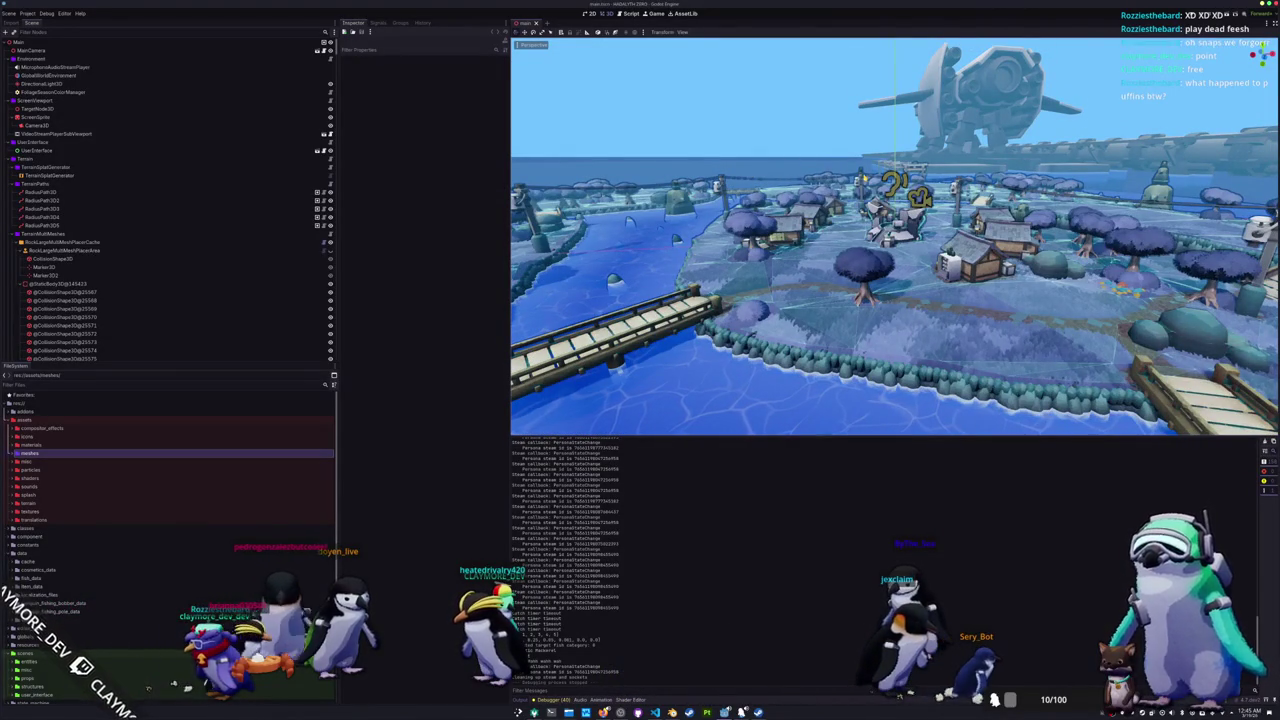
scroll(849, 172, down, 2)
middle_drag(849, 172, 930, 290)
middle_drag(752, 218, 904, 168)
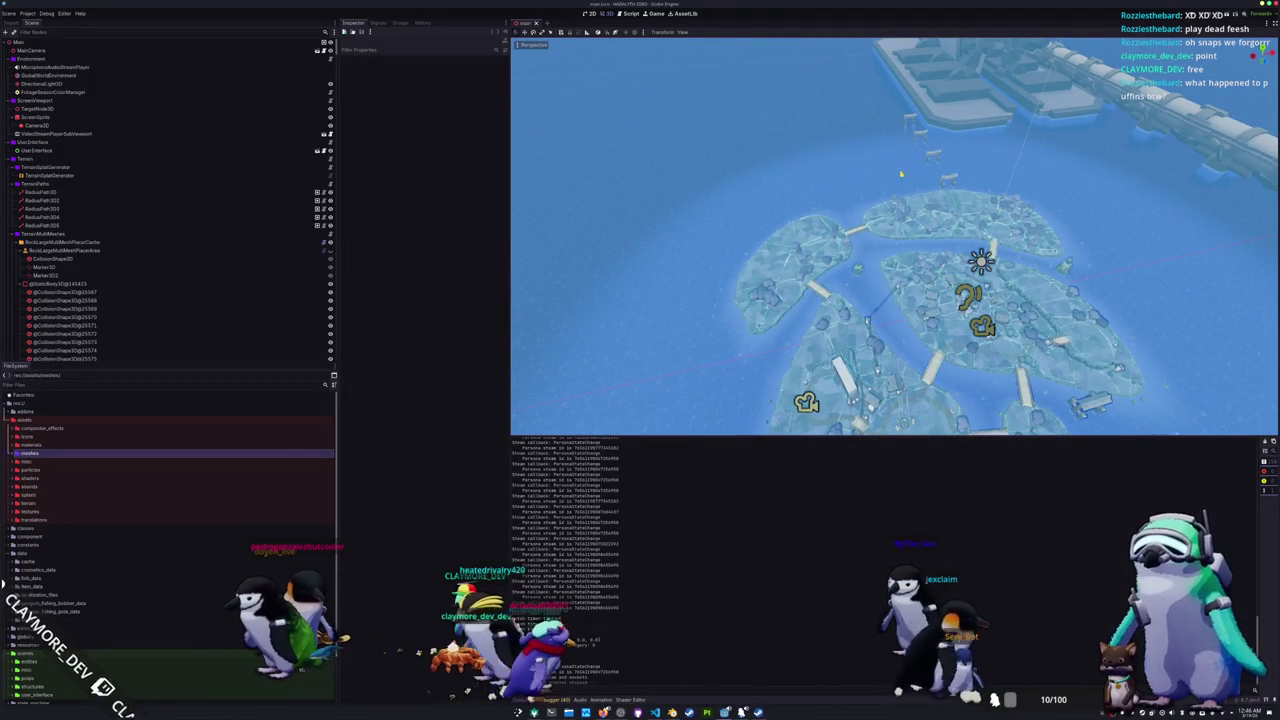
mouse_move(880, 300)
middle_down()
mouse_move(890, 230)
mouse_move(890, 310)
middle_up()
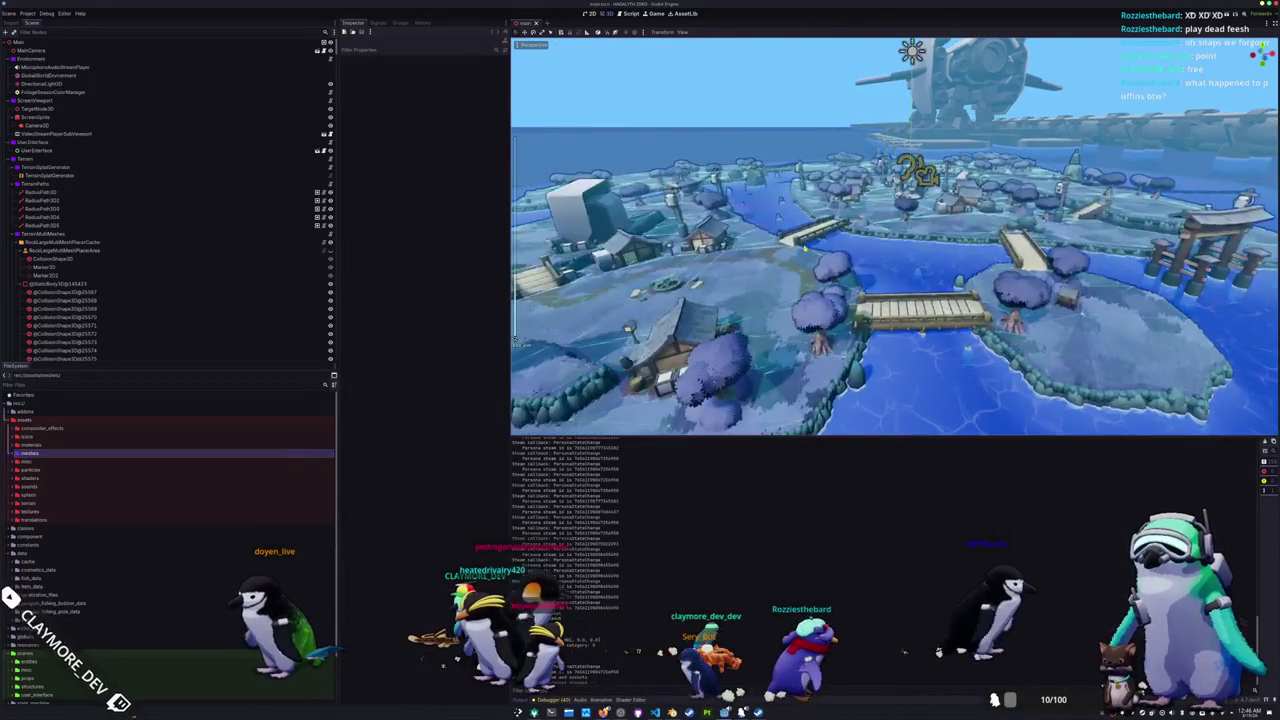
Step: Expand the meshes > items folders down to item_fish and item_cosmetics
double_click(53, 452)
scroll(53, 452, down, 2)
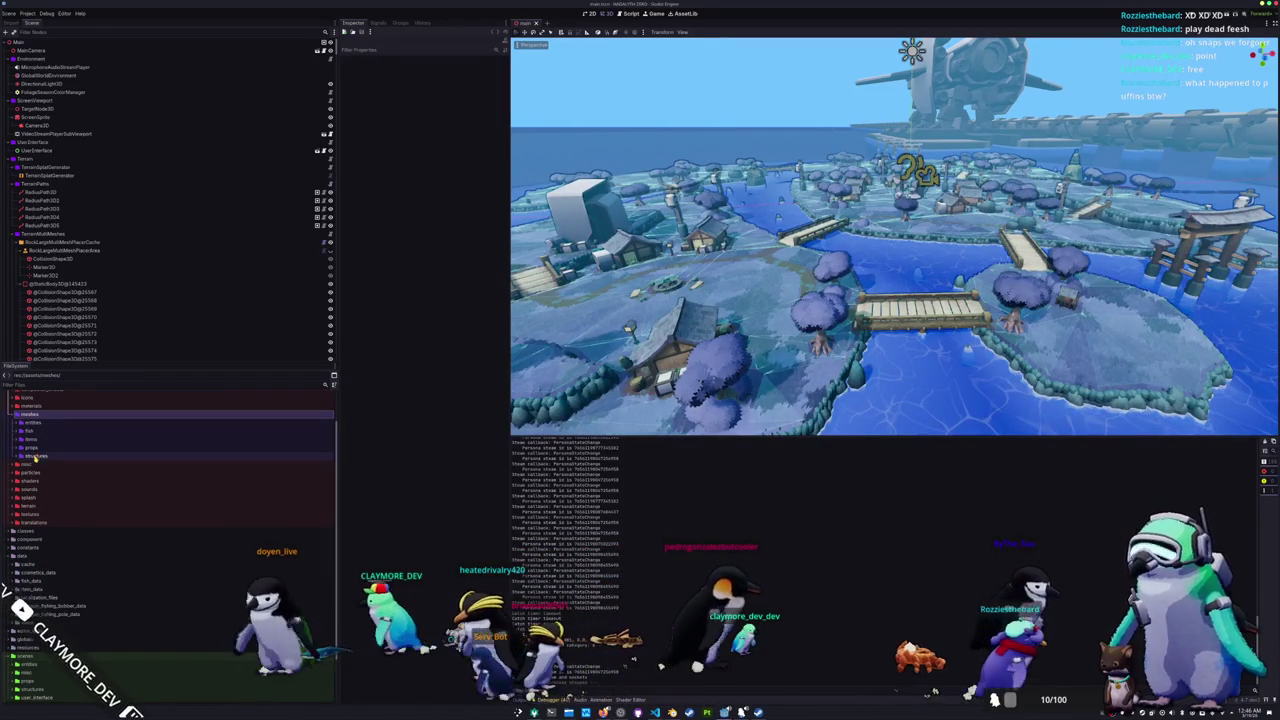
double_click(36, 439)
double_click(45, 463)
double_click(51, 448)
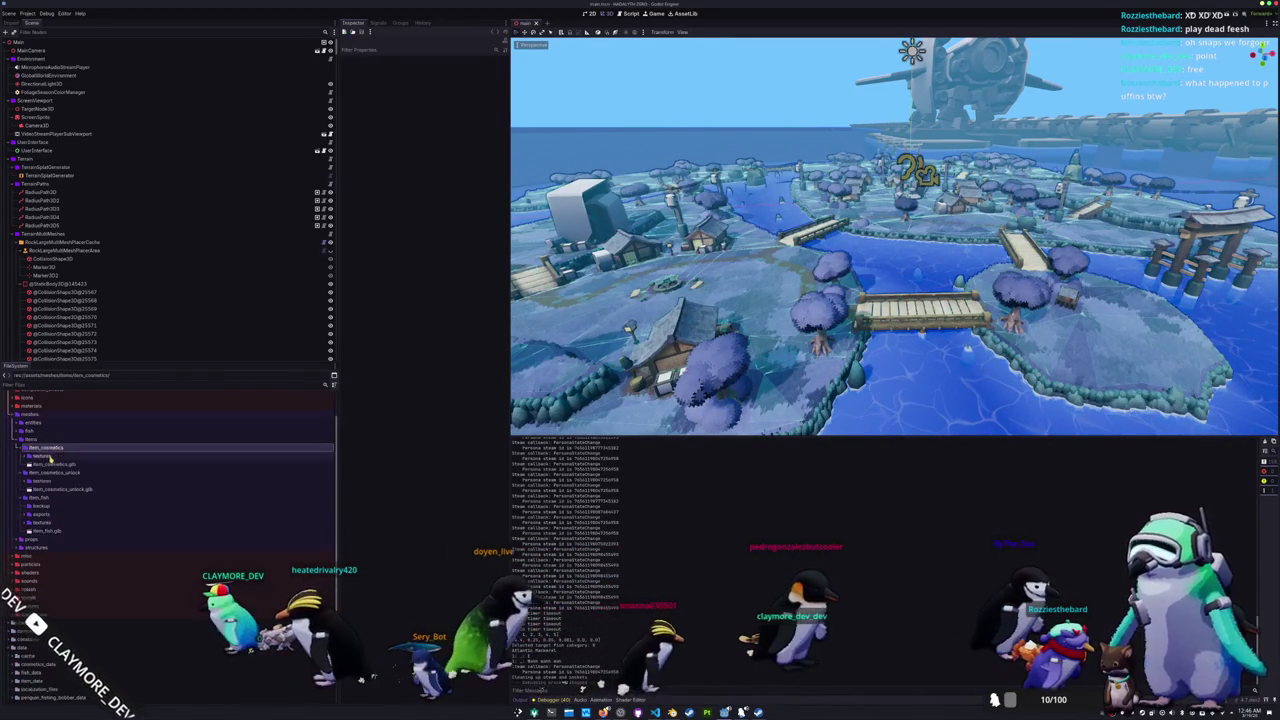
scroll(50, 456, down, 2)
Step: Preview the imports of item_fish.glb, item_cosmetics_unlock.glb and item_cosmetics.glb
double_click(48, 492)
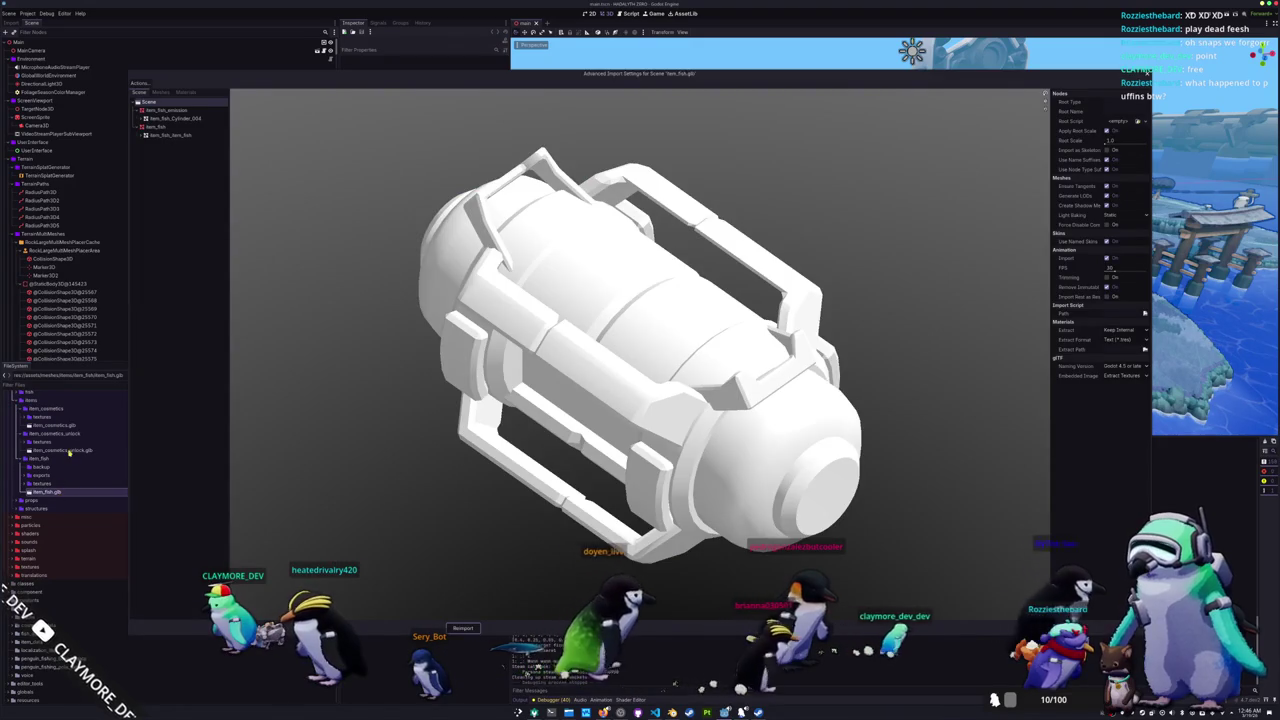
key(Escape)
double_click(60, 450)
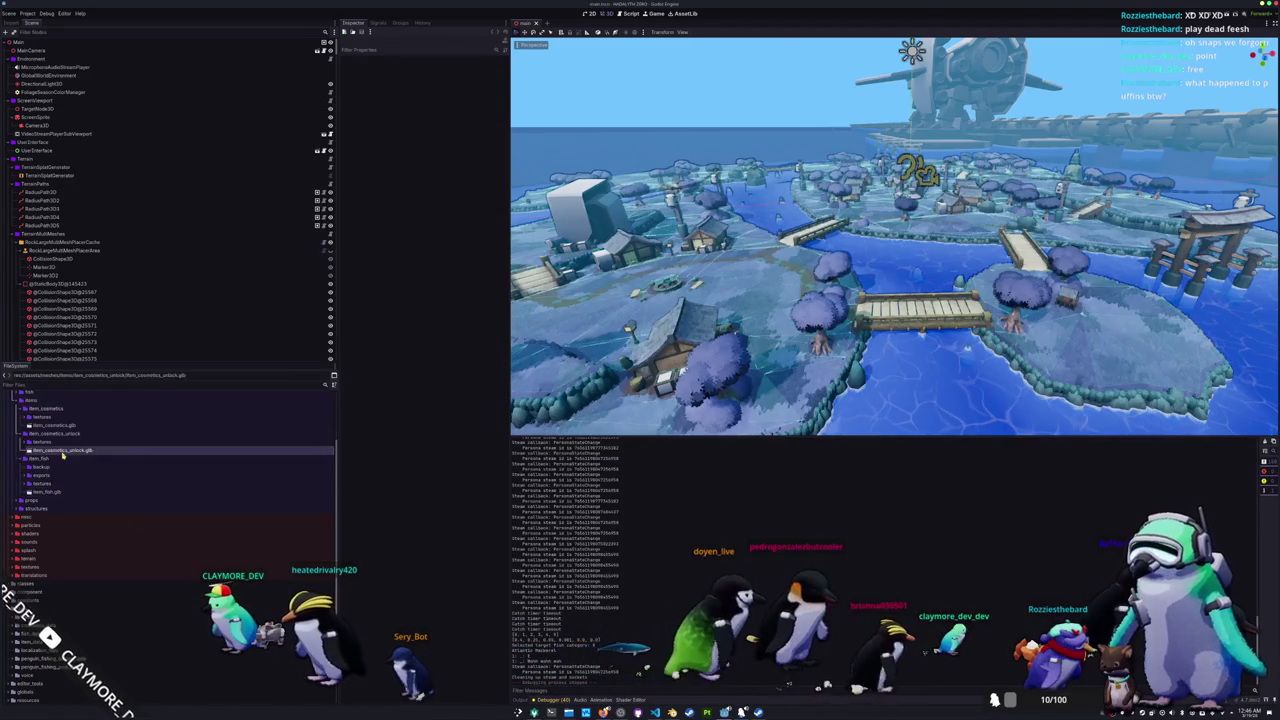
mouse_move(622, 491)
mouse_down()
mouse_move(560, 449)
mouse_move(627, 468)
mouse_up()
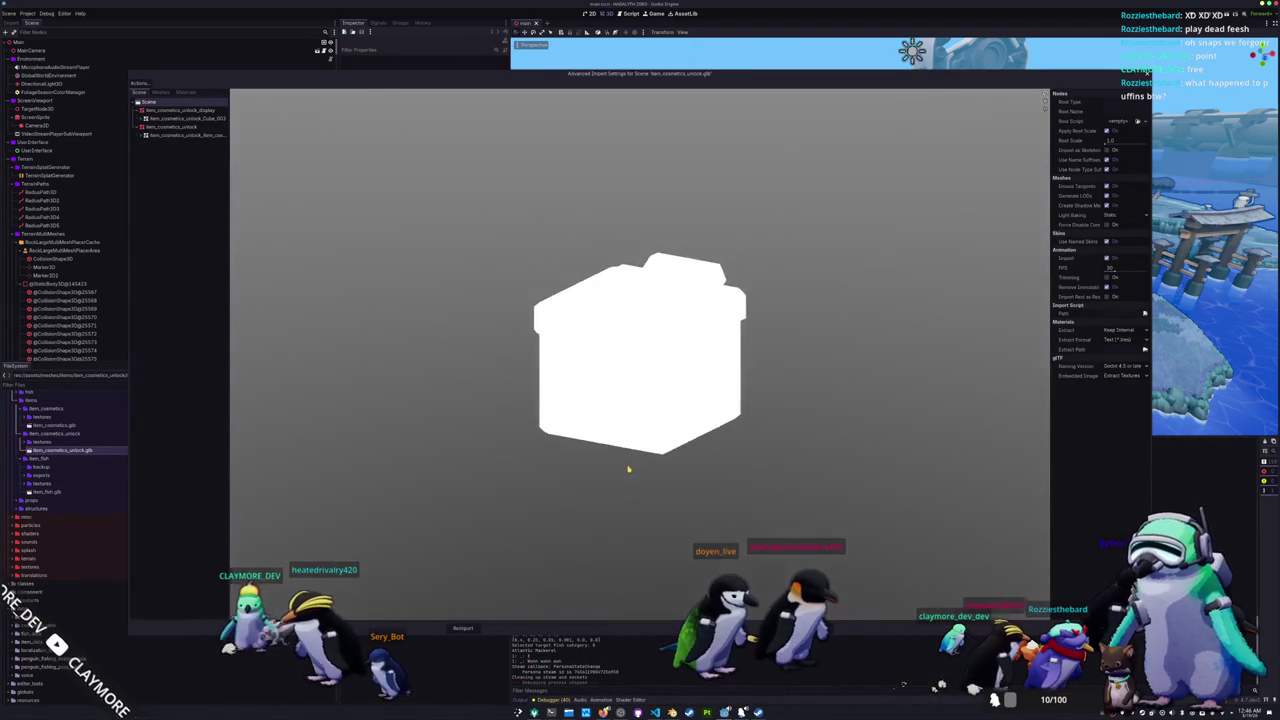
key(Escape)
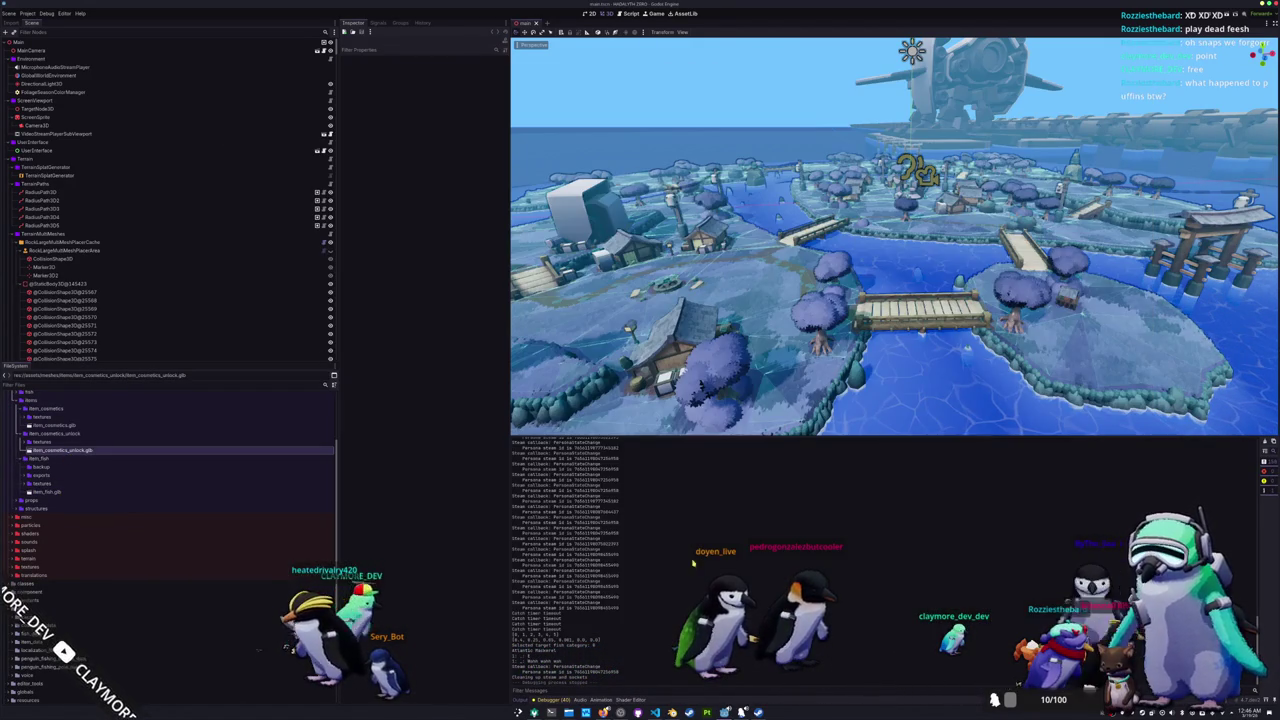
double_click(56, 426)
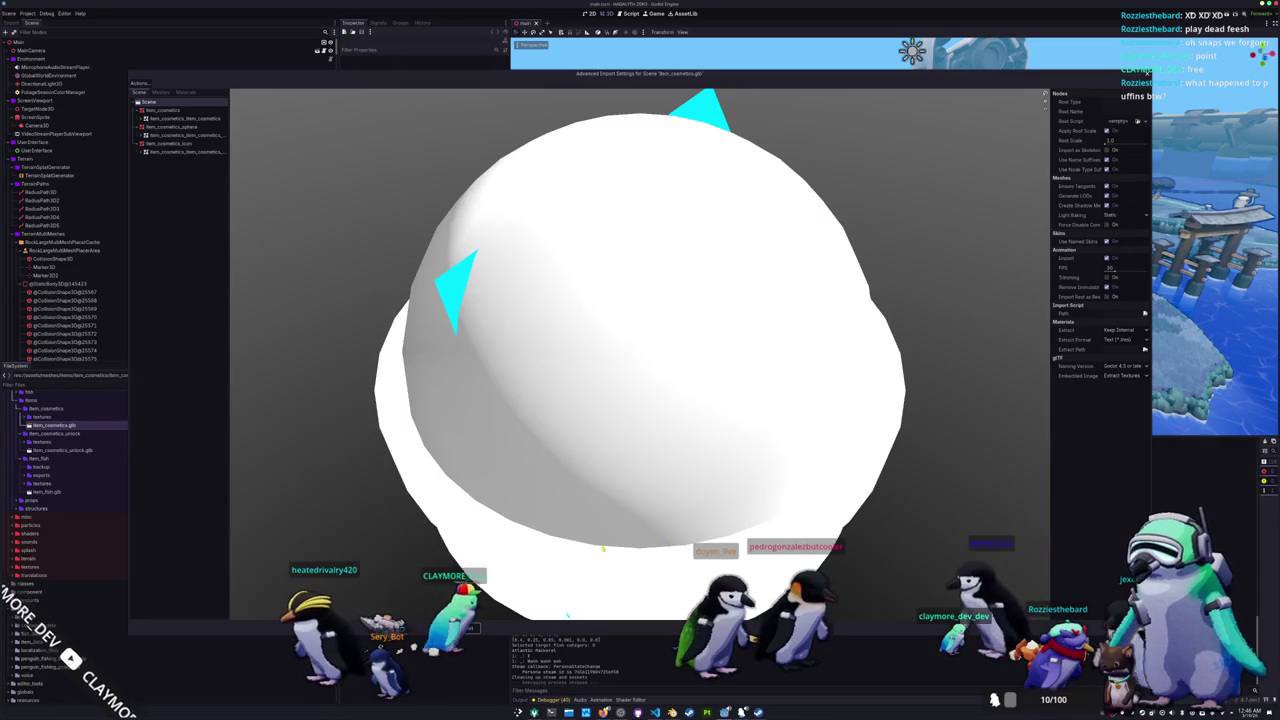
scroll(629, 509, down, 3)
scroll(651, 500, down, 3)
mouse_move(651, 500)
mouse_down()
mouse_move(537, 503)
mouse_move(690, 560)
mouse_up()
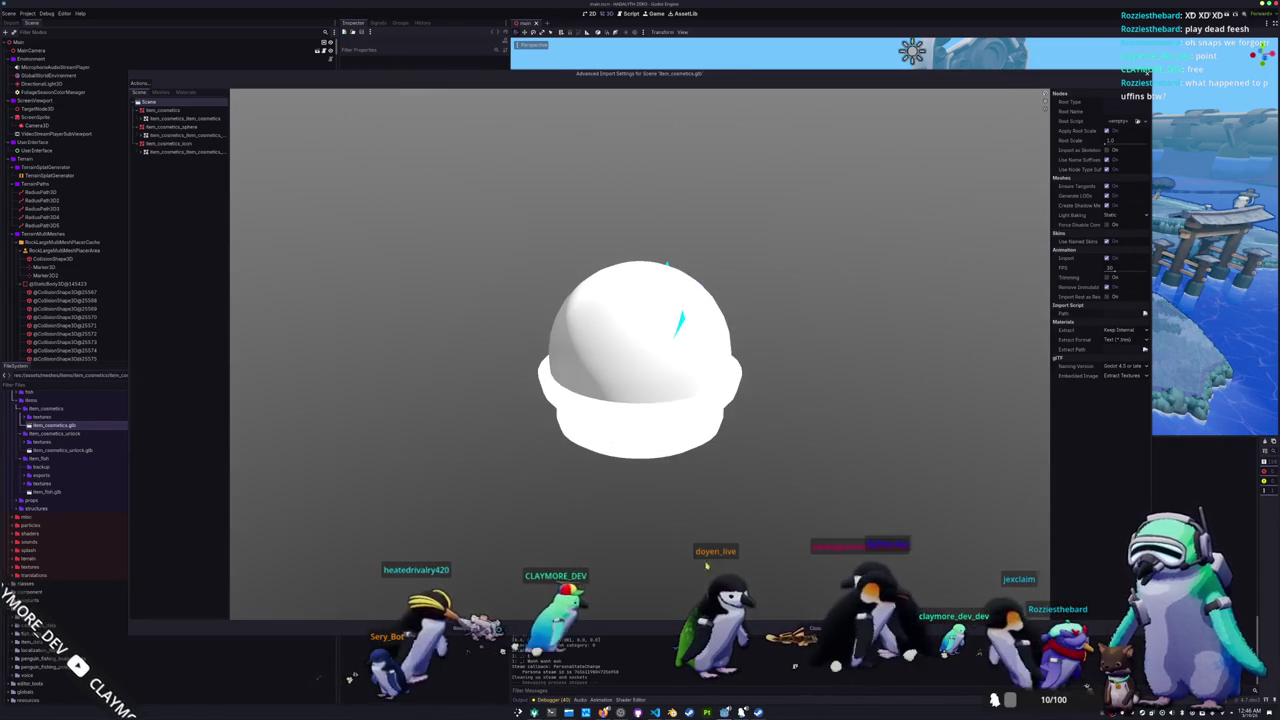
key(Escape)
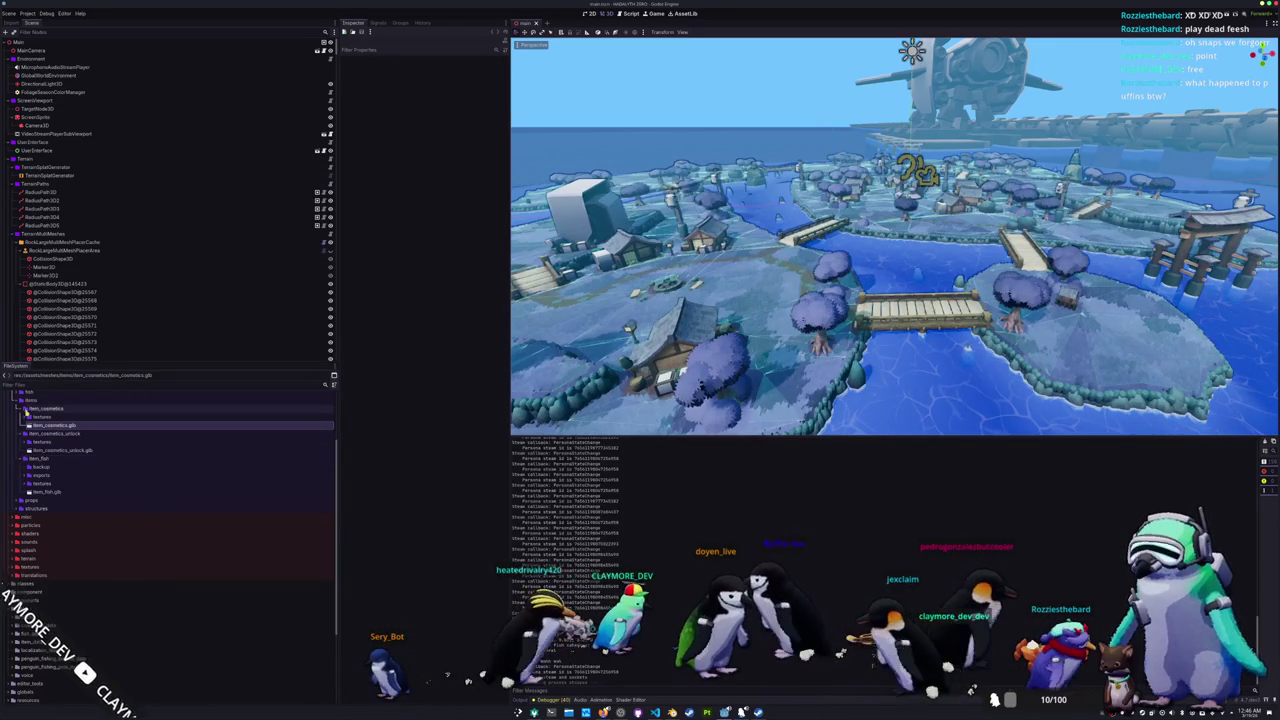
Step: Inspect the Base_color.png textures of item_cosmetics, item_cosmetics_unlock and item_fish
double_click(40, 416)
click(55, 425)
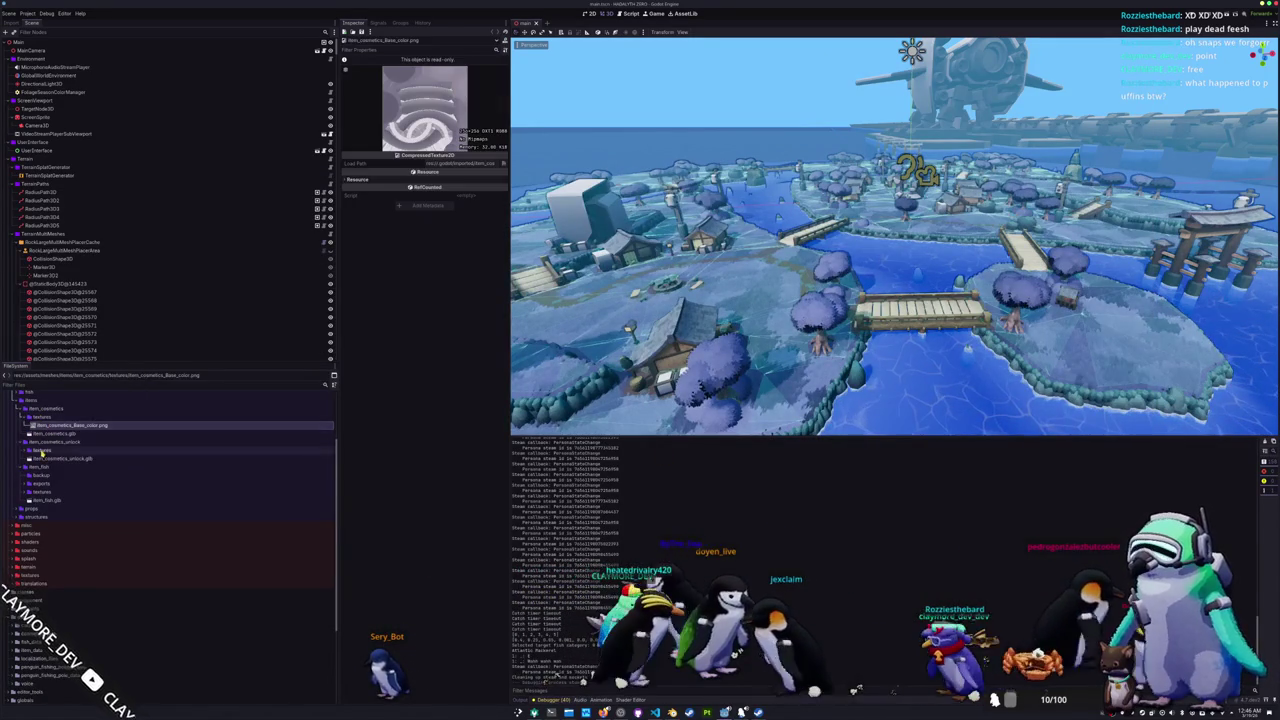
double_click(42, 451)
click(60, 458)
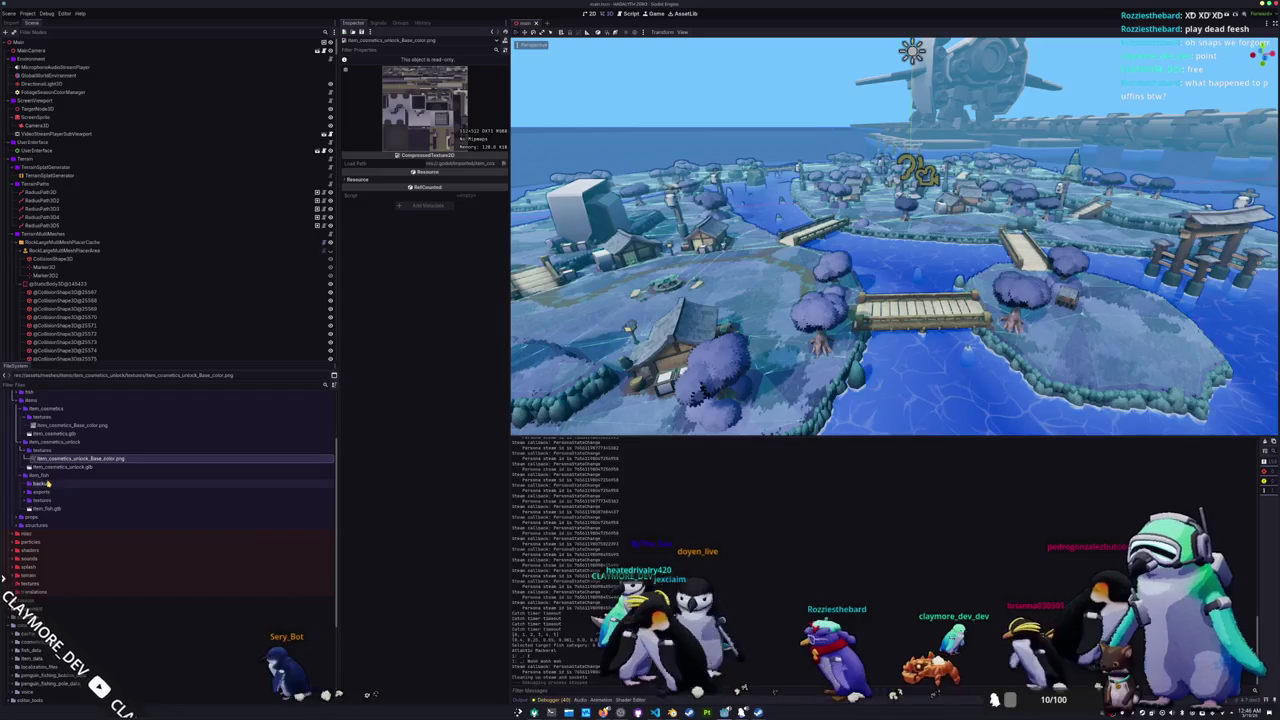
double_click(42, 499)
click(60, 508)
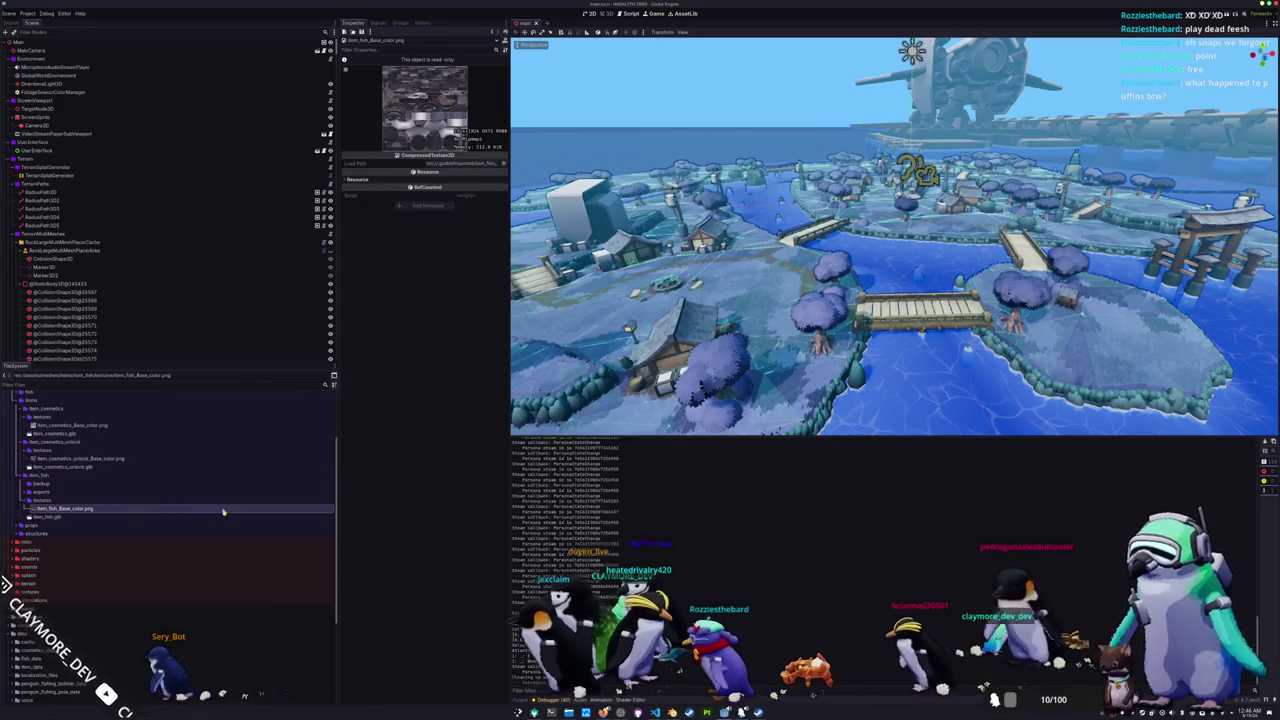
key(alt+Tab)
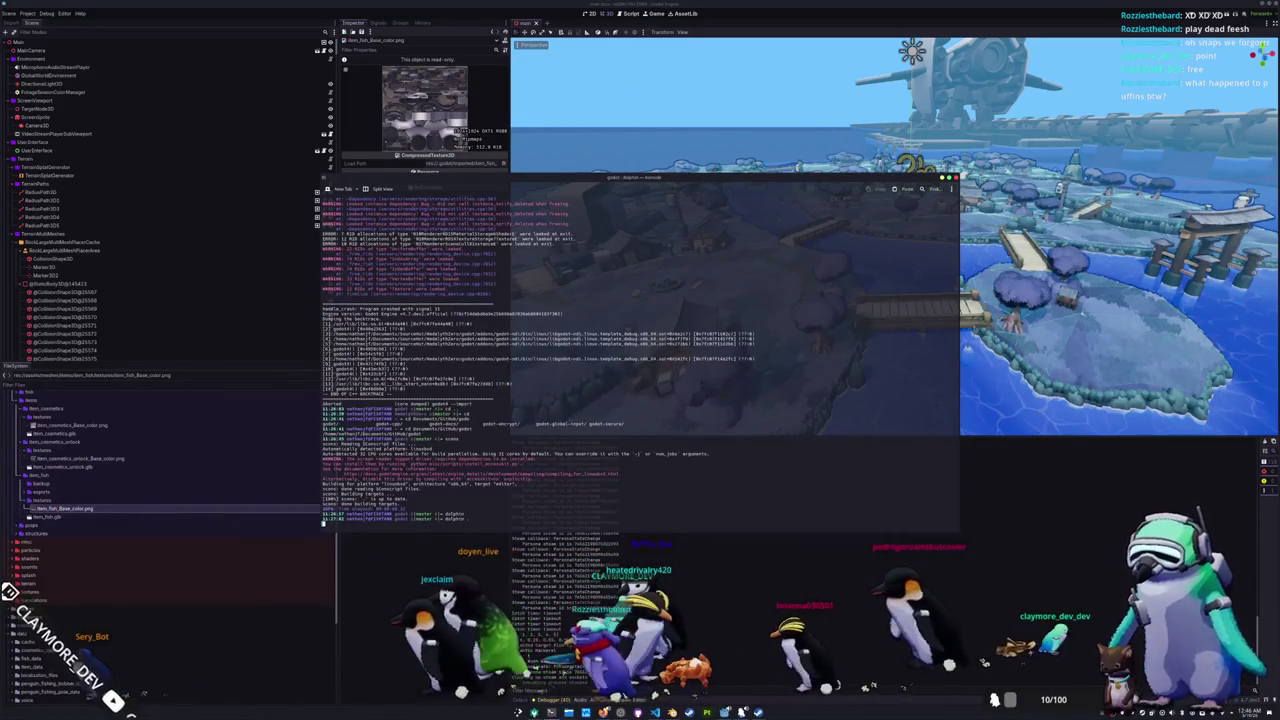
Step: Change into the game's source folder and run ./pre_commit.sh
key(Return)
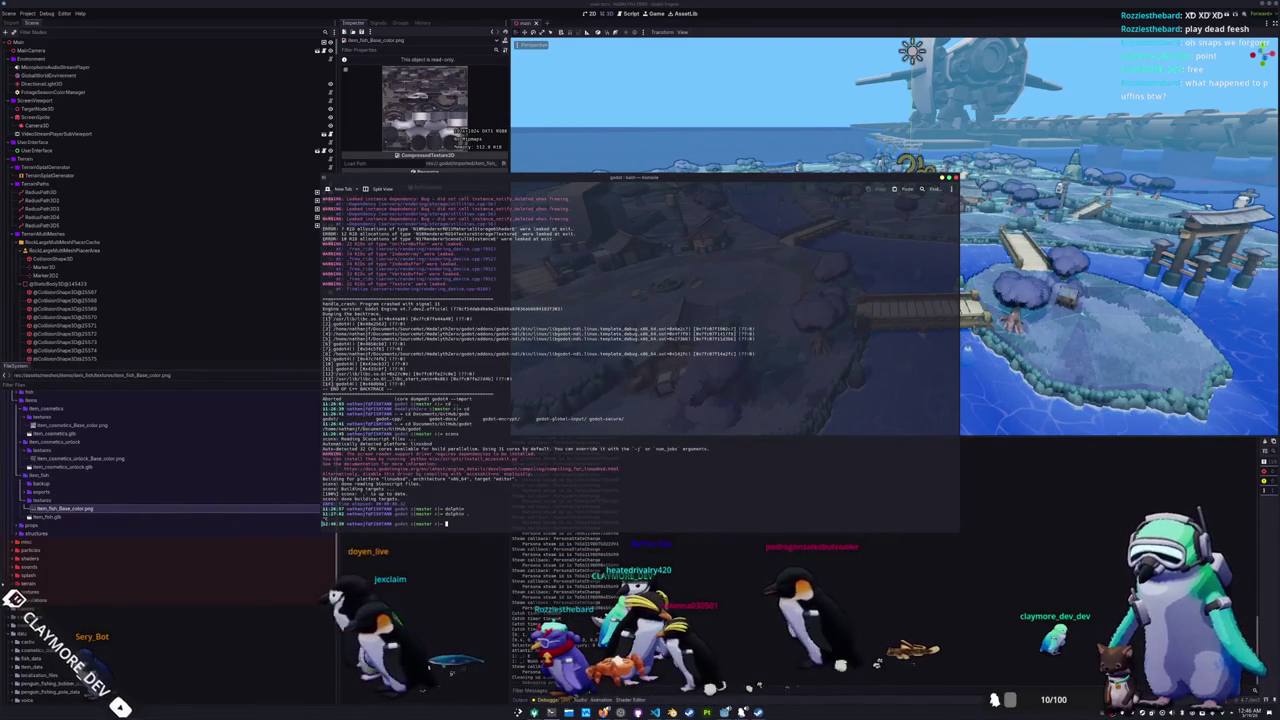
text(cd)
key(Return)
text(.)
key(Return)
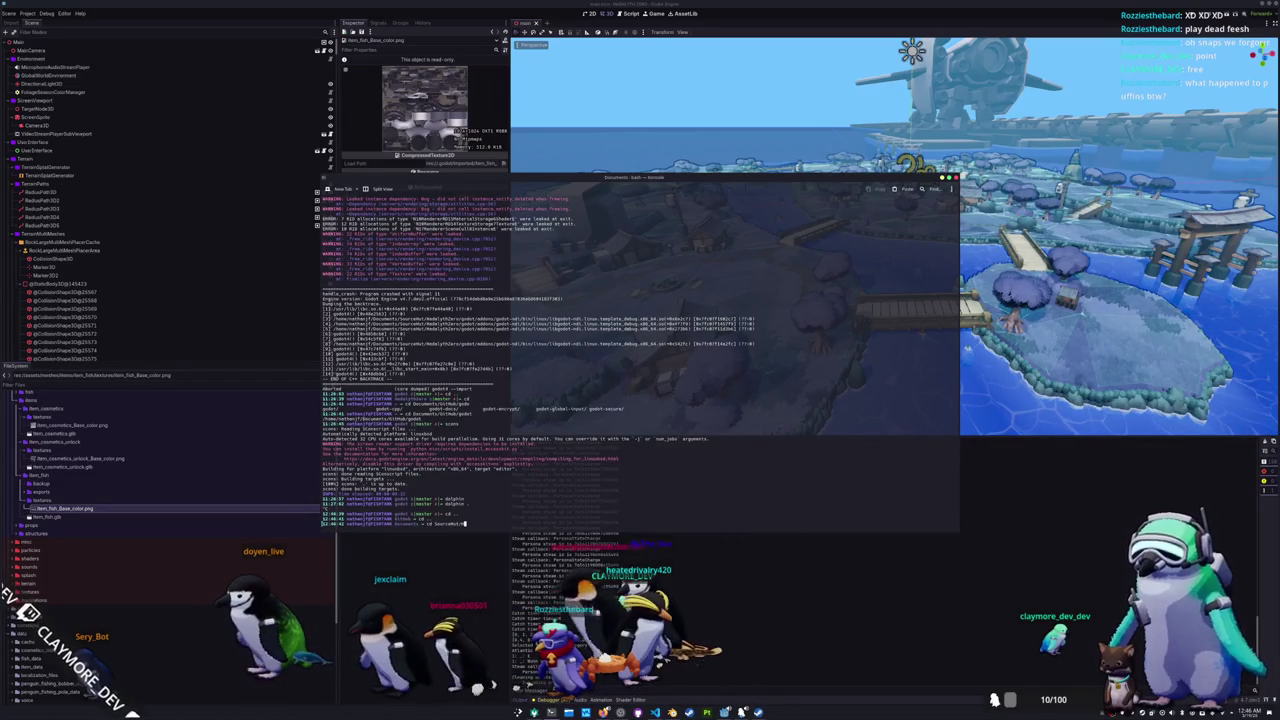
key(Tab)
key(Return)
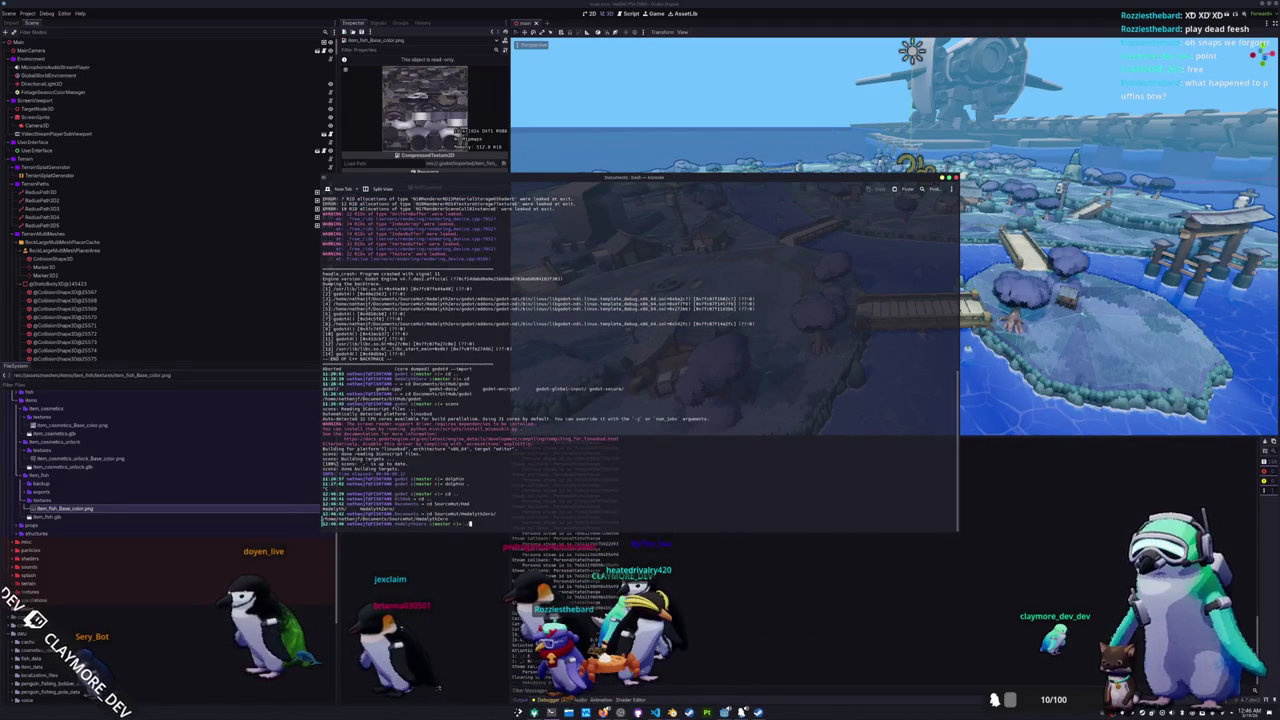
key(Return)
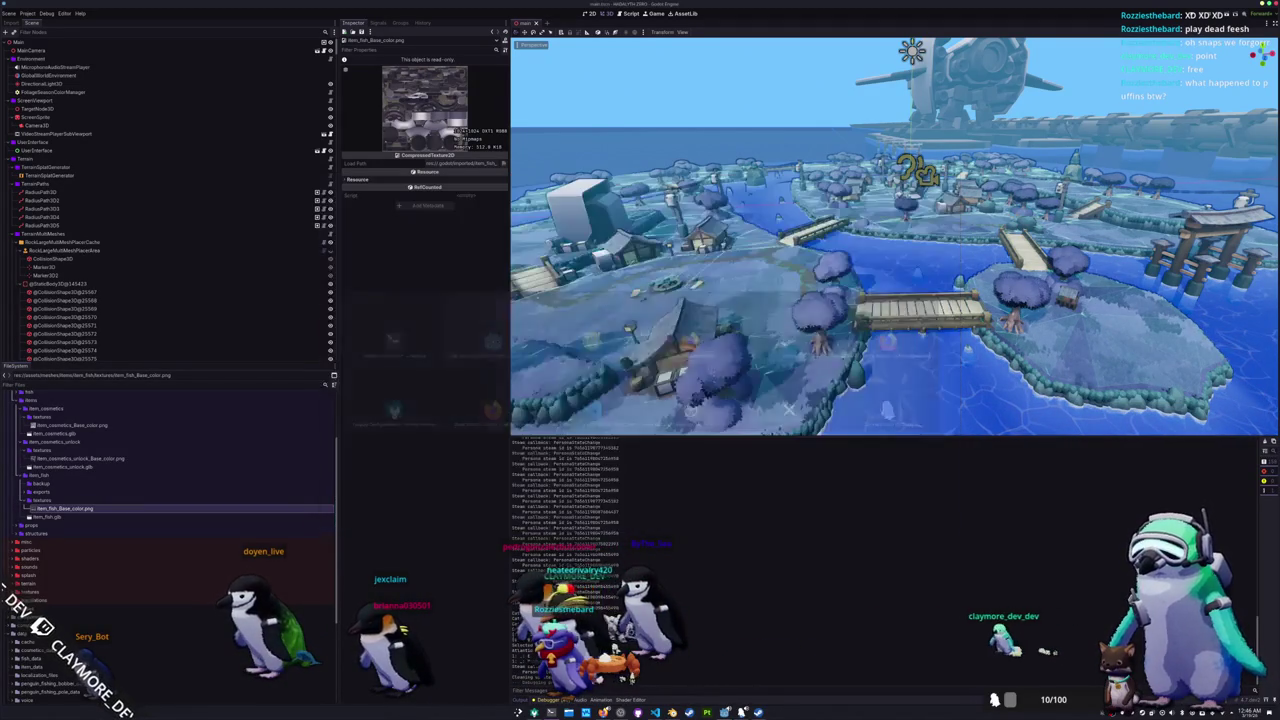